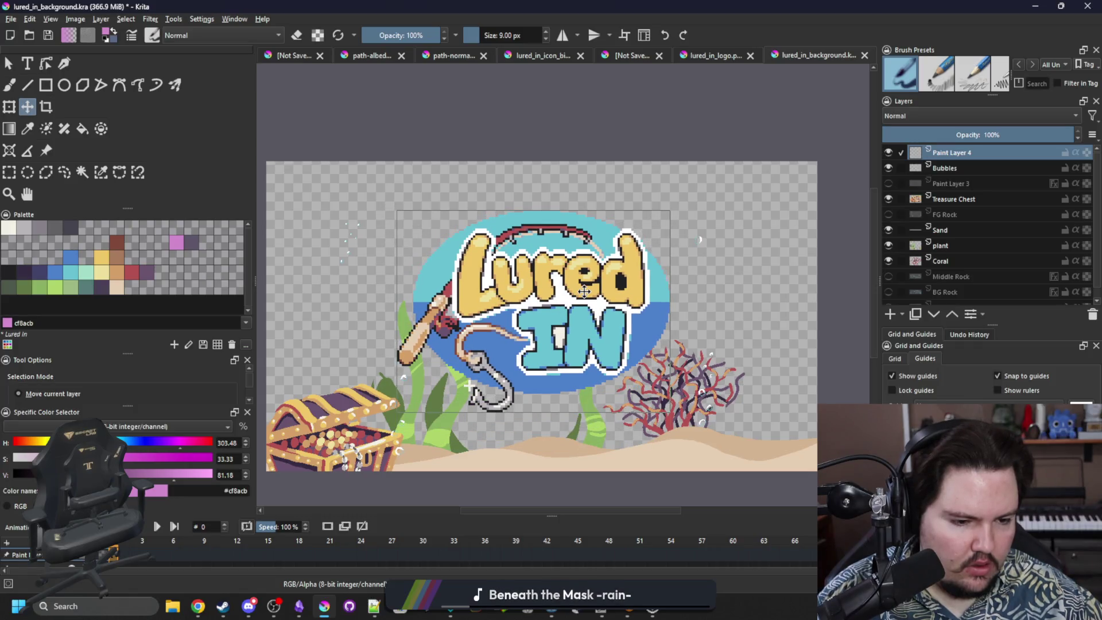
# Reveal Paint Layer 3's rock scenery and zoom in on the lower-left rocks.
pyautogui.scroll(-2, 585, 292)
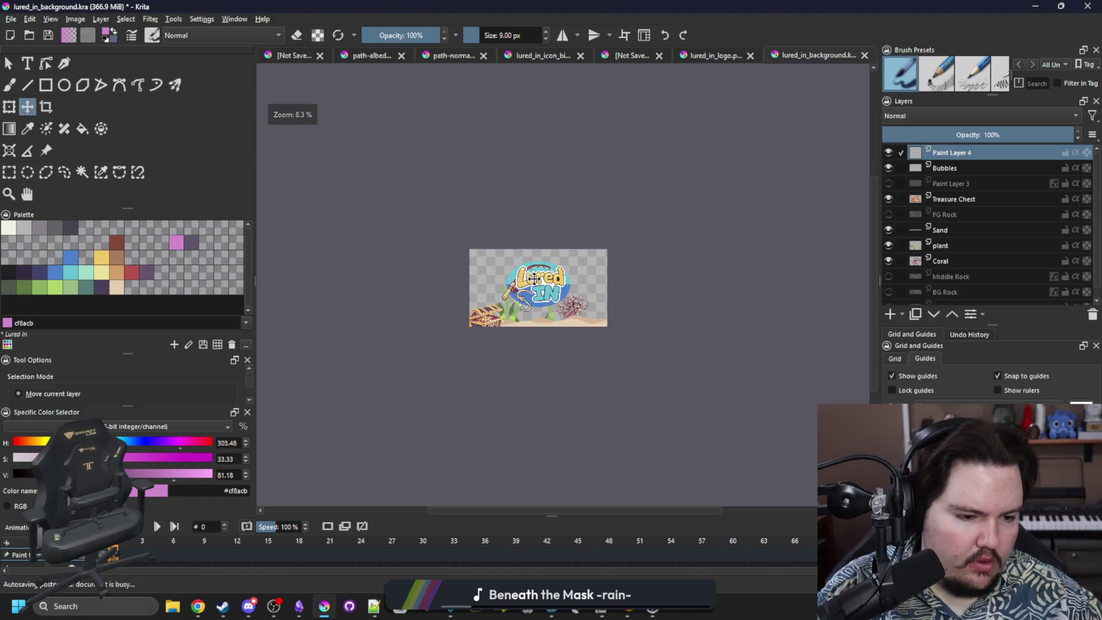
pyautogui.click(889, 183)
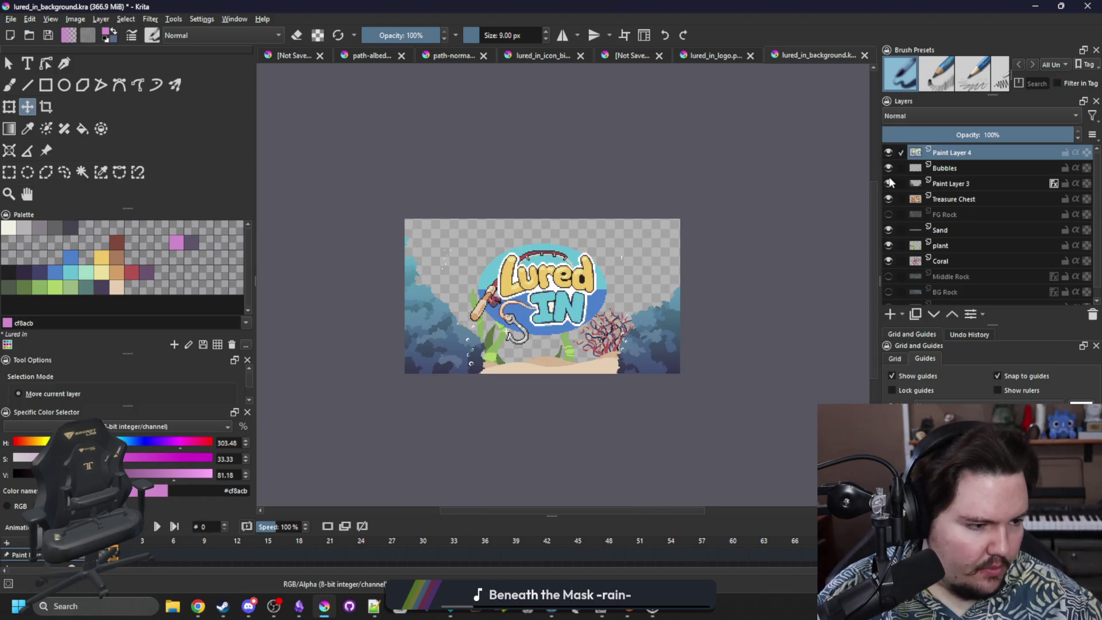
pyautogui.press('1')
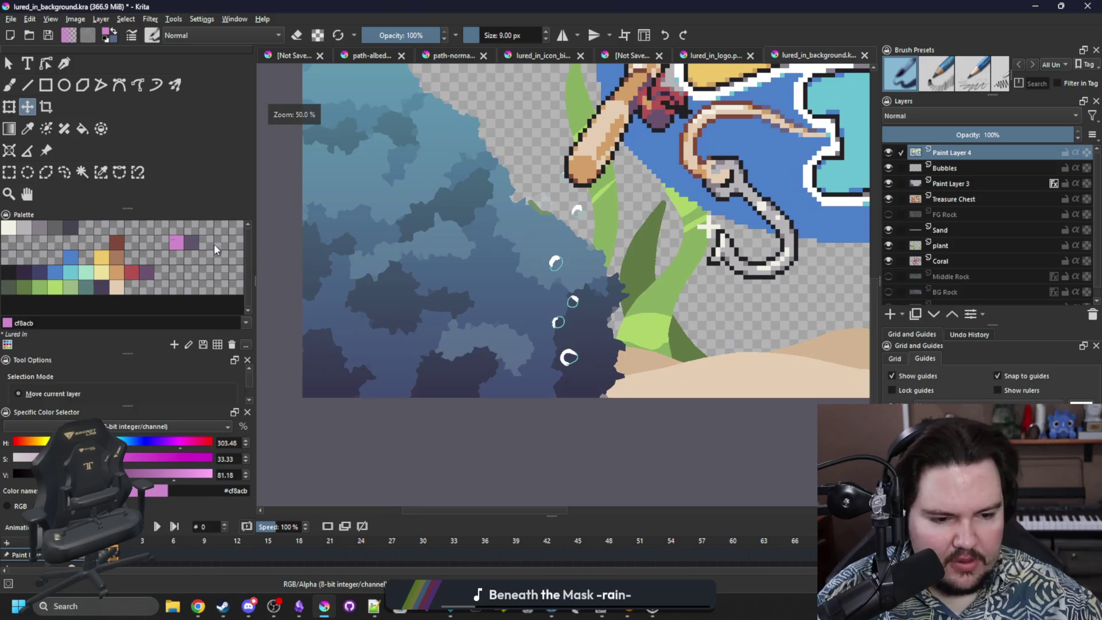
pyautogui.click(9, 172)
pyautogui.scroll(1, 432, 266)
pyautogui.scroll(-7, 425, 305)
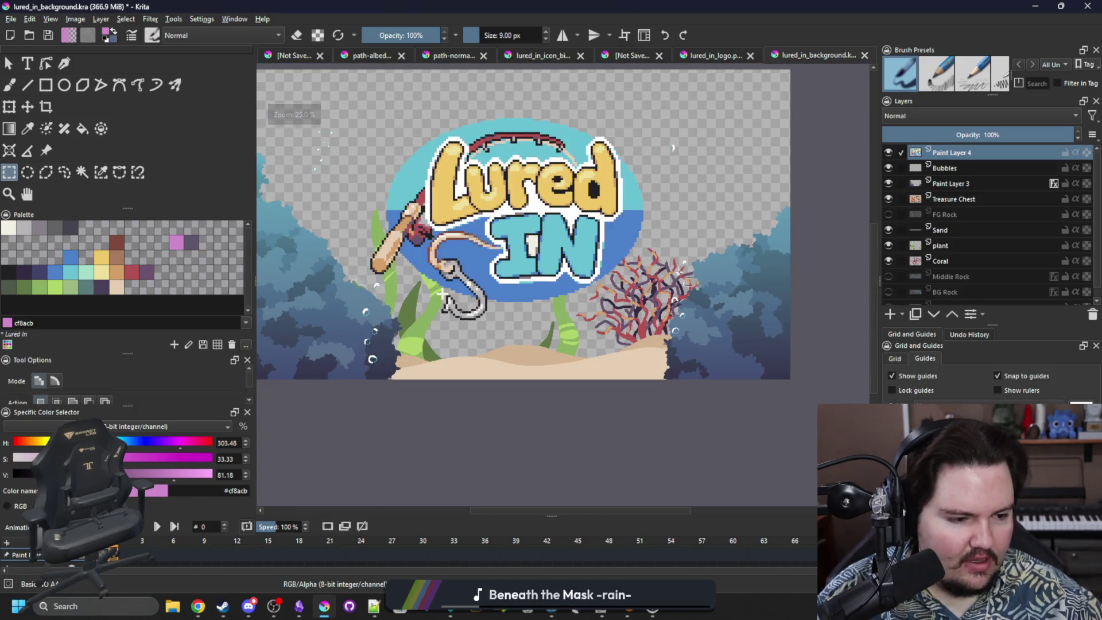
pyautogui.scroll(1, 678, 270)
pyautogui.scroll(-1, 630, 348)
pyautogui.scroll(4, 413, 290)
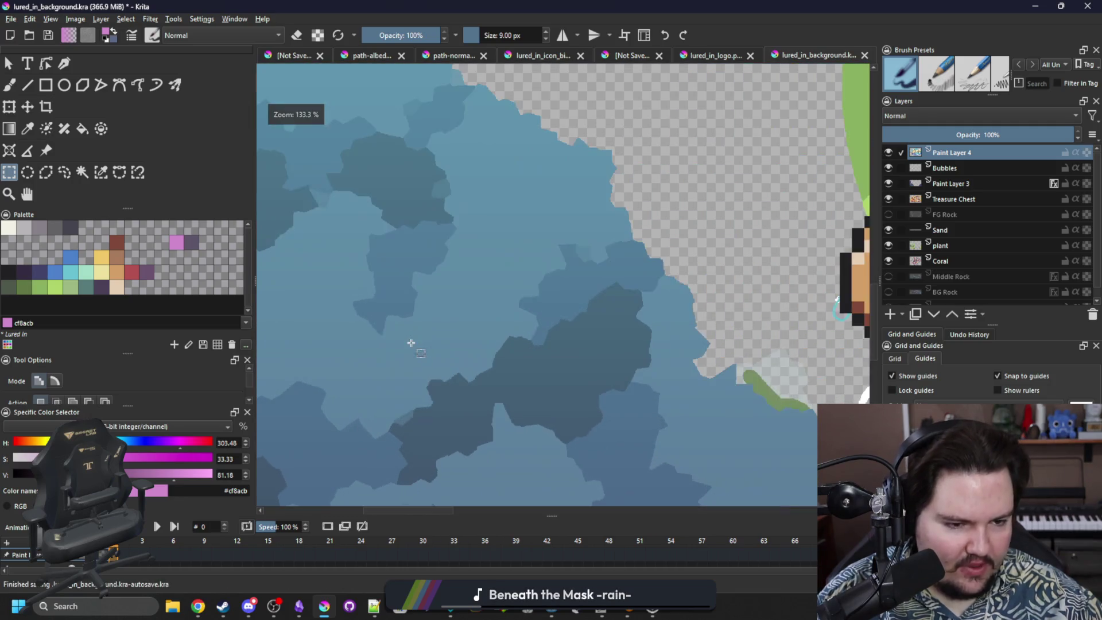
pyautogui.scroll(-5, 404, 339)
pyautogui.scroll(1, 448, 310)
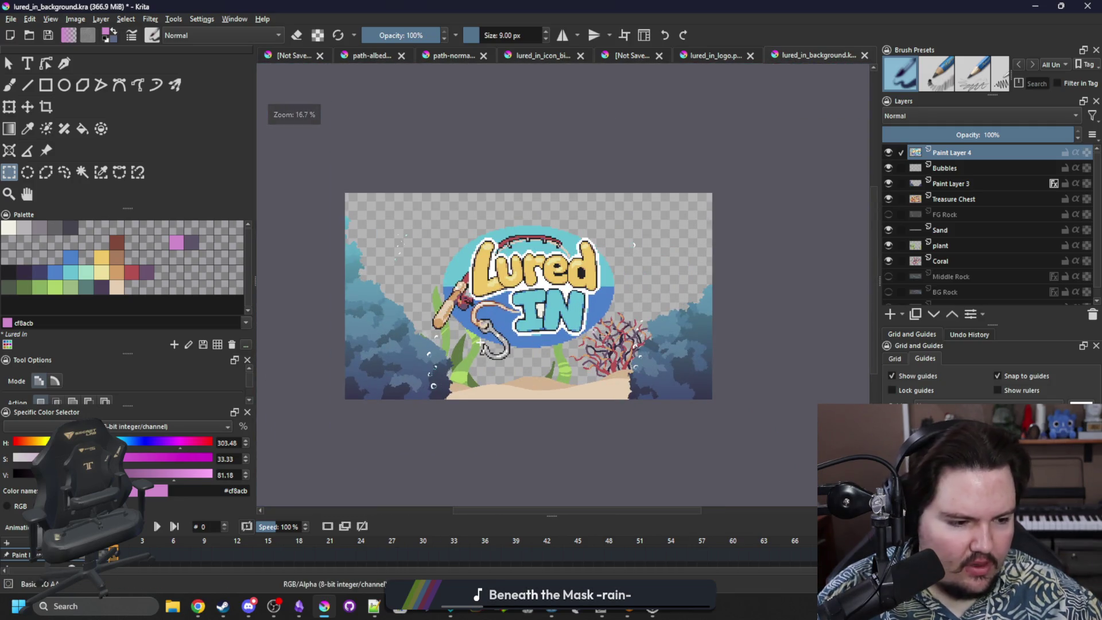
pyautogui.scroll(1, 519, 338)
# Hide Paint Layer 3 and make the FG Rock, Middle Rock, BG Rock and BG layers visible.
pyautogui.click(888, 183)
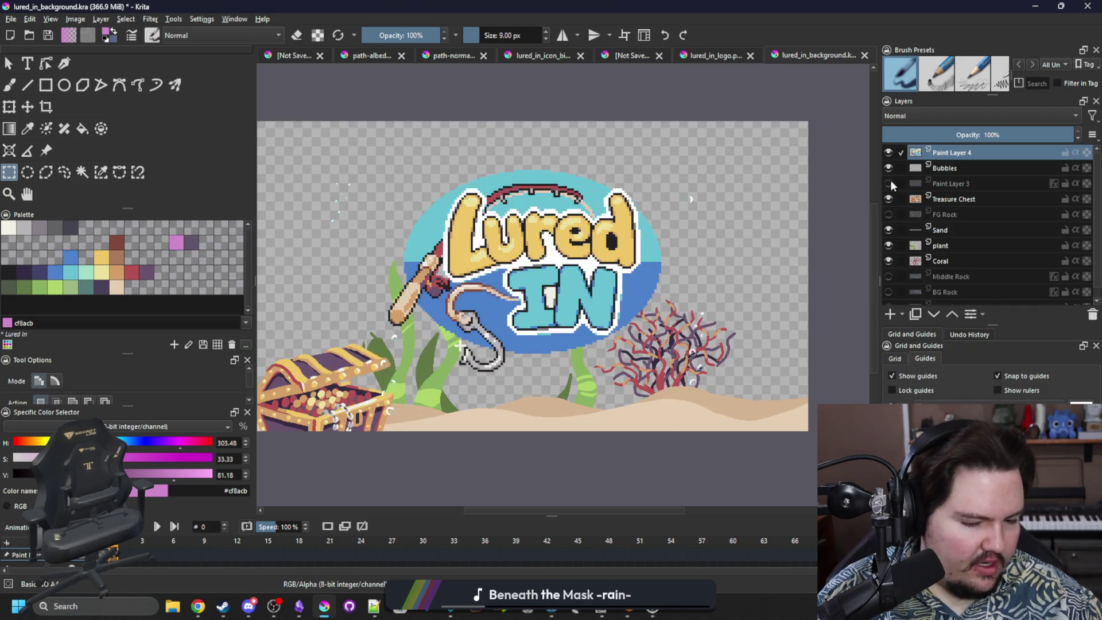
pyautogui.click(889, 214)
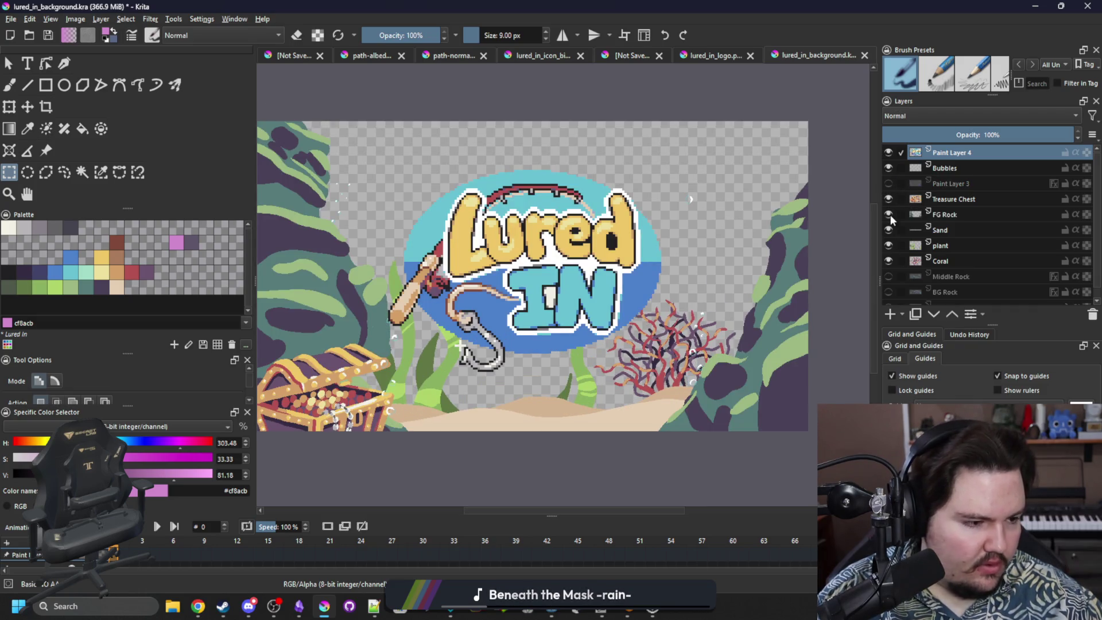
pyautogui.click(888, 277)
pyautogui.click(888, 292)
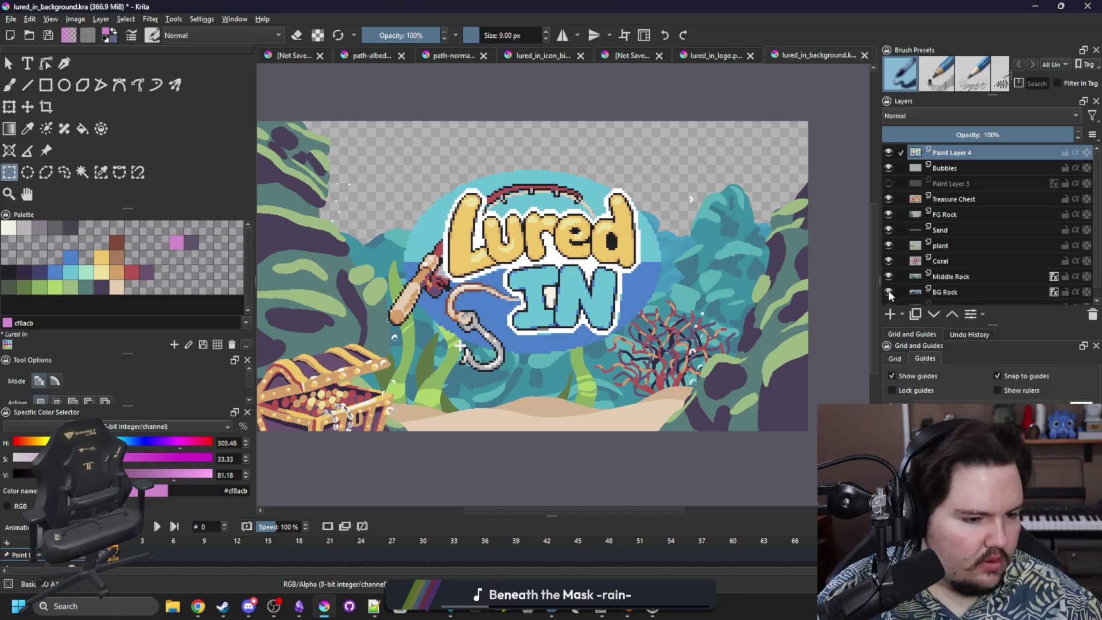
pyautogui.scroll(-1, 891, 272)
pyautogui.click(888, 297)
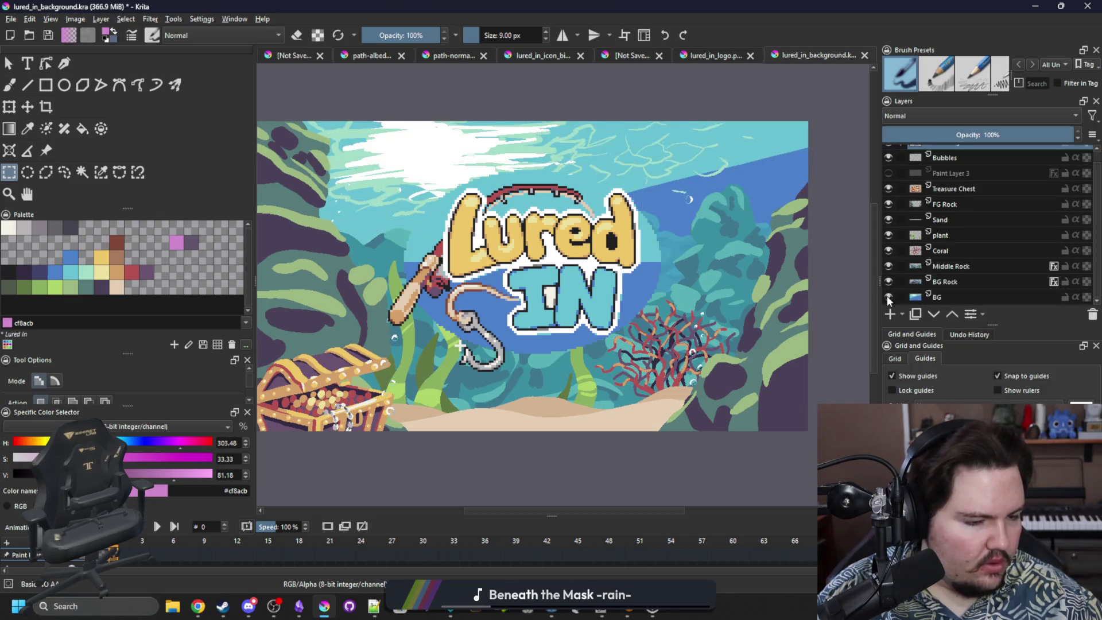
pyautogui.scroll(1, 895, 259)
pyautogui.click(892, 181)
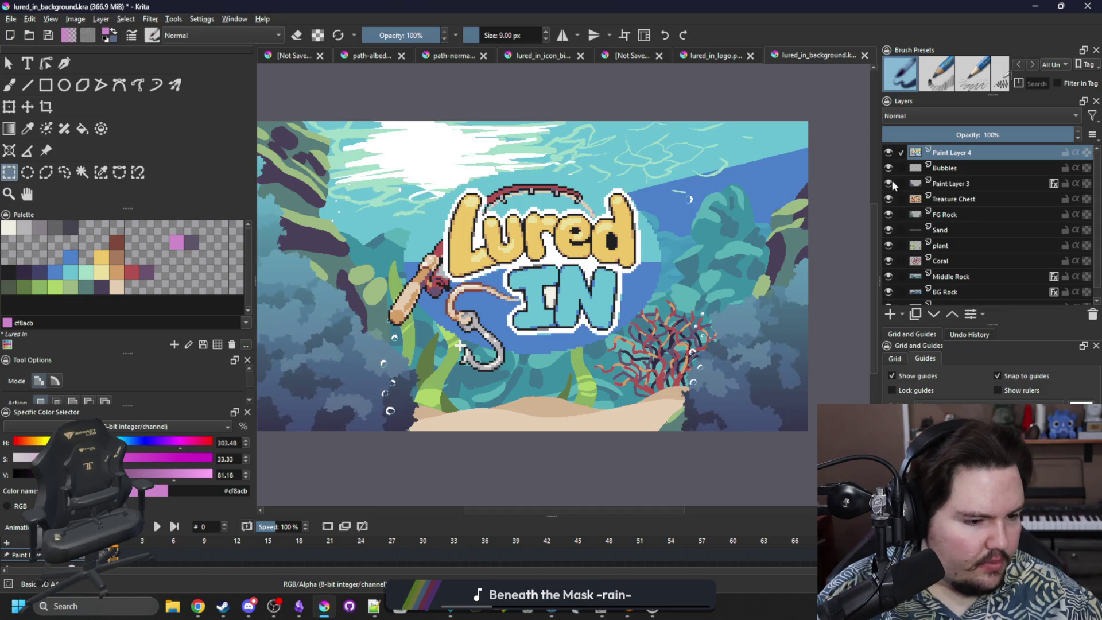
# Keep Paint Layer 3 hidden, then step through the Middle, BG and FG Rock layers, toggling FG Rock.
pyautogui.click(892, 182)
pyautogui.click(892, 182)
pyautogui.click(892, 181)
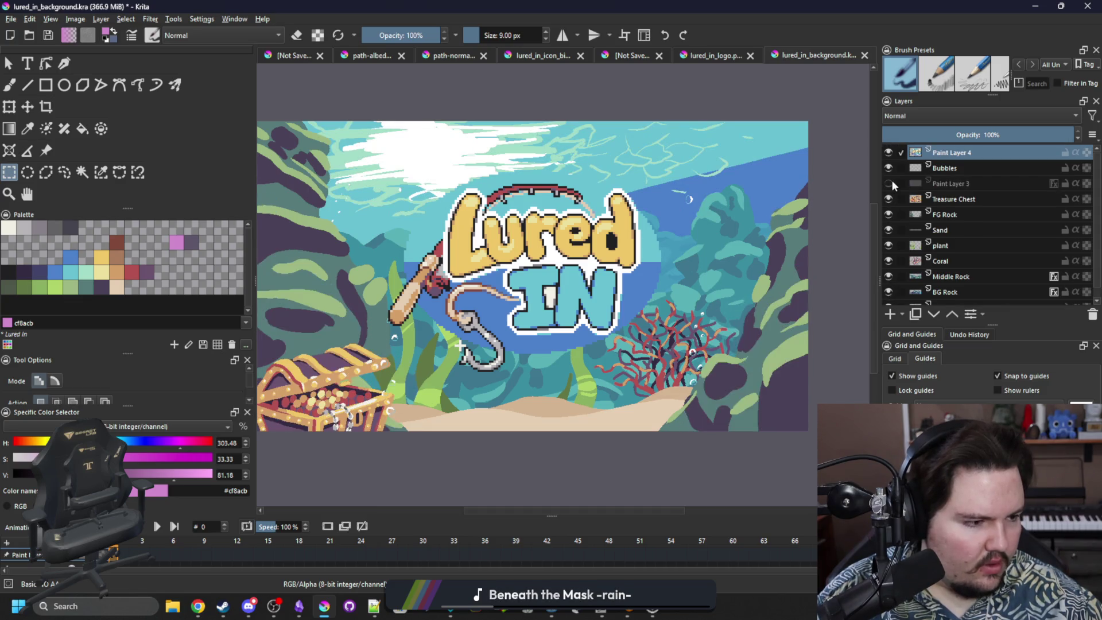
pyautogui.click(993, 182)
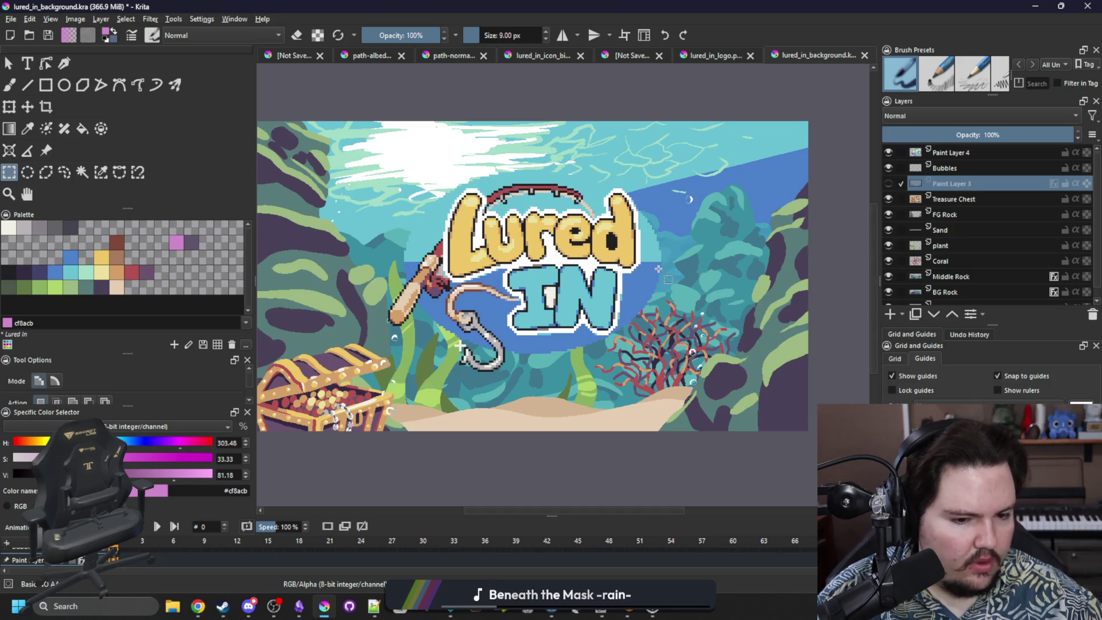
pyautogui.scroll(-1, 928, 276)
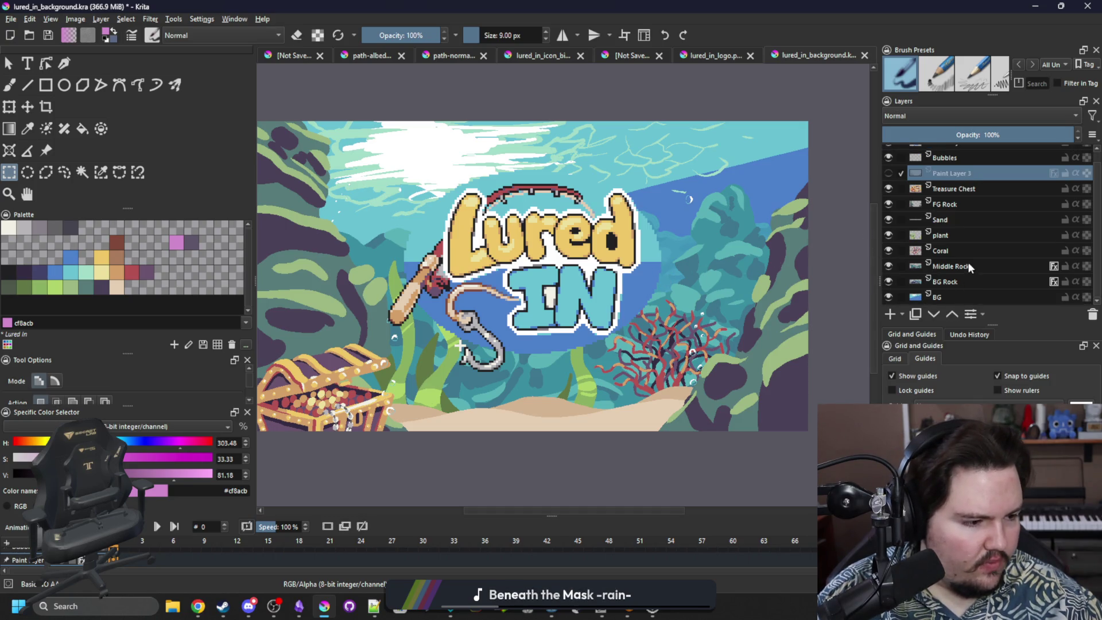
pyautogui.click(967, 266)
pyautogui.click(955, 280)
pyautogui.click(950, 271)
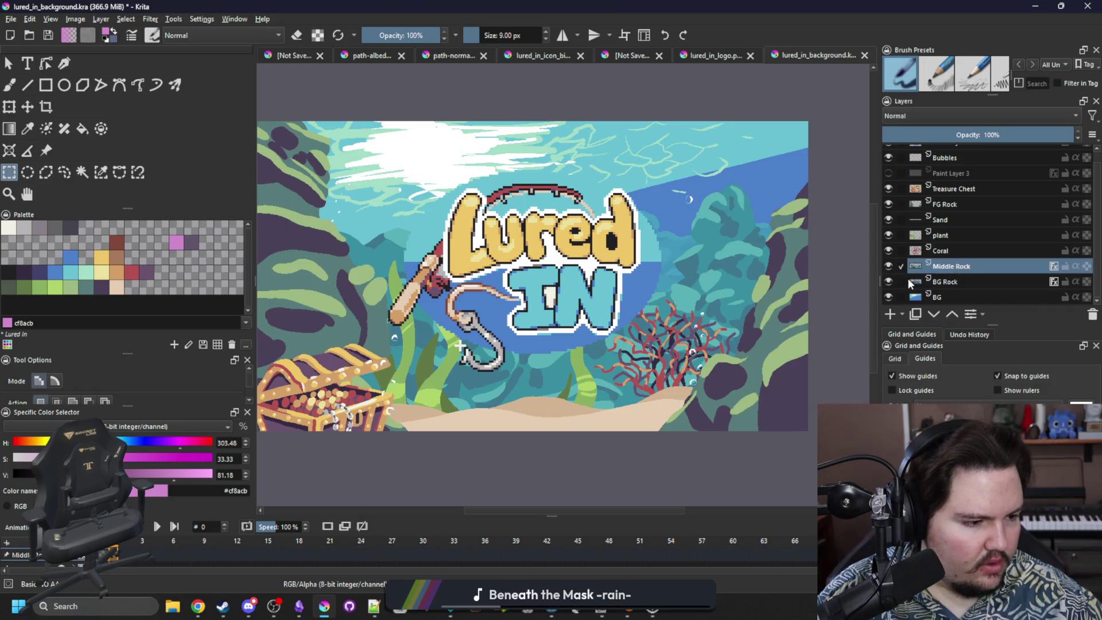
pyautogui.click(958, 206)
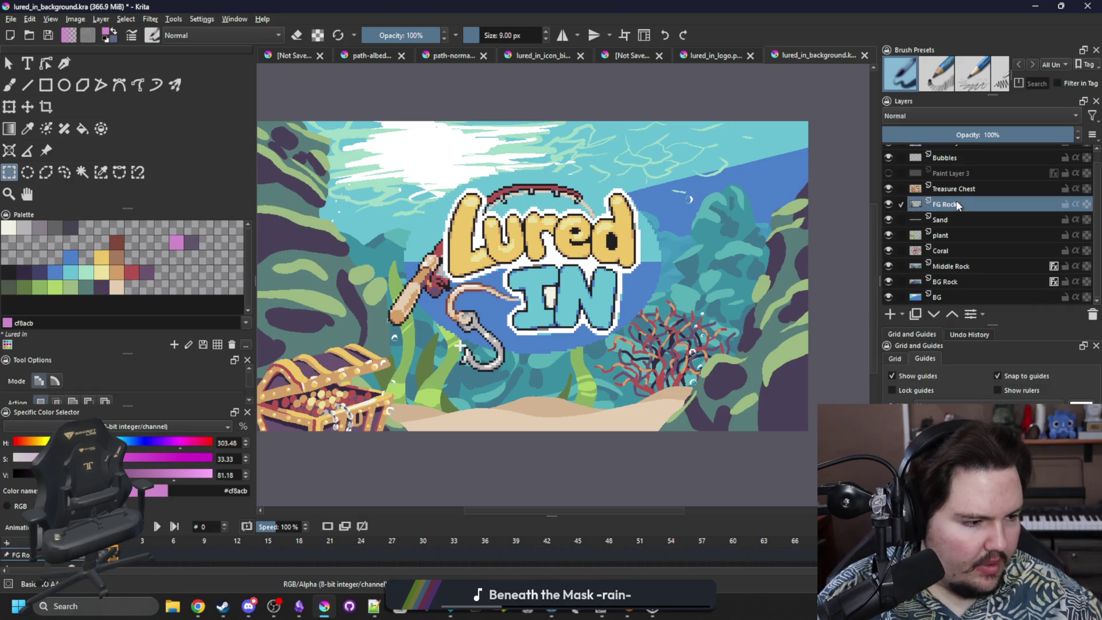
pyautogui.click(887, 202)
pyautogui.click(887, 202)
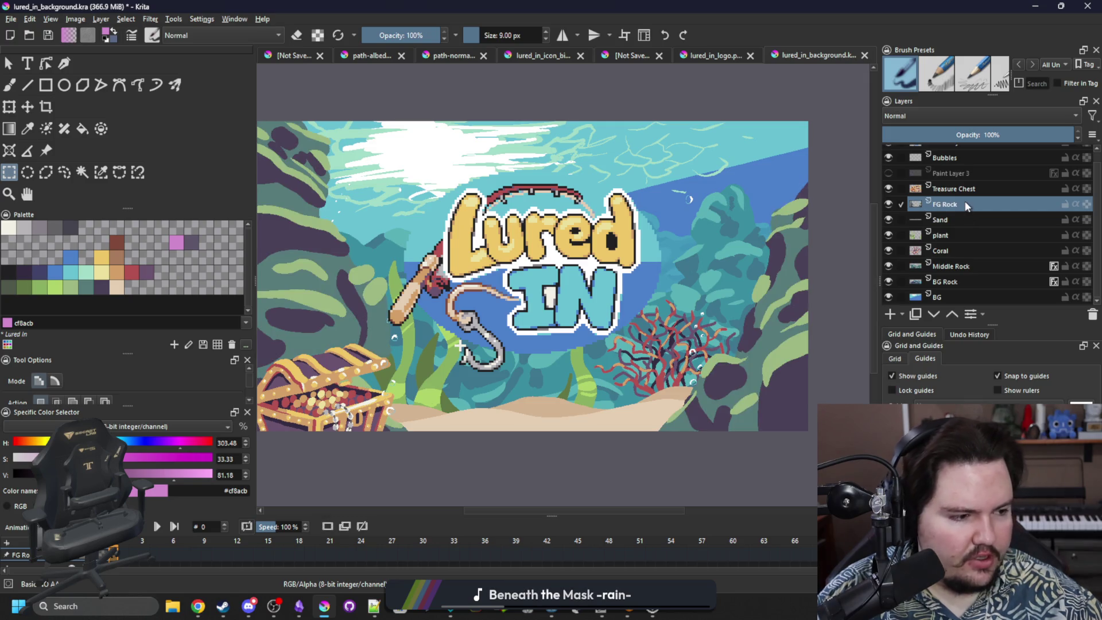
# Browse the Filter menu without applying anything, then zoom out to view the whole scene.
pyautogui.click(150, 19)
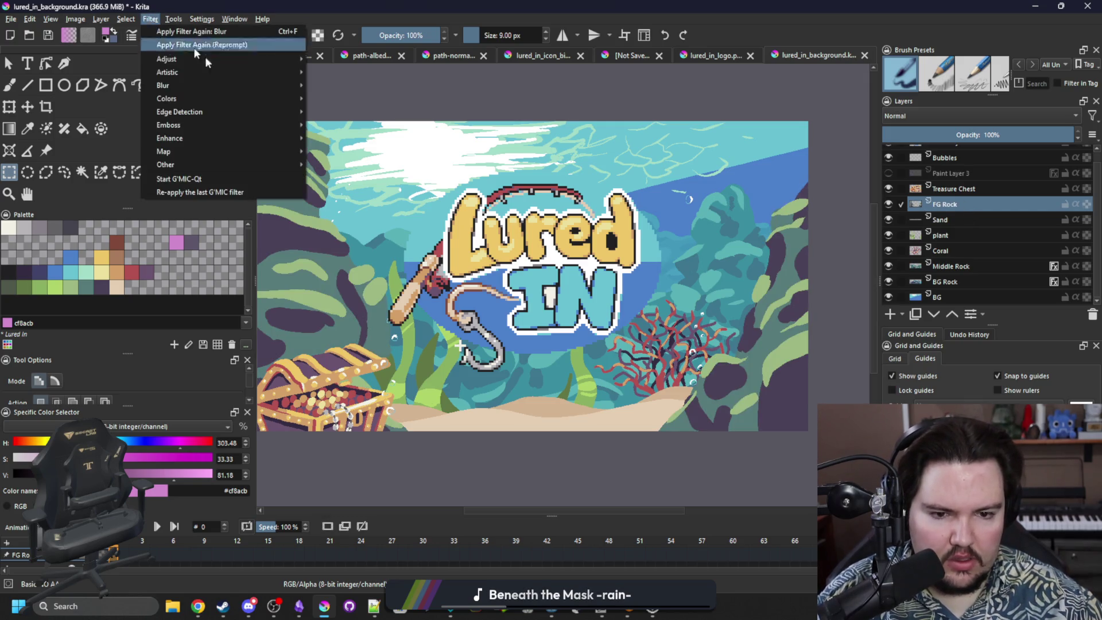
pyautogui.moveTo(272, 70)
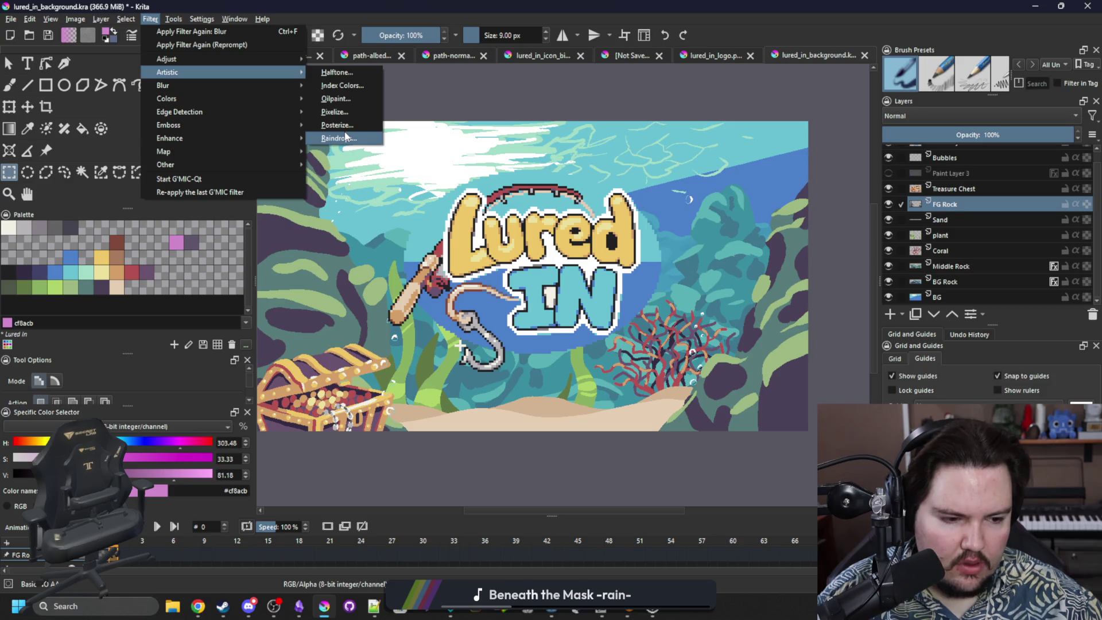
pyautogui.click(471, 280)
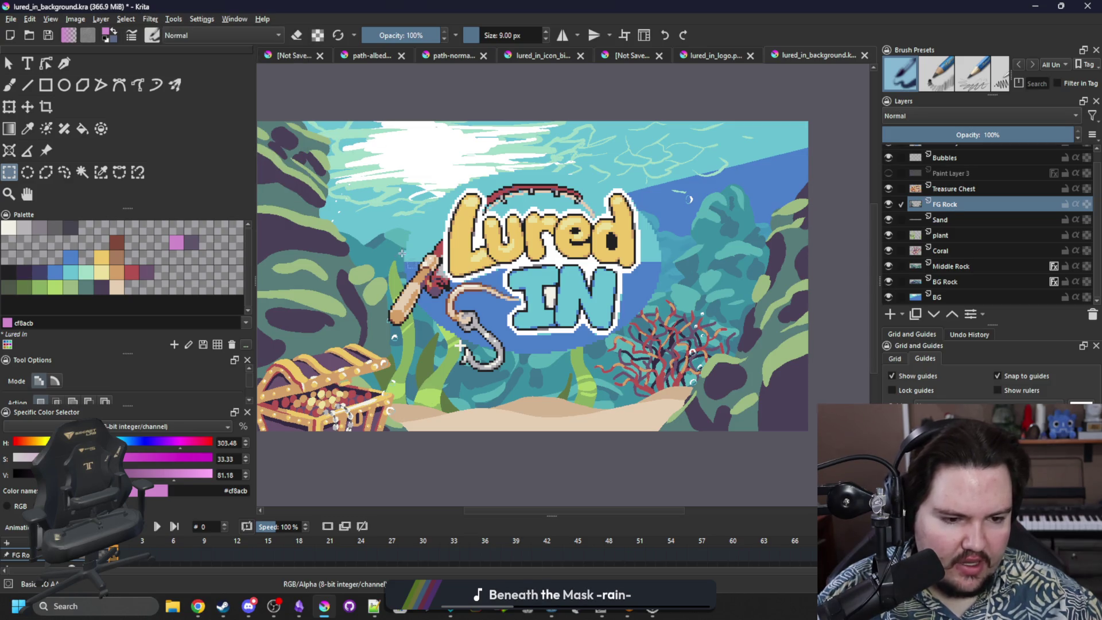
pyautogui.scroll(5, 402, 253)
pyautogui.scroll(-8, 501, 262)
pyautogui.scroll(2, 501, 262)
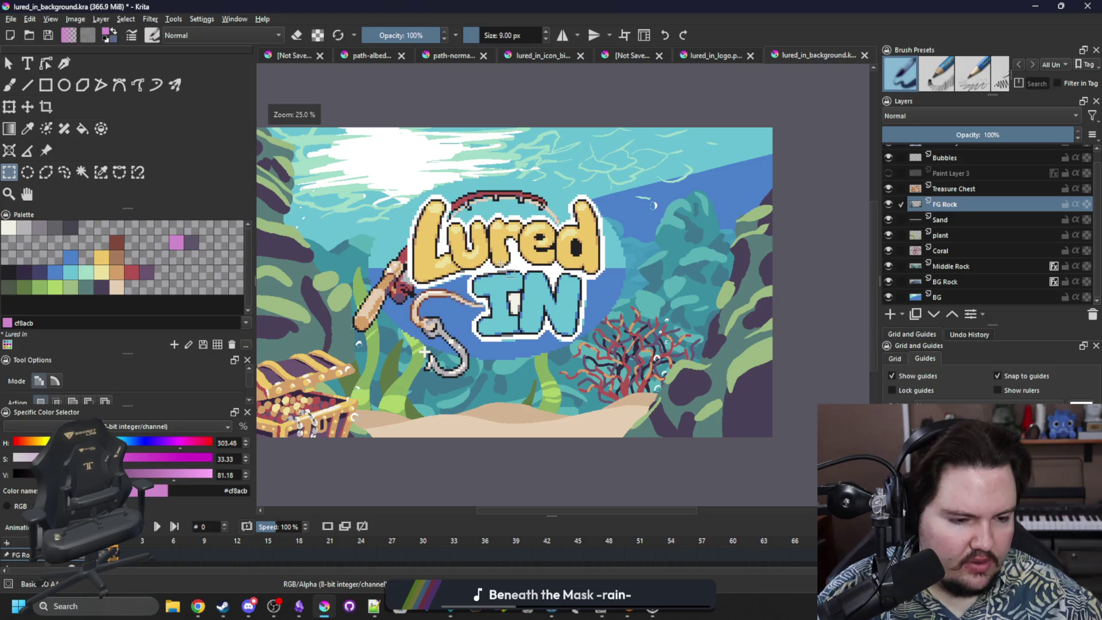
pyautogui.scroll(-2, 541, 337)
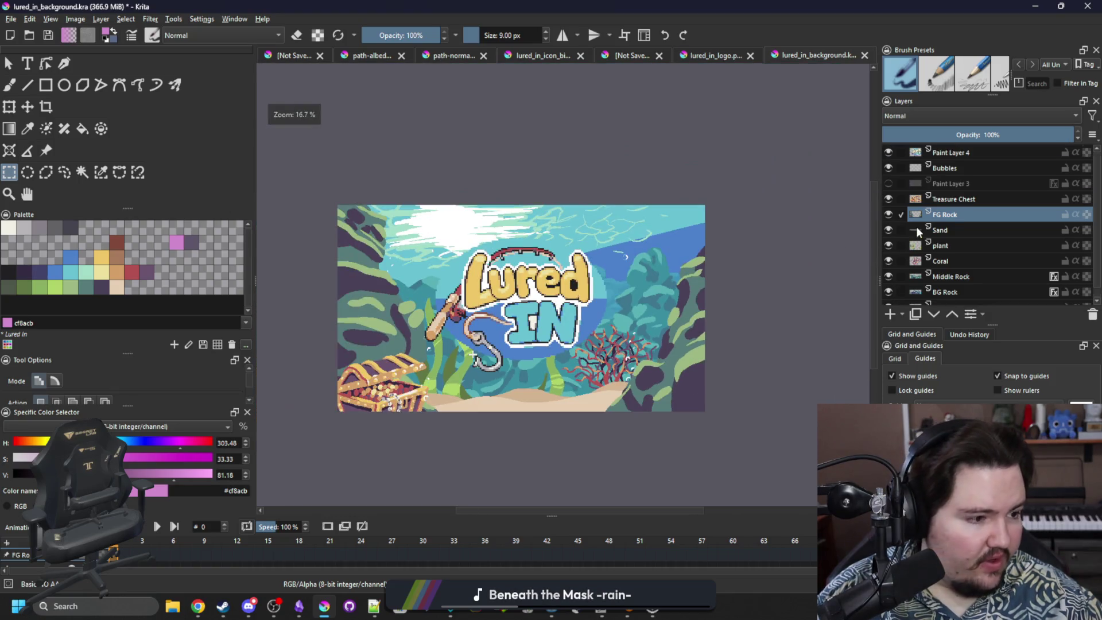
pyautogui.press('Insert')
pyautogui.scroll(1, 581, 287)
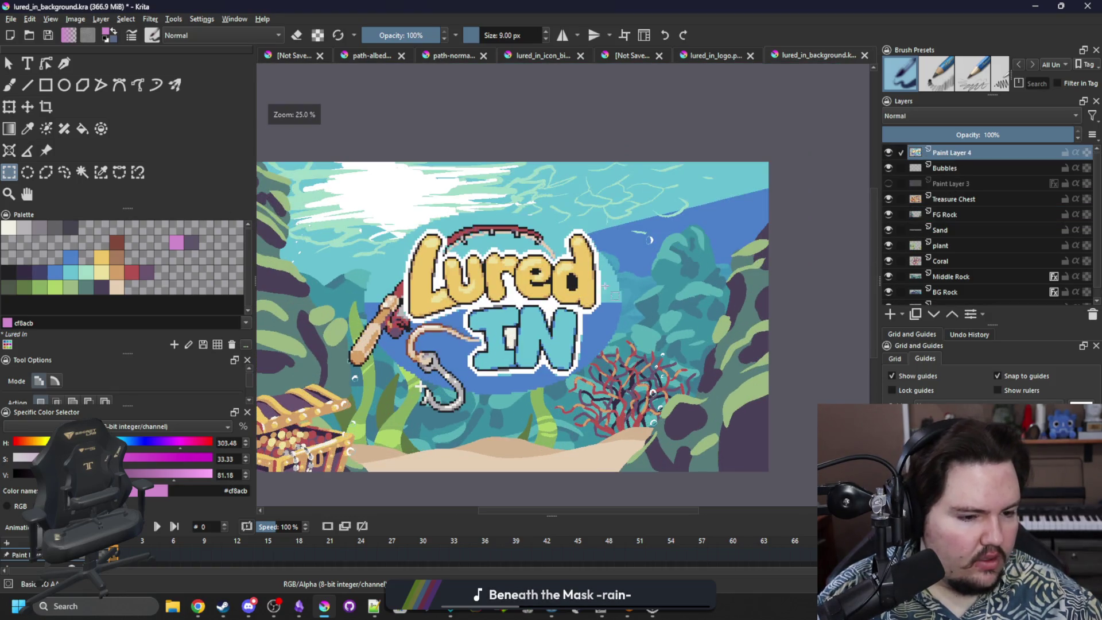
# In Paint Layer 4's Layer Style, enable Outer Glow at 250 px size and 36% spread, and apply.
pyautogui.rightClick(985, 322)
pyautogui.click(941, 31)
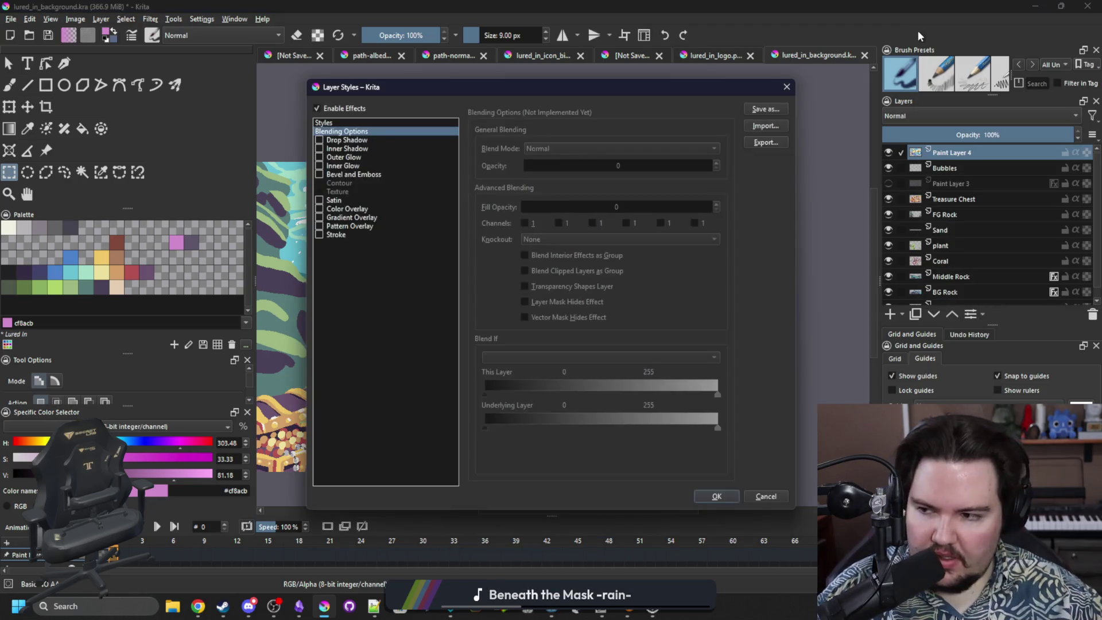
pyautogui.click(319, 149)
pyautogui.click(319, 156)
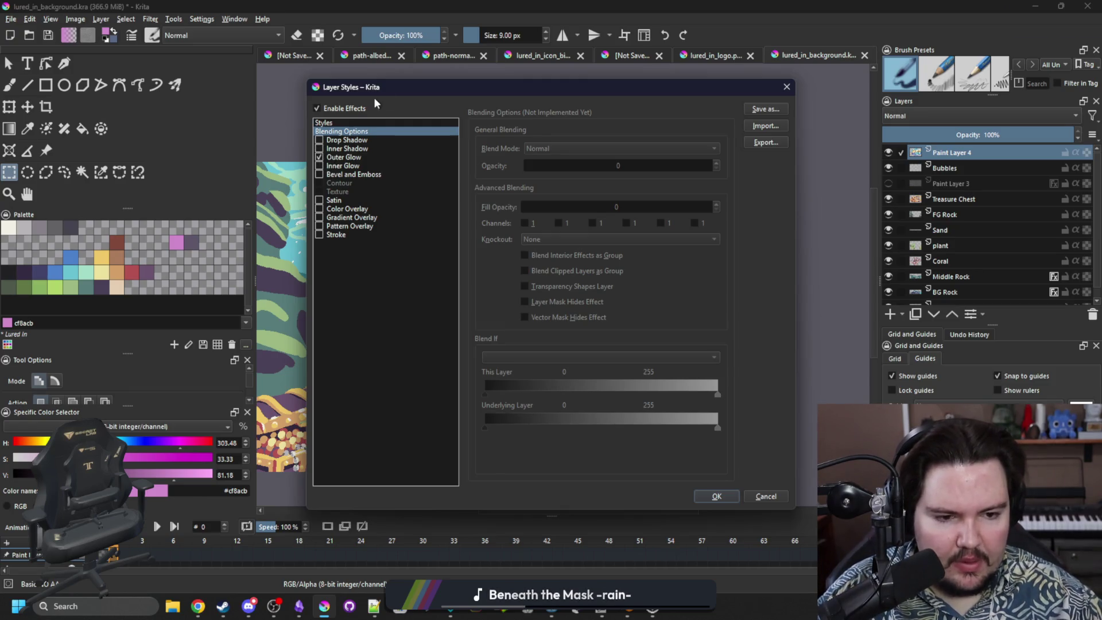
pyautogui.moveTo(395, 85)
pyautogui.mouseDown()
pyautogui.moveTo(542, 66)
pyautogui.moveTo(733, 84)
pyautogui.mouseUp()
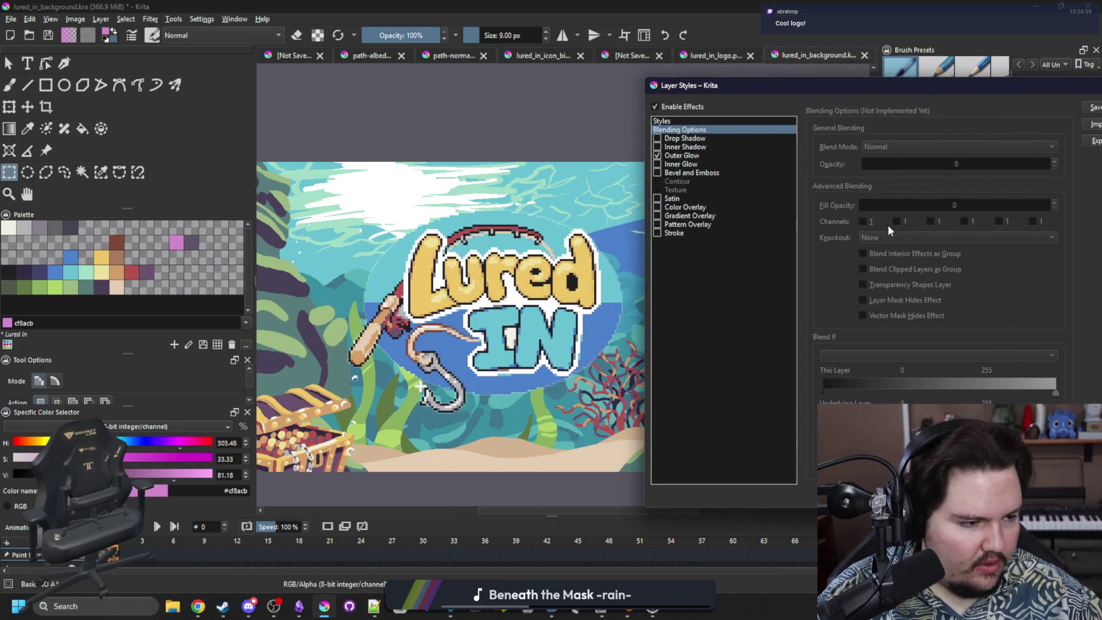
pyautogui.moveTo(893, 91); pyautogui.dragTo(814, 81)
pyautogui.click(629, 144)
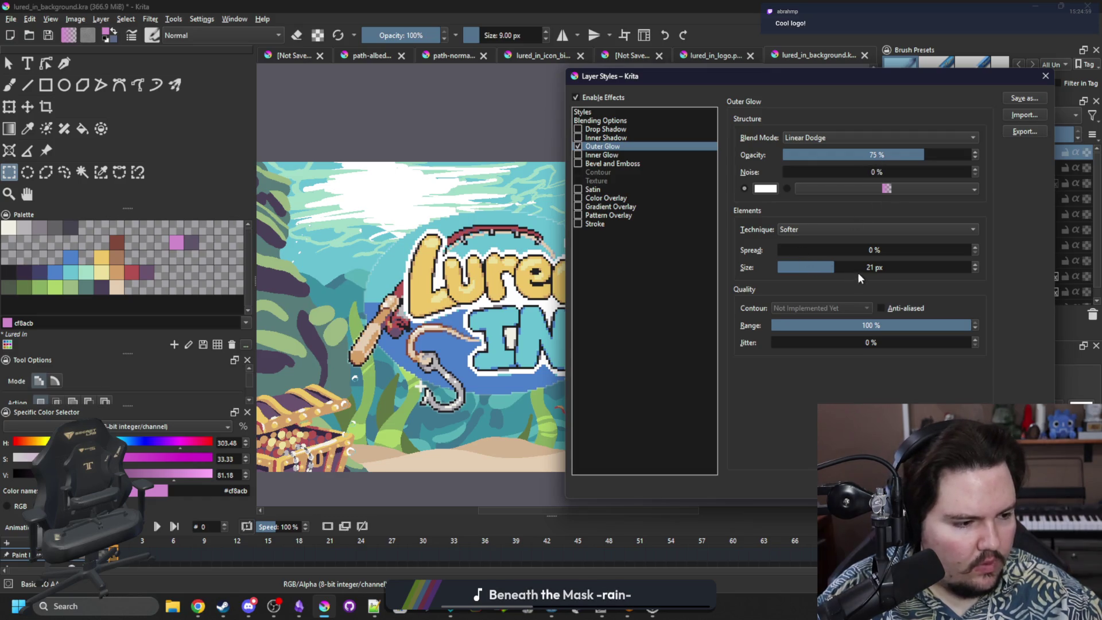
pyautogui.moveTo(857, 269); pyautogui.dragTo(978, 268)
pyautogui.click(822, 249)
pyautogui.moveTo(824, 246); pyautogui.dragTo(848, 247)
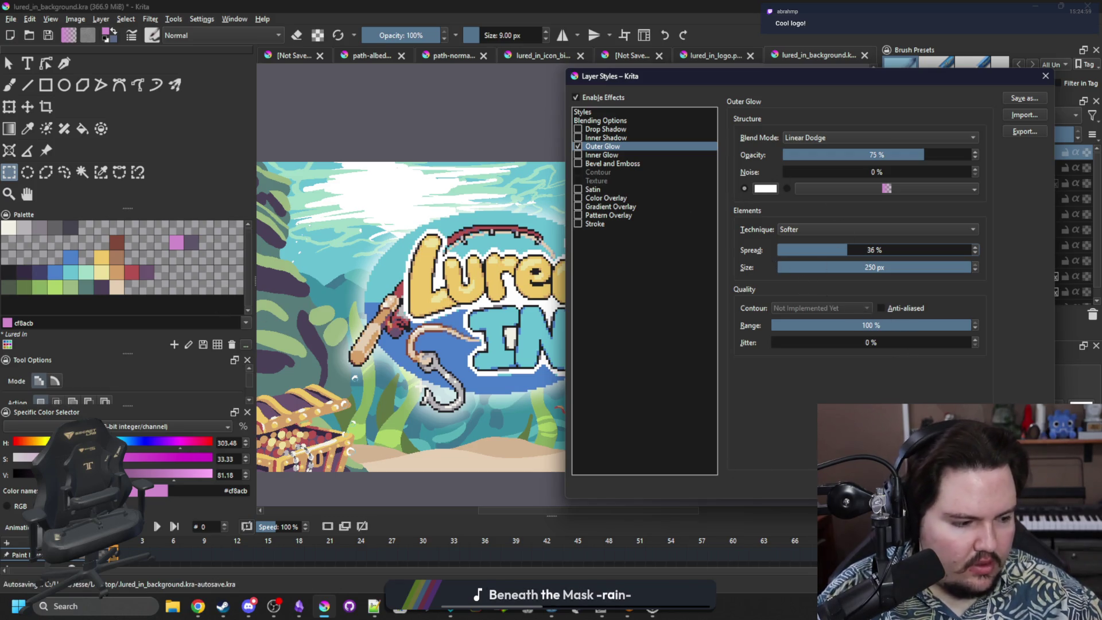
pyautogui.press('Return')
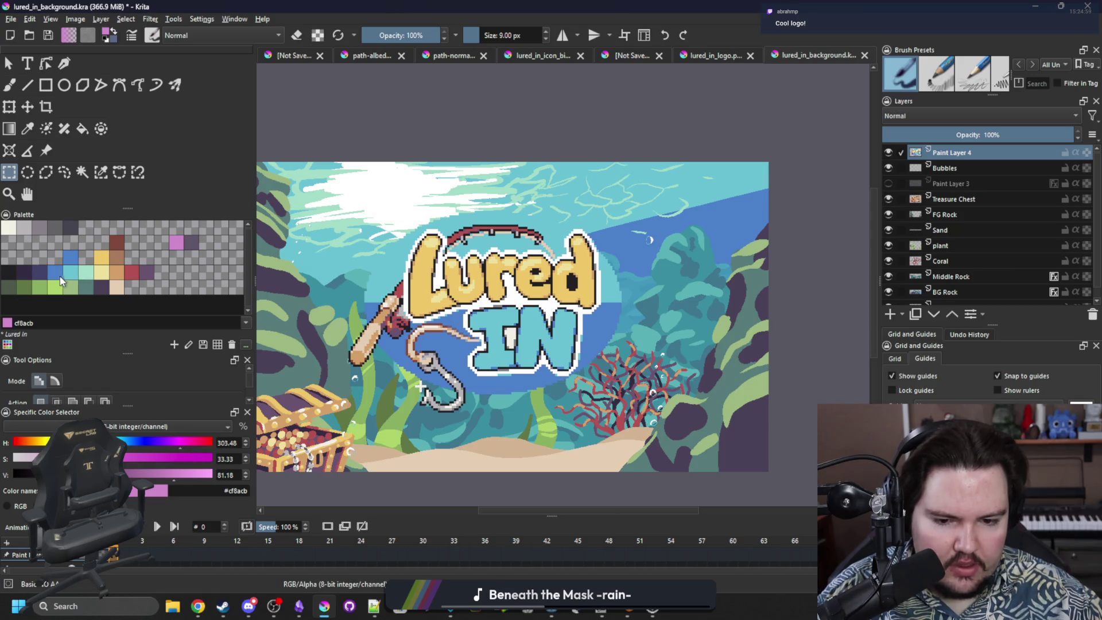
# Pick cyan #68c2d3 as the painting colour and open Paint Layer 4's Outer Glow colour chooser.
pyautogui.click(64, 274)
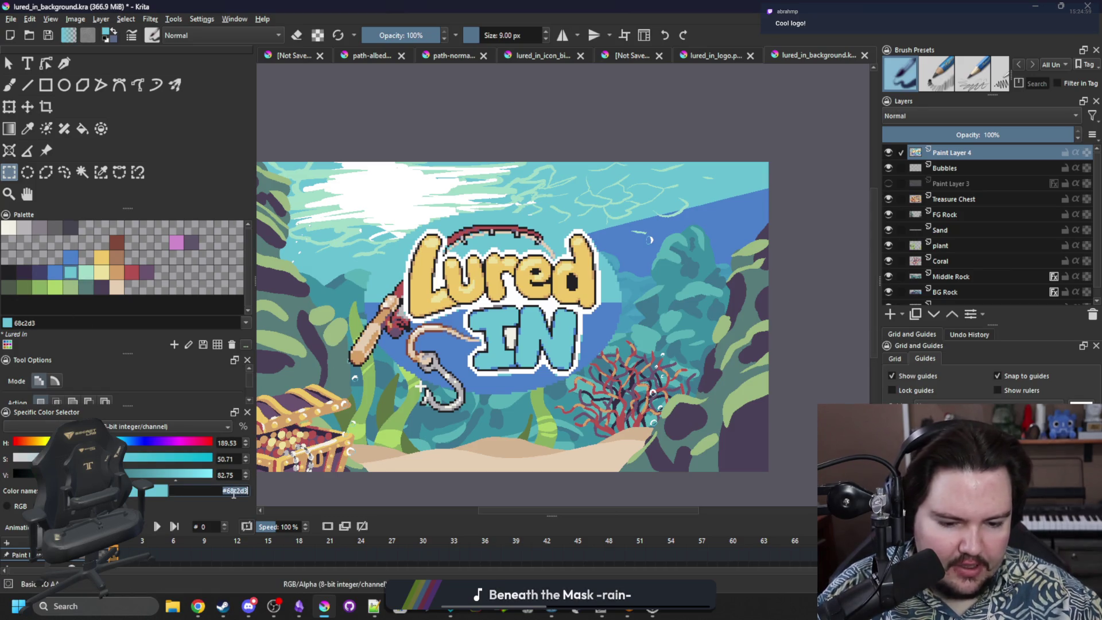
pyautogui.rightClick(997, 147)
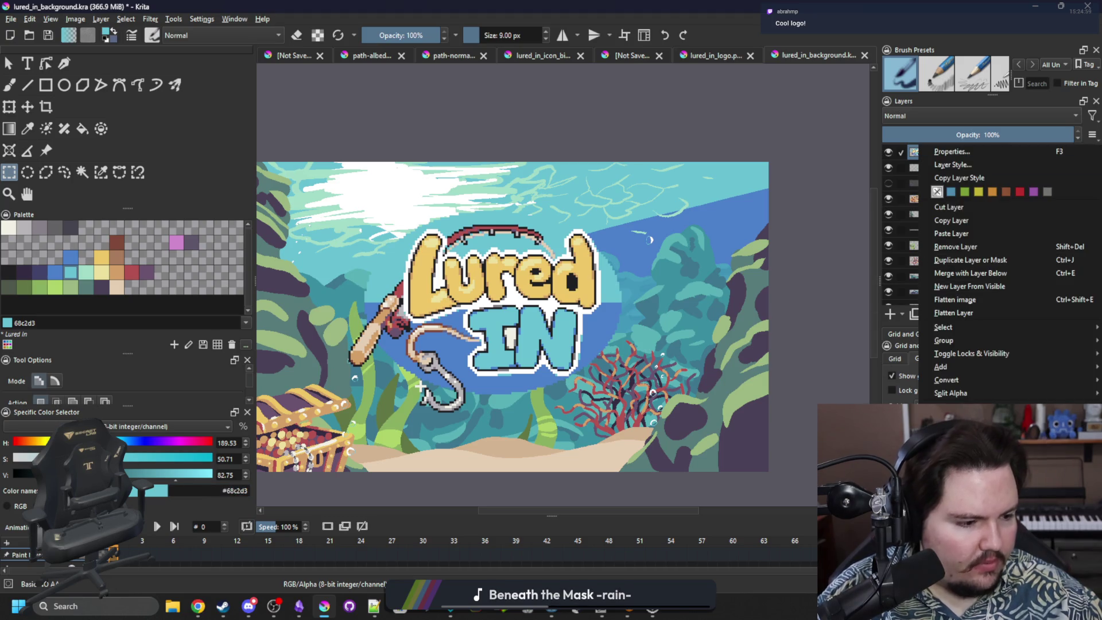
pyautogui.click(980, 347)
pyautogui.rightClick(983, 318)
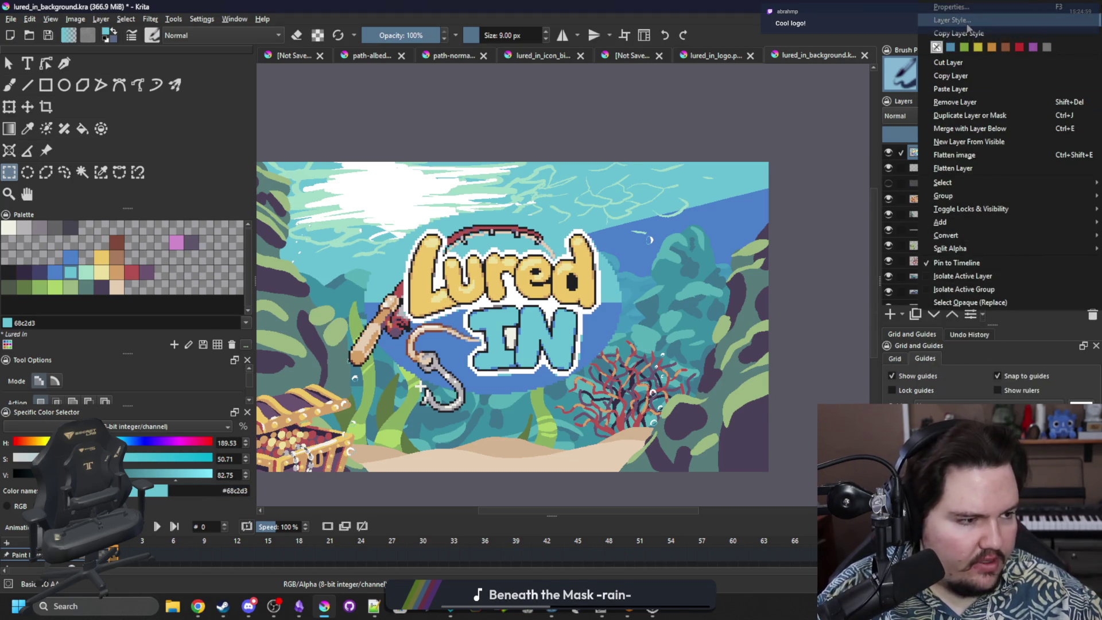
pyautogui.click(966, 20)
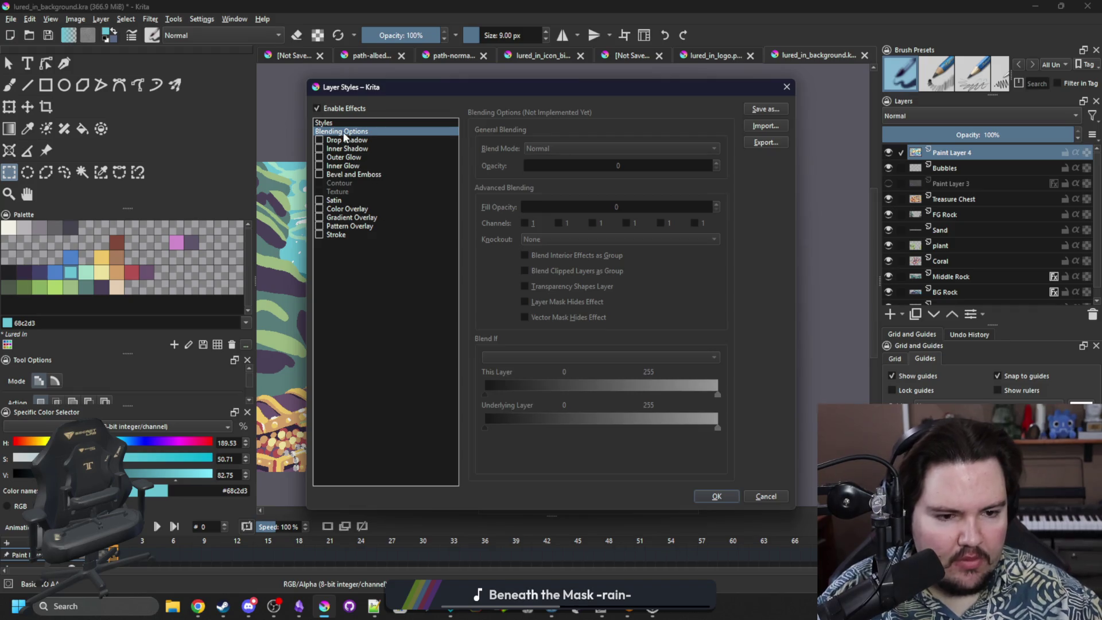
pyautogui.click(343, 157)
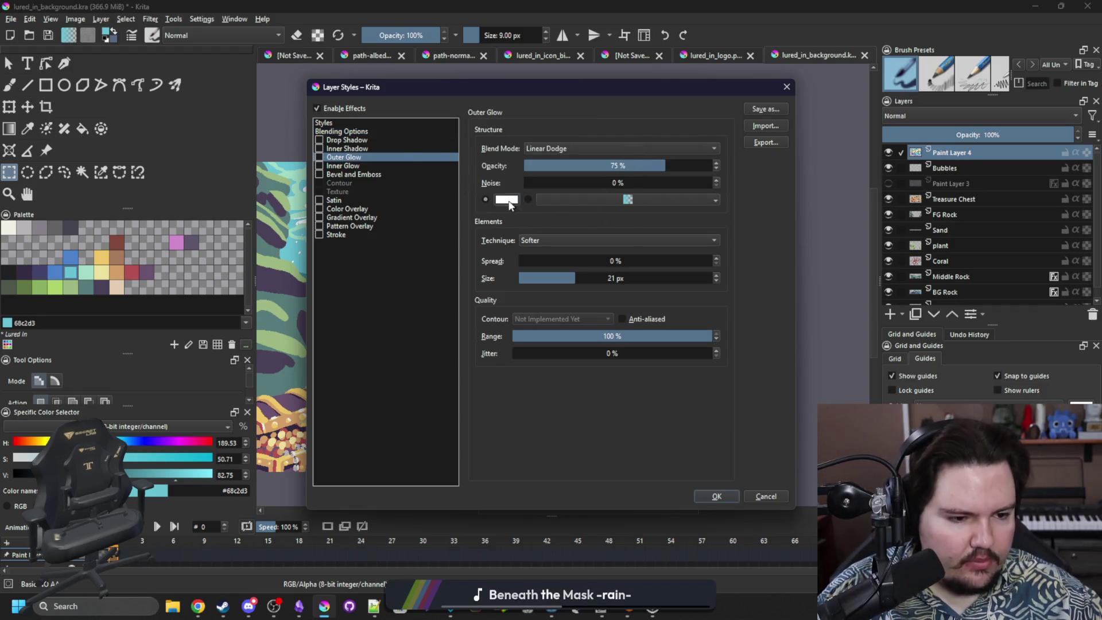
pyautogui.click(506, 199)
pyautogui.click(666, 431)
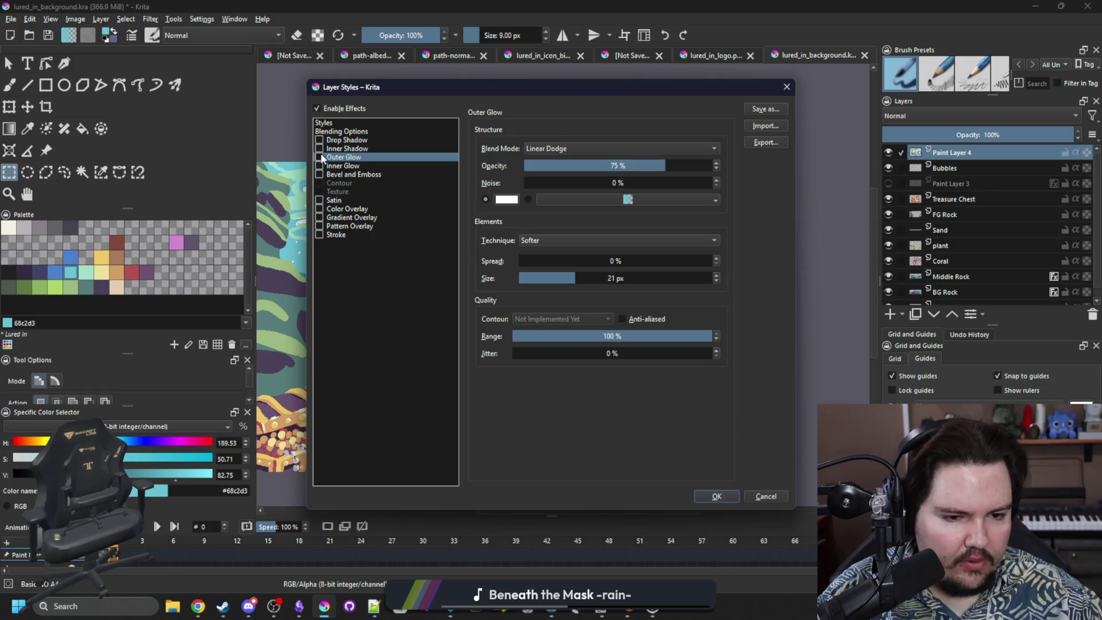
pyautogui.click(508, 200)
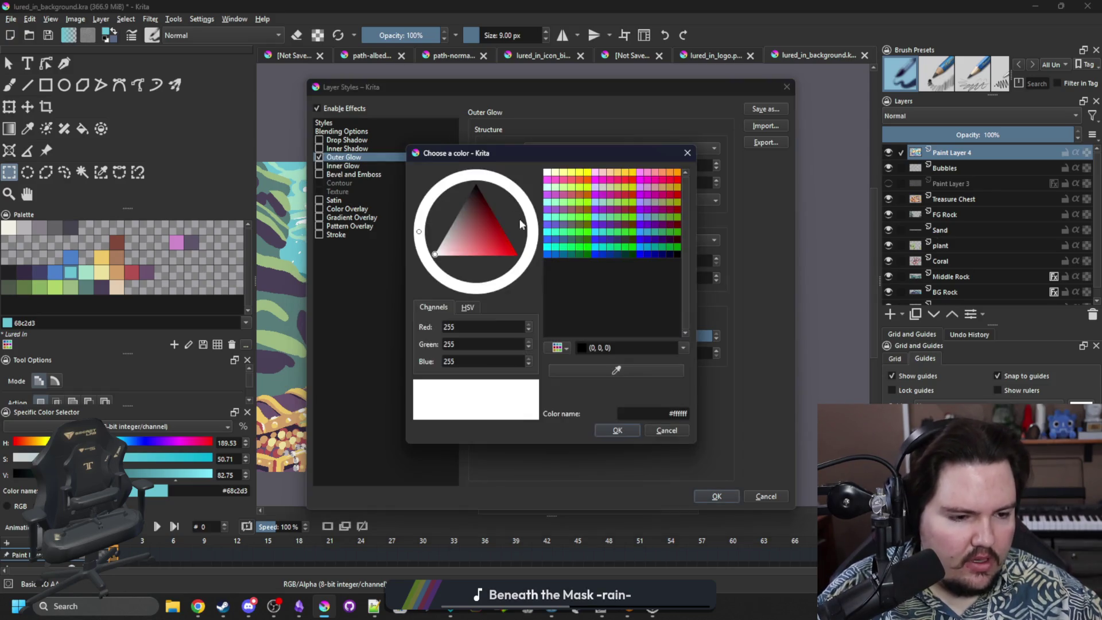
# Make the outer glow cyan #68c2d3 with 250 px size and about 48% spread.
pyautogui.doubleClick(671, 412)
pyautogui.write('#68c2d3')
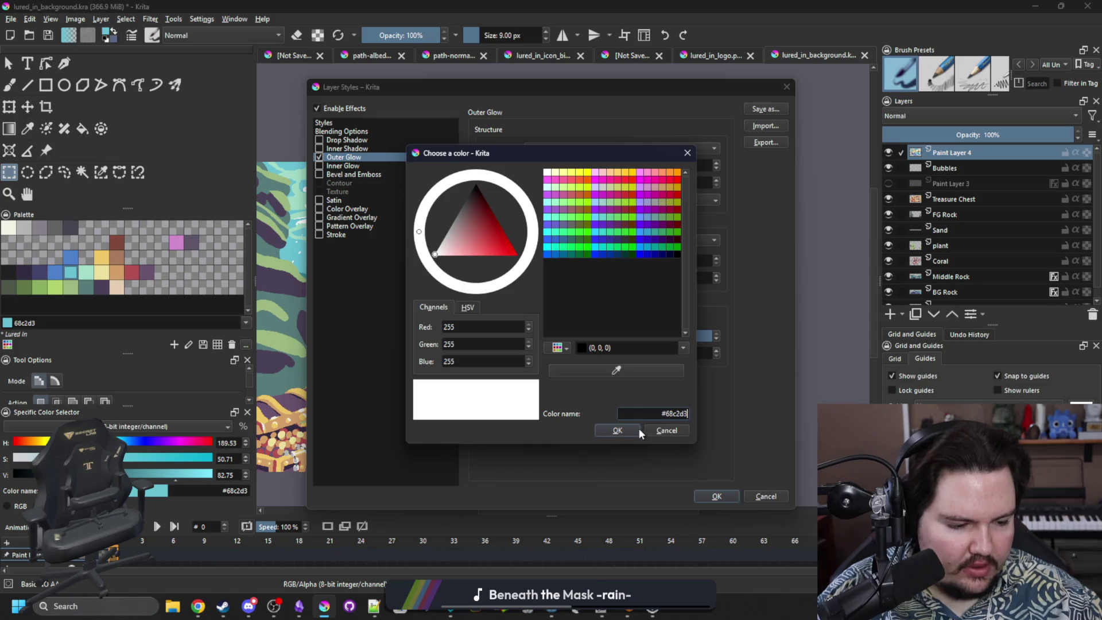
pyautogui.click(635, 429)
pyautogui.moveTo(544, 91); pyautogui.dragTo(775, 85)
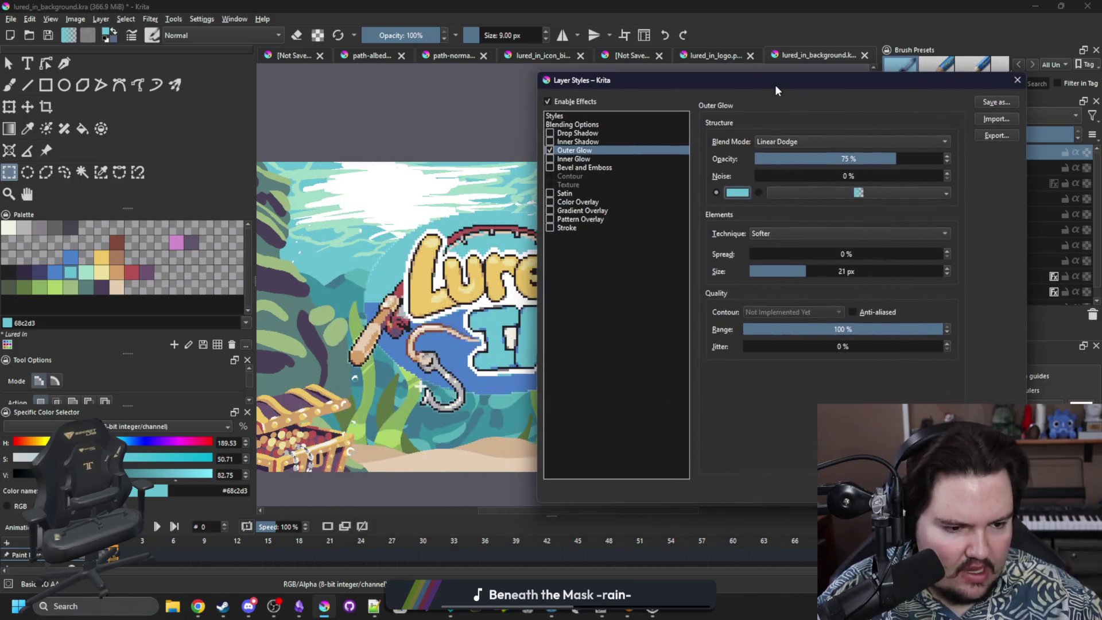
pyautogui.moveTo(811, 271); pyautogui.dragTo(1004, 275)
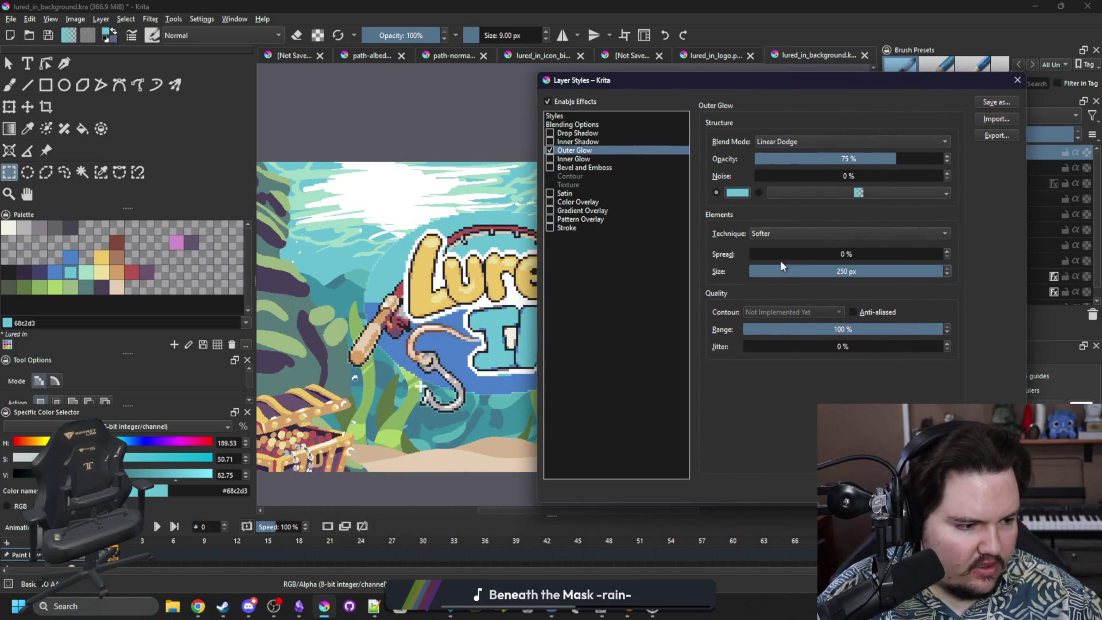
pyautogui.moveTo(803, 255); pyautogui.dragTo(844, 254)
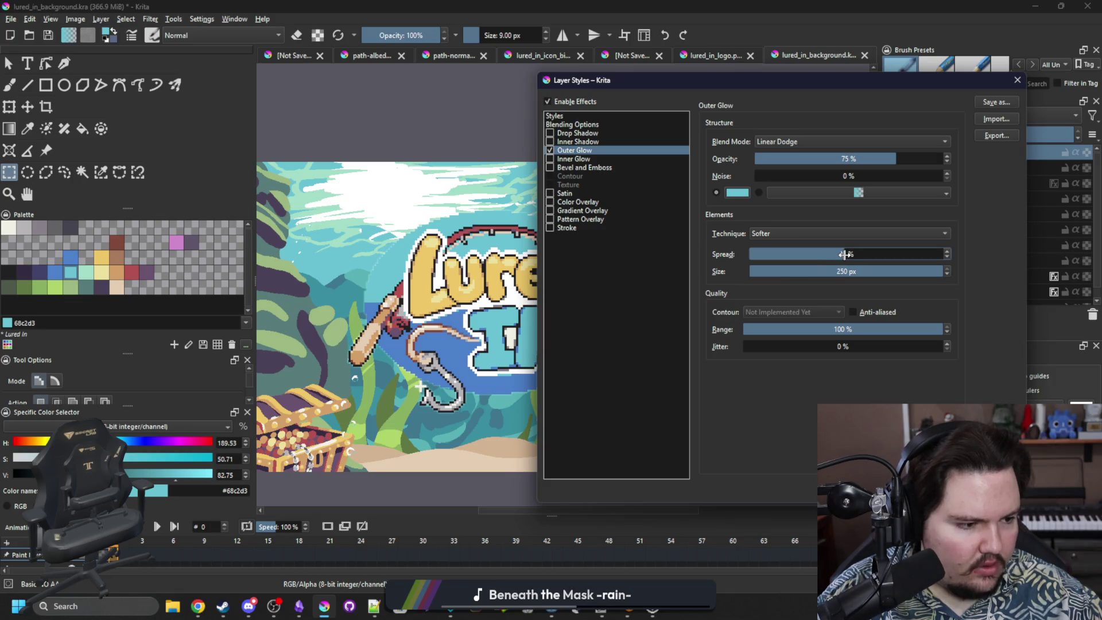
pyautogui.click(854, 311)
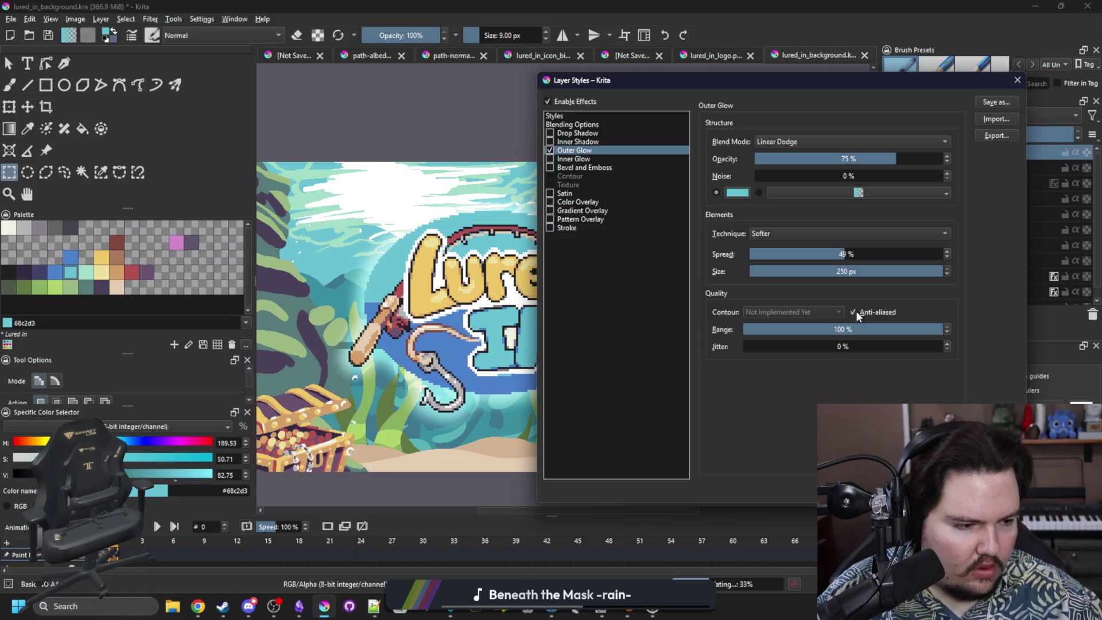
pyautogui.click(854, 312)
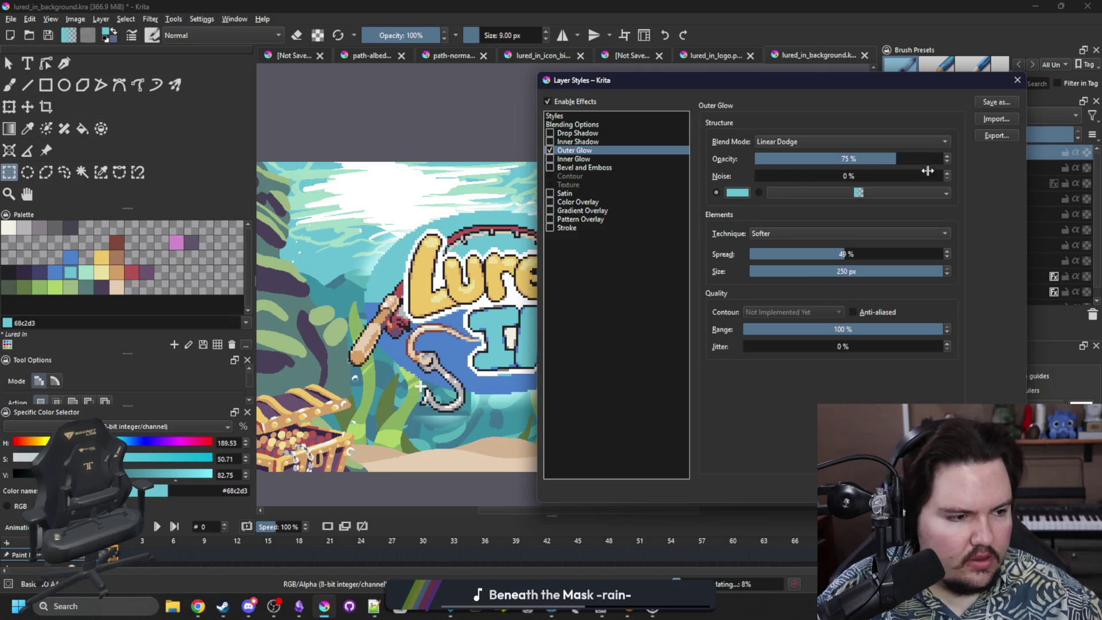
# Switch the glow's blend mode to Normal and apply the layer style.
pyautogui.click(880, 142)
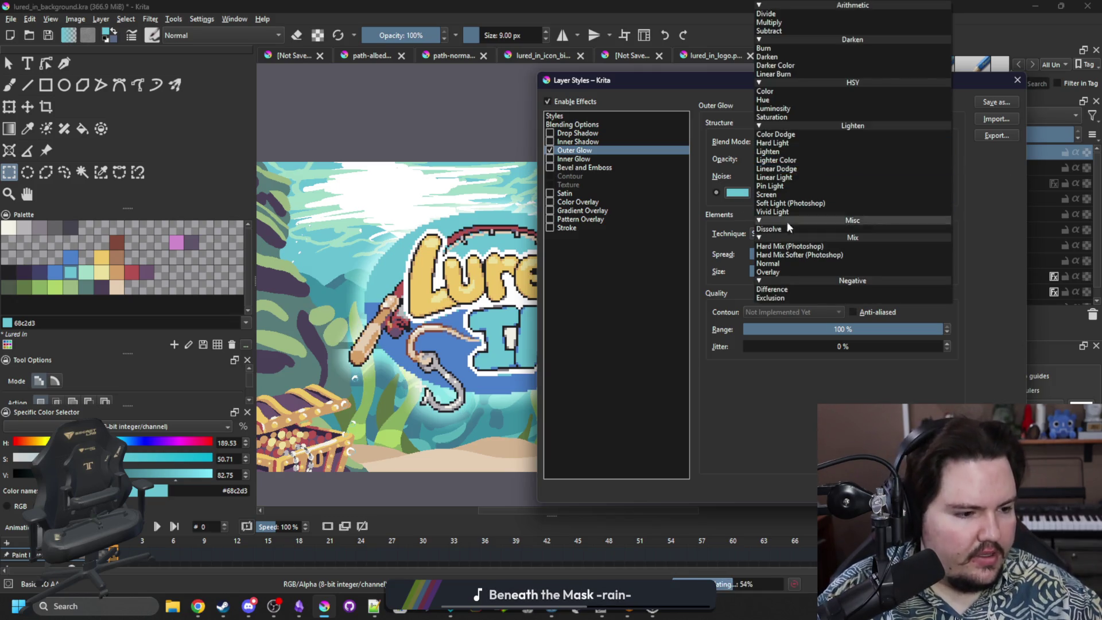
pyautogui.click(776, 263)
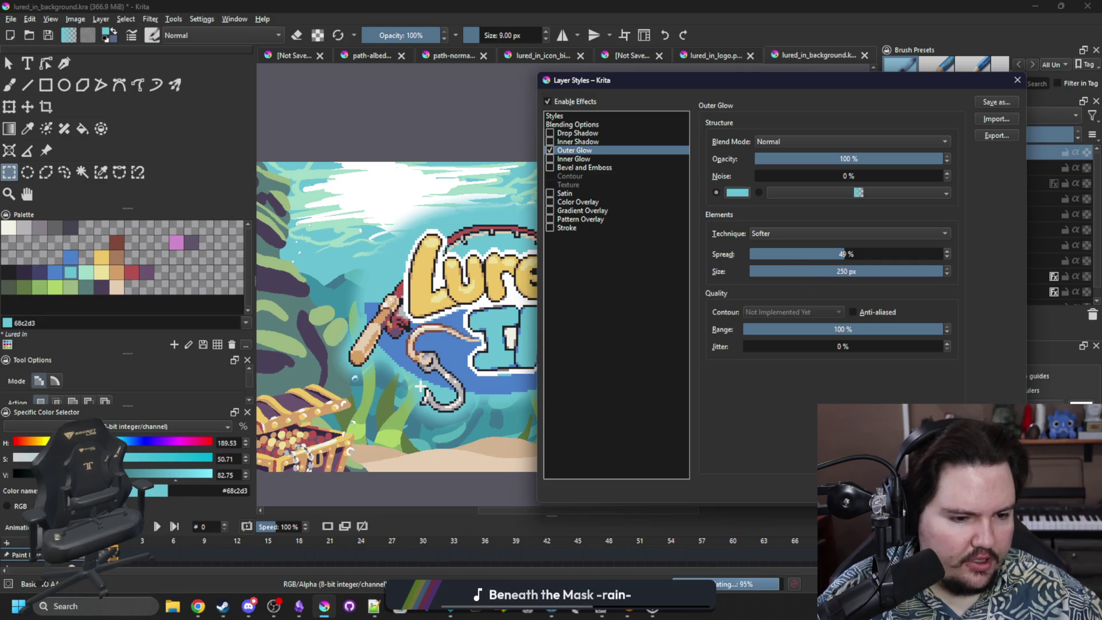
pyautogui.press('Return')
pyautogui.scroll(-4, 524, 267)
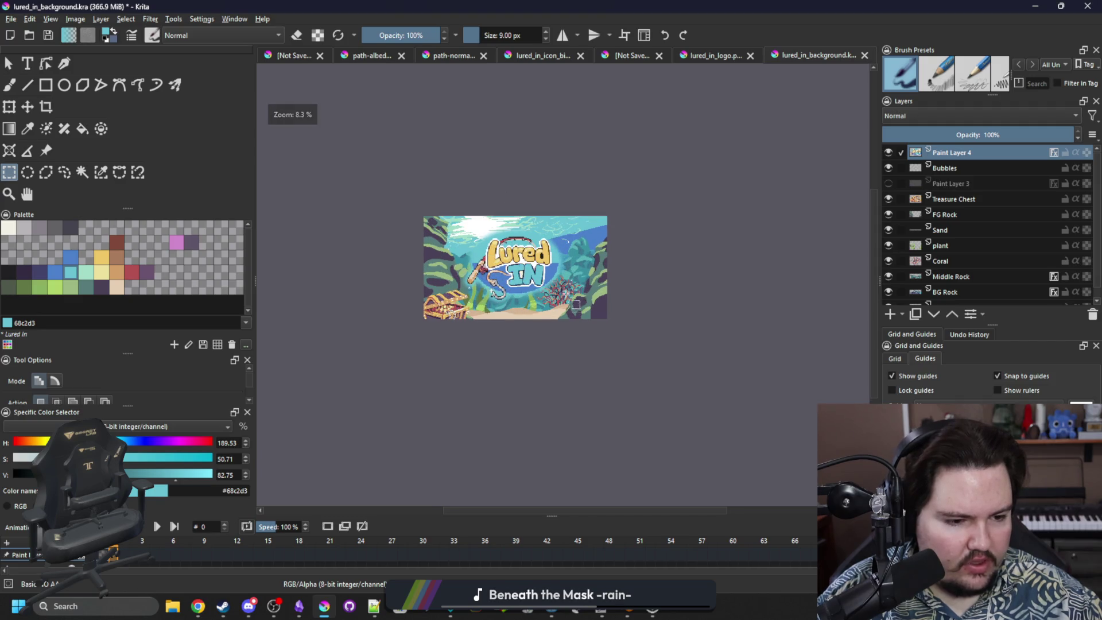
pyautogui.scroll(1, 510, 231)
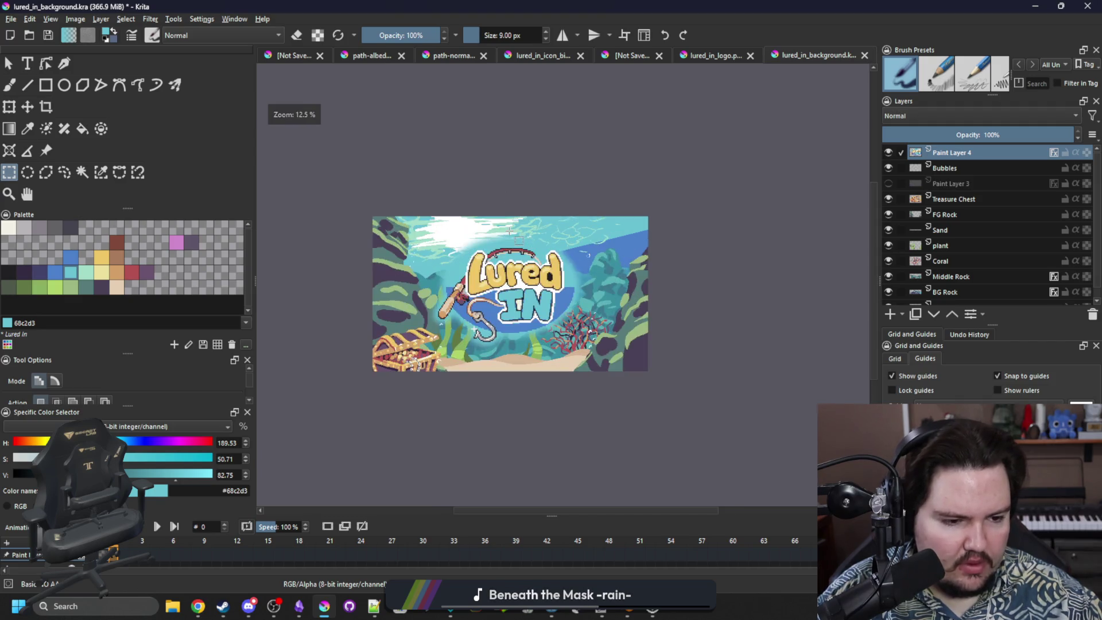
pyautogui.scroll(-1, 510, 230)
pyautogui.scroll(4, 508, 238)
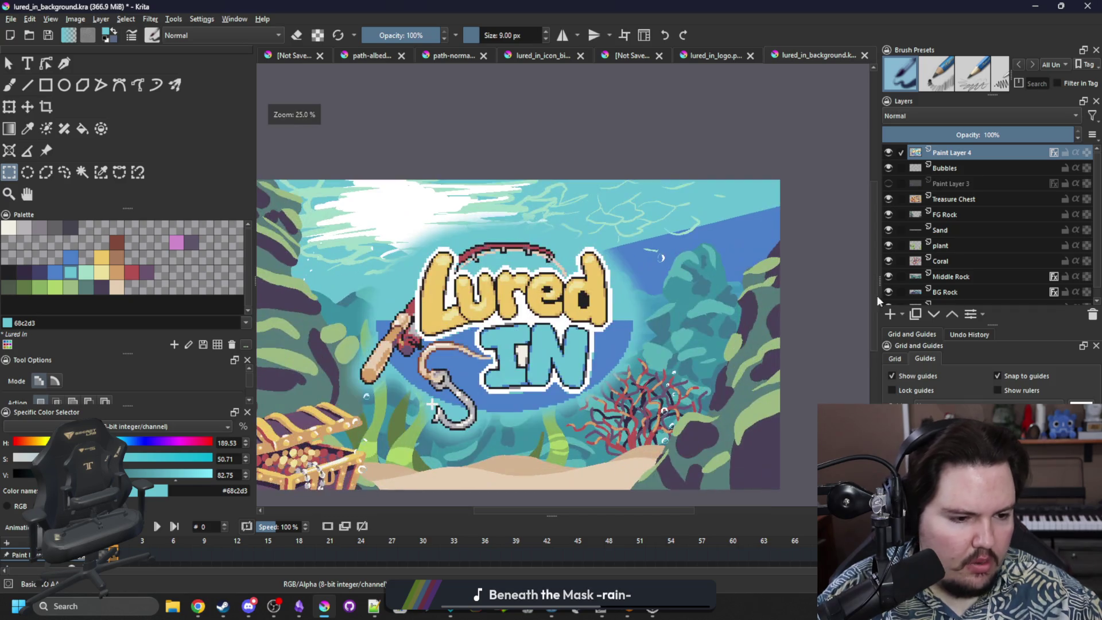
# Reopen Paint Layer 4's layer style on the Outer Glow settings.
pyautogui.click(982, 314)
pyautogui.click(966, 17)
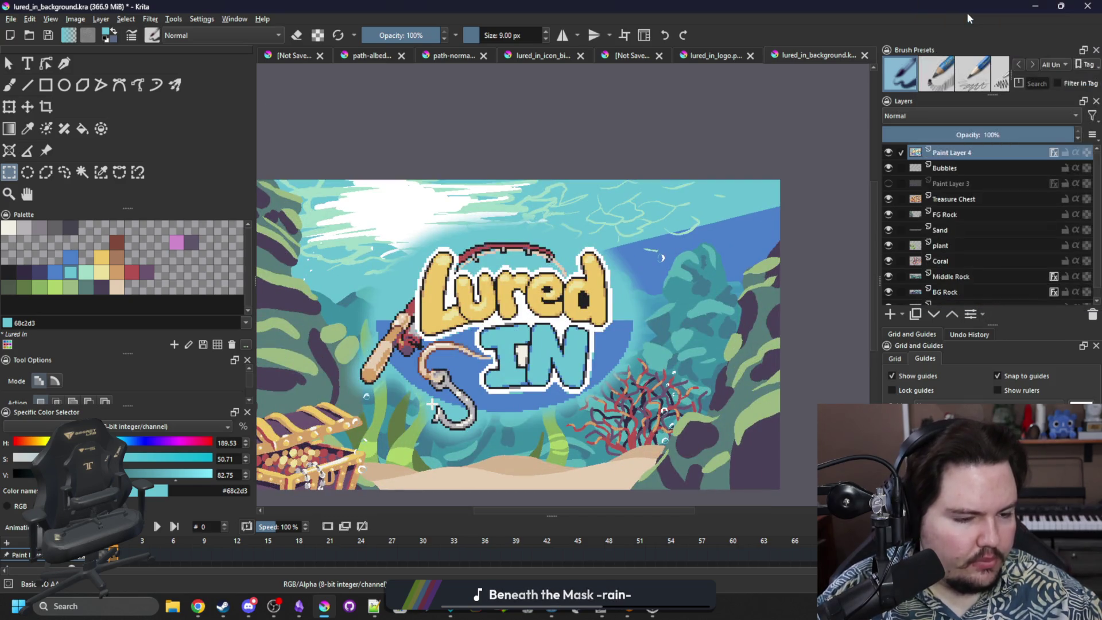
pyautogui.moveTo(512, 88); pyautogui.dragTo(714, 85)
pyautogui.click(531, 156)
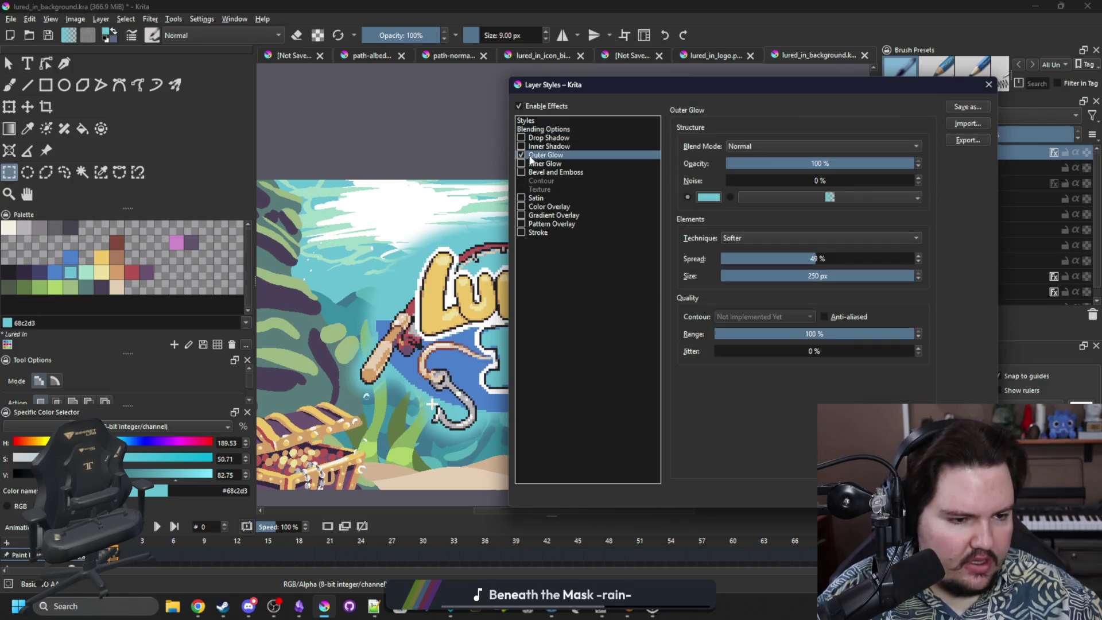
# Enable a Drop Shadow on the title layer with 29% spread and 105 px size, and apply it.
pyautogui.click(545, 138)
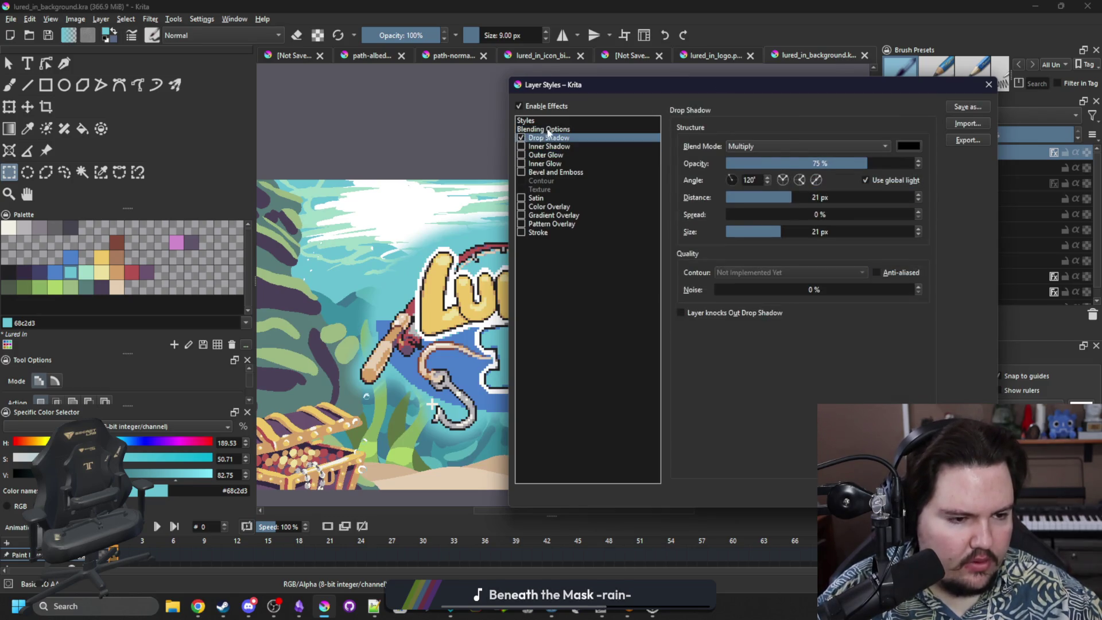
pyautogui.moveTo(632, 85); pyautogui.dragTo(711, 78)
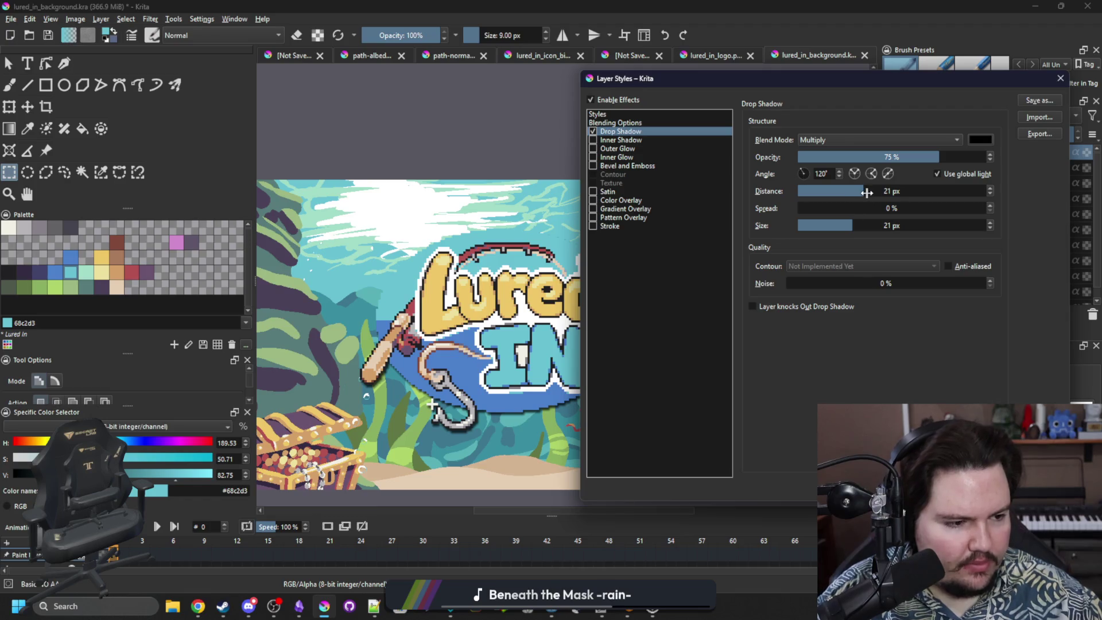
pyautogui.moveTo(858, 223); pyautogui.dragTo(1043, 229)
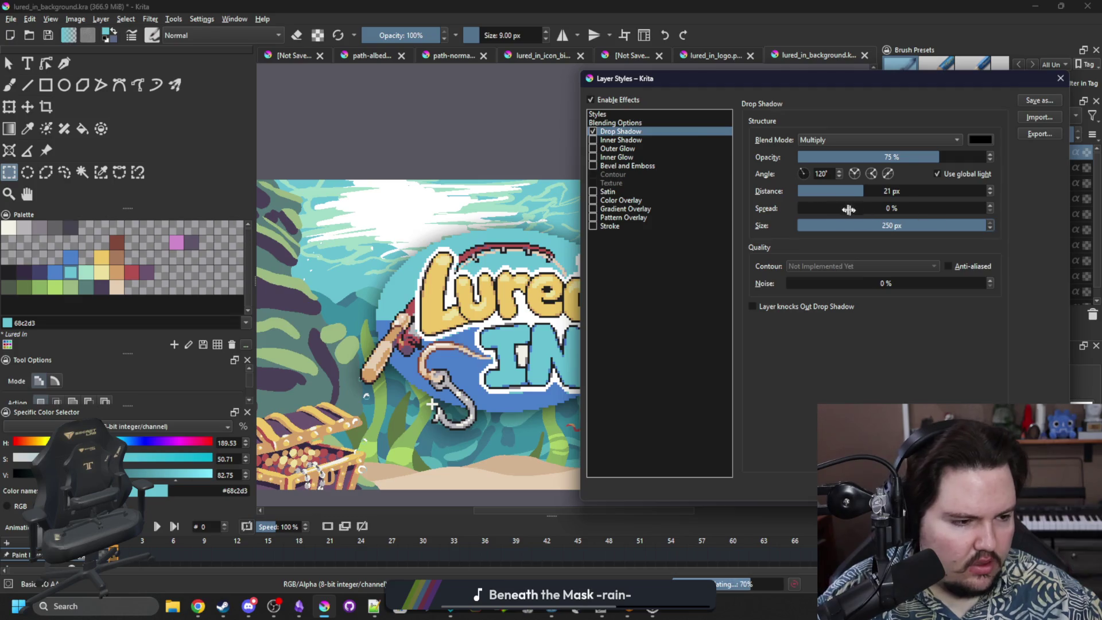
pyautogui.moveTo(818, 206); pyautogui.dragTo(852, 203)
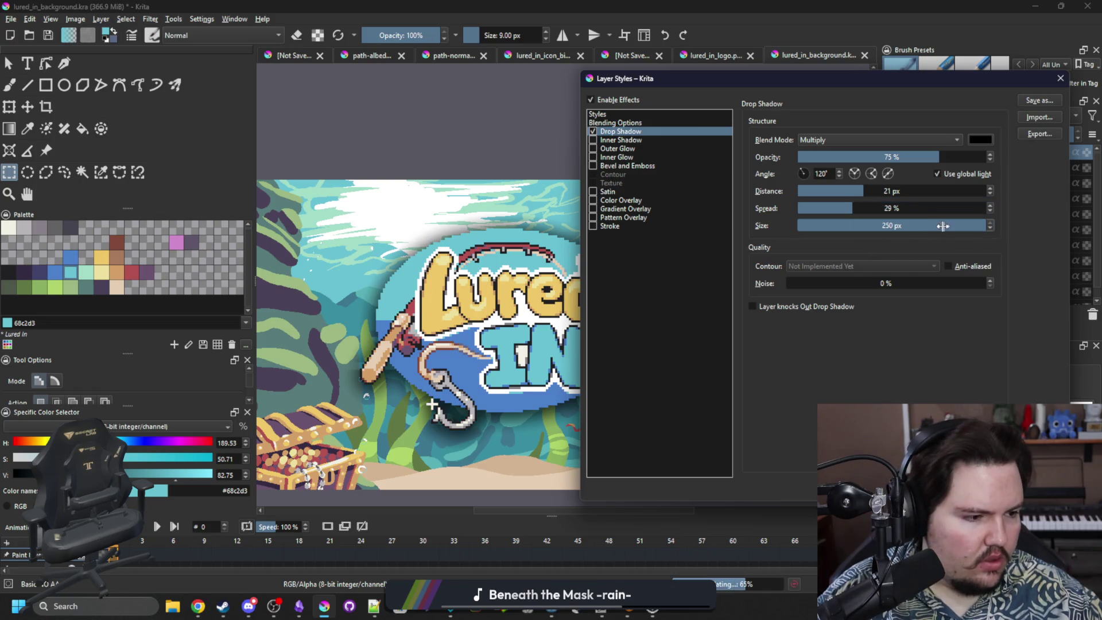
pyautogui.moveTo(921, 225); pyautogui.dragTo(920, 226)
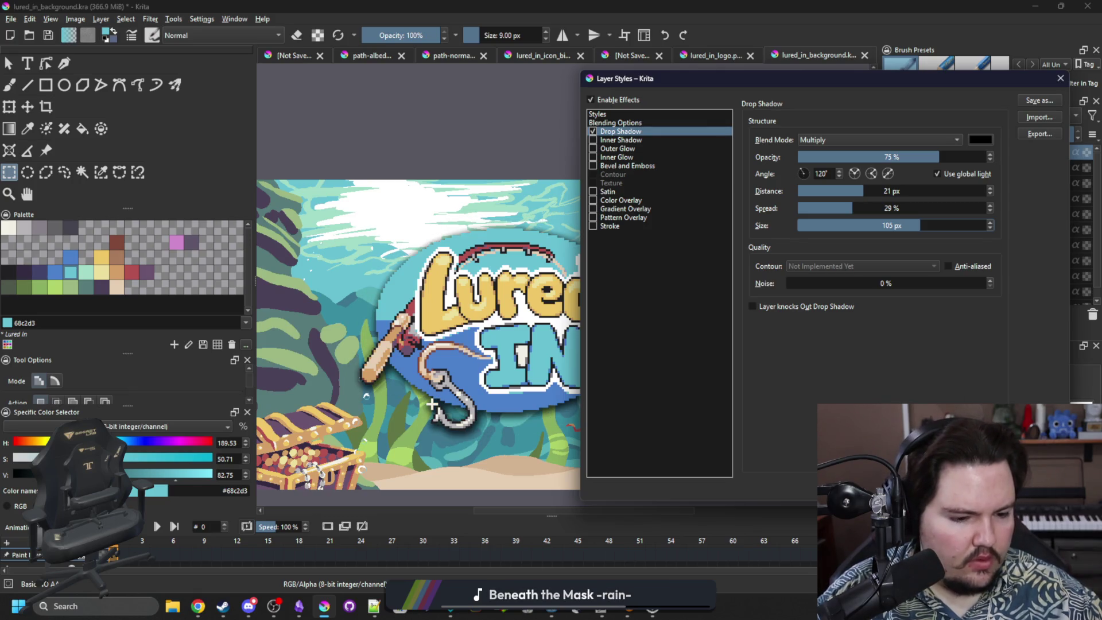
pyautogui.press('Return')
pyautogui.scroll(-5, 535, 248)
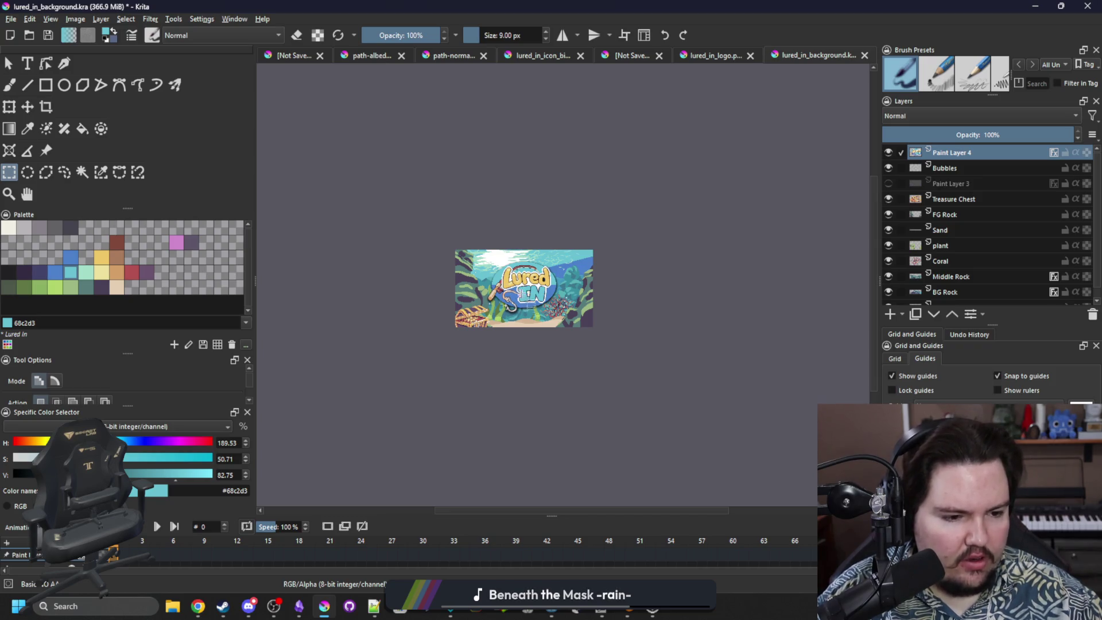
# Zoom and pan across the artwork to review the title's glow and shadow, then switch to Chrome.
pyautogui.scroll(4, 526, 298)
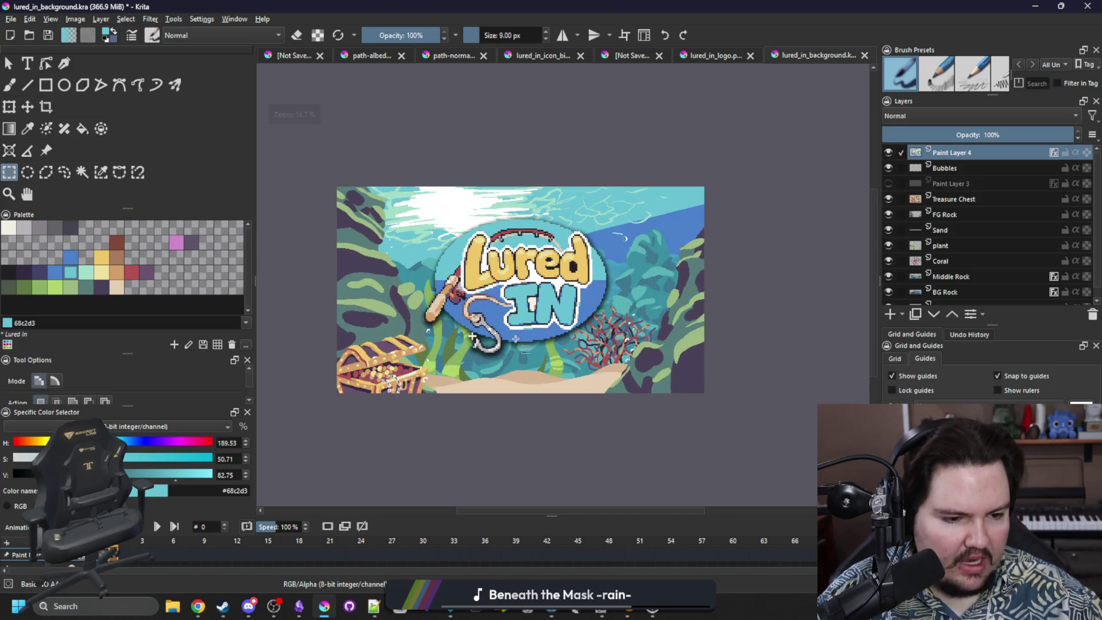
pyautogui.scroll(-4, 531, 338)
pyautogui.moveTo(523, 351)
pyautogui.mouseDown()
pyautogui.moveTo(484, 364)
pyautogui.moveTo(352, 312)
pyautogui.moveTo(558, 345)
pyautogui.mouseUp()
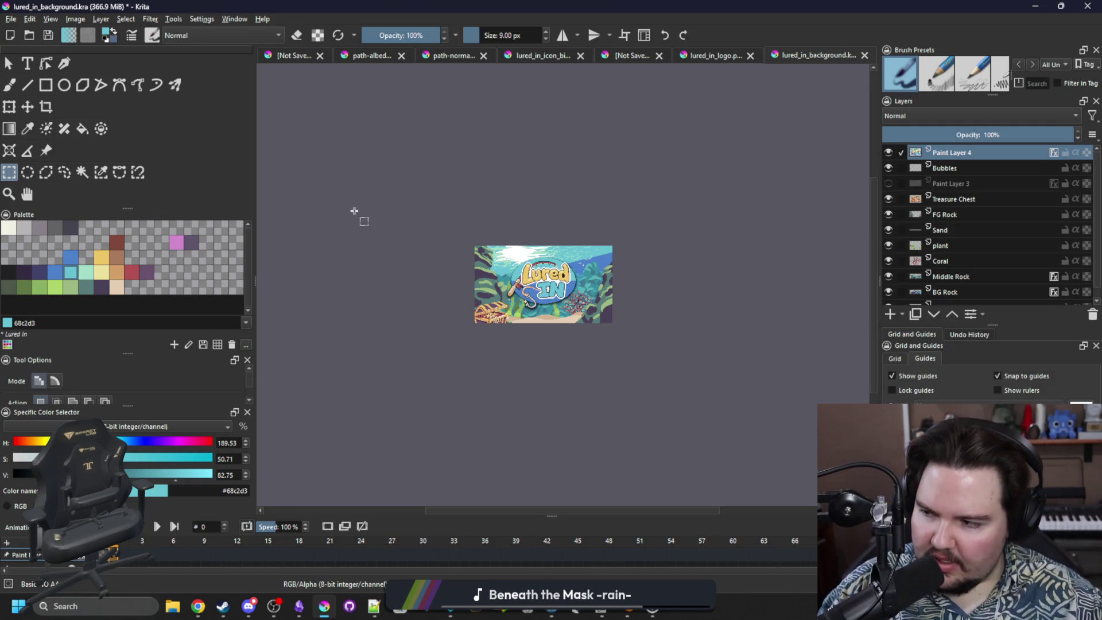
pyautogui.scroll(6, 460, 258)
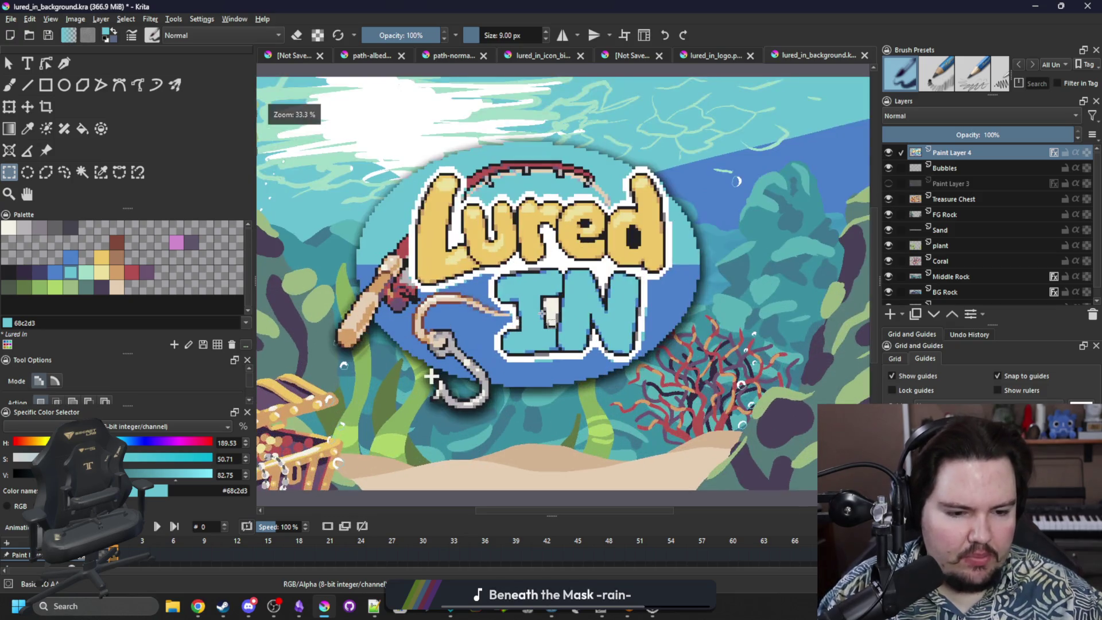
pyautogui.scroll(-1, 542, 313)
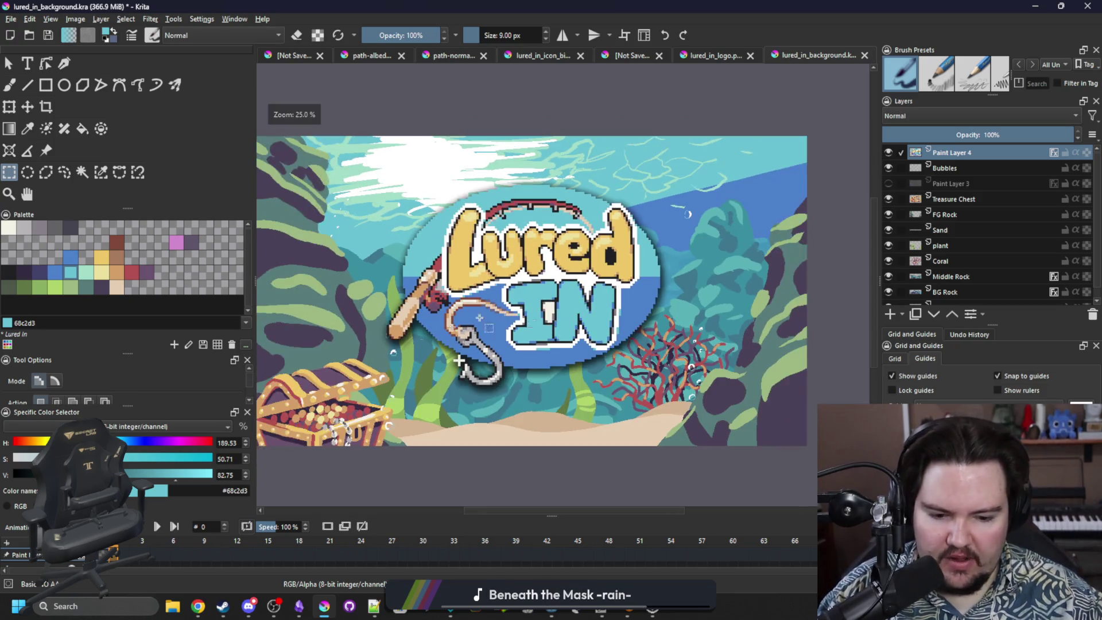
pyautogui.moveTo(196, 614)
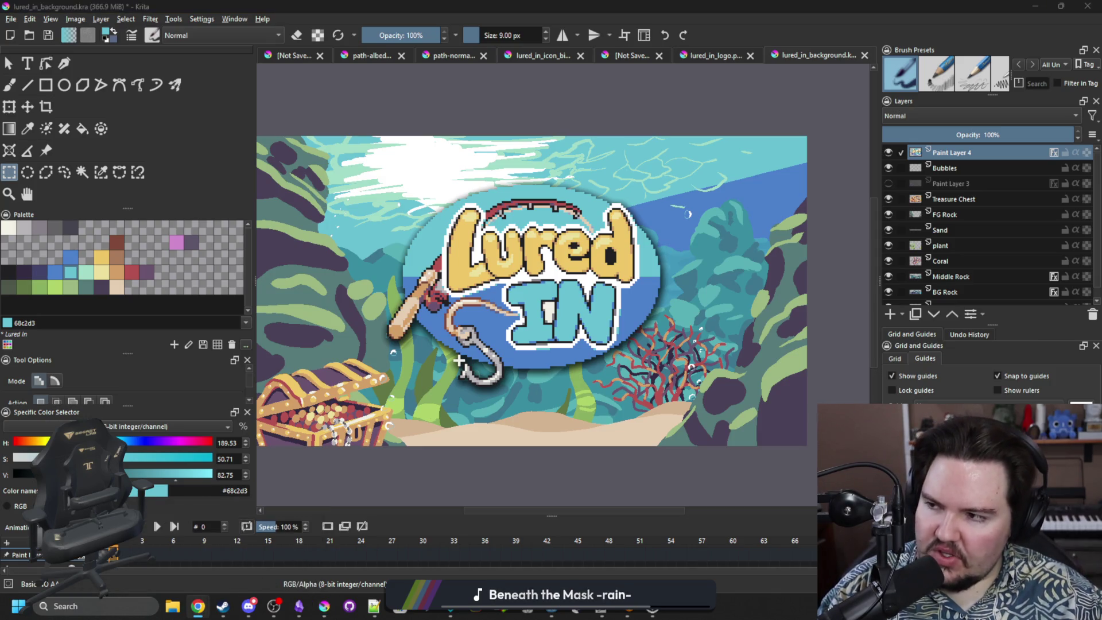
pyautogui.hotkey('alt', 'Tab')
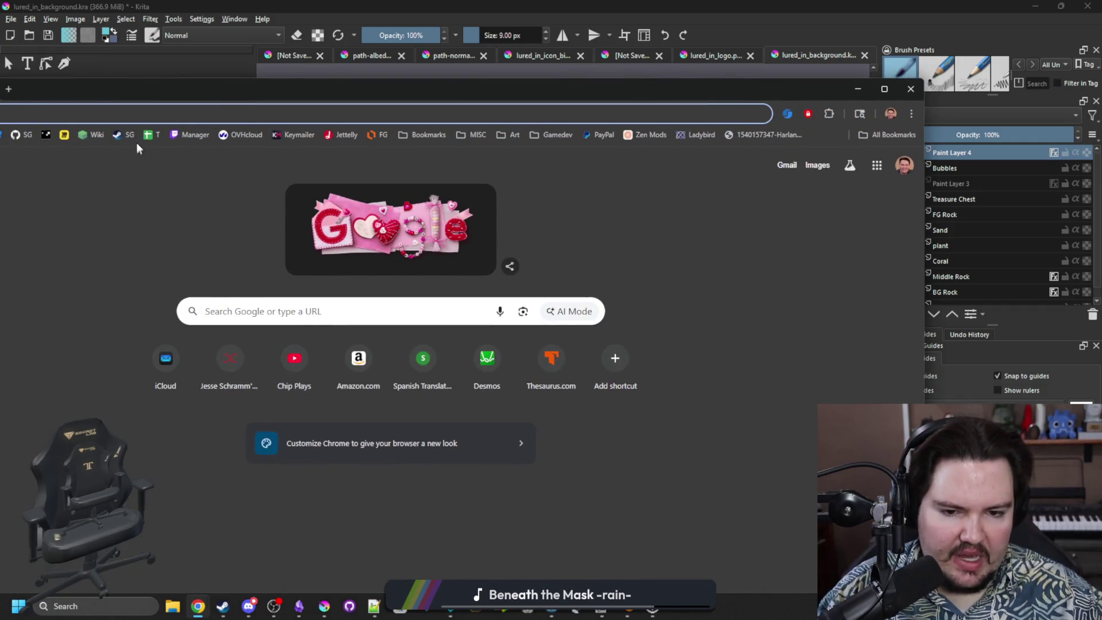
# Load Starground's Steam store page, maximise and scroll it, then minimise Chrome.
pyautogui.write('https://store.steampowered.com/app/2793380/Starground/')
pyautogui.press('Return')
pyautogui.doubleClick(184, 82)
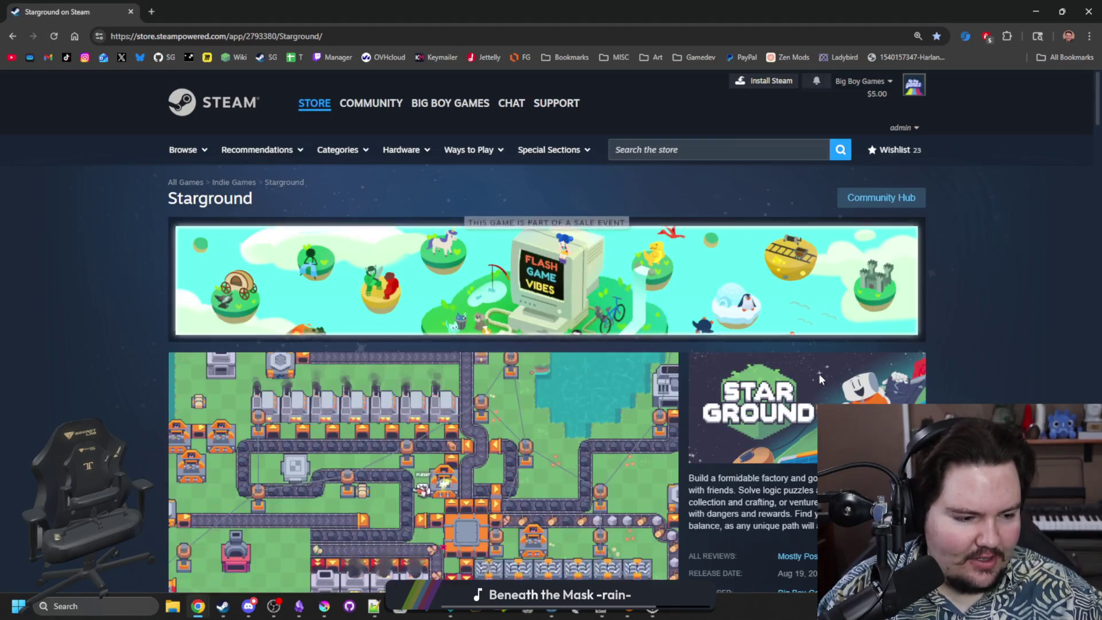
pyautogui.scroll(-1, 821, 379)
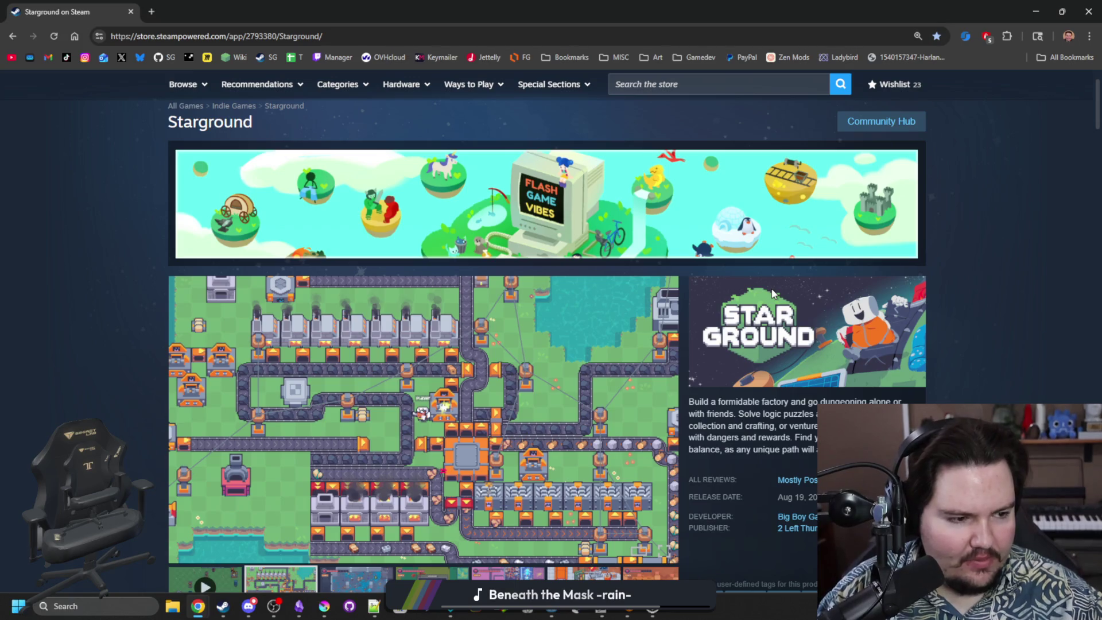
pyautogui.press('super+Down')
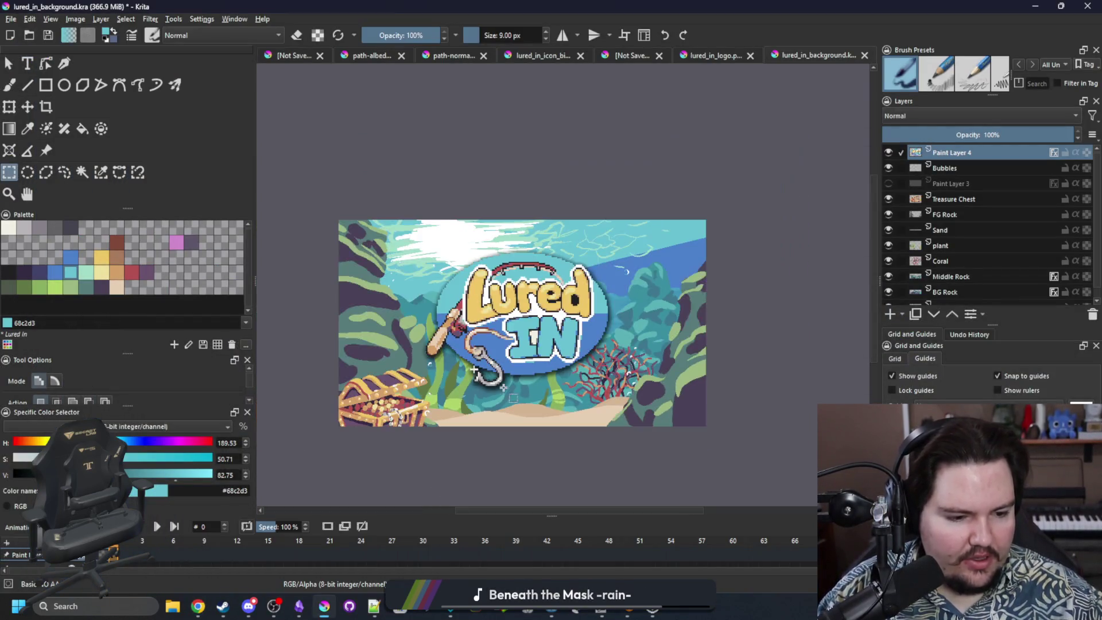
# Widen the logo's drop shadow spread to 50% and apply the style.
pyautogui.scroll(1, 503, 388)
pyautogui.click(983, 316)
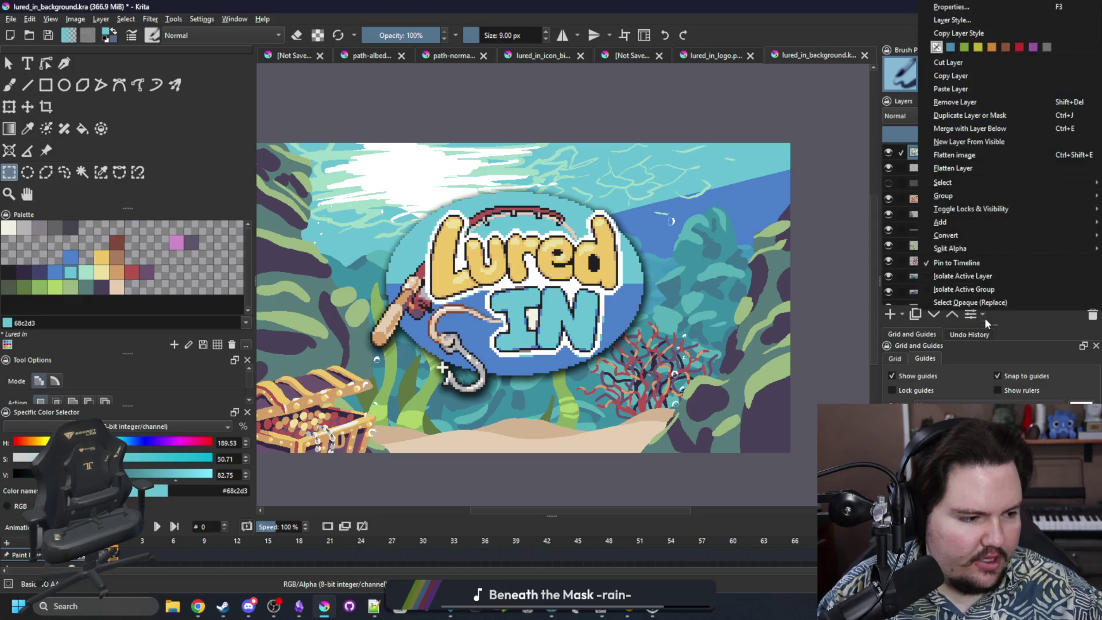
pyautogui.click(962, 20)
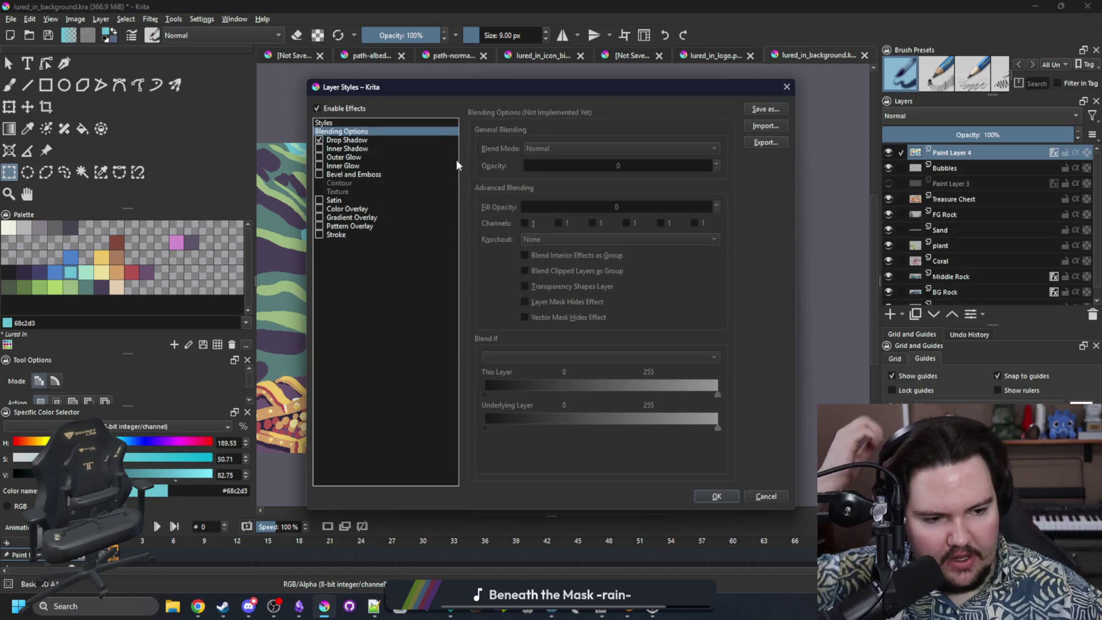
pyautogui.click(350, 140)
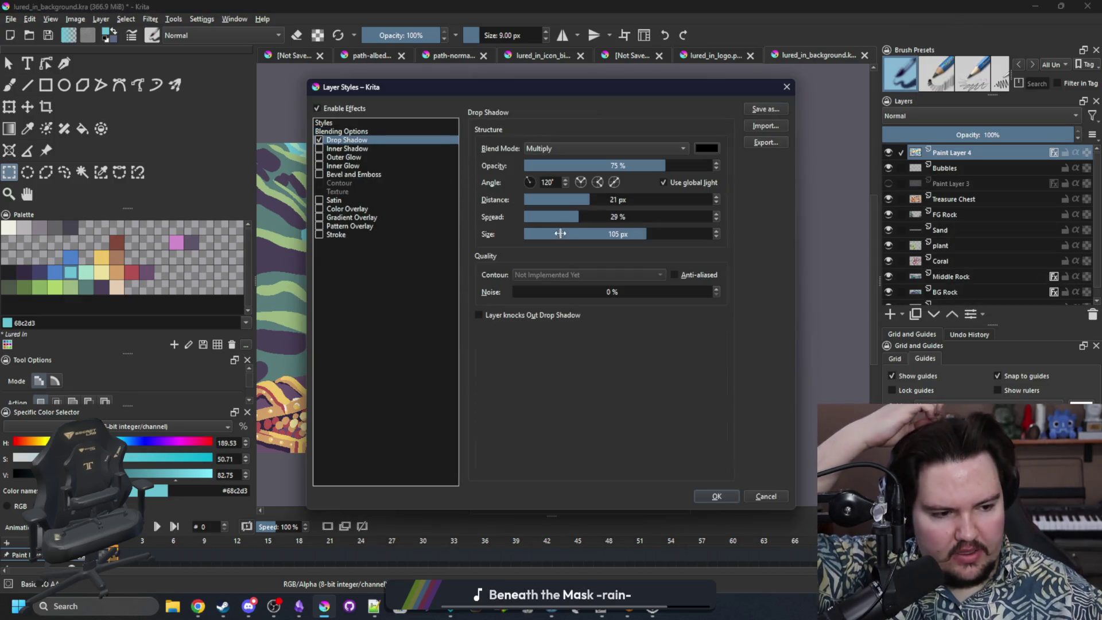
pyautogui.click(613, 214)
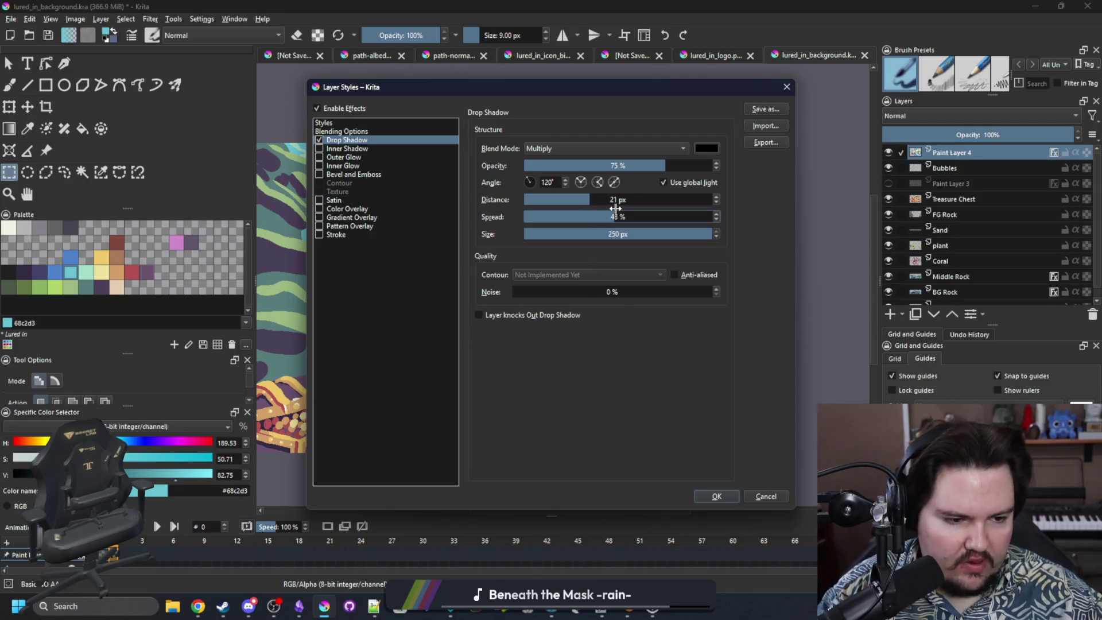
pyautogui.click(618, 215)
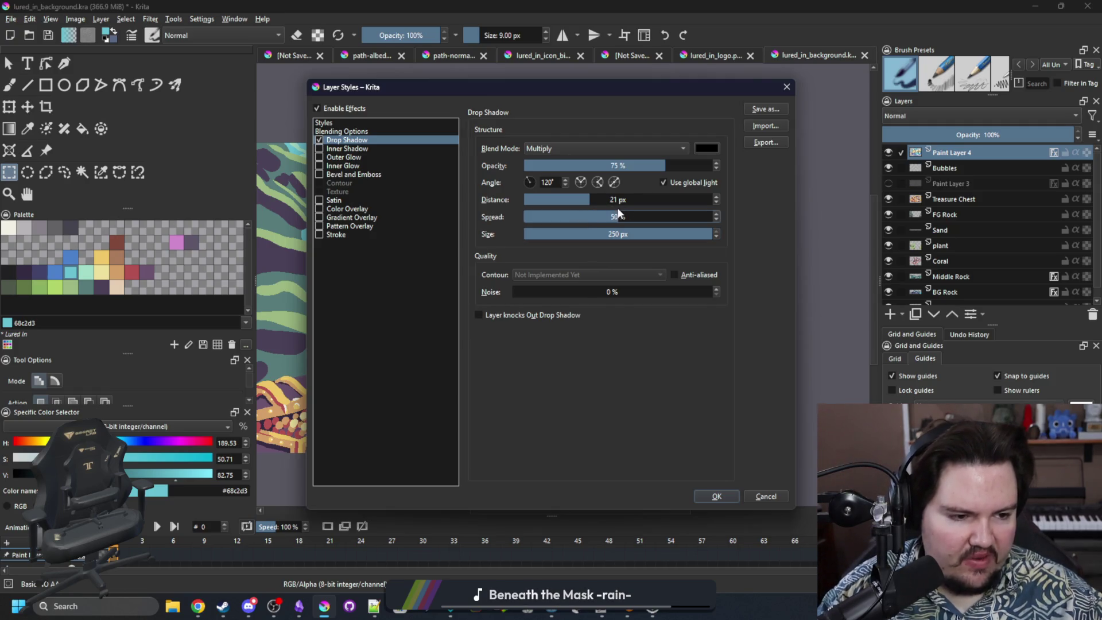
pyautogui.click(714, 496)
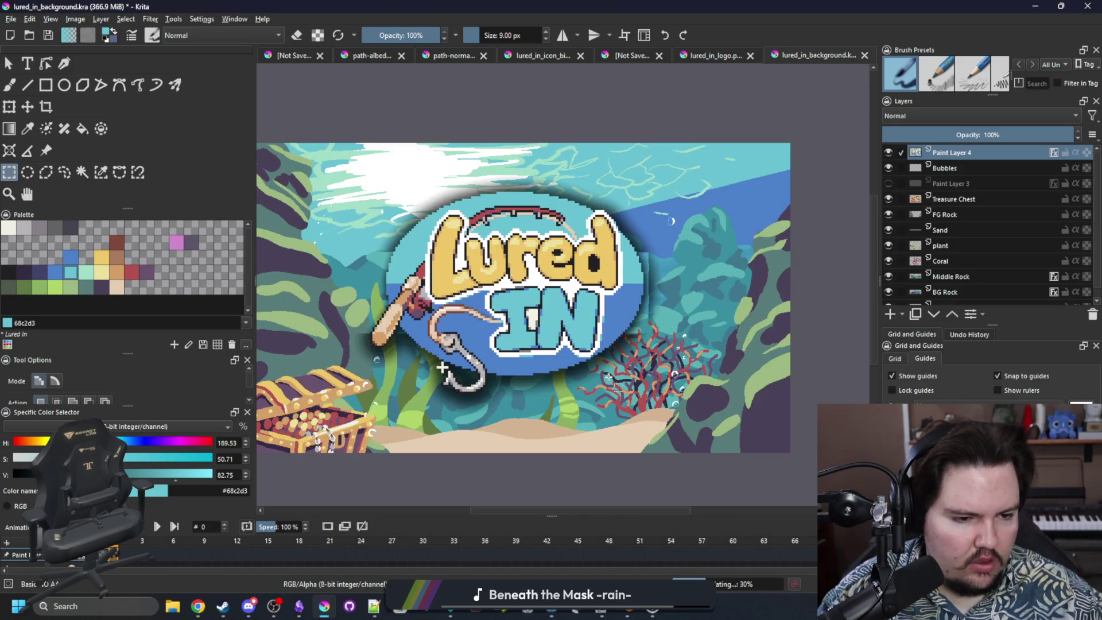
# Re-centre the canvas and pick near-black #212123 from the palette.
pyautogui.scroll(-4, 529, 238)
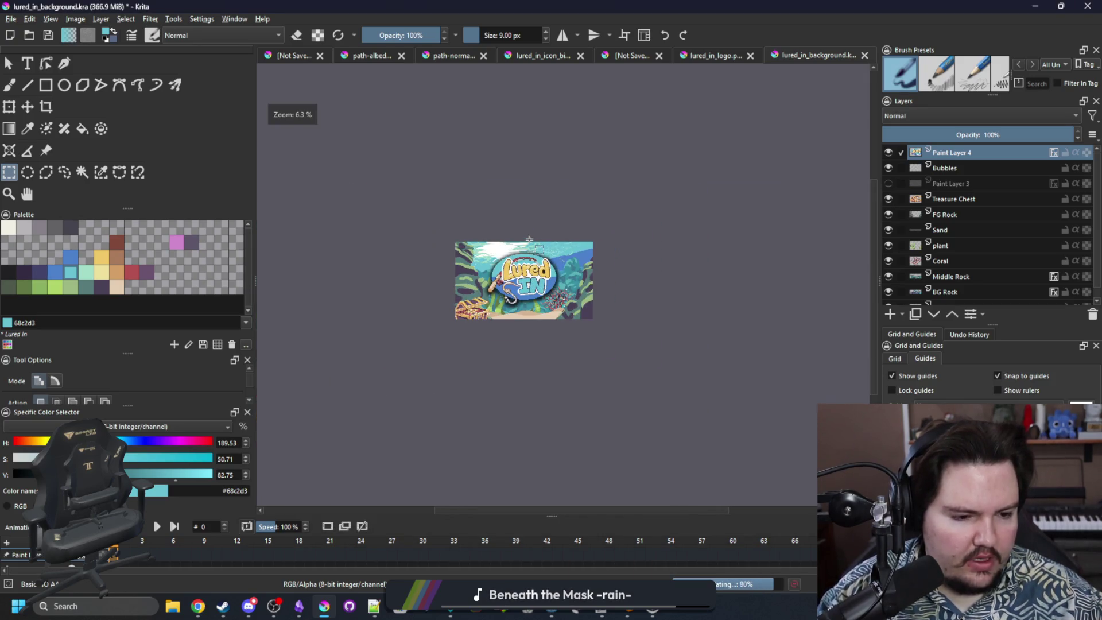
pyautogui.moveTo(586, 316); pyautogui.dragTo(696, 310)
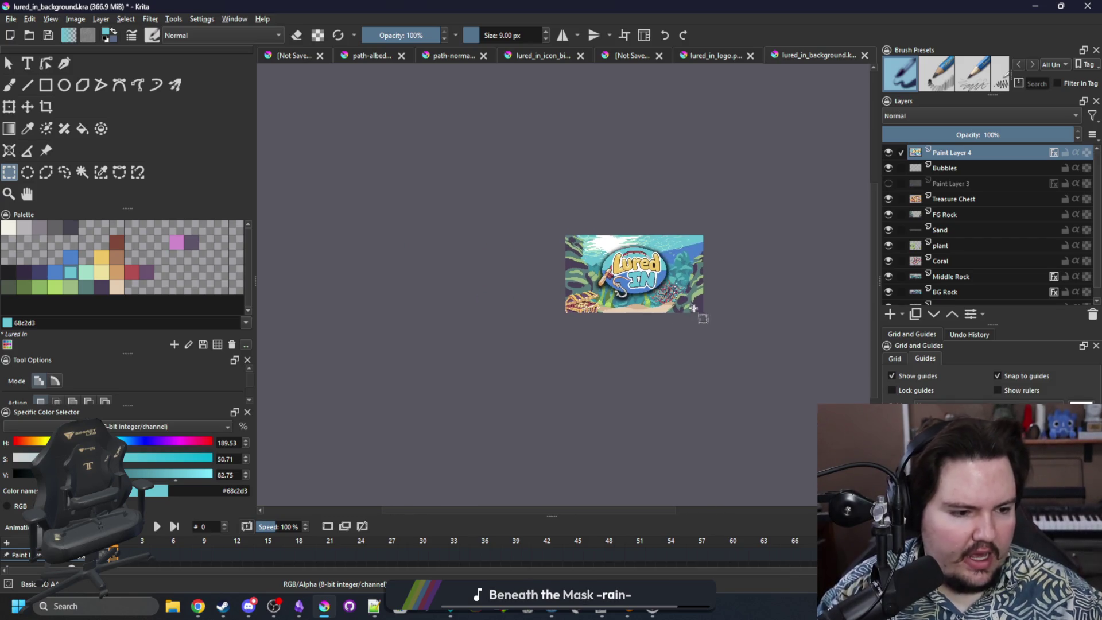
pyautogui.scroll(4, 671, 275)
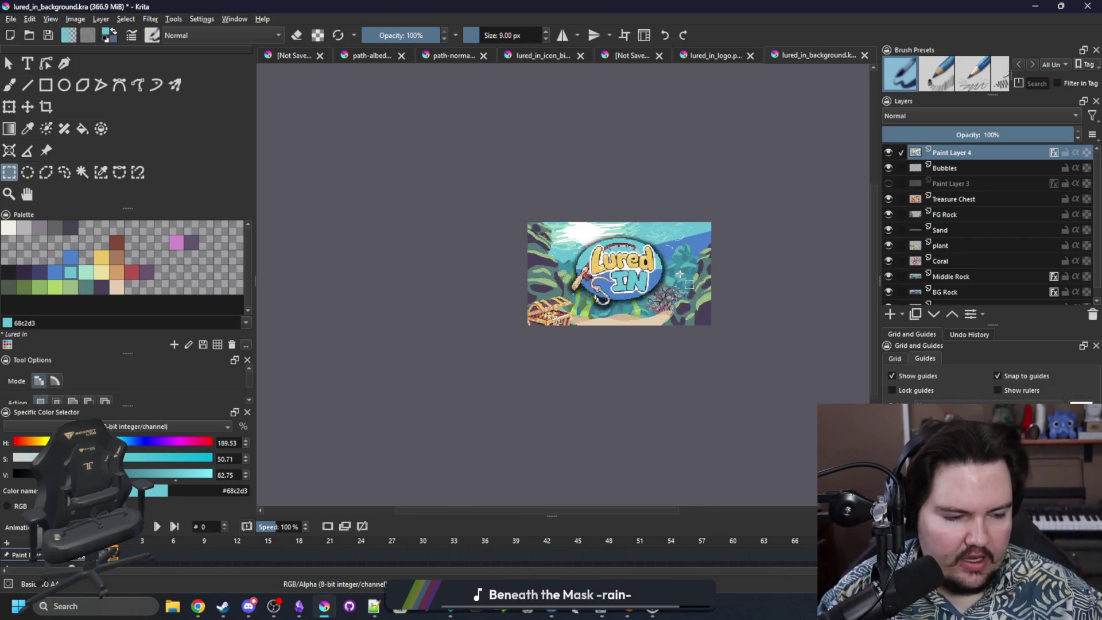
pyautogui.click(13, 276)
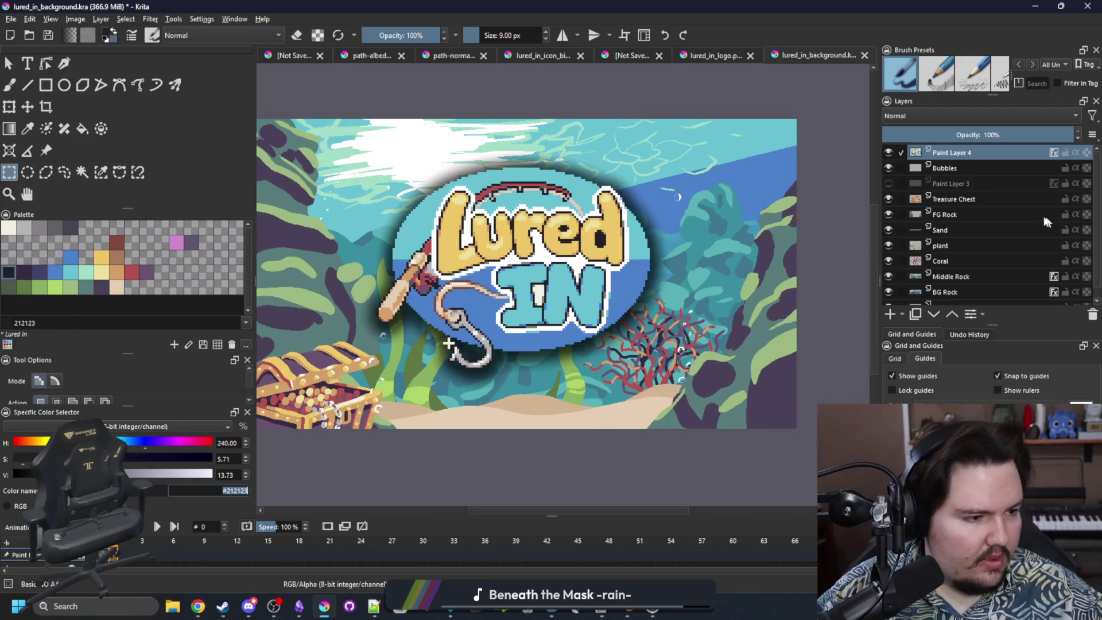
pyautogui.click(982, 318)
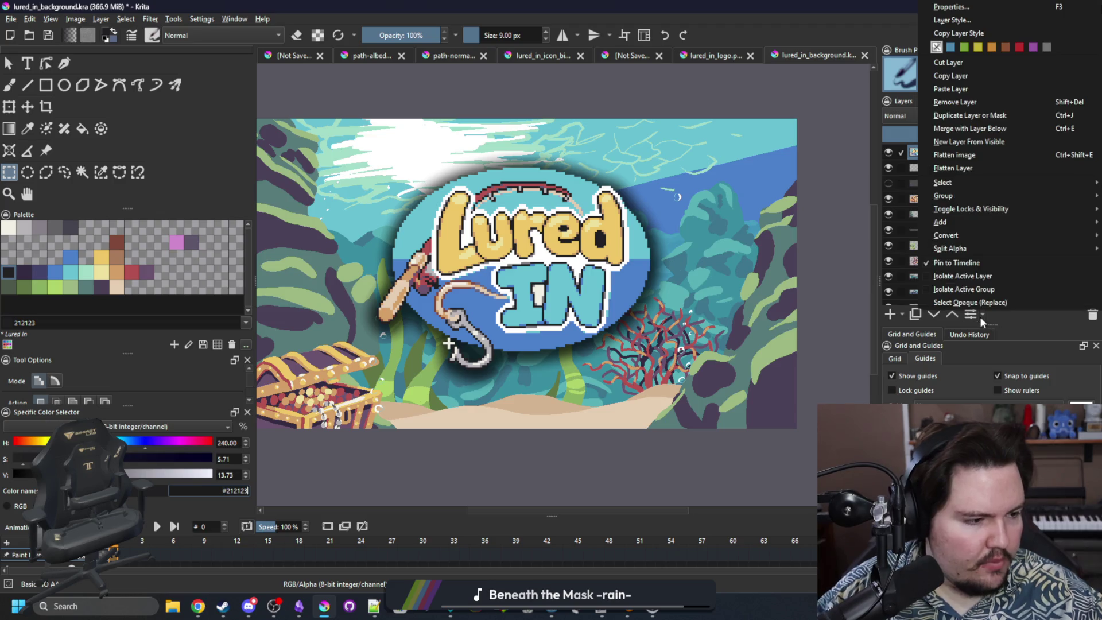
# Recolour the title's drop shadow from black to #212123 and reapply it.
pyautogui.click(976, 20)
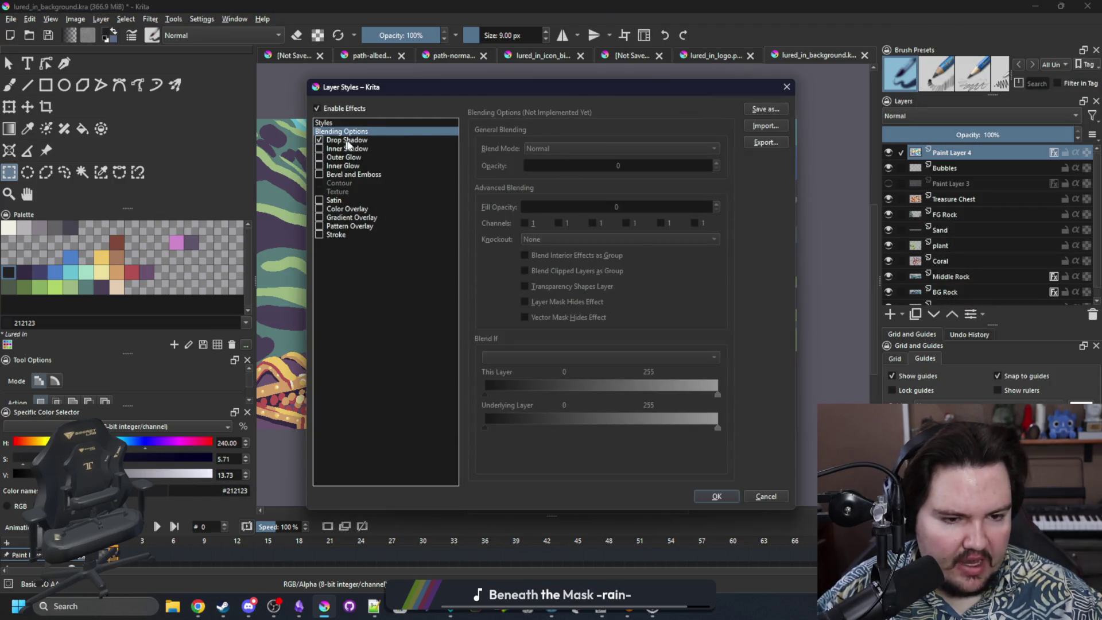
pyautogui.click(347, 141)
pyautogui.click(707, 149)
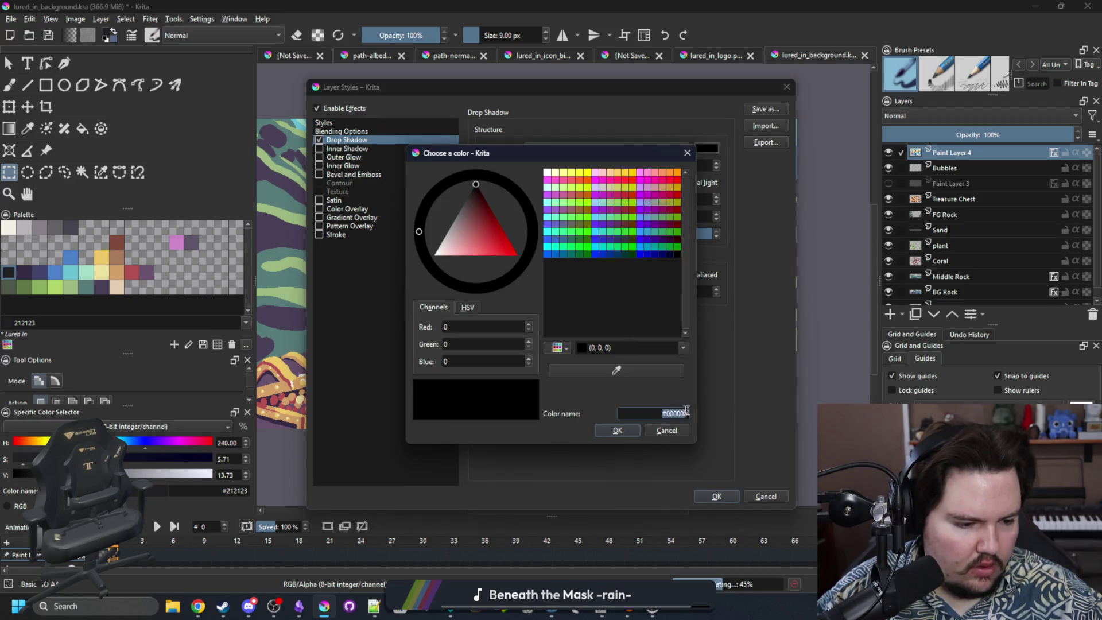
pyautogui.click(645, 428)
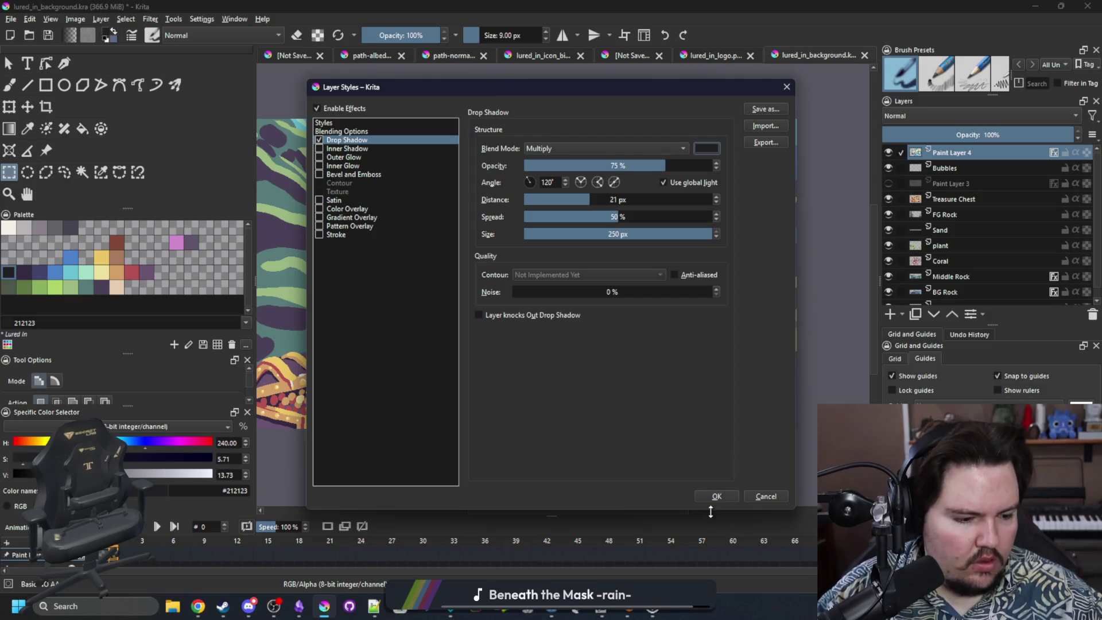
pyautogui.click(717, 495)
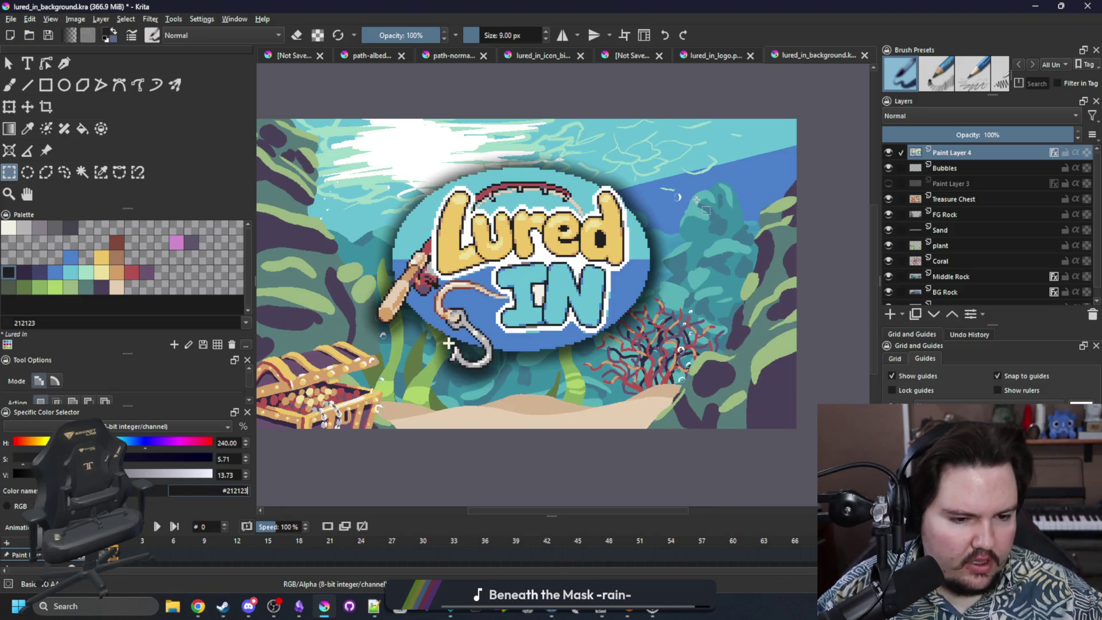
pyautogui.click(983, 311)
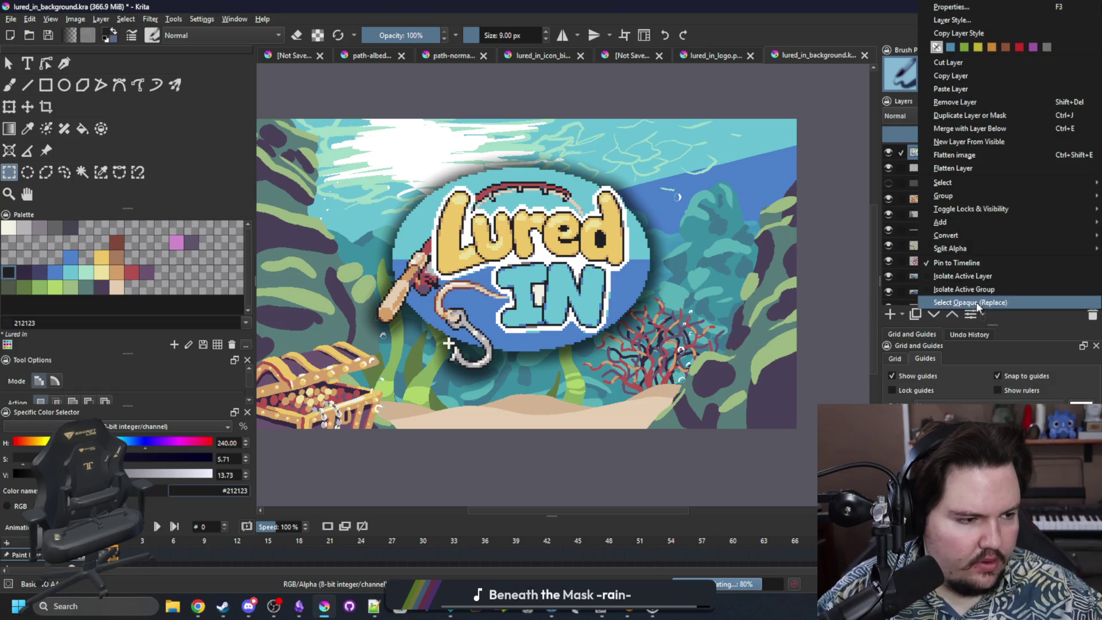
# Switch the logo's drop shadow blend mode to Normal and raise its opacity to 100%.
pyautogui.click(964, 17)
pyautogui.moveTo(488, 90); pyautogui.dragTo(784, 99)
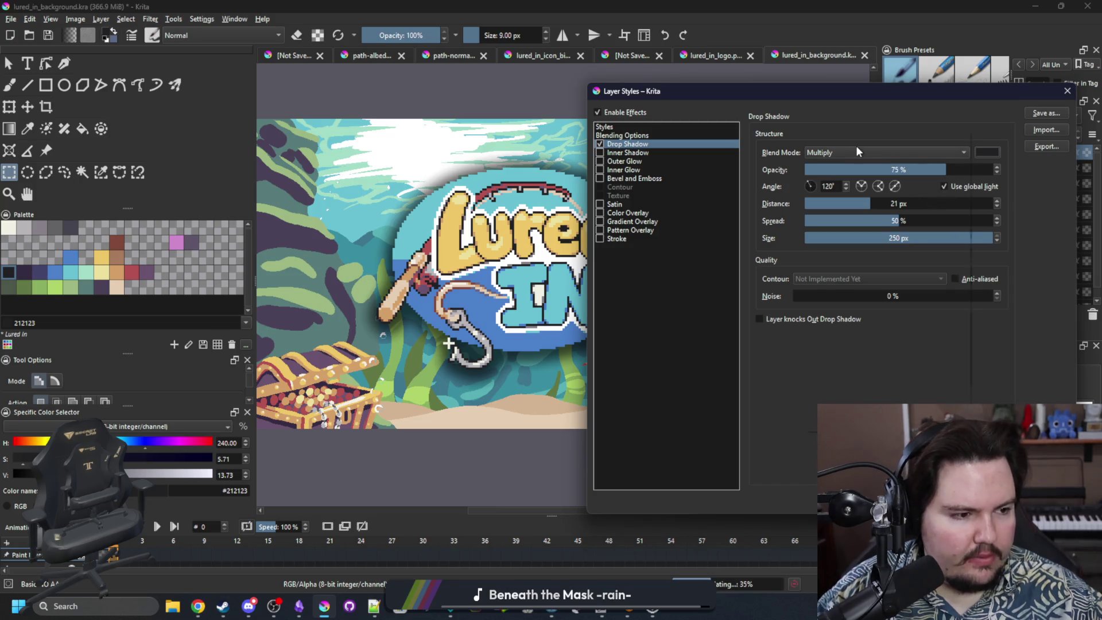
pyautogui.click(856, 151)
pyautogui.click(825, 393)
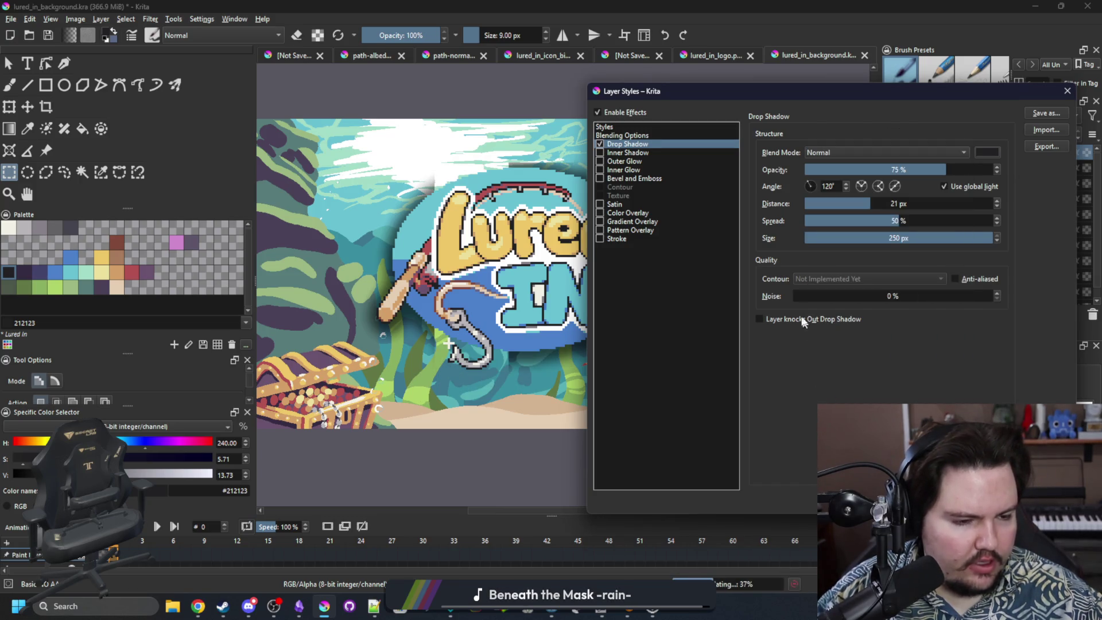
pyautogui.moveTo(947, 169); pyautogui.dragTo(1045, 173)
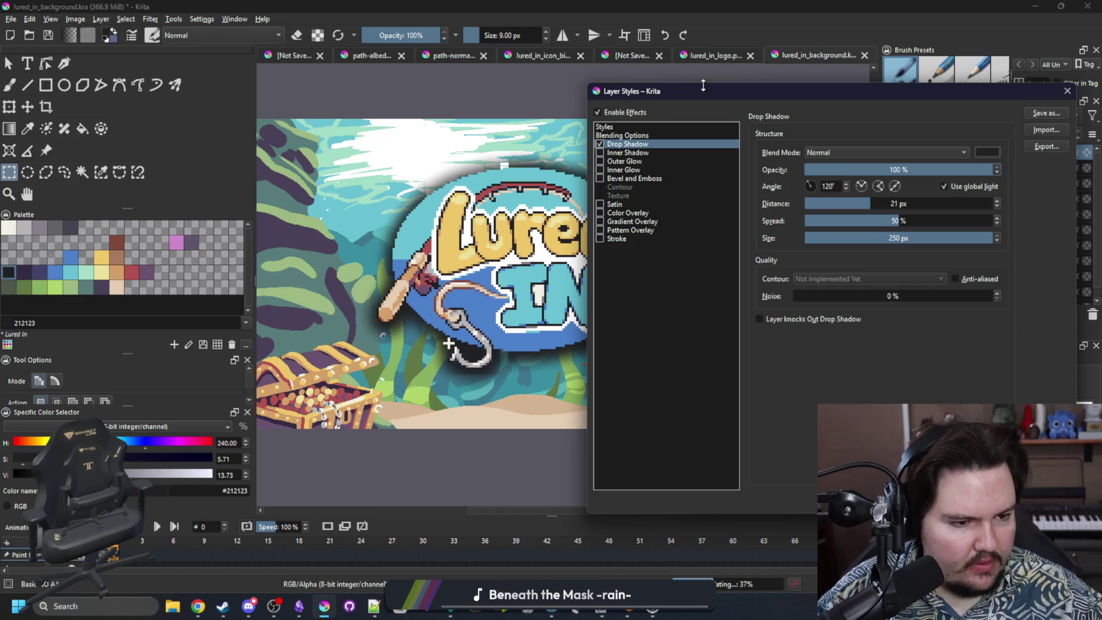
# Confirm the shadow stays on Normal, then bring up the Outer Glow settings.
pyautogui.moveTo(685, 94)
pyautogui.mouseDown()
pyautogui.moveTo(876, 176)
pyautogui.moveTo(881, 192)
pyautogui.moveTo(619, 103)
pyautogui.mouseUp()
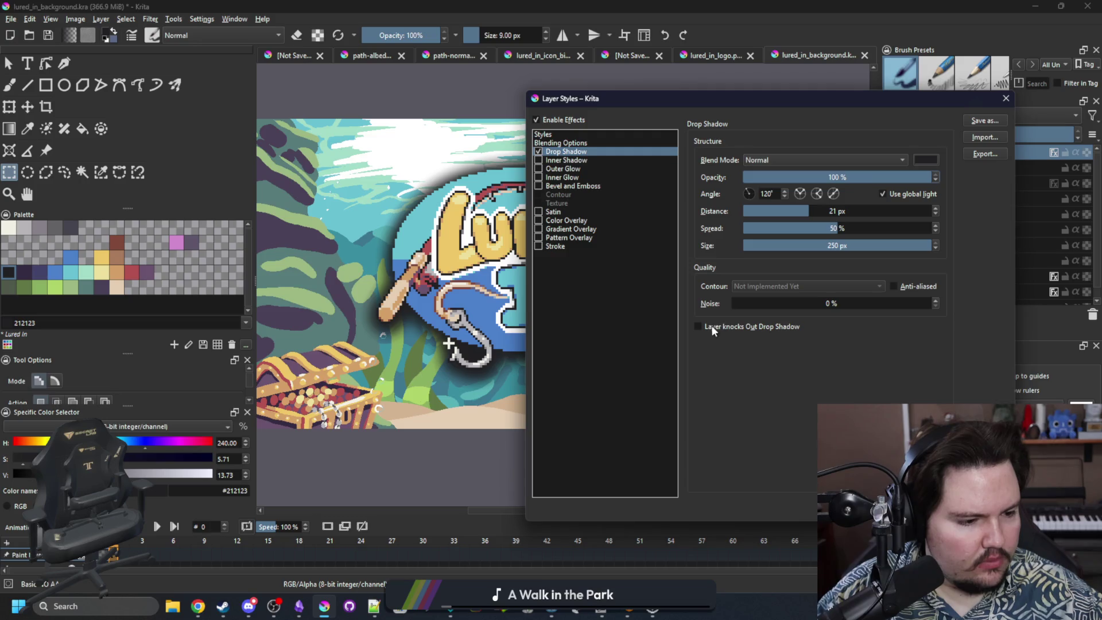
pyautogui.moveTo(709, 326)
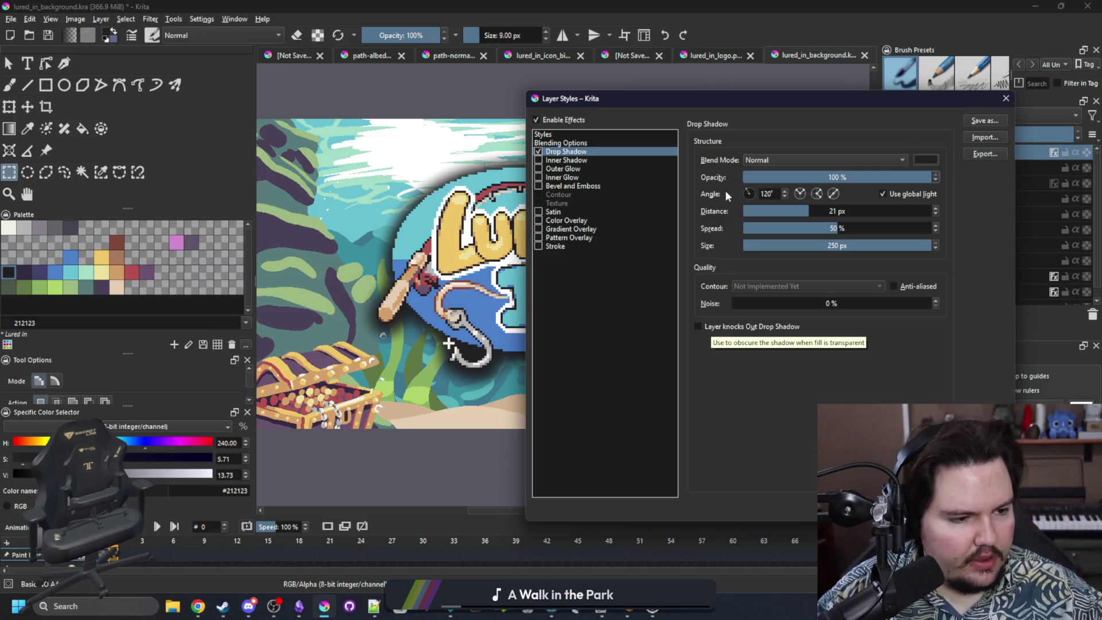
pyautogui.click(824, 161)
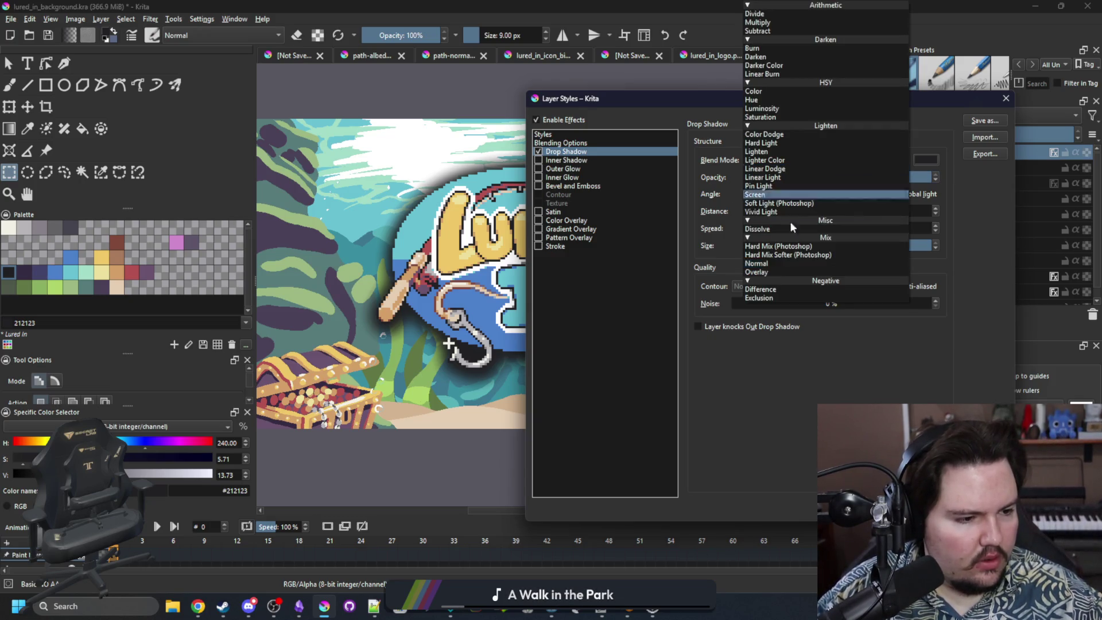
pyautogui.click(760, 264)
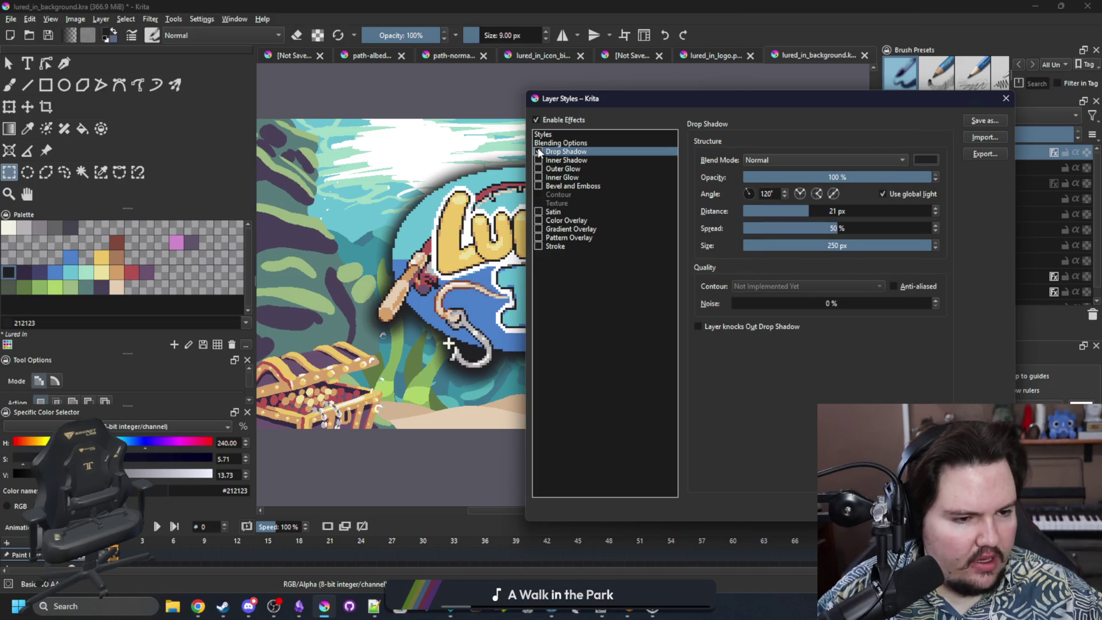
pyautogui.click(560, 170)
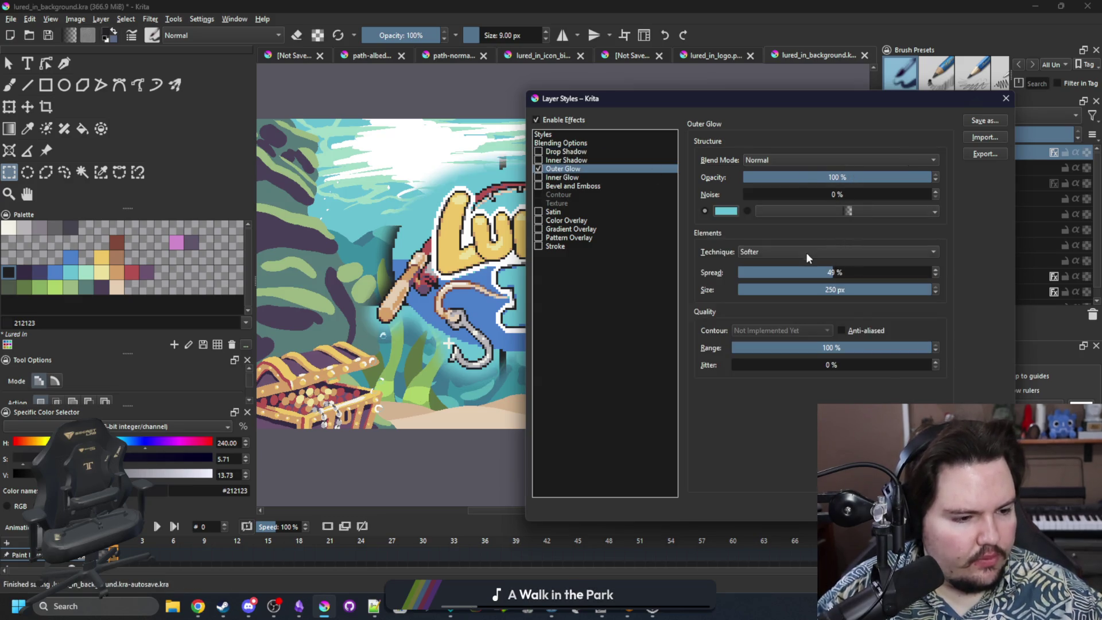
# Make the outer glow black, test and remove 70% noise, and set spread to 100%.
pyautogui.click(725, 210)
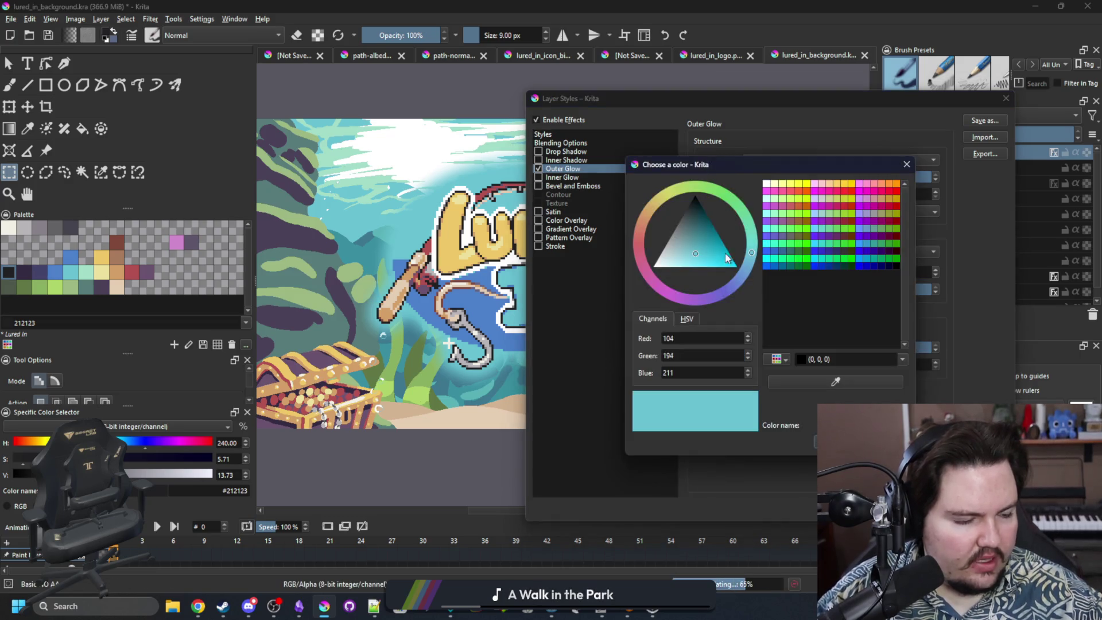
pyautogui.click(804, 359)
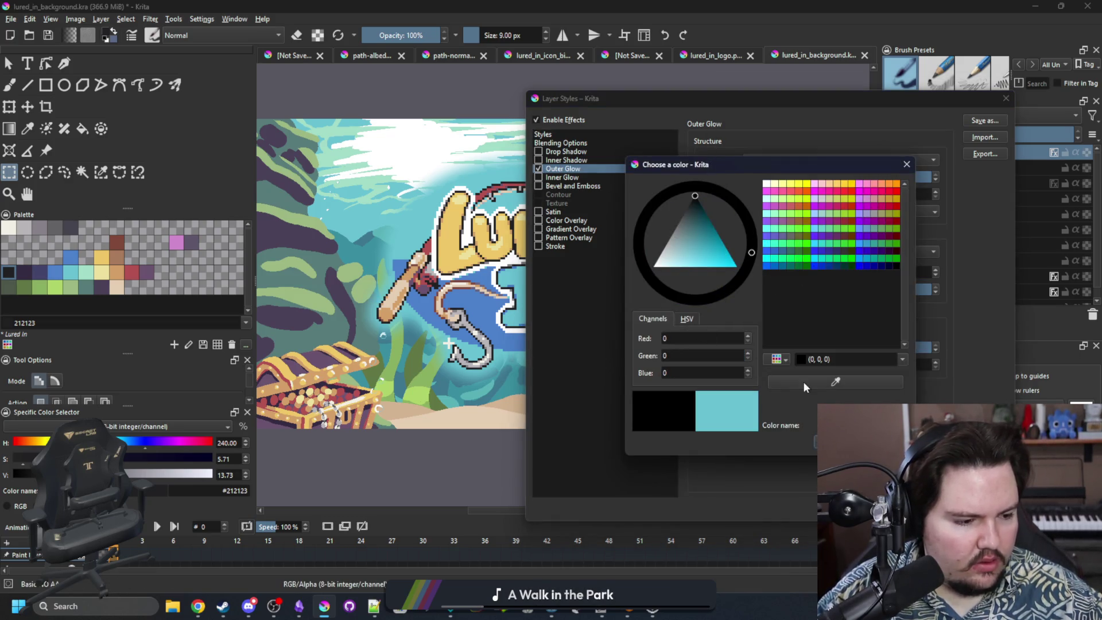
pyautogui.click(844, 441)
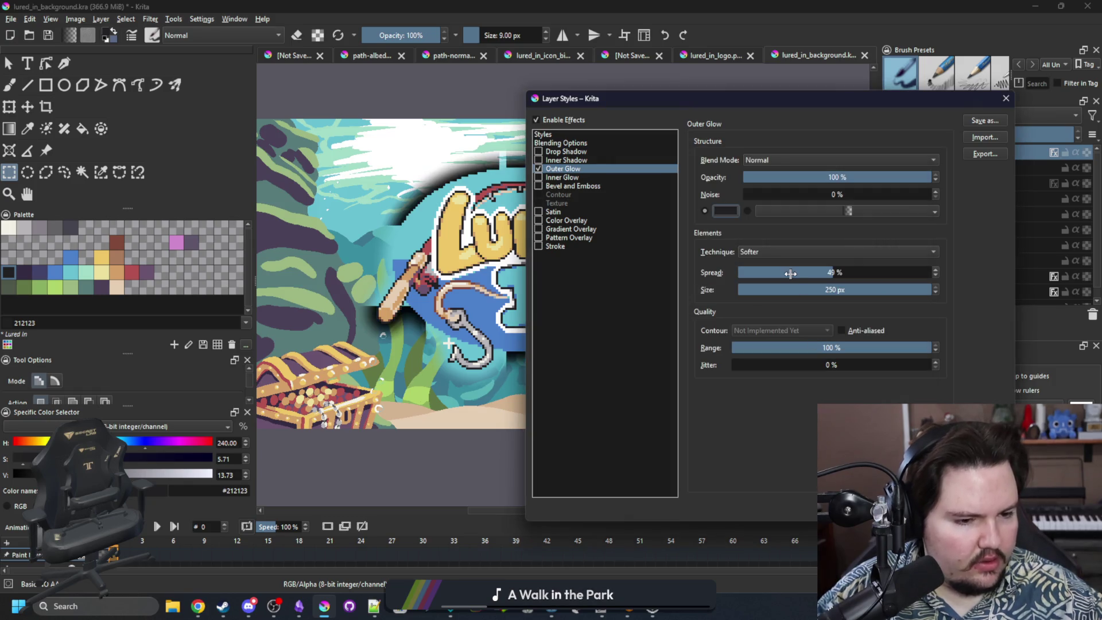
pyautogui.moveTo(769, 98); pyautogui.dragTo(858, 95)
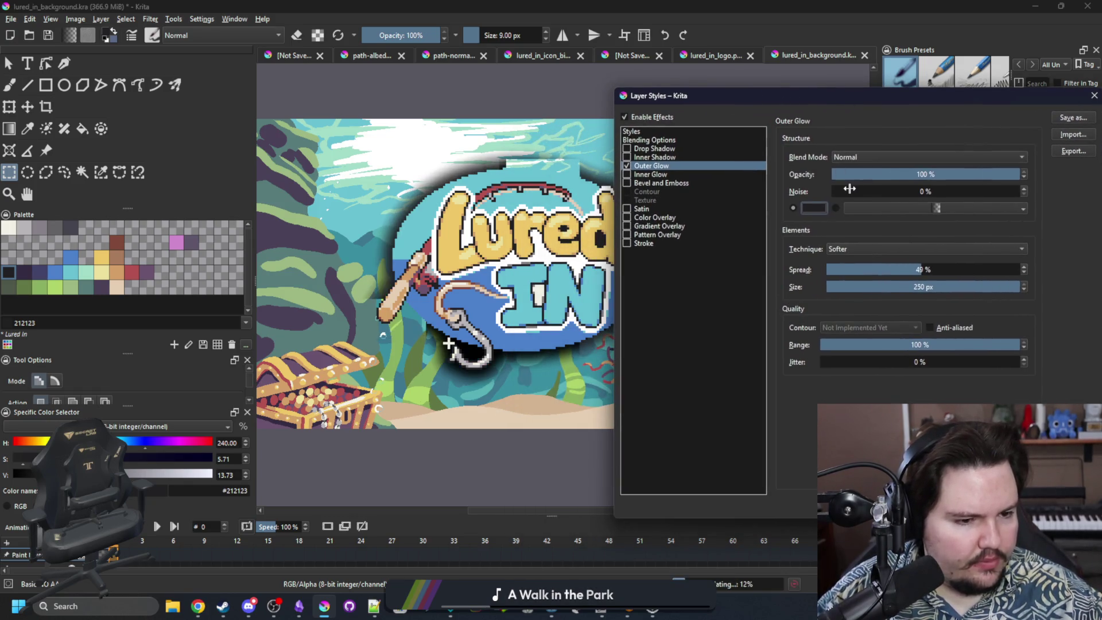
pyautogui.moveTo(863, 190); pyautogui.dragTo(963, 191)
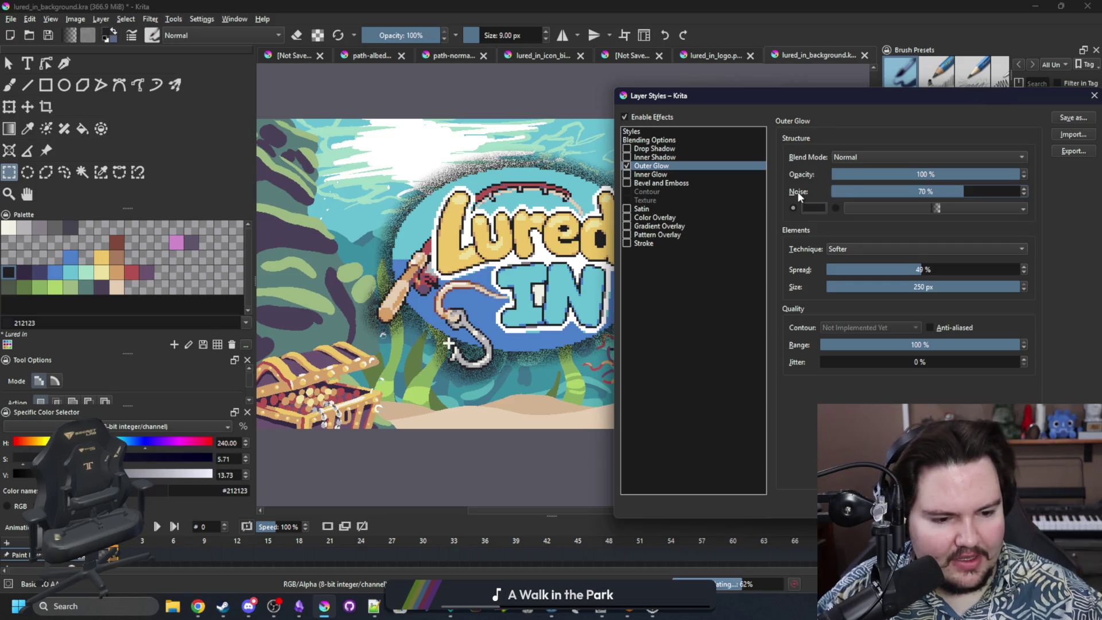
pyautogui.moveTo(864, 190); pyautogui.dragTo(818, 191)
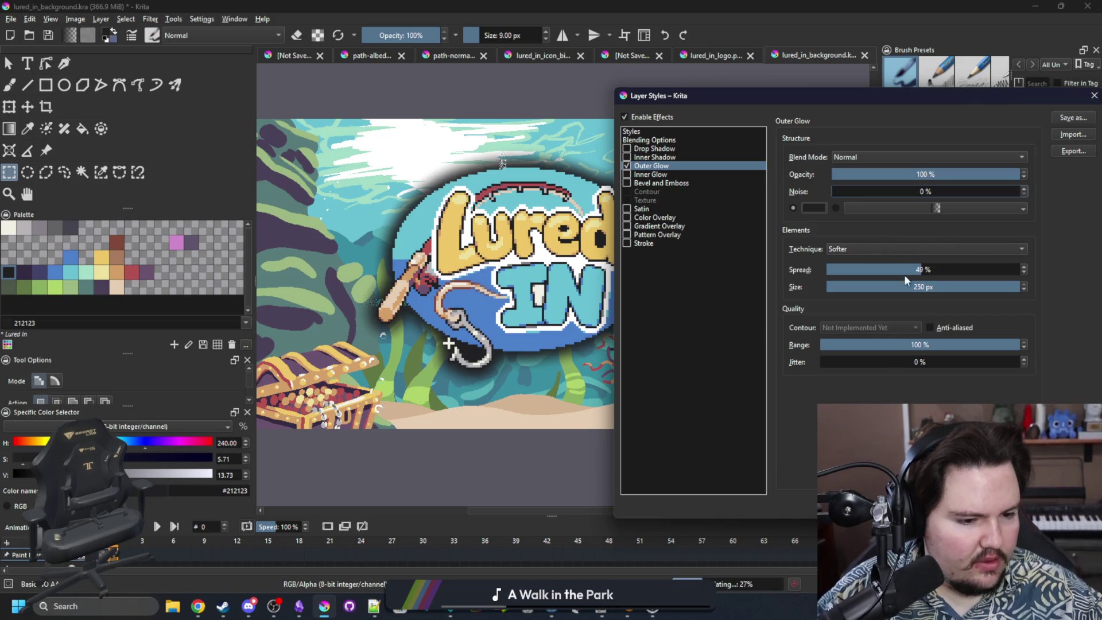
pyautogui.moveTo(925, 268); pyautogui.dragTo(1099, 266)
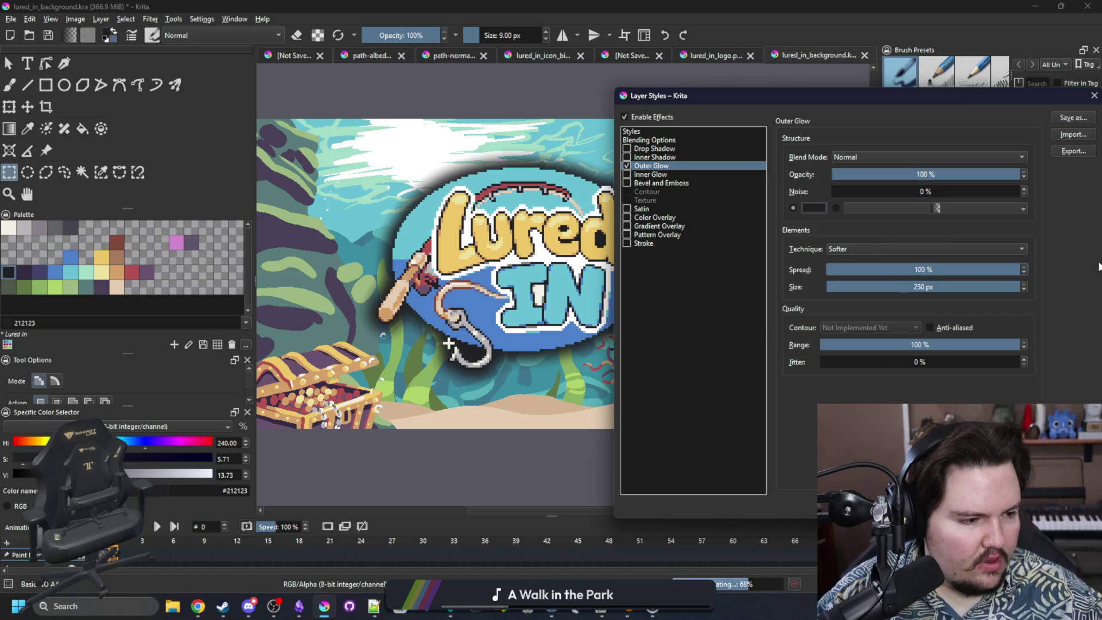
# Try the Precise glow technique, return to Softer, and apply the layer styles.
pyautogui.click(871, 248)
pyautogui.click(871, 248)
pyautogui.click(872, 248)
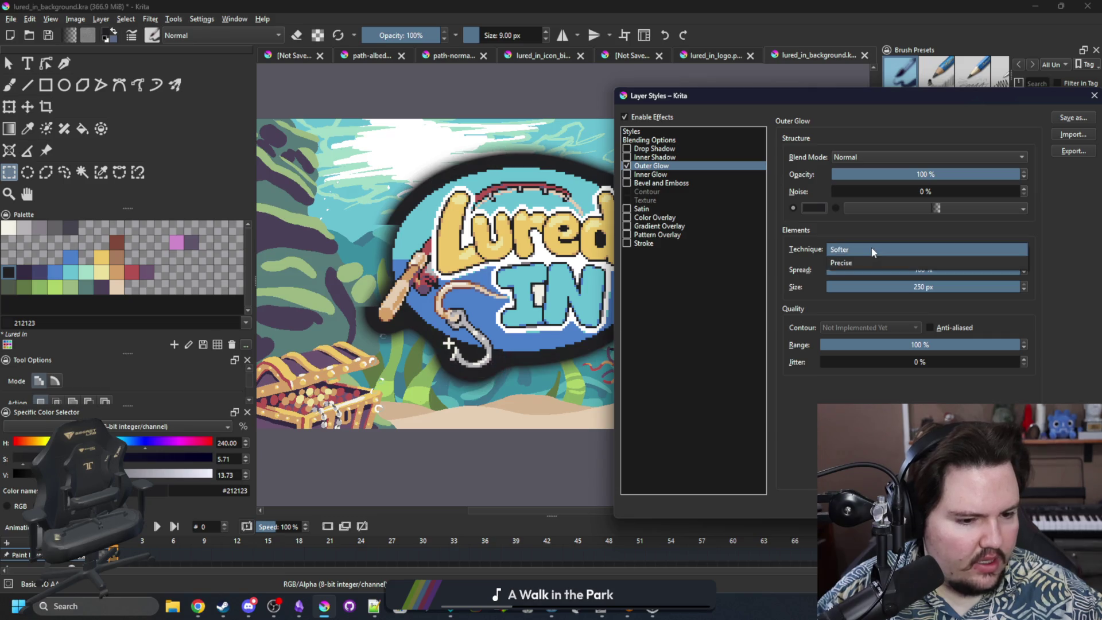
pyautogui.click(855, 264)
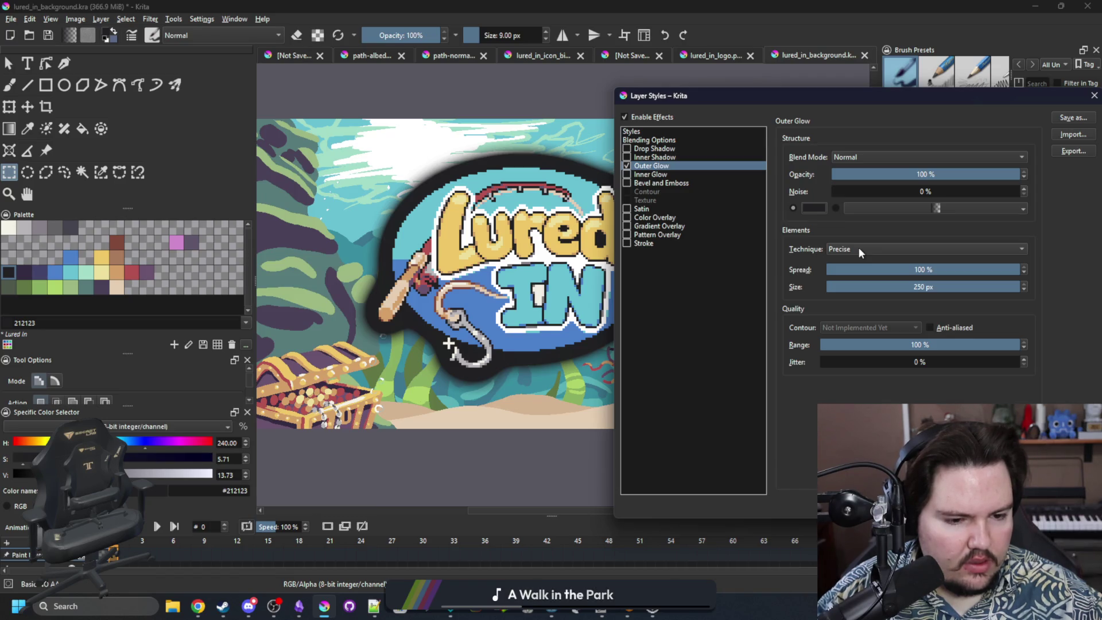
pyautogui.click(859, 247)
pyautogui.click(861, 235)
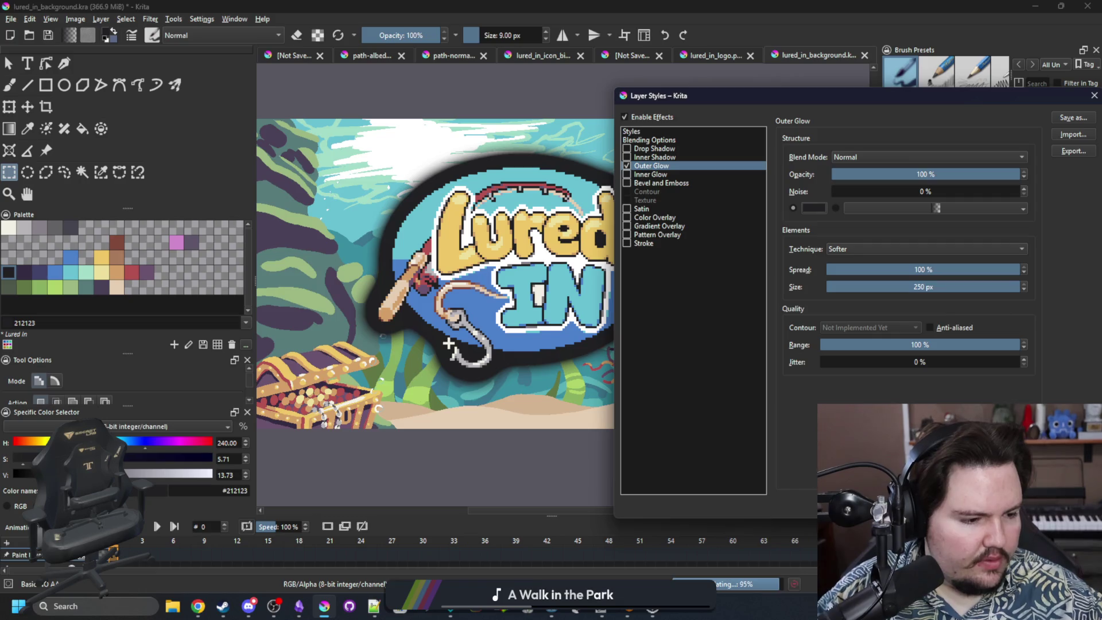
pyautogui.press('Return')
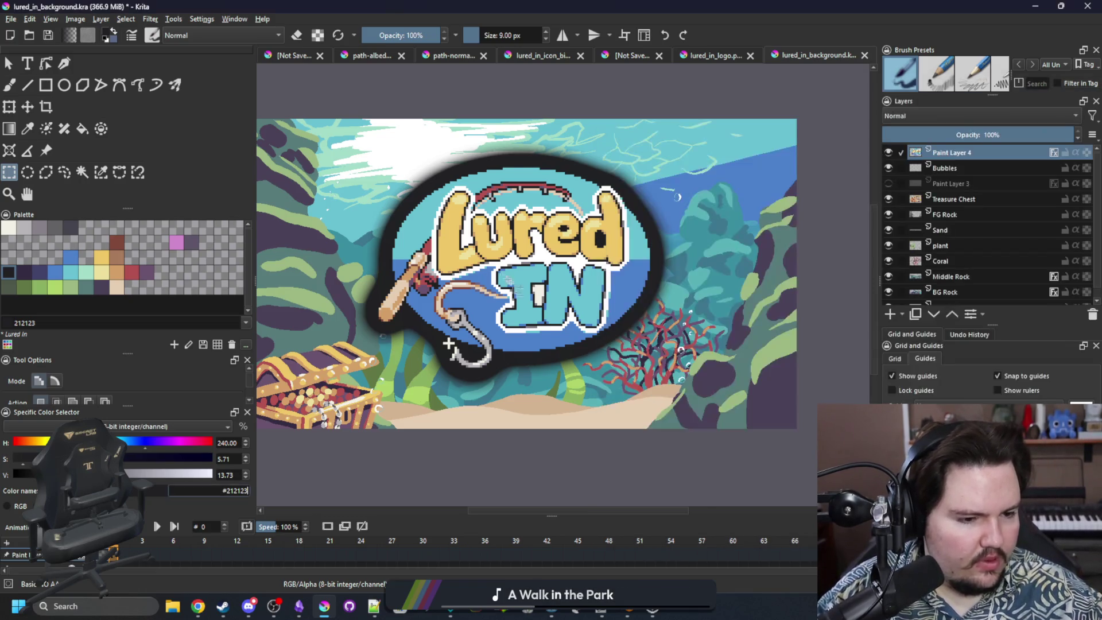
# Reopen the title layer's Layer Style dialog and enable Inner Shadow.
pyautogui.scroll(-5, 485, 290)
pyautogui.scroll(3, 480, 249)
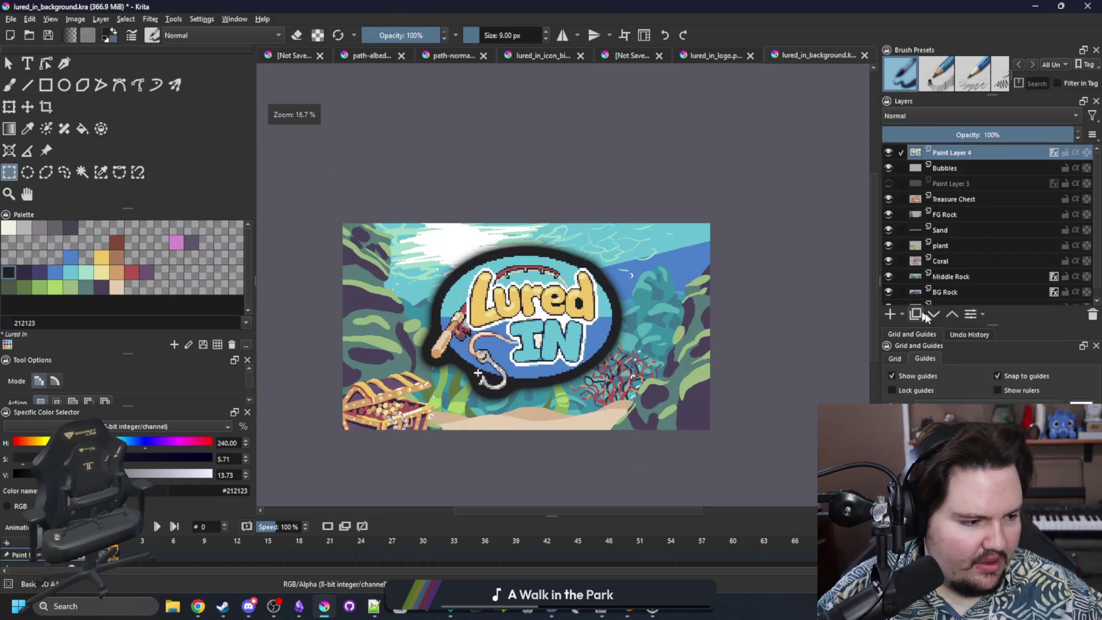
pyautogui.click(982, 315)
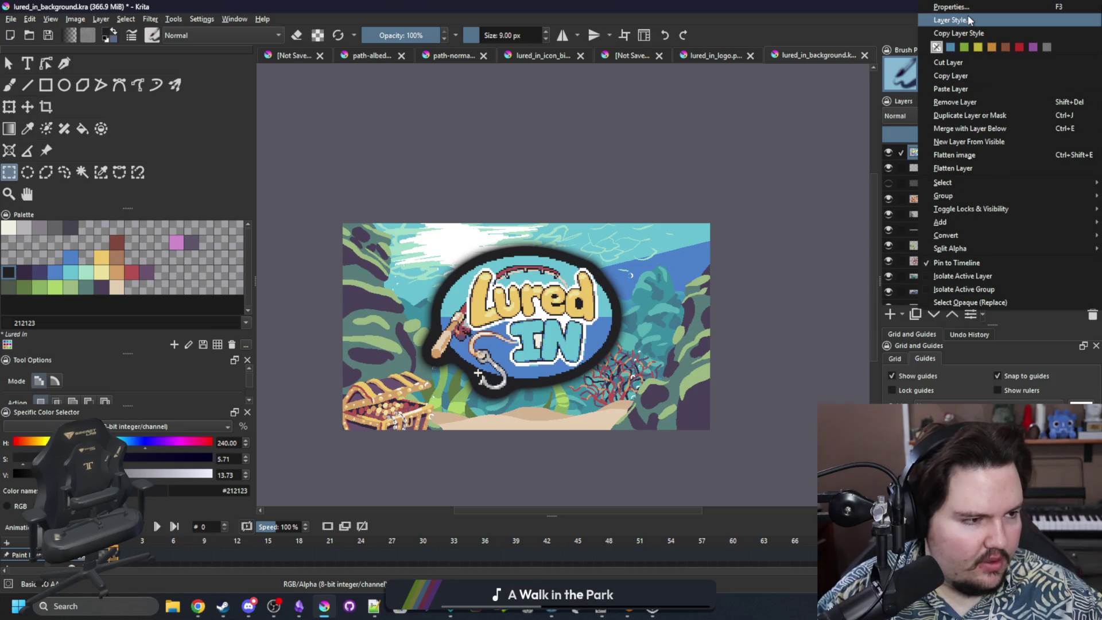
pyautogui.click(969, 21)
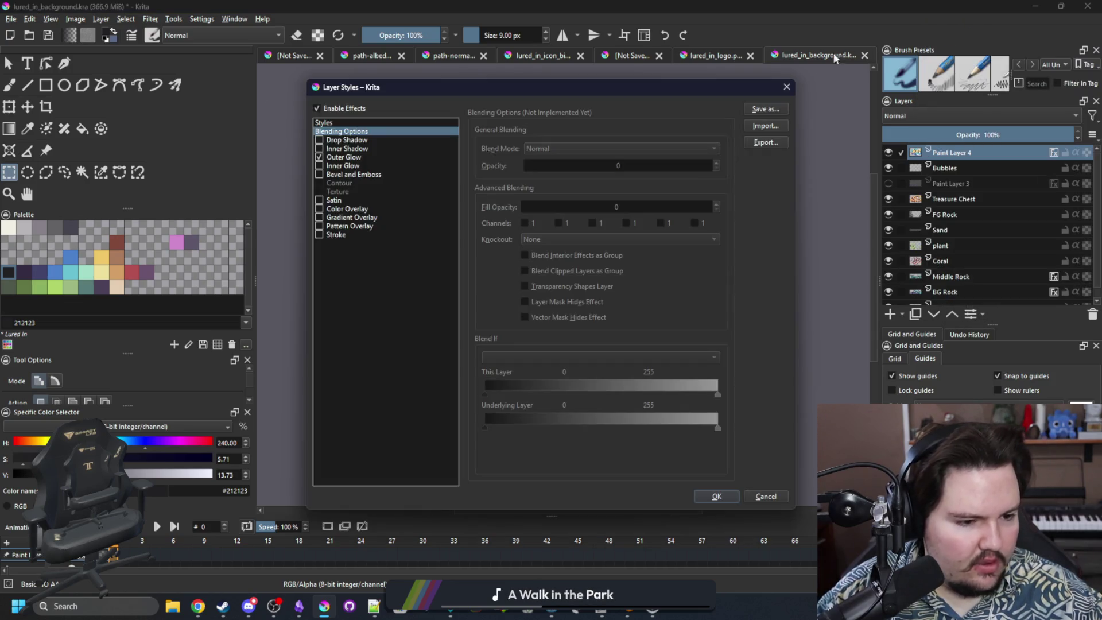
pyautogui.click(320, 148)
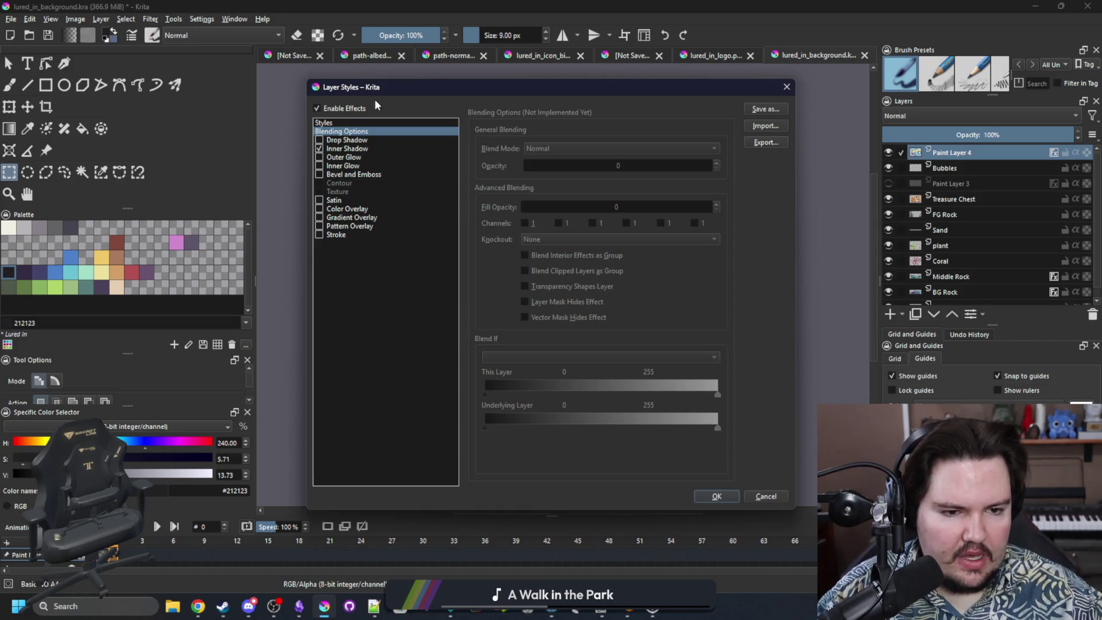
# Toggle Satin and add a 01_canvas.png Pattern Overlay at Multiply 75%.
pyautogui.moveTo(388, 93); pyautogui.dragTo(716, 81)
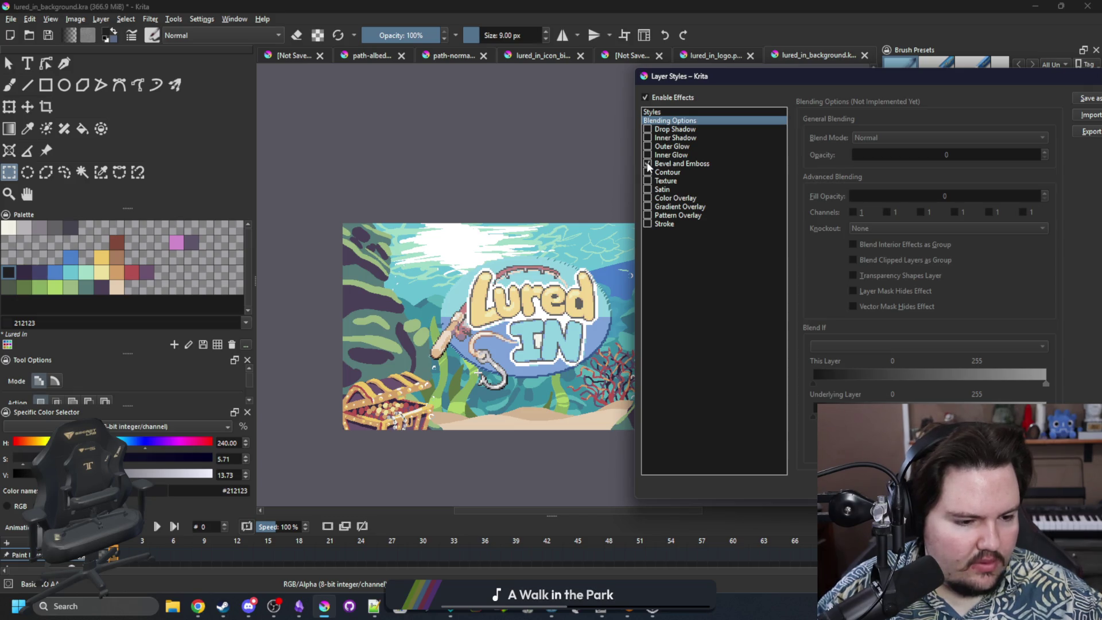
pyautogui.click(660, 190)
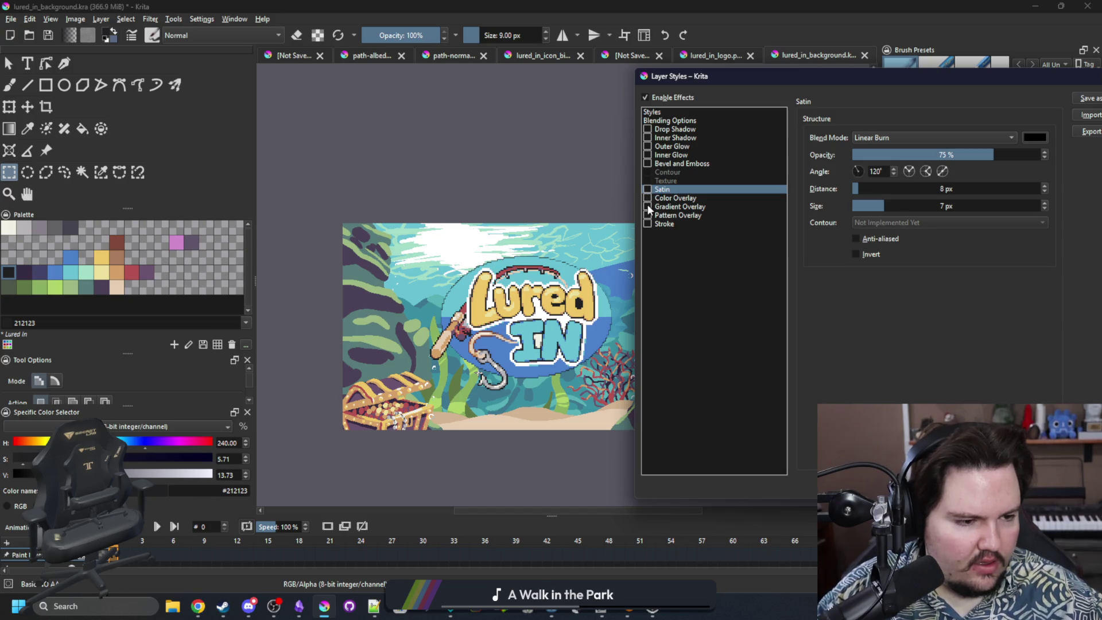
pyautogui.click(658, 217)
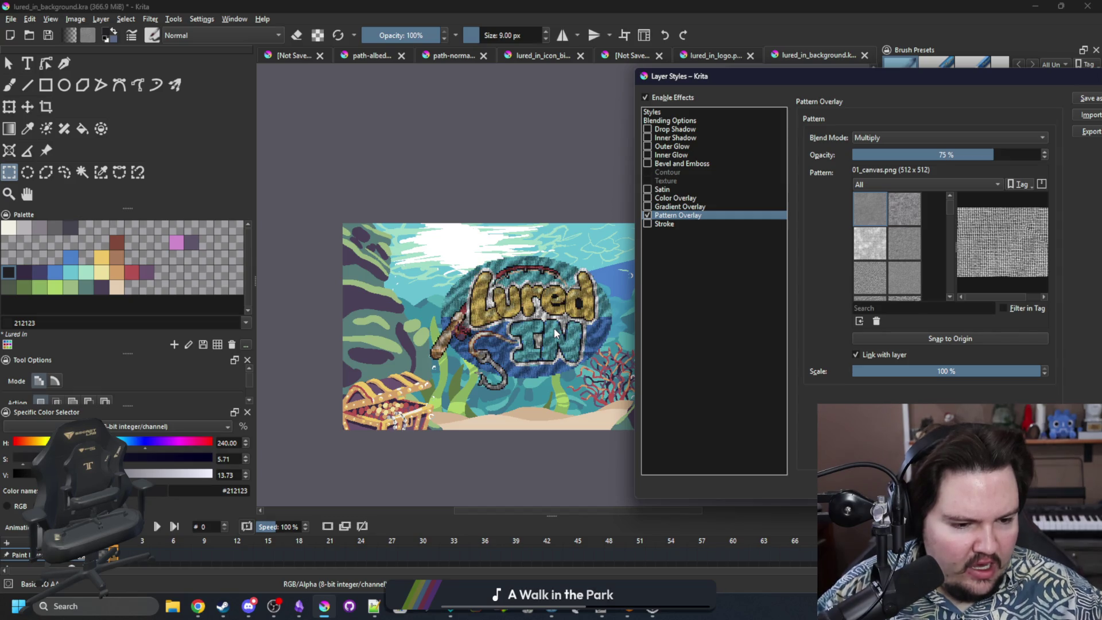
# Try the crackle, reptile scale, brush-marks and Abstract_lines textures on the overlay.
pyautogui.scroll(-3, 895, 206)
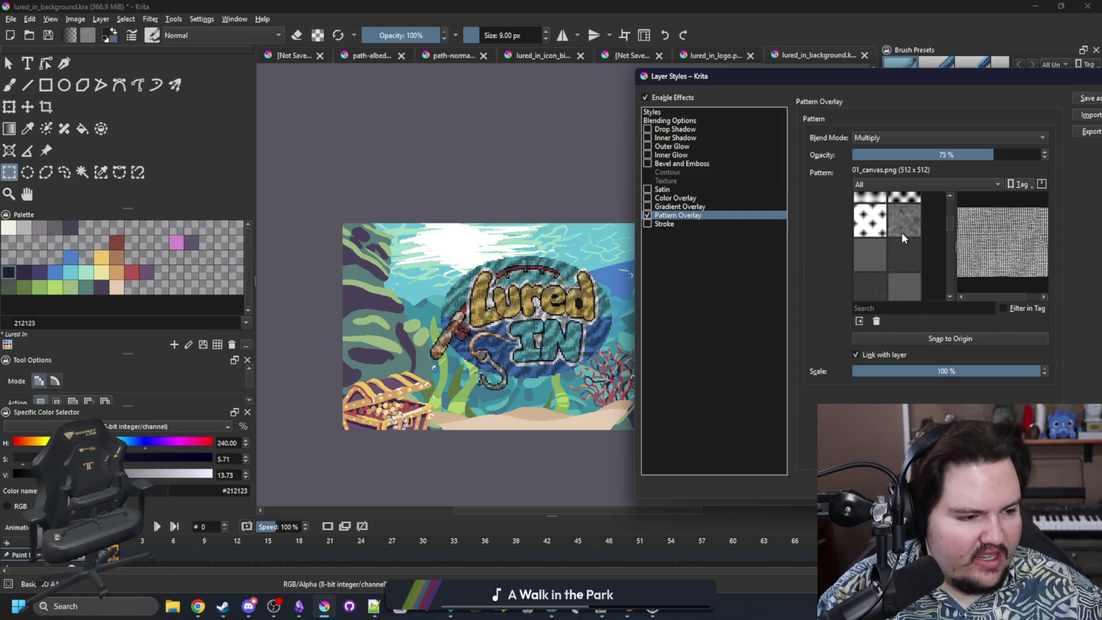
pyautogui.click(877, 233)
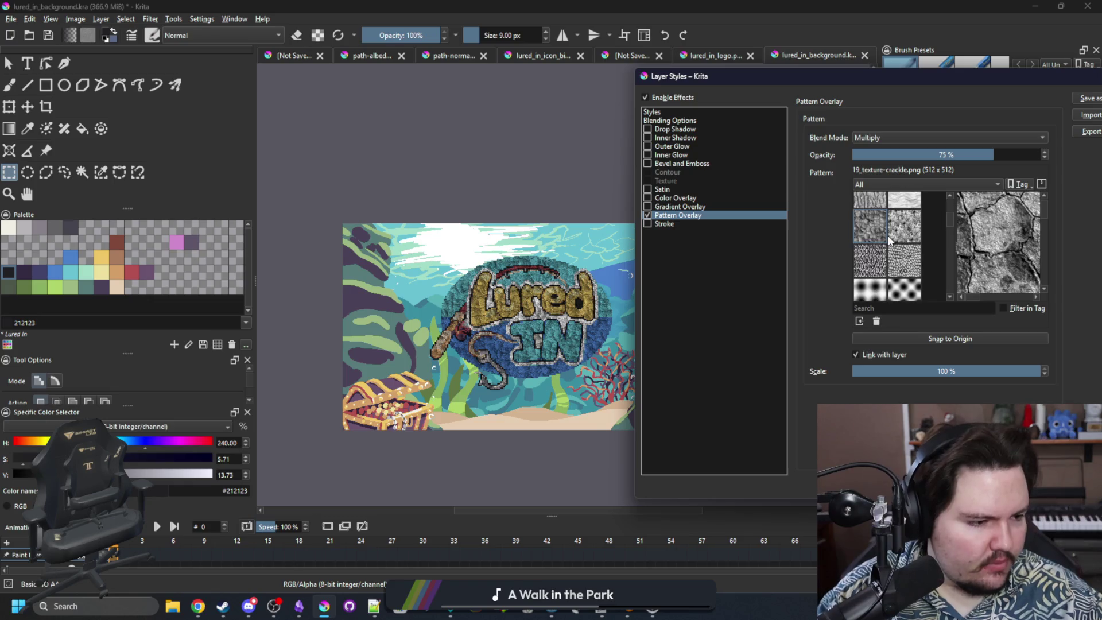
pyautogui.click(906, 252)
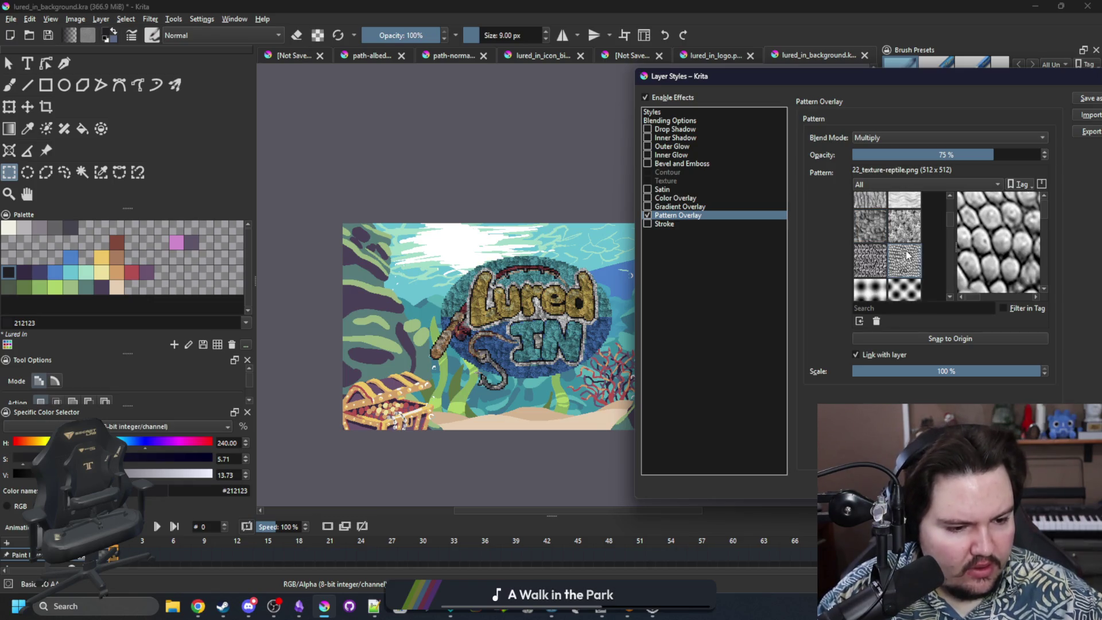
pyautogui.scroll(-3, 900, 260)
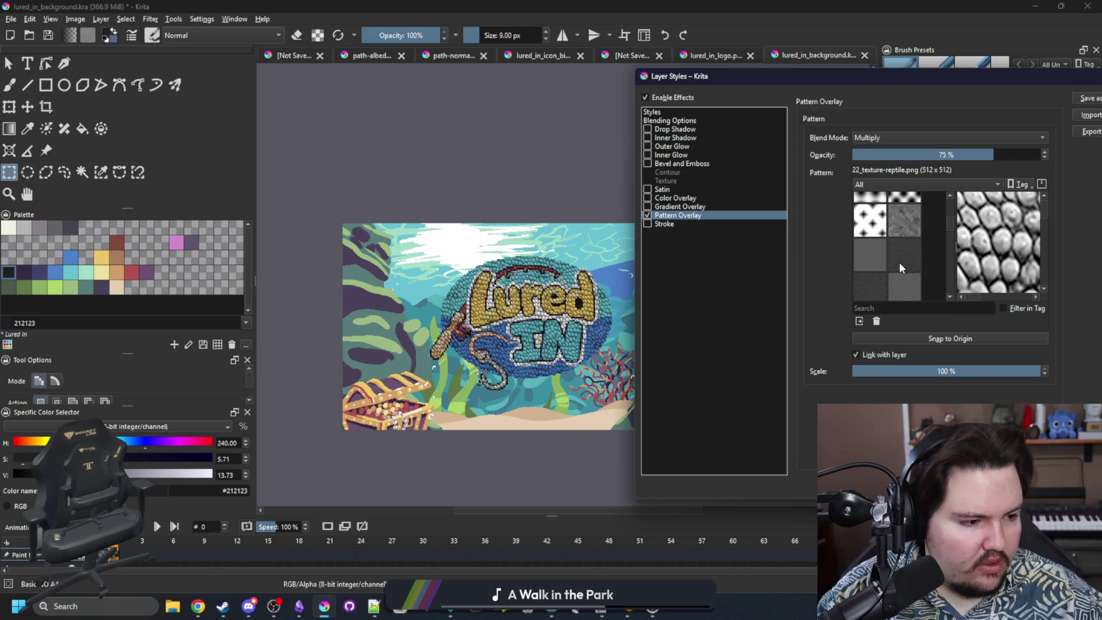
pyautogui.click(901, 225)
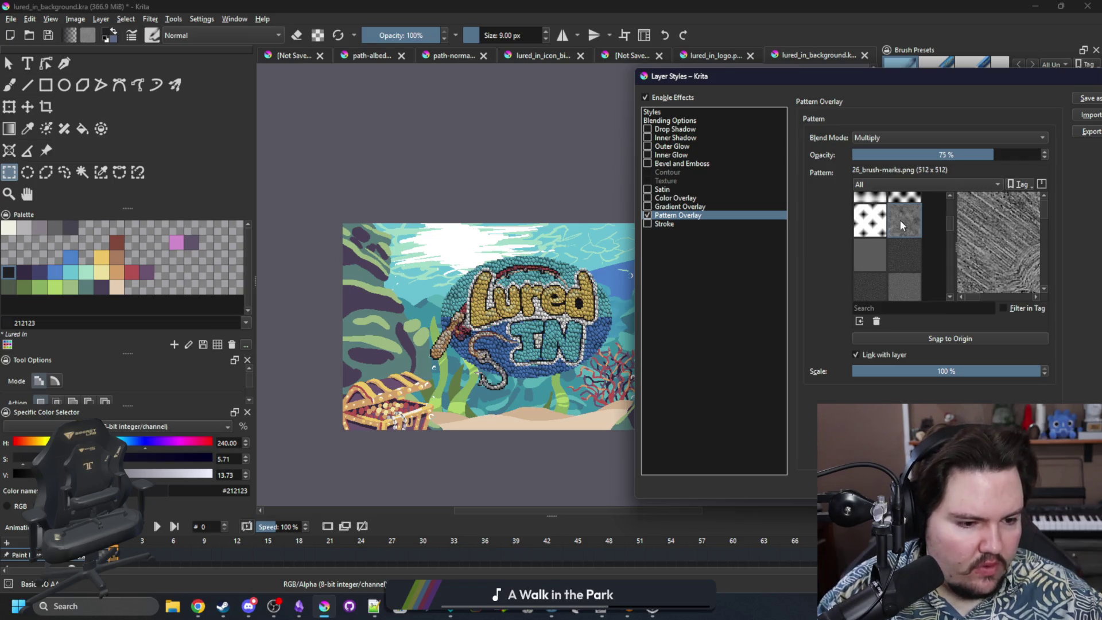
pyautogui.scroll(-2, 900, 225)
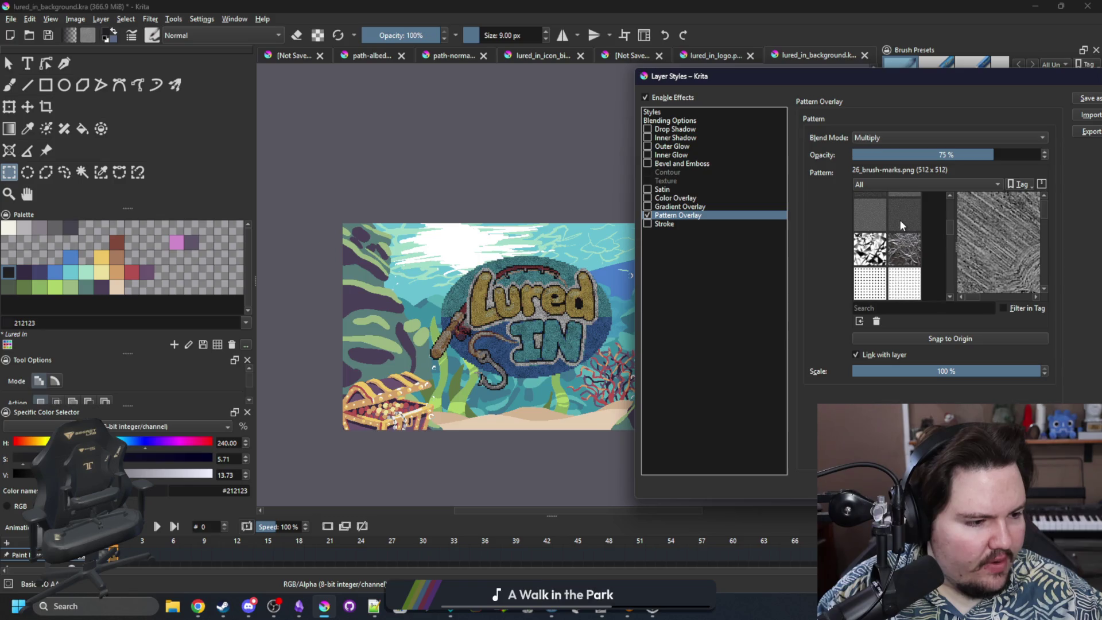
pyautogui.click(869, 248)
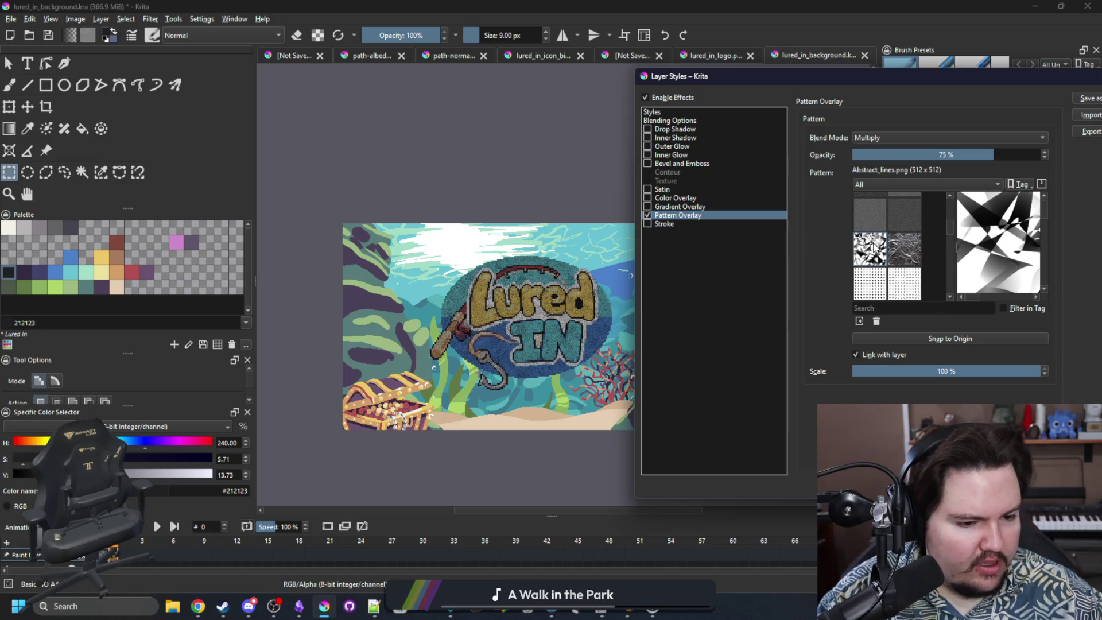
# Try Maze_lines, then settle on the Stripes08 plaid pattern (50 x 50).
pyautogui.scroll(-6, 878, 258)
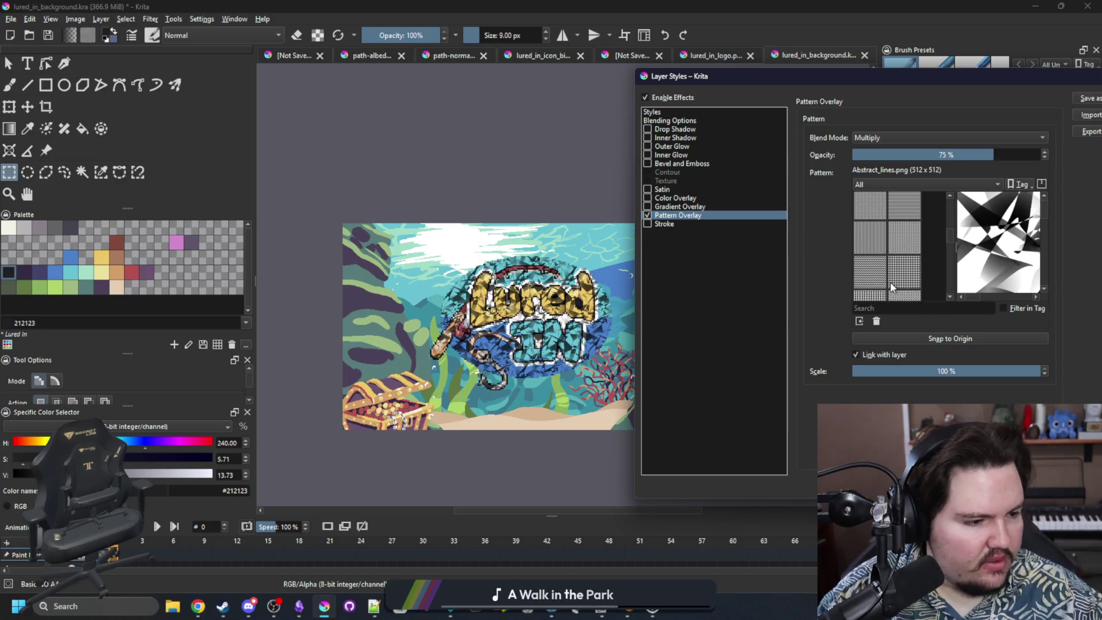
pyautogui.scroll(-8, 891, 286)
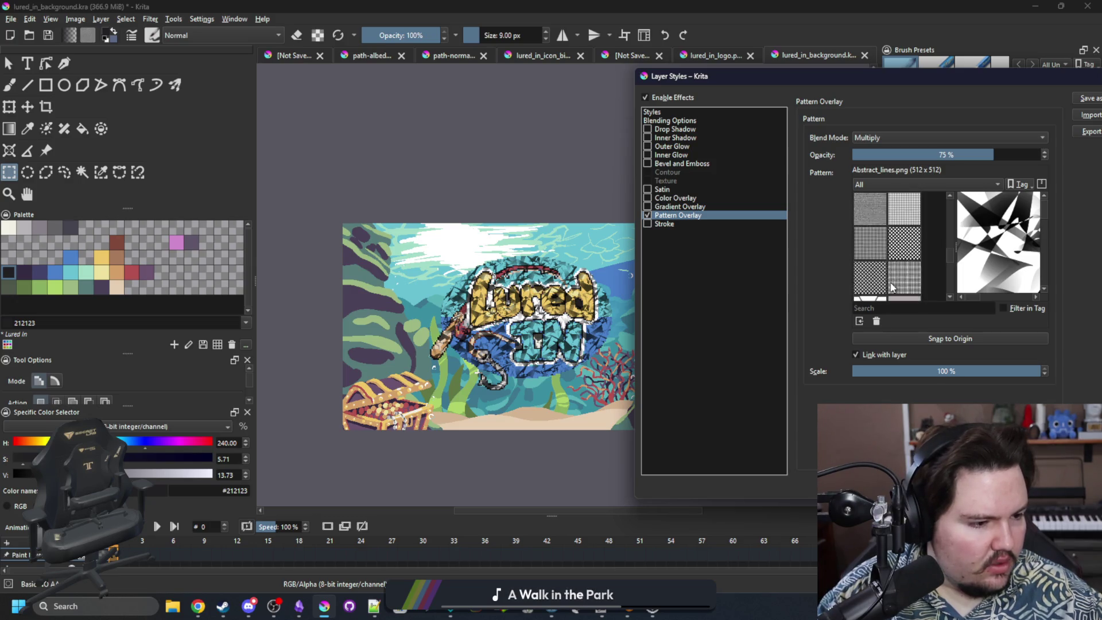
pyautogui.scroll(3, 892, 286)
pyautogui.click(898, 241)
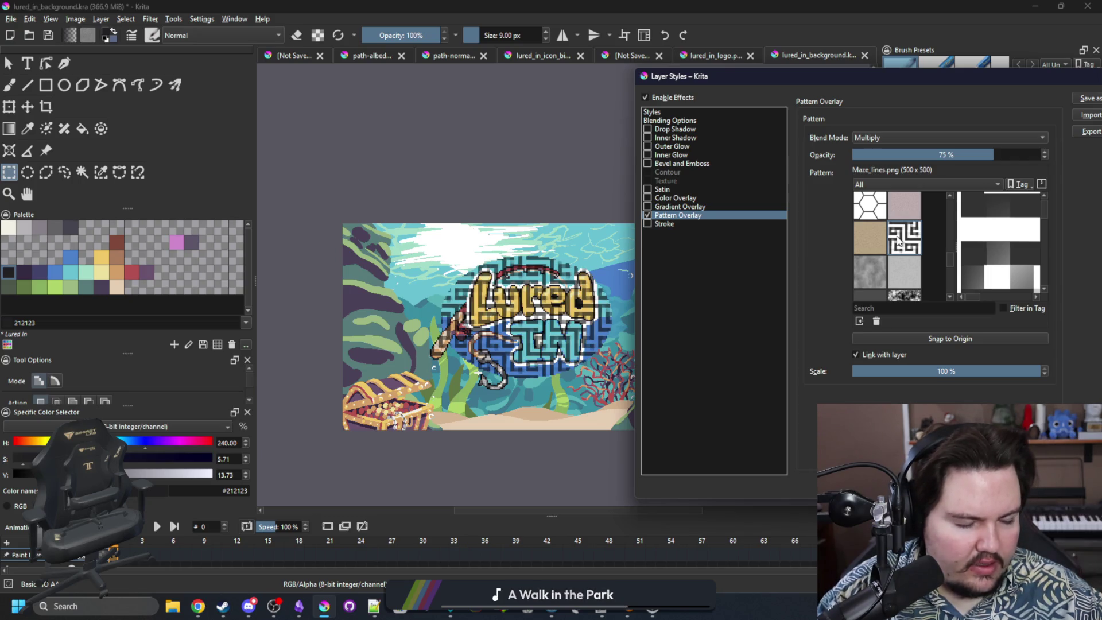
pyautogui.scroll(-3, 899, 241)
pyautogui.scroll(-5, 899, 240)
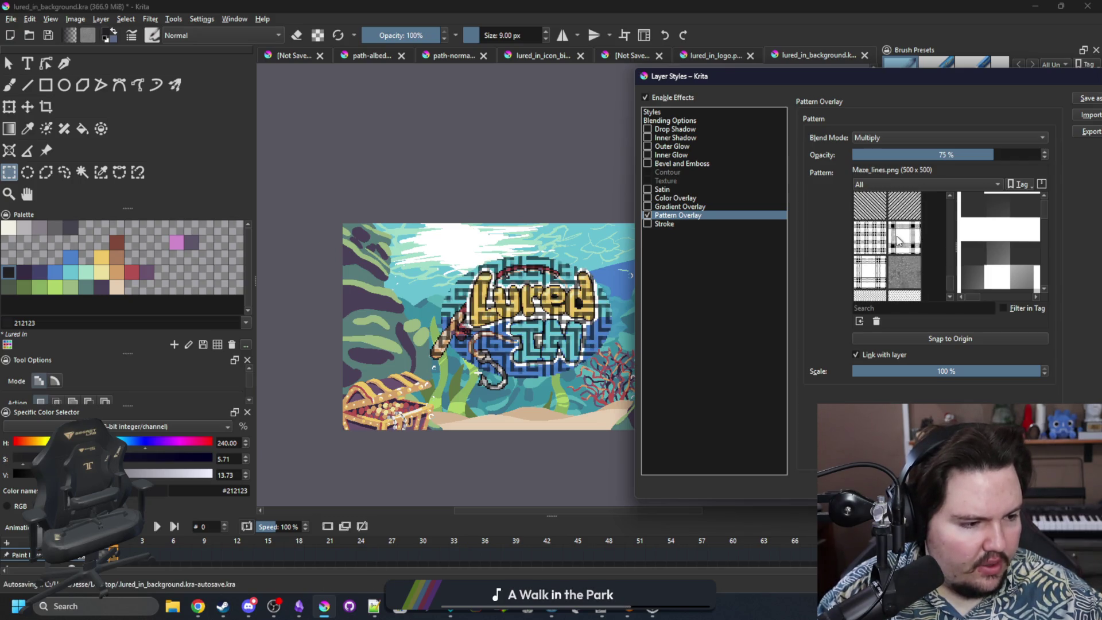
pyautogui.click(900, 243)
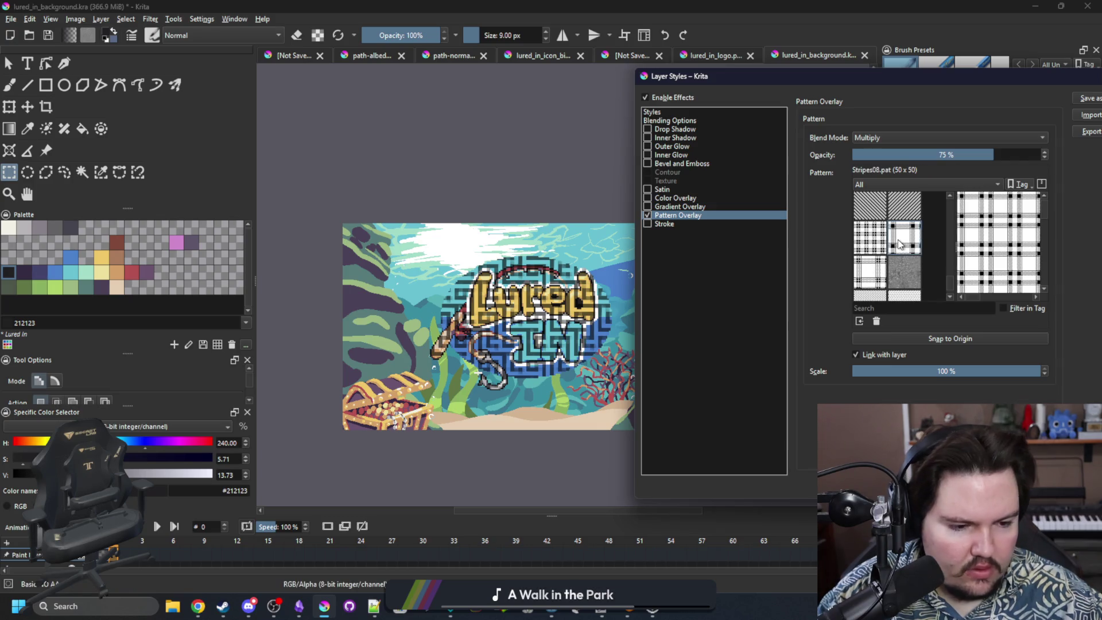
pyautogui.scroll(-2, 899, 243)
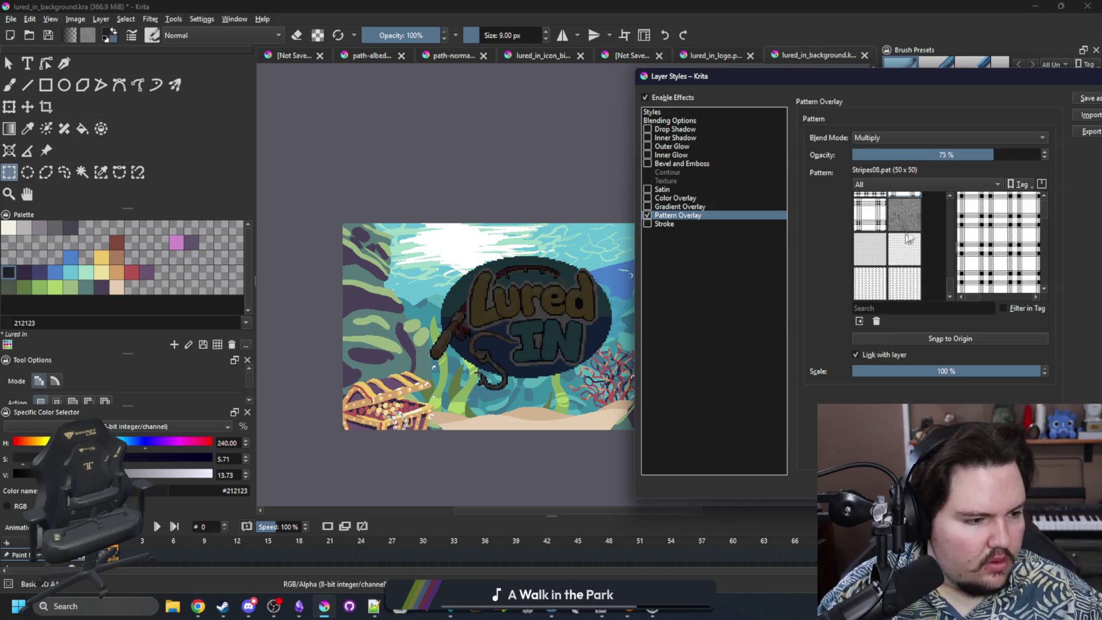
pyautogui.click(916, 222)
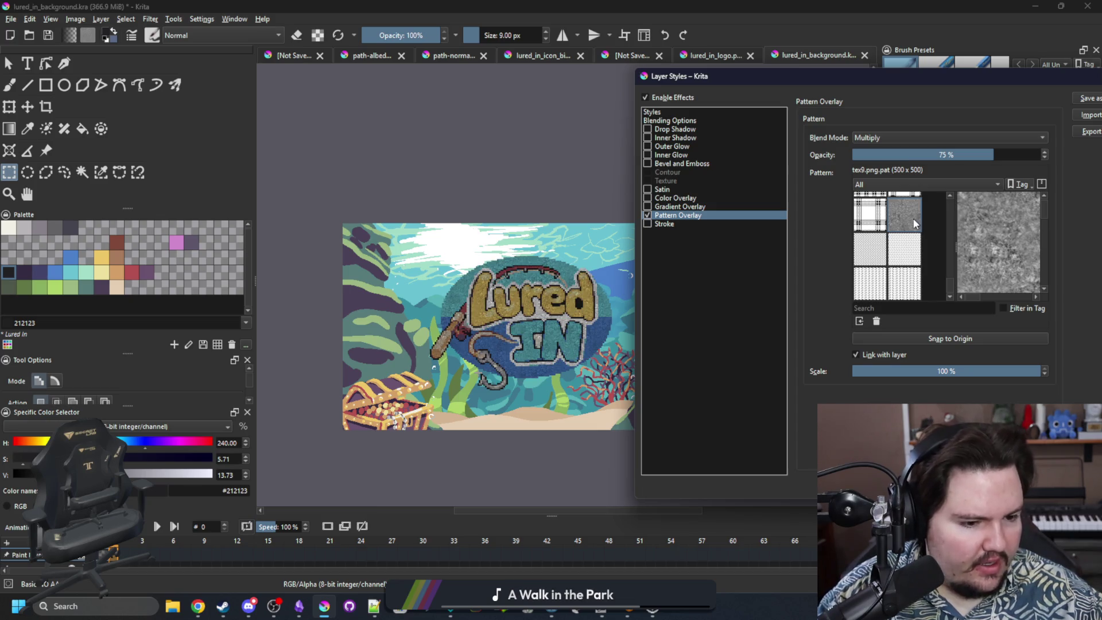
pyautogui.scroll(5, 898, 227)
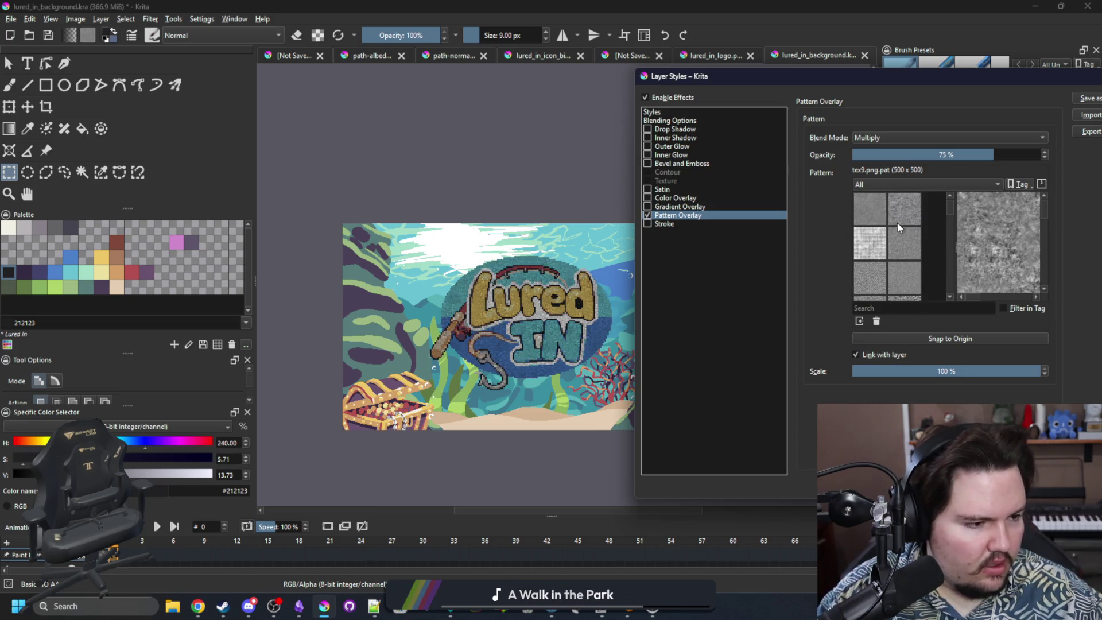
pyautogui.click(860, 248)
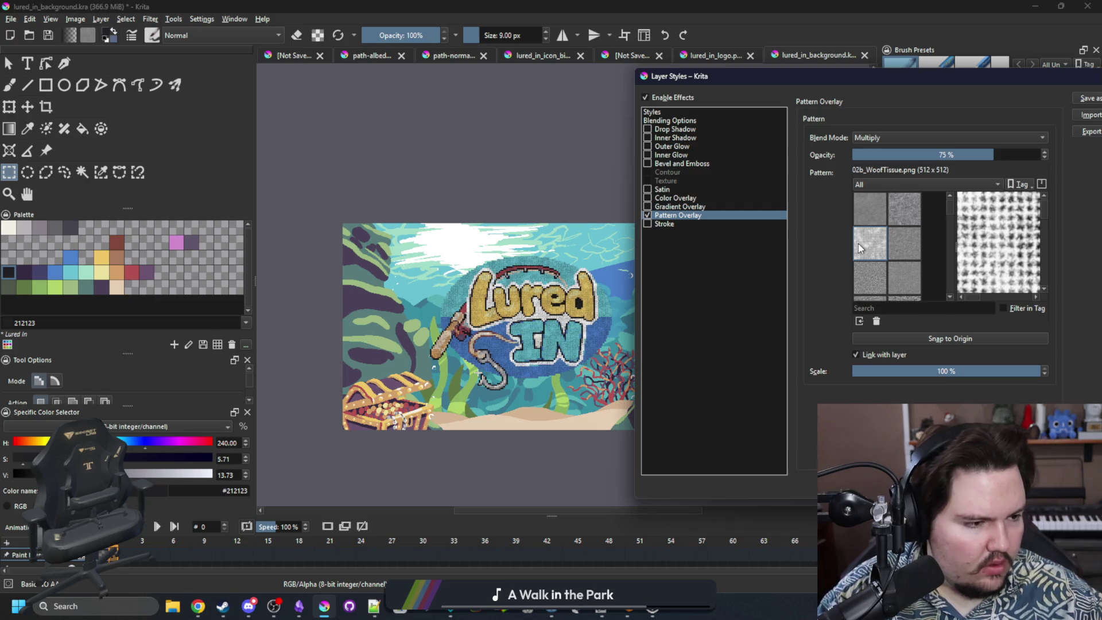
pyautogui.scroll(-2, 884, 241)
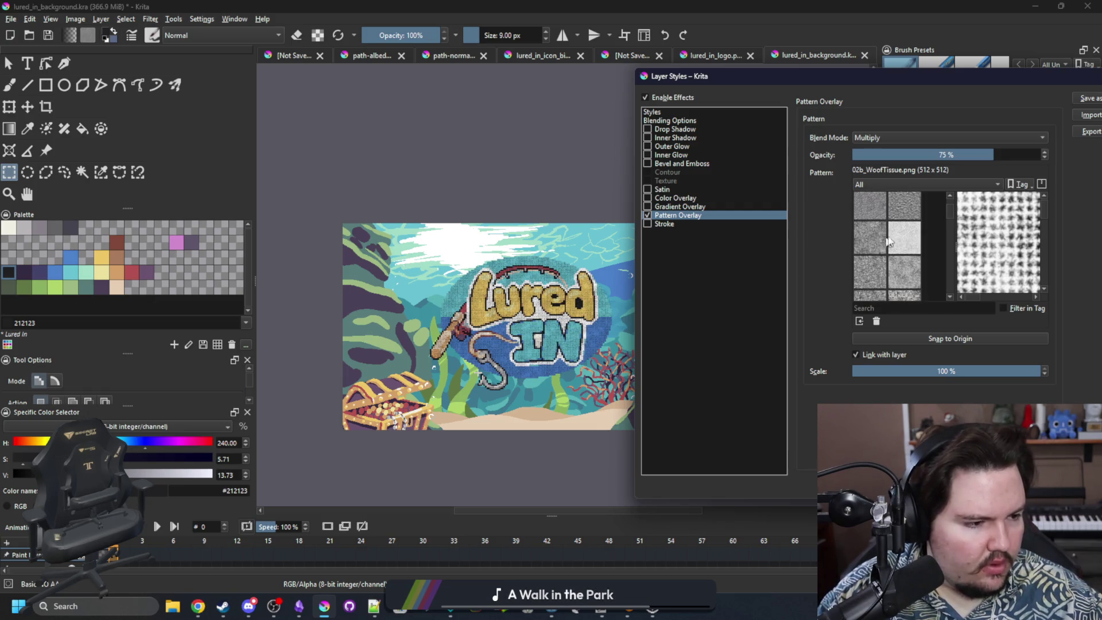
pyautogui.click(903, 232)
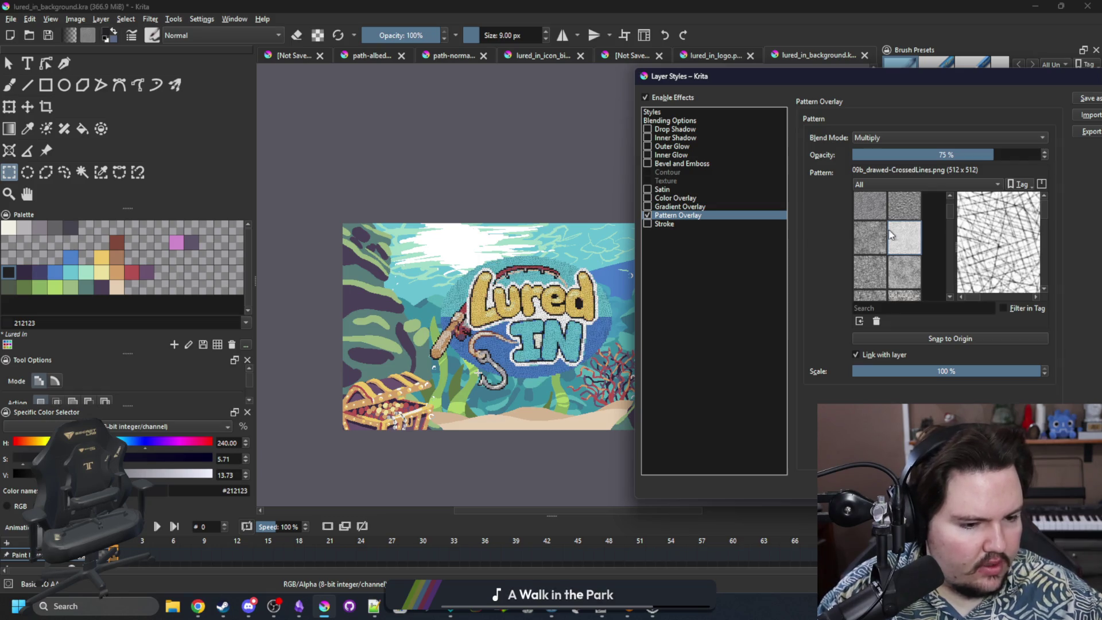
pyautogui.scroll(-2, 886, 230)
pyautogui.scroll(-2, 879, 241)
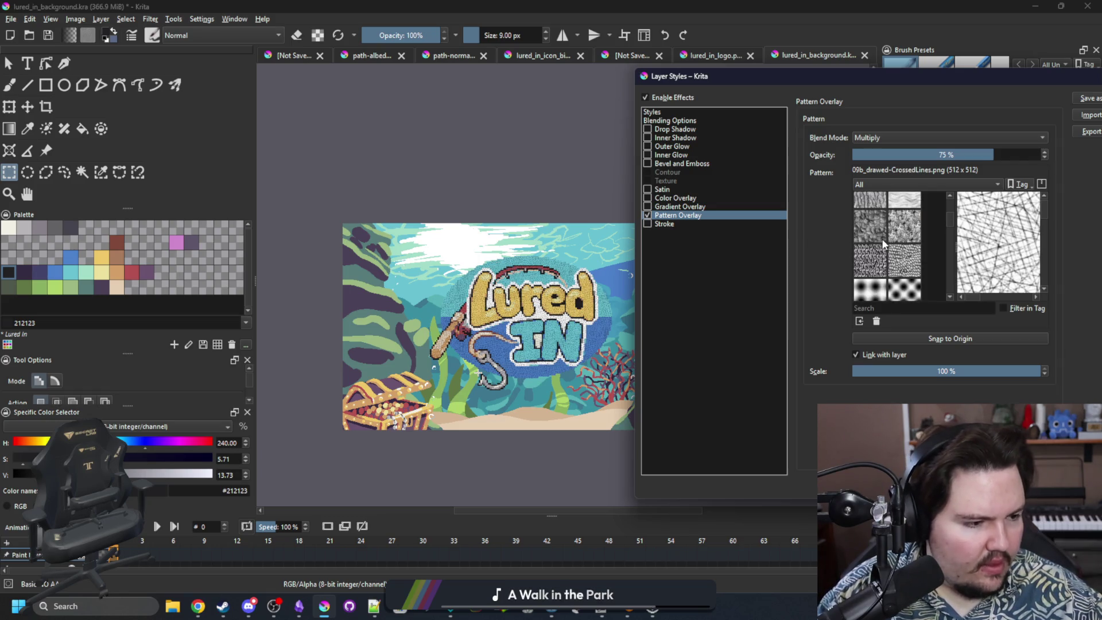
pyautogui.click(917, 207)
pyautogui.scroll(-2, 917, 207)
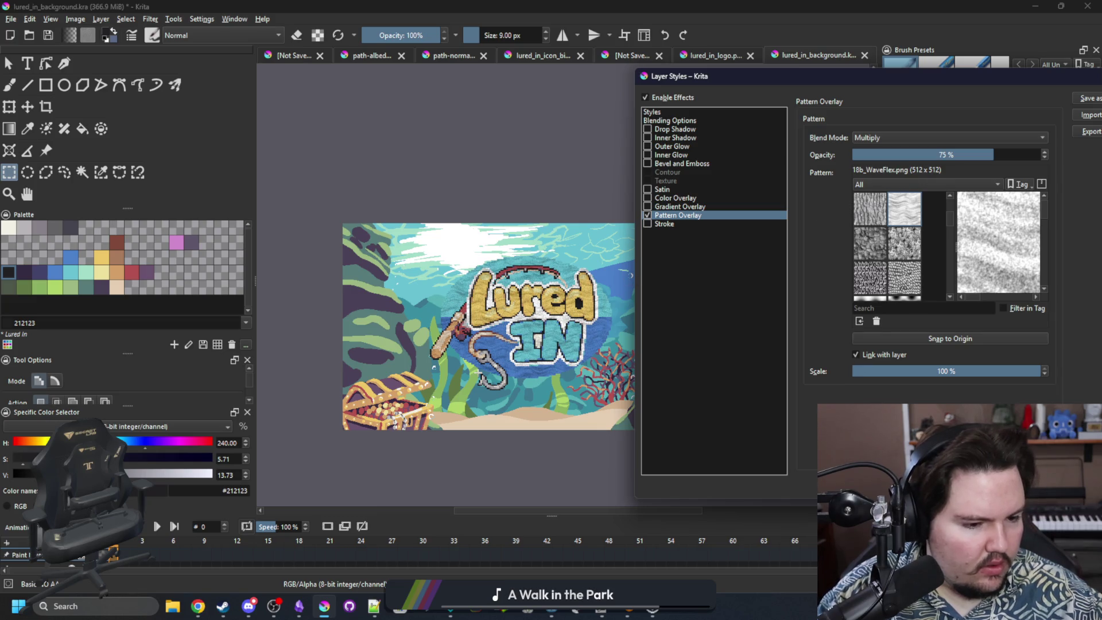
pyautogui.press('Return')
pyautogui.scroll(5, 536, 316)
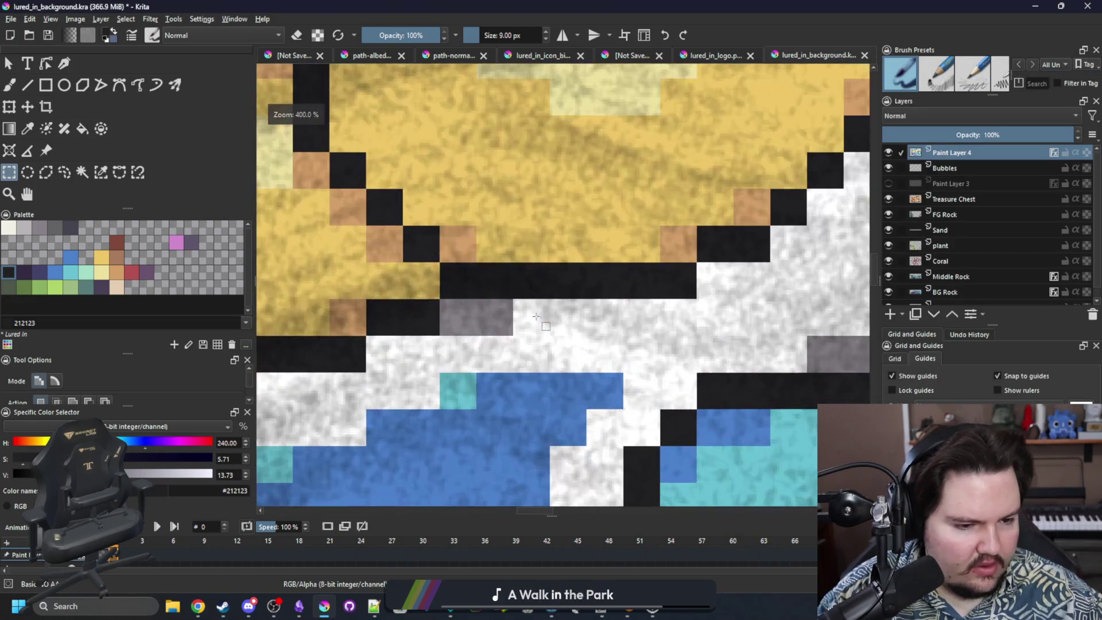
pyautogui.scroll(-6, 536, 316)
pyautogui.scroll(3, 565, 213)
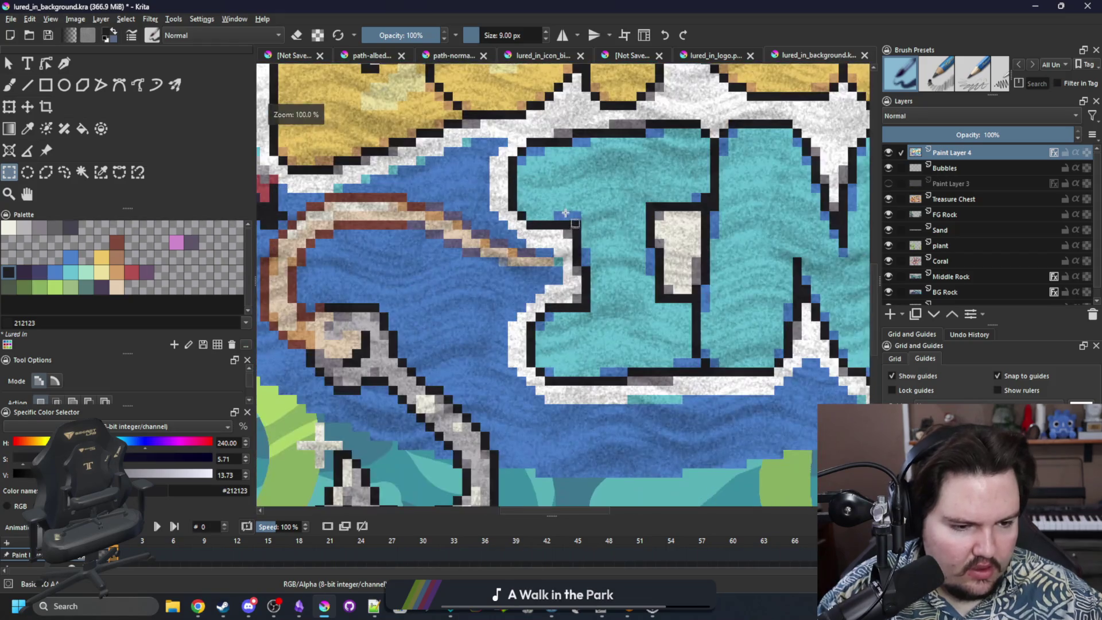
pyautogui.scroll(-3, 566, 213)
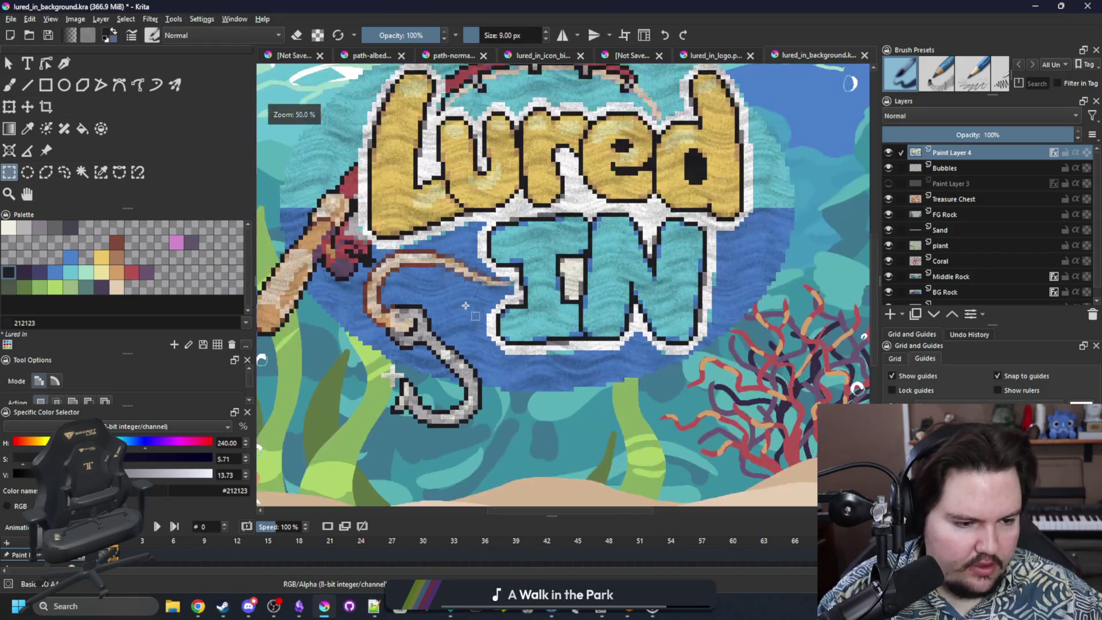
# Enable the title's drop shadow (250 px size, 50% spread, 21 px distance) and apply the styles.
pyautogui.click(982, 314)
pyautogui.click(969, 19)
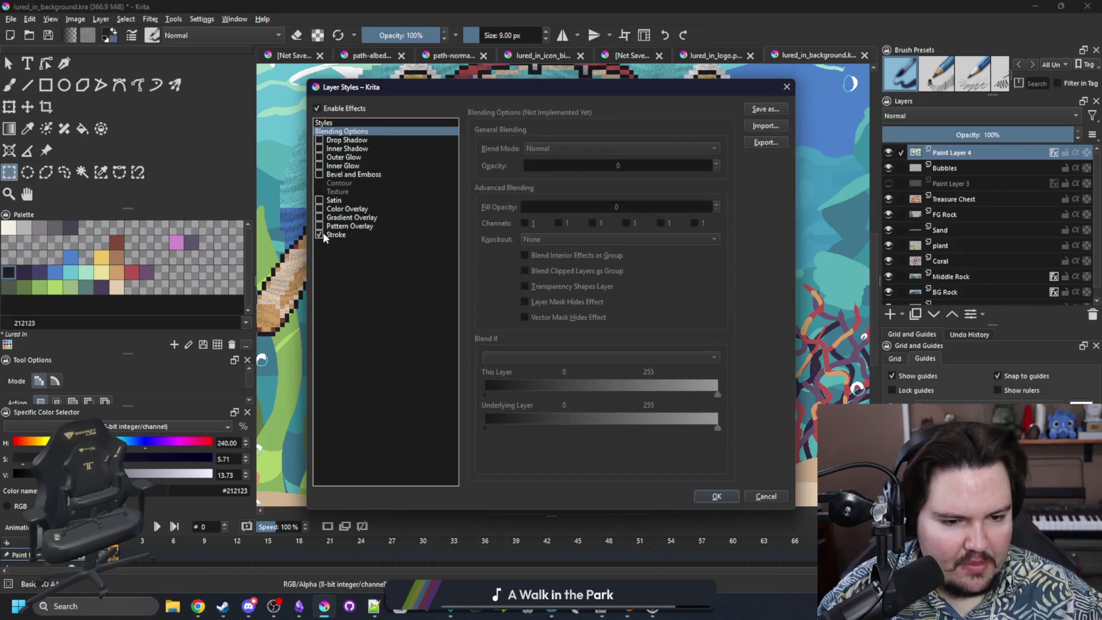
pyautogui.click(338, 236)
pyautogui.moveTo(556, 92); pyautogui.dragTo(810, 79)
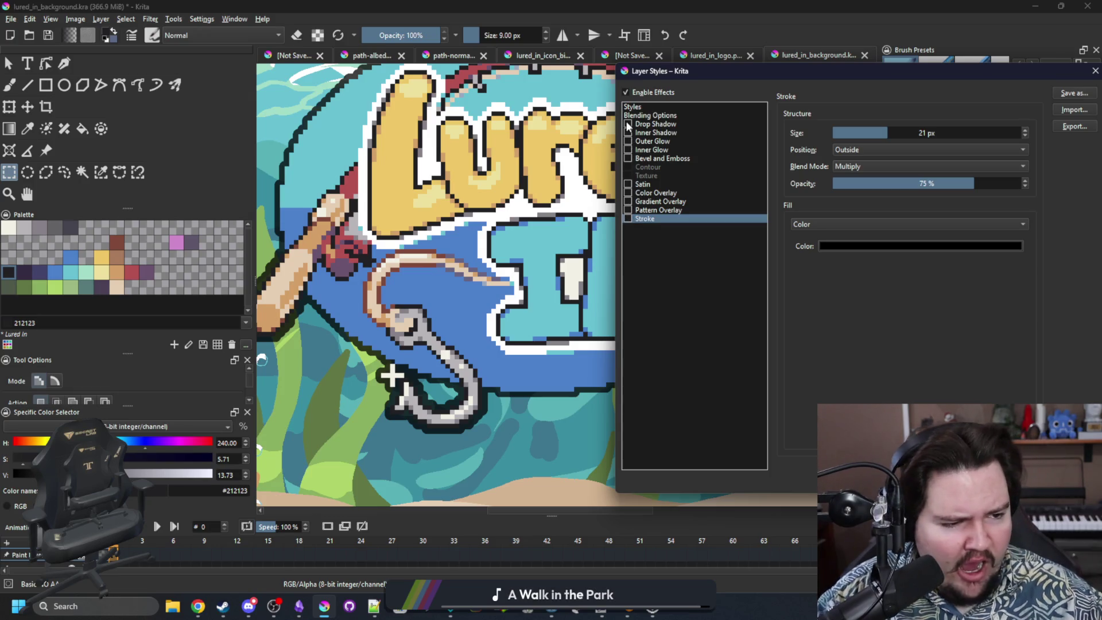
pyautogui.click(651, 124)
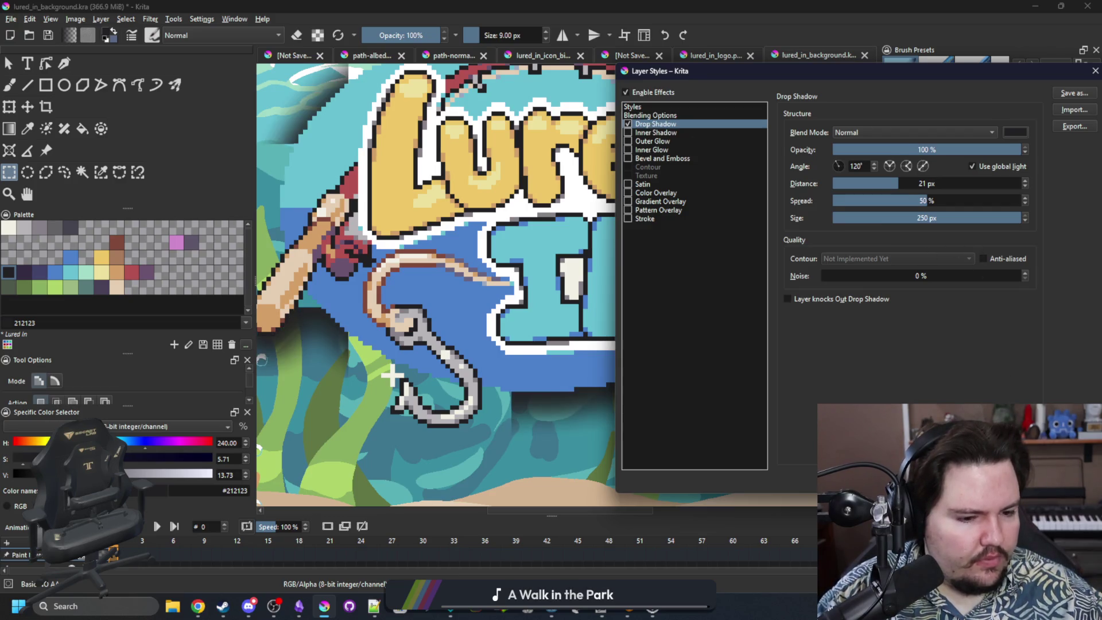
pyautogui.press('Return')
pyautogui.scroll(-2, 391, 373)
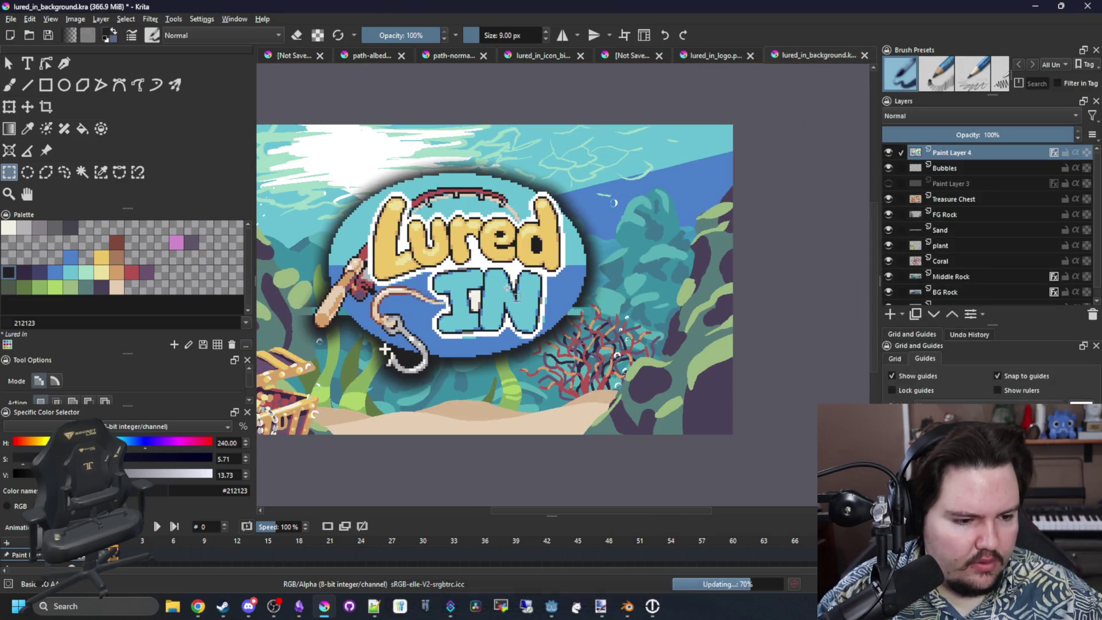
# Zoom out and pan the canvas, then draw a rectangle selection around the whole image.
pyautogui.scroll(-1, 557, 291)
pyautogui.scroll(-2, 557, 292)
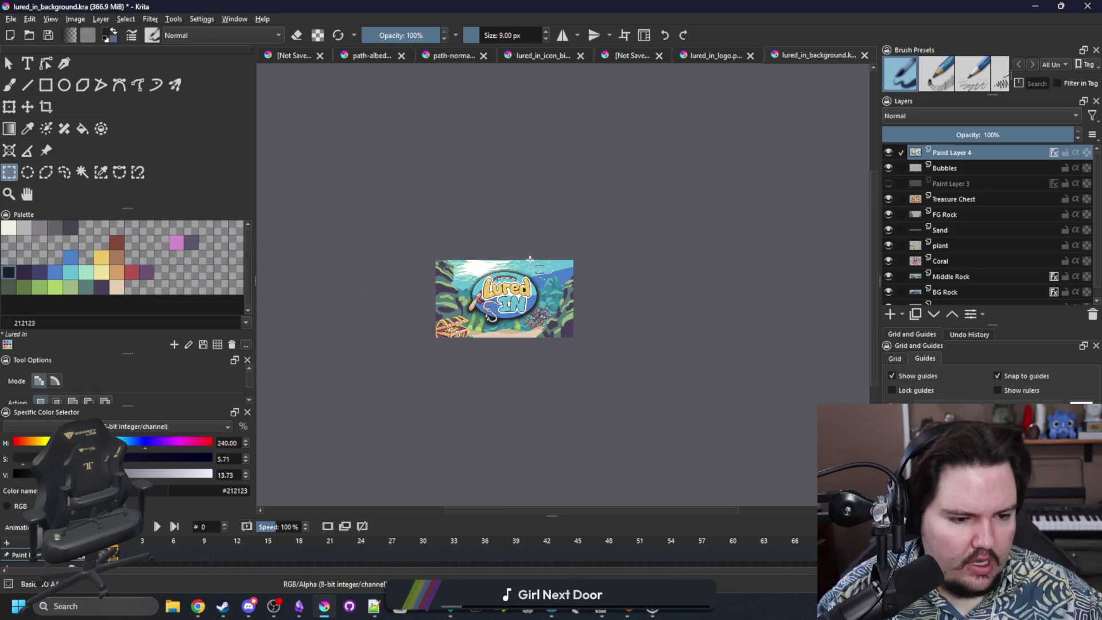
pyautogui.scroll(3, 490, 298)
pyautogui.scroll(-3, 525, 296)
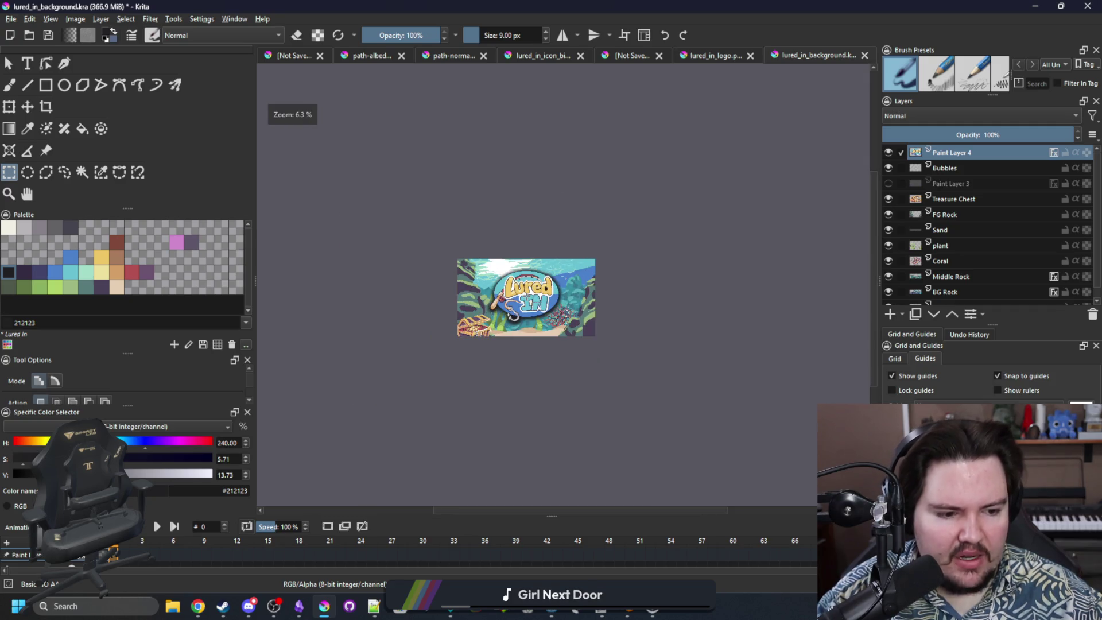
pyautogui.moveTo(594, 304)
pyautogui.mouseDown()
pyautogui.moveTo(615, 325)
pyautogui.moveTo(629, 322)
pyautogui.mouseUp()
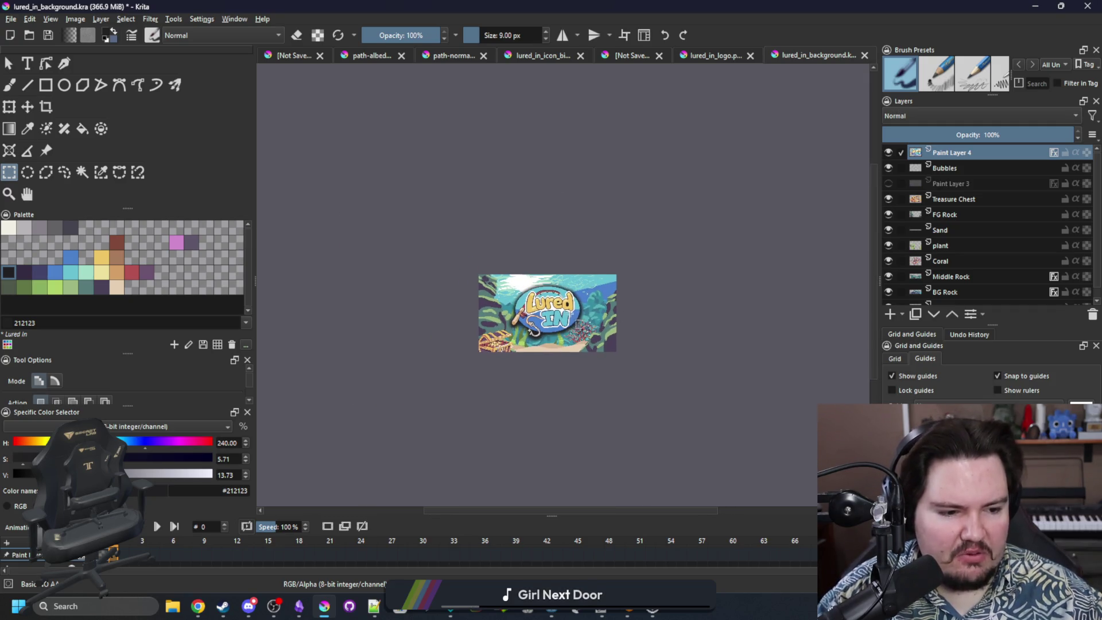
pyautogui.moveTo(458, 274); pyautogui.dragTo(647, 373)
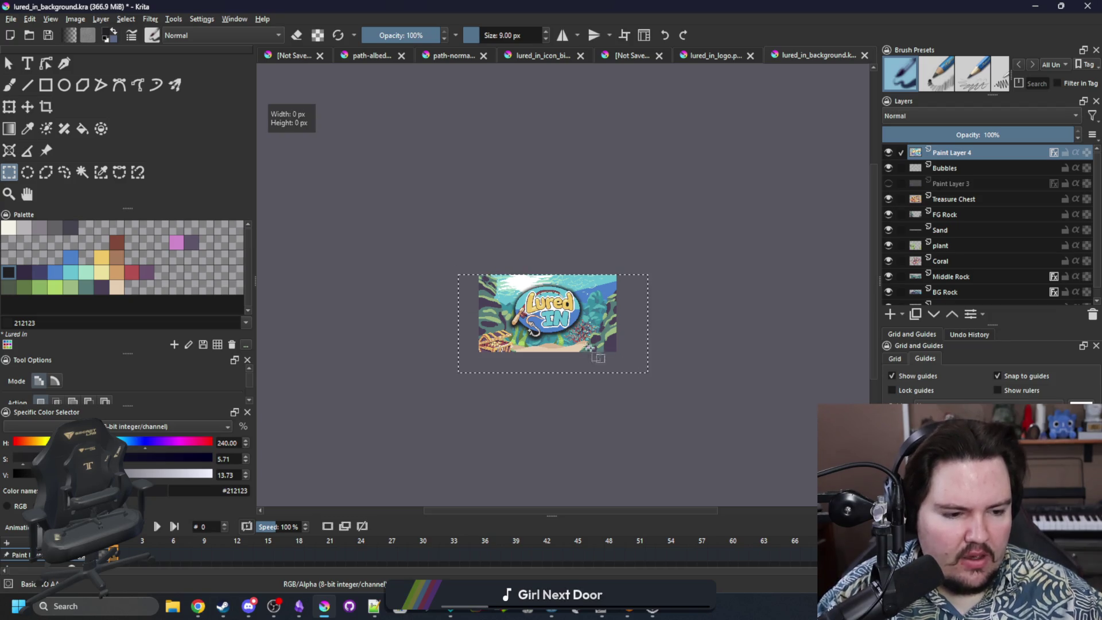
pyautogui.scroll(3, 546, 310)
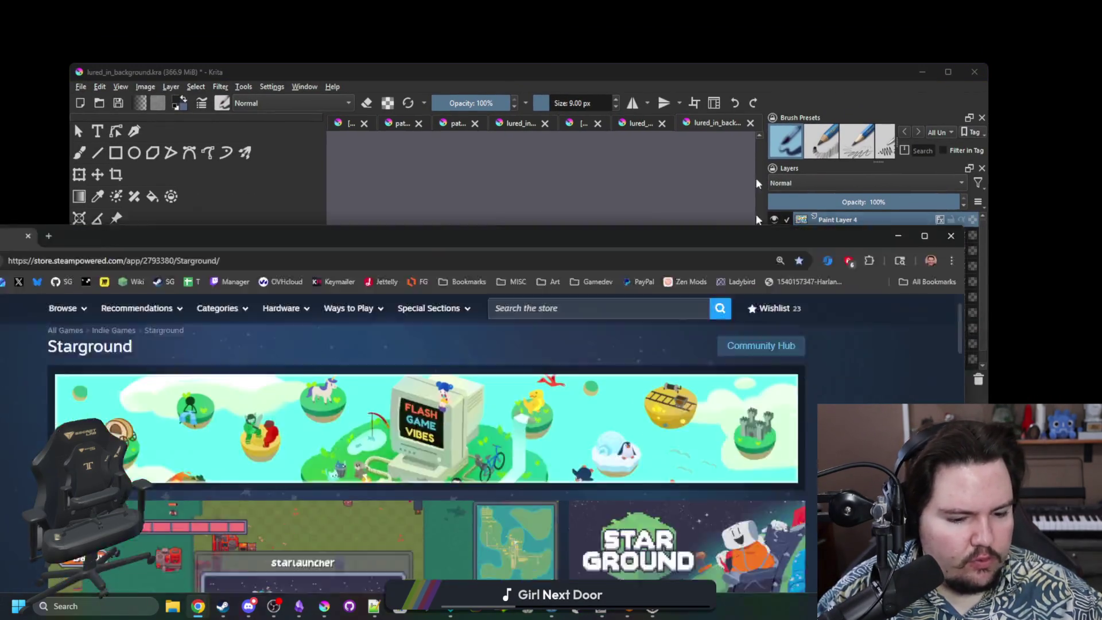
pyautogui.scroll(-1, 648, 294)
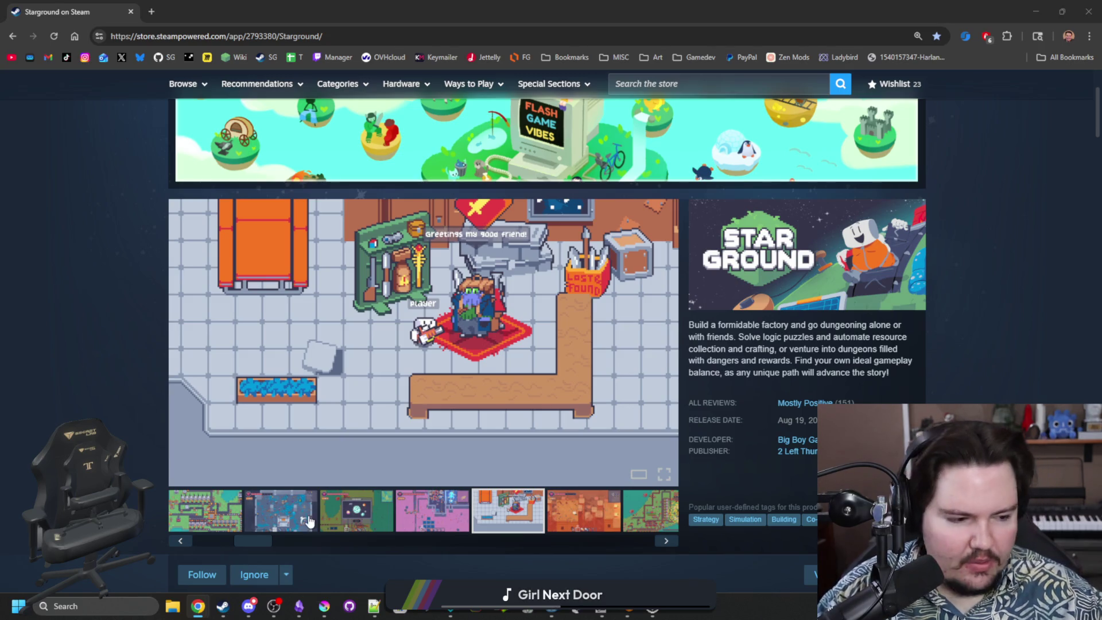
pyautogui.click(1061, 372)
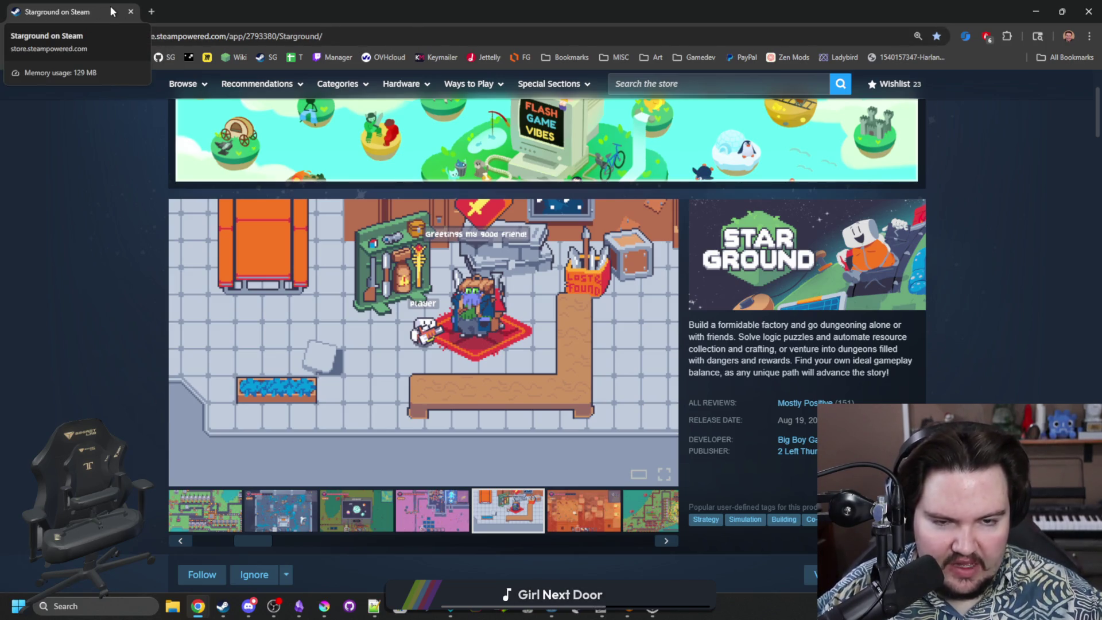
pyautogui.scroll(3, 795, 316)
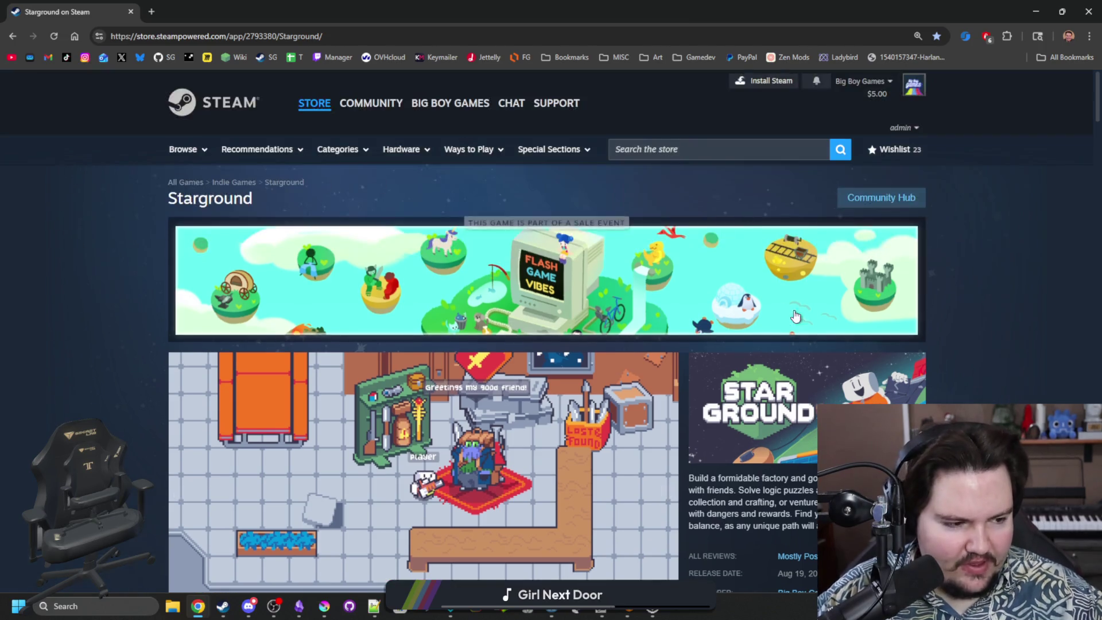
pyautogui.scroll(-1, 795, 315)
pyautogui.scroll(1, 145, 254)
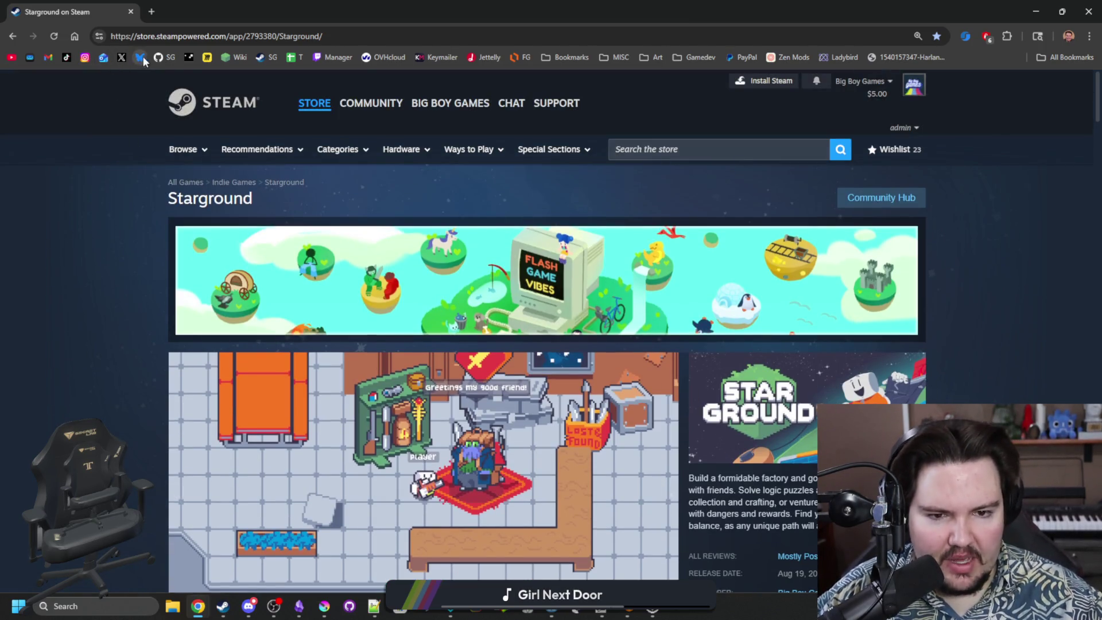
pyautogui.click(191, 53)
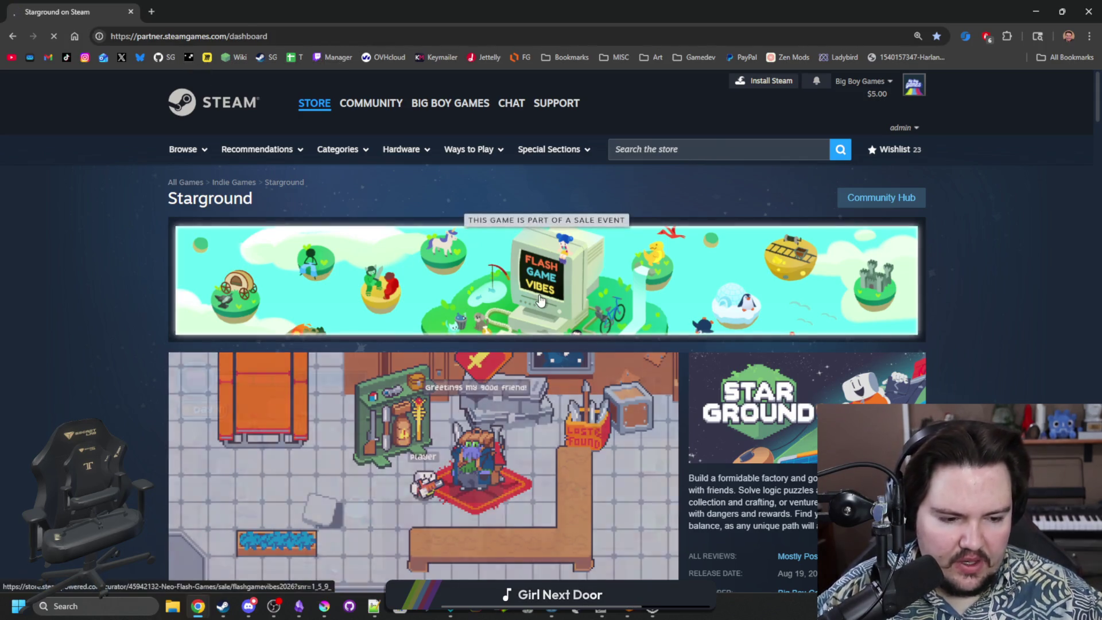
# Open the Steamworks App Admin page for Lured In (4178020), then switch to the Steam client.
pyautogui.scroll(-4, 424, 181)
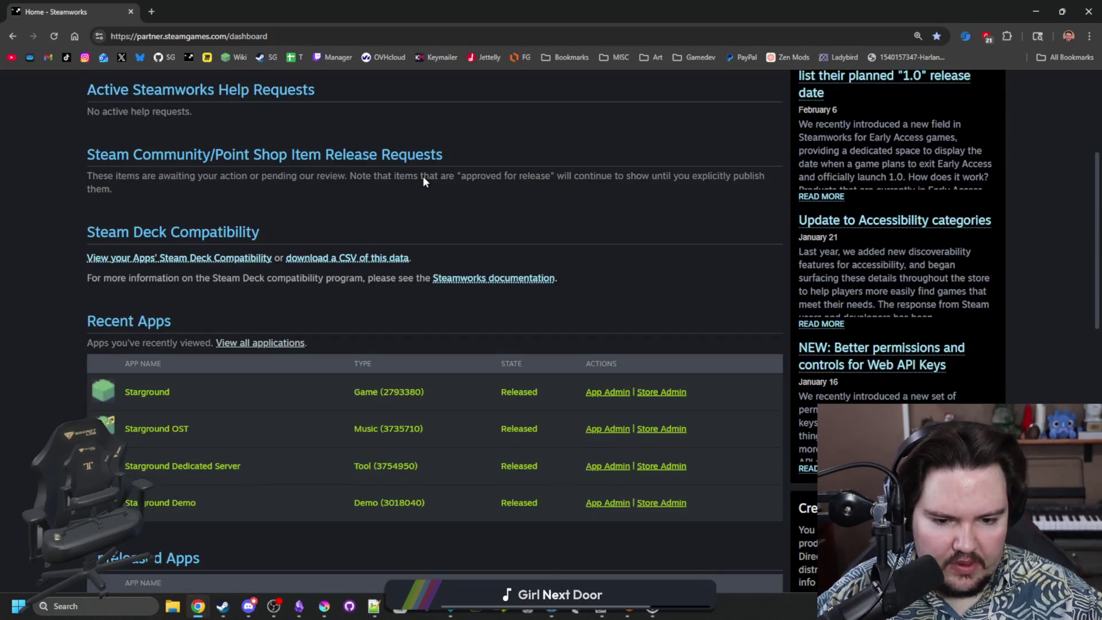
pyautogui.scroll(-5, 422, 177)
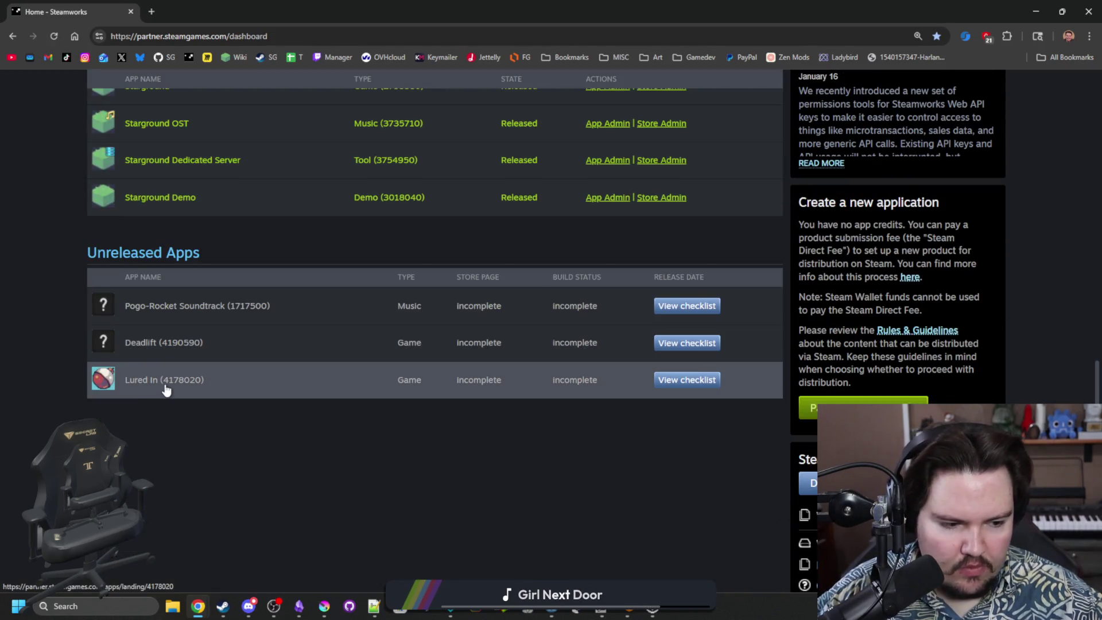
pyautogui.click(165, 389)
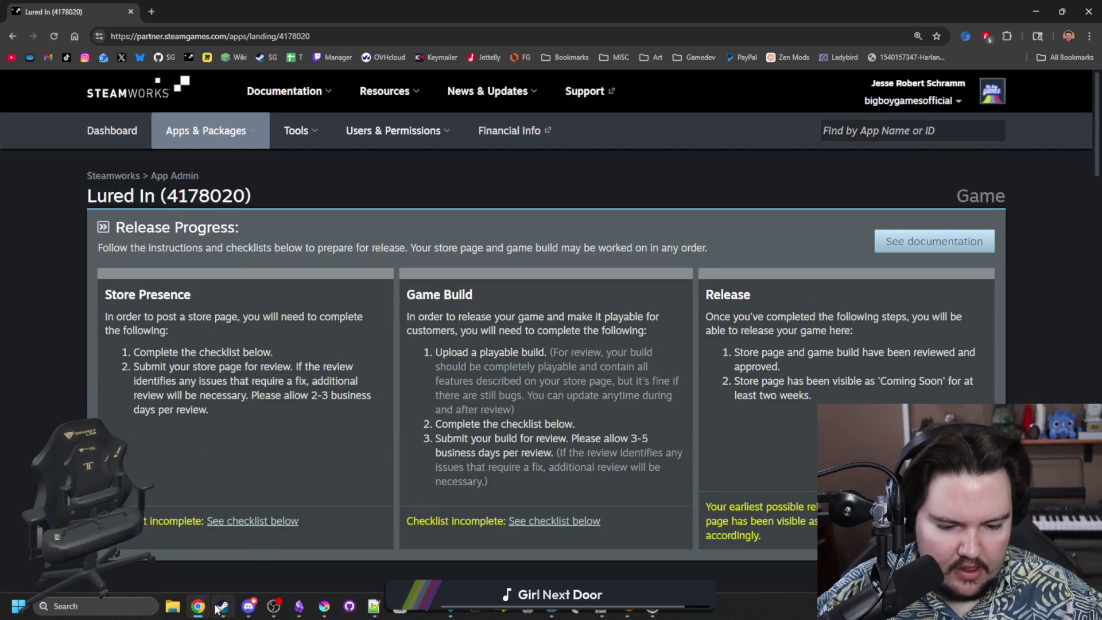
pyautogui.click(218, 607)
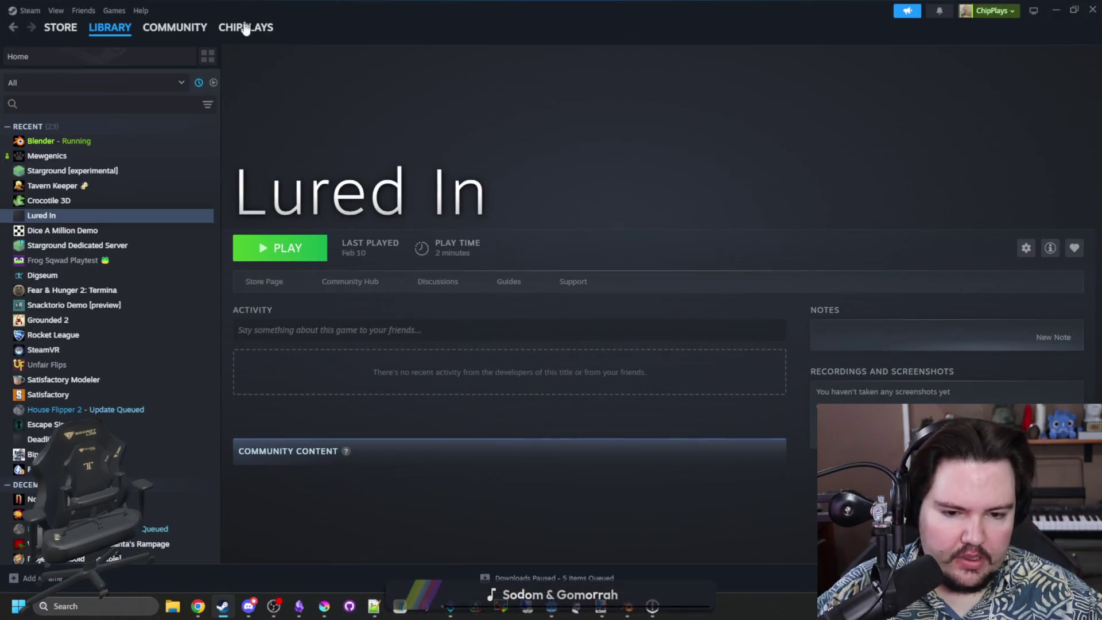
# Check Lured In's Properties in the Steam library, then close them to return to Steamworks.
pyautogui.rightClick(30, 222)
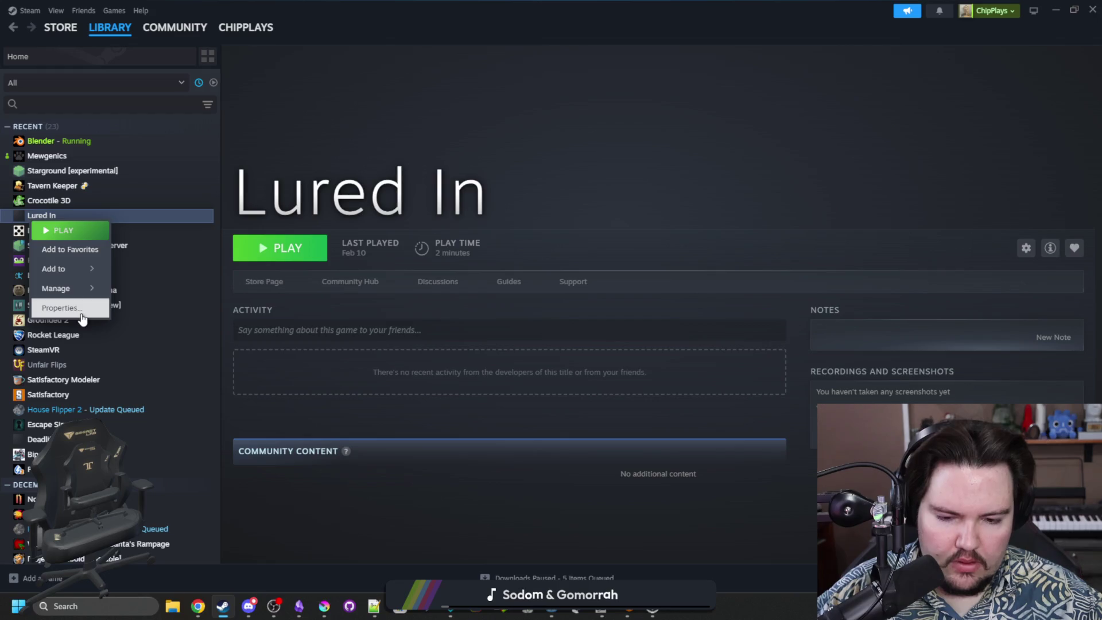
pyautogui.click(62, 307)
pyautogui.click(783, 135)
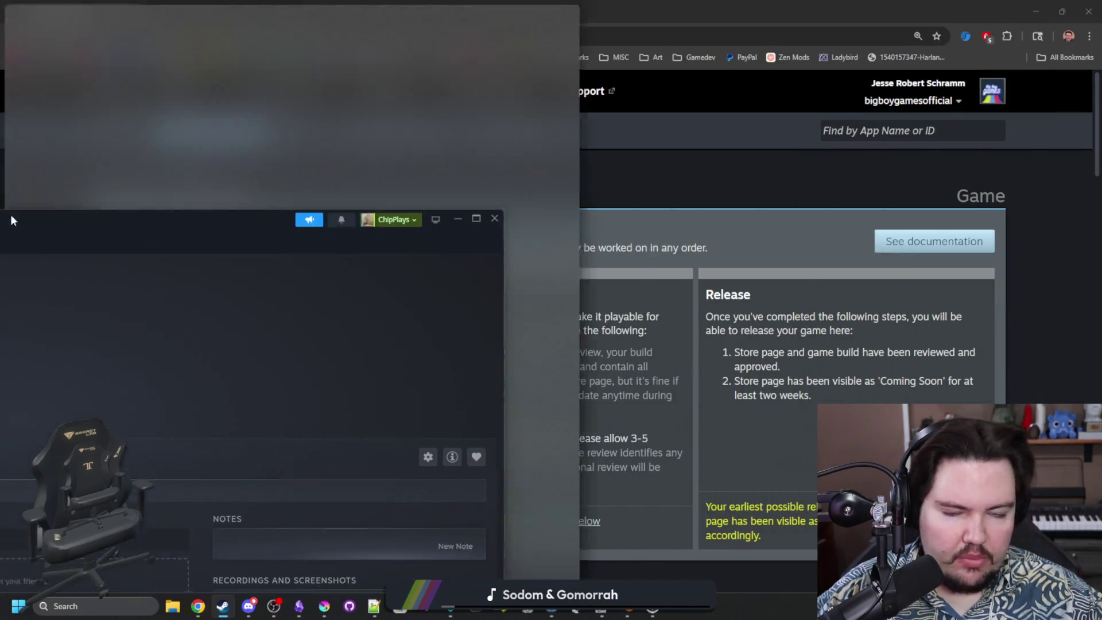
pyautogui.scroll(-9, 329, 427)
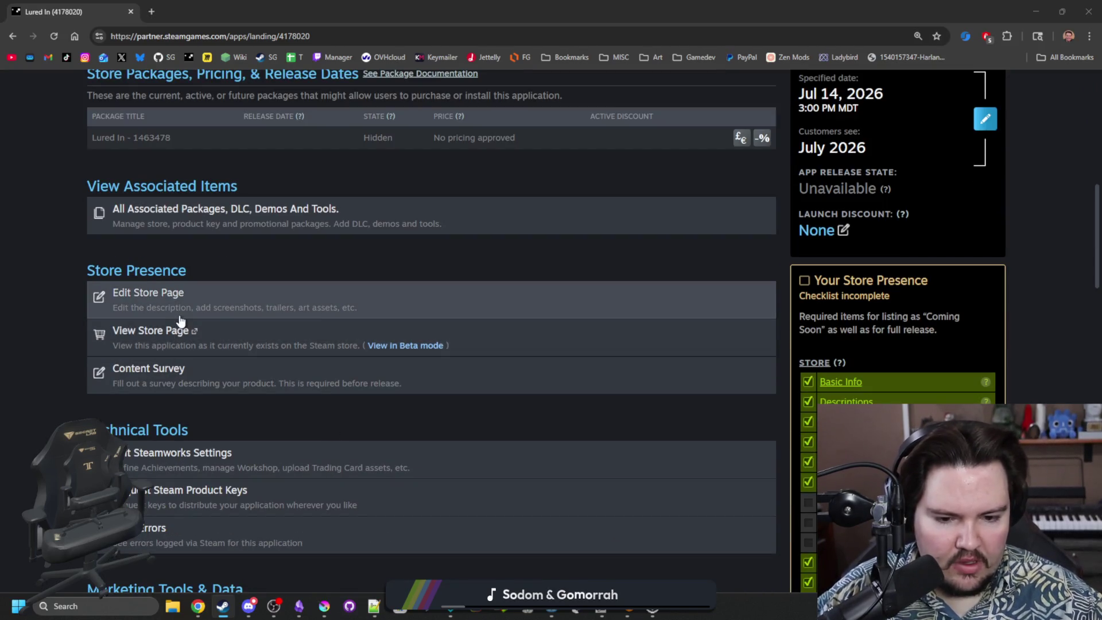
# Open Lured In's store page editor and glance at the description section.
pyautogui.click(181, 317)
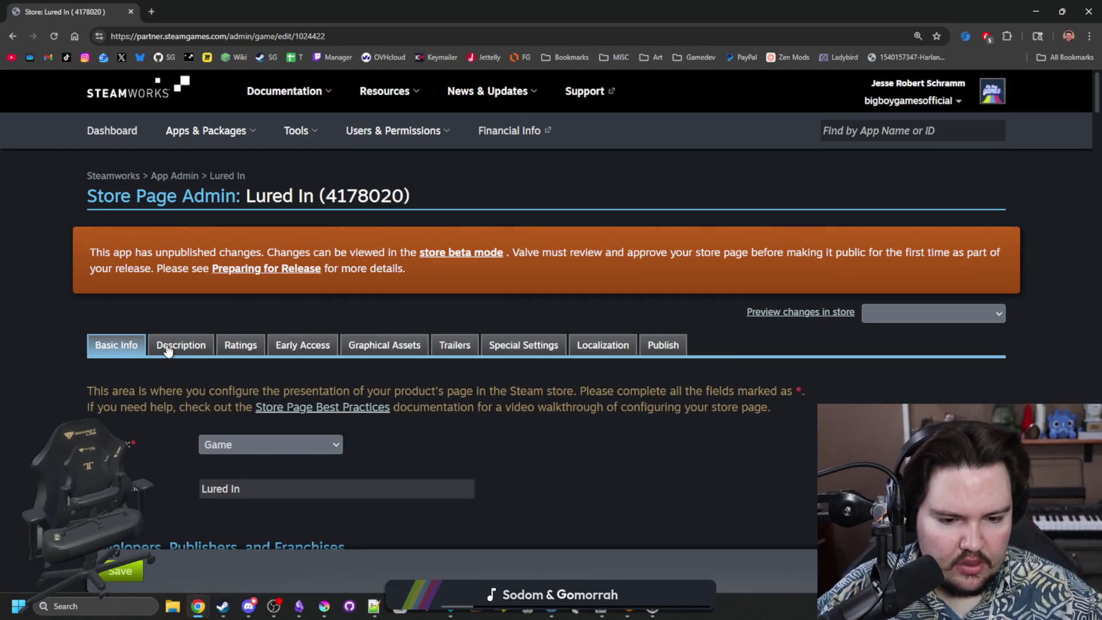
pyautogui.click(168, 347)
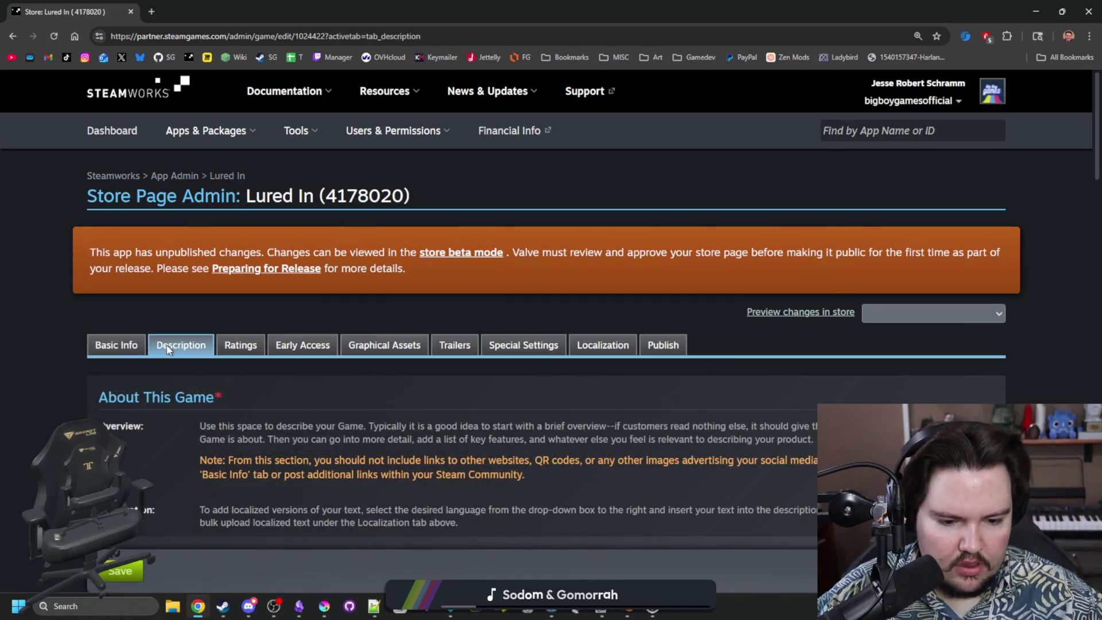
pyautogui.scroll(-12, 219, 269)
pyautogui.scroll(12, 218, 274)
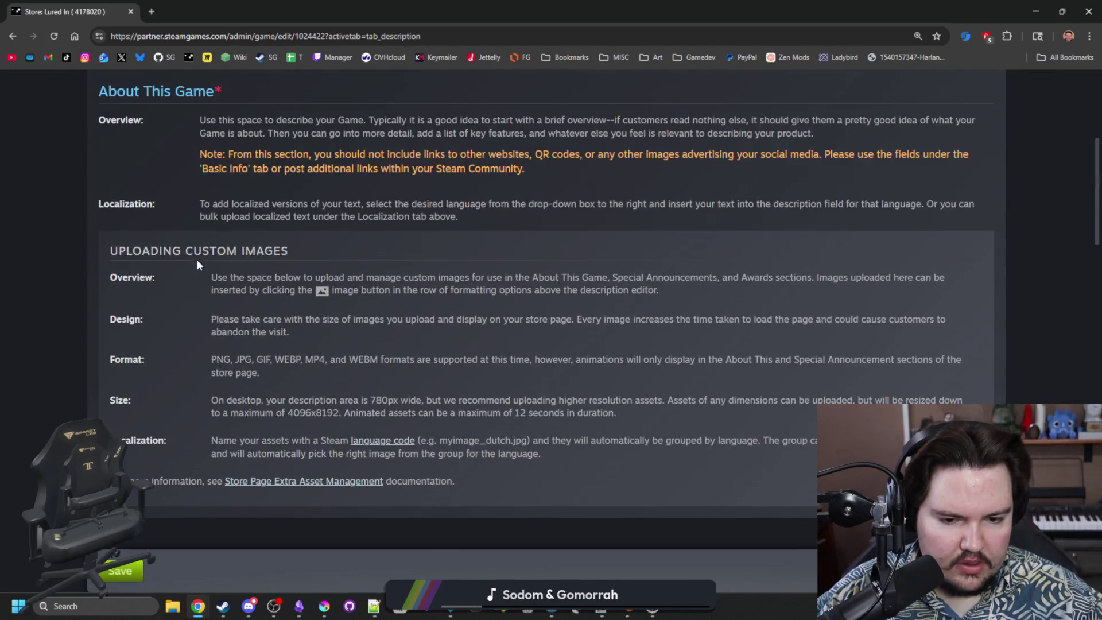
# Read the Main Capsule requirements under Graphical Assets > Store assets.
pyautogui.click(361, 270)
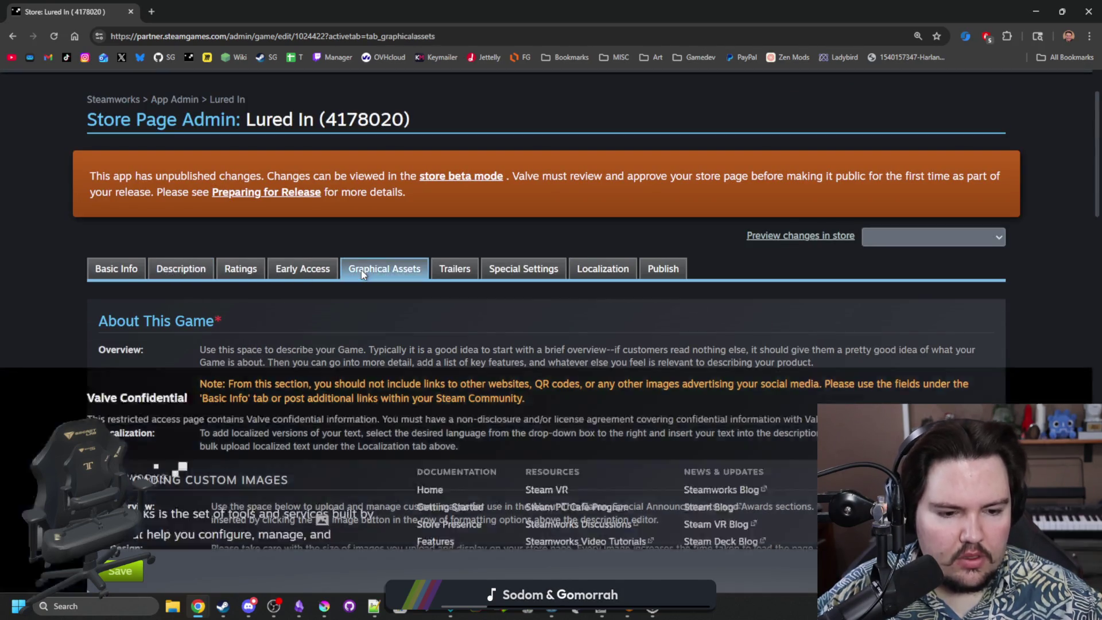
pyautogui.scroll(-1, 253, 351)
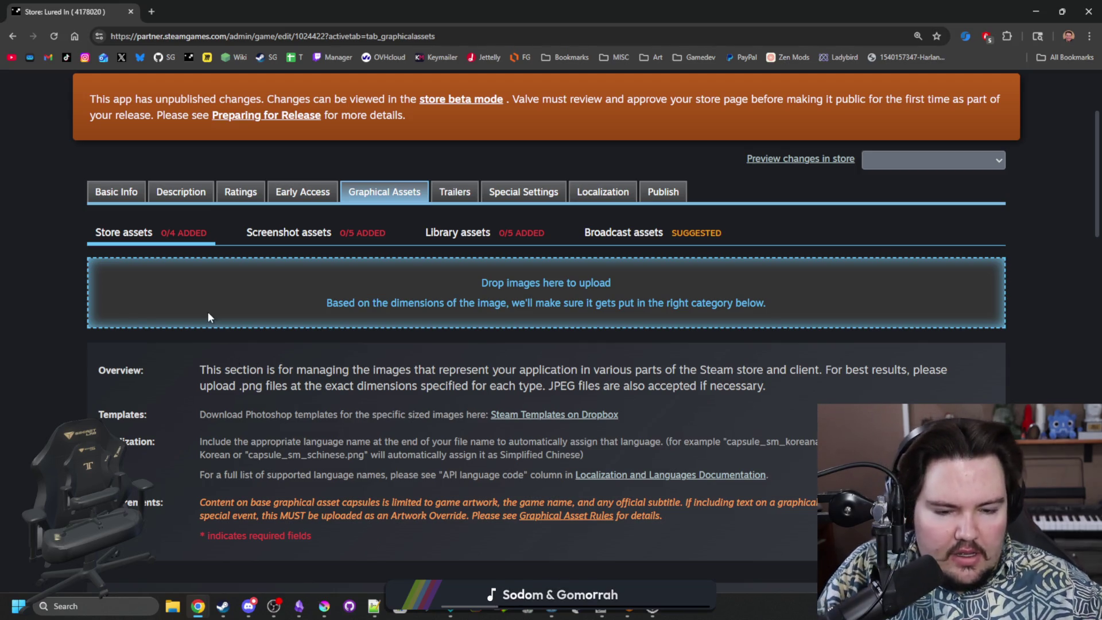
pyautogui.scroll(-6, 227, 284)
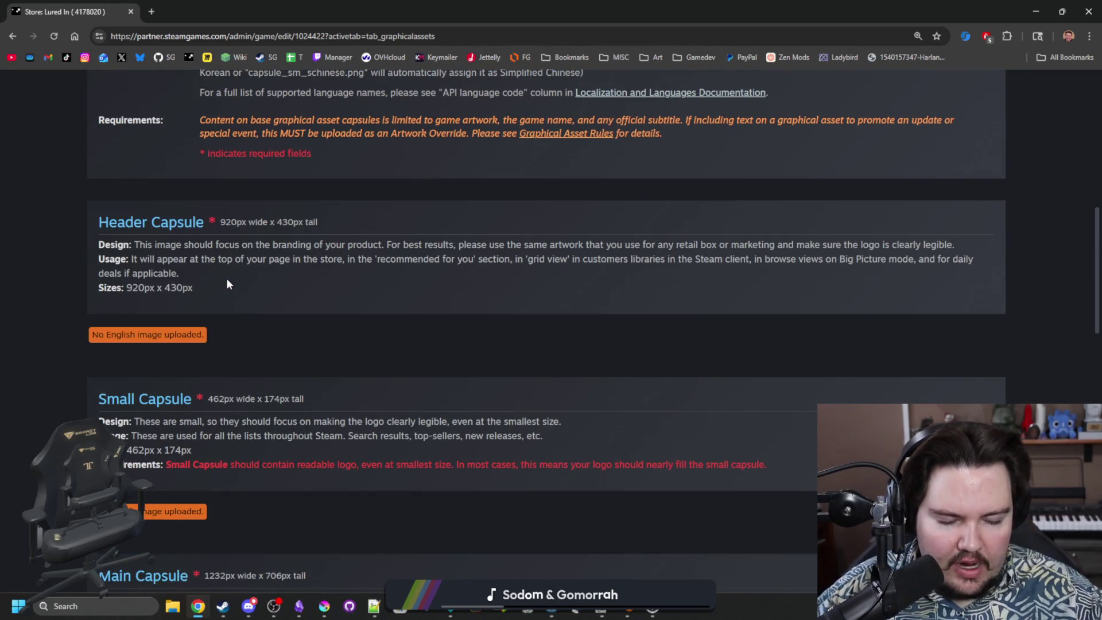
pyautogui.scroll(-4, 212, 299)
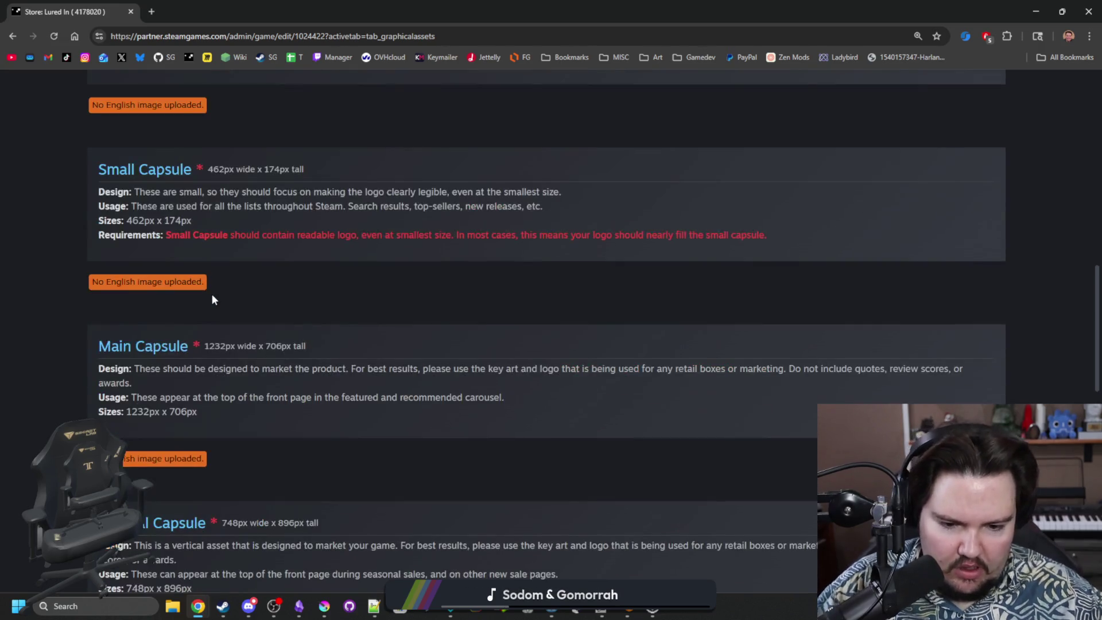
pyautogui.scroll(-4, 212, 298)
pyautogui.scroll(1, 212, 294)
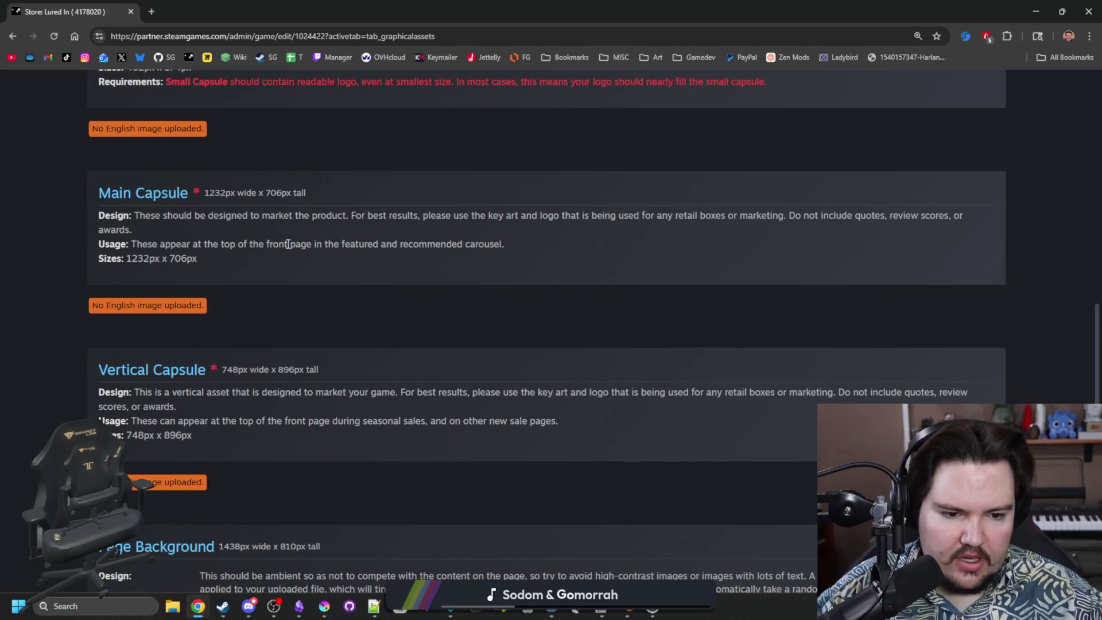
pyautogui.moveTo(261, 269); pyautogui.dragTo(79, 207)
pyautogui.click(274, 216)
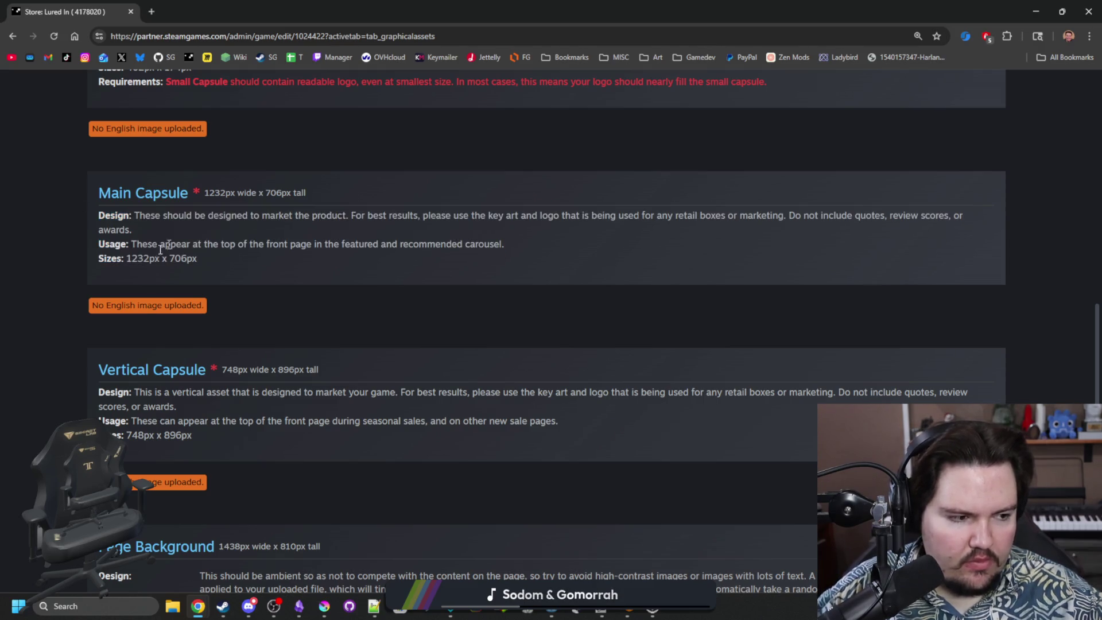
# Review the Vertical Capsule and Page Background requirements, then return to the page top.
pyautogui.scroll(-1, 196, 240)
pyautogui.moveTo(211, 356); pyautogui.dragTo(95, 313)
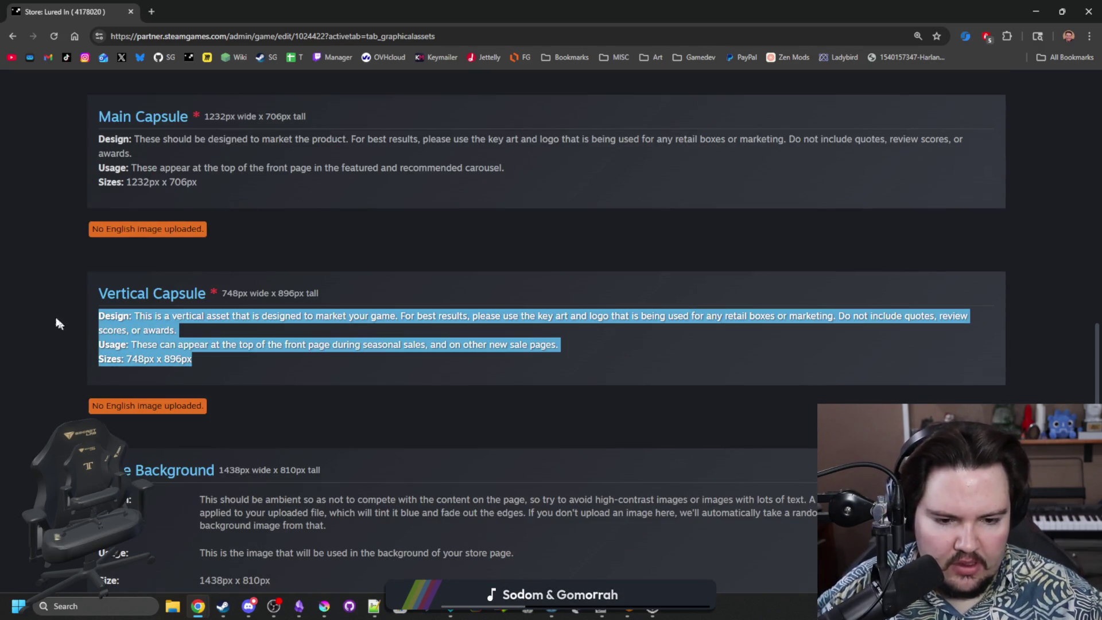
pyautogui.click(183, 331)
pyautogui.scroll(-3, 183, 332)
pyautogui.moveTo(287, 353); pyautogui.dragTo(87, 229)
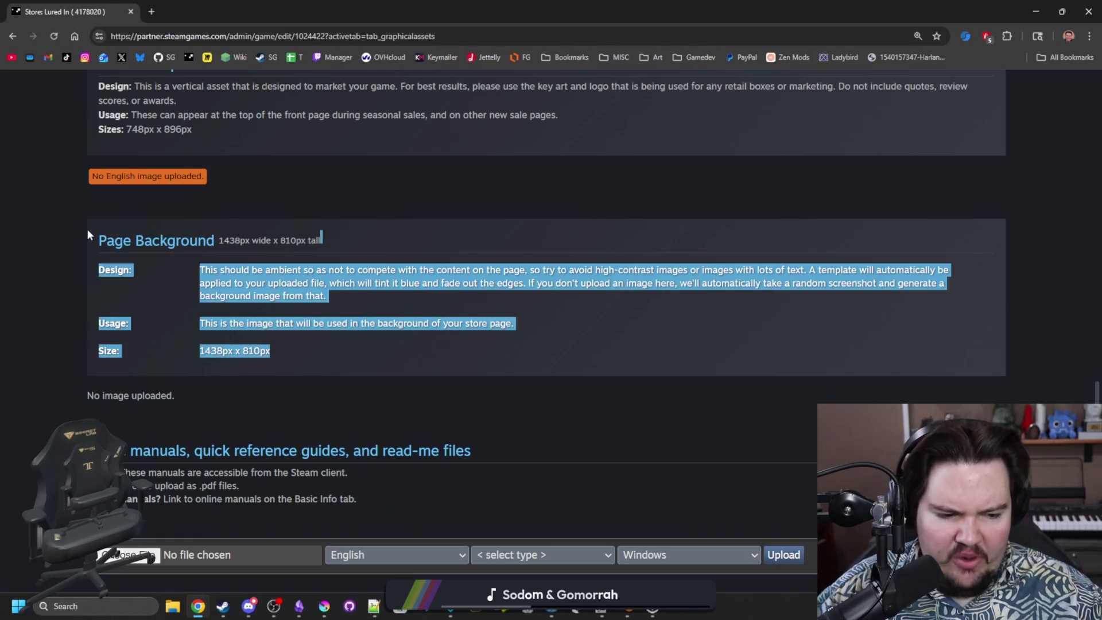
pyautogui.click(269, 290)
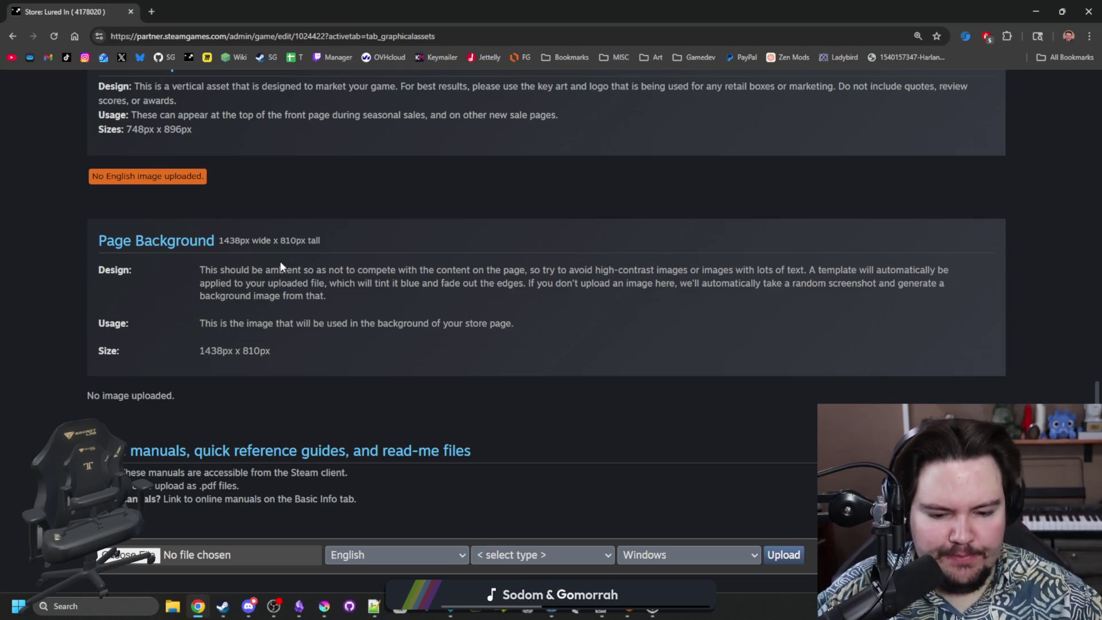
pyautogui.press('Home')
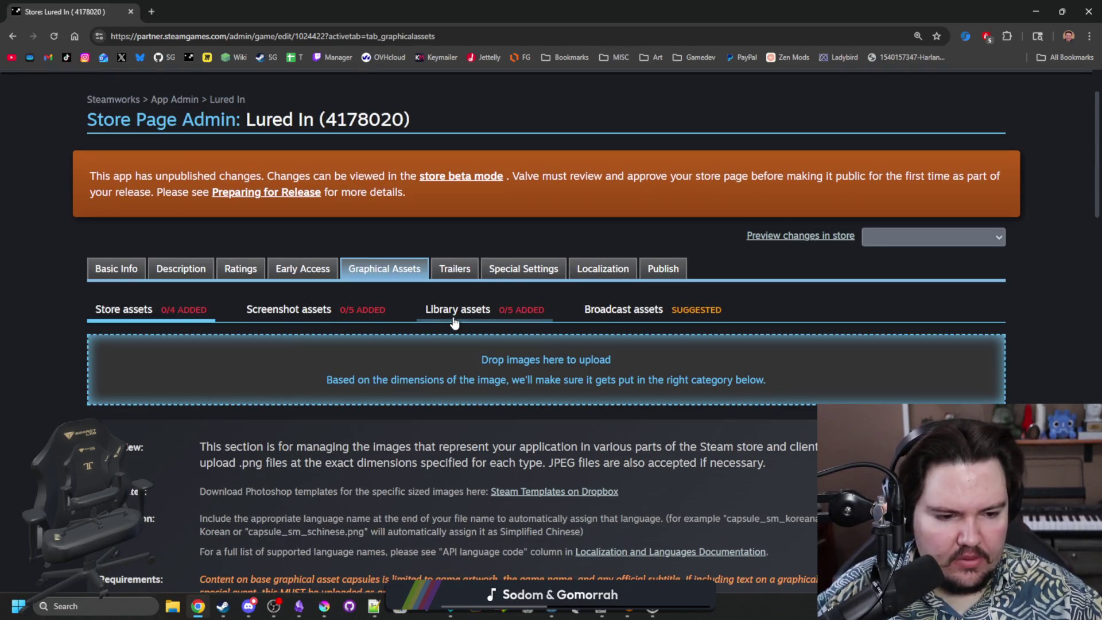
# Read the Library Capsule and Library Hero requirements in the Library assets sub-tab.
pyautogui.click(454, 319)
pyautogui.scroll(-5, 407, 324)
pyautogui.scroll(-3, 407, 324)
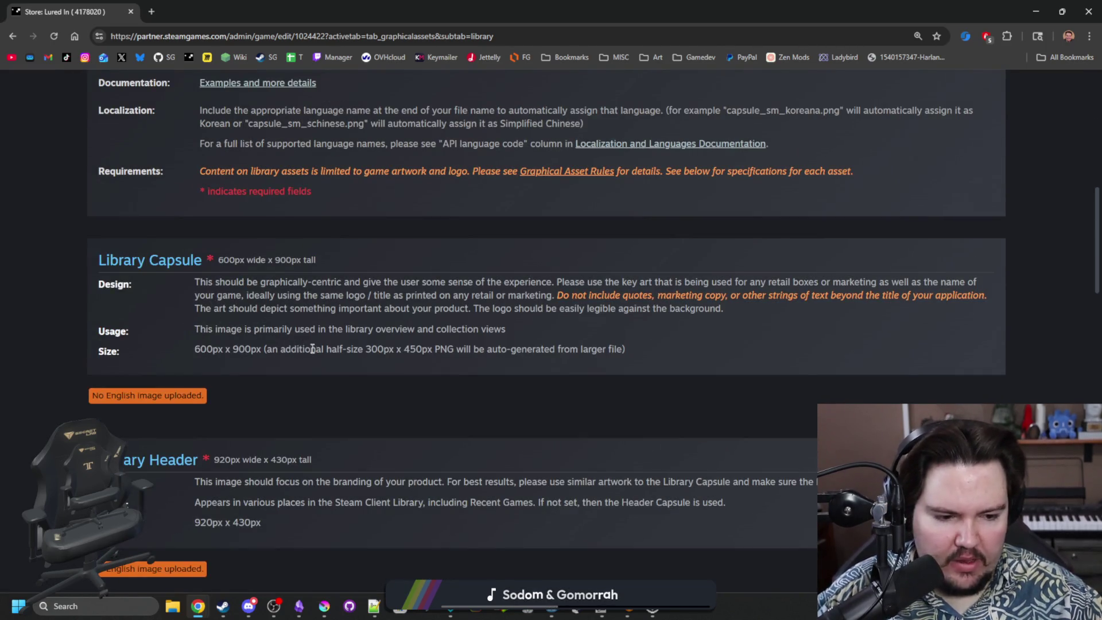
pyautogui.moveTo(313, 349); pyautogui.dragTo(195, 280)
pyautogui.click(257, 297)
pyautogui.scroll(-4, 256, 296)
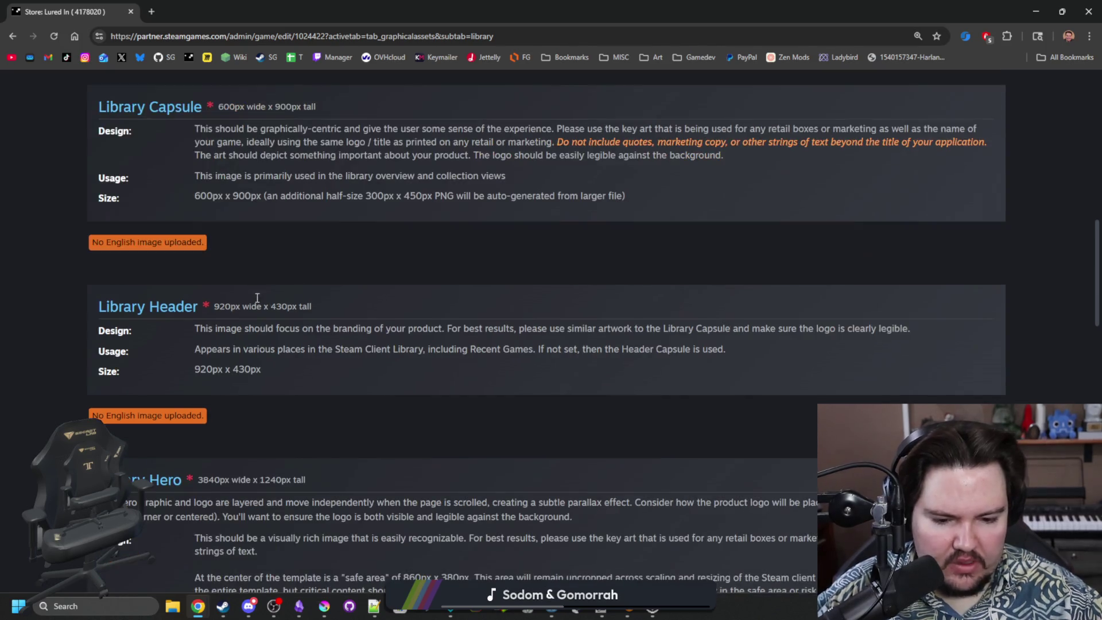
pyautogui.scroll(-1, 256, 297)
pyautogui.moveTo(362, 407)
pyautogui.mouseDown()
pyautogui.moveTo(256, 315)
pyautogui.moveTo(304, 306)
pyautogui.mouseUp()
pyautogui.click(305, 301)
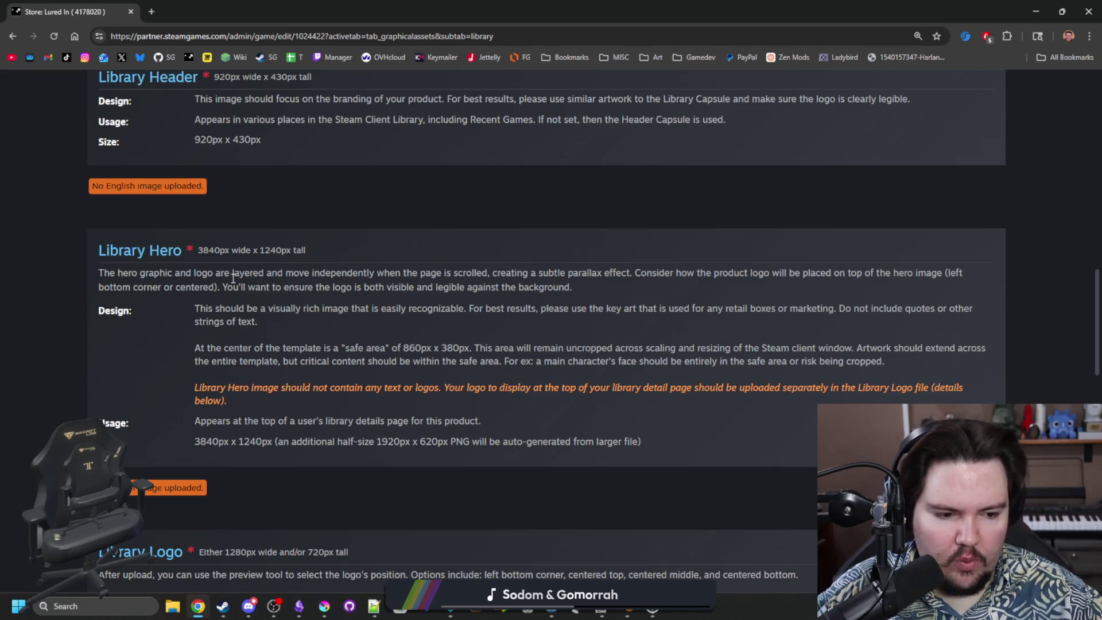
# Scroll through the remaining library asset specs and back up.
pyautogui.scroll(-4, 279, 306)
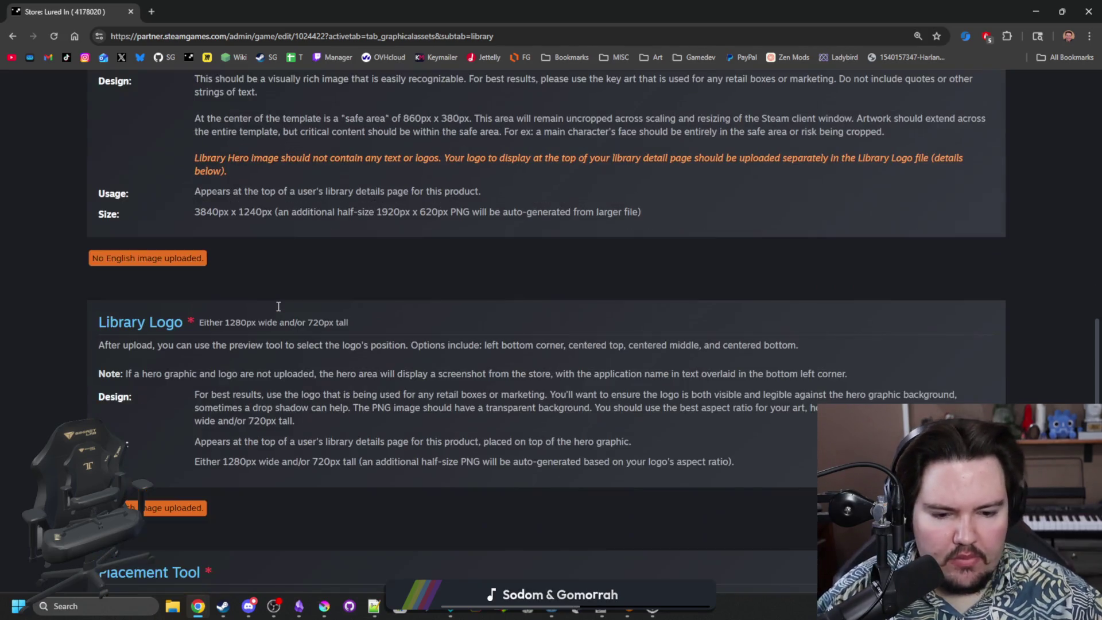
pyautogui.scroll(-1, 278, 305)
pyautogui.scroll(-3, 298, 293)
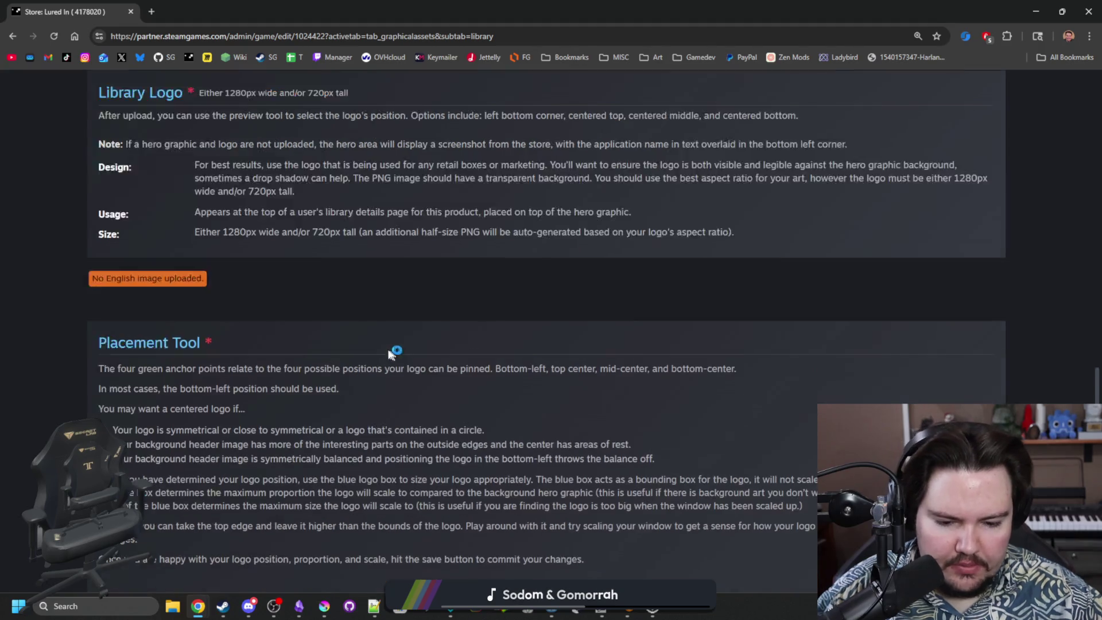
pyautogui.scroll(-8, 327, 317)
pyautogui.rightClick(333, 359)
pyautogui.click(270, 318)
pyautogui.scroll(3, 270, 287)
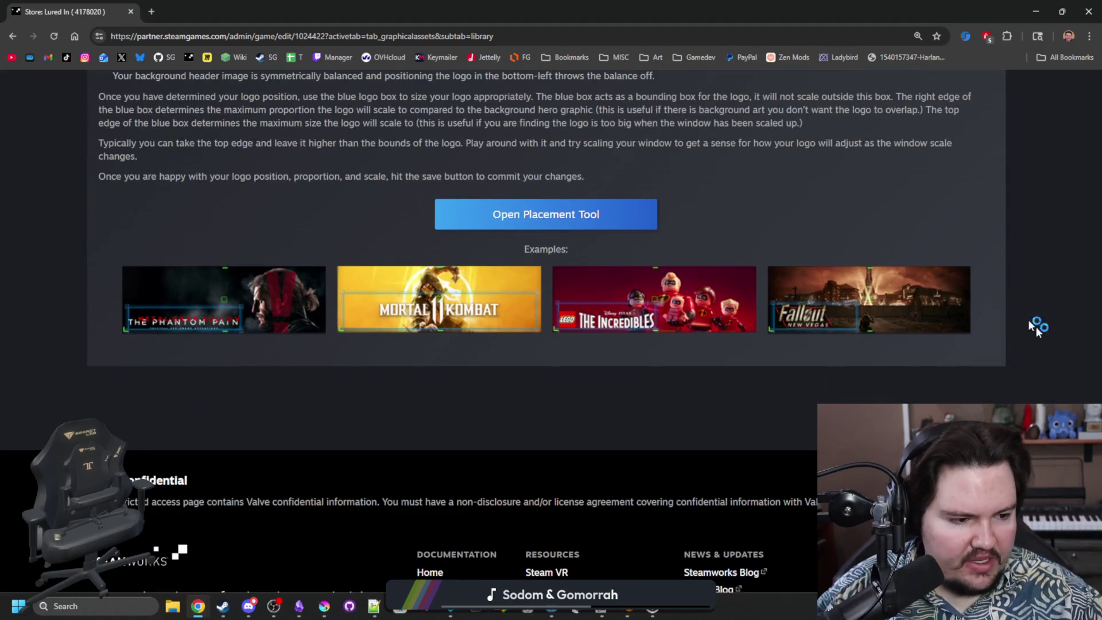
pyautogui.scroll(15, 534, 324)
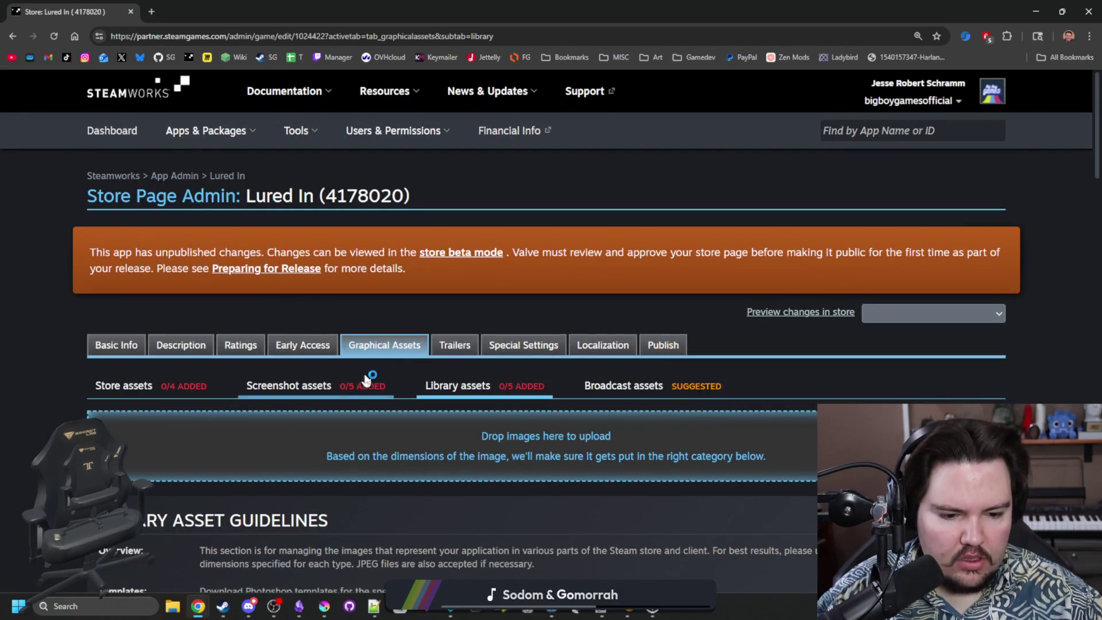
# Review the Screenshot assets requirements, then go to the Trailers page.
pyautogui.click(331, 386)
pyautogui.scroll(-6, 504, 215)
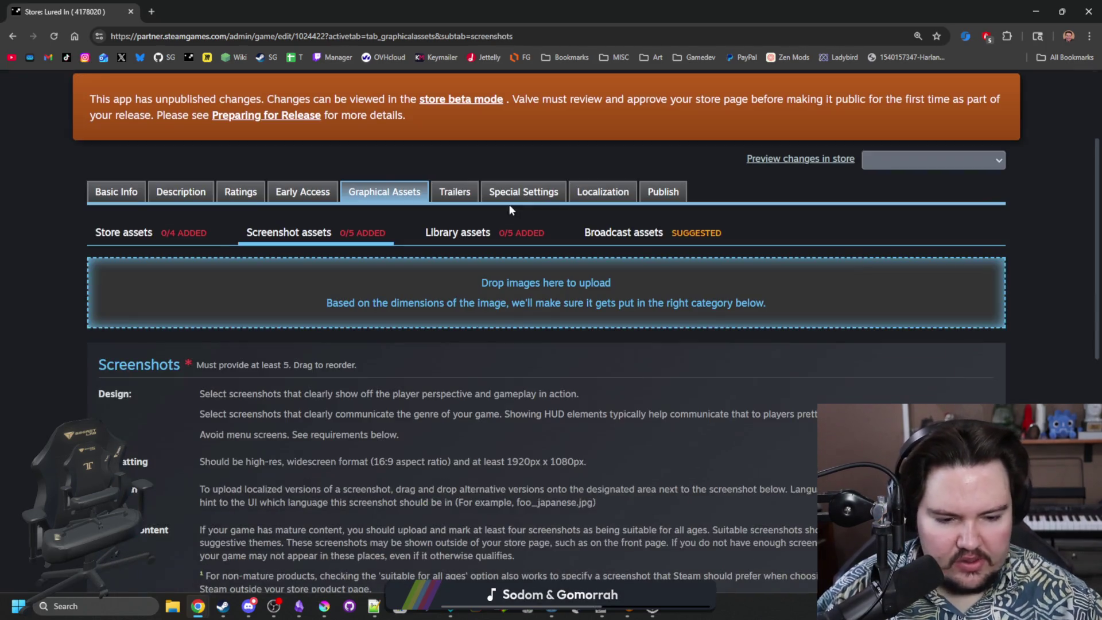
pyautogui.scroll(5, 511, 210)
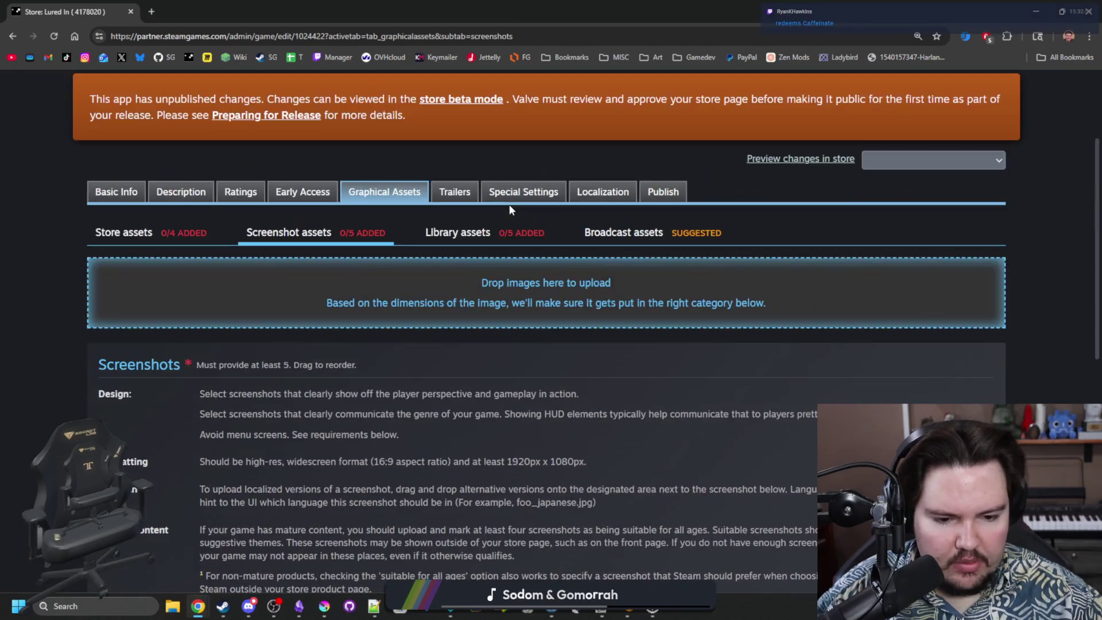
pyautogui.scroll(3, 510, 208)
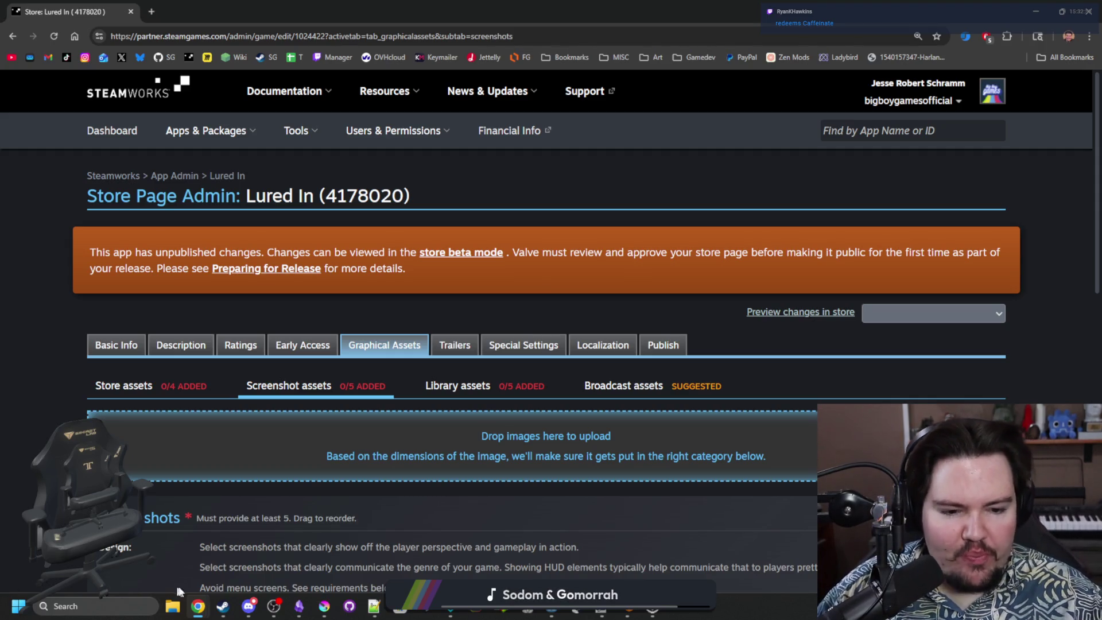
pyautogui.click(455, 345)
# Go from the Trailers tab to App Admin and open the Lured In landing page.
pyautogui.scroll(-5, 450, 384)
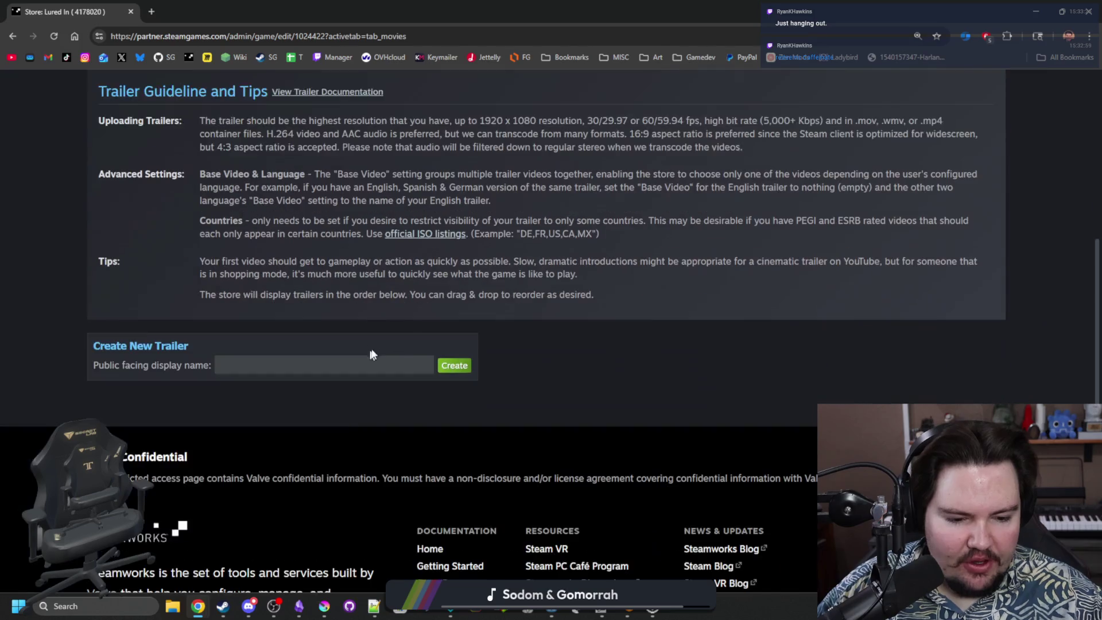
pyautogui.scroll(5, 408, 349)
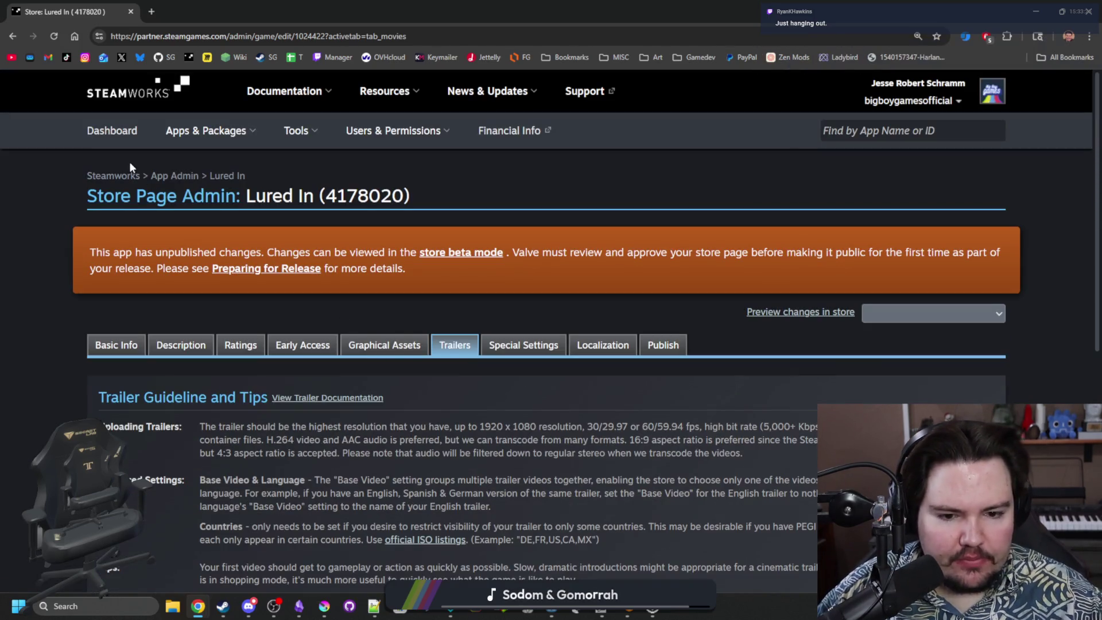
pyautogui.click(193, 179)
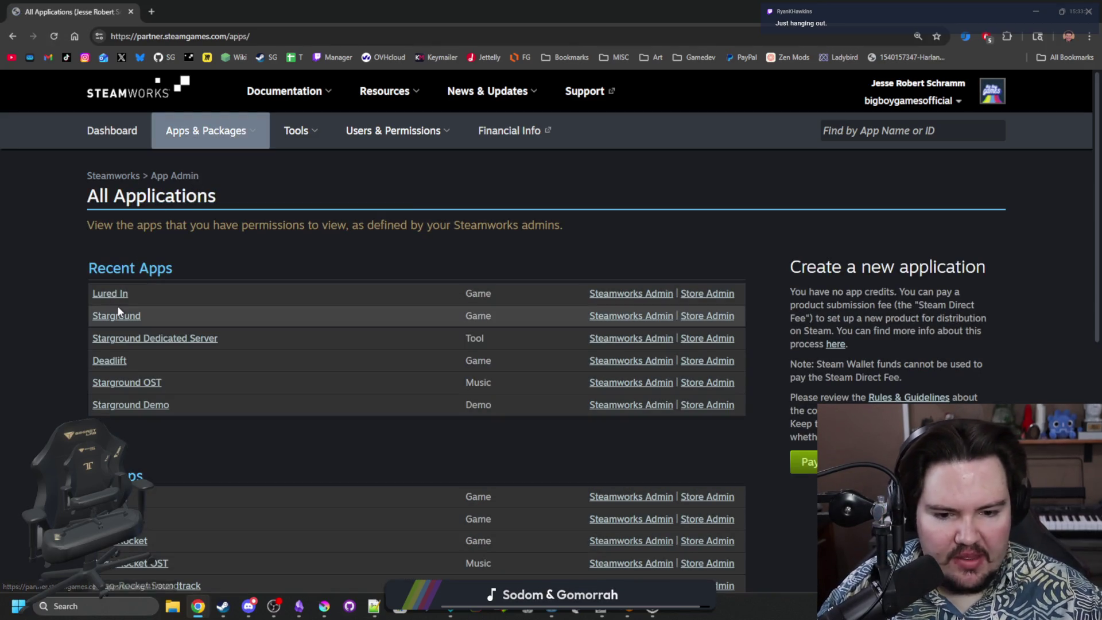
pyautogui.click(123, 297)
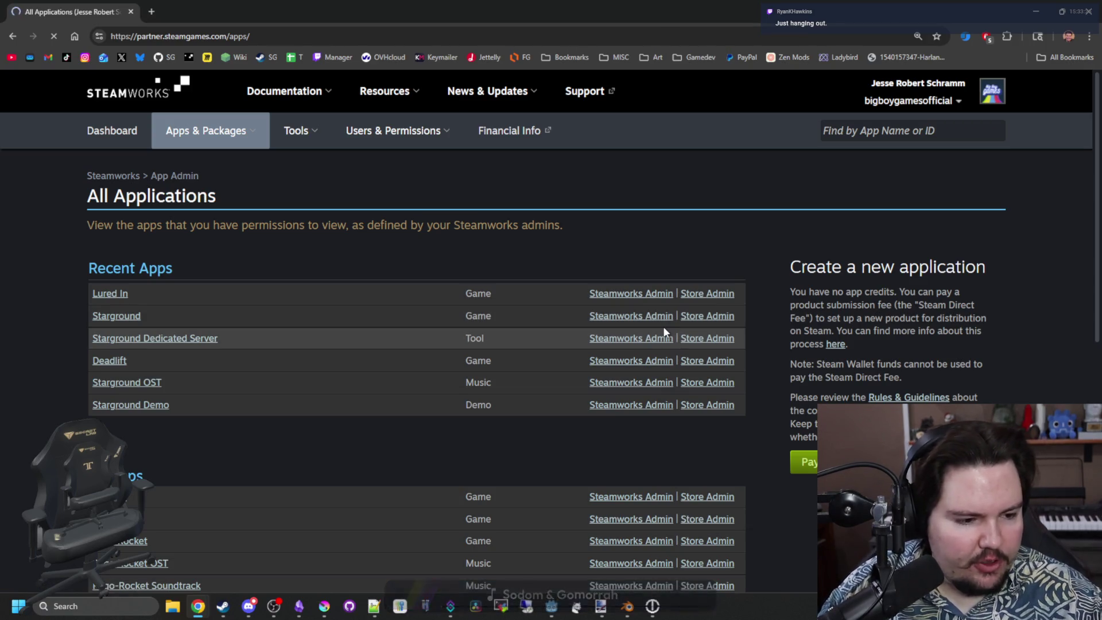
# Review Lured In's release progress and store and build checklists, then move the browser aside.
pyautogui.scroll(-10, 664, 332)
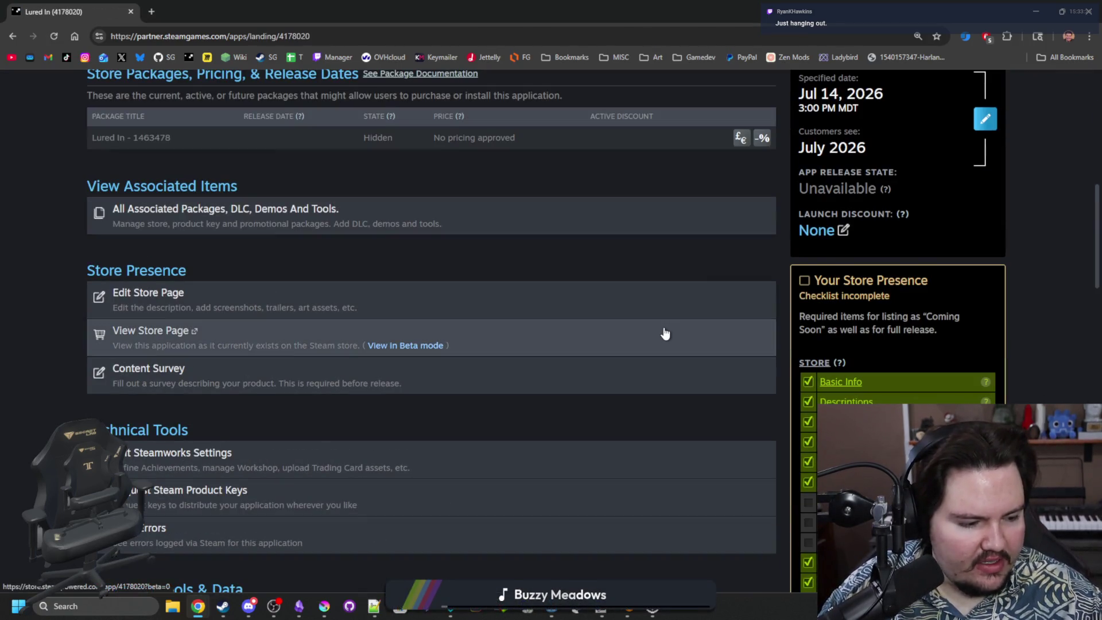
pyautogui.scroll(-6, 664, 332)
pyautogui.scroll(-4, 664, 332)
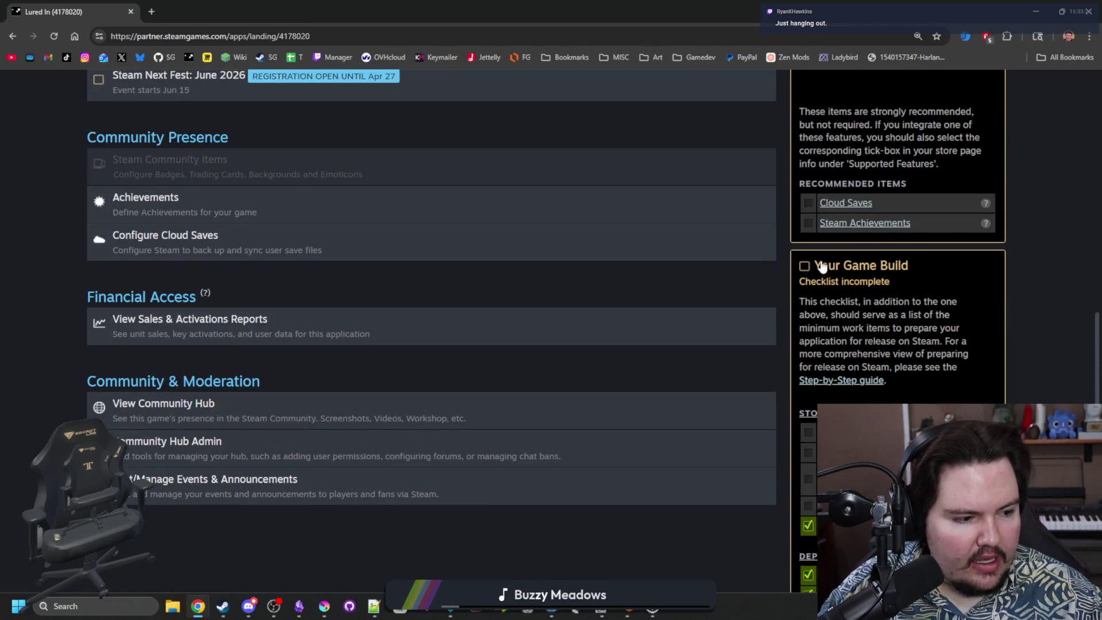
pyautogui.scroll(-4, 825, 279)
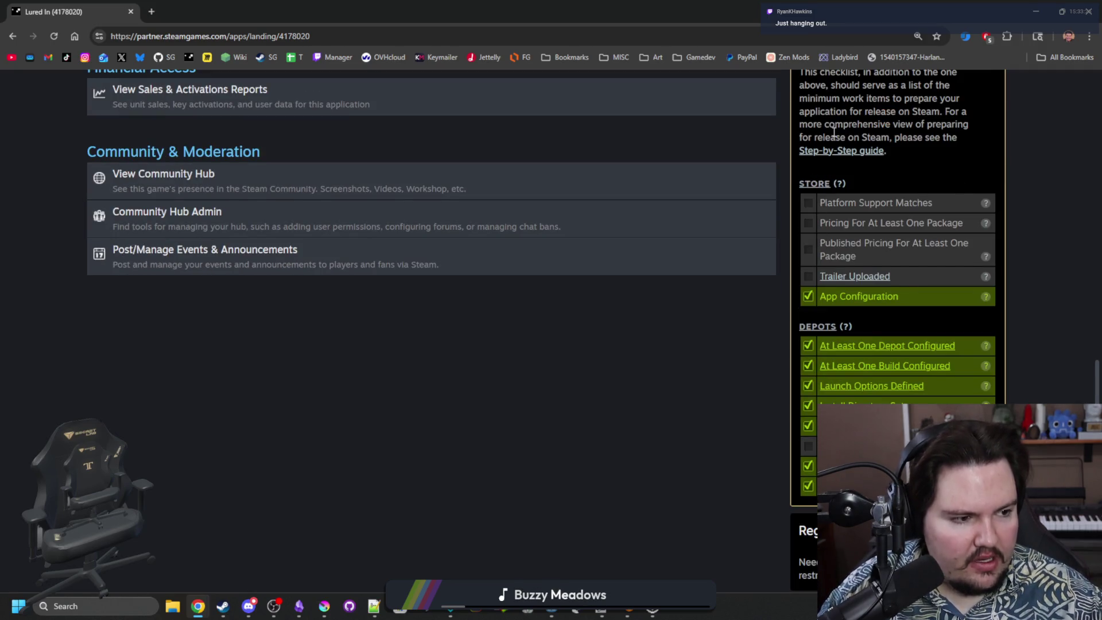
pyautogui.scroll(1, 827, 131)
pyautogui.moveTo(800, 142); pyautogui.dragTo(970, 215)
pyautogui.click(947, 201)
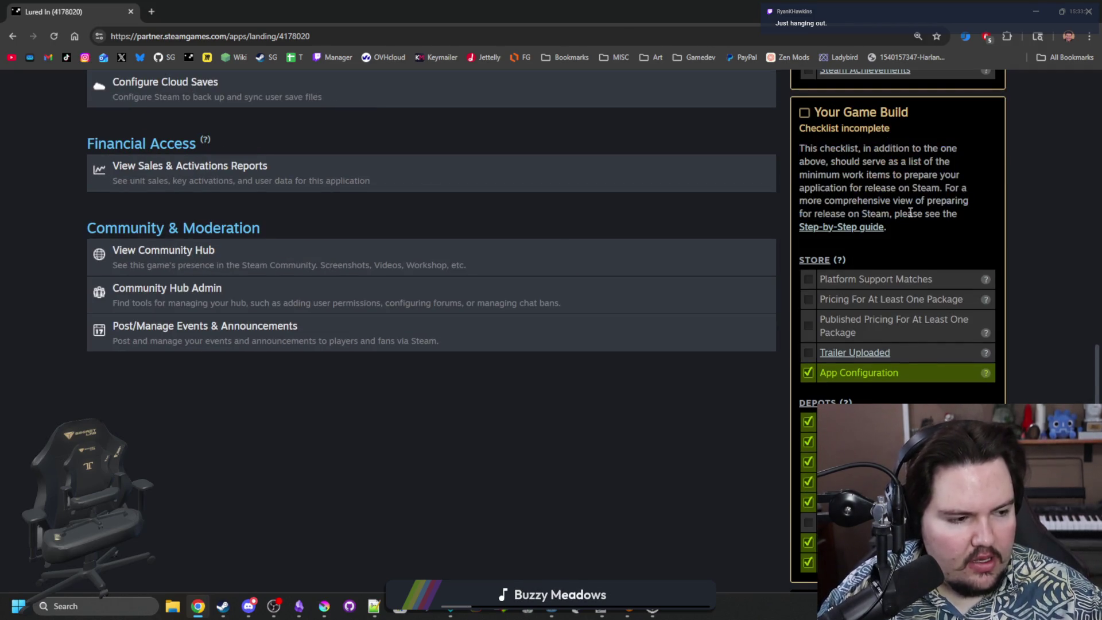
pyautogui.scroll(-2, 646, 315)
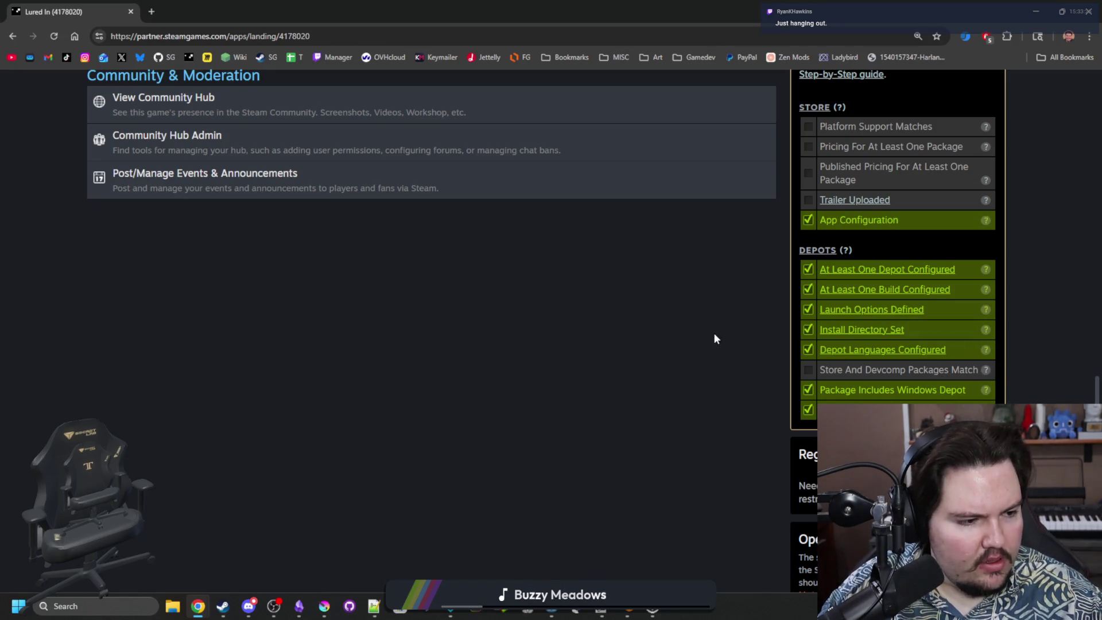
pyautogui.scroll(10, 714, 339)
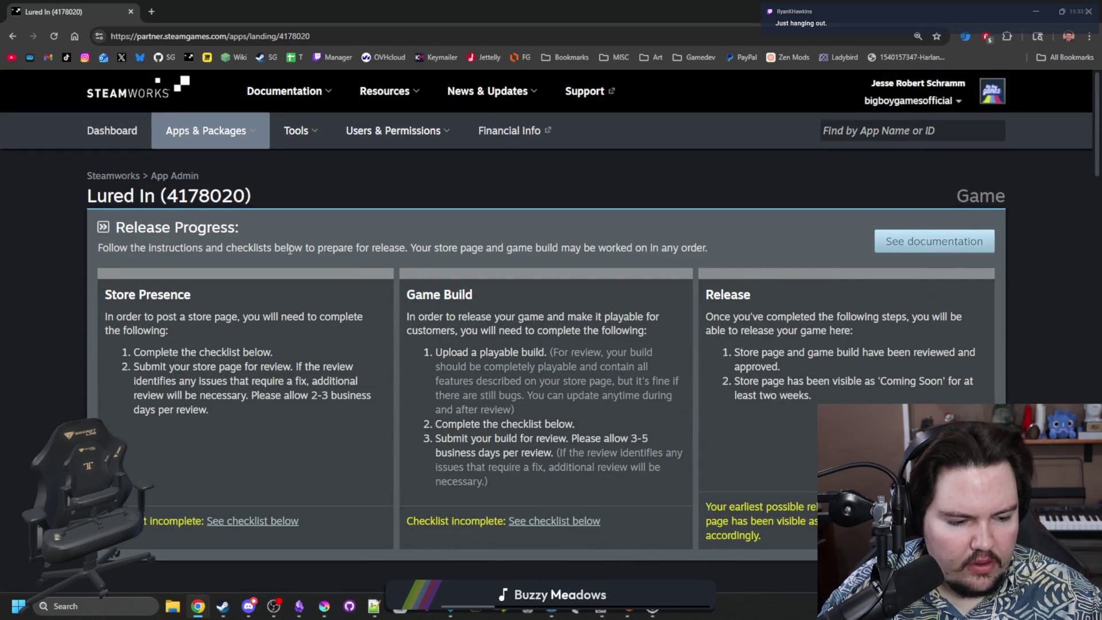
pyautogui.moveTo(123, 11); pyautogui.dragTo(584, 386)
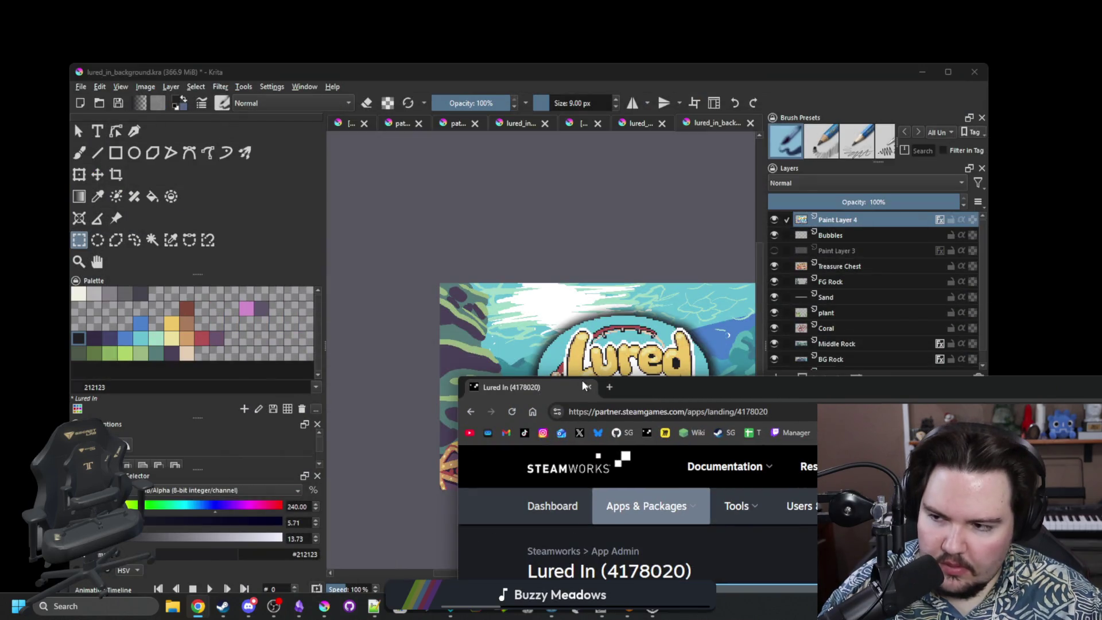
# Maximize Krita and pick the purple-grey 4b4158 swatch.
pyautogui.click(650, 310)
pyautogui.doubleClick(740, 65)
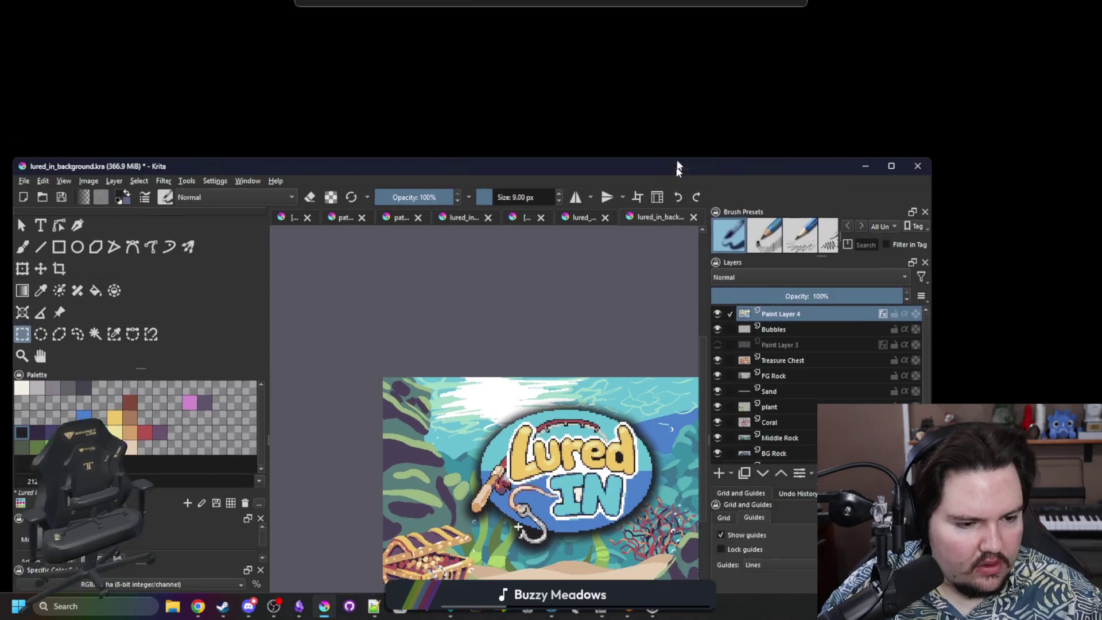
pyautogui.scroll(1, 581, 372)
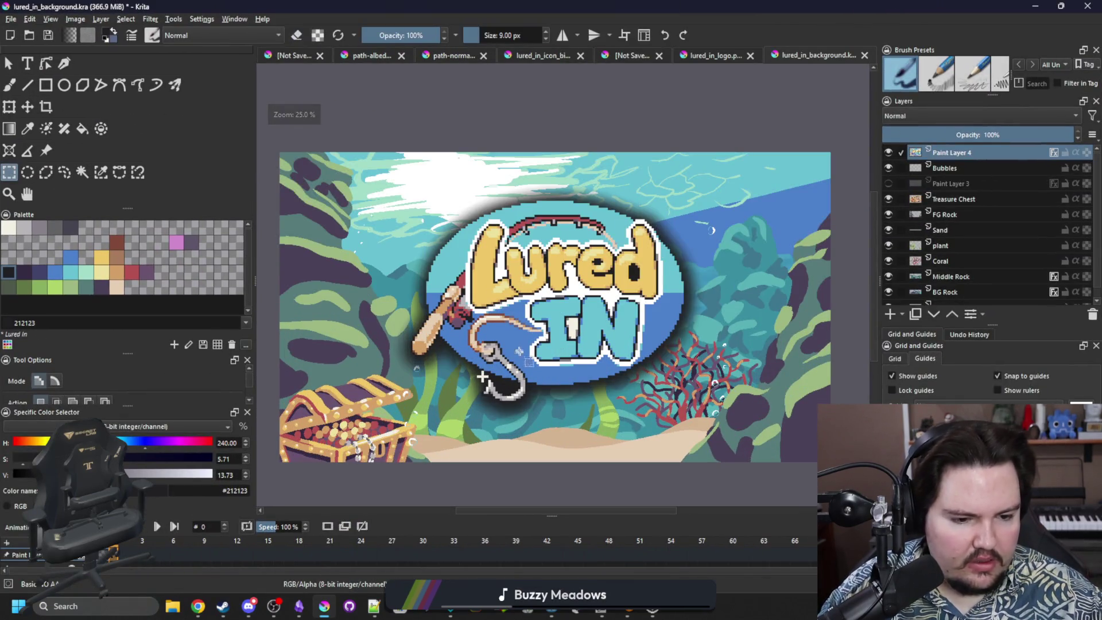
pyautogui.click(103, 291)
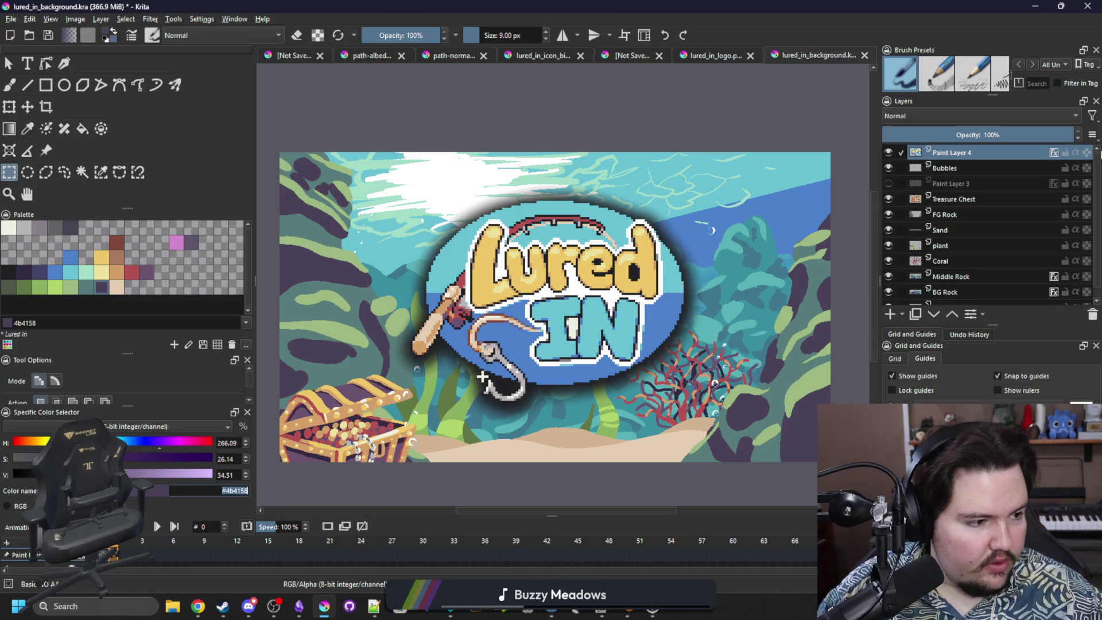
# Set Paint Layer 4's Layer Style drop shadow colour to 4b4158 and apply it.
pyautogui.click(981, 313)
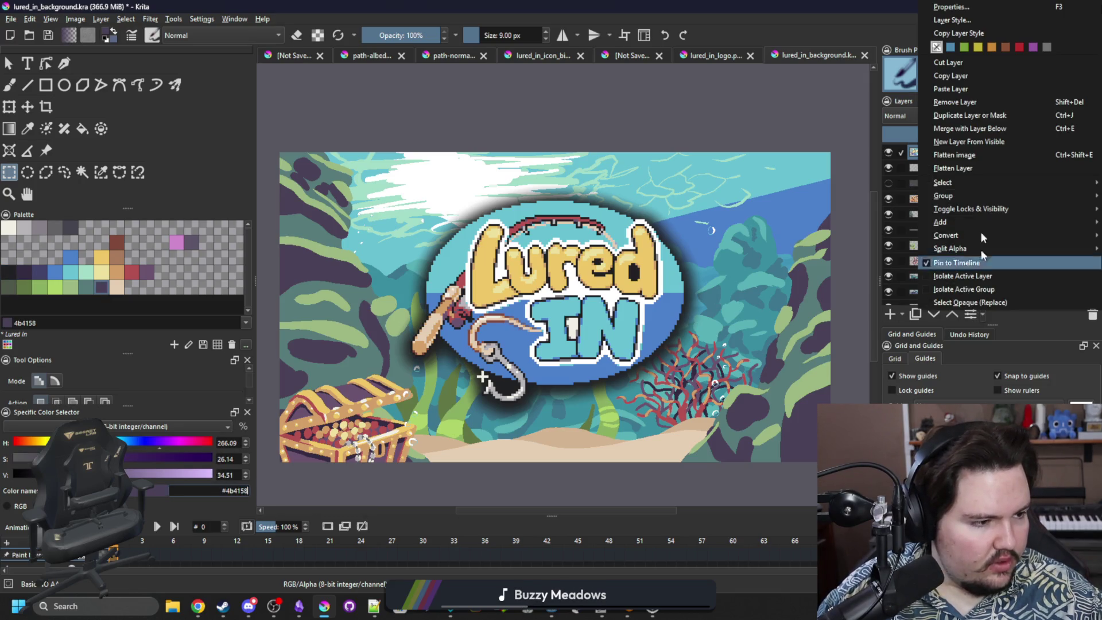
pyautogui.click(966, 29)
pyautogui.click(365, 140)
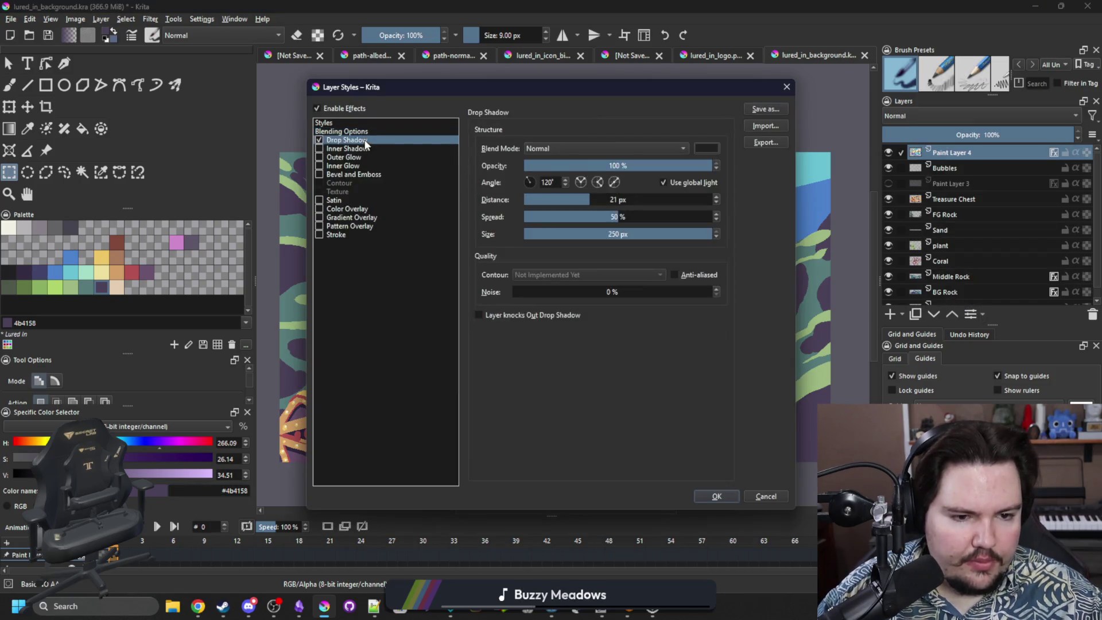
pyautogui.click(711, 148)
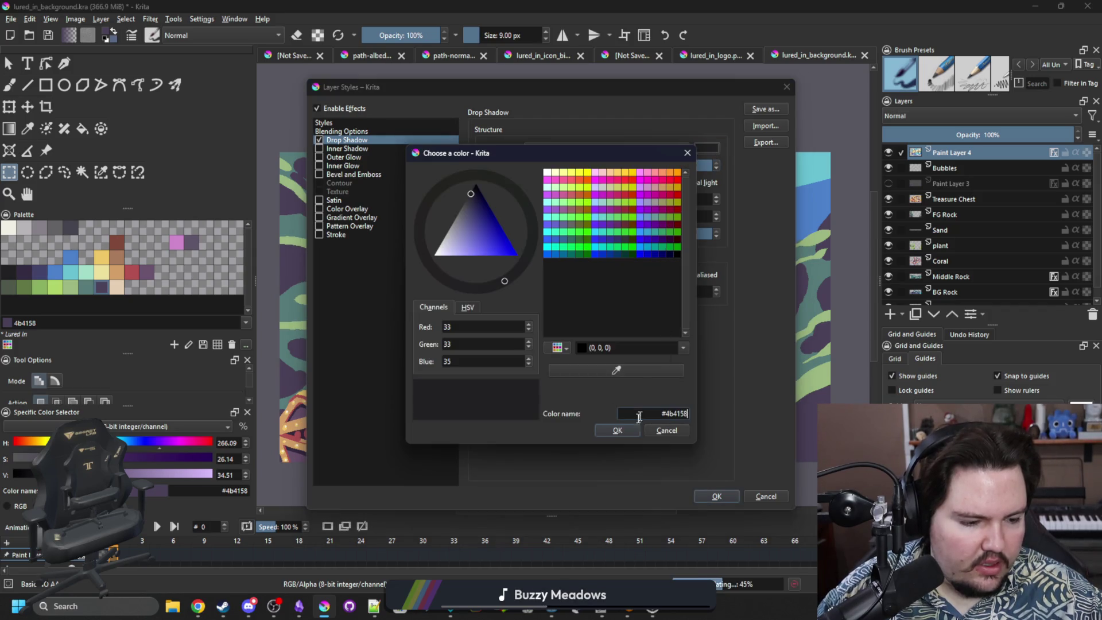
pyautogui.click(630, 429)
pyautogui.click(715, 496)
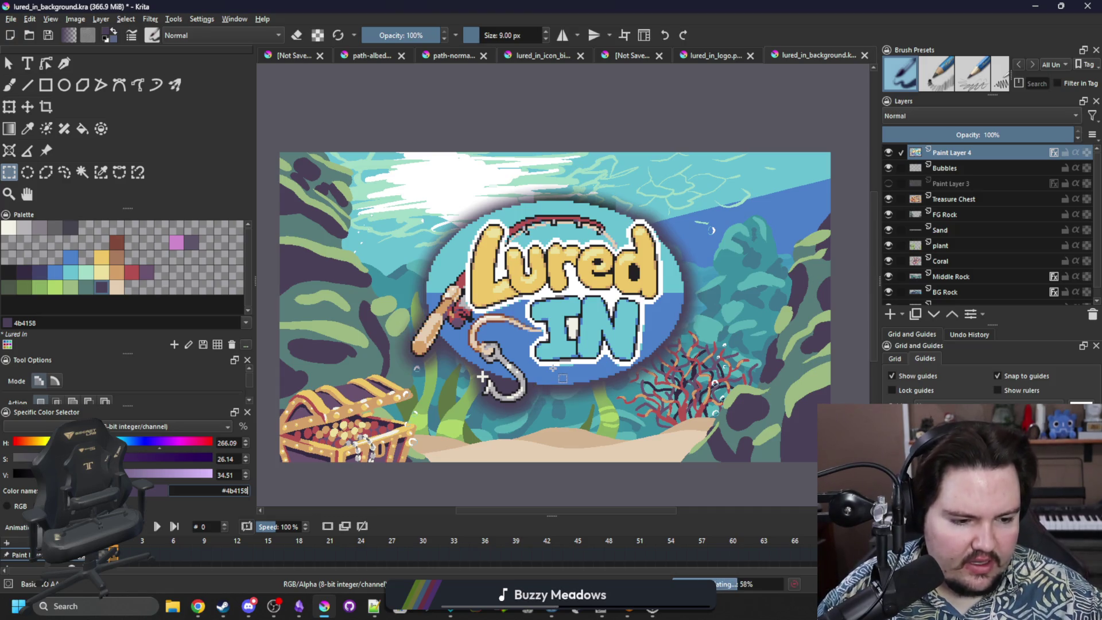
# Toggle off Paint Layer 4's Lured In title so the background shows alone.
pyautogui.scroll(-5, 553, 368)
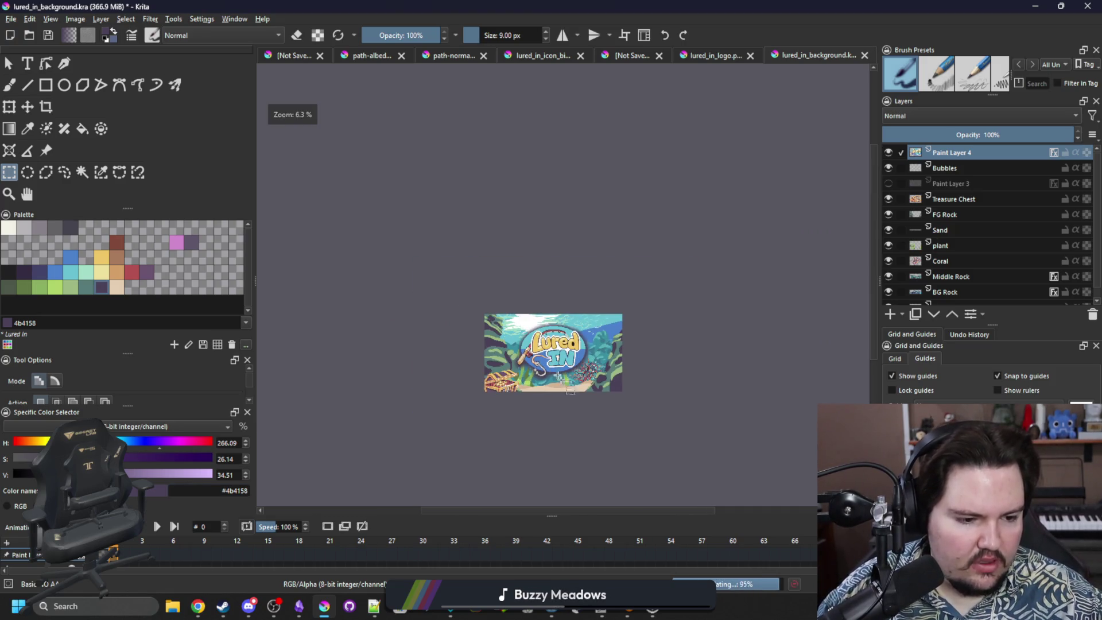
pyautogui.scroll(2, 558, 377)
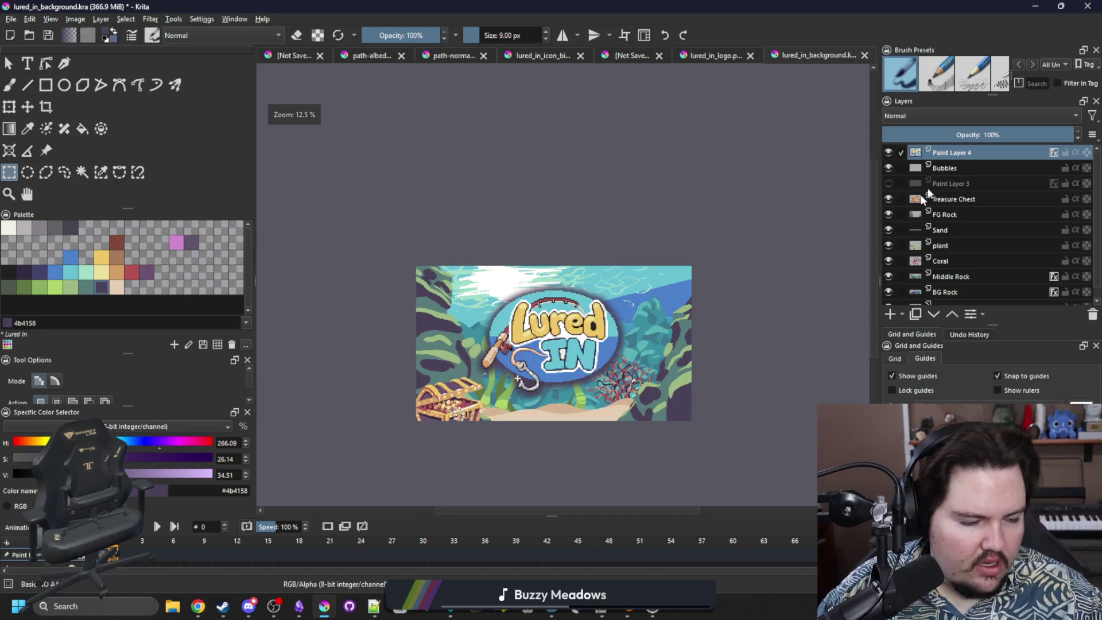
pyautogui.click(888, 152)
pyautogui.click(887, 152)
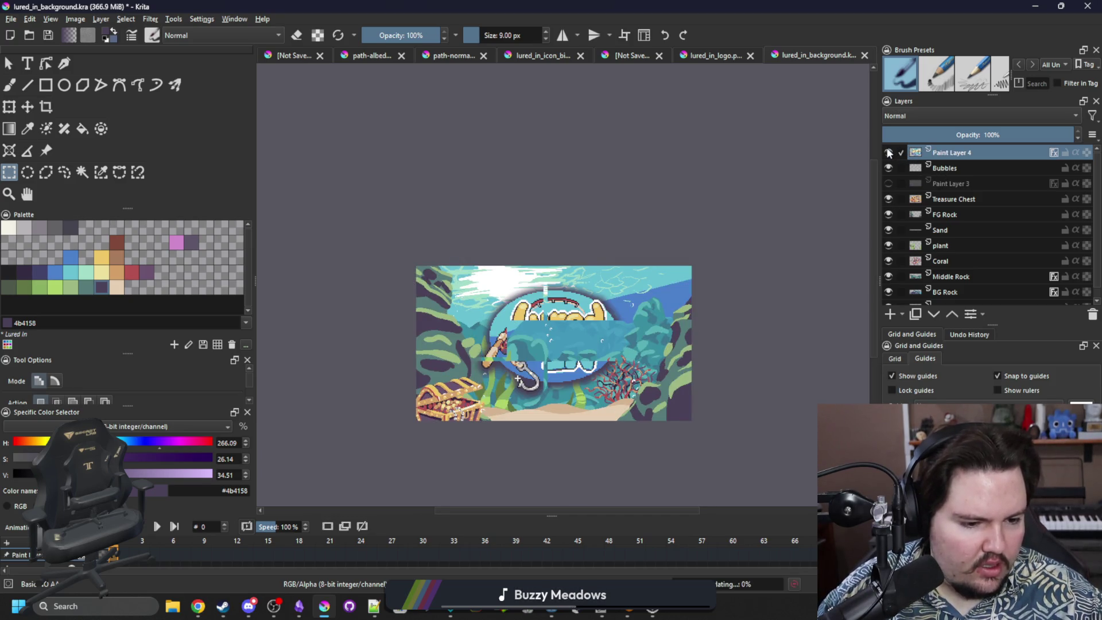
pyautogui.hotkey('ctrl', 's')
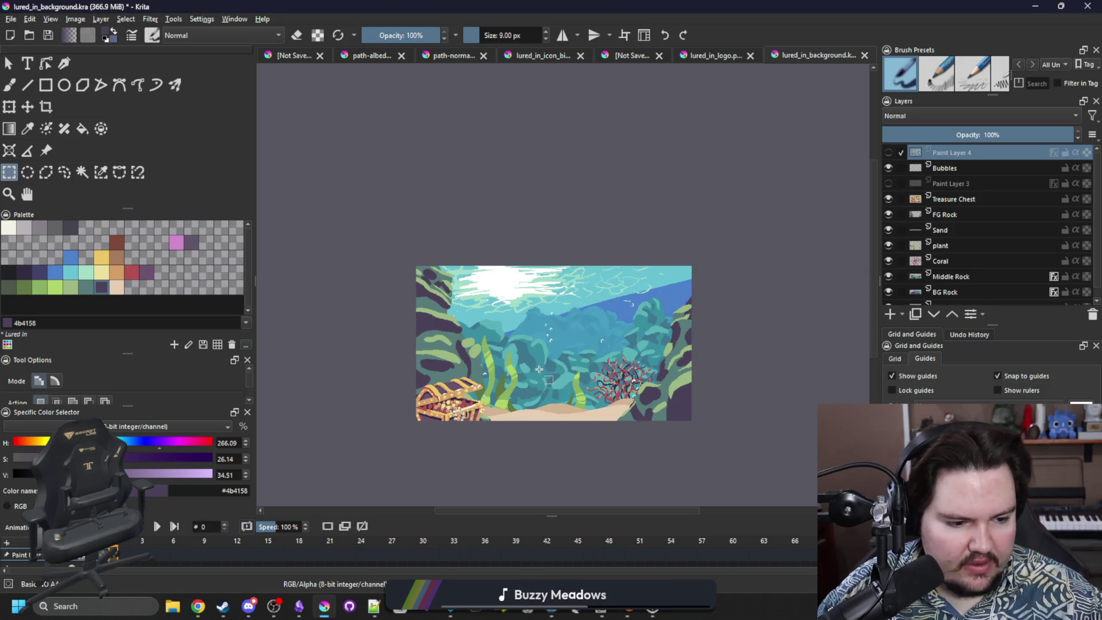
# Zoom in on the rocks and switch to the Color Sampler tool.
pyautogui.scroll(1, 494, 275)
pyautogui.scroll(1, 495, 276)
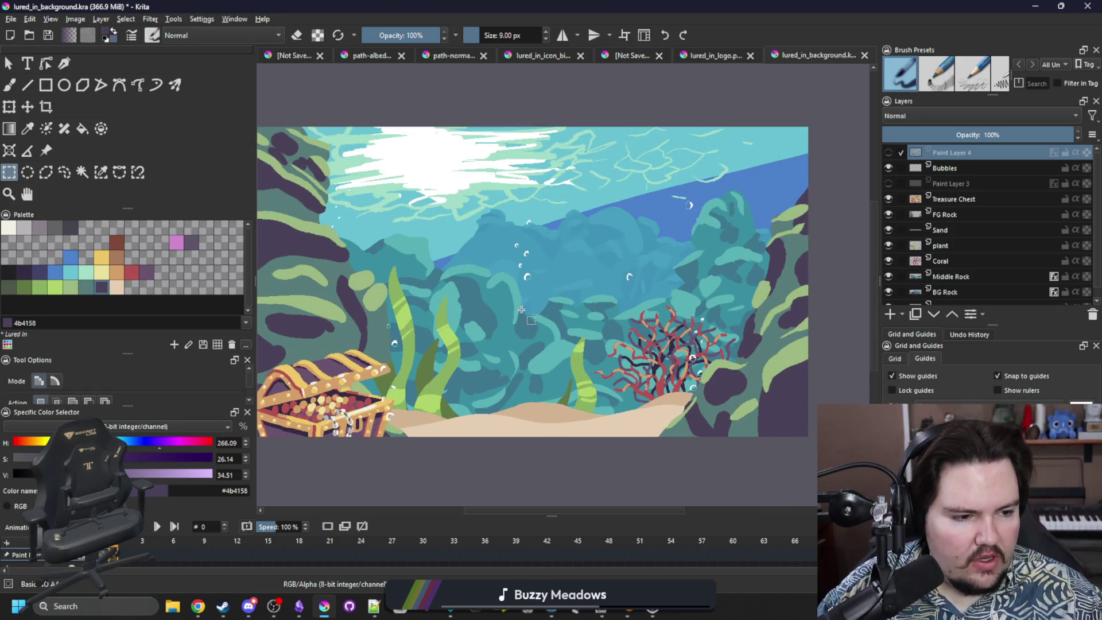
pyautogui.scroll(-1, 521, 310)
pyautogui.scroll(1, 523, 316)
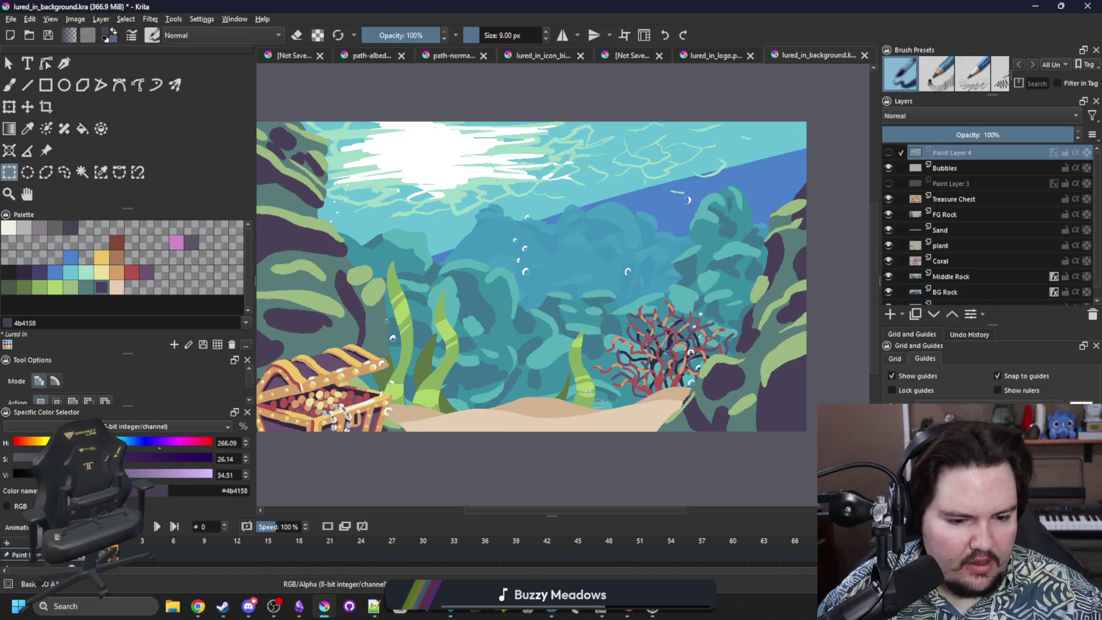
pyautogui.scroll(-1, 589, 392)
pyautogui.scroll(1, 548, 342)
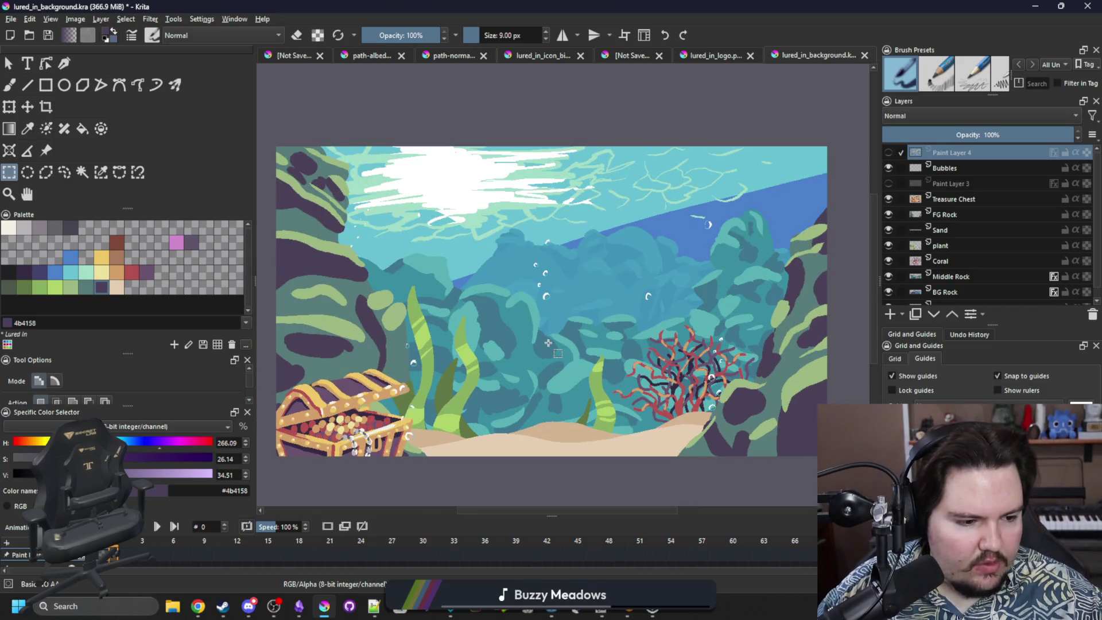
pyautogui.scroll(-4, 551, 356)
pyautogui.scroll(6, 511, 343)
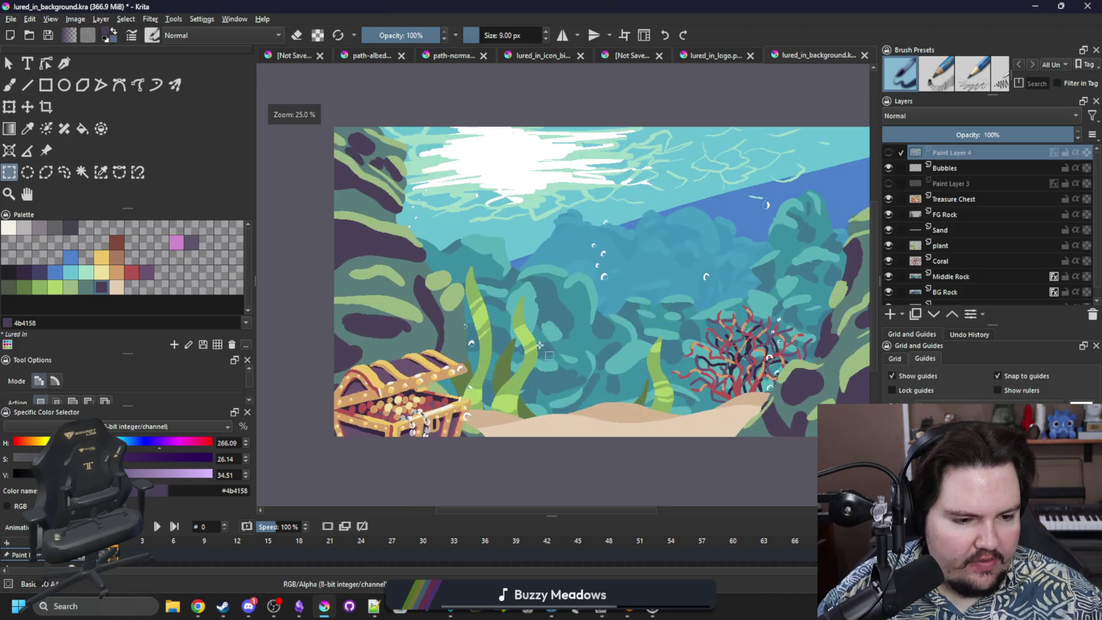
pyautogui.scroll(-4, 551, 321)
pyautogui.scroll(2, 582, 305)
pyautogui.scroll(-1, 583, 305)
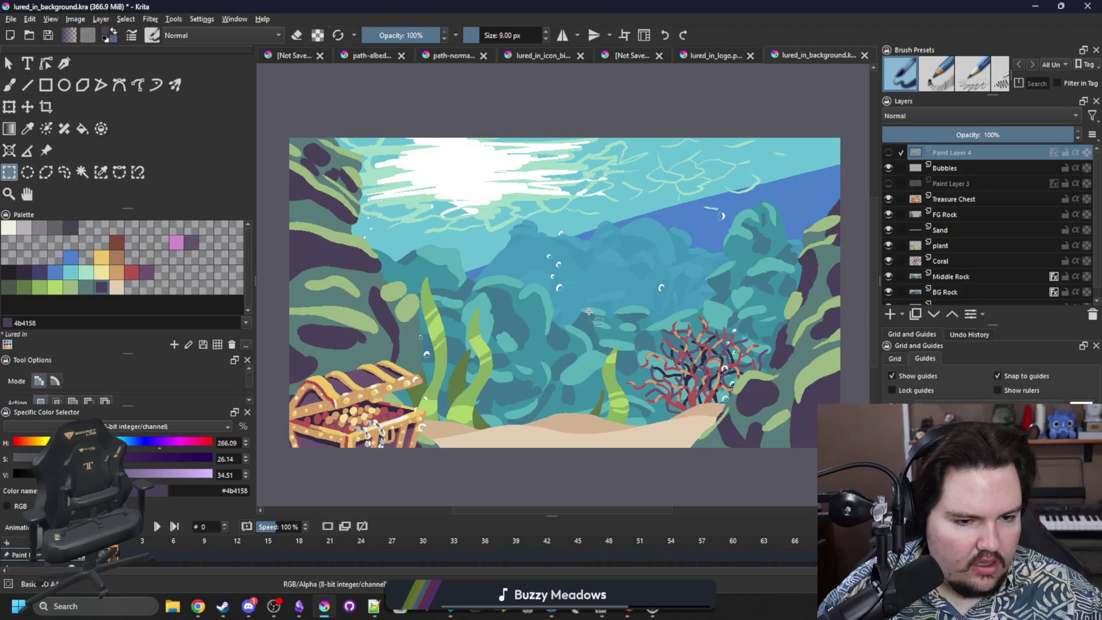
pyautogui.scroll(1, 588, 311)
pyautogui.scroll(1, 582, 319)
pyautogui.scroll(-1, 577, 325)
pyautogui.scroll(1, 571, 332)
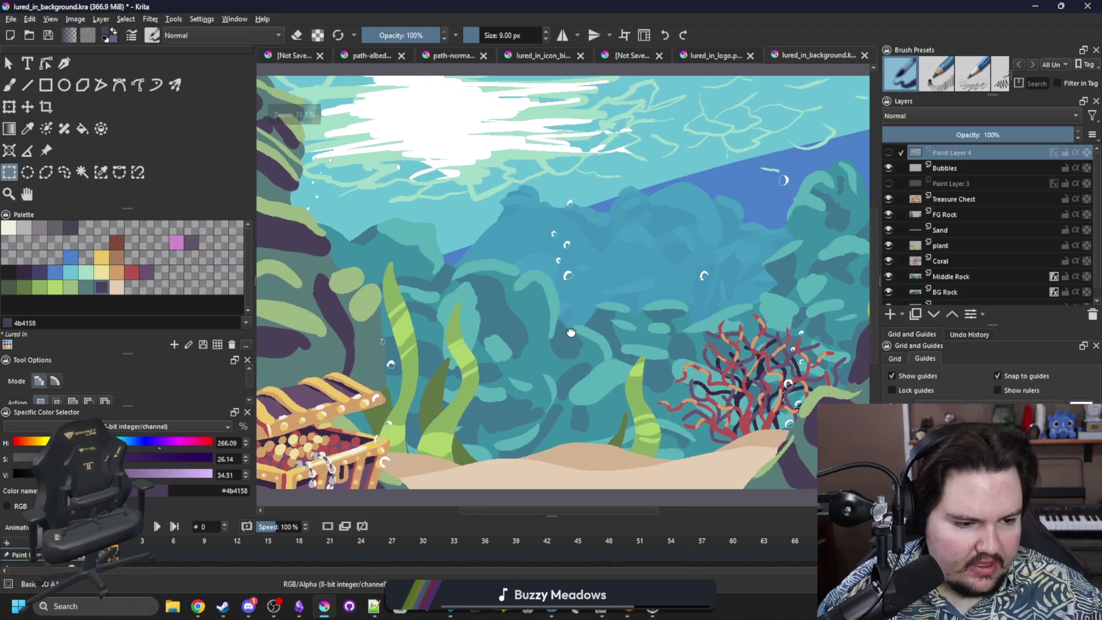
pyautogui.scroll(4, 571, 332)
pyautogui.press('p')
pyautogui.scroll(1, 627, 430)
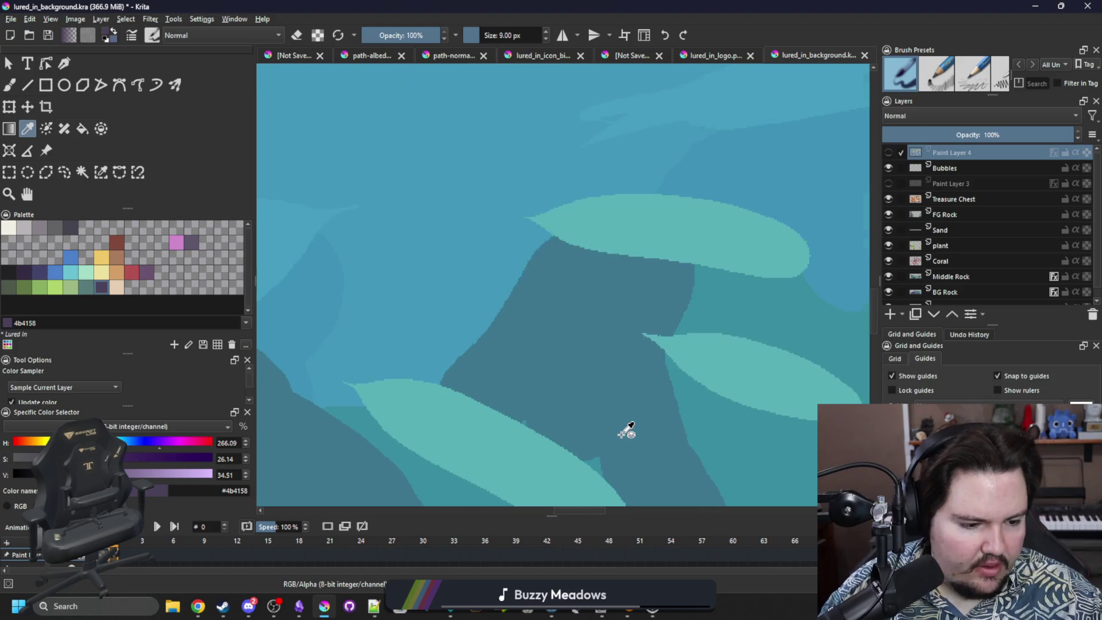
# On the Middle Rock layer, flood-fill around the leaf shapes and a small rock-edge gap.
pyautogui.click(964, 278)
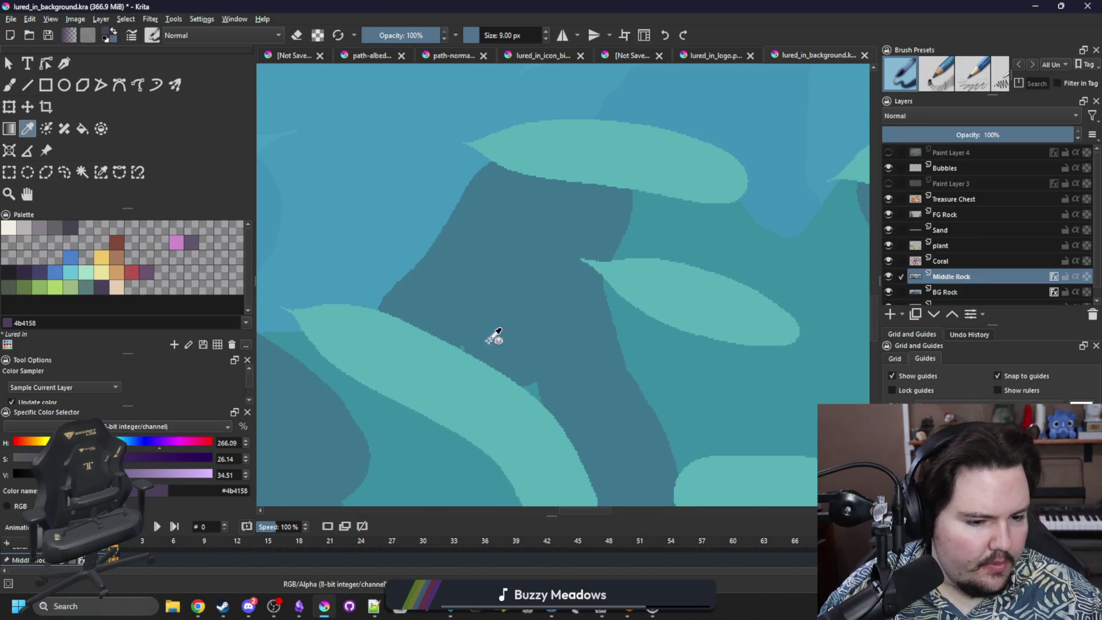
pyautogui.scroll(3, 494, 336)
pyautogui.scroll(-6, 516, 344)
pyautogui.press('f')
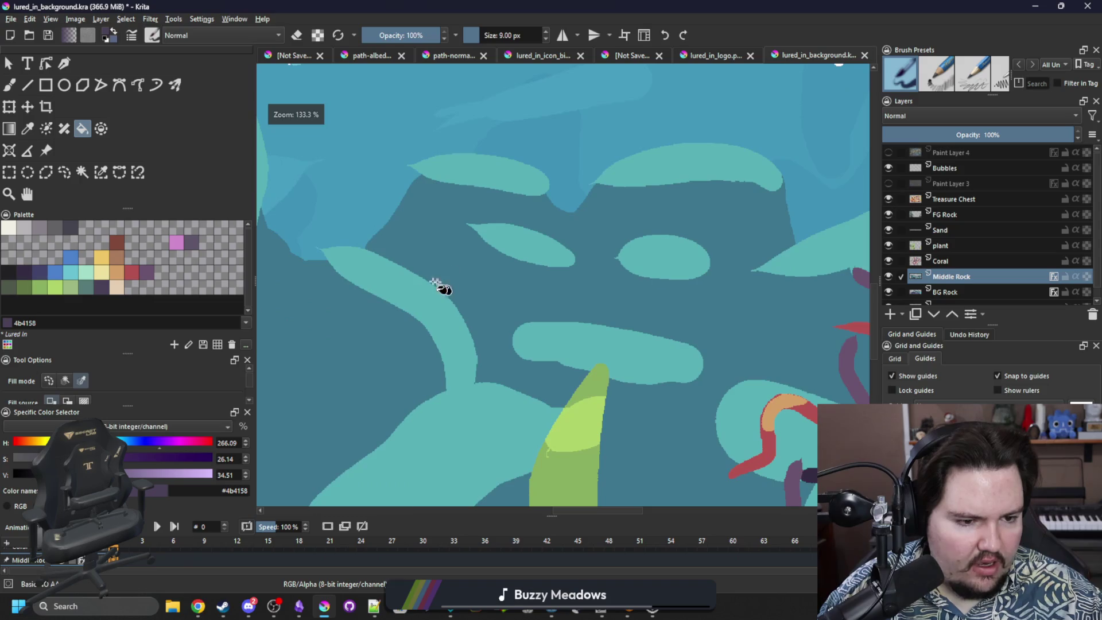
pyautogui.click(458, 276)
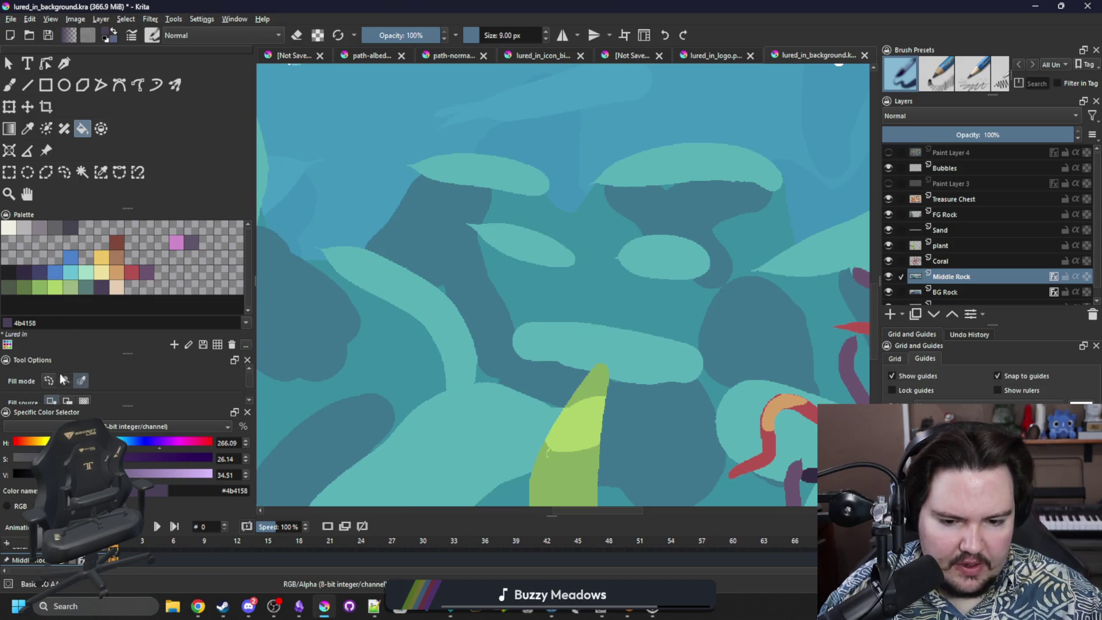
pyautogui.scroll(6, 480, 331)
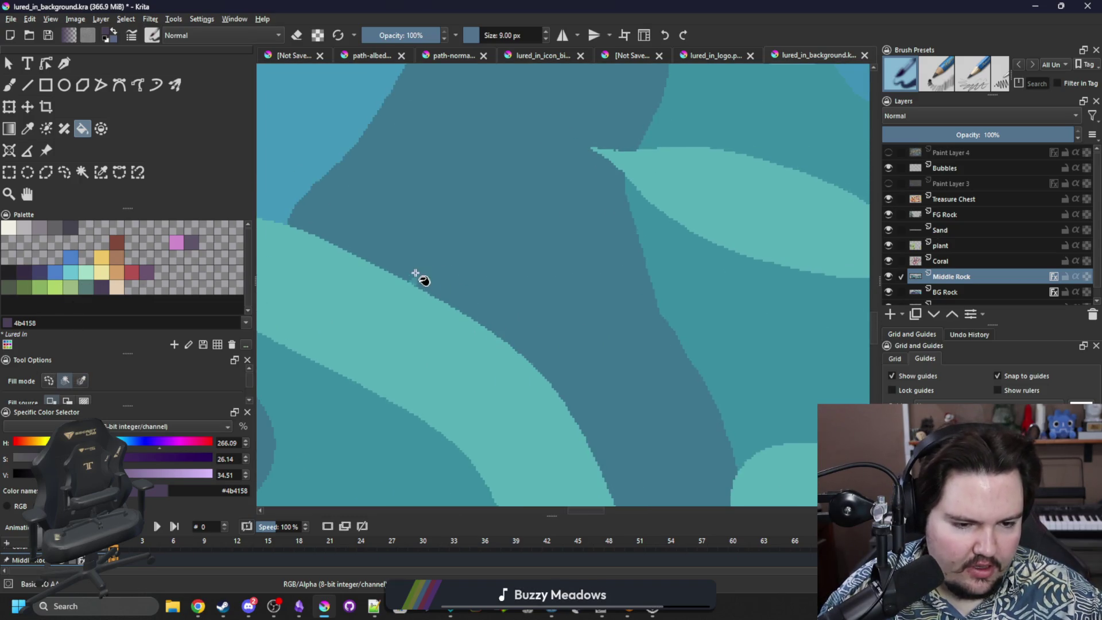
pyautogui.click(411, 284)
pyautogui.scroll(-6, 417, 285)
pyautogui.scroll(5, 421, 160)
# Brush rock colour along the jagged edge and over the light notch.
pyautogui.press('b')
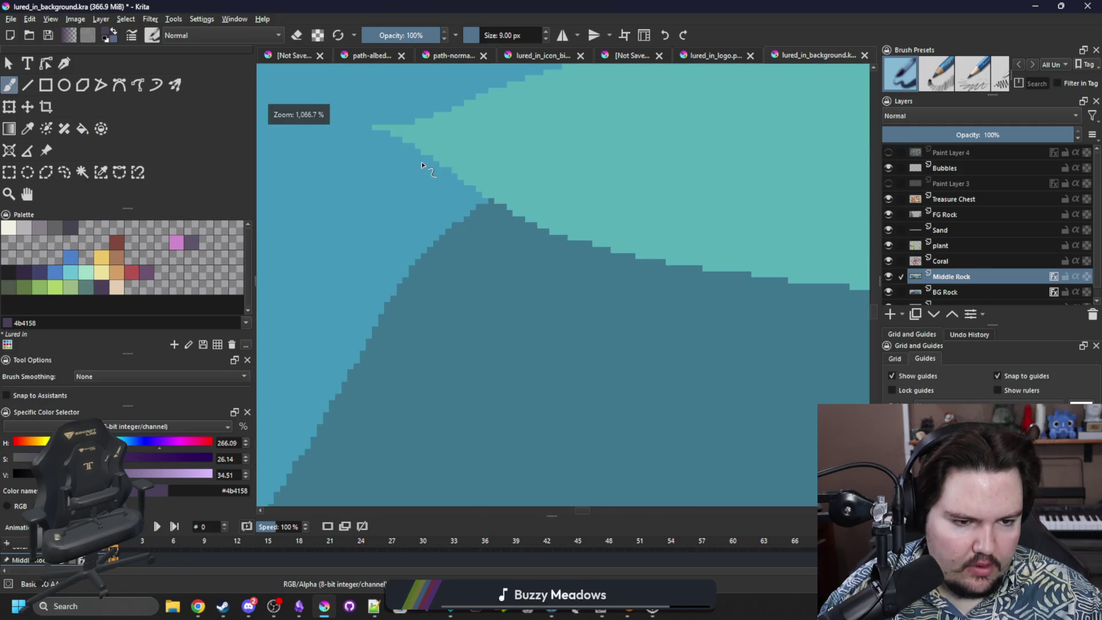
pyautogui.moveTo(391, 182); pyautogui.dragTo(443, 292)
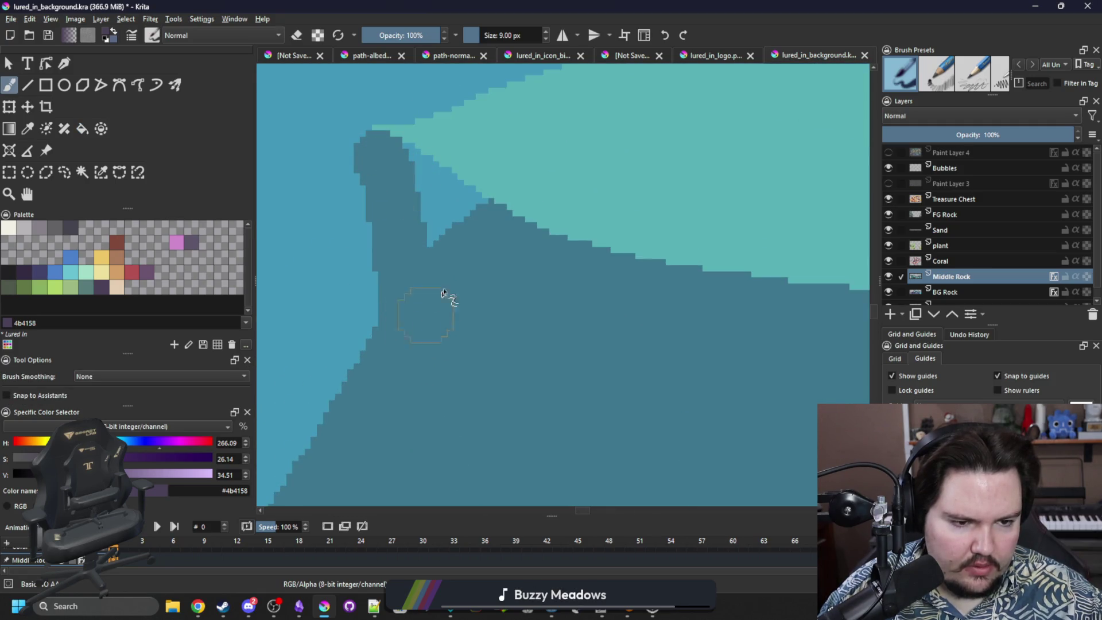
pyautogui.moveTo(466, 223)
pyautogui.mouseDown()
pyautogui.moveTo(443, 217)
pyautogui.moveTo(419, 132)
pyautogui.moveTo(429, 150)
pyautogui.moveTo(393, 318)
pyautogui.mouseUp()
pyautogui.scroll(-5, 442, 216)
pyautogui.scroll(5, 413, 212)
pyautogui.press('e')
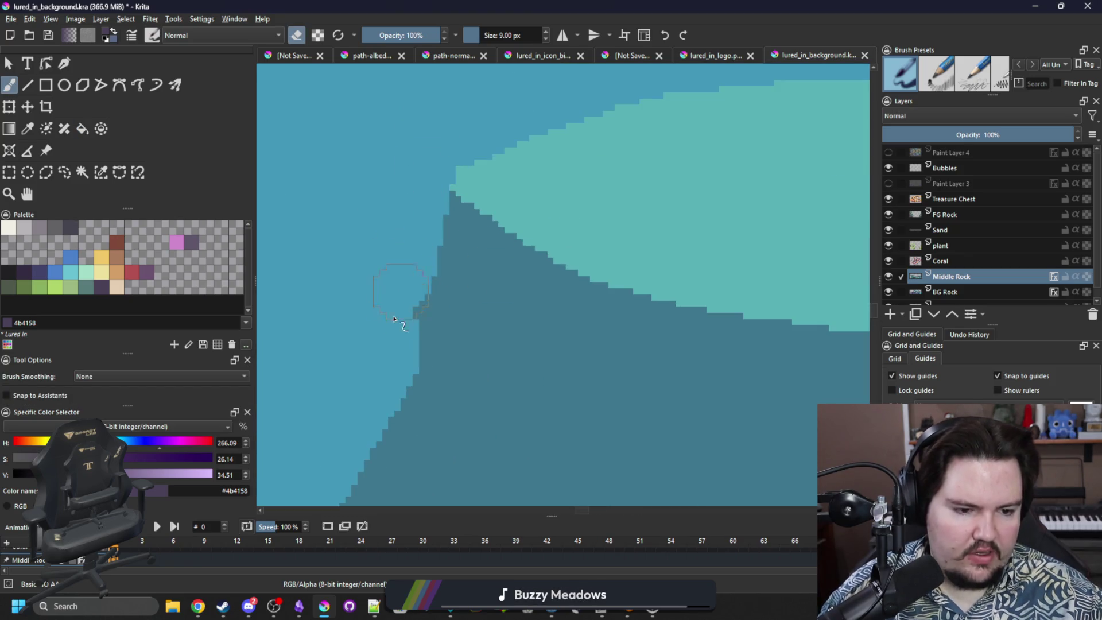
pyautogui.scroll(-9, 397, 335)
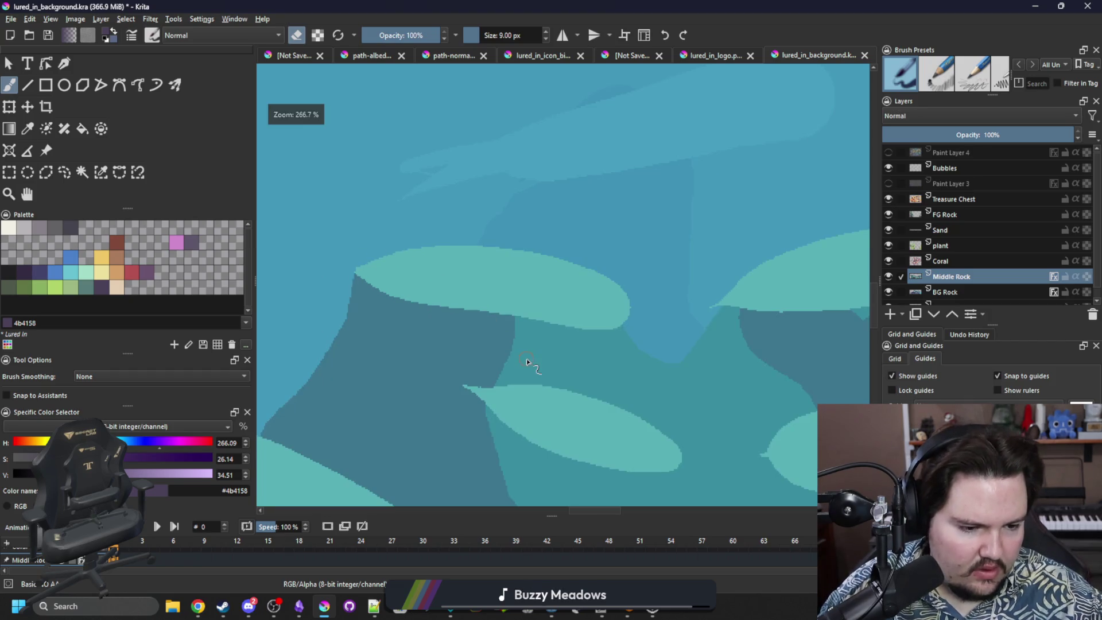
pyautogui.scroll(6, 629, 230)
# Flood-fill the light-blue notch with rock colour.
pyautogui.press('f')
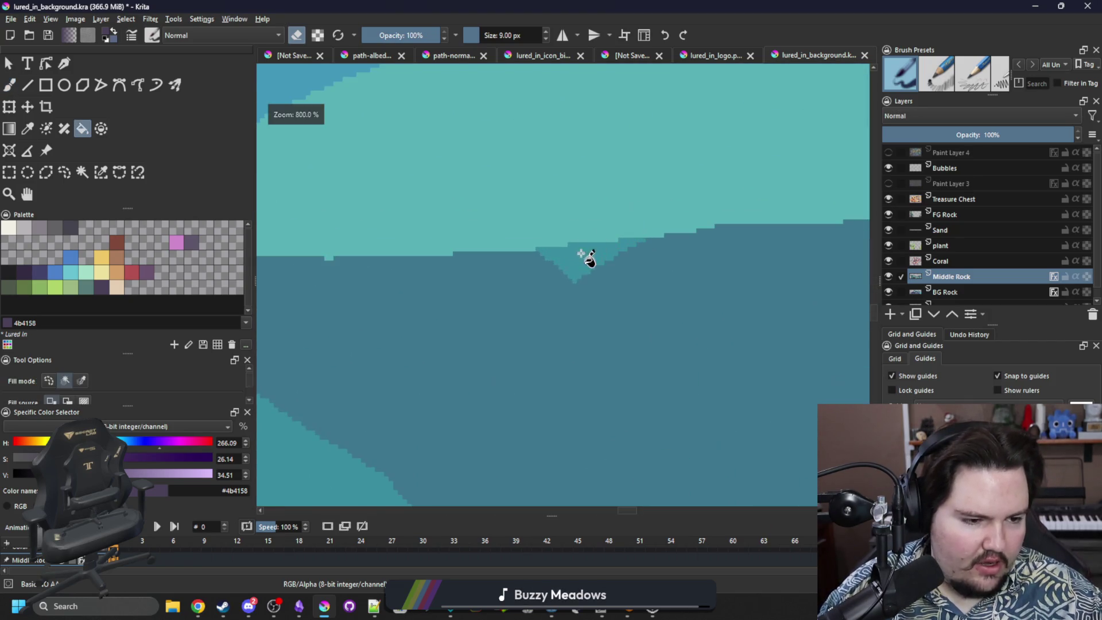
pyautogui.scroll(-2, 553, 266)
pyautogui.scroll(2, 499, 249)
pyautogui.click(532, 244)
pyautogui.scroll(-6, 531, 247)
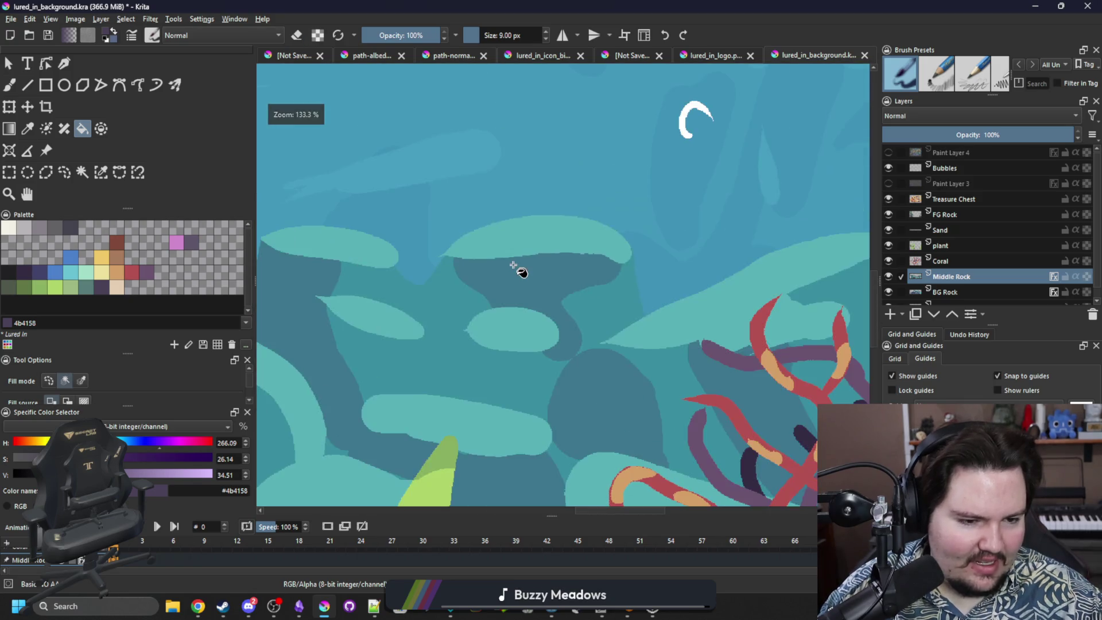
pyautogui.scroll(6, 580, 311)
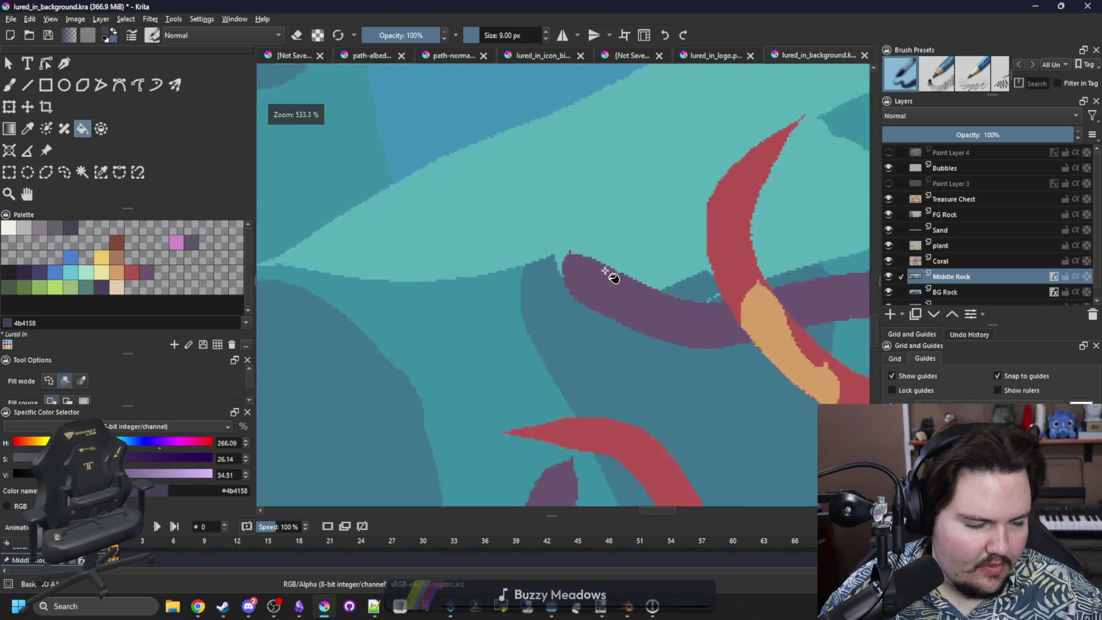
pyautogui.press('b')
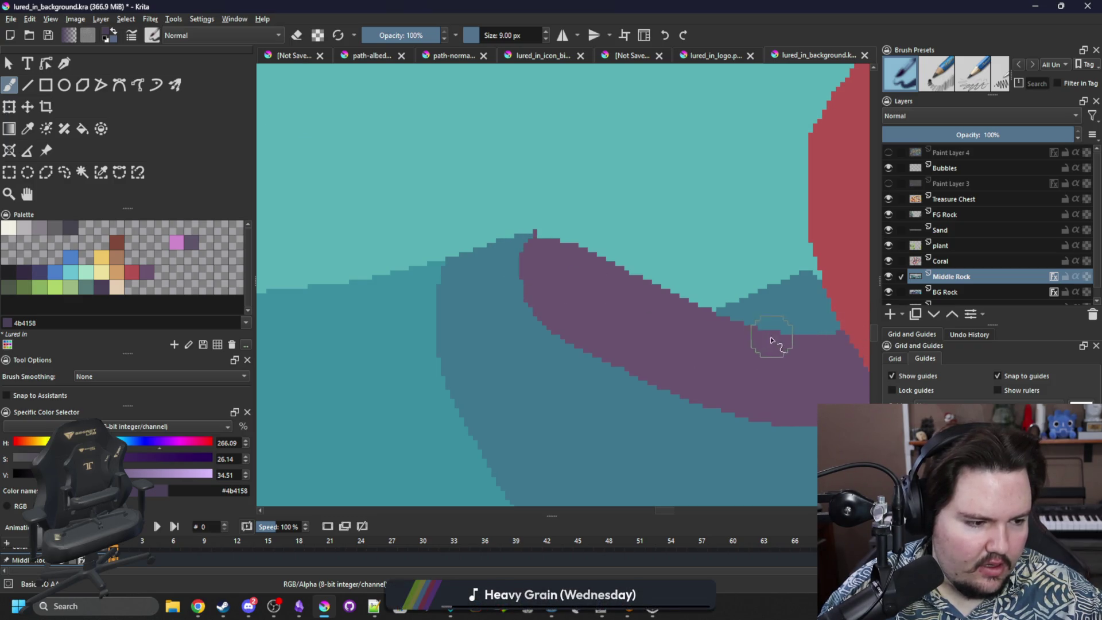
pyautogui.scroll(-6, 771, 340)
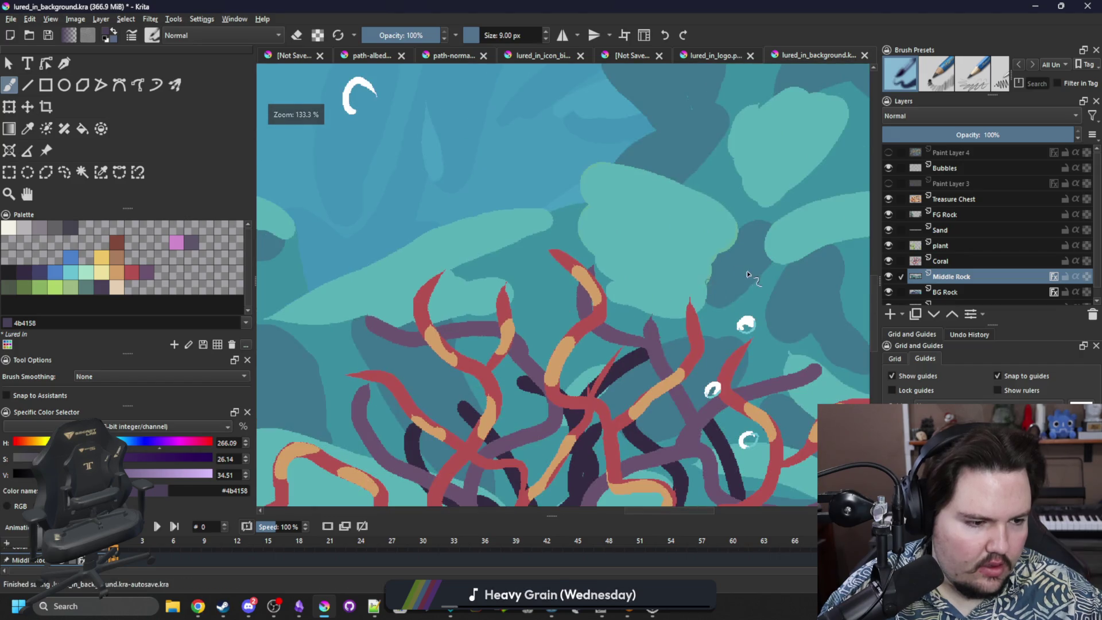
pyautogui.scroll(7, 438, 401)
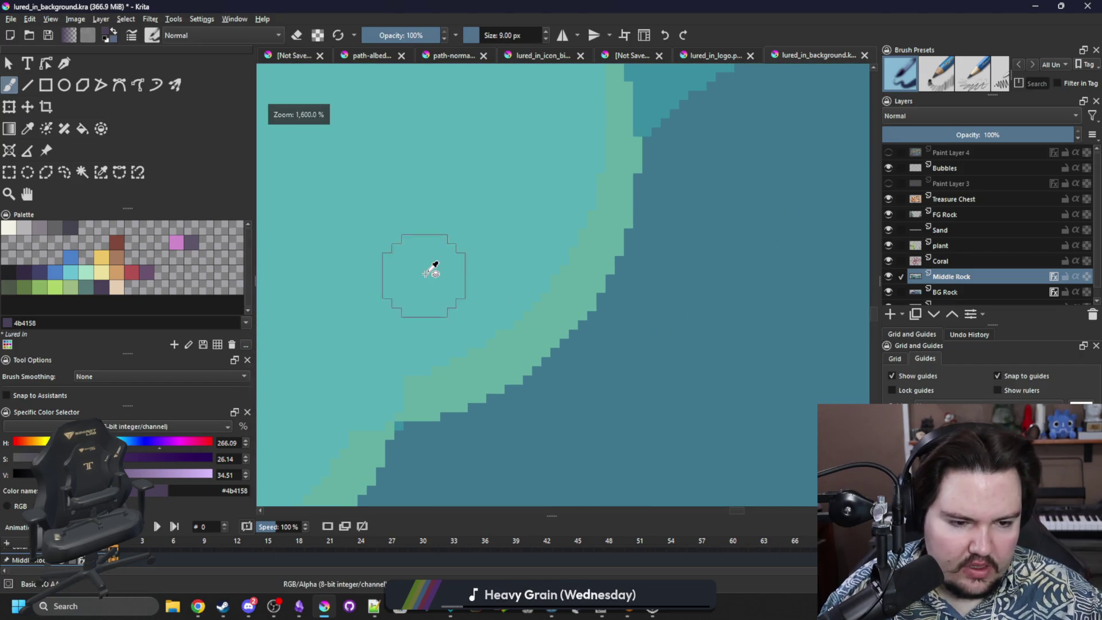
# Sample teal #82b8aa, then try painting over the teal notch in dark #4b4158 and undo it.
pyautogui.keyDown('ctrl'); pyautogui.click(435, 268); pyautogui.keyUp('ctrl')
pyautogui.press('f')
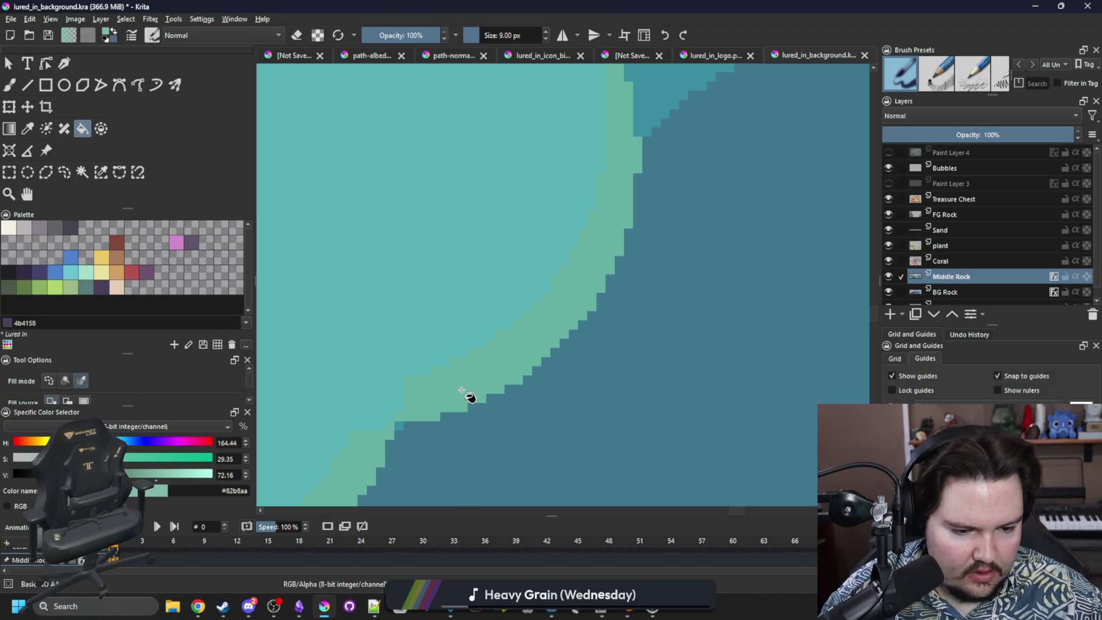
pyautogui.scroll(-5, 465, 391)
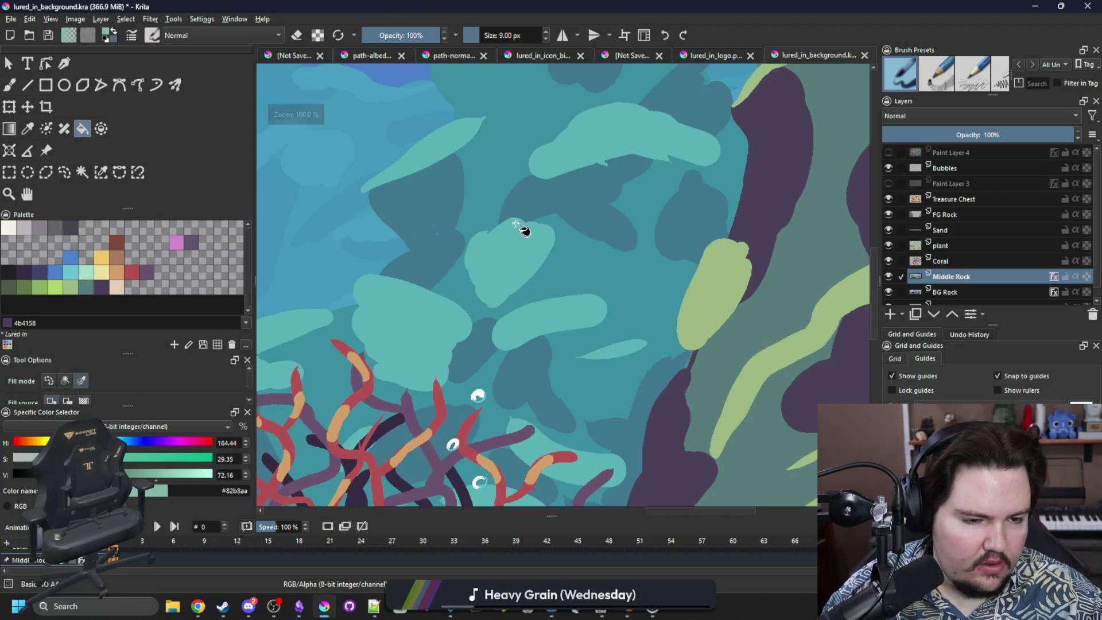
pyautogui.scroll(5, 613, 198)
pyautogui.press('x')
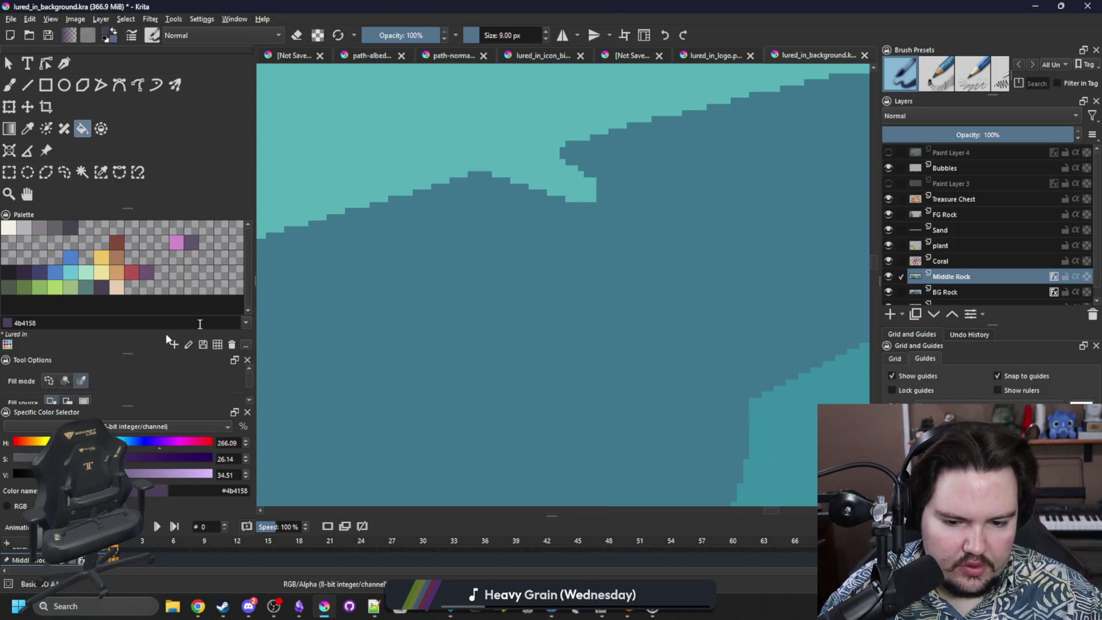
pyautogui.press('b')
pyautogui.moveTo(594, 198)
pyautogui.mouseDown()
pyautogui.moveTo(561, 198)
pyautogui.moveTo(581, 172)
pyautogui.moveTo(511, 177)
pyautogui.moveTo(455, 206)
pyautogui.mouseUp()
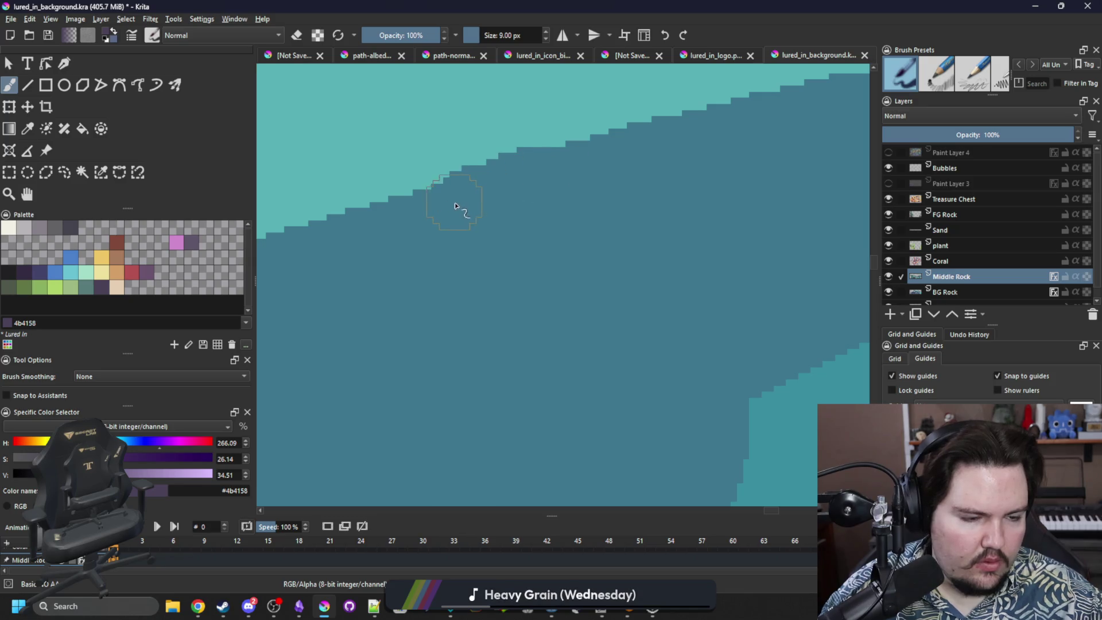
pyautogui.scroll(-4, 455, 206)
pyautogui.scroll(4, 443, 263)
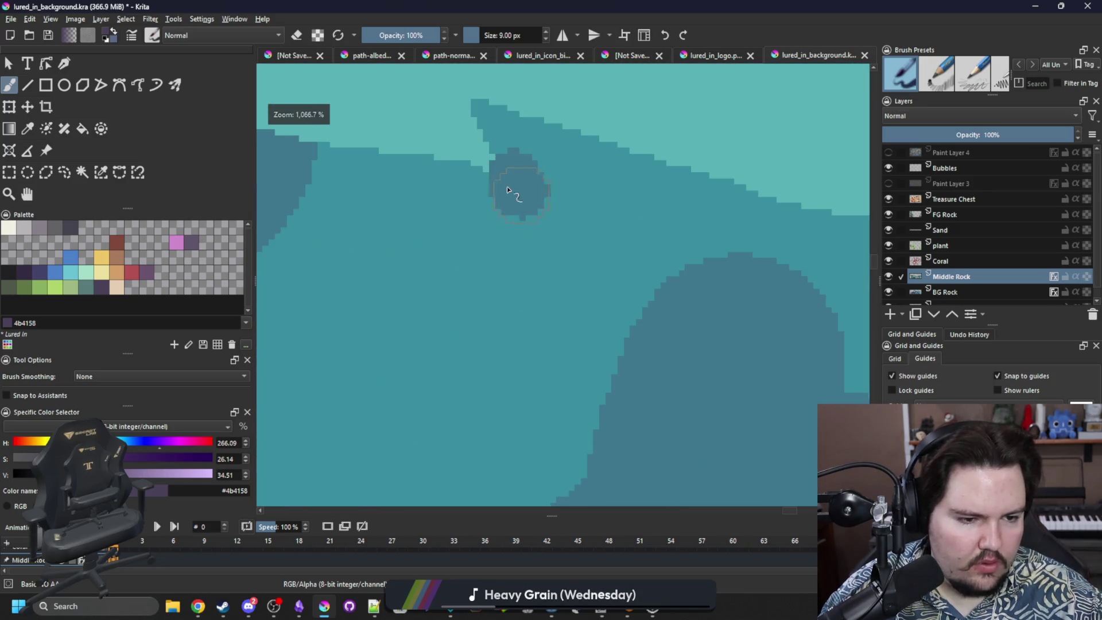
pyautogui.hotkey('ctrl', 'z')
# Sample rock teal #45727b, pan to another rock edge and pick up its light teal.
pyautogui.keyDown('ctrl'); pyautogui.click(492, 229); pyautogui.keyUp('ctrl')
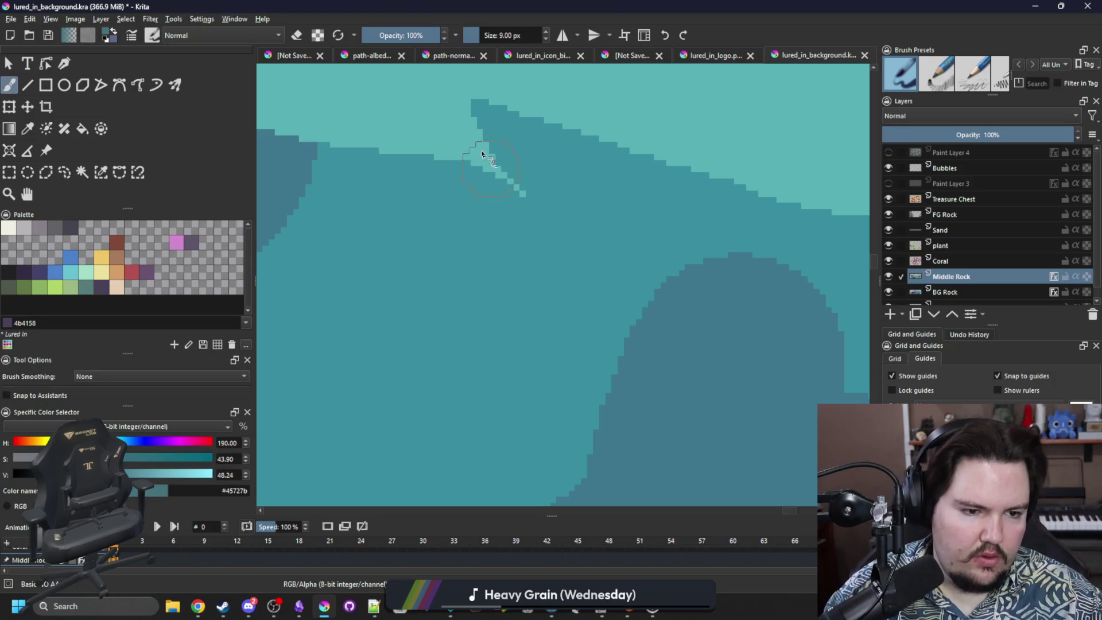
pyautogui.scroll(-8, 451, 171)
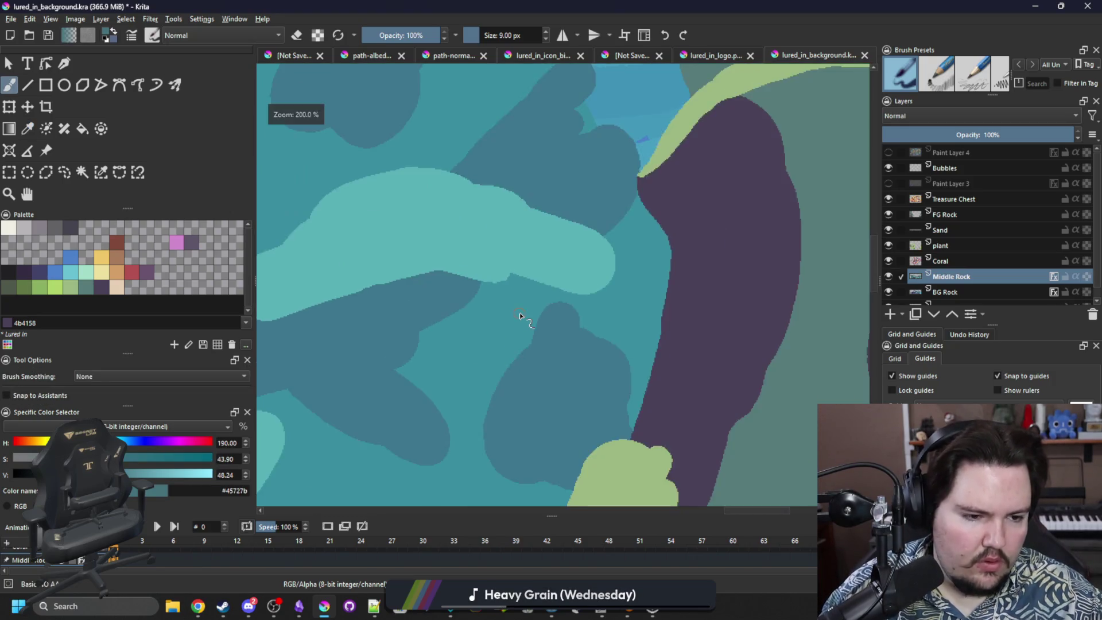
pyautogui.scroll(8, 440, 181)
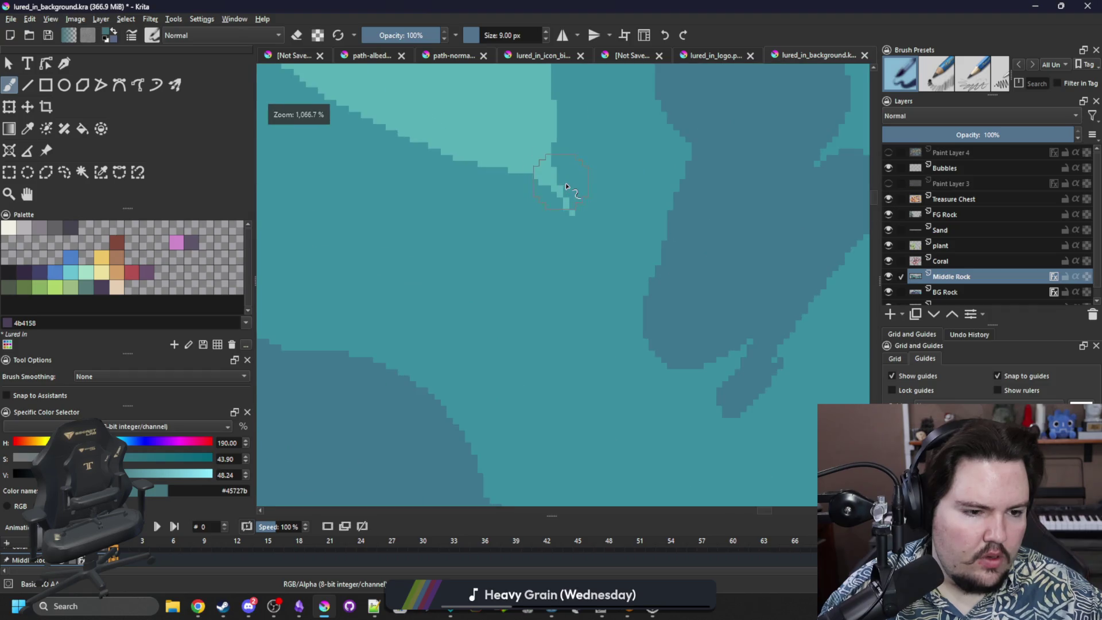
pyautogui.scroll(-6, 517, 247)
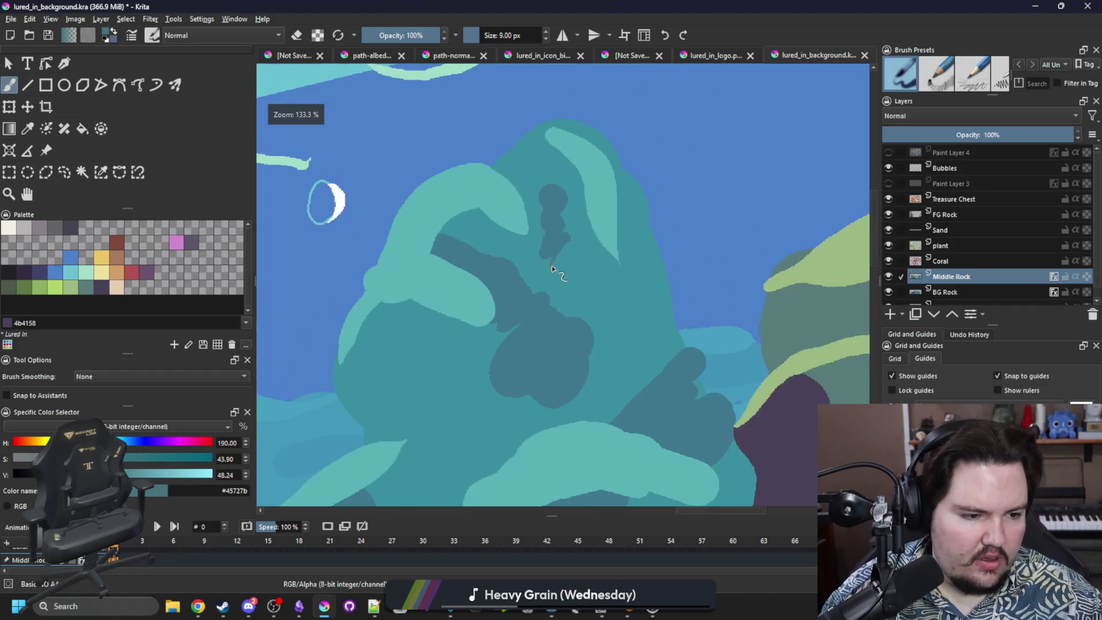
pyautogui.scroll(5, 552, 267)
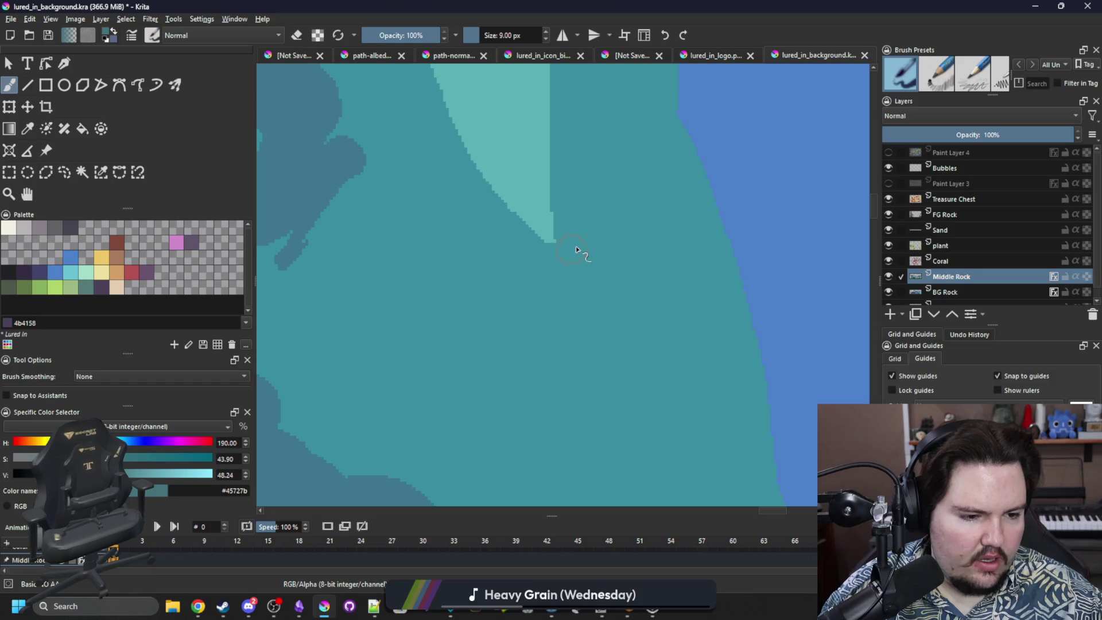
pyautogui.scroll(-8, 541, 291)
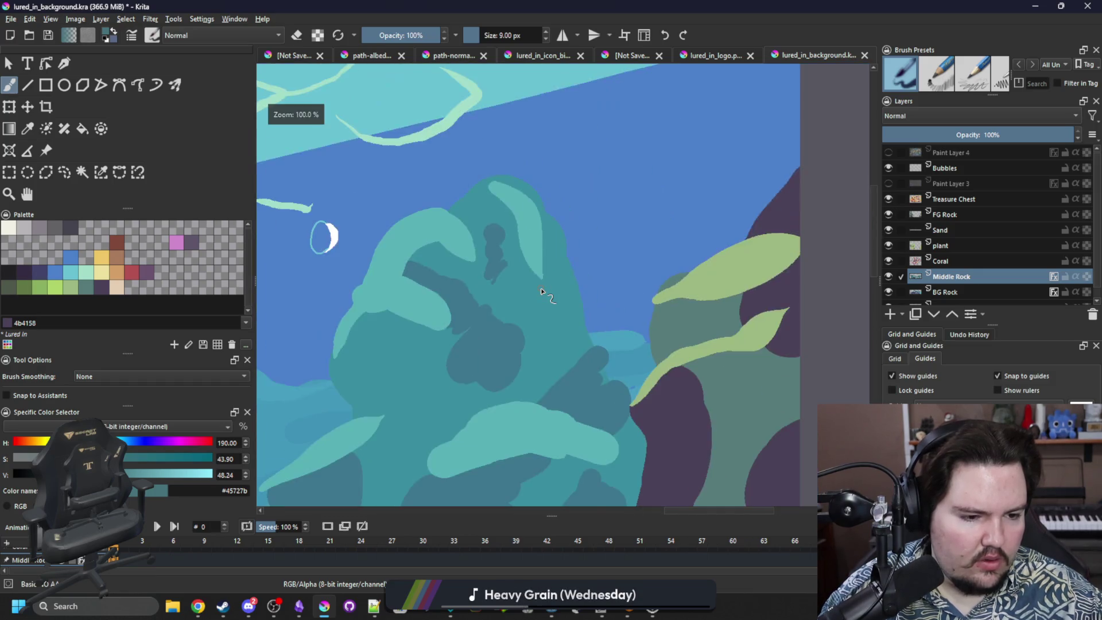
pyautogui.scroll(3, 597, 286)
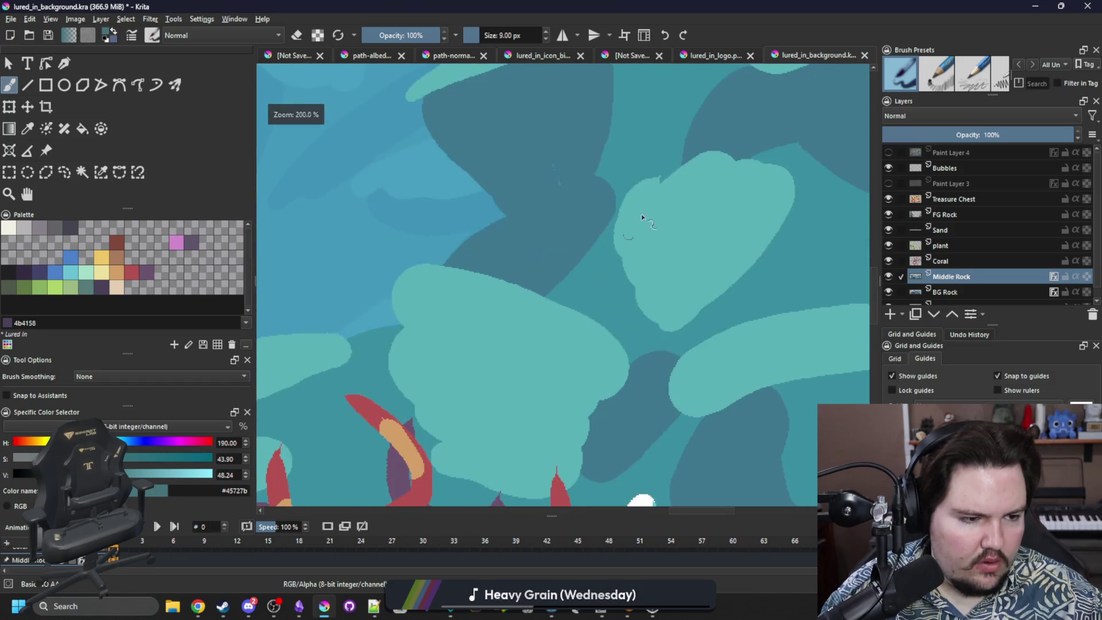
pyautogui.scroll(2, 561, 167)
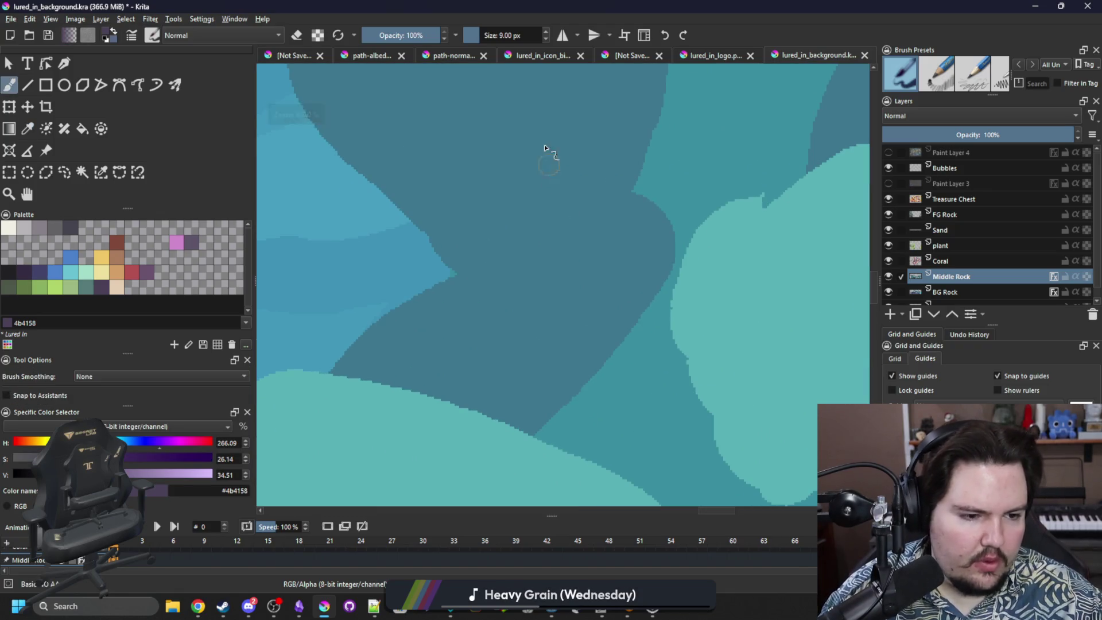
pyautogui.moveTo(549, 153); pyautogui.dragTo(392, 285)
pyautogui.scroll(1, 555, 313)
pyautogui.keyDown('ctrl'); pyautogui.click(591, 299); pyautogui.keyUp('ctrl')
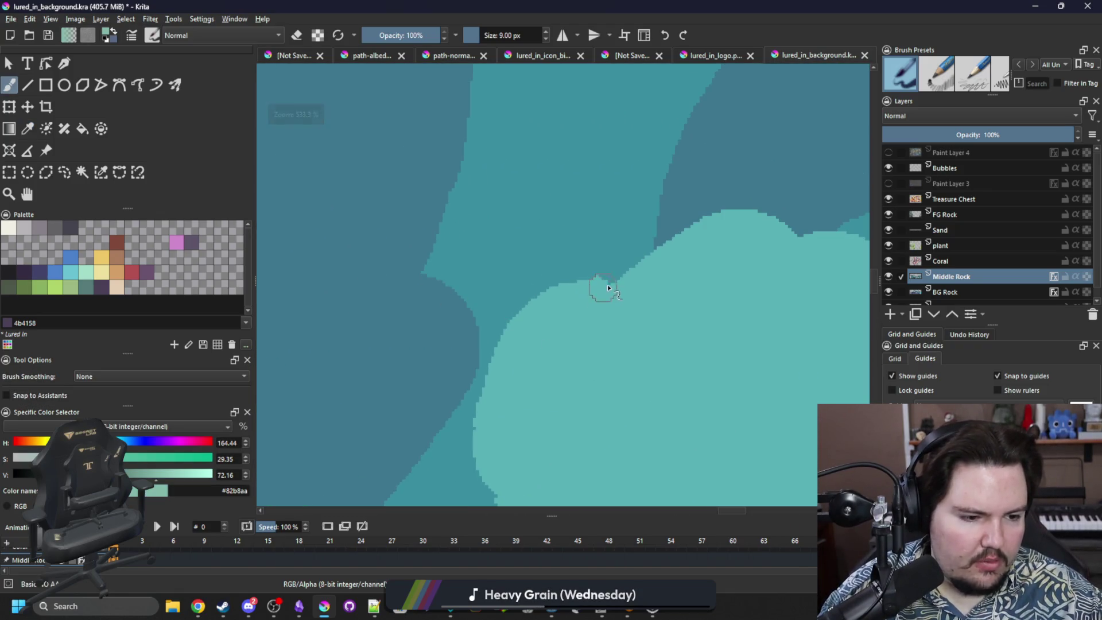
pyautogui.scroll(-5, 654, 283)
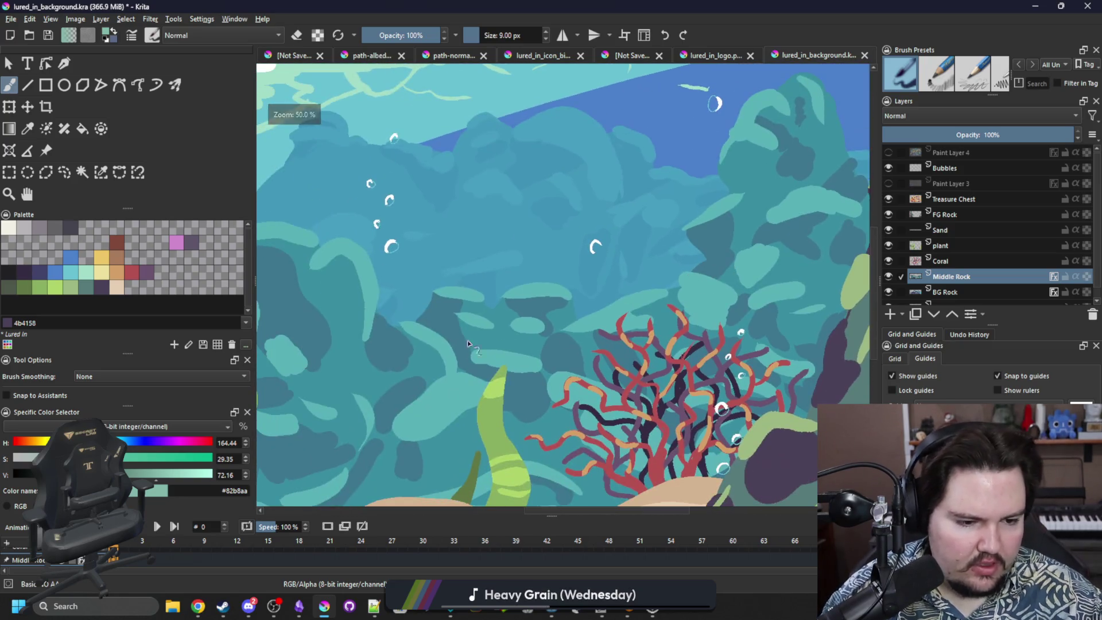
# Sample the rock's dark teal and paint over the stray light-teal tip.
pyautogui.scroll(3, 469, 283)
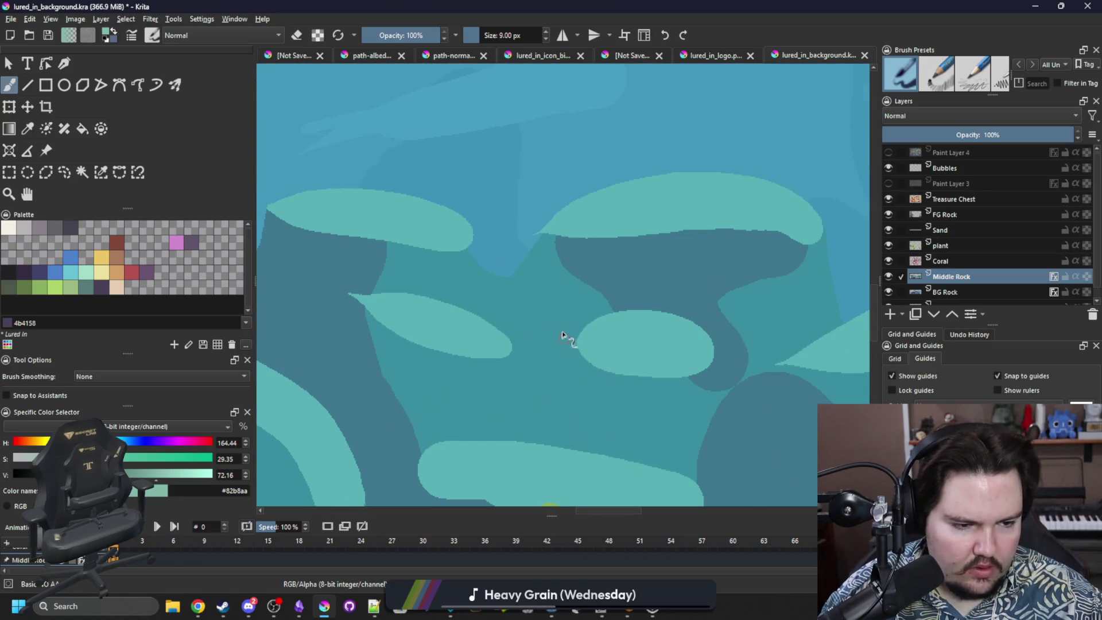
pyautogui.scroll(2, 512, 182)
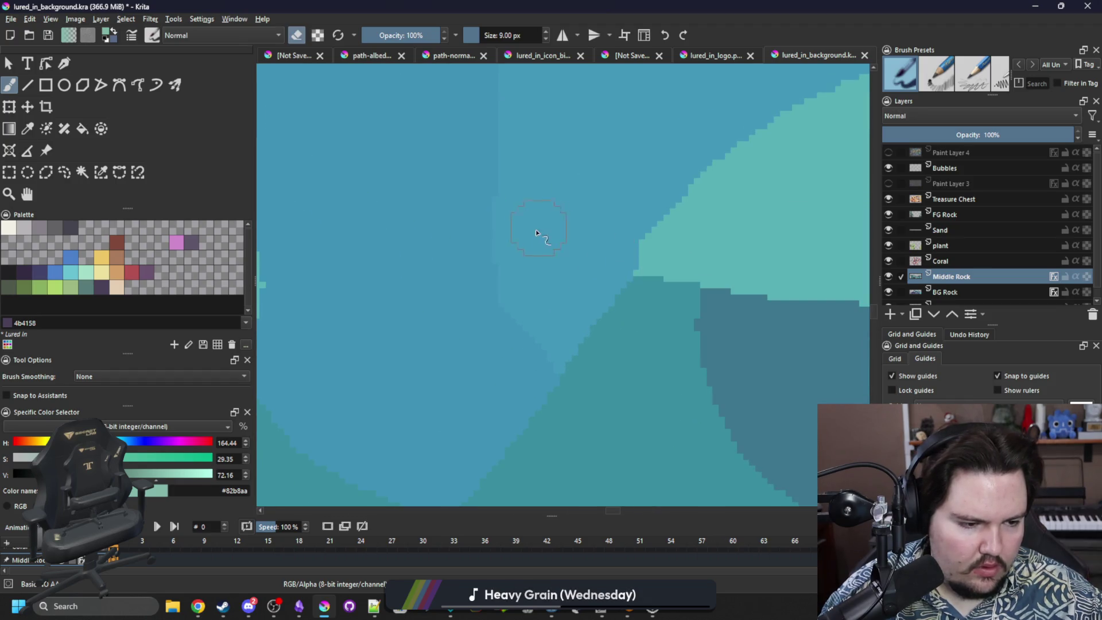
pyautogui.scroll(-4, 540, 232)
pyautogui.scroll(3, 597, 356)
pyautogui.keyDown('ctrl'); pyautogui.click(536, 369); pyautogui.keyUp('ctrl')
pyautogui.press('e')
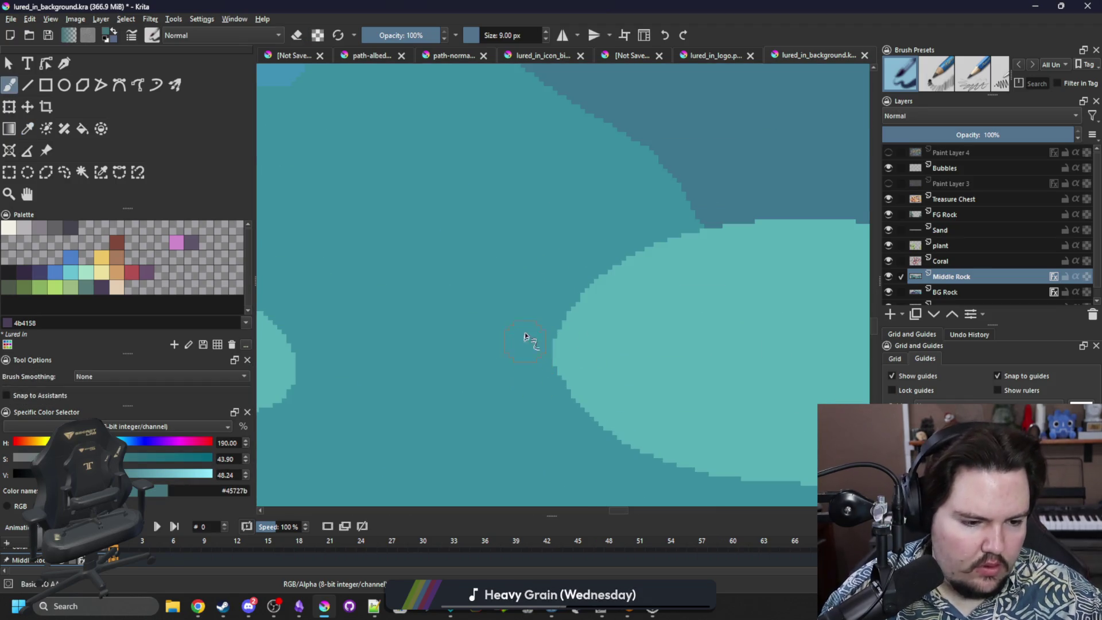
pyautogui.scroll(-4, 352, 328)
pyautogui.scroll(4, 357, 284)
pyautogui.click(402, 272)
pyautogui.press('x')
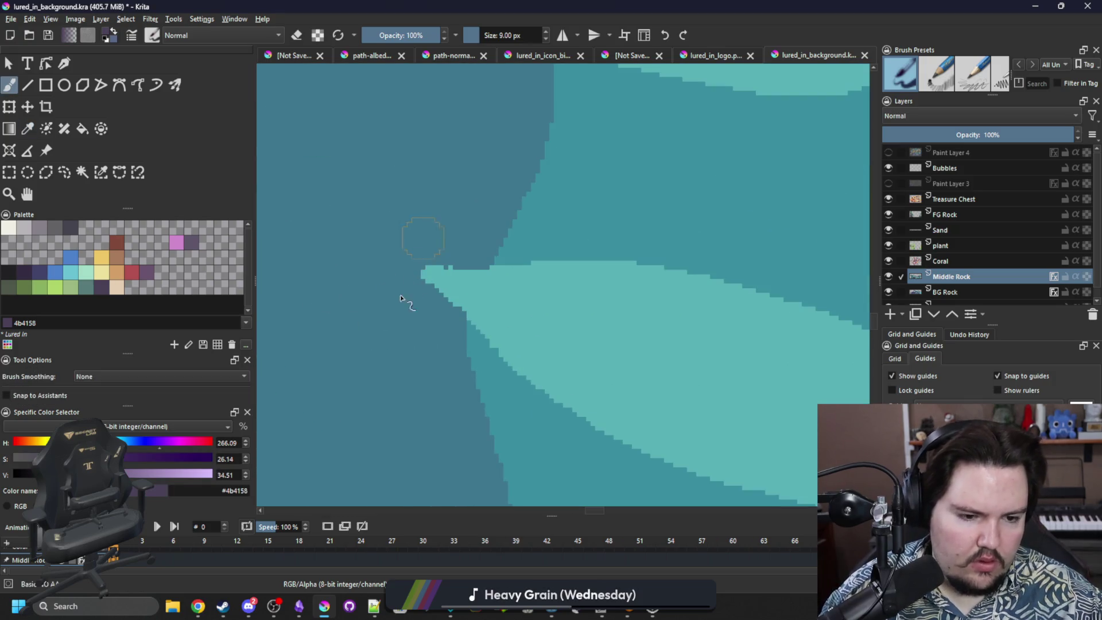
# Select the mid-blue region by colour with the Magic Wand and paint over it in dark teal.
pyautogui.scroll(-4, 488, 277)
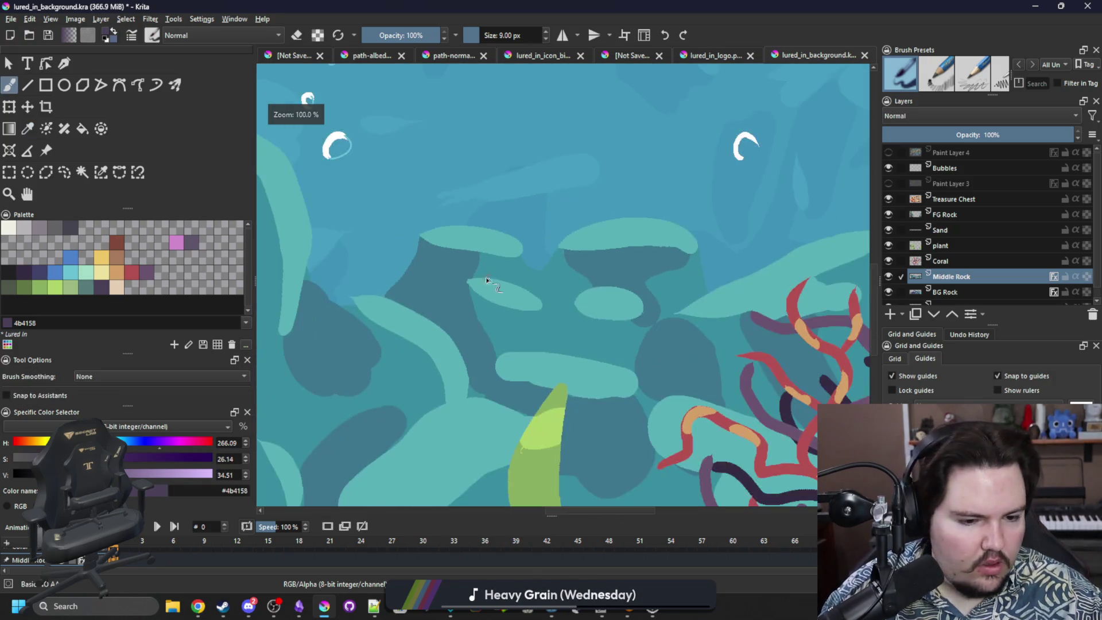
pyautogui.scroll(4, 337, 295)
pyautogui.press('e')
pyautogui.scroll(-4, 536, 321)
pyautogui.scroll(4, 460, 360)
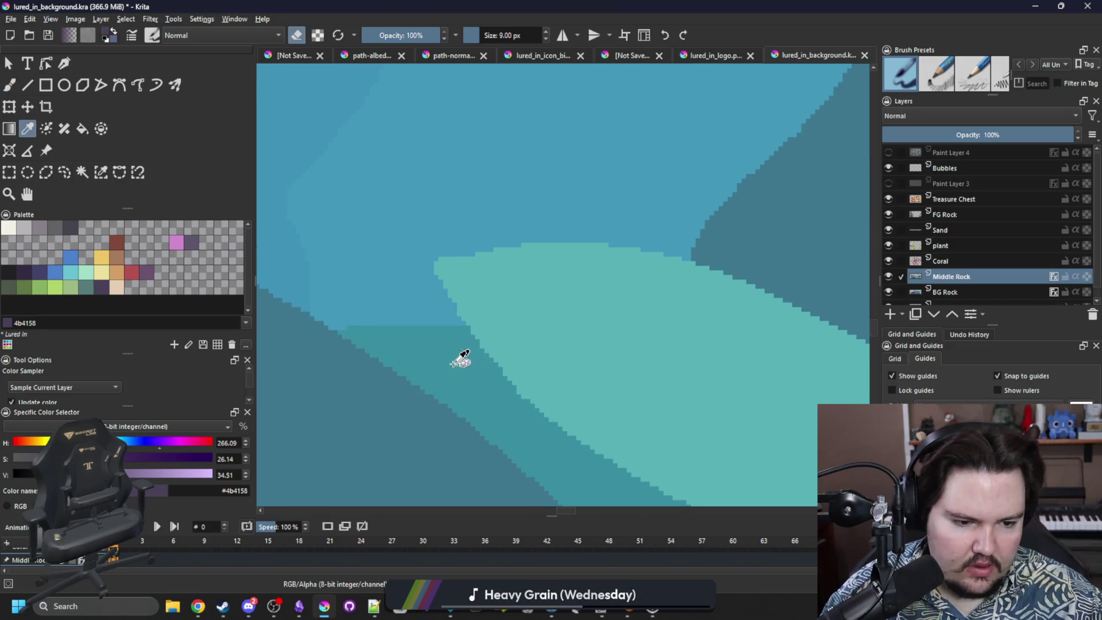
pyautogui.press('x')
pyautogui.click(82, 172)
pyautogui.click(427, 283)
pyautogui.press('b')
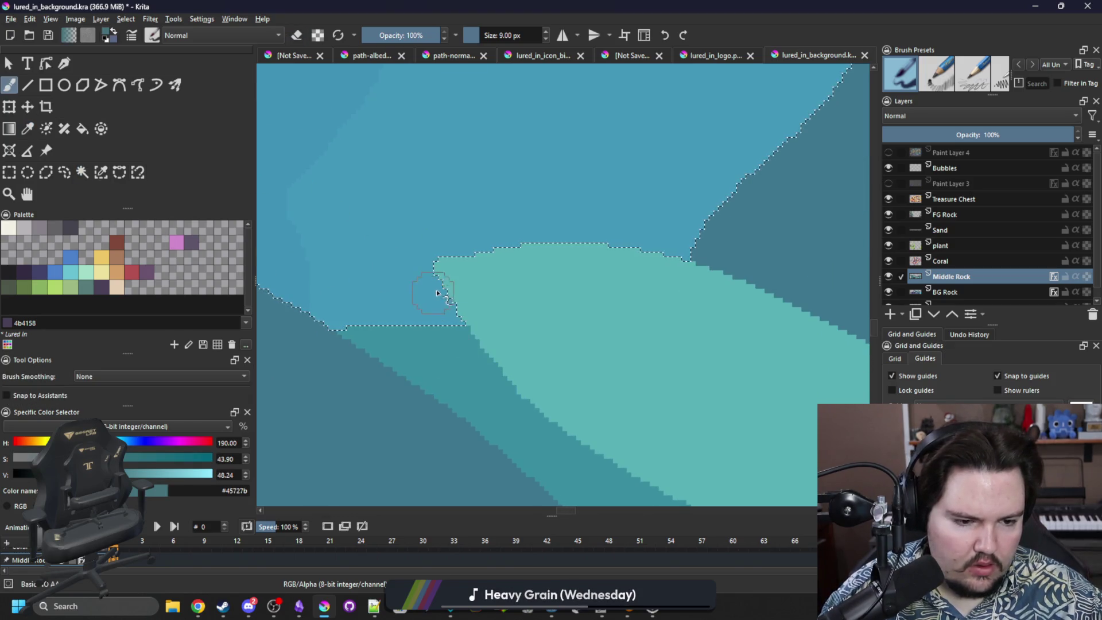
pyautogui.moveTo(436, 293)
pyautogui.mouseDown()
pyautogui.moveTo(381, 327)
pyautogui.moveTo(467, 315)
pyautogui.mouseUp()
# Bucket-fill the stray lower region and the few darker stray pixels with dark teal.
pyautogui.scroll(-6, 467, 315)
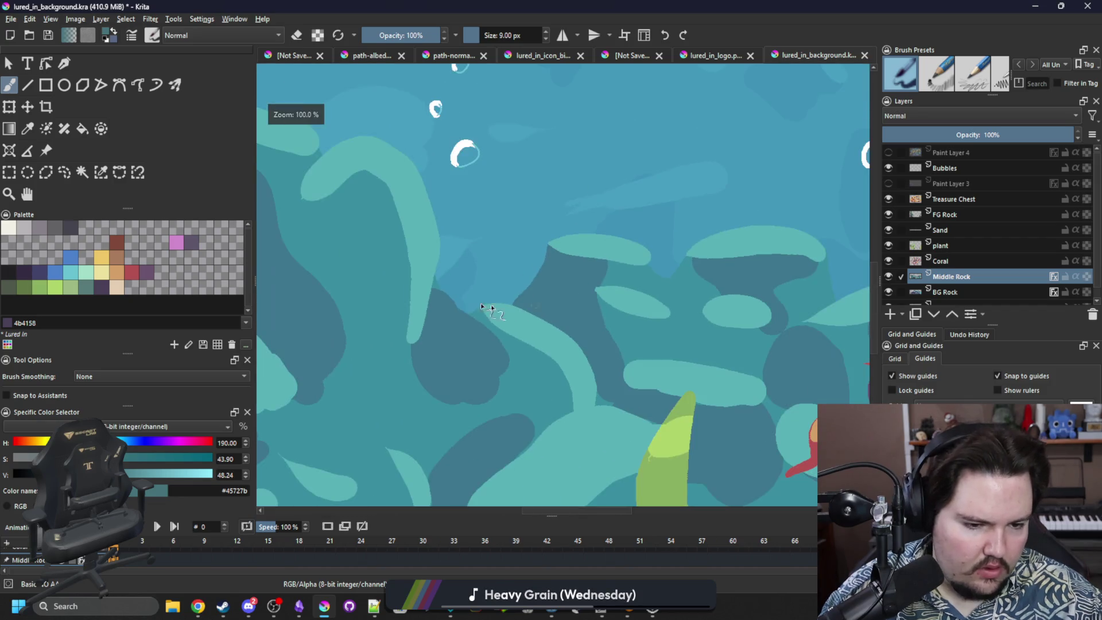
pyautogui.scroll(2, 552, 283)
pyautogui.scroll(5, 344, 256)
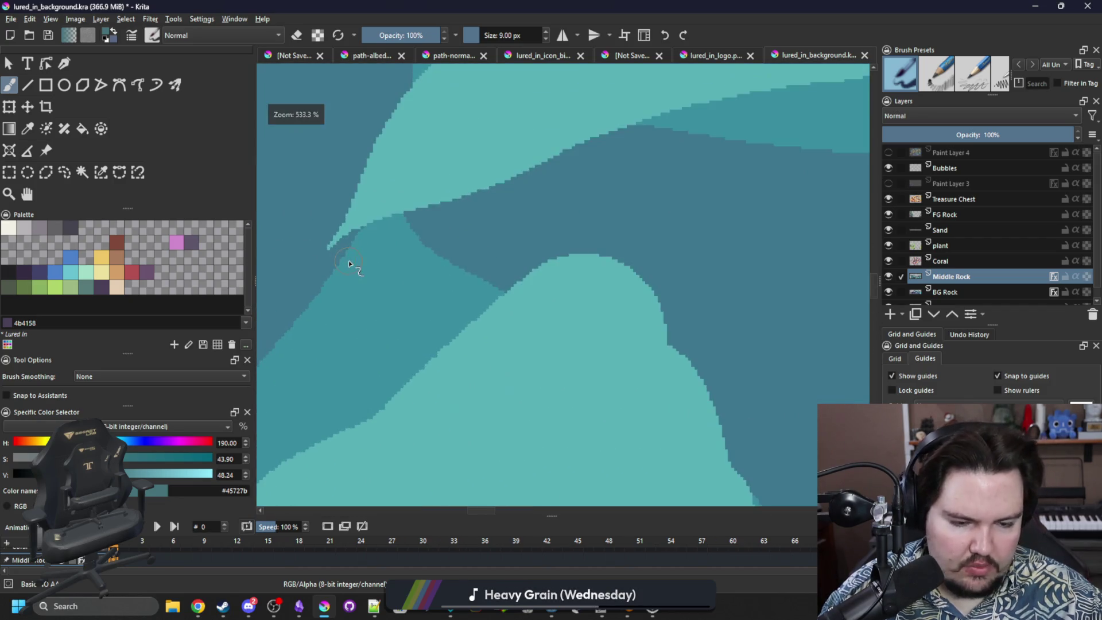
pyautogui.scroll(-5, 604, 325)
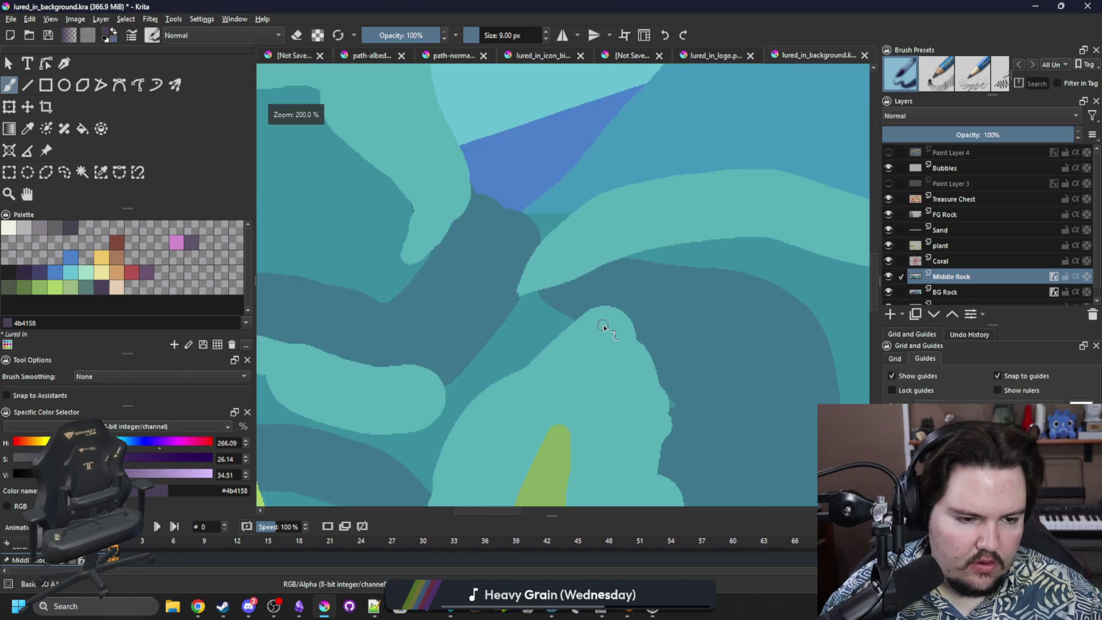
pyautogui.scroll(4, 516, 276)
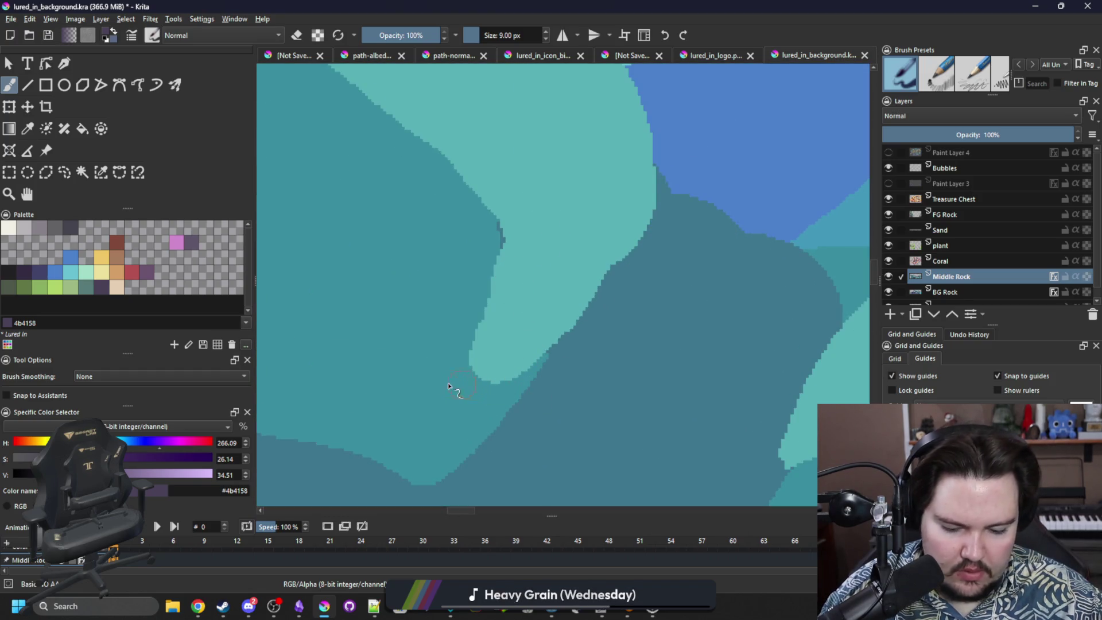
pyautogui.press('f')
pyautogui.scroll(-3, 585, 327)
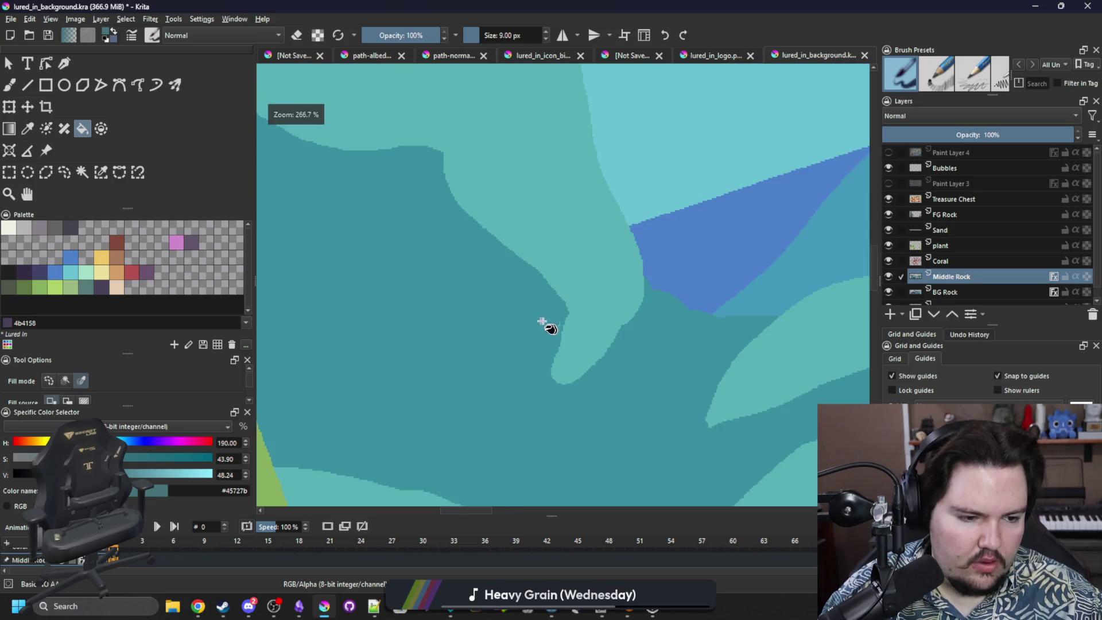
pyautogui.click(347, 341)
pyautogui.scroll(4, 595, 321)
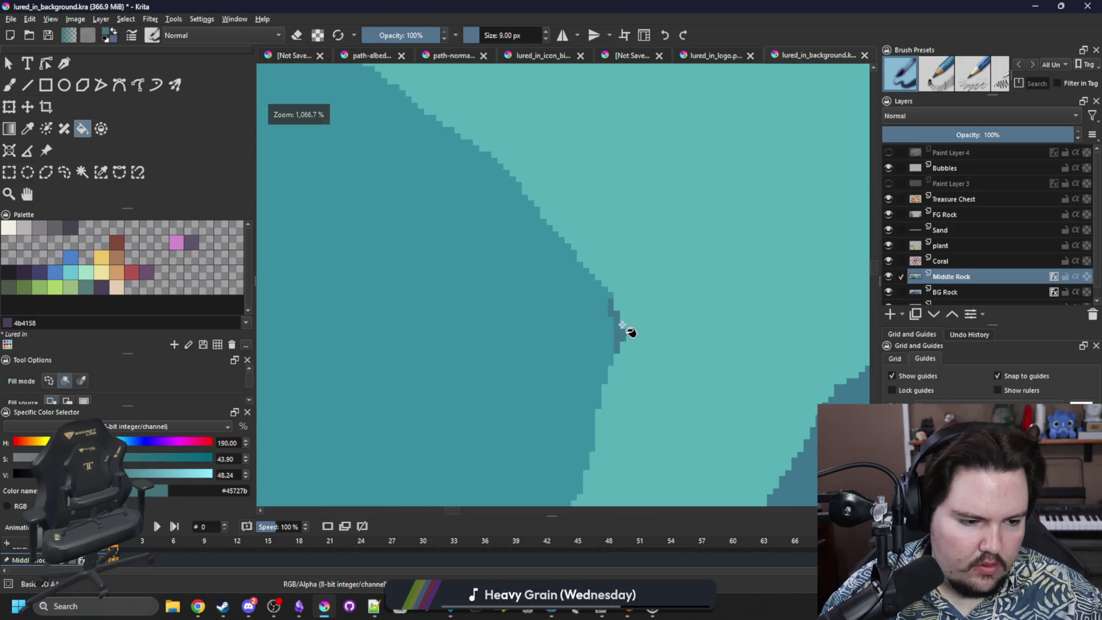
pyautogui.click(621, 336)
pyautogui.scroll(-8, 631, 350)
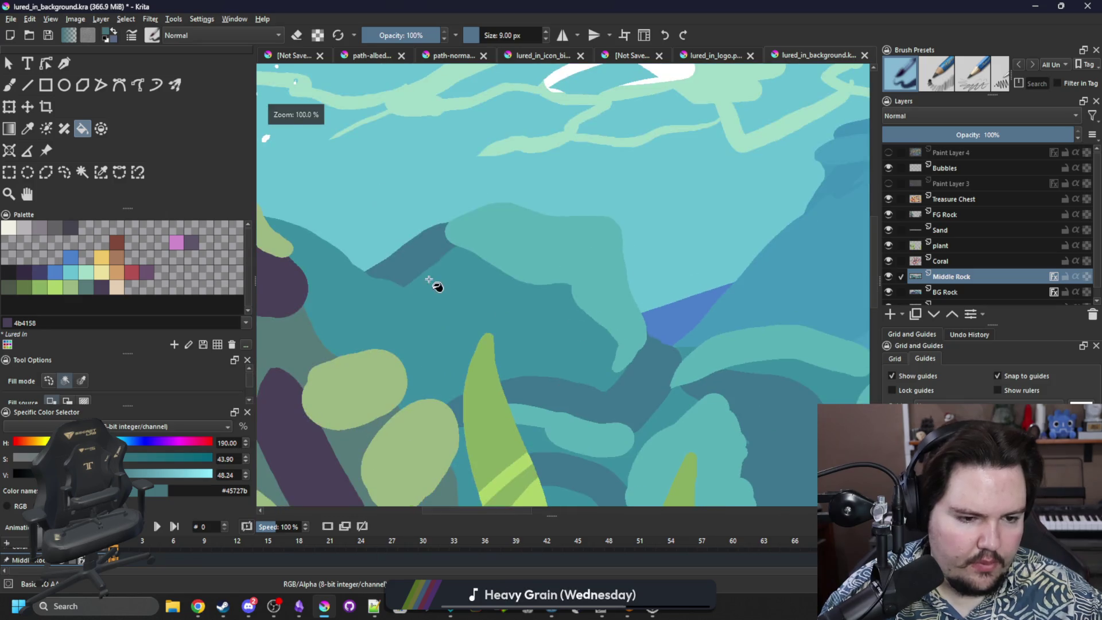
# Move to another rock area, fill stray lighter teal pixels darker, and resample dark teal.
pyautogui.press('b')
pyautogui.moveTo(474, 330); pyautogui.dragTo(531, 233)
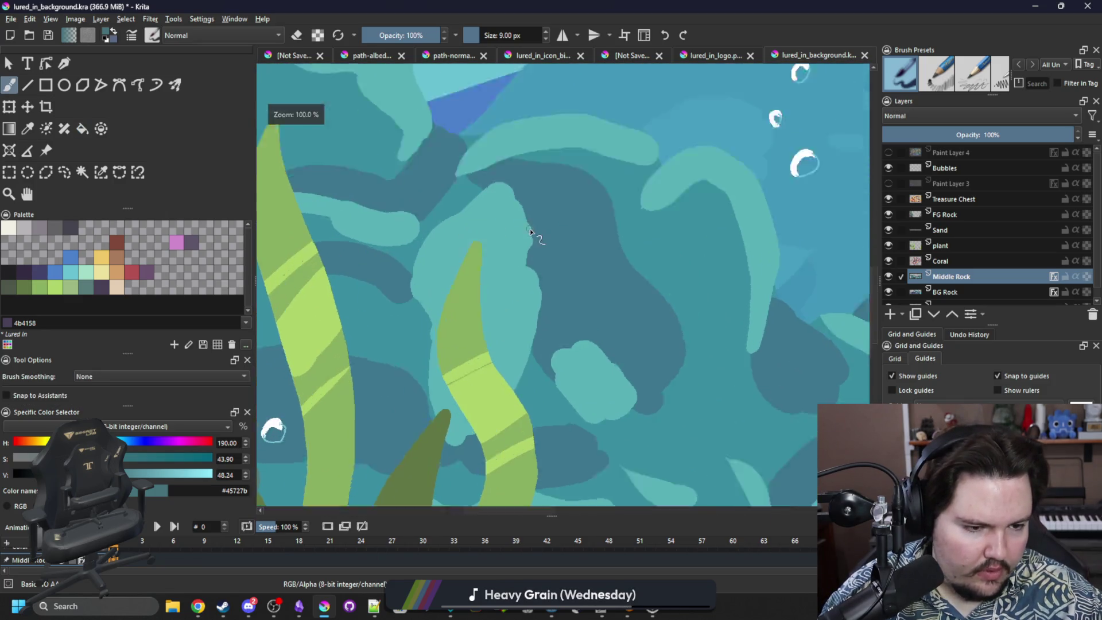
pyautogui.scroll(4, 531, 232)
pyautogui.press('f')
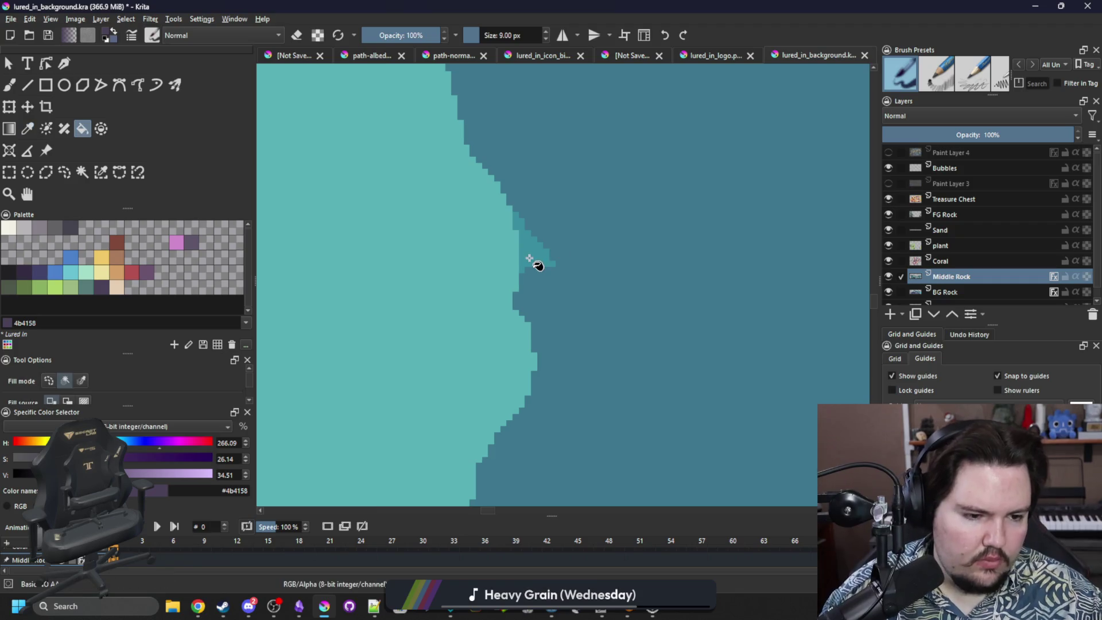
pyautogui.click(529, 258)
pyautogui.scroll(-10, 383, 223)
pyautogui.scroll(5, 456, 381)
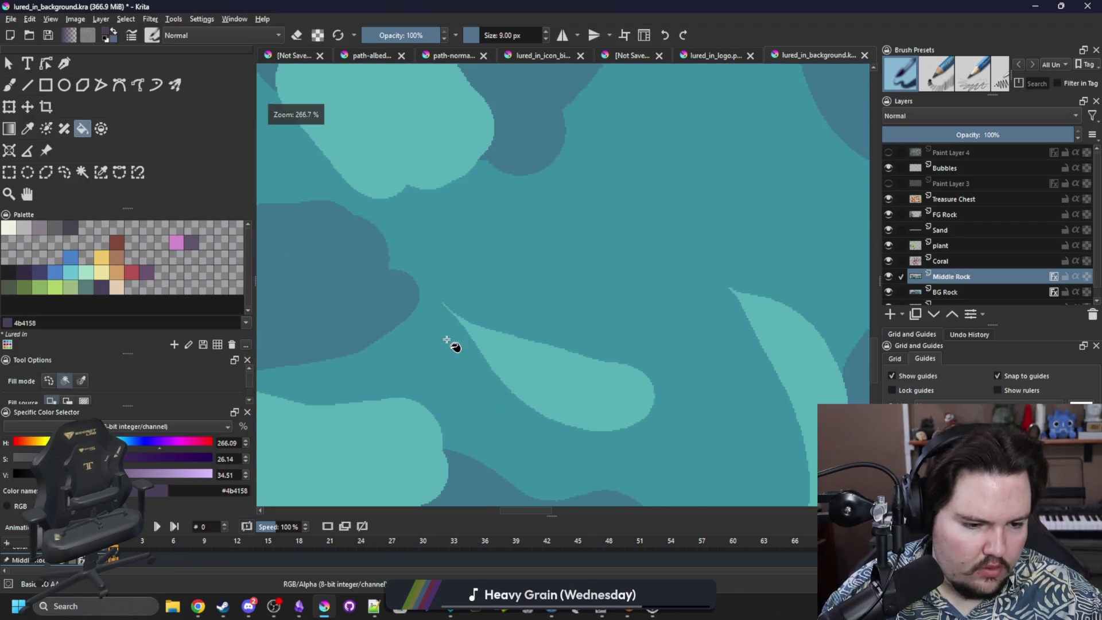
pyautogui.keyDown('ctrl'); pyautogui.click(450, 344); pyautogui.keyUp('ctrl')
pyautogui.press('b')
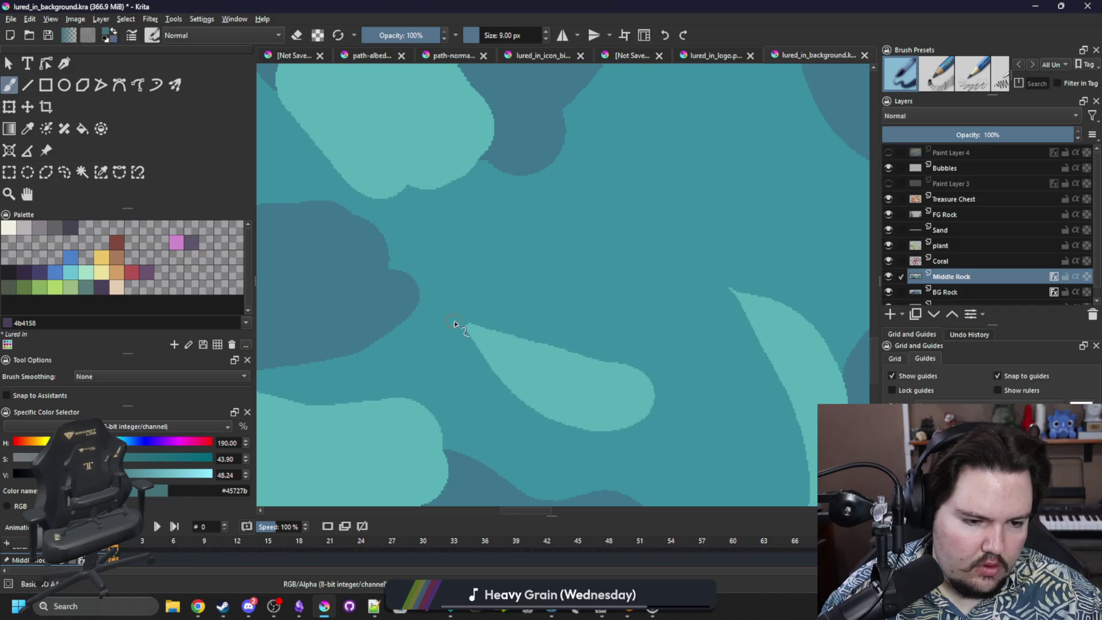
pyautogui.scroll(-6, 442, 333)
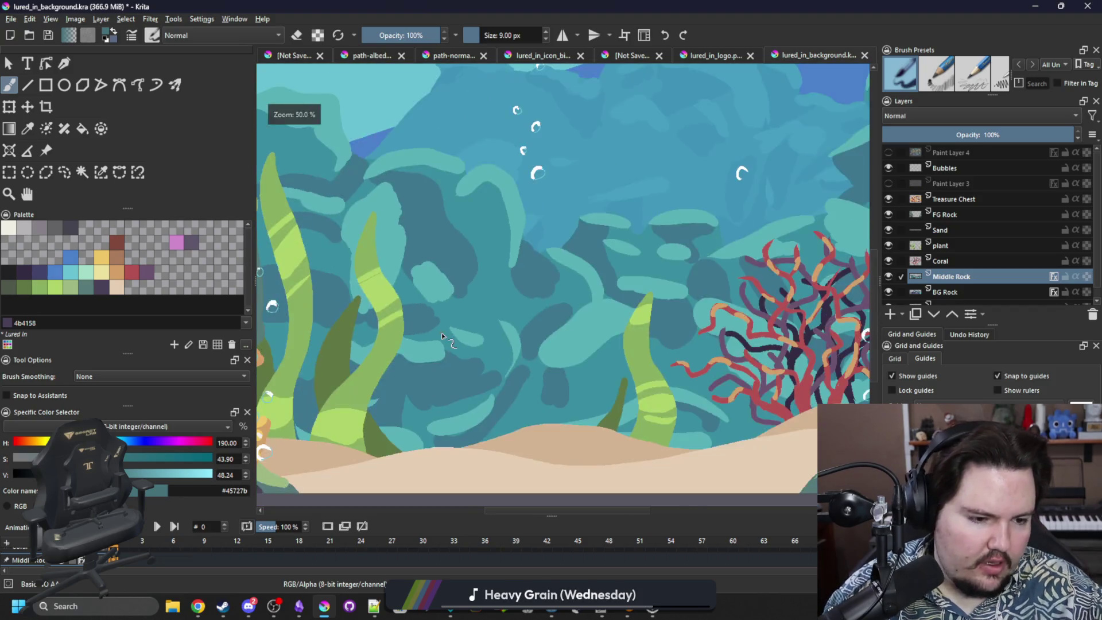
# Zoom in and out on the Middle Rock edge near the coral to find the stray light-teal speck.
pyautogui.scroll(5, 559, 311)
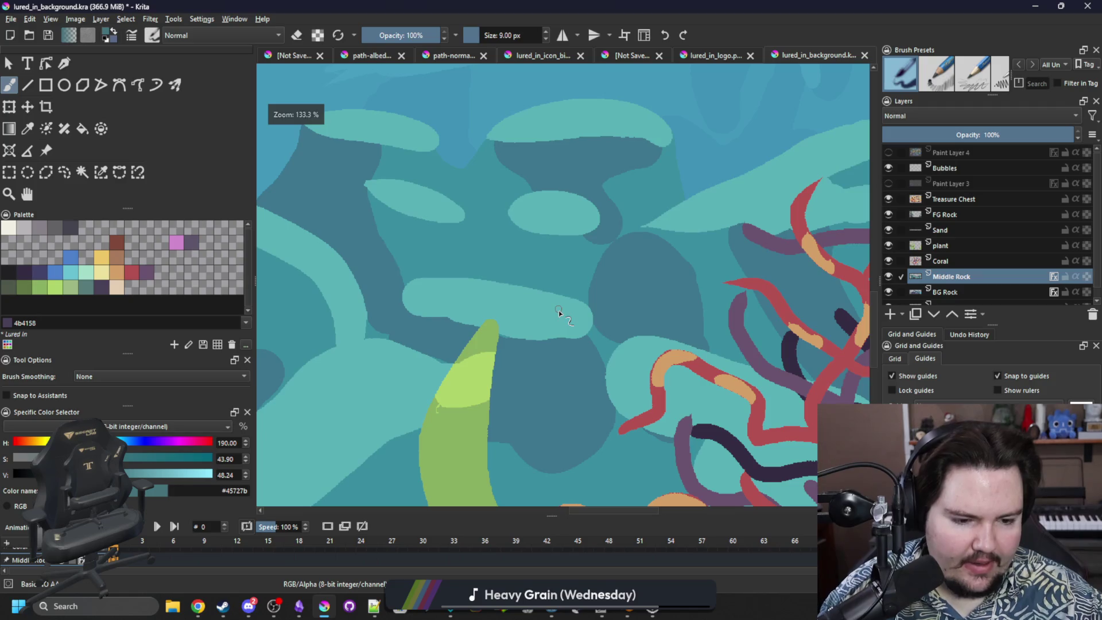
pyautogui.scroll(-4, 390, 331)
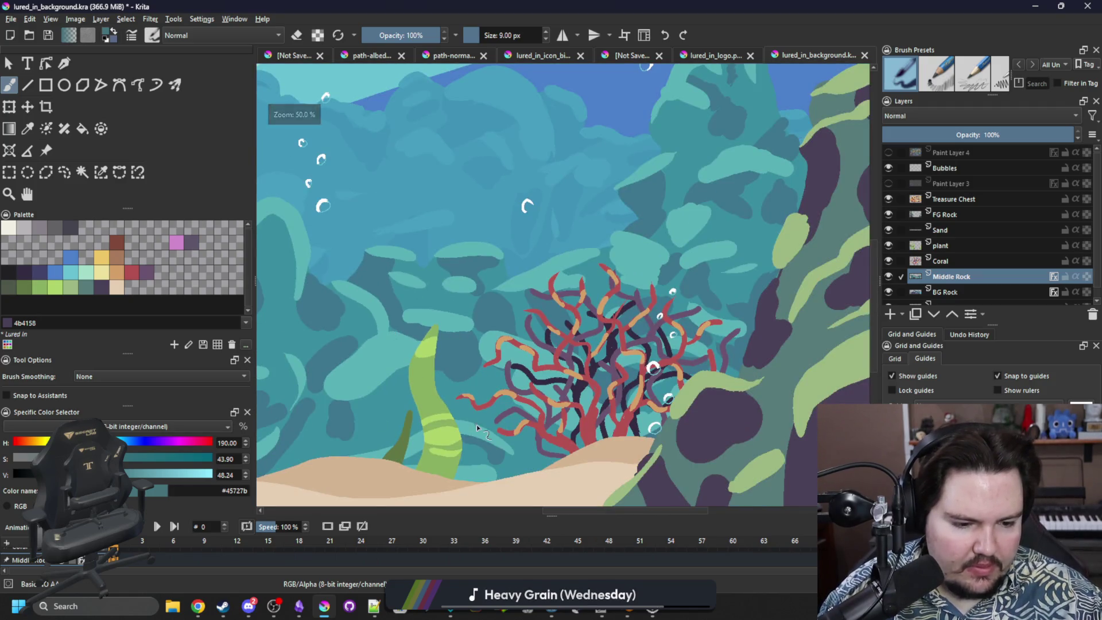
pyautogui.scroll(3, 703, 319)
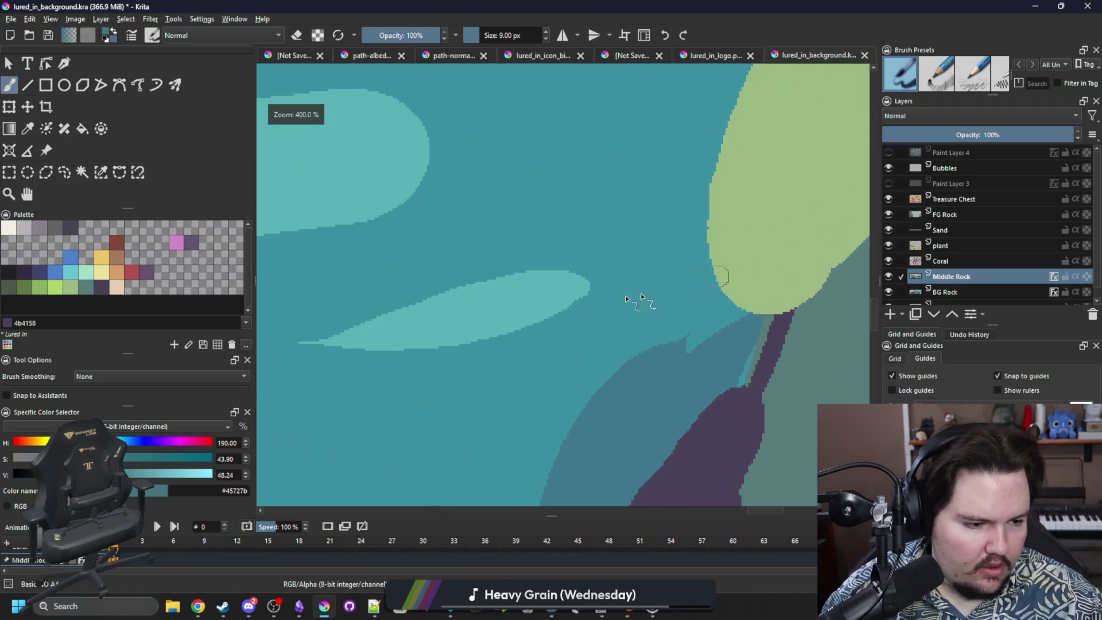
pyautogui.scroll(-1, 623, 304)
pyautogui.scroll(6, 518, 375)
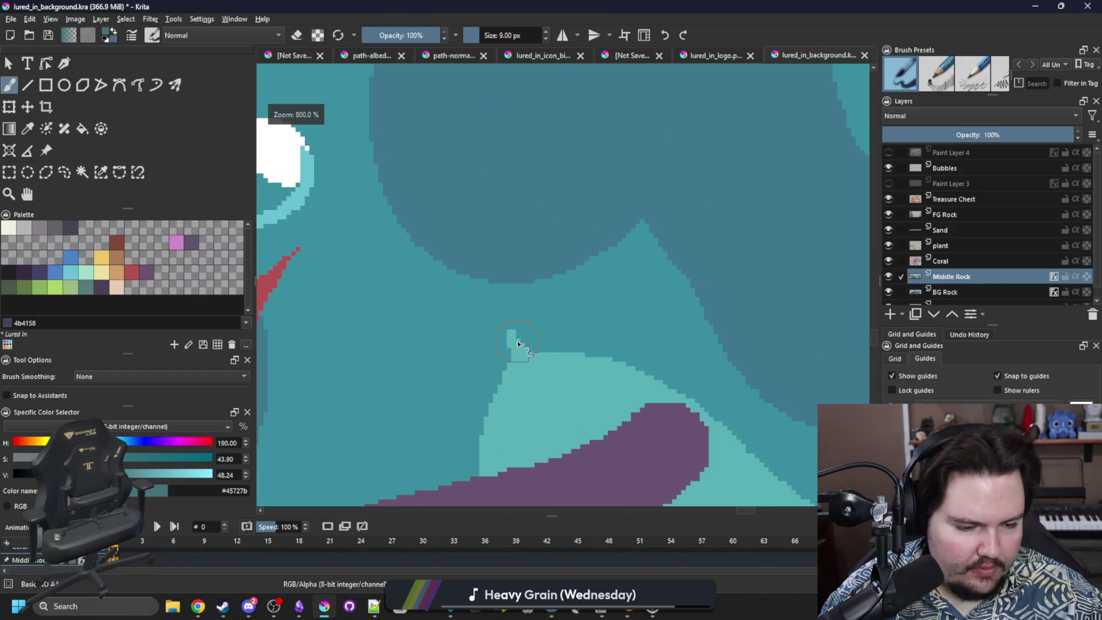
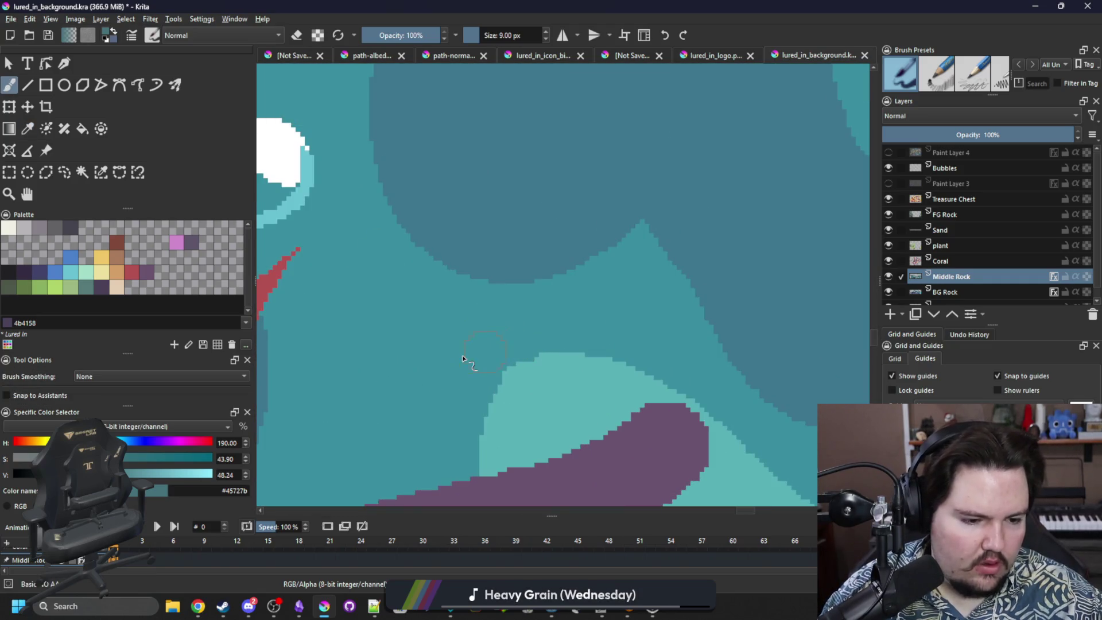
# Switch to the Fill tool and make FG Rock the active layer.
pyautogui.scroll(-6, 462, 356)
pyautogui.scroll(6, 669, 357)
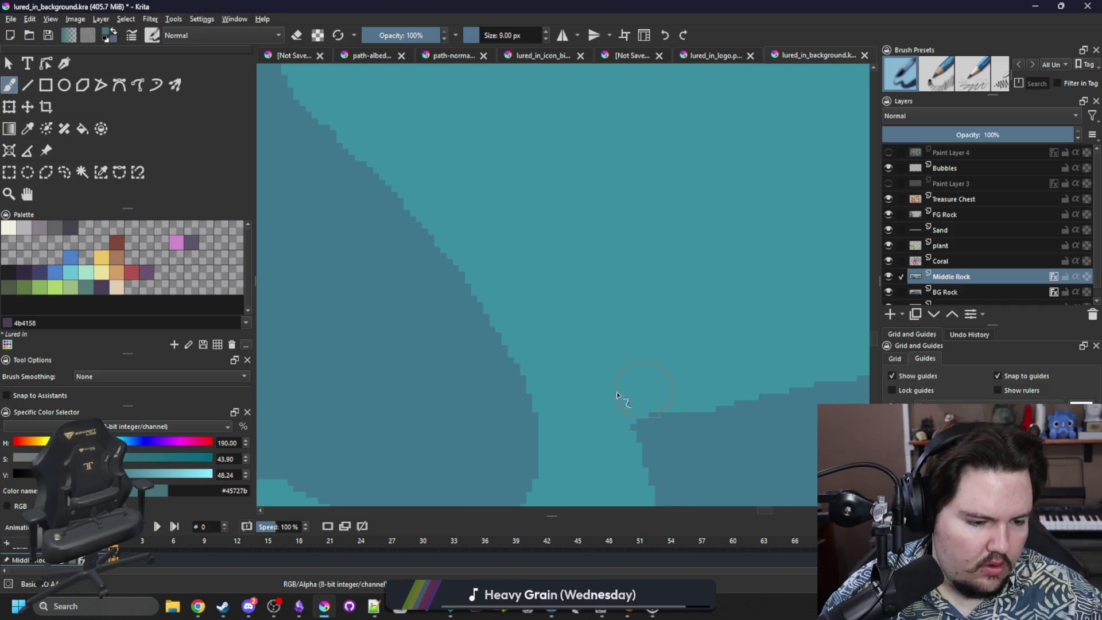
pyautogui.scroll(-6, 618, 395)
pyautogui.scroll(6, 546, 274)
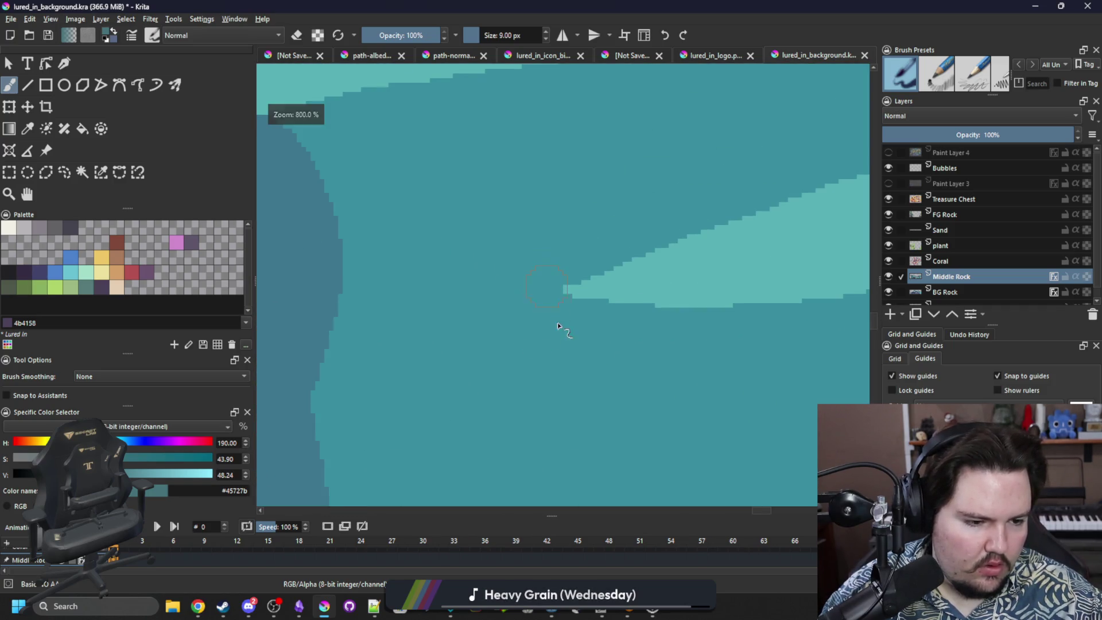
pyautogui.scroll(-8, 576, 344)
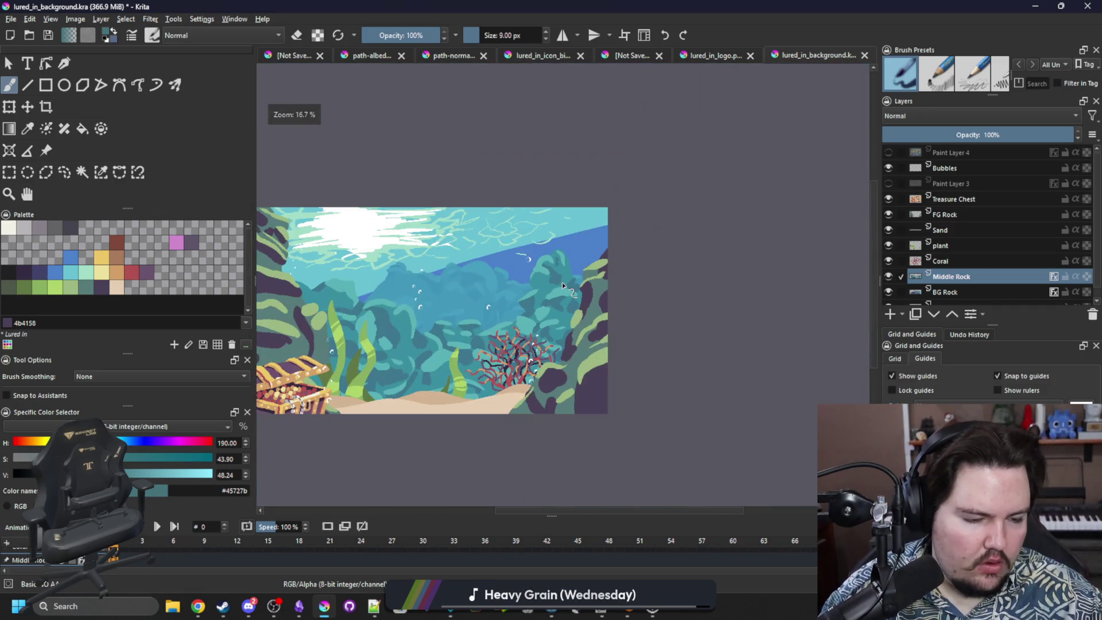
pyautogui.scroll(-1, 453, 303)
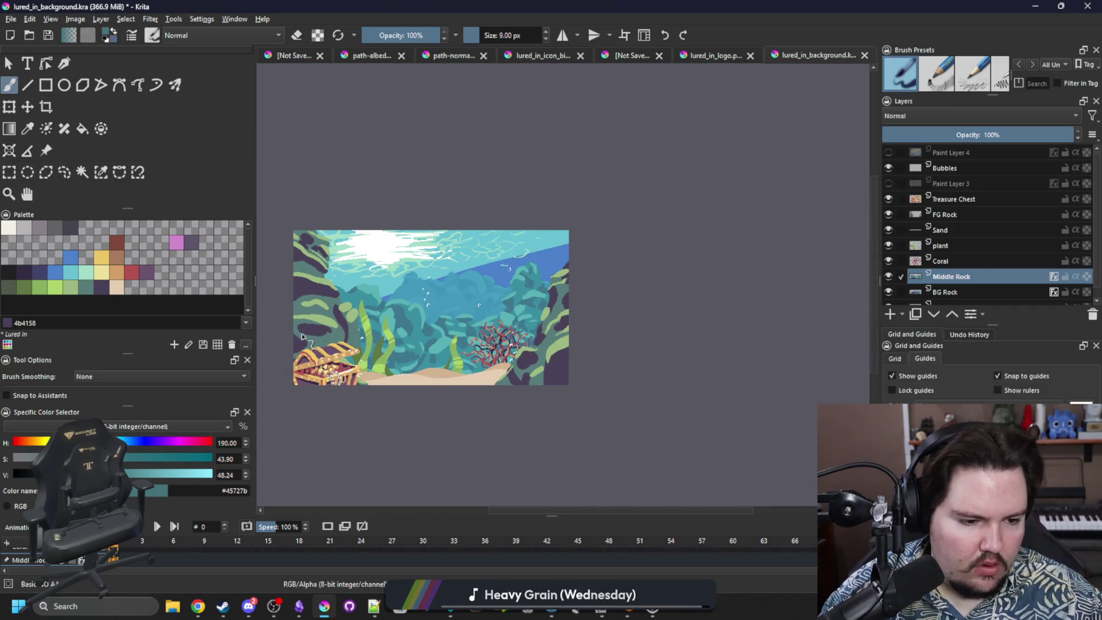
pyautogui.scroll(6, 659, 388)
pyautogui.scroll(-3, 409, 382)
pyautogui.scroll(4, 405, 382)
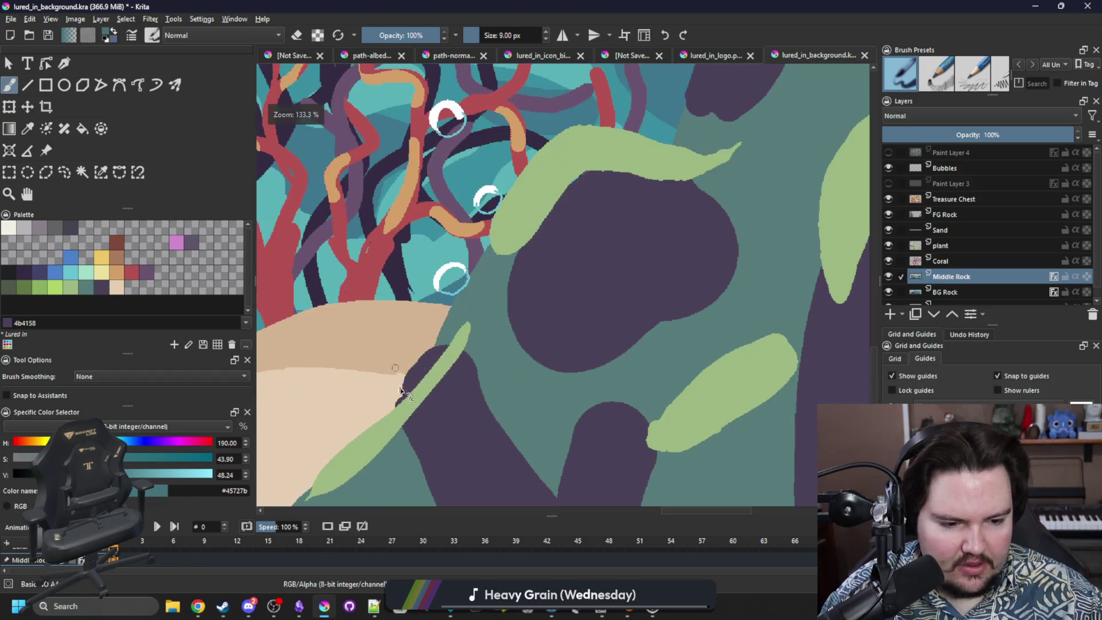
pyautogui.scroll(2, 396, 409)
pyautogui.press('f')
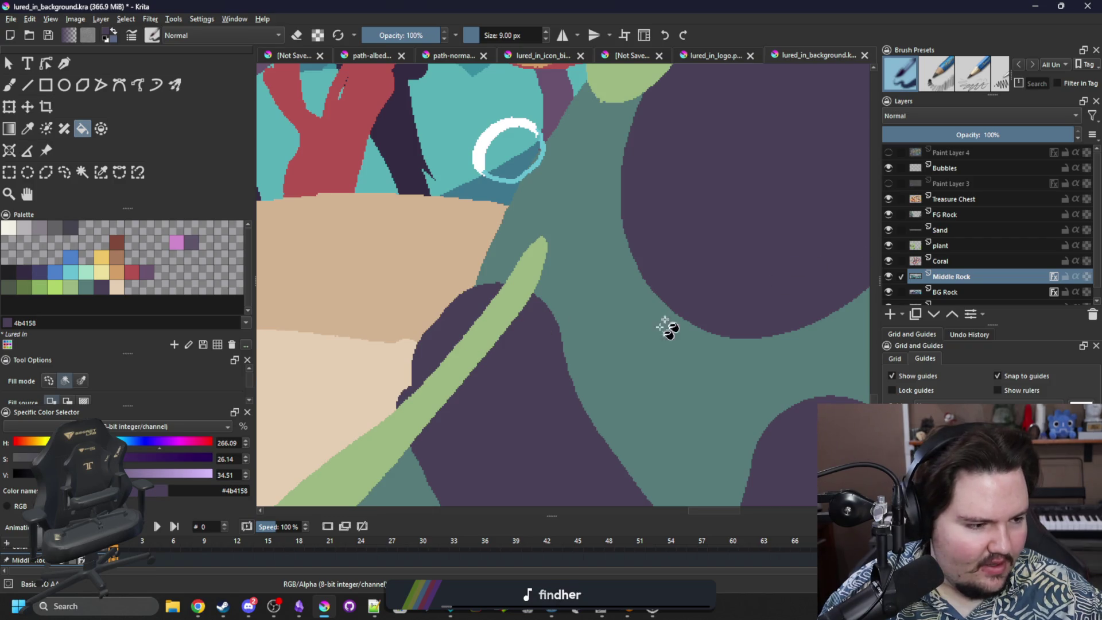
pyautogui.scroll(-3, 668, 329)
pyautogui.click(961, 215)
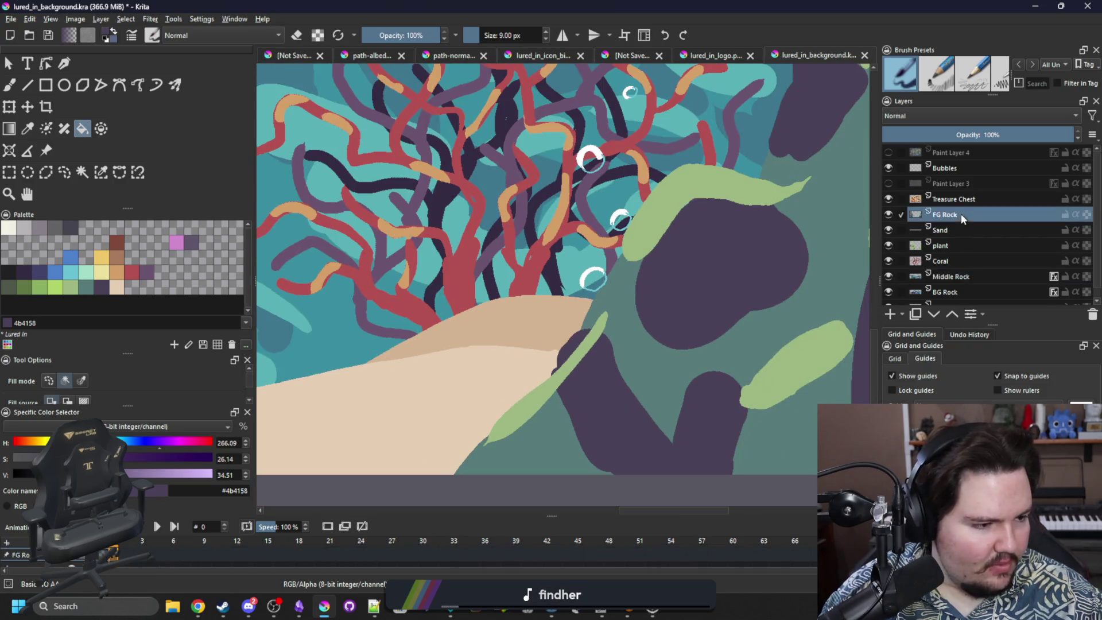
# Fill the gap along the green plant with the sampled seaweed green.
pyautogui.keyDown('ctrl'); pyautogui.click(561, 364); pyautogui.keyUp('ctrl')
pyautogui.click(556, 334)
pyautogui.scroll(3, 546, 337)
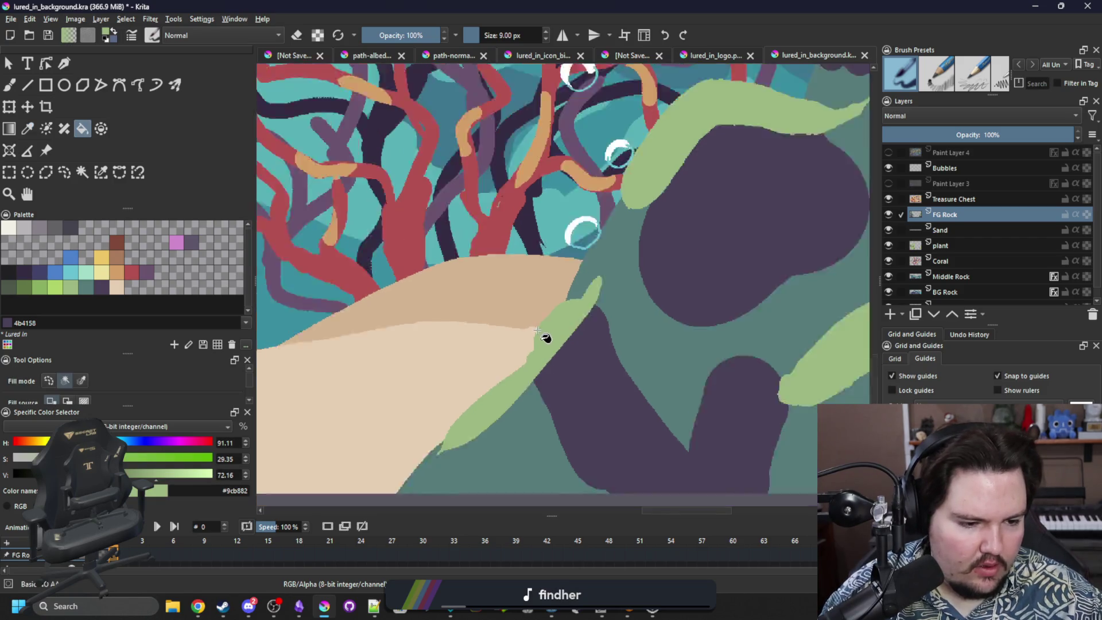
pyautogui.scroll(2, 545, 339)
pyautogui.press('b')
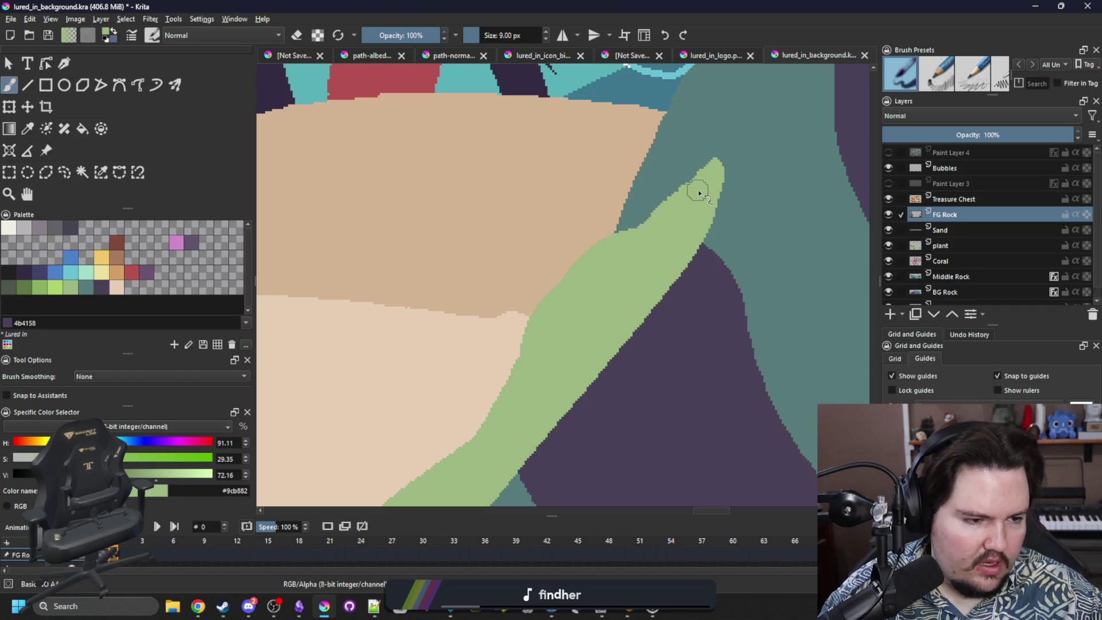
pyautogui.scroll(-3, 529, 320)
pyautogui.scroll(4, 492, 381)
# Fill the teal strip beside the purple stripe with the rock's purple.
pyautogui.keyDown('ctrl'); pyautogui.click(510, 326); pyautogui.keyUp('ctrl')
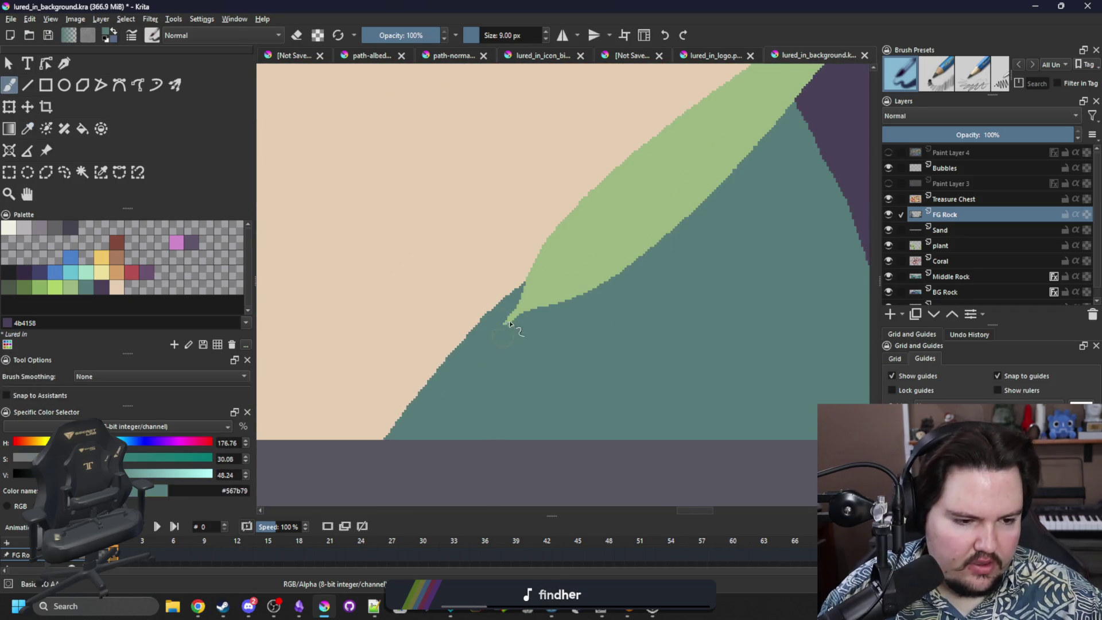
pyautogui.scroll(-4, 471, 329)
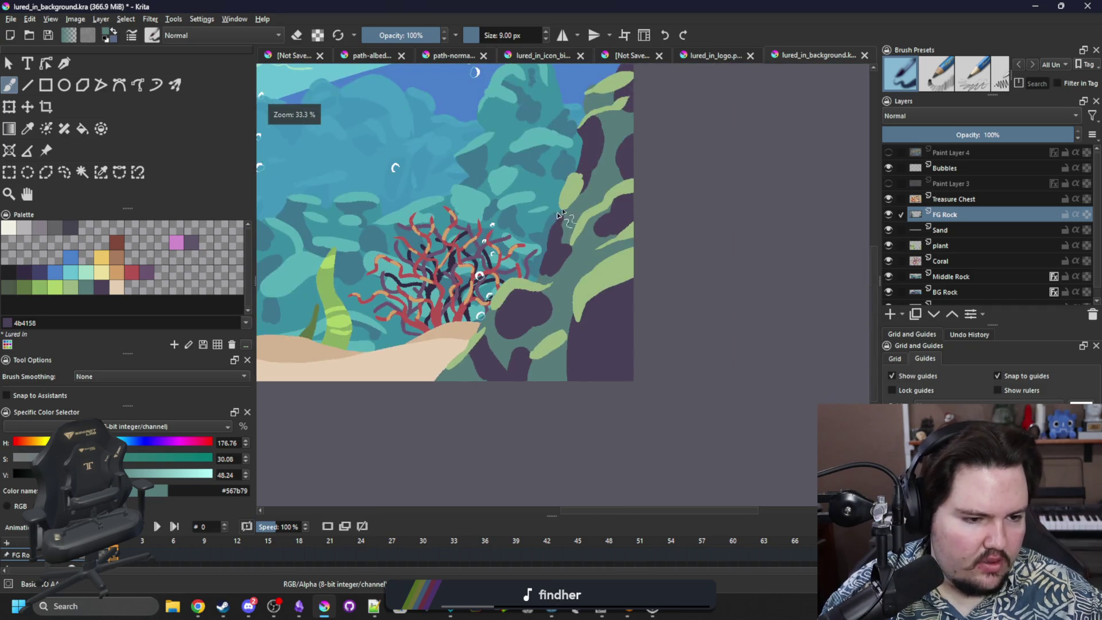
pyautogui.scroll(3, 602, 221)
pyautogui.scroll(5, 585, 335)
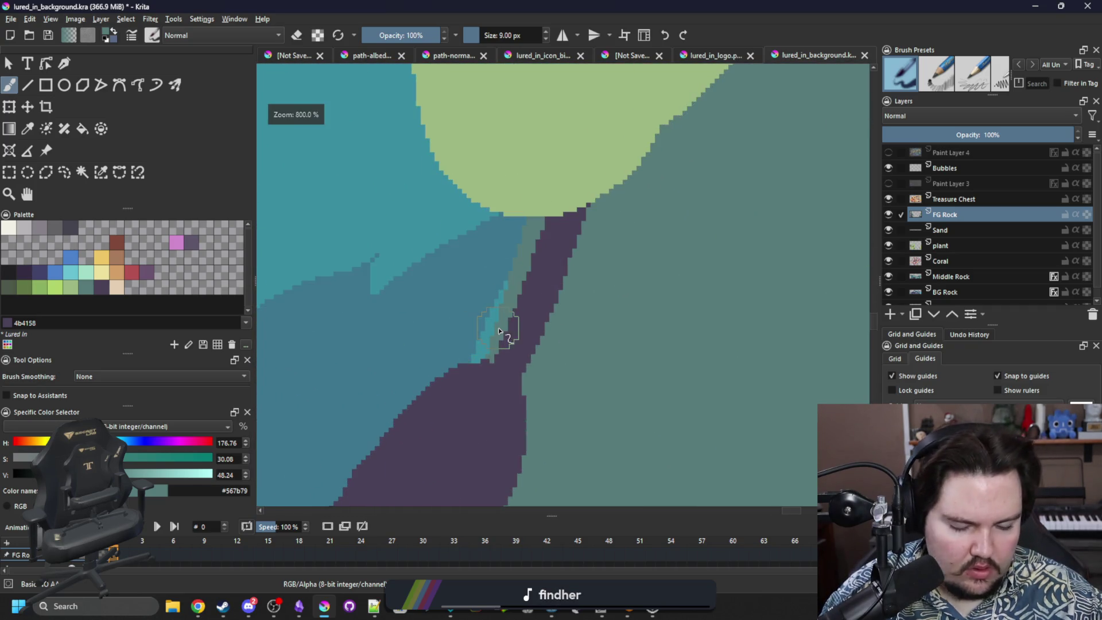
pyautogui.keyDown('ctrl'); pyautogui.click(506, 328); pyautogui.keyUp('ctrl')
pyautogui.press('f')
pyautogui.click(512, 307)
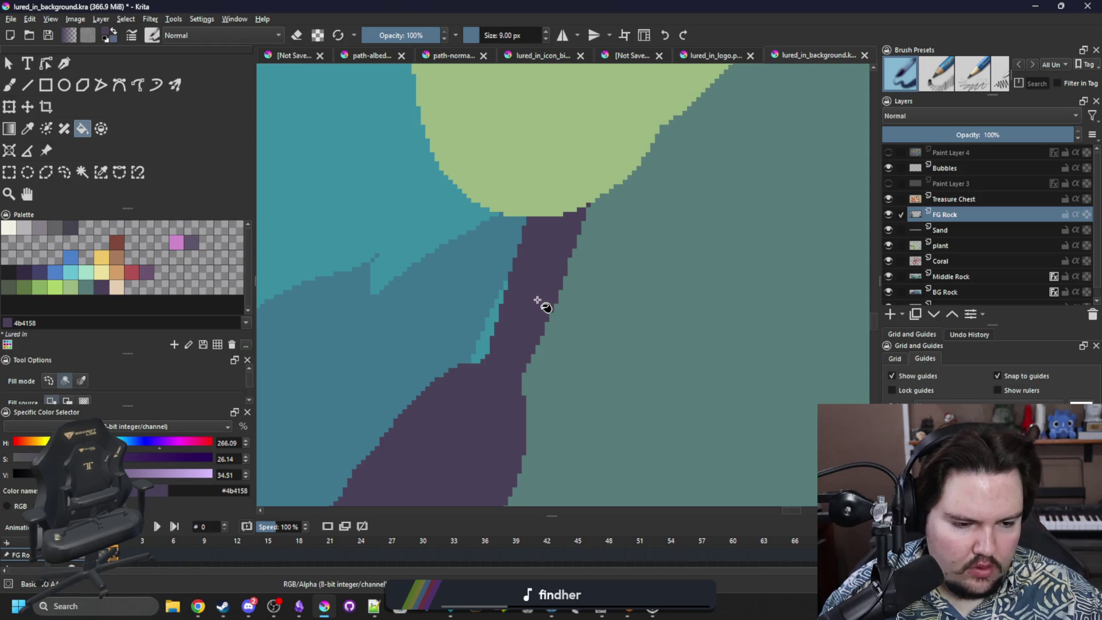
# Select the leftover teal strip and brush it purple inside the selection.
pyautogui.click(77, 178)
pyautogui.click(462, 246)
pyautogui.press('b')
pyautogui.moveTo(468, 198)
pyautogui.mouseDown()
pyautogui.moveTo(484, 192)
pyautogui.moveTo(492, 342)
pyautogui.moveTo(504, 337)
pyautogui.moveTo(519, 221)
pyautogui.mouseUp()
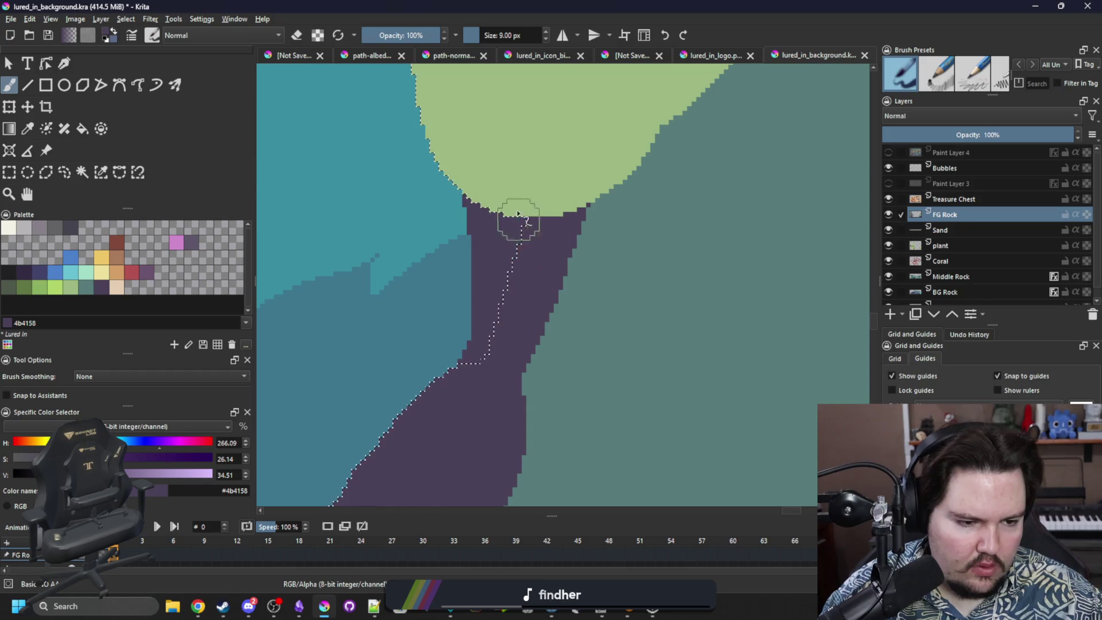
pyautogui.scroll(-5, 497, 367)
pyautogui.scroll(10, 525, 310)
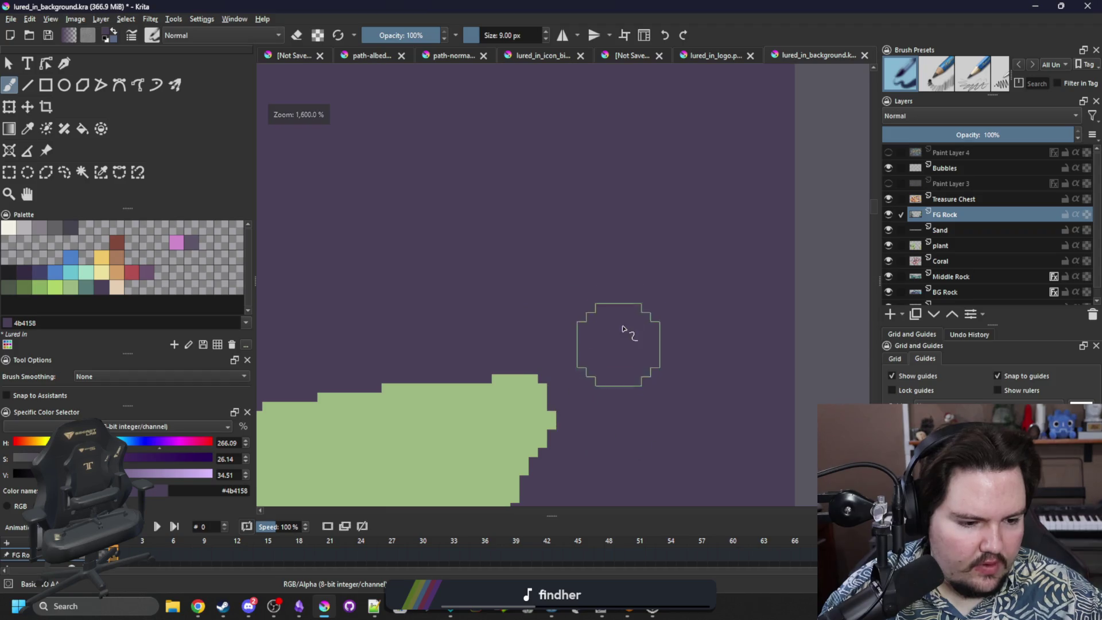
pyautogui.scroll(-8, 615, 337)
pyautogui.scroll(-4, 600, 337)
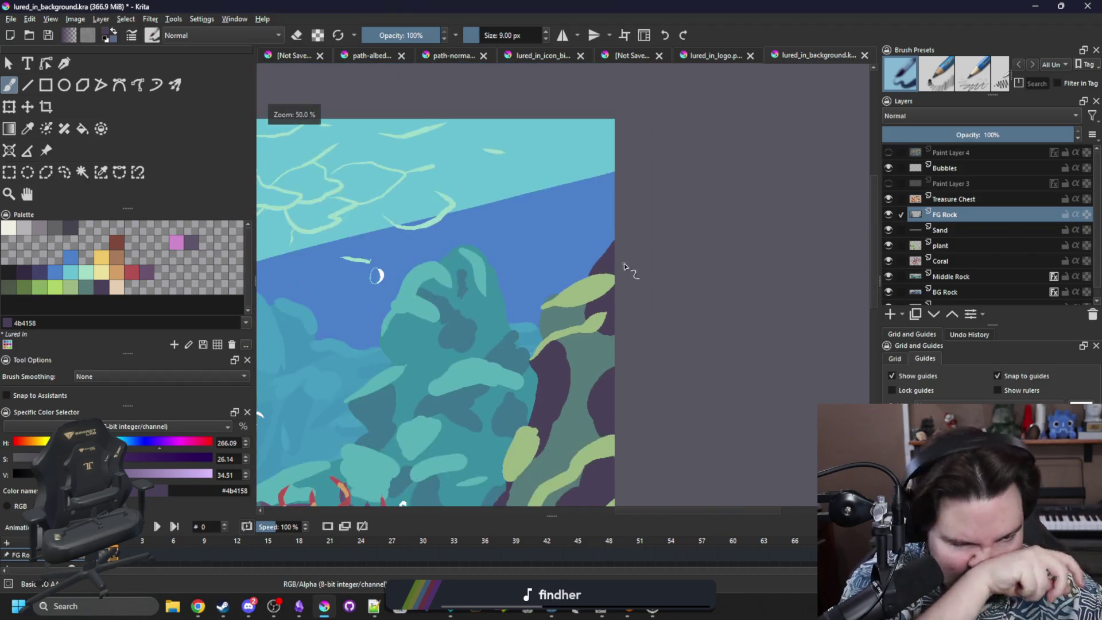
pyautogui.scroll(3, 565, 291)
# Sample the seaweed green and then the teal rock colour for further touch-ups.
pyautogui.click(566, 290)
pyautogui.scroll(2, 565, 290)
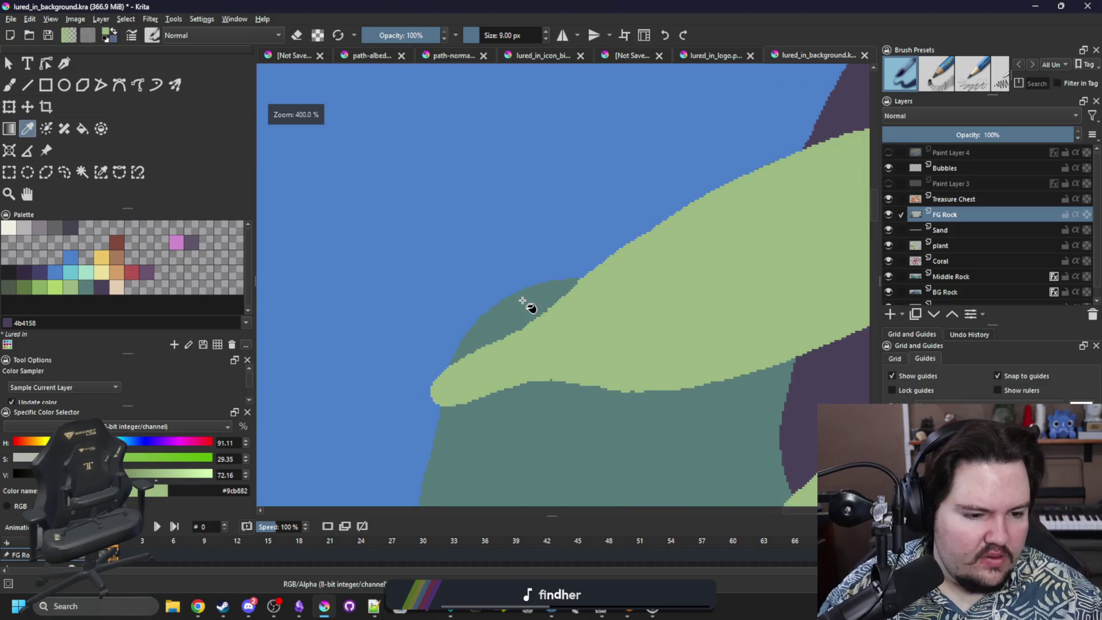
pyautogui.press('b')
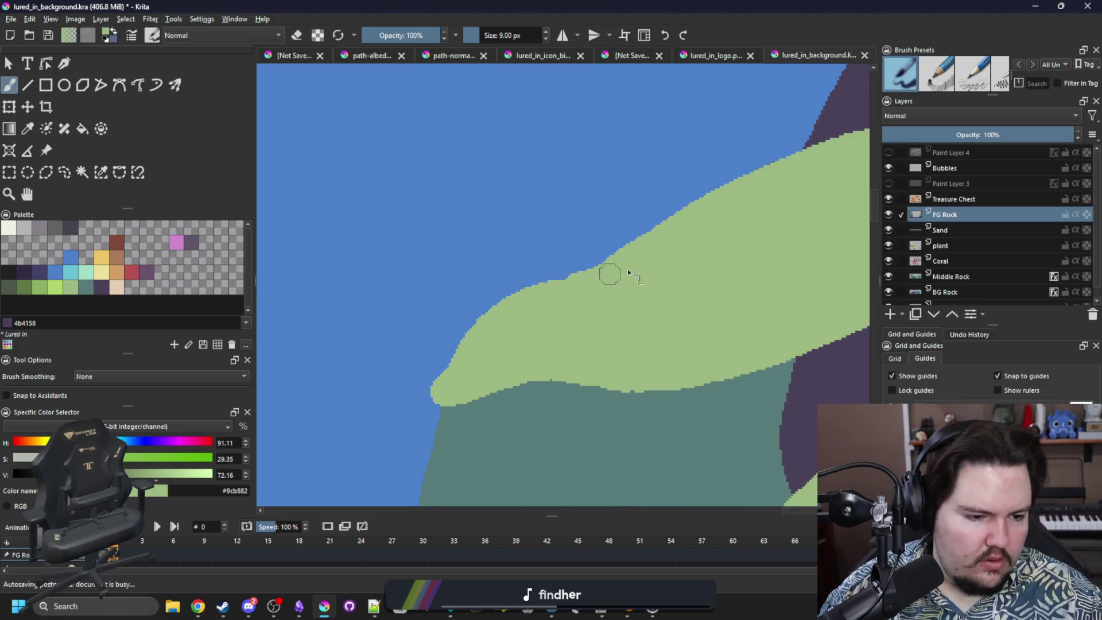
pyautogui.scroll(-6, 494, 274)
pyautogui.scroll(5, 530, 326)
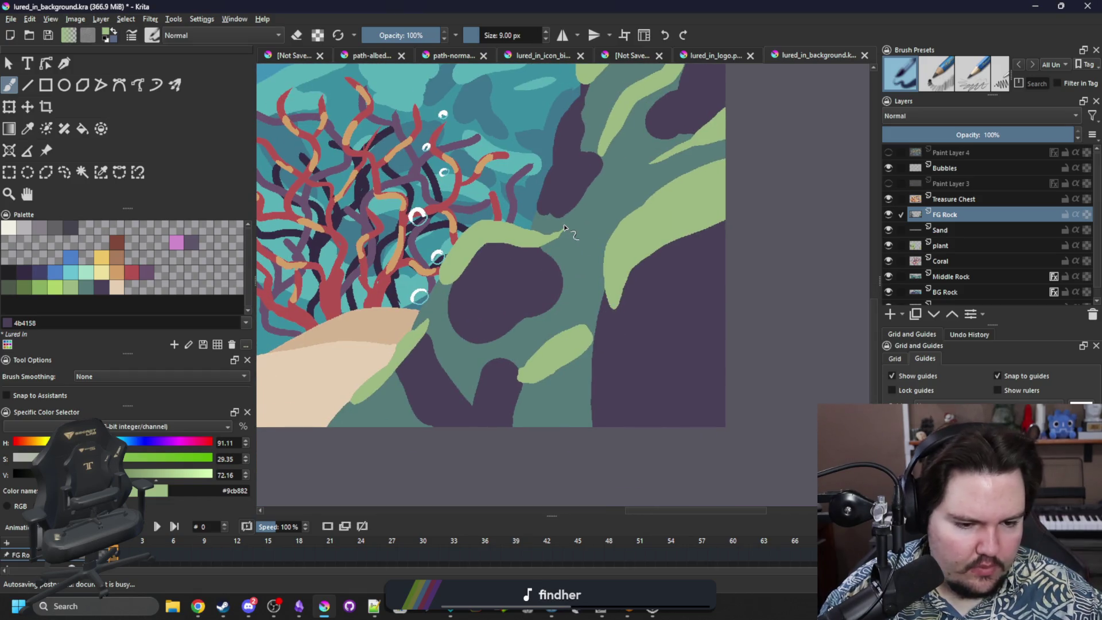
pyautogui.scroll(4, 564, 228)
pyautogui.keyDown('ctrl'); pyautogui.click(574, 228); pyautogui.keyUp('ctrl')
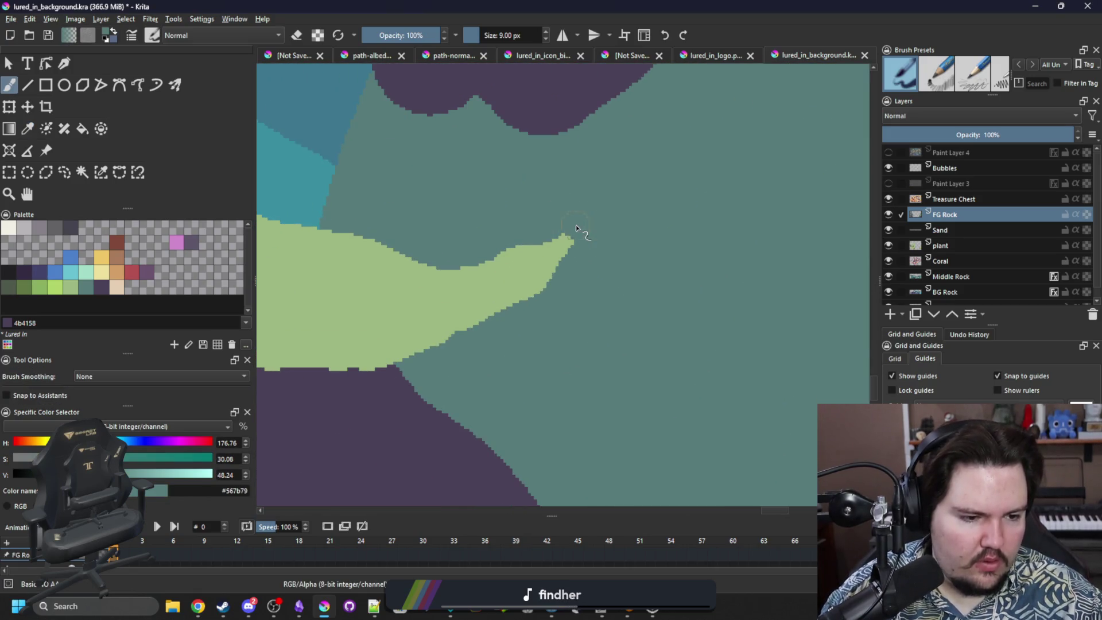
pyautogui.scroll(-8, 576, 228)
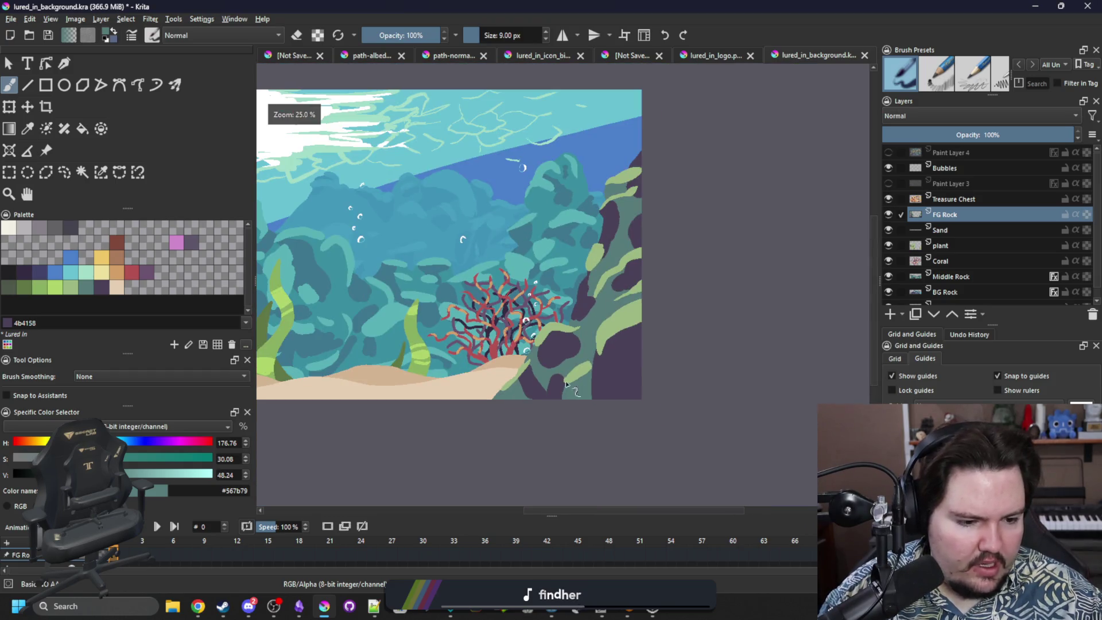
pyautogui.scroll(1, 442, 366)
pyautogui.scroll(2, 433, 302)
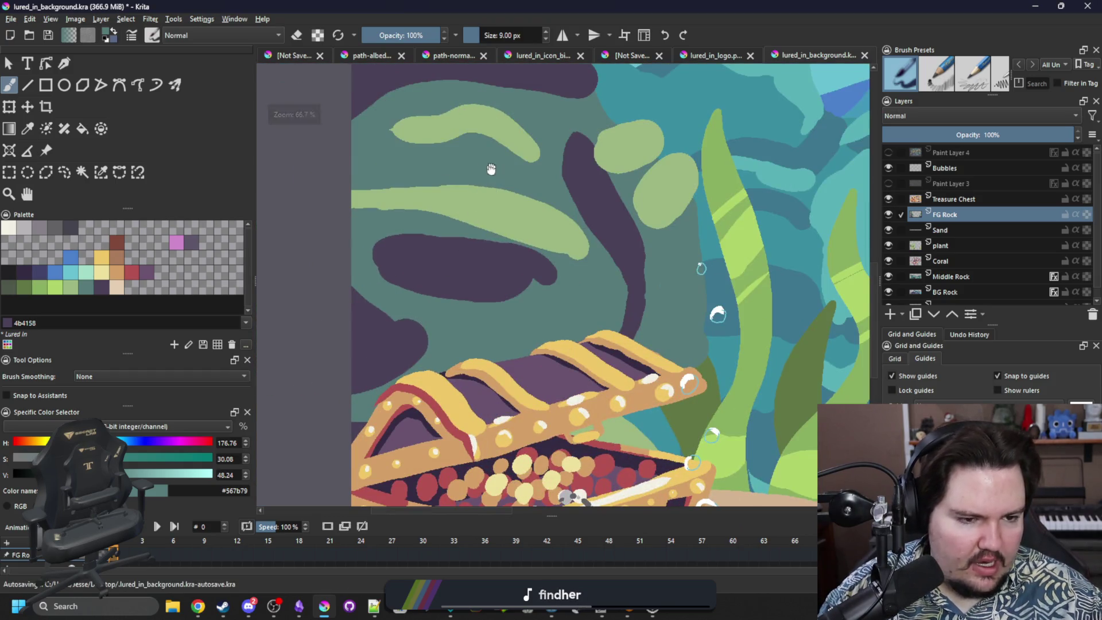
# Trim the left edge of the green rock tip with teal.
pyautogui.scroll(6, 414, 290)
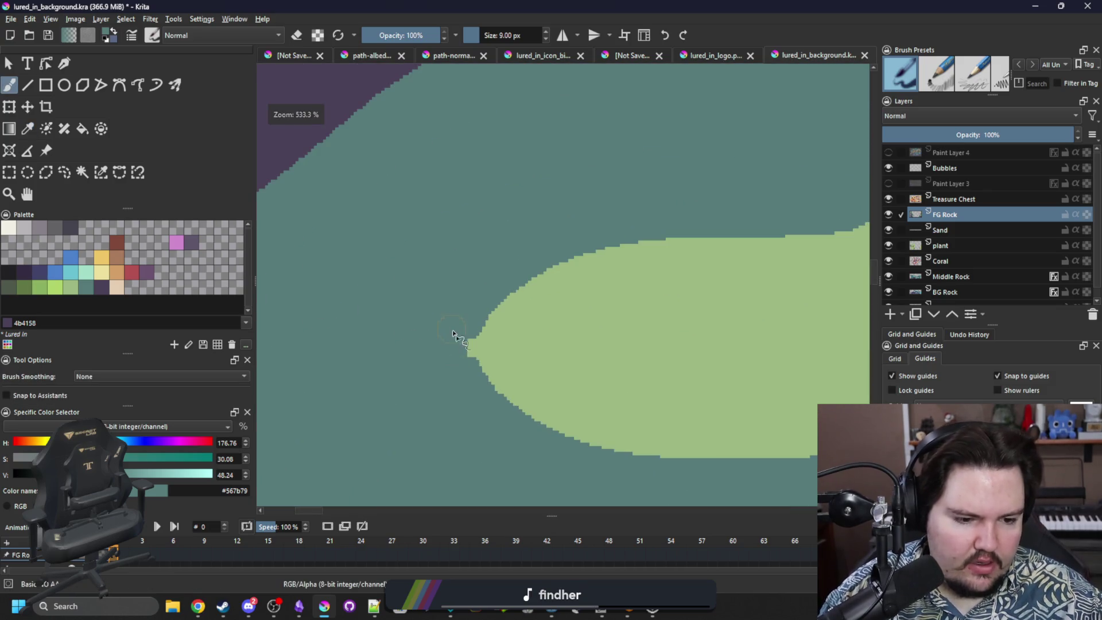
pyautogui.moveTo(453, 333)
pyautogui.mouseDown()
pyautogui.moveTo(469, 340)
pyautogui.moveTo(471, 378)
pyautogui.mouseUp()
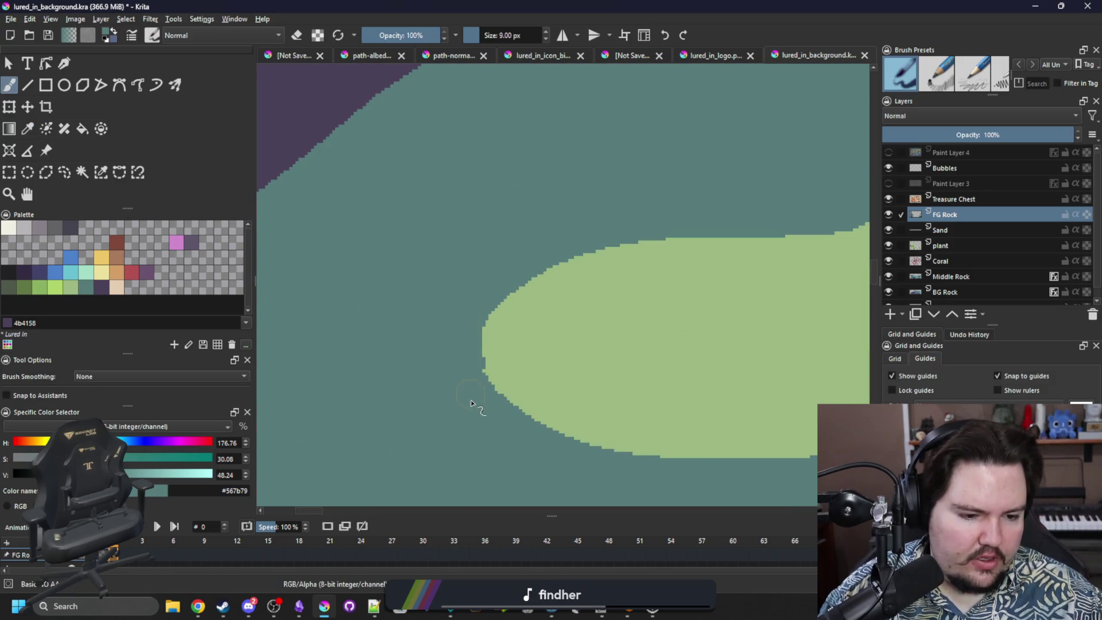
pyautogui.scroll(-4, 456, 387)
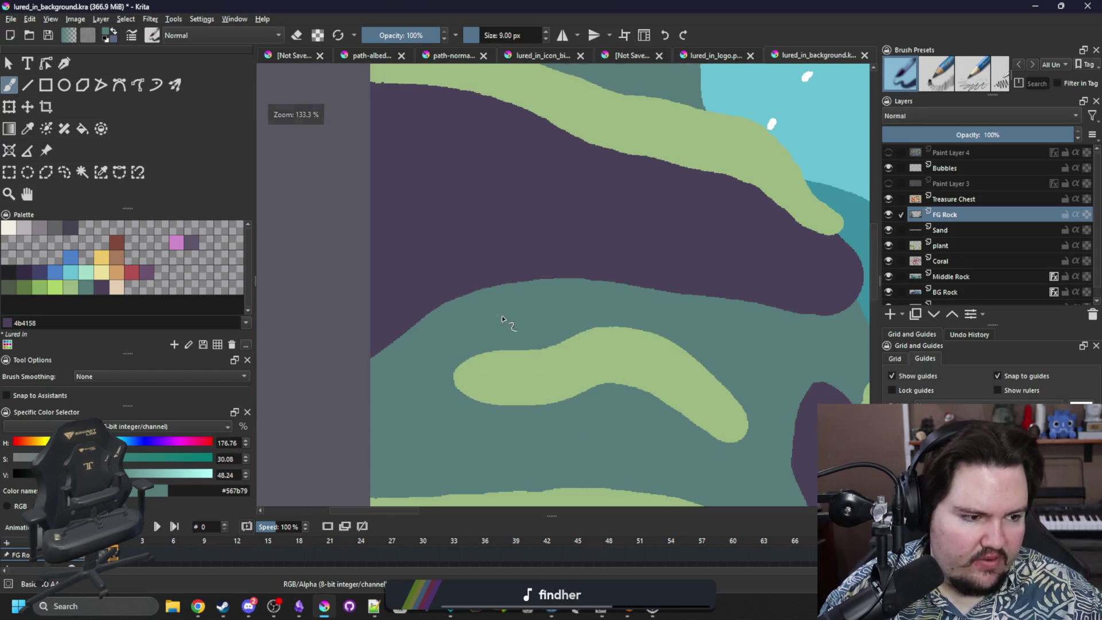
pyautogui.scroll(-3, 544, 239)
pyautogui.scroll(3, 451, 266)
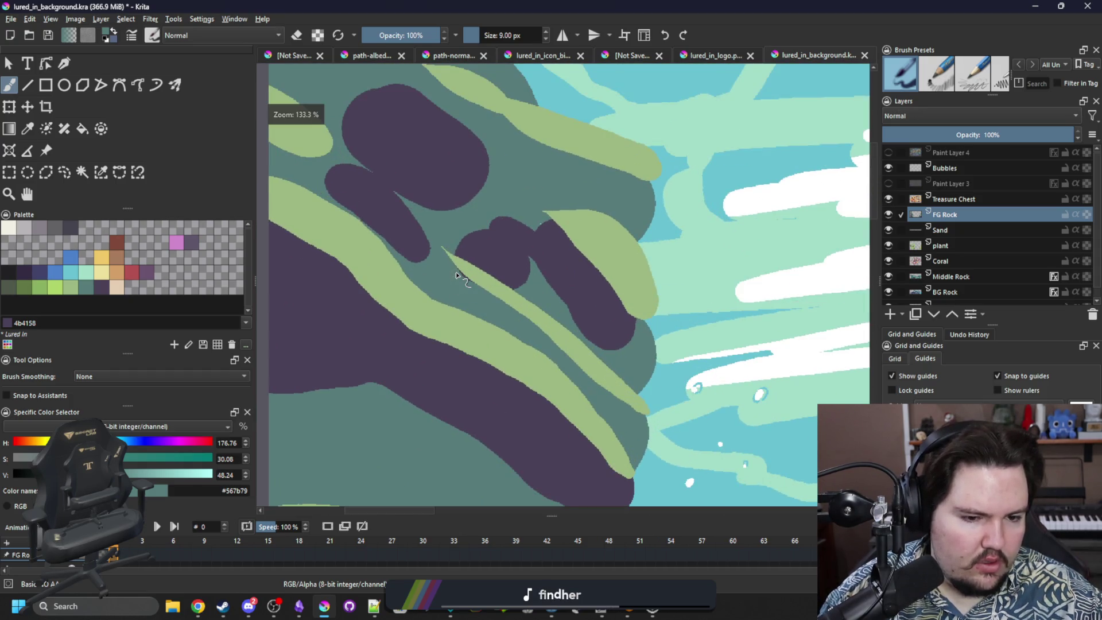
pyautogui.scroll(5, 456, 275)
# Paint a light cyan stroke near the leaf tip.
pyautogui.press('f')
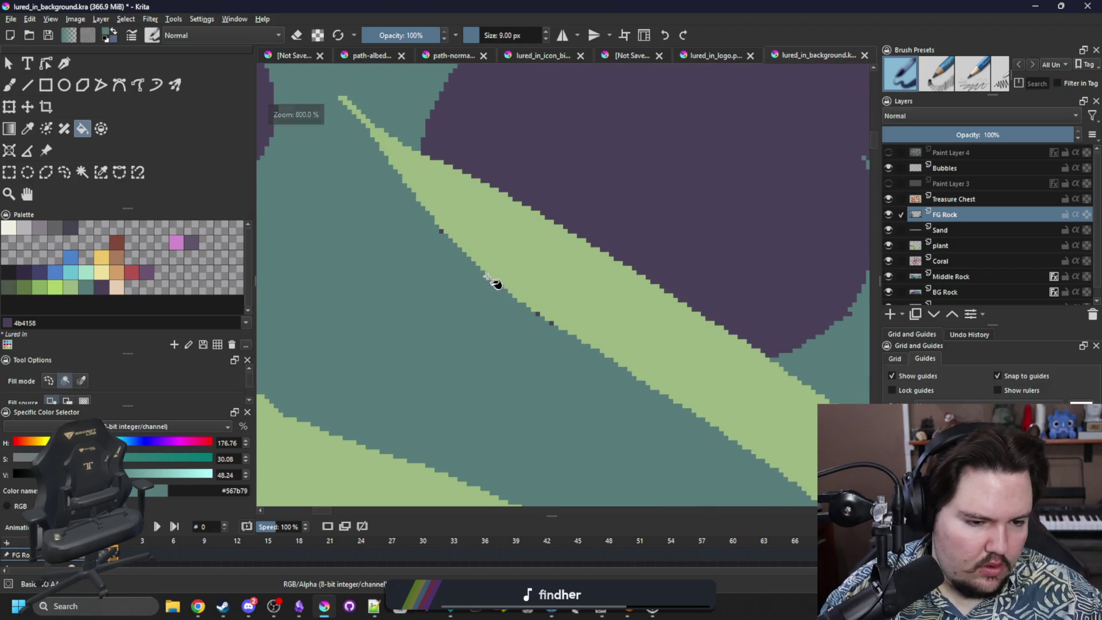
pyautogui.scroll(2, 487, 278)
pyautogui.press('b')
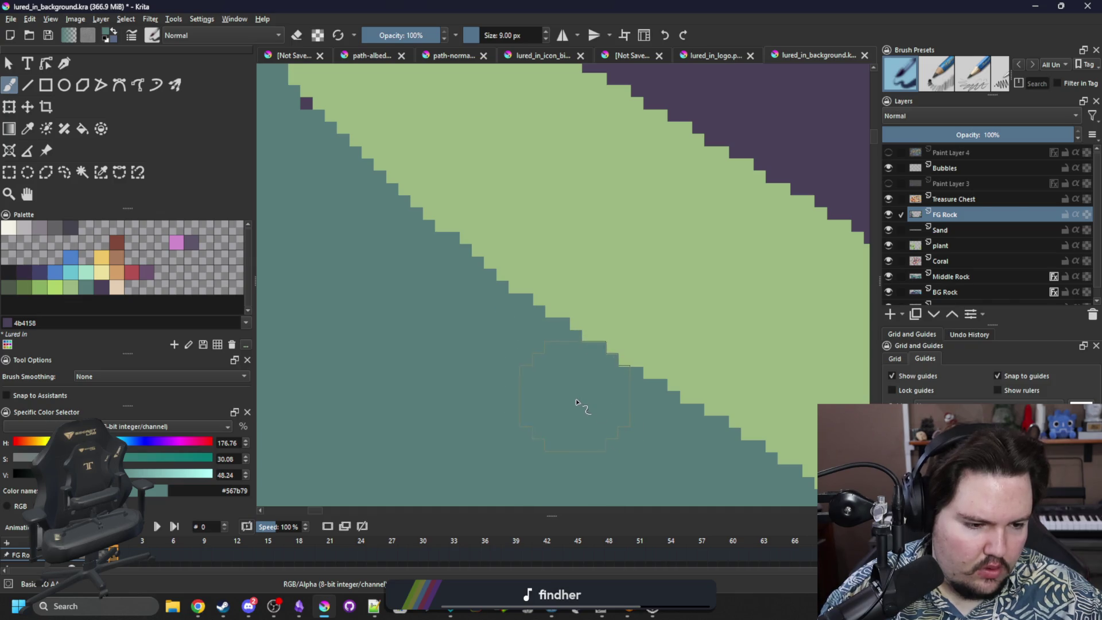
pyautogui.scroll(-2, 436, 346)
pyautogui.scroll(-3, 436, 347)
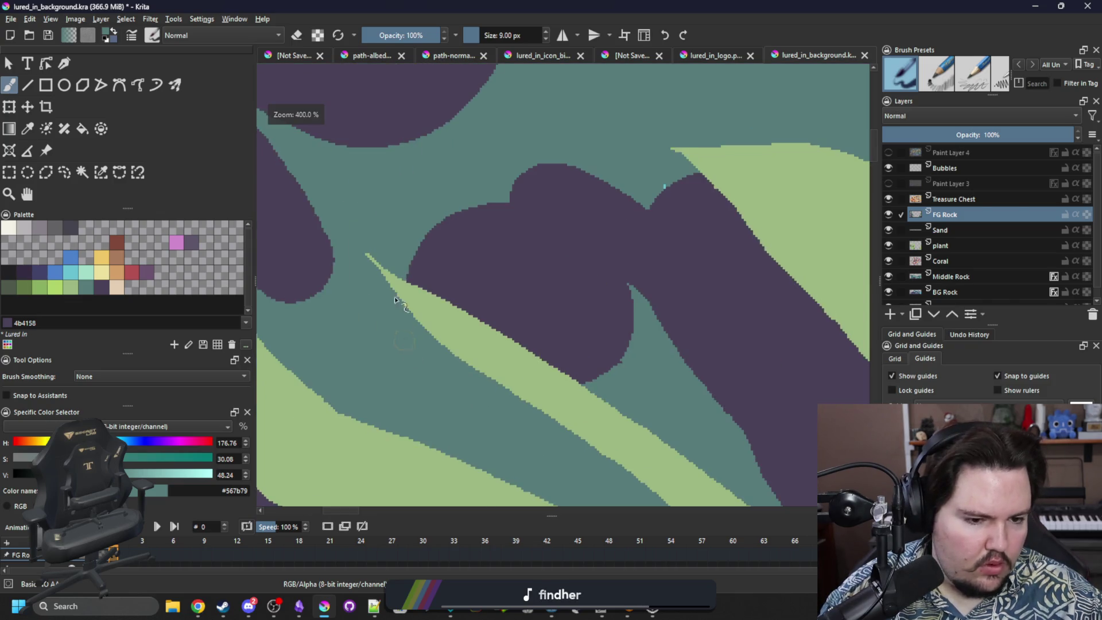
pyautogui.scroll(2, 395, 299)
pyautogui.moveTo(396, 246); pyautogui.dragTo(332, 296)
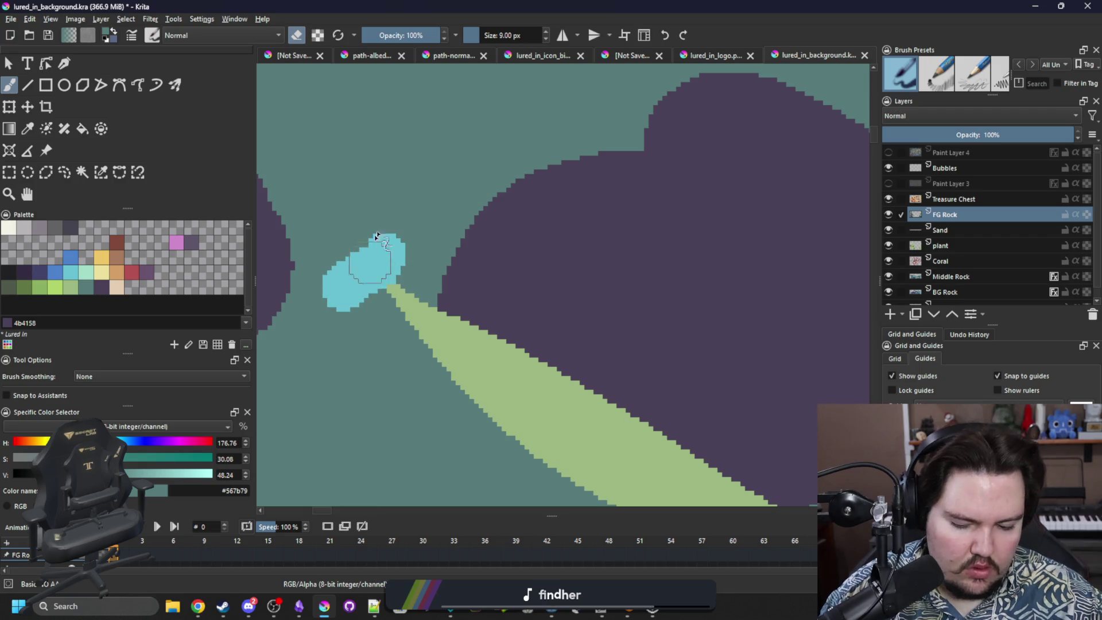
# Sample the teal and paint over the cyan blob near the leaf tip.
pyautogui.press('p')
pyautogui.press('b')
pyautogui.moveTo(382, 253)
pyautogui.mouseDown()
pyautogui.moveTo(356, 287)
pyautogui.moveTo(339, 287)
pyautogui.moveTo(373, 288)
pyautogui.mouseUp()
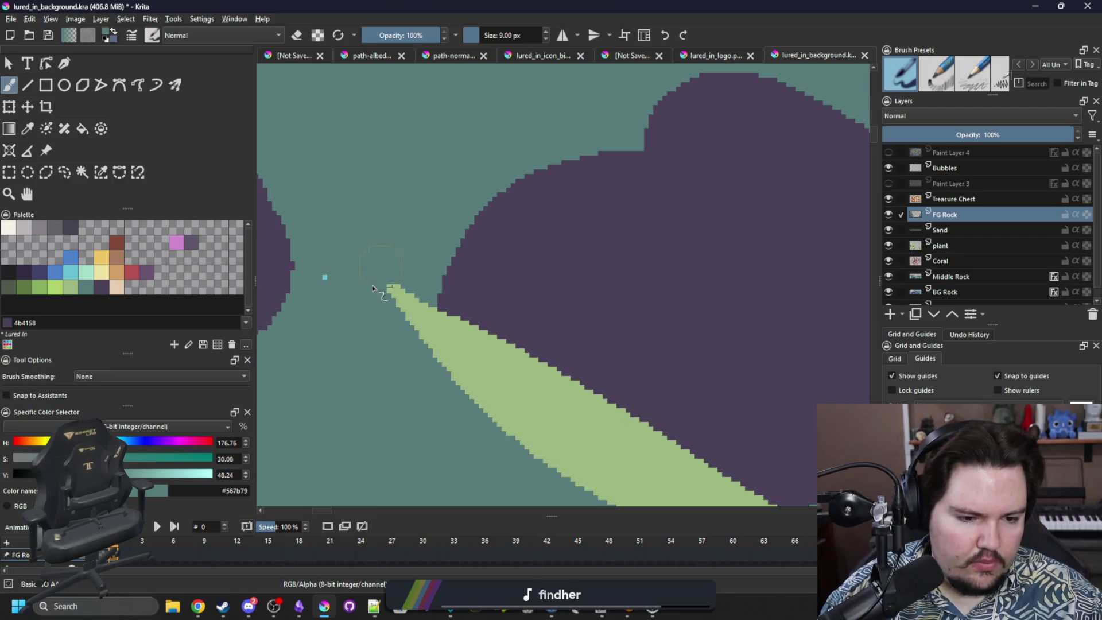
pyautogui.scroll(-2, 334, 280)
pyautogui.scroll(2, 465, 308)
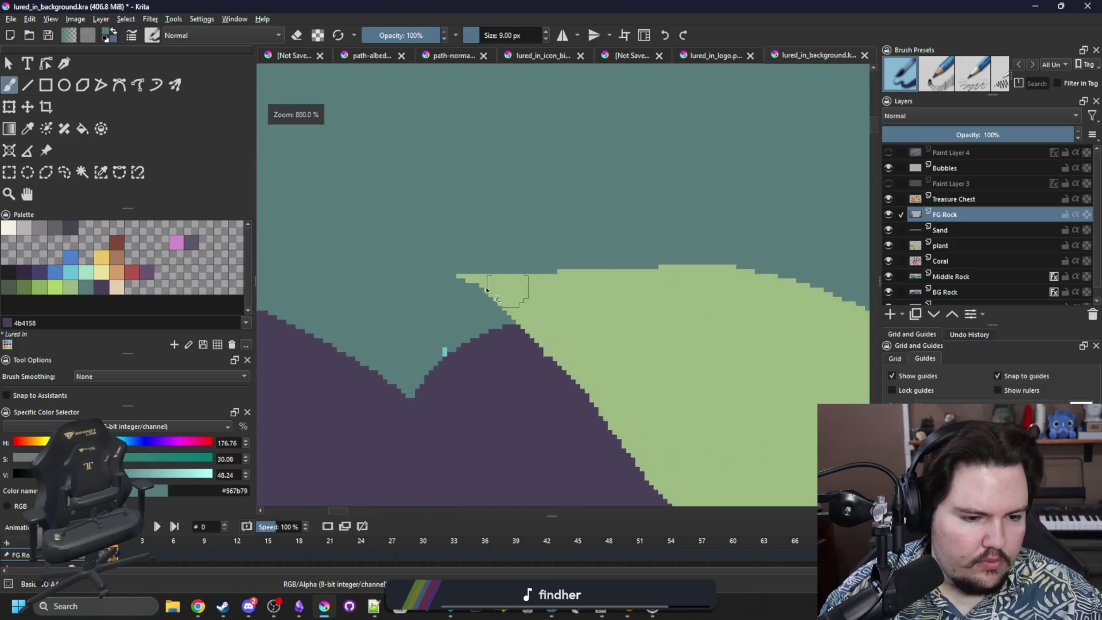
pyautogui.scroll(2, 430, 343)
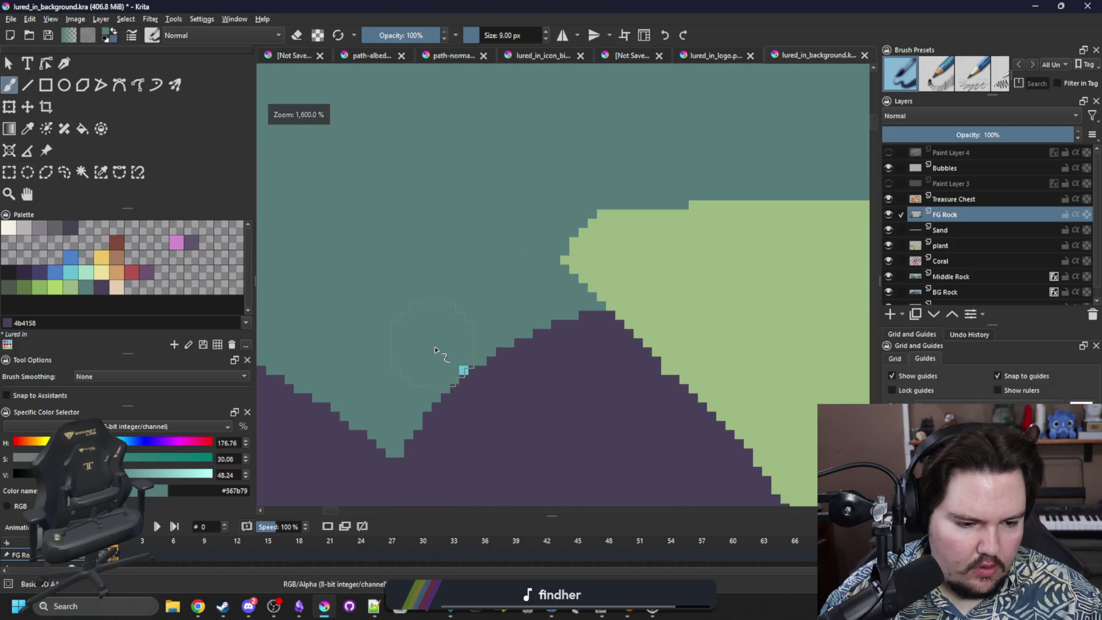
pyautogui.scroll(-10, 448, 338)
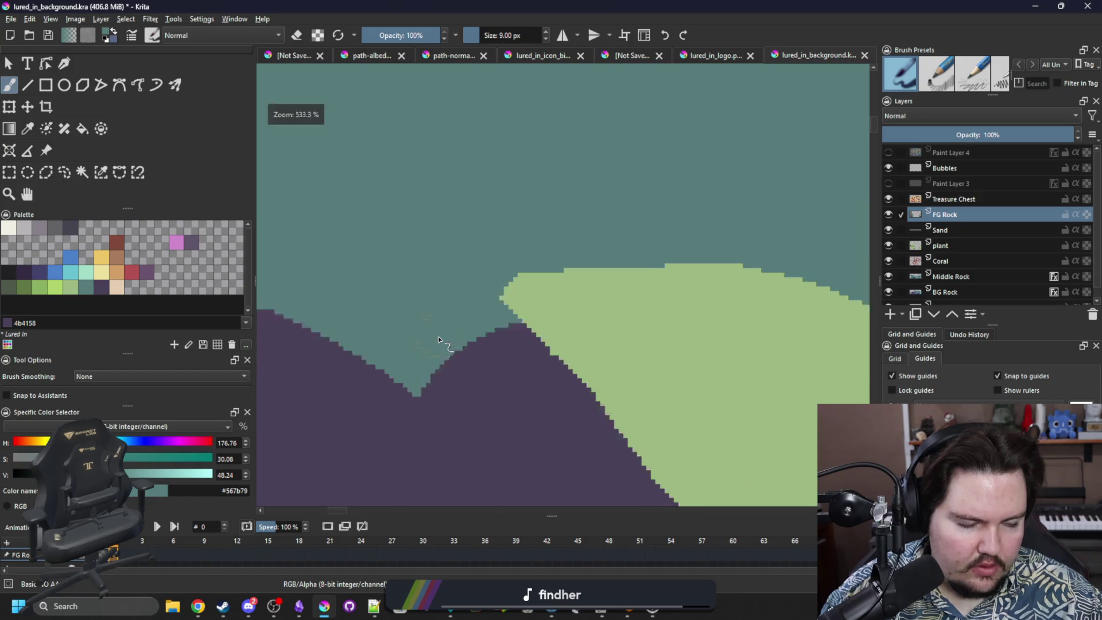
pyautogui.scroll(-3, 466, 359)
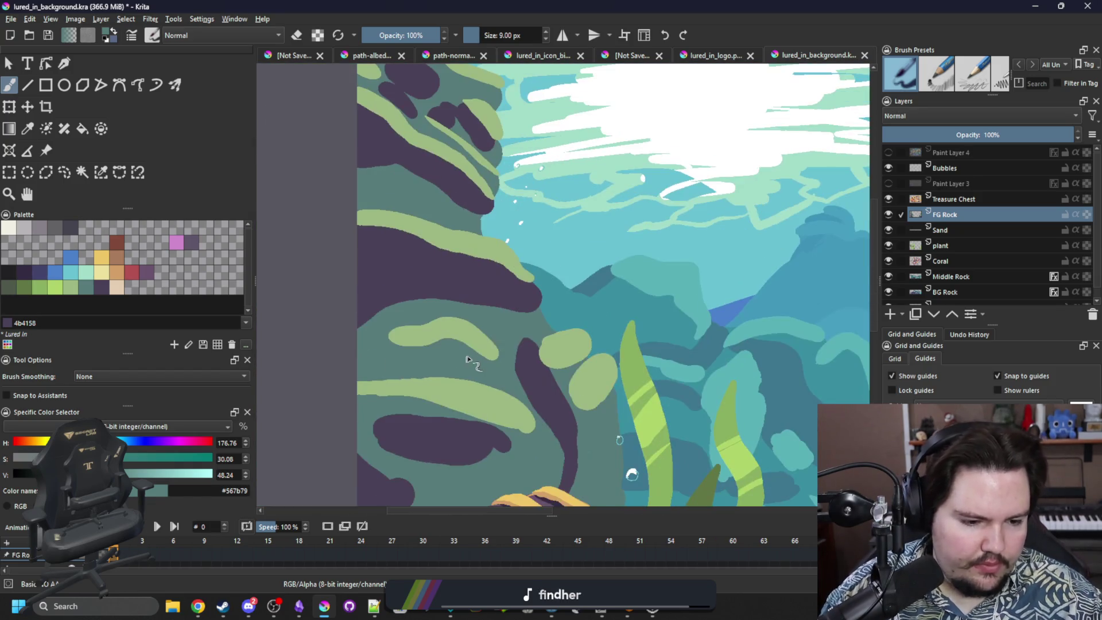
pyautogui.scroll(7, 524, 405)
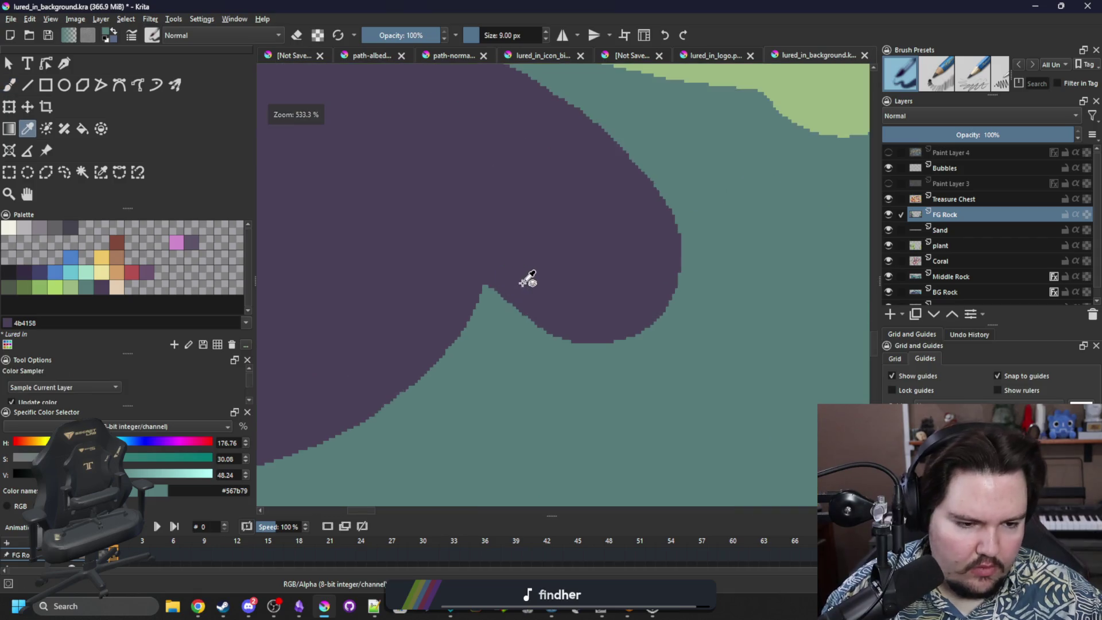
# Close the notch in the purple rock's edge with sampled purple, then select BG Rock.
pyautogui.keyDown('ctrl'); pyautogui.click(549, 290); pyautogui.keyUp('ctrl')
pyautogui.moveTo(550, 290)
pyautogui.mouseDown()
pyautogui.moveTo(485, 292)
pyautogui.moveTo(473, 307)
pyautogui.moveTo(693, 344)
pyautogui.moveTo(757, 338)
pyautogui.moveTo(757, 316)
pyautogui.moveTo(676, 254)
pyautogui.moveTo(741, 325)
pyautogui.moveTo(710, 322)
pyautogui.moveTo(669, 285)
pyautogui.mouseUp()
pyautogui.scroll(-10, 393, 301)
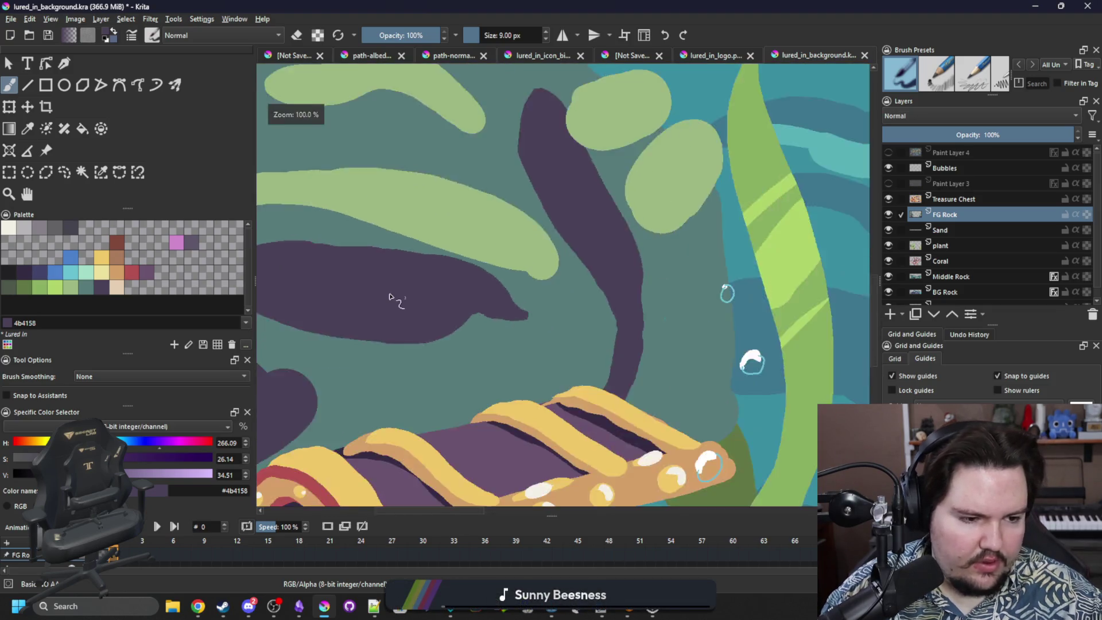
pyautogui.scroll(-1, 389, 297)
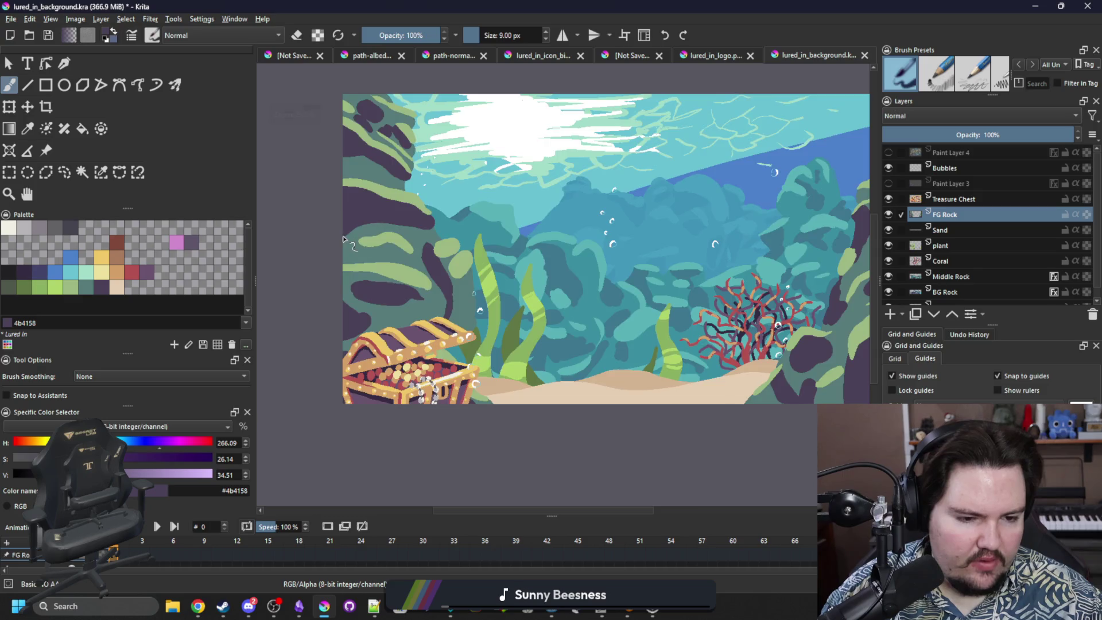
pyautogui.scroll(-2, 389, 296)
pyautogui.scroll(2, 393, 310)
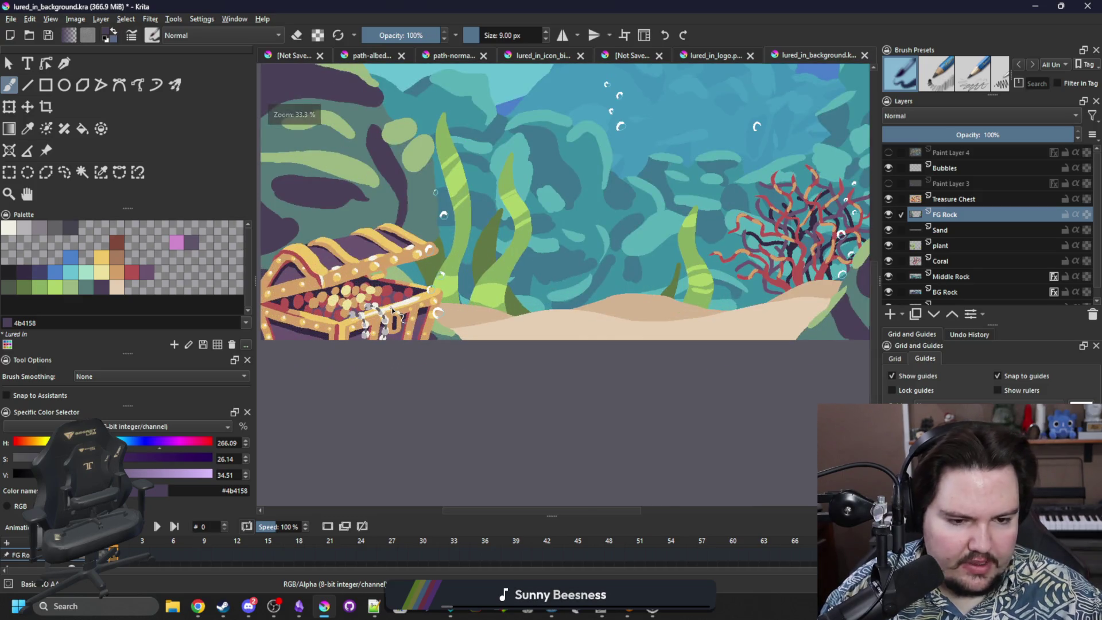
pyautogui.scroll(-1, 419, 413)
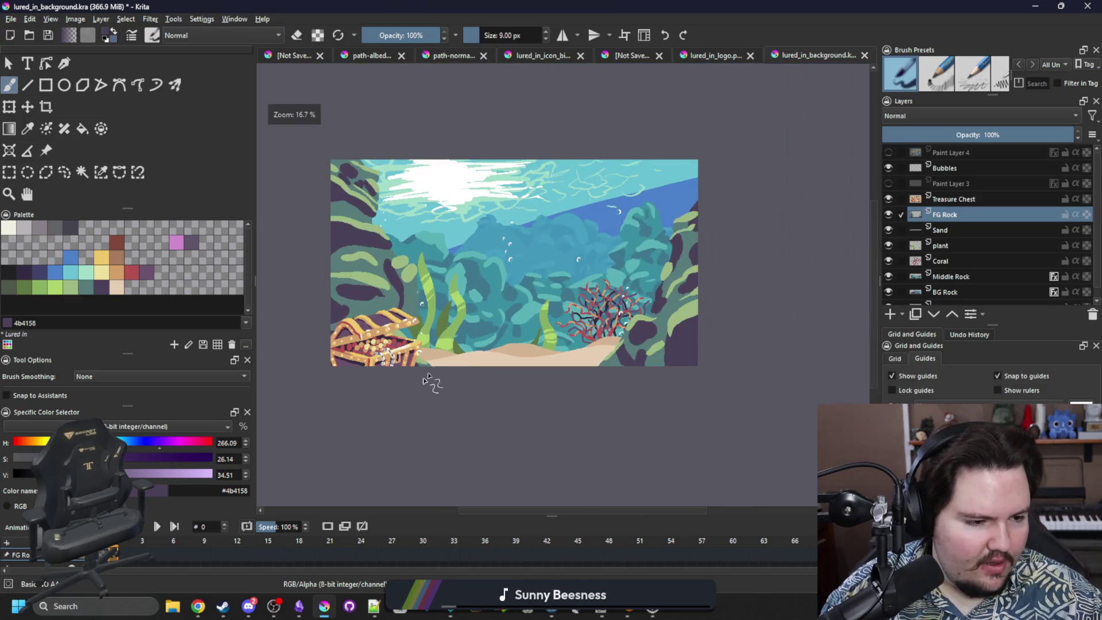
pyautogui.scroll(2, 474, 295)
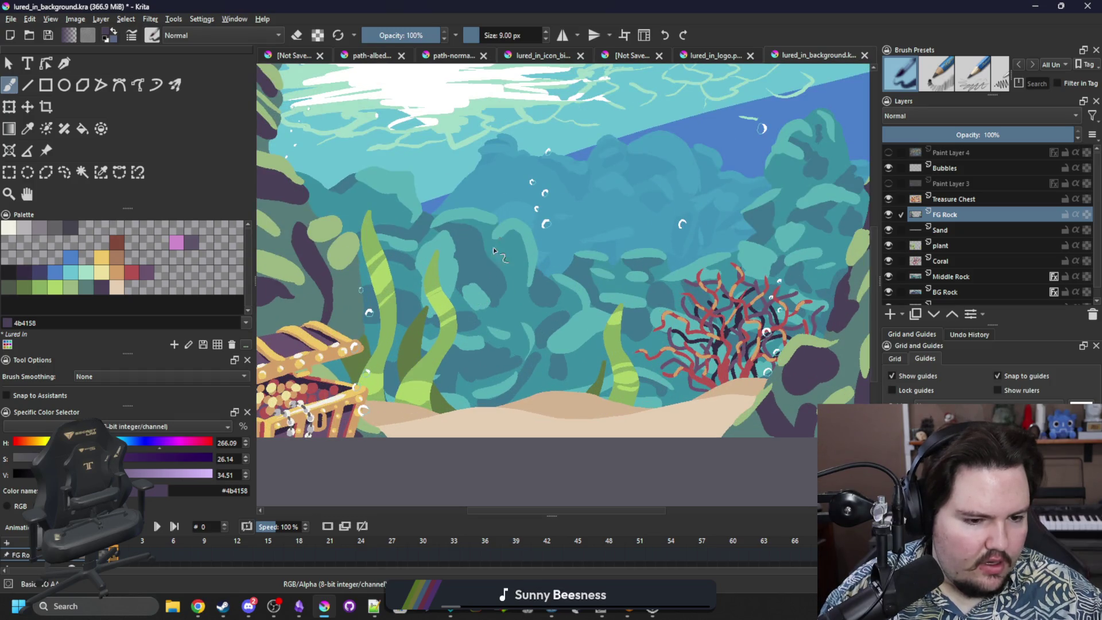
pyautogui.scroll(2, 769, 152)
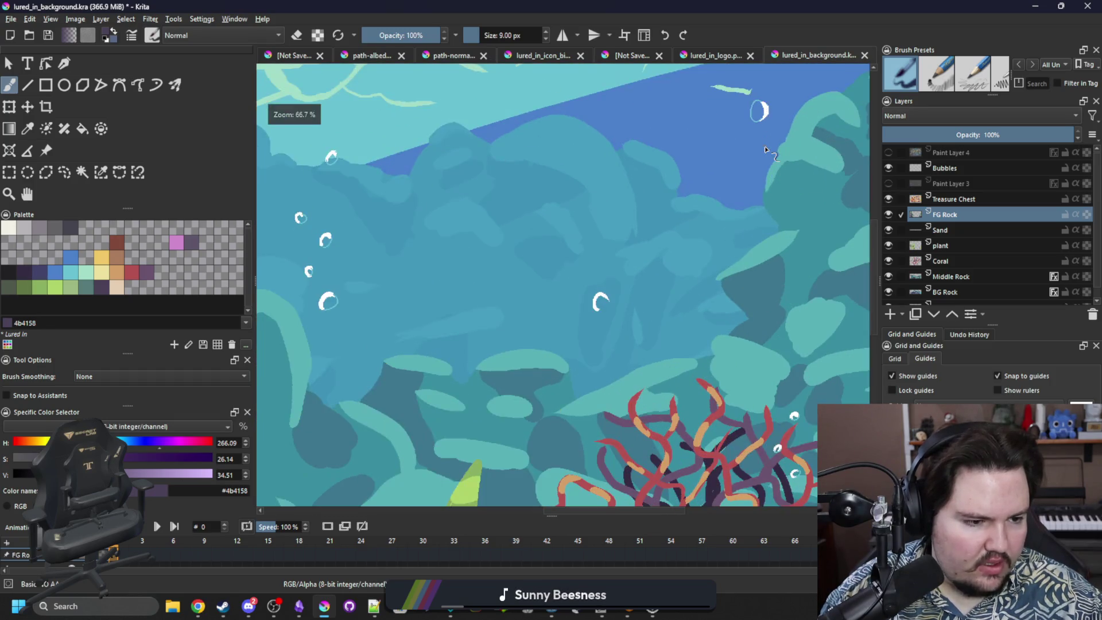
pyautogui.scroll(2, 646, 164)
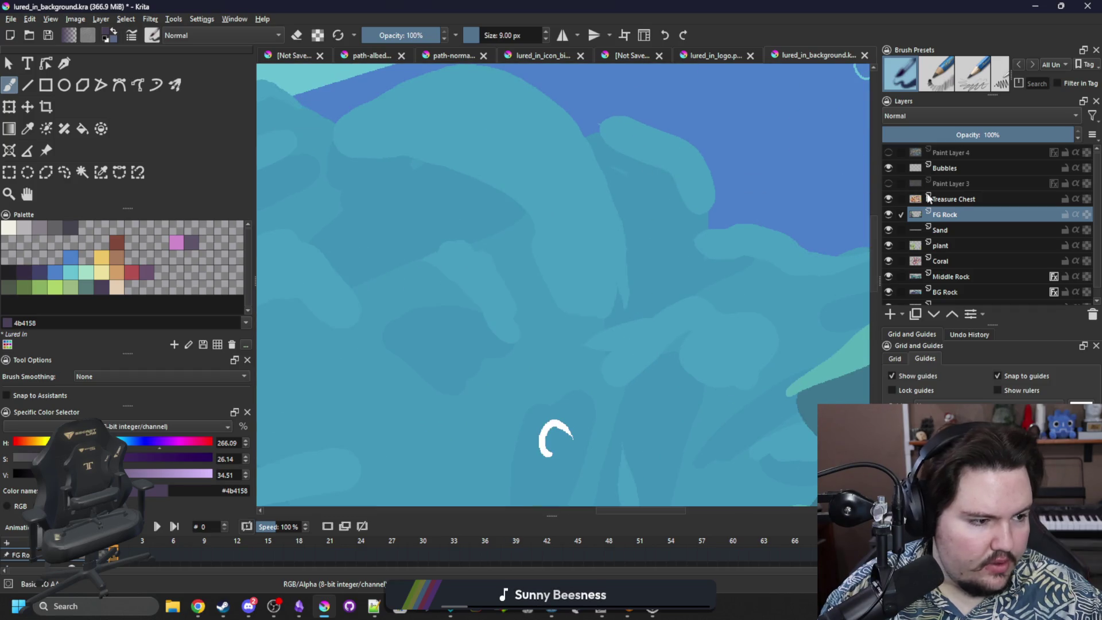
pyautogui.click(945, 292)
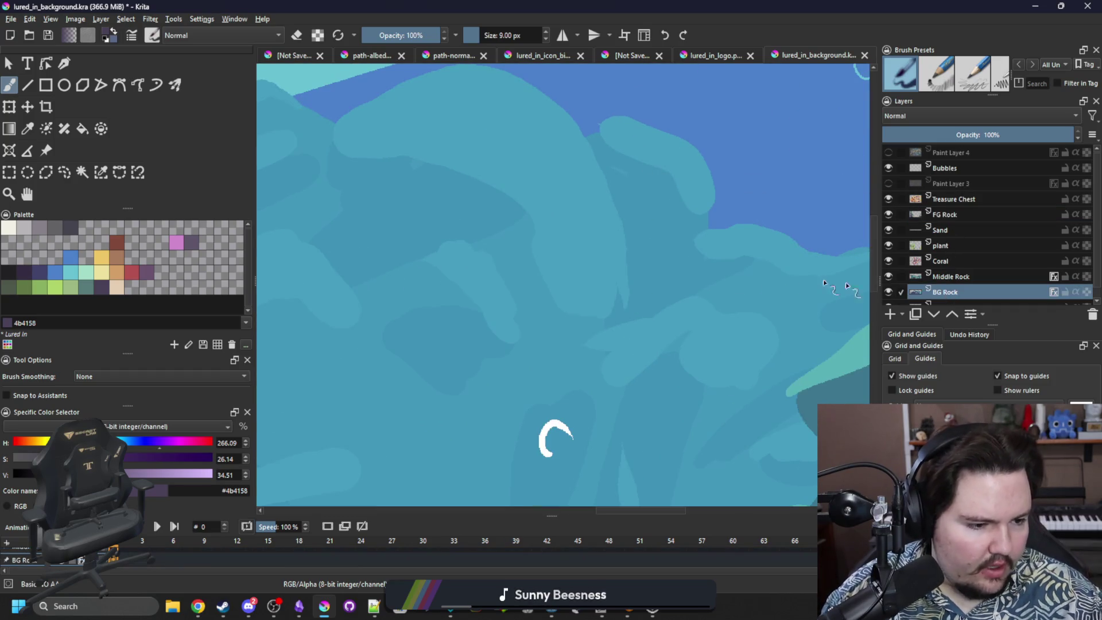
# Cover the dark rock spike with the background rock's light blue.
pyautogui.scroll(4, 650, 292)
pyautogui.keyDown('ctrl'); pyautogui.click(629, 272); pyautogui.keyUp('ctrl')
pyautogui.moveTo(626, 276); pyautogui.dragTo(583, 300)
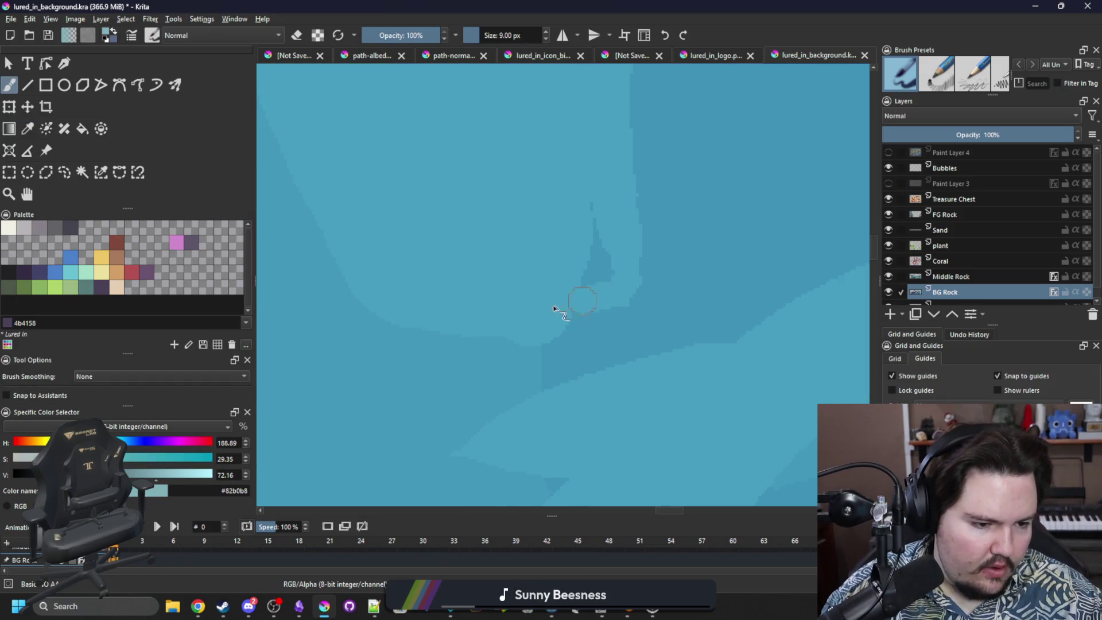
pyautogui.scroll(-5, 589, 229)
pyautogui.scroll(10, 589, 275)
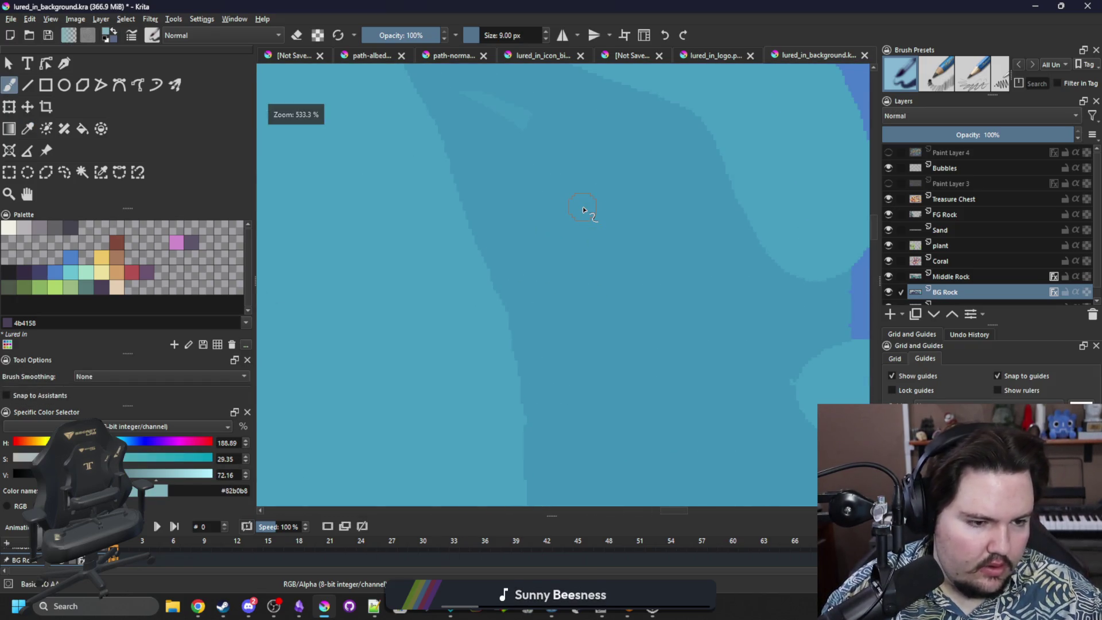
# Sample the deep blue and erase the teal bump on the rock edge.
pyautogui.keyDown('ctrl'); pyautogui.click(497, 213); pyautogui.keyUp('ctrl')
pyautogui.scroll(-4, 487, 184)
pyautogui.scroll(3, 480, 248)
pyautogui.press('f')
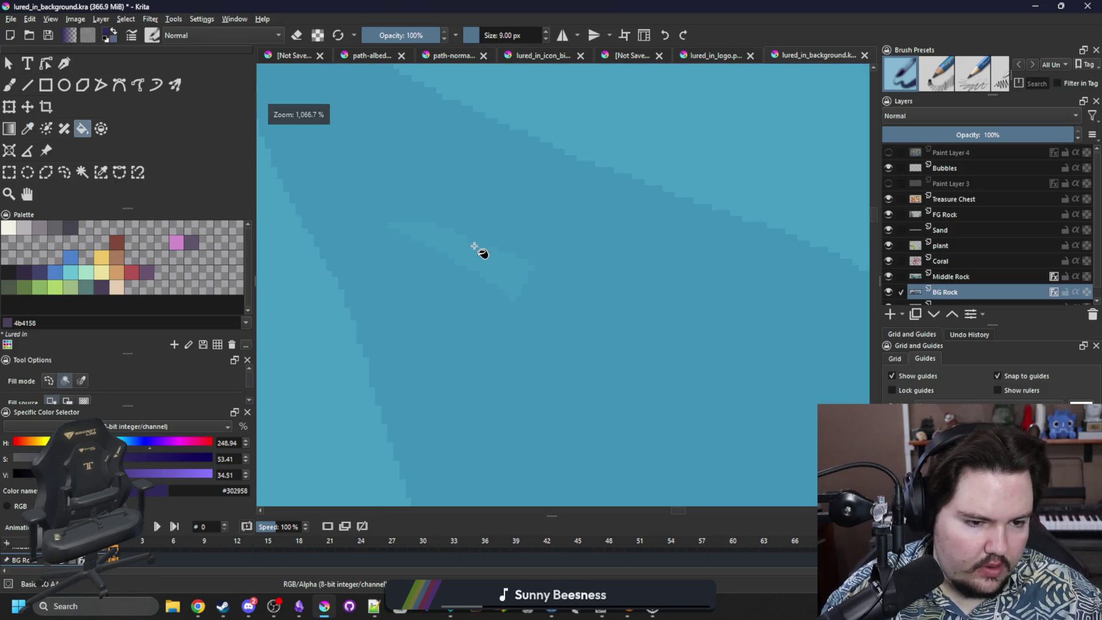
pyautogui.scroll(-2, 480, 301)
pyautogui.scroll(2, 448, 226)
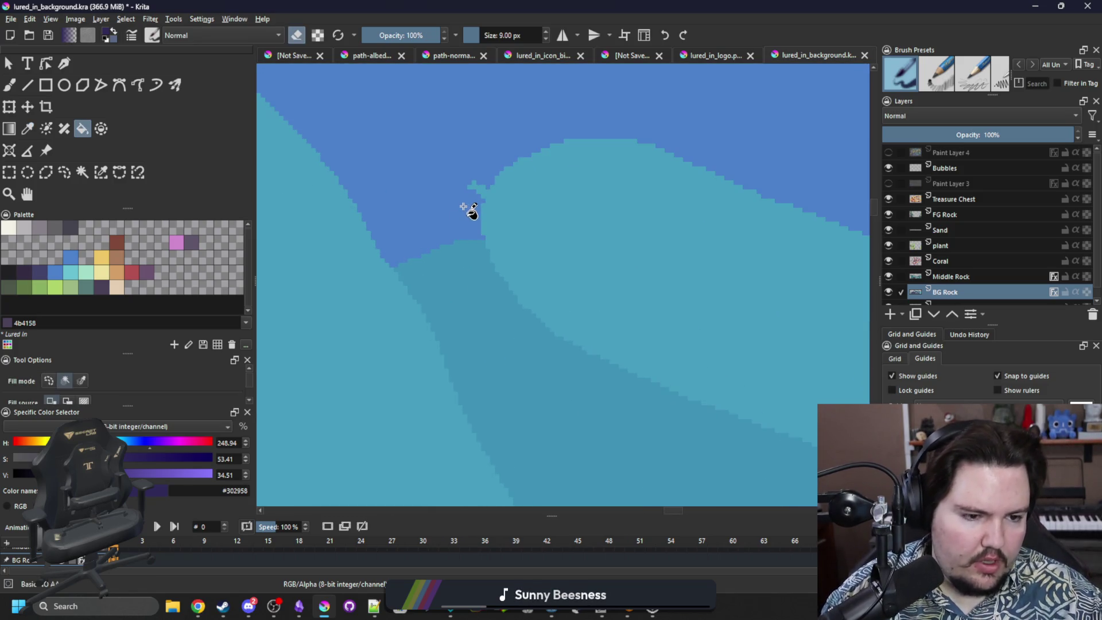
pyautogui.press('b')
pyautogui.press('e')
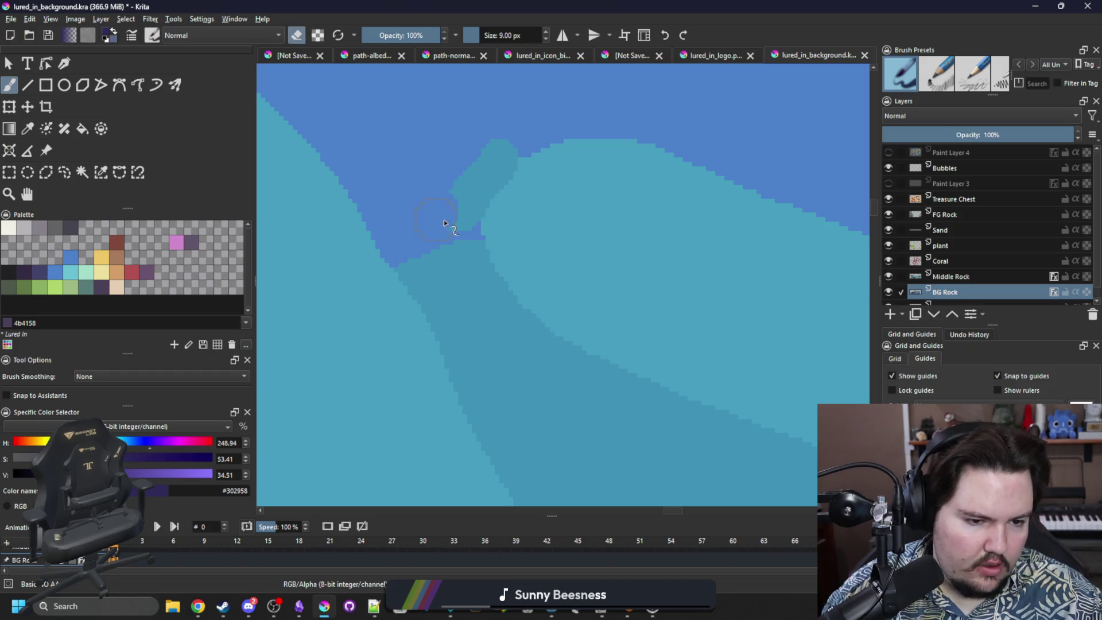
pyautogui.moveTo(446, 220); pyautogui.dragTo(555, 119)
pyautogui.scroll(-4, 418, 202)
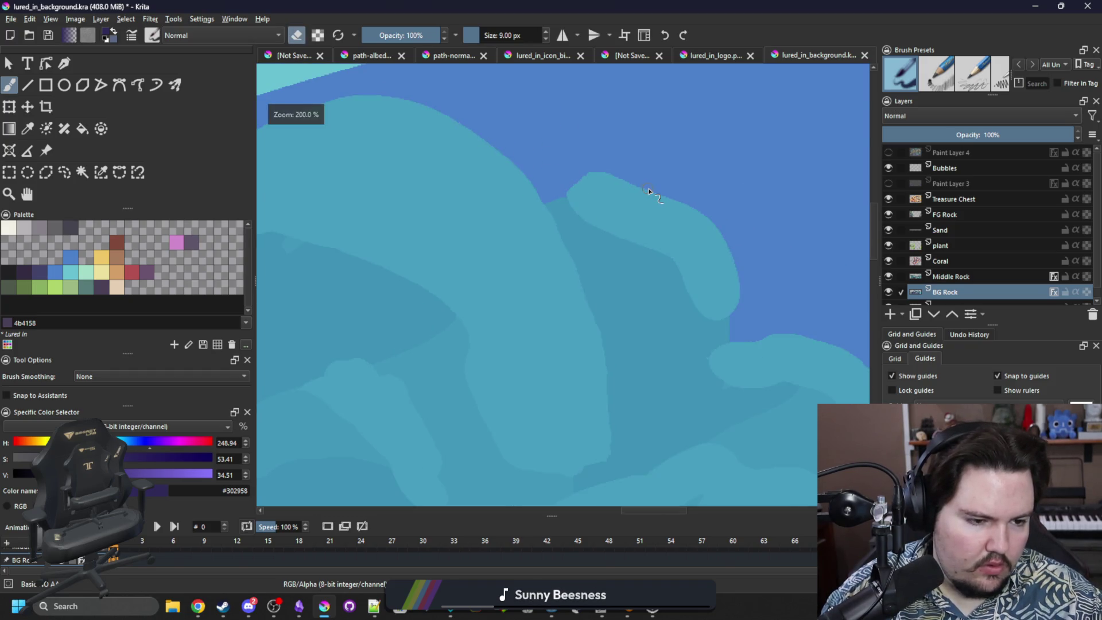
# Paint a darker band across the background rock.
pyautogui.press('f')
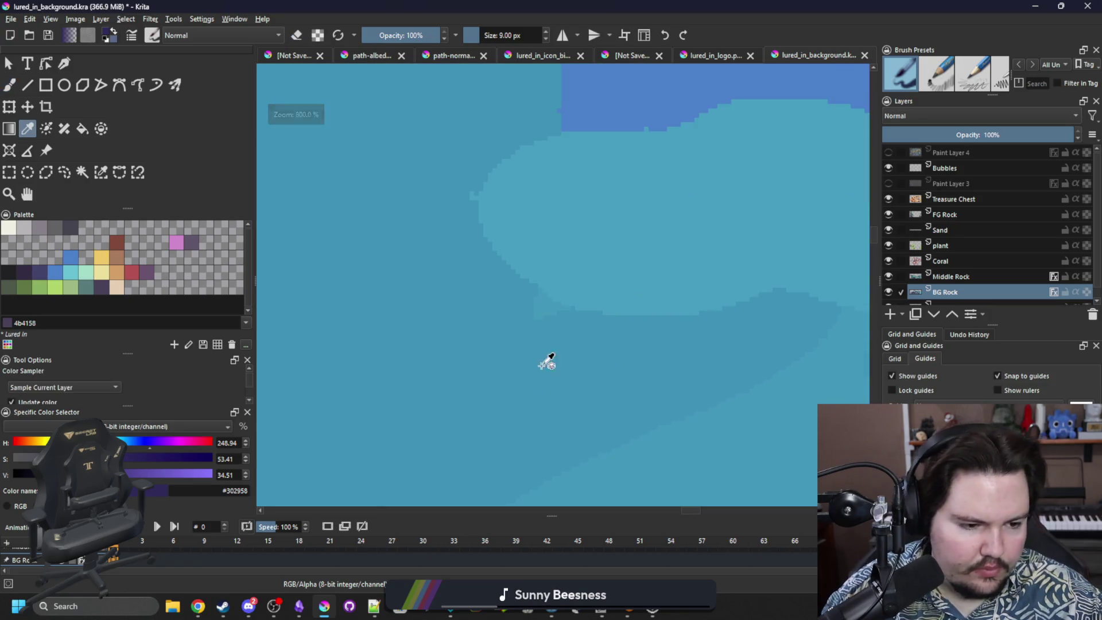
pyautogui.scroll(-1, 596, 327)
pyautogui.scroll(-1, 376, 197)
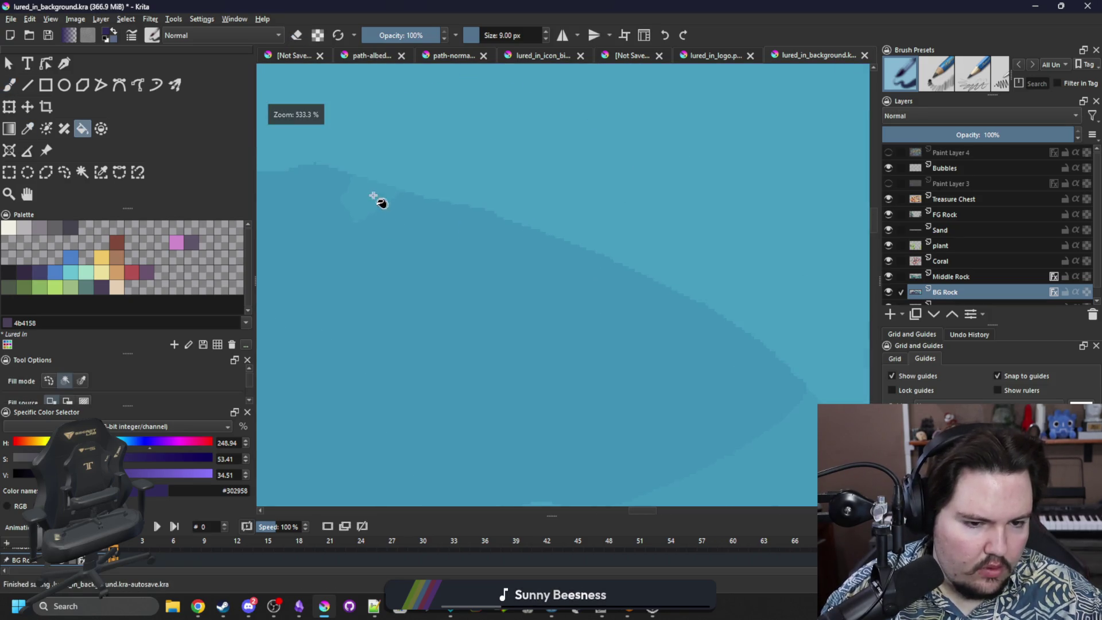
pyautogui.scroll(4, 504, 310)
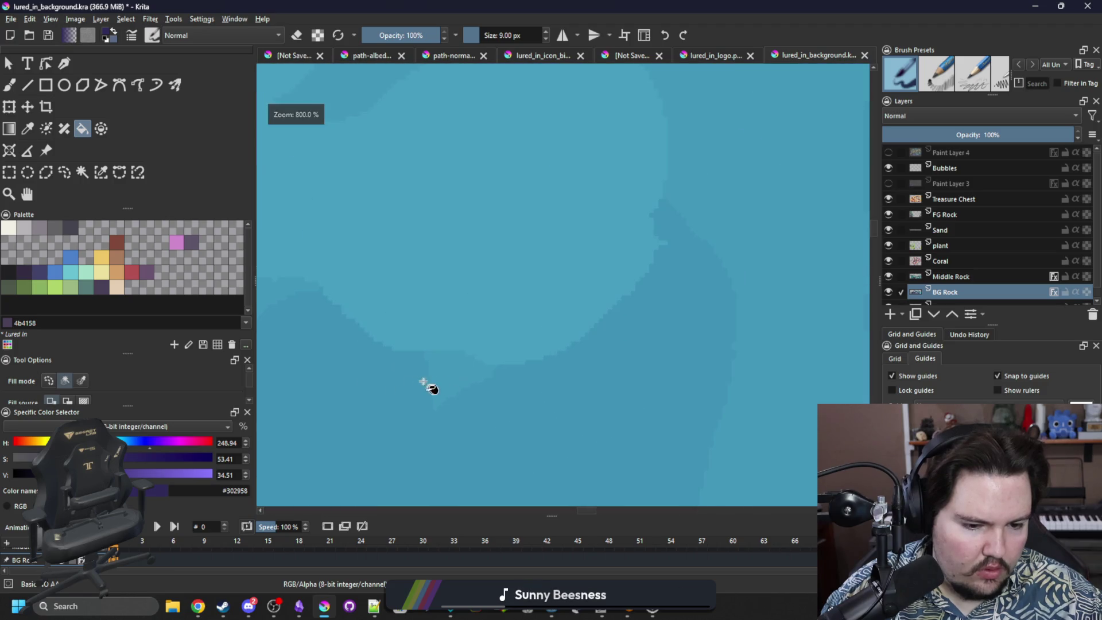
pyautogui.scroll(-2, 401, 316)
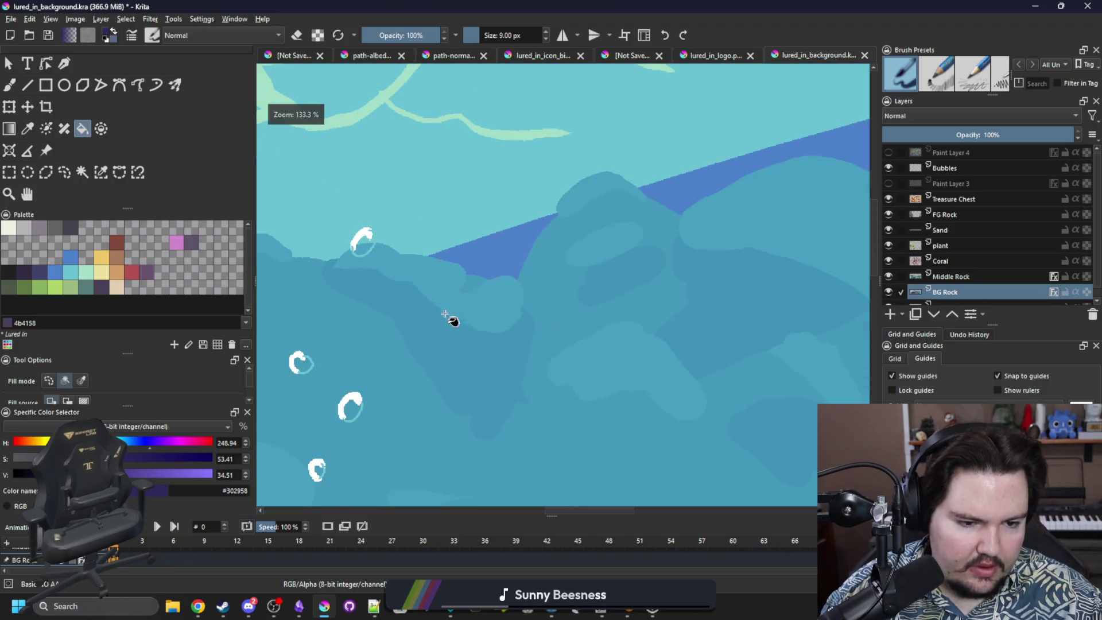
pyautogui.scroll(1, 425, 316)
pyautogui.scroll(-1, 438, 312)
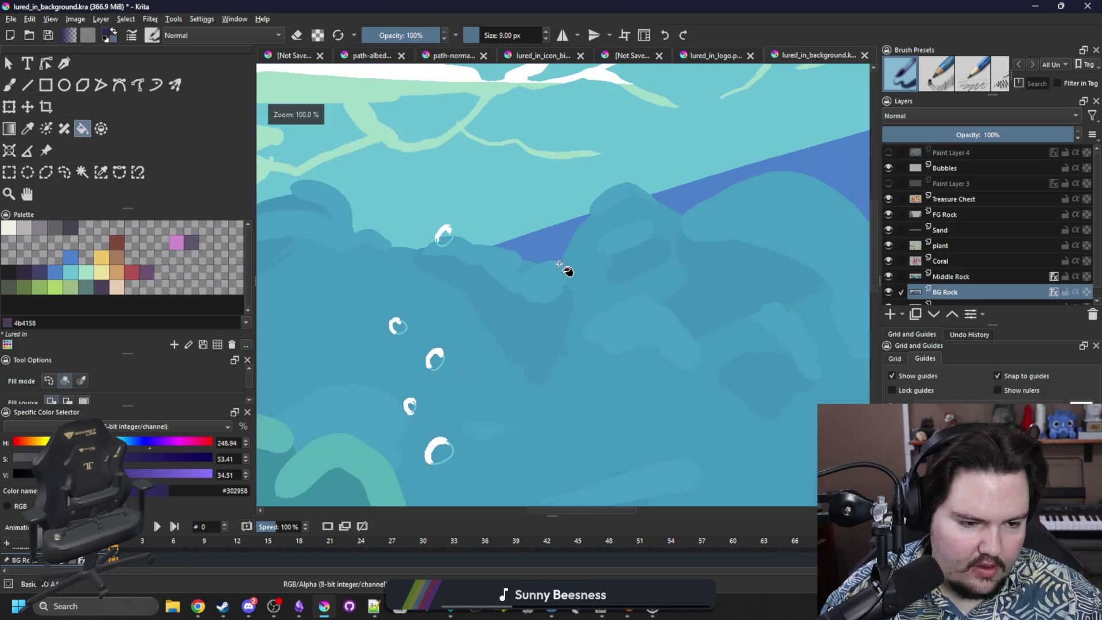
pyautogui.scroll(4, 488, 292)
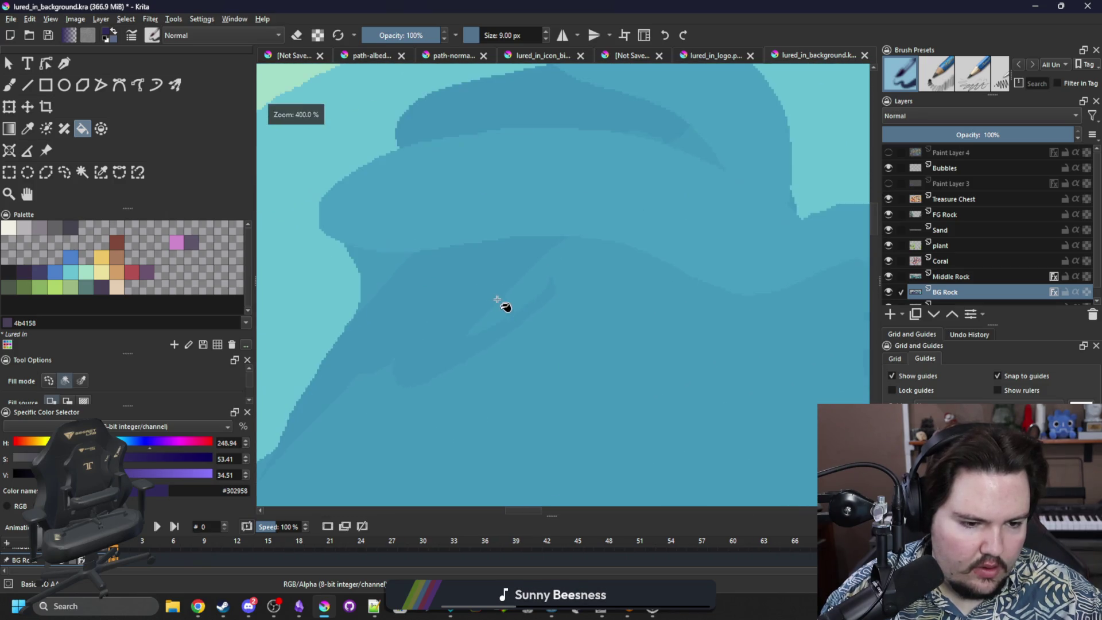
pyautogui.press('b')
pyautogui.moveTo(477, 340); pyautogui.dragTo(595, 277)
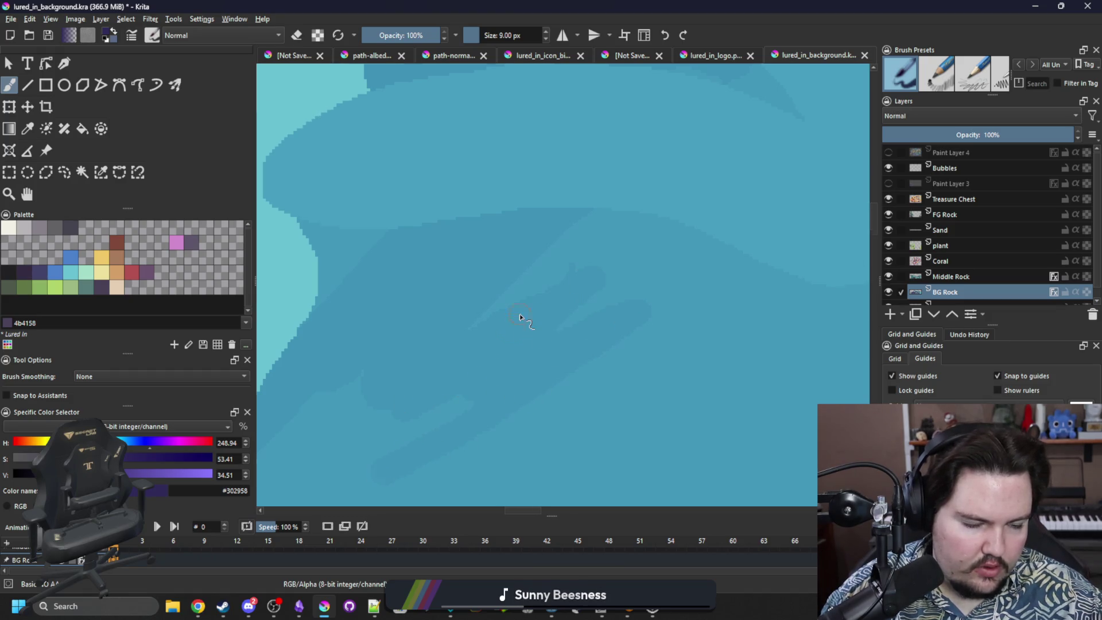
pyautogui.scroll(-6, 519, 314)
pyautogui.scroll(3, 522, 344)
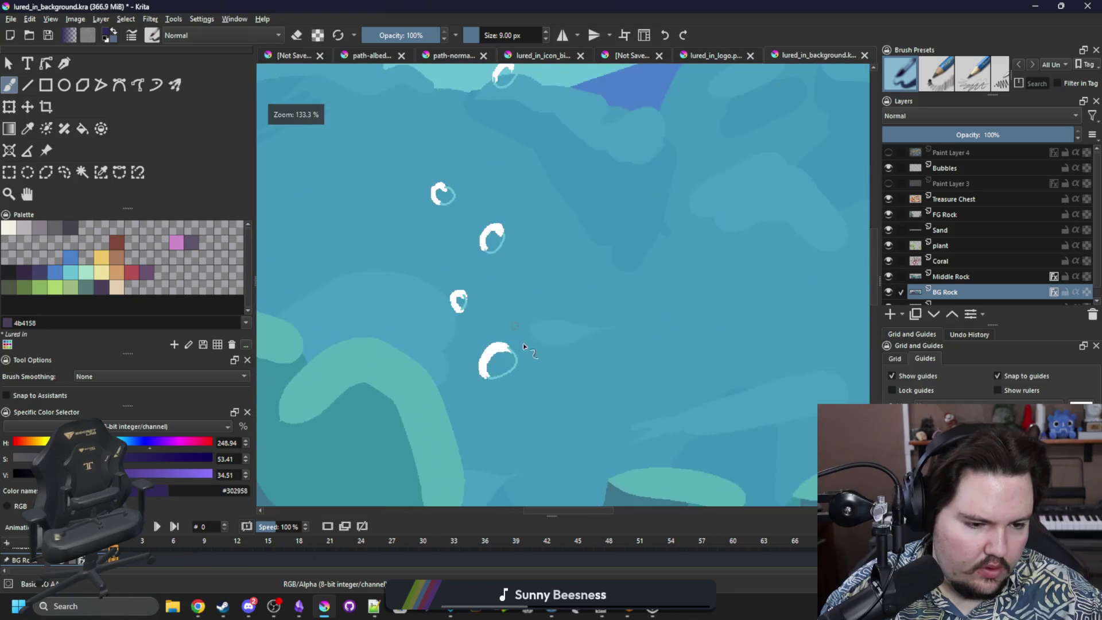
pyautogui.scroll(8, 522, 344)
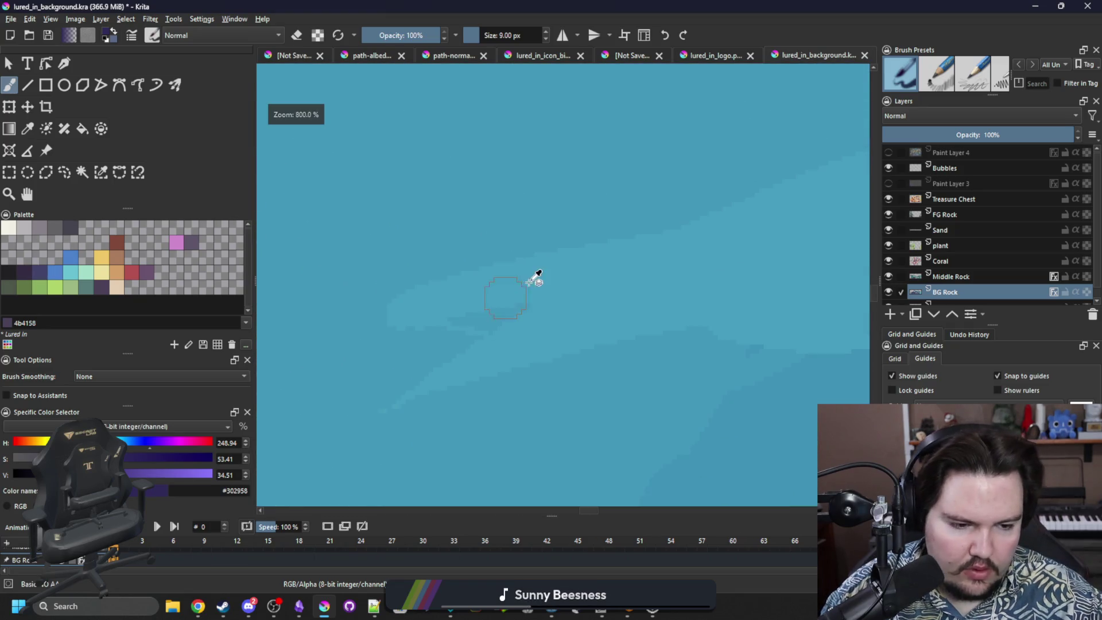
# Sample the background teal and the grey-blue rock colour #56667b.
pyautogui.keyDown('ctrl'); pyautogui.click(536, 280); pyautogui.keyUp('ctrl')
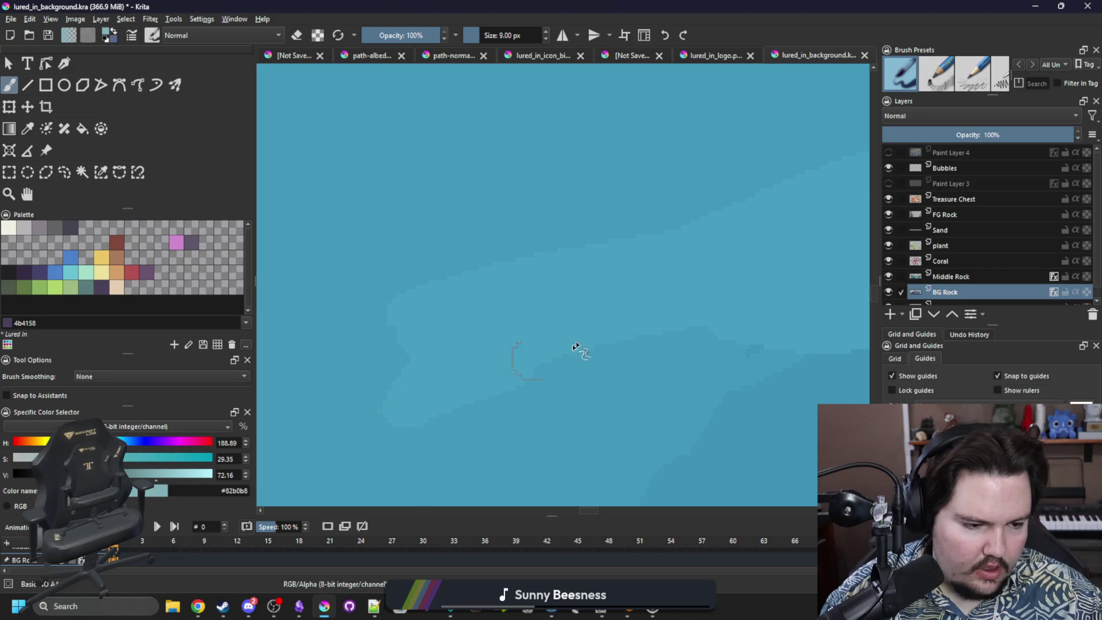
pyautogui.scroll(-3, 632, 333)
pyautogui.scroll(2, 502, 323)
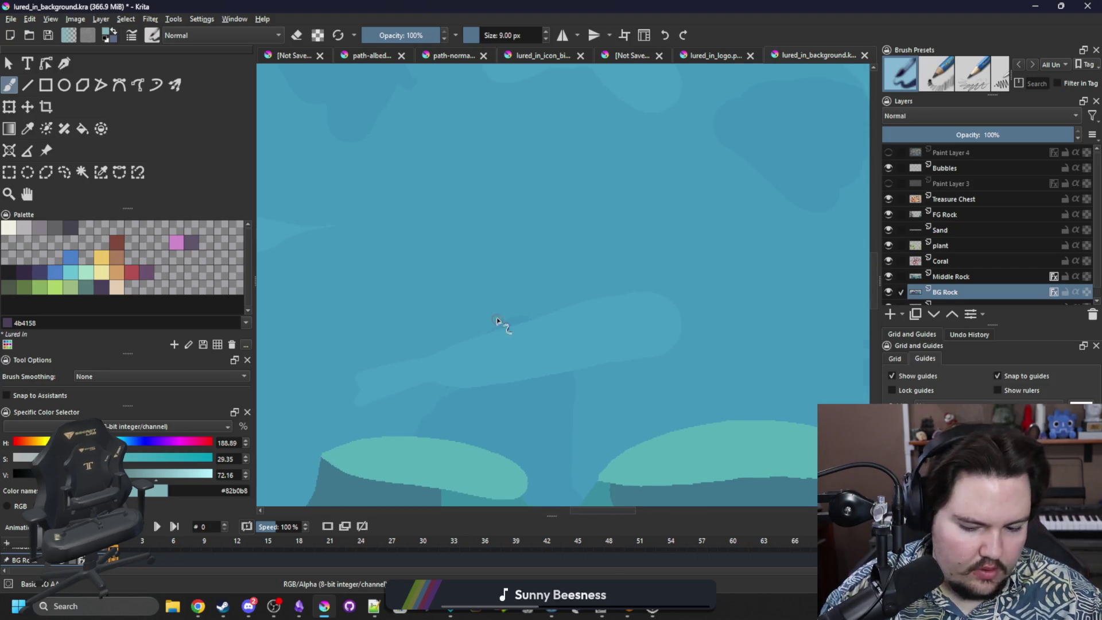
pyautogui.press('p')
pyautogui.click(500, 320)
pyautogui.press('f')
pyautogui.scroll(-6, 401, 362)
pyautogui.scroll(4, 574, 373)
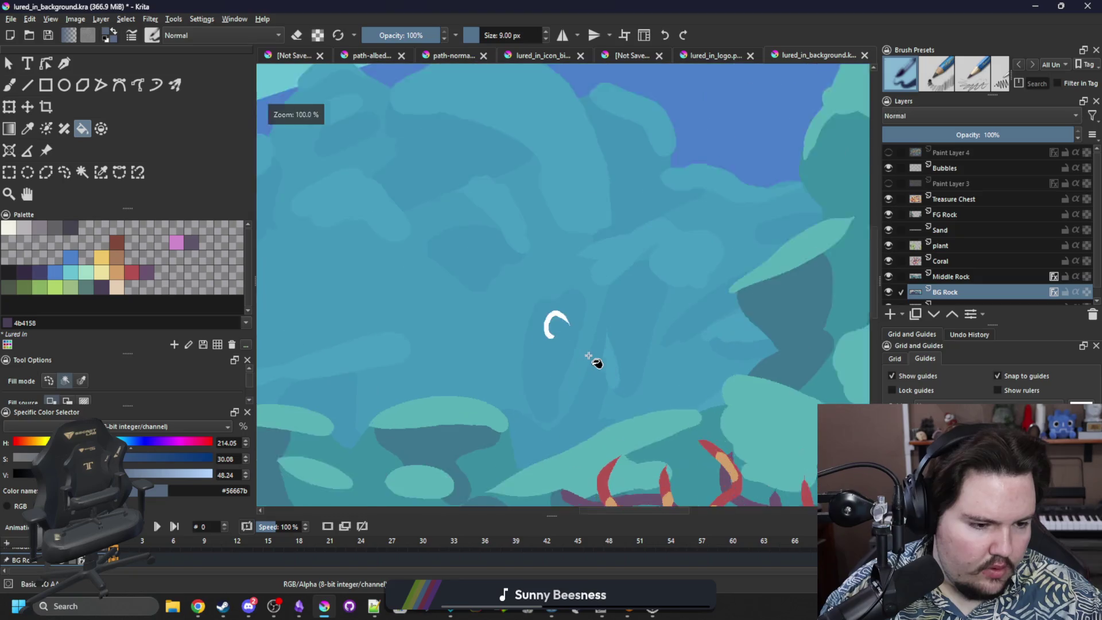
pyautogui.scroll(-1, 660, 425)
pyautogui.scroll(3, 517, 356)
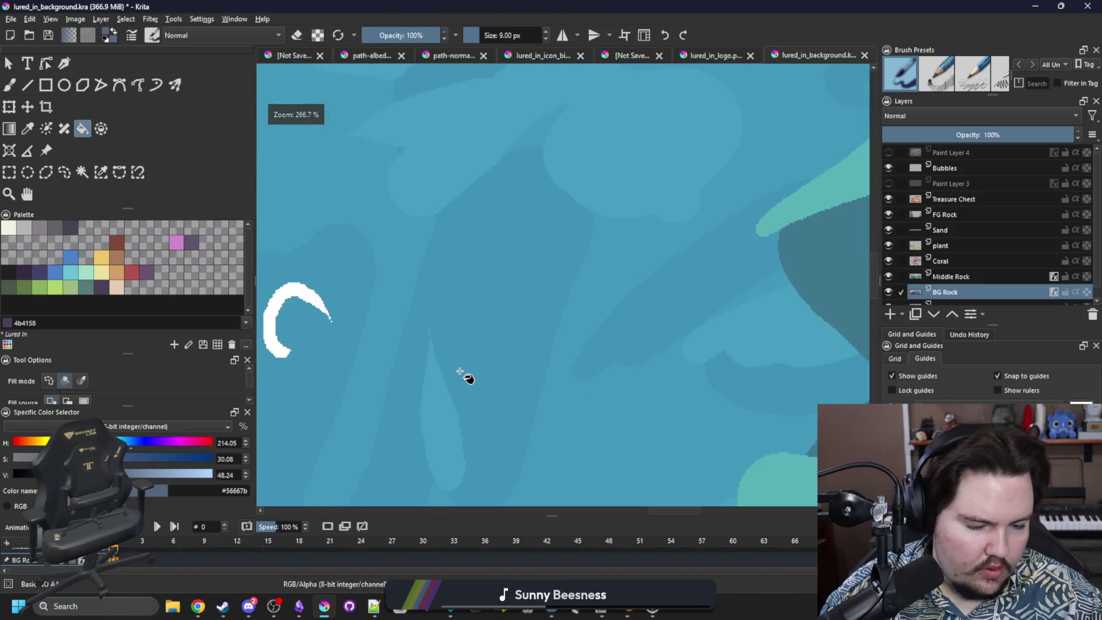
# Sample the dark purple #302958 and alternate between the Fill tool and brush.
pyautogui.press('p')
pyautogui.click(491, 308)
pyautogui.press('b')
pyautogui.scroll(-4, 439, 362)
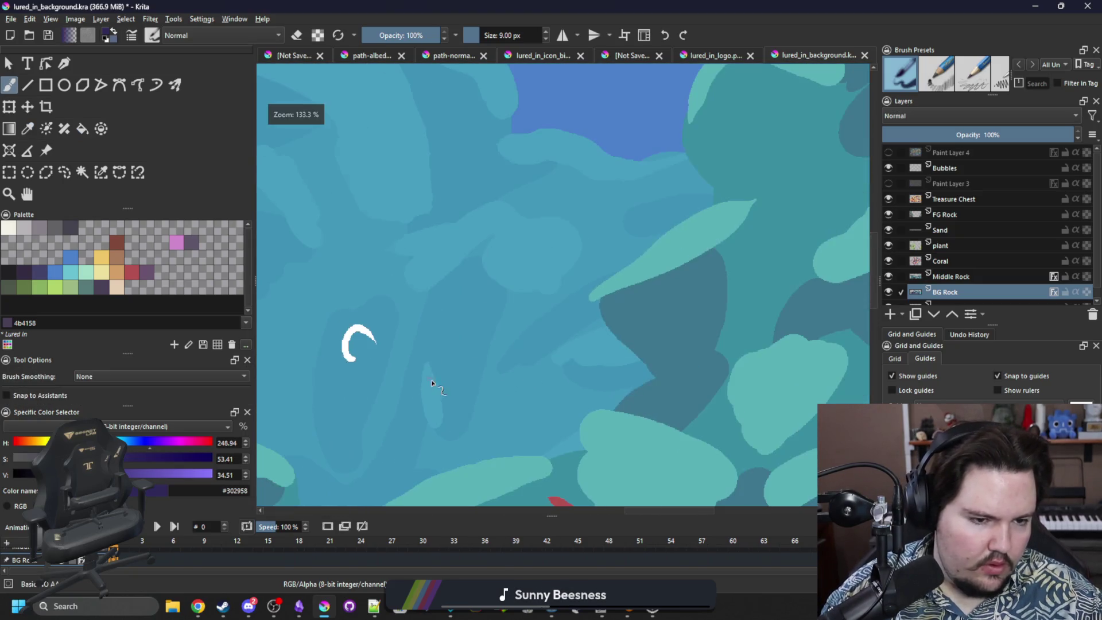
pyautogui.scroll(1, 555, 207)
pyautogui.press('f')
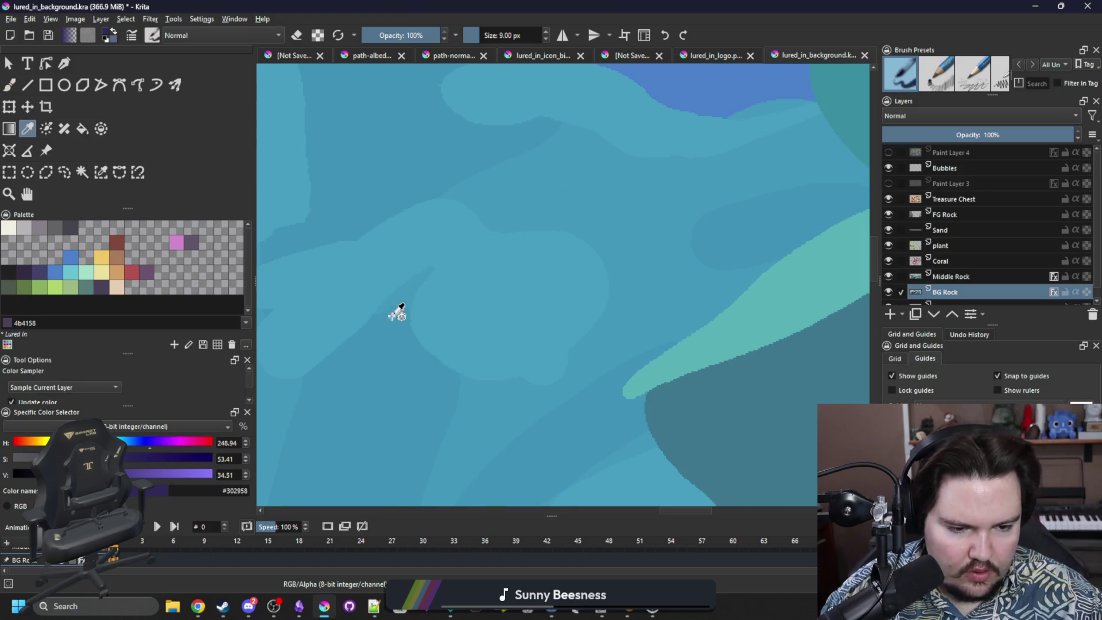
pyautogui.scroll(-1, 516, 370)
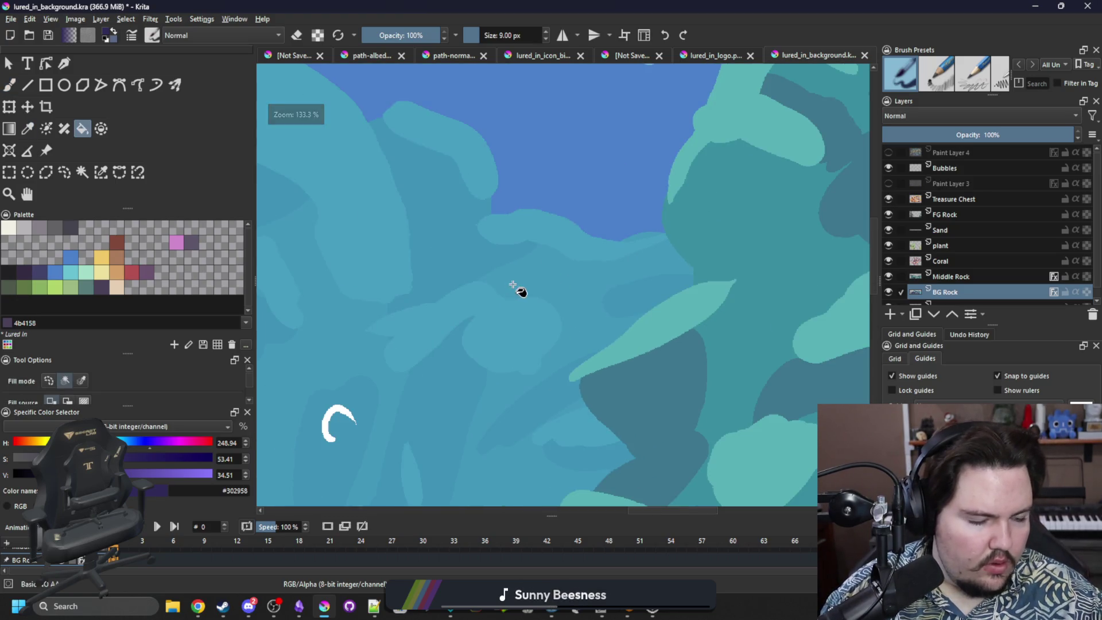
pyautogui.scroll(2, 483, 305)
pyautogui.press('b')
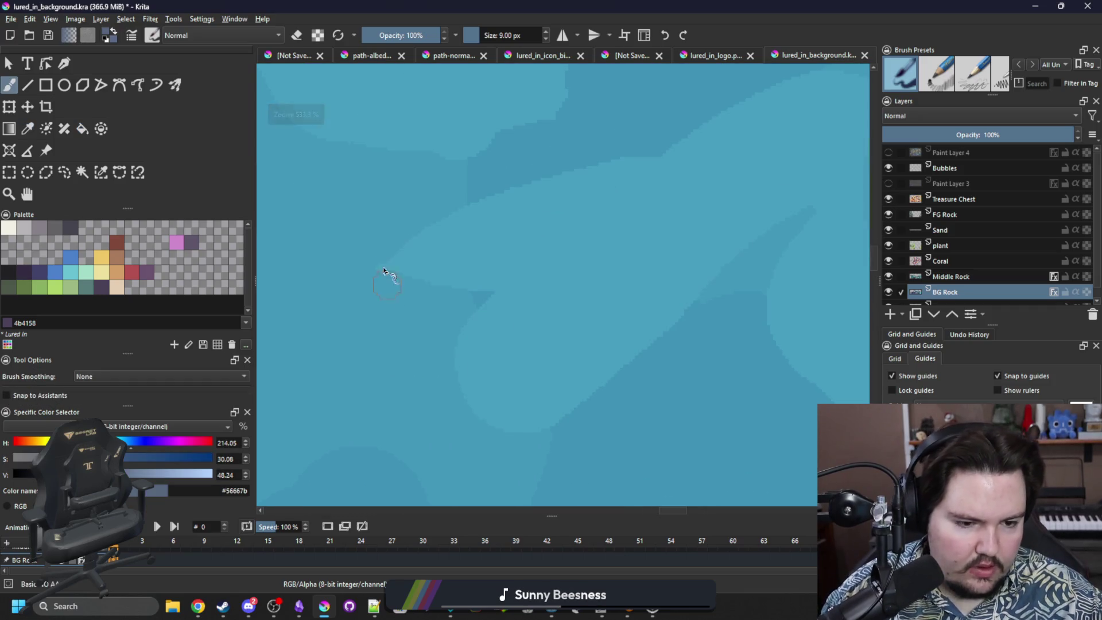
pyautogui.press('f')
pyautogui.scroll(-3, 537, 384)
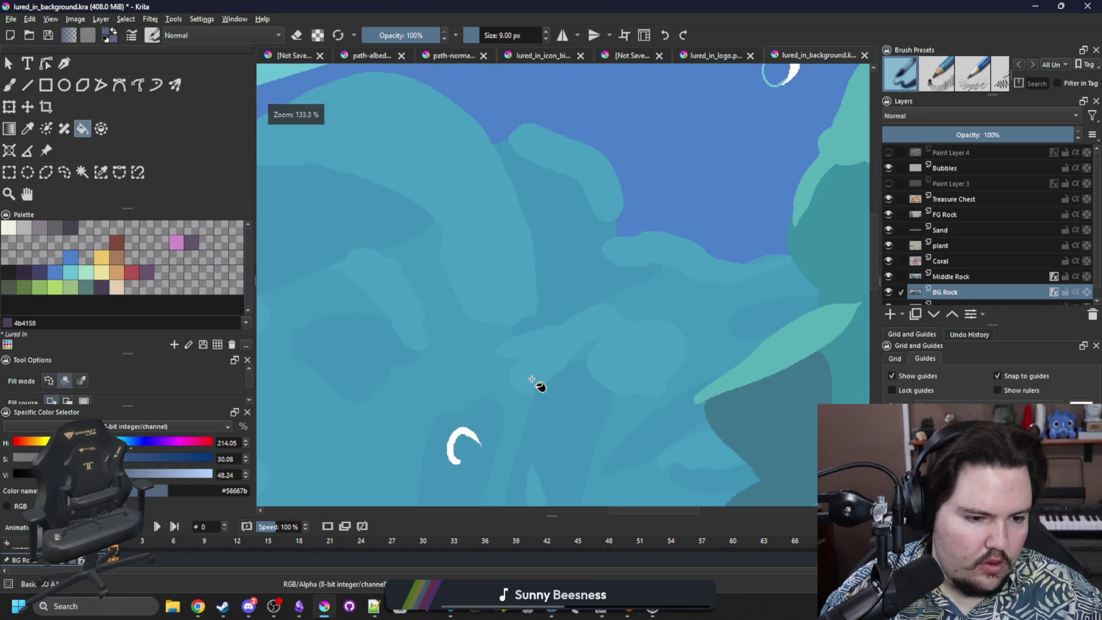
pyautogui.scroll(-3, 524, 252)
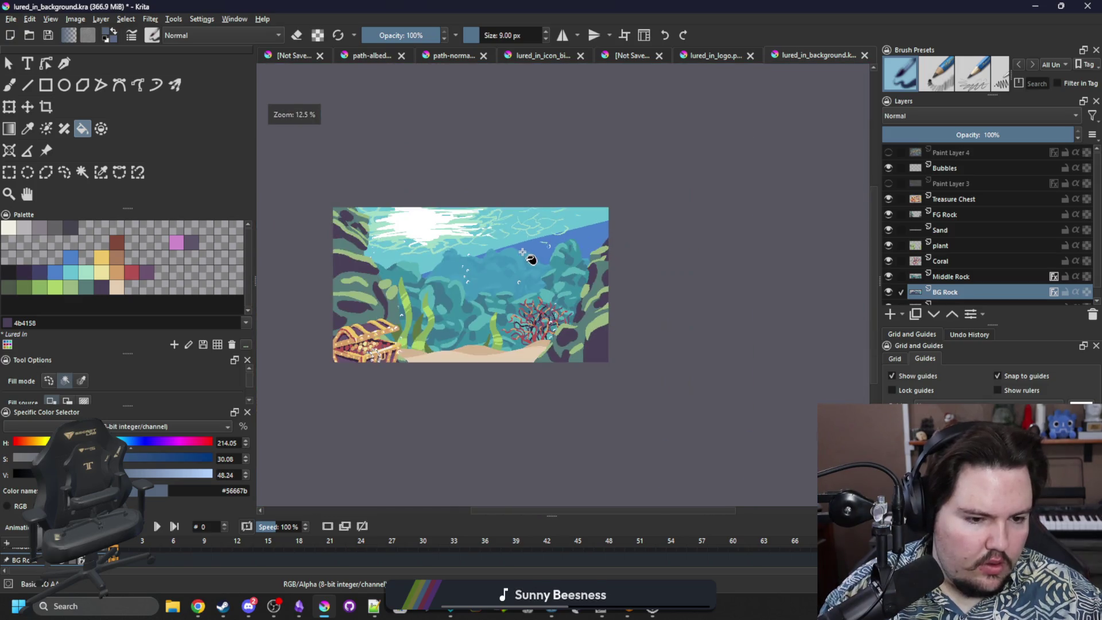
pyautogui.scroll(1, 398, 221)
pyautogui.scroll(2, 401, 315)
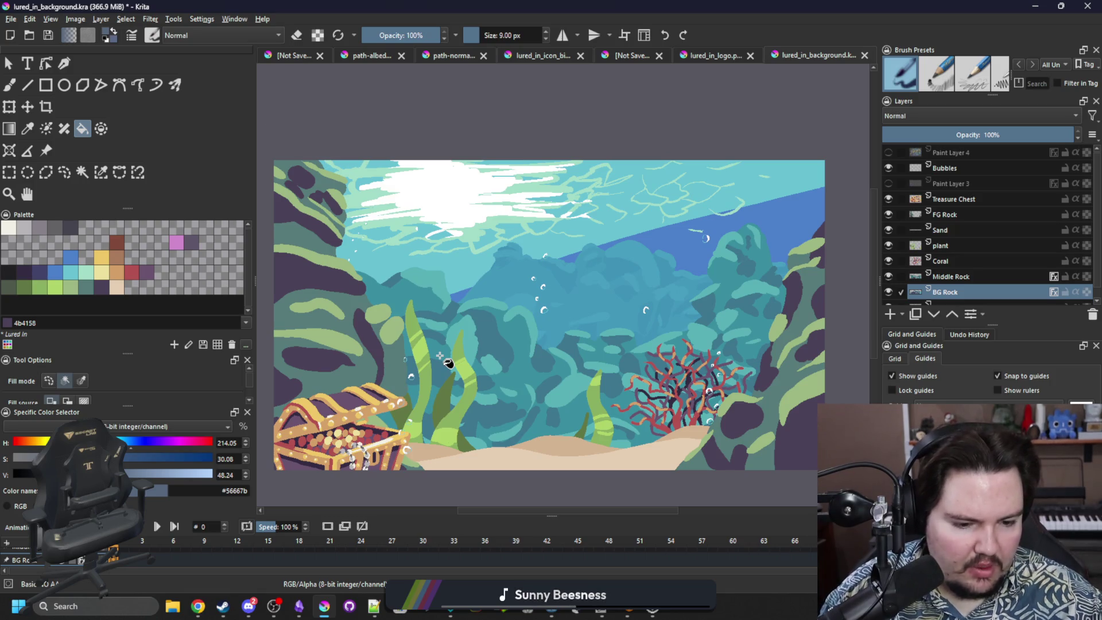
pyautogui.scroll(1, 465, 322)
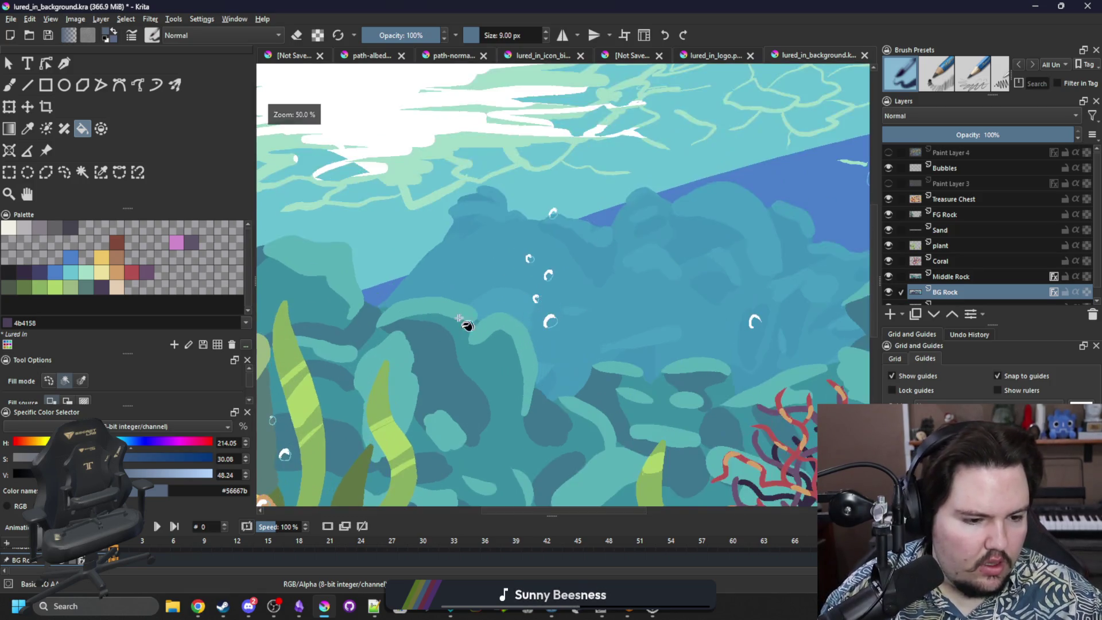
pyautogui.scroll(-3, 460, 319)
pyautogui.scroll(-1, 458, 319)
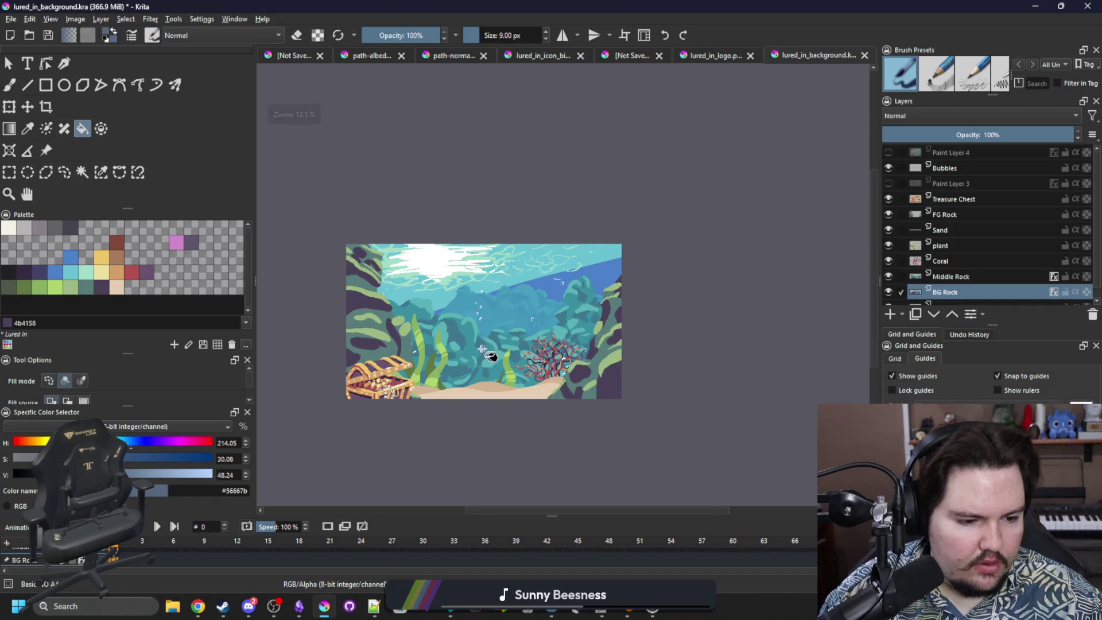
pyautogui.scroll(2, 467, 367)
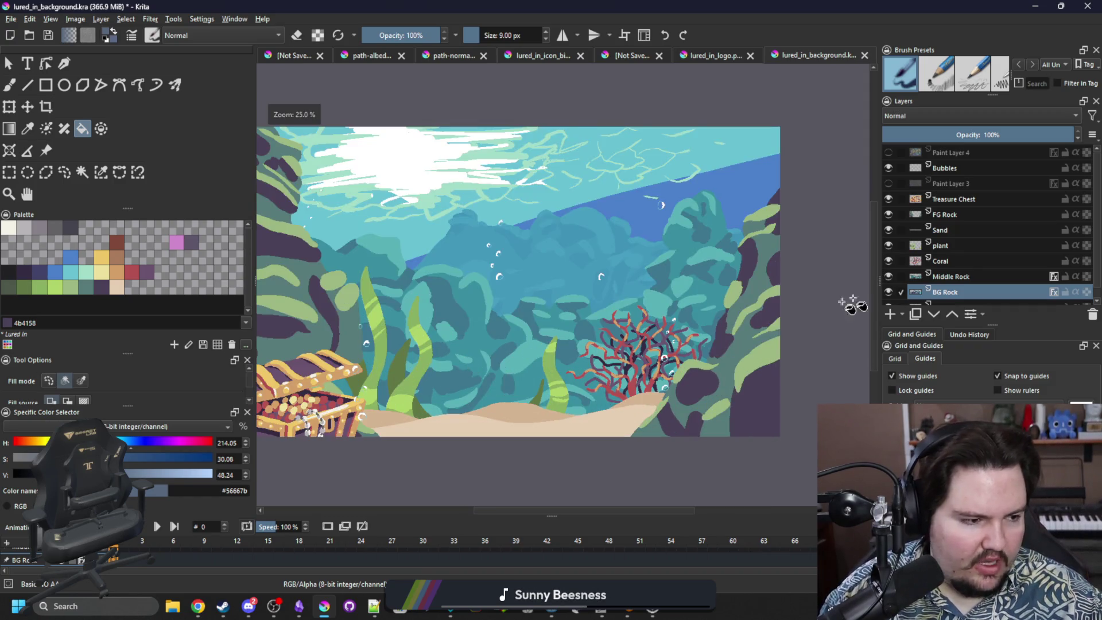
pyautogui.moveTo(978, 220)
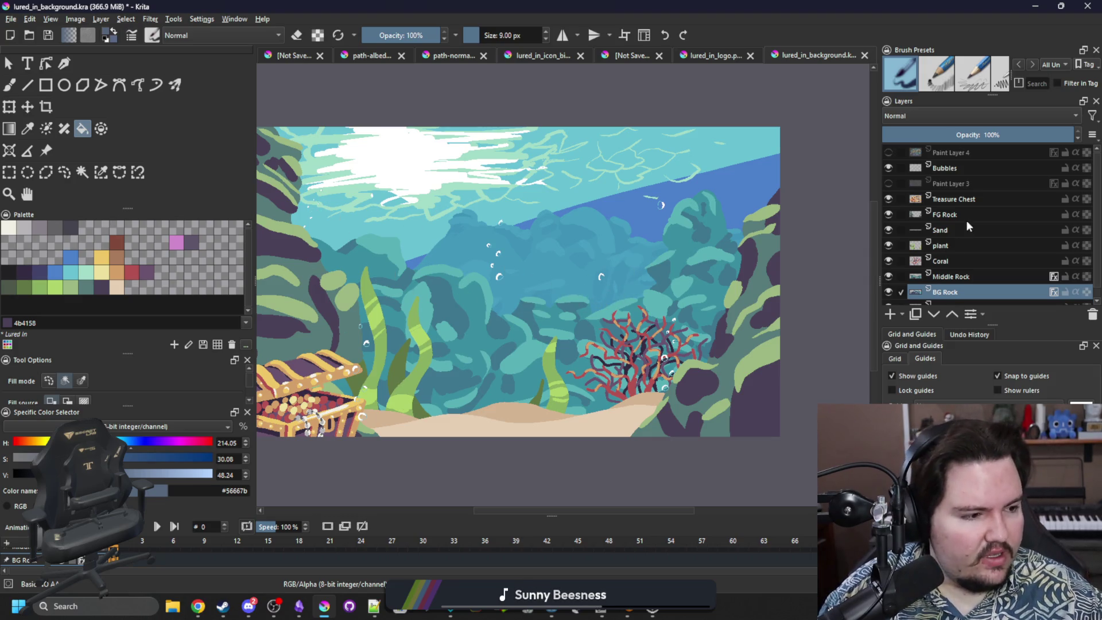
pyautogui.click(951, 245)
pyautogui.click(944, 291)
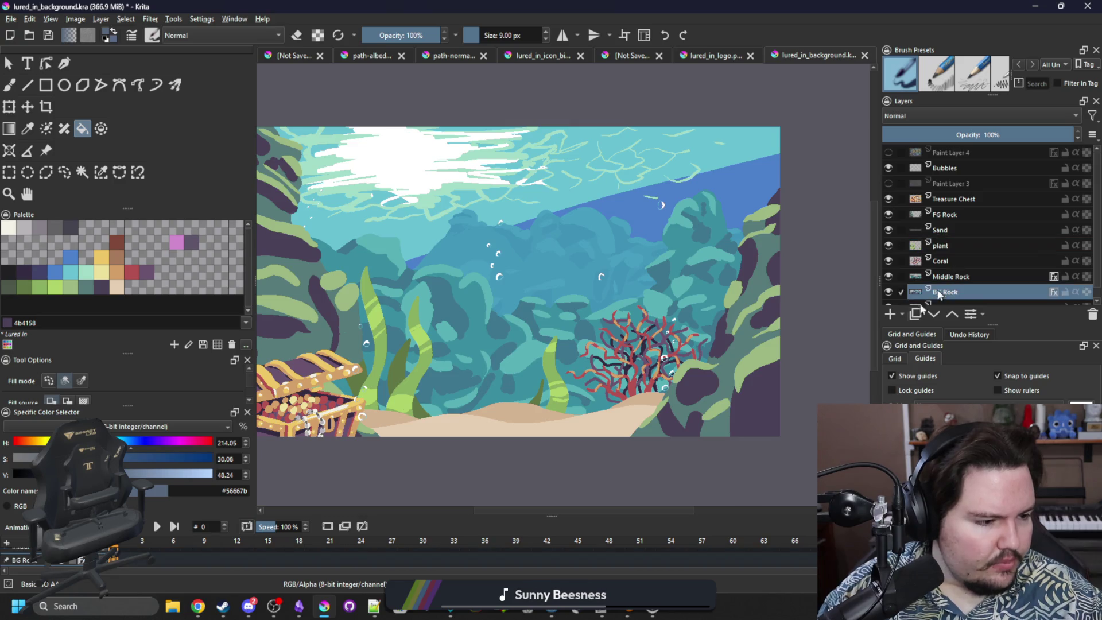
# Add a new paint layer above BG Rock and ready an enlarged olive #5f7743 brush at frame 24.
pyautogui.click(891, 314)
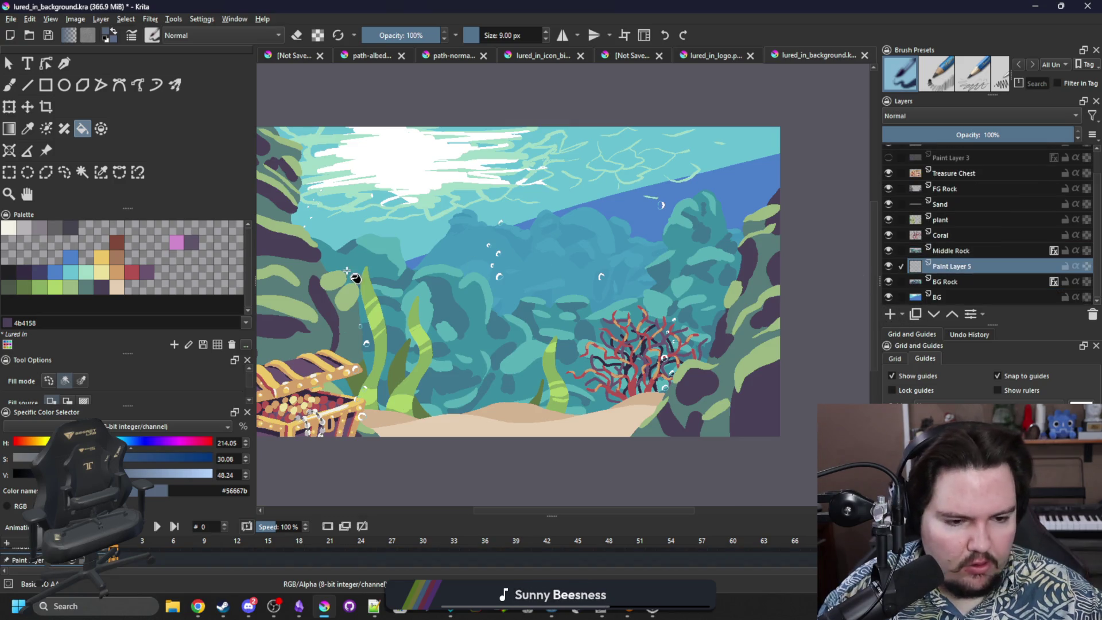
pyautogui.click(26, 290)
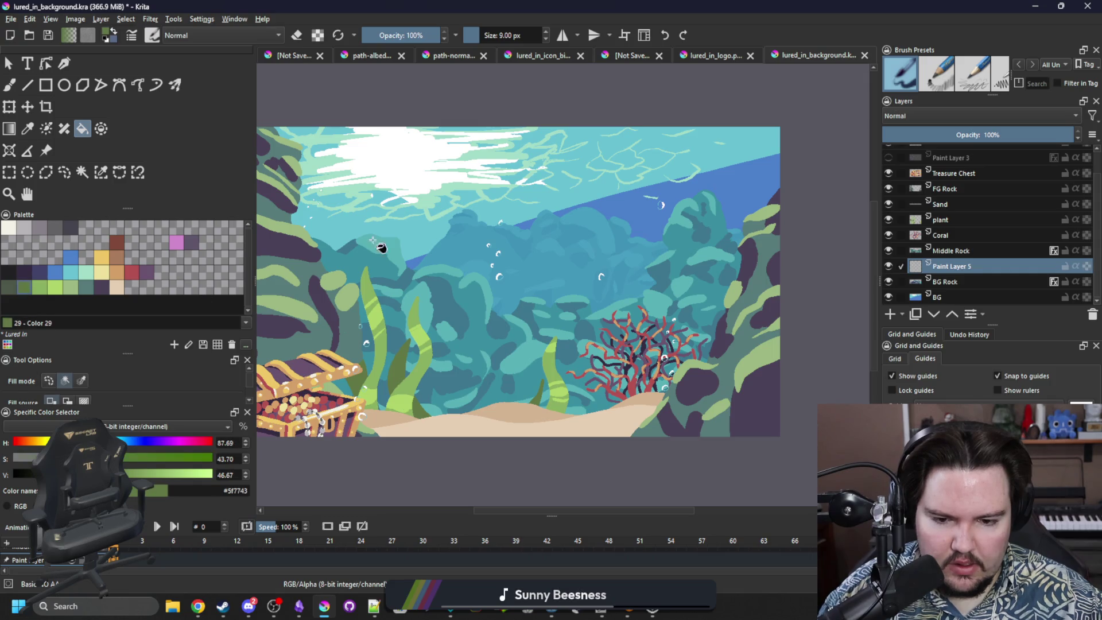
pyautogui.press('b')
pyautogui.scroll(1, 352, 247)
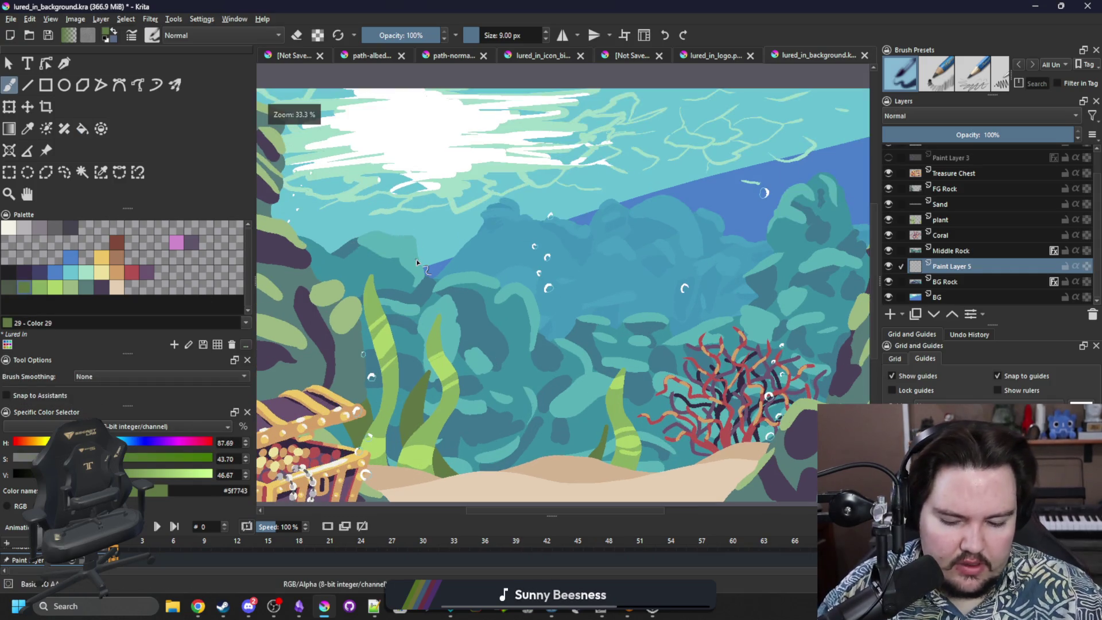
pyautogui.press('f')
pyautogui.moveTo(498, 309); pyautogui.dragTo(552, 356)
pyautogui.press('Right')
pyautogui.press('Right')
pyautogui.press('Right')
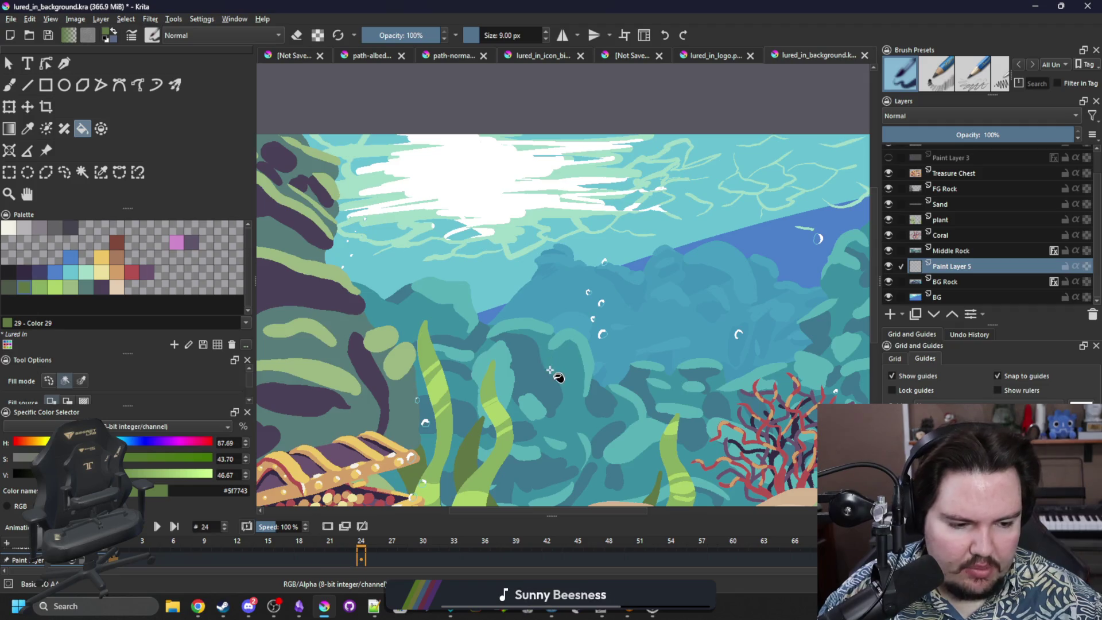
pyautogui.press('b')
pyautogui.moveTo(537, 392); pyautogui.dragTo(545, 415)
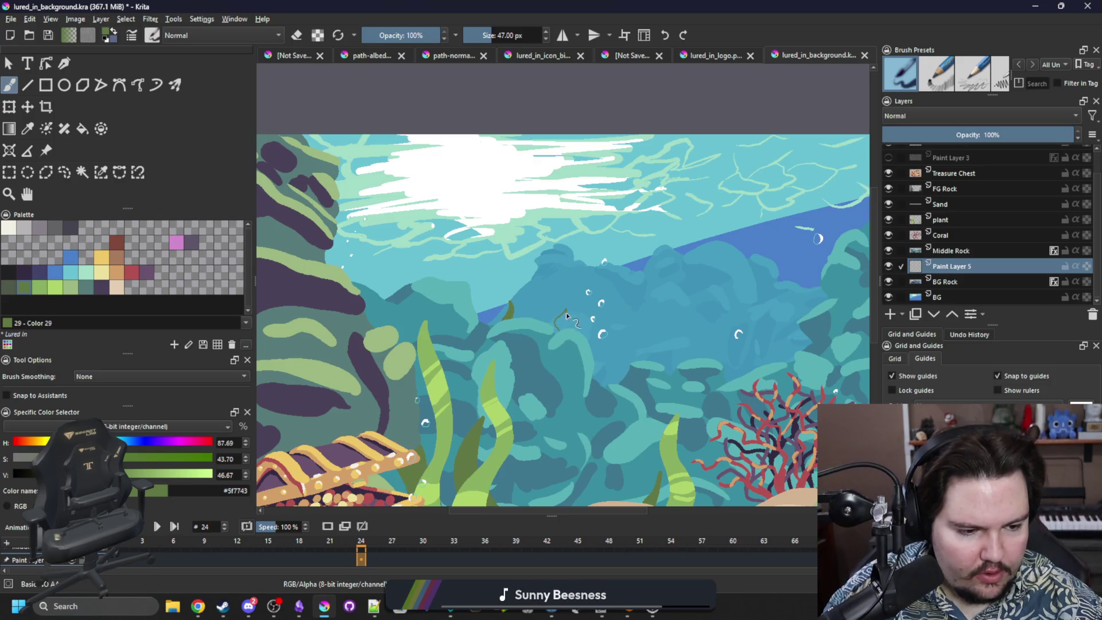
# Fill small olive leaf shapes over the background rocks and extend a leaf tip.
pyautogui.press('f')
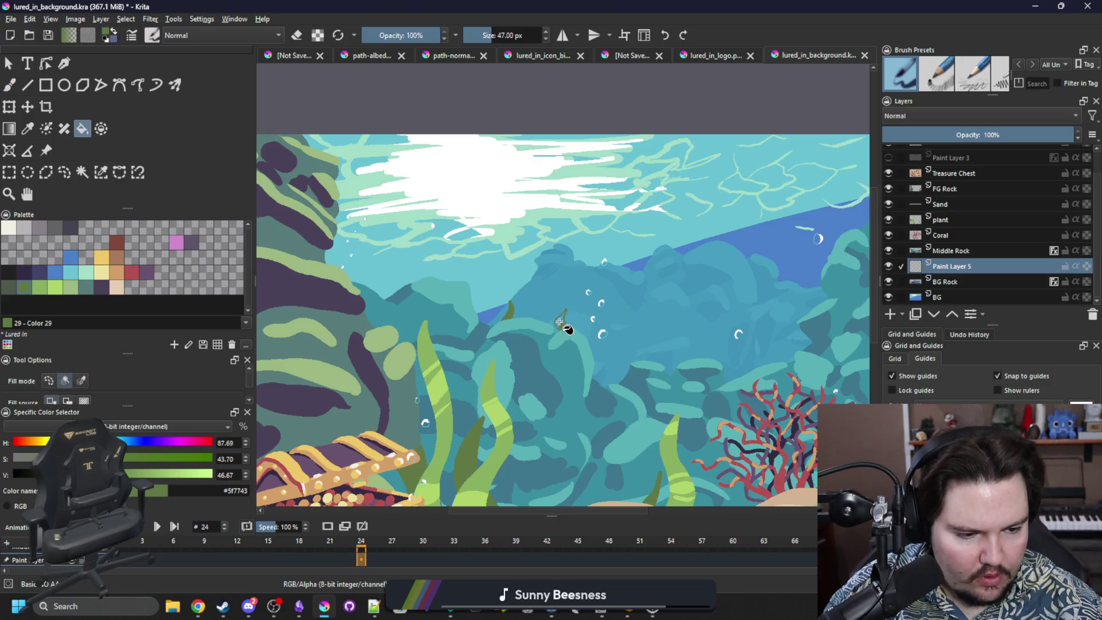
pyautogui.click(563, 333)
pyautogui.hotkey('ctrl', 'z')
pyautogui.press('b')
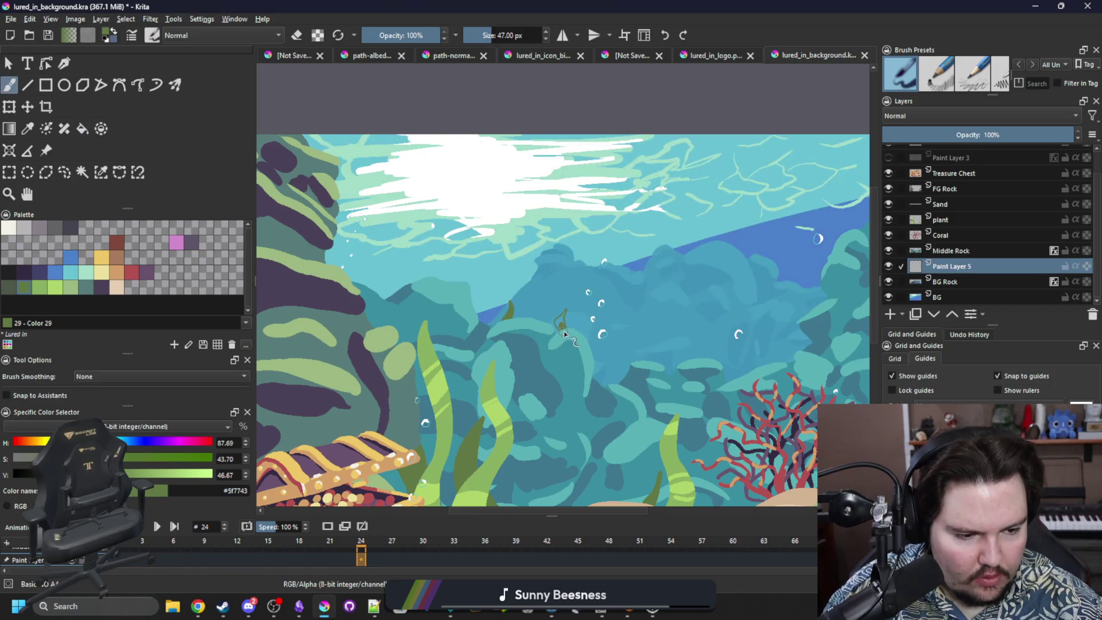
pyautogui.press('f')
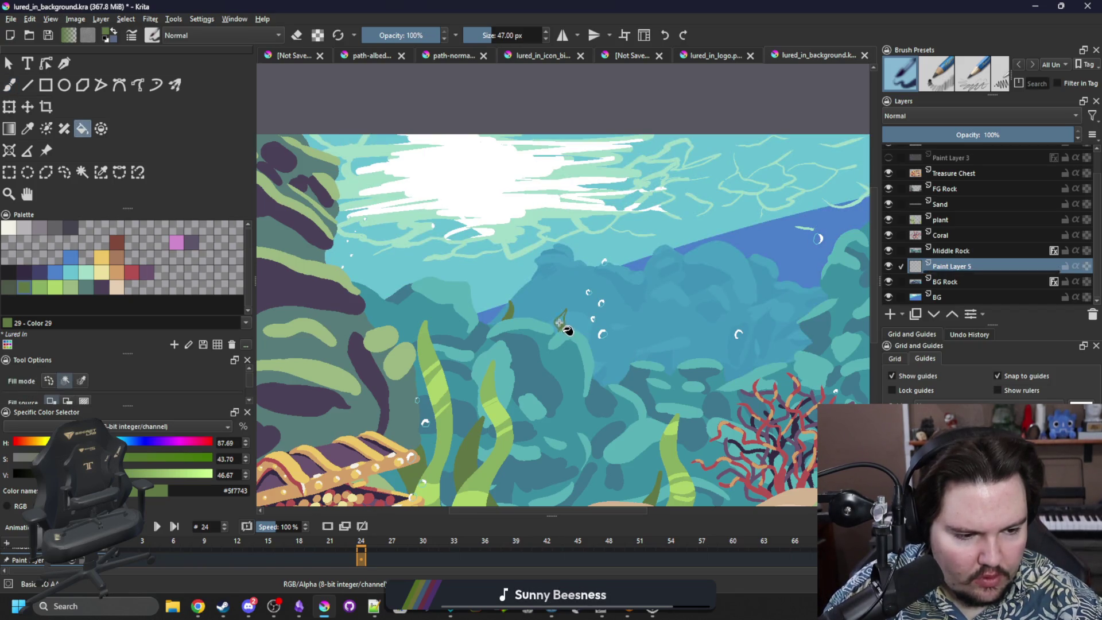
pyautogui.click(561, 322)
pyautogui.press('b')
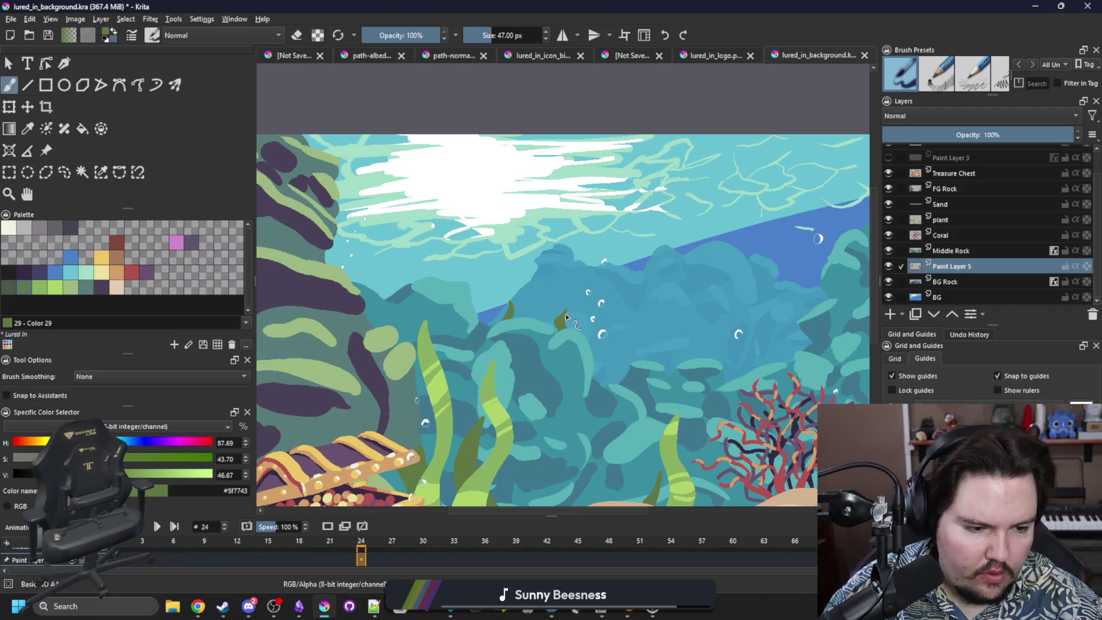
pyautogui.moveTo(567, 310); pyautogui.dragTo(565, 314)
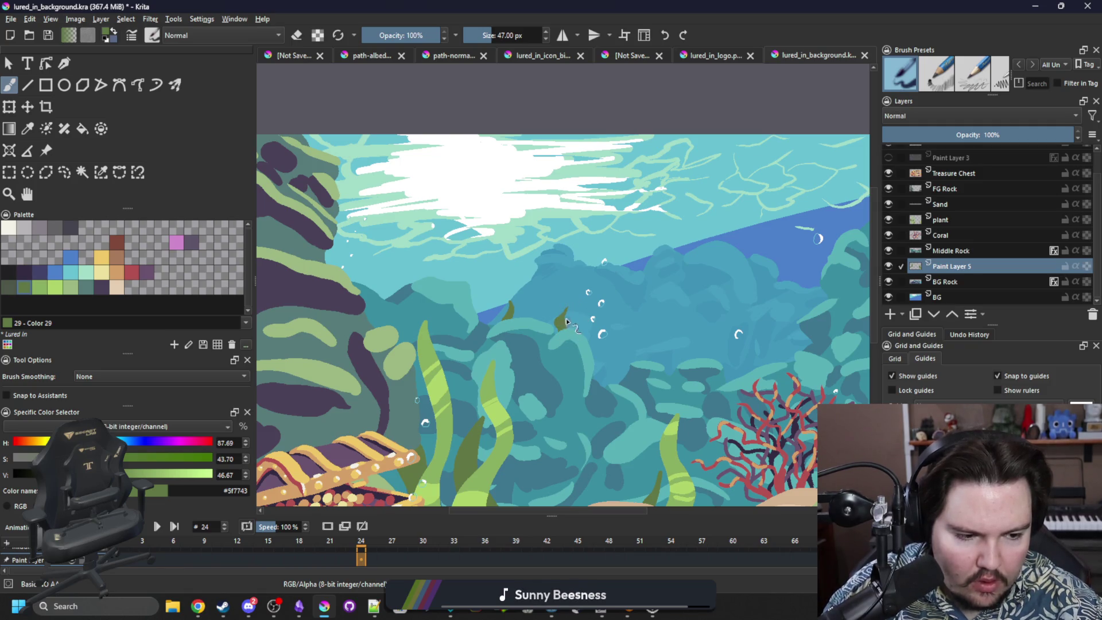
# Play through the animation frames and hide the Middle Rock layer.
pyautogui.press('space')
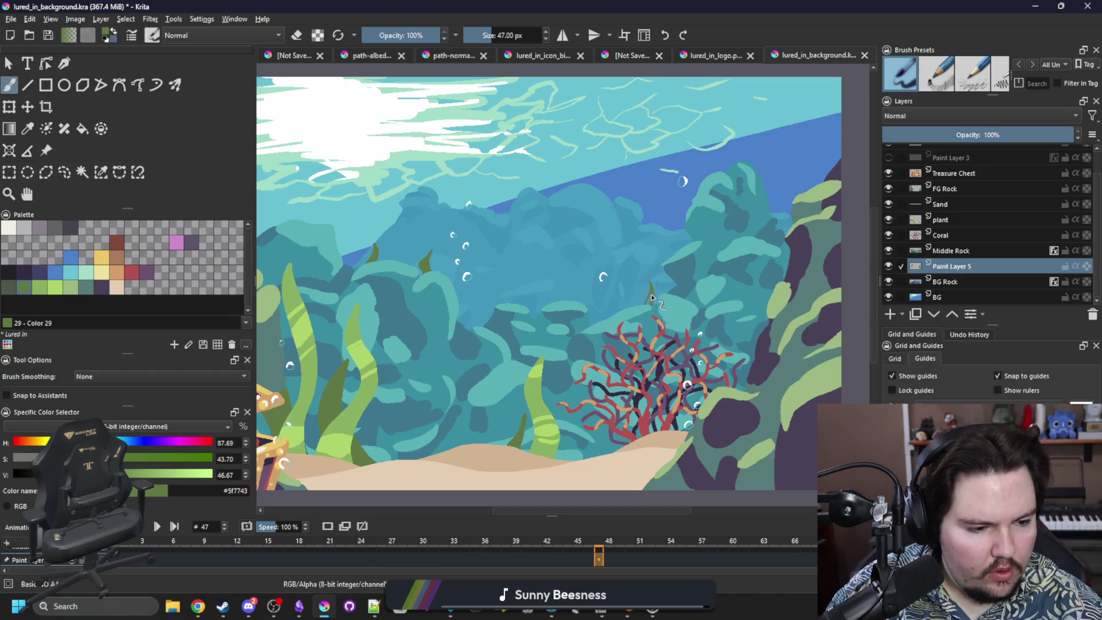
pyautogui.press('space')
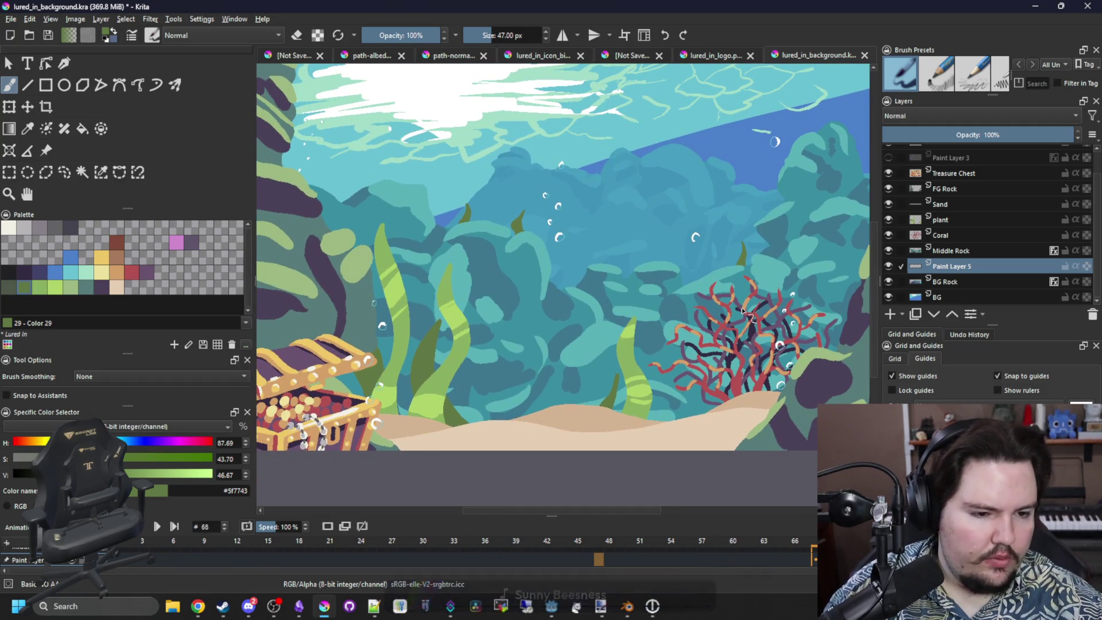
pyautogui.click(888, 250)
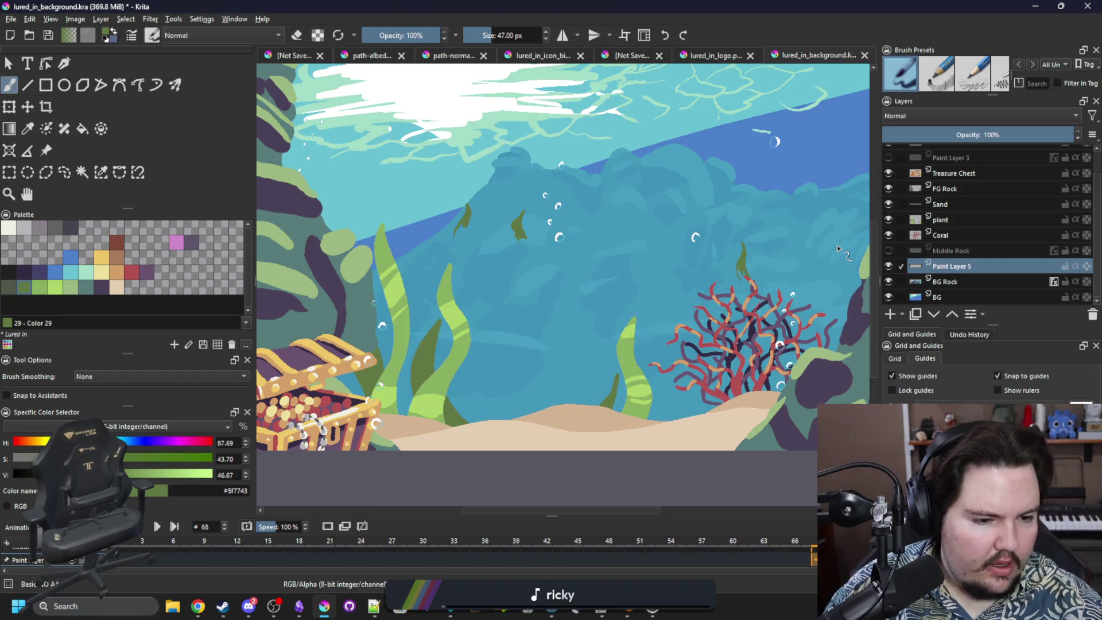
# Paint olive kelp stalks and a dark green stalk through the right coral, then pick lighter green.
pyautogui.moveTo(521, 249)
pyautogui.mouseDown()
pyautogui.moveTo(510, 420)
pyautogui.moveTo(501, 359)
pyautogui.moveTo(514, 313)
pyautogui.mouseUp()
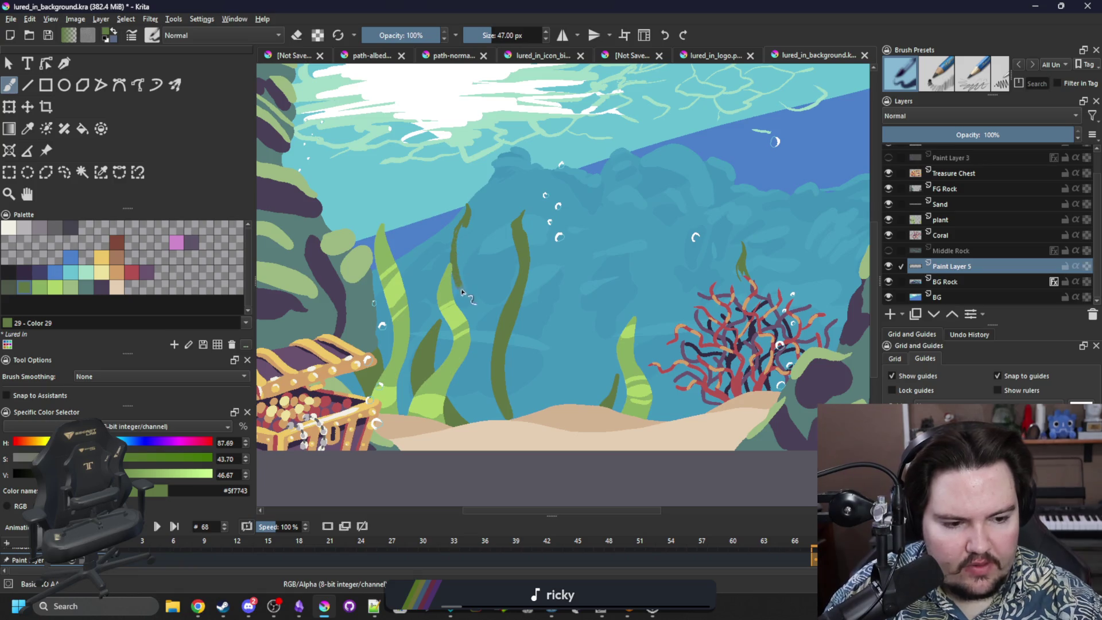
pyautogui.moveTo(461, 292)
pyautogui.mouseDown()
pyautogui.moveTo(480, 383)
pyautogui.moveTo(480, 311)
pyautogui.mouseUp()
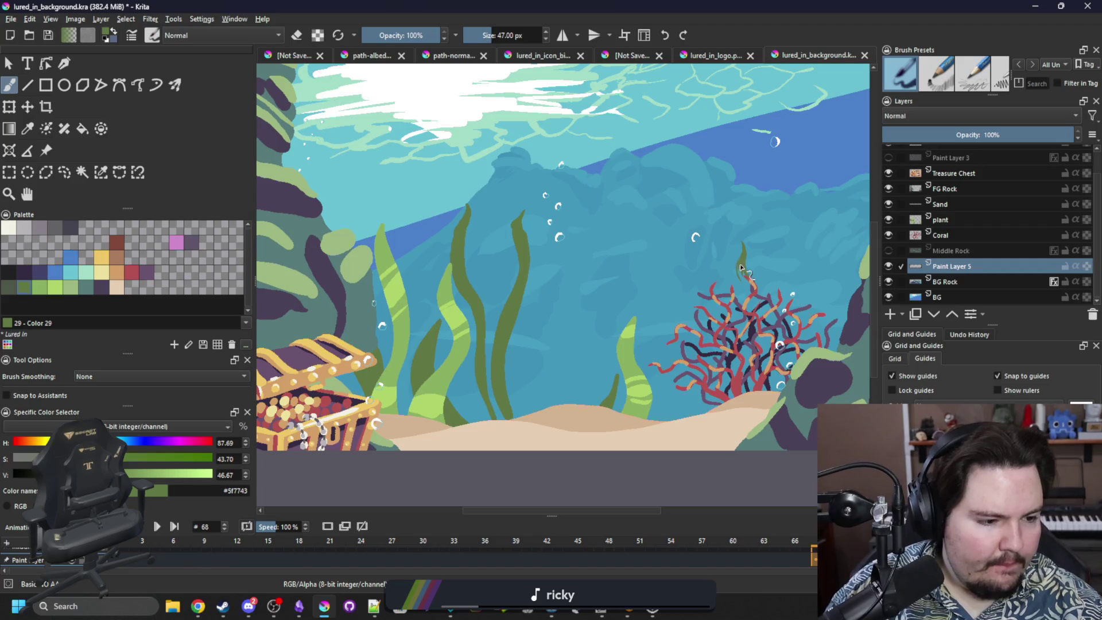
pyautogui.moveTo(741, 267)
pyautogui.mouseDown()
pyautogui.moveTo(754, 344)
pyautogui.moveTo(744, 396)
pyautogui.moveTo(751, 380)
pyautogui.mouseUp()
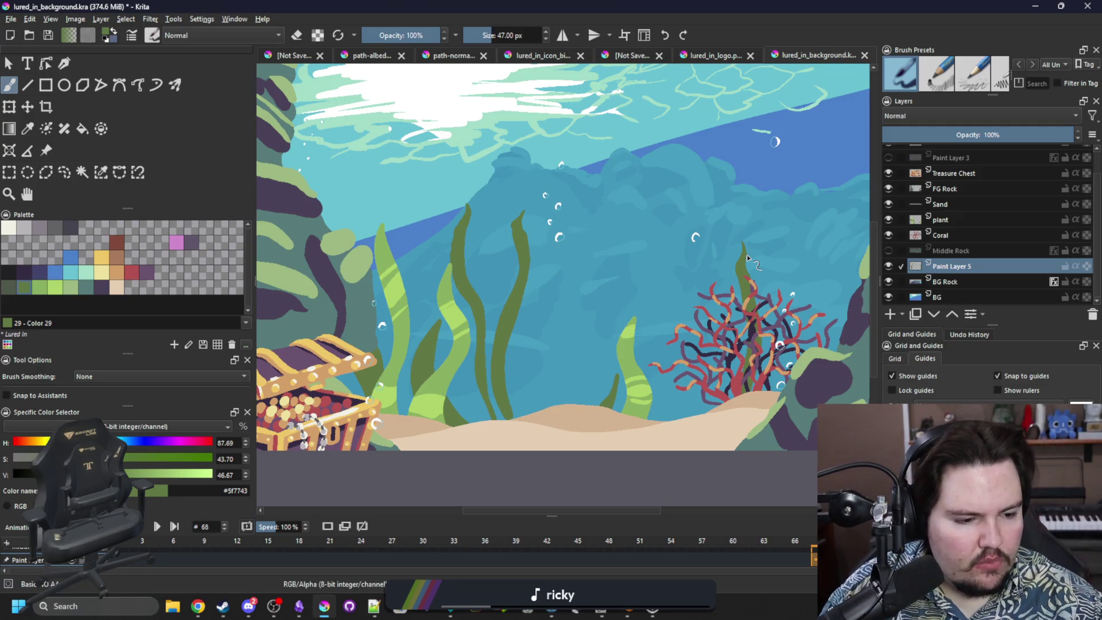
pyautogui.click(39, 287)
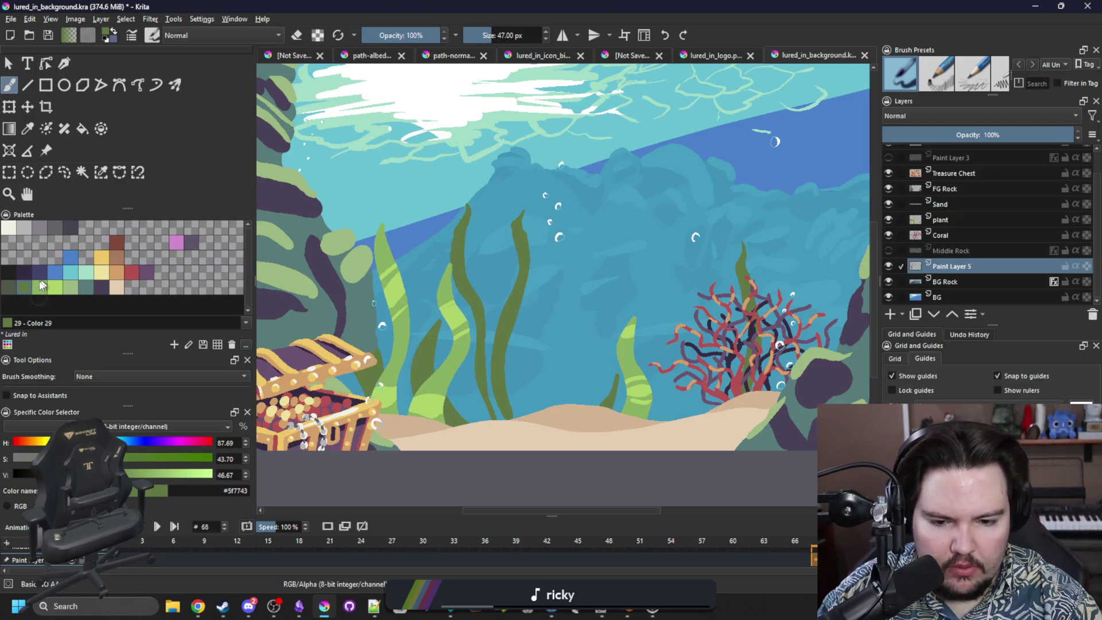
pyautogui.click(100, 172)
# Colour-select the dark green seaweed, paint lighter green highlights inside it, then deselect.
pyautogui.click(474, 303)
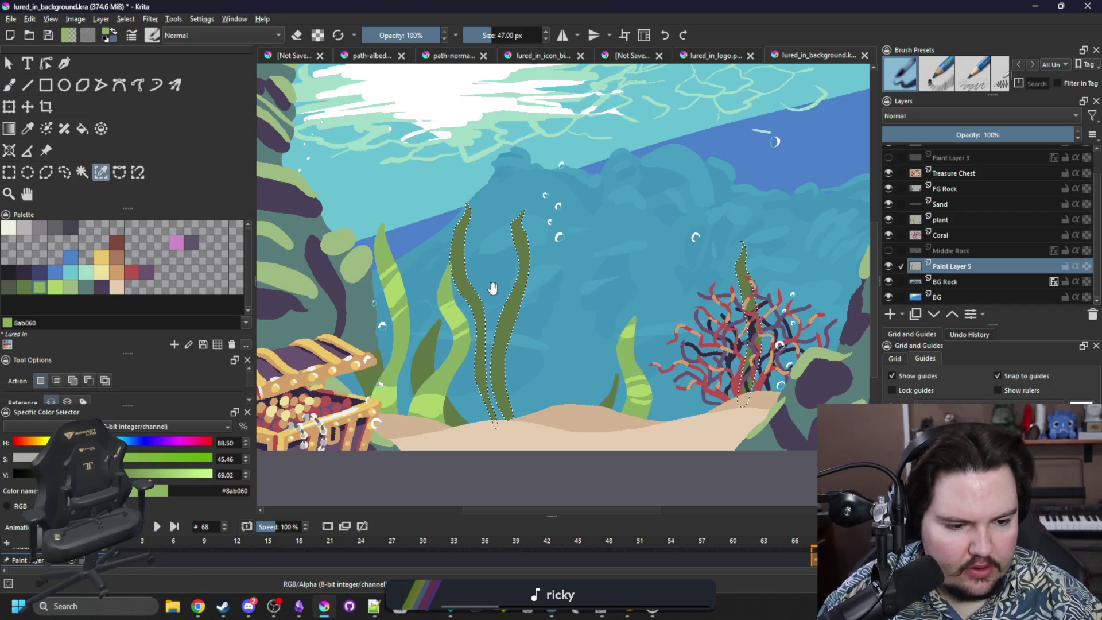
pyautogui.press('b')
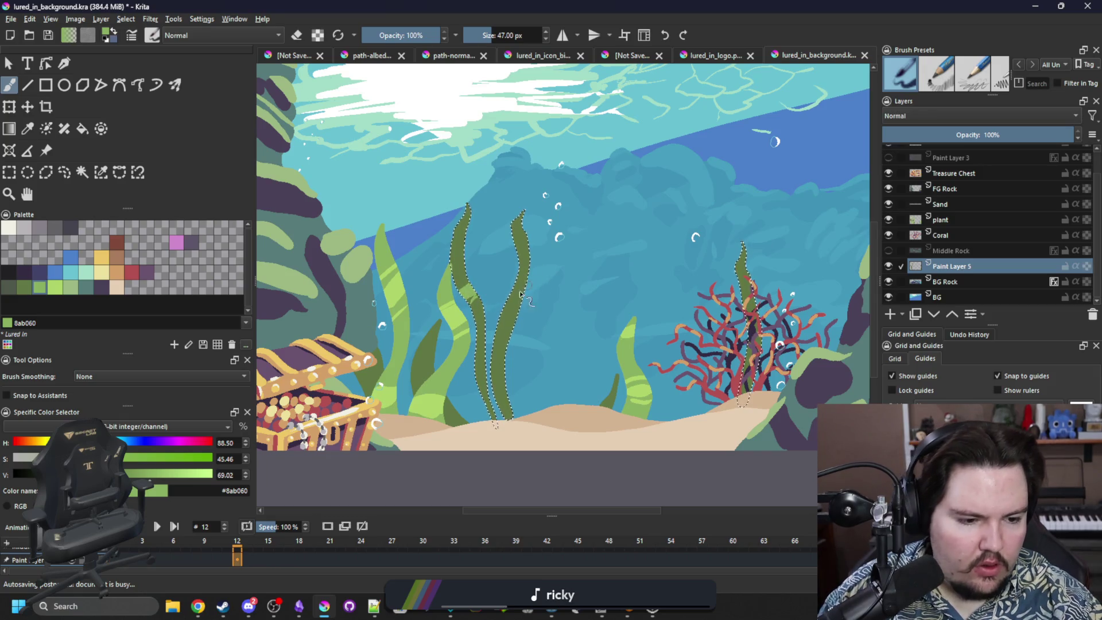
pyautogui.moveTo(523, 298)
pyautogui.mouseDown()
pyautogui.moveTo(505, 336)
pyautogui.moveTo(519, 306)
pyautogui.mouseUp()
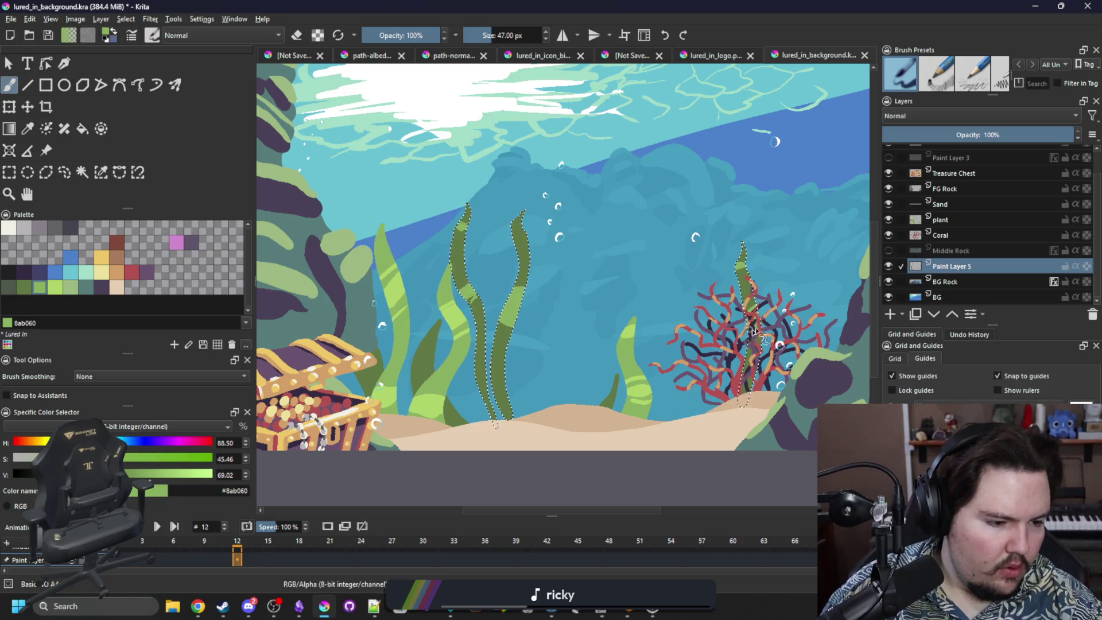
pyautogui.press('space')
pyautogui.press('space')
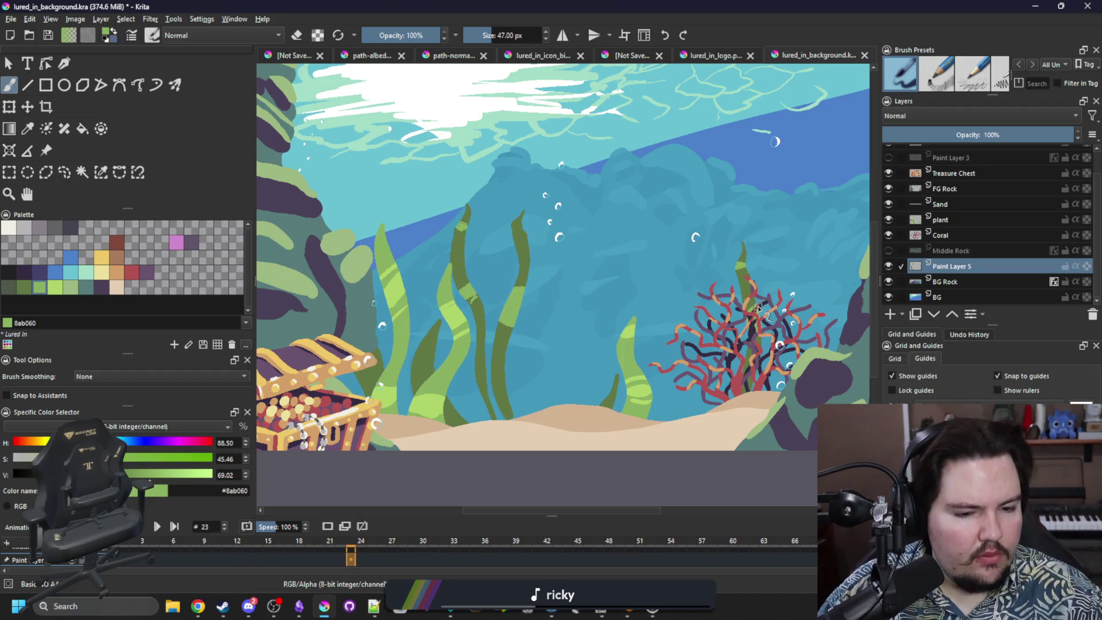
# Show the Middle Rock layer again and switch over to the browser.
pyautogui.scroll(-6, 579, 267)
pyautogui.scroll(1, 675, 263)
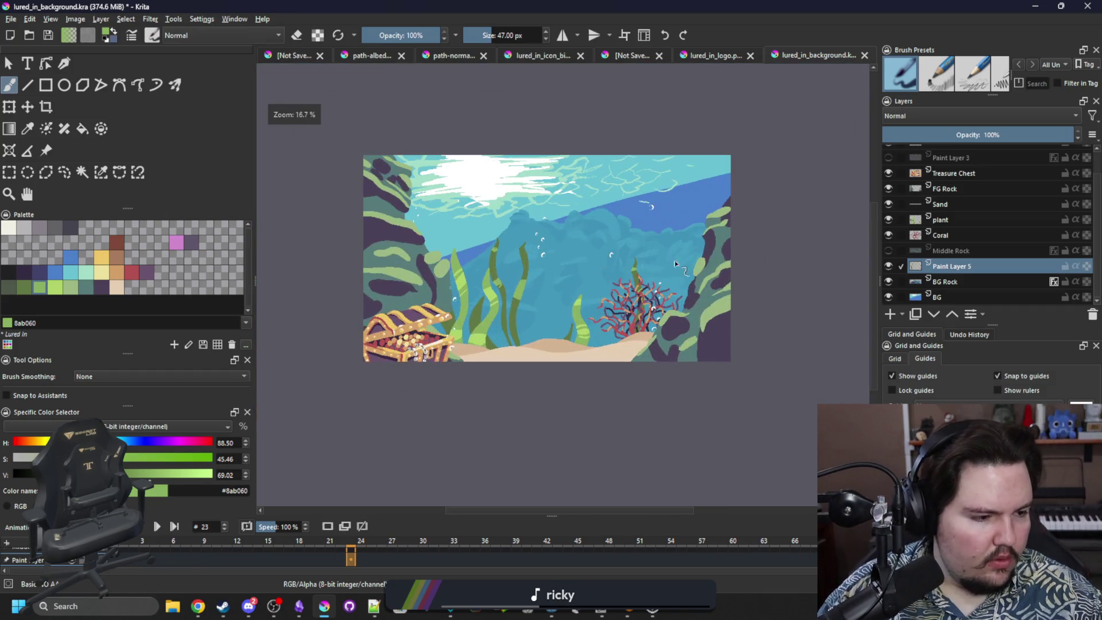
pyautogui.click(888, 251)
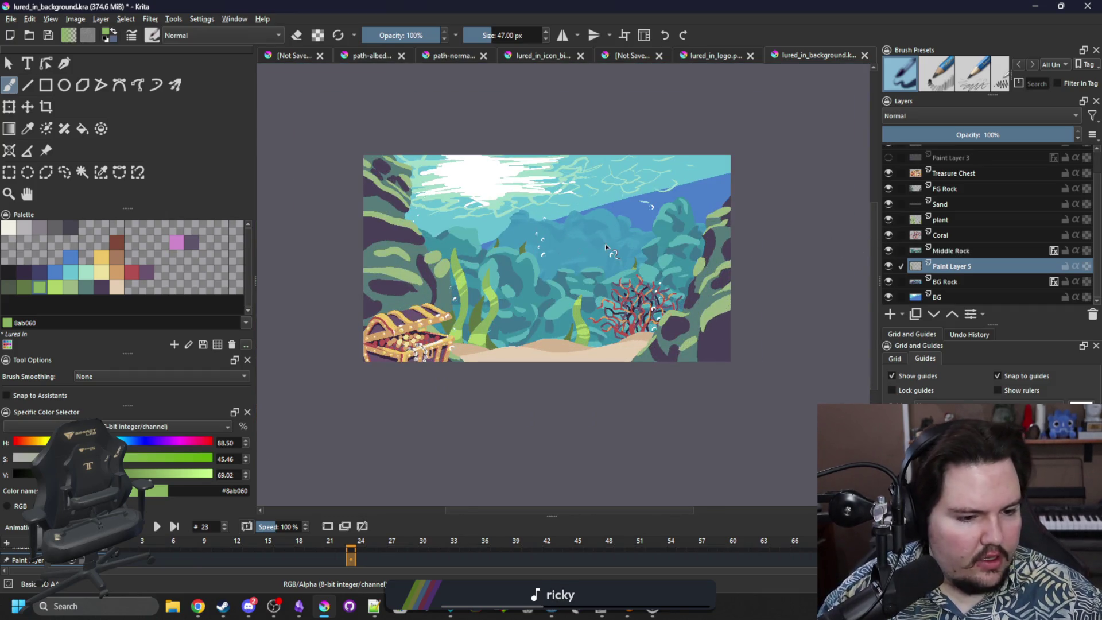
pyautogui.scroll(2, 604, 243)
pyautogui.scroll(-4, 573, 264)
pyautogui.scroll(2, 540, 281)
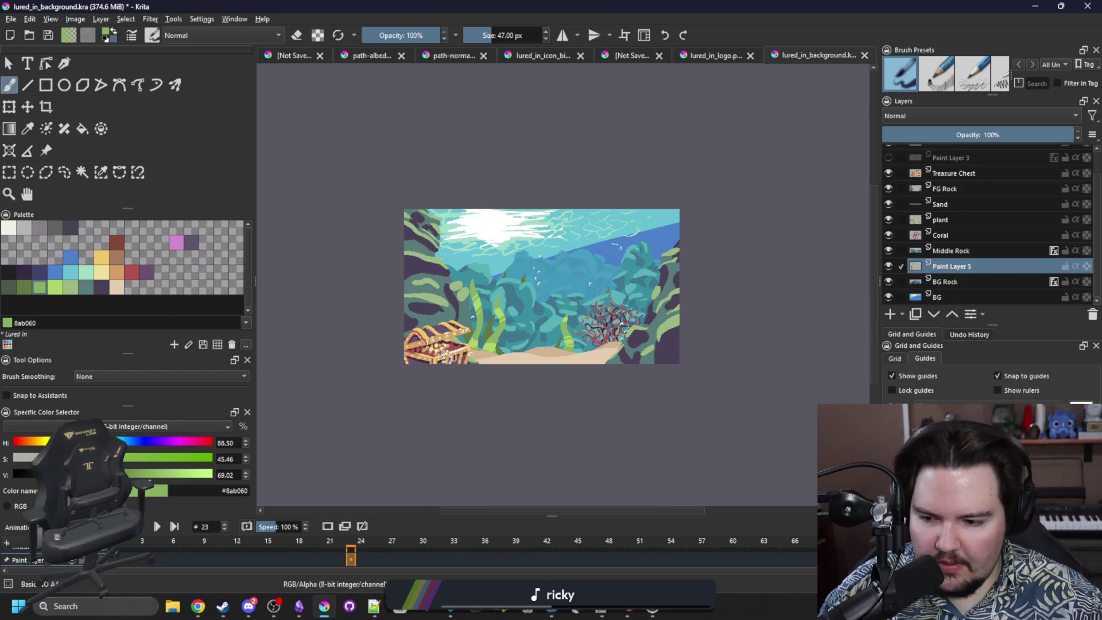
pyautogui.hotkey('alt', 'Tab')
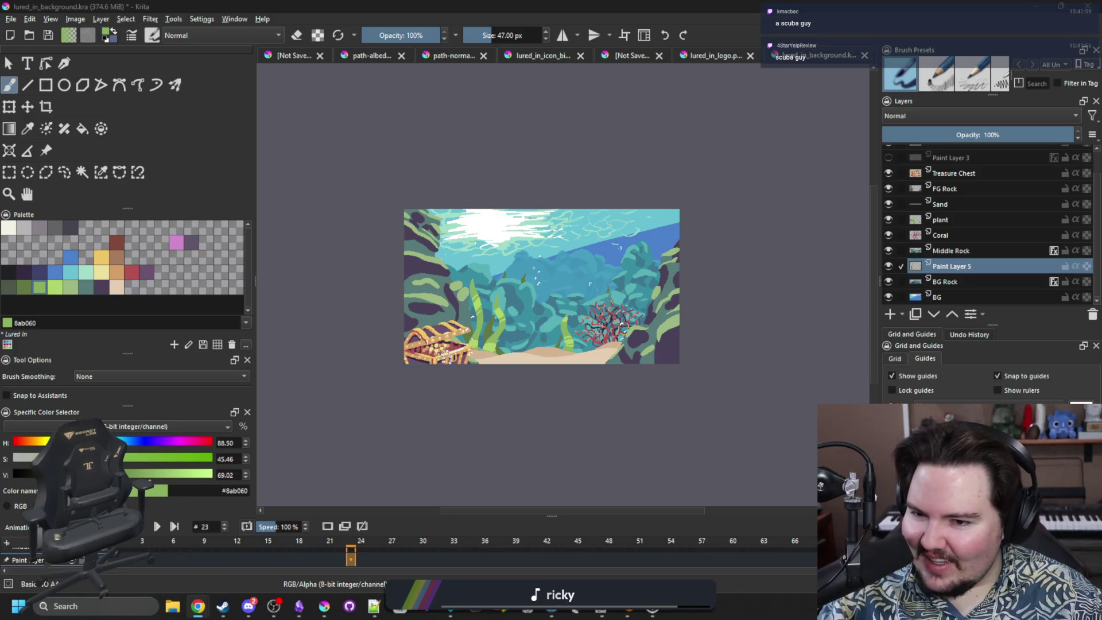
pyautogui.hotkey('alt', 'Tab')
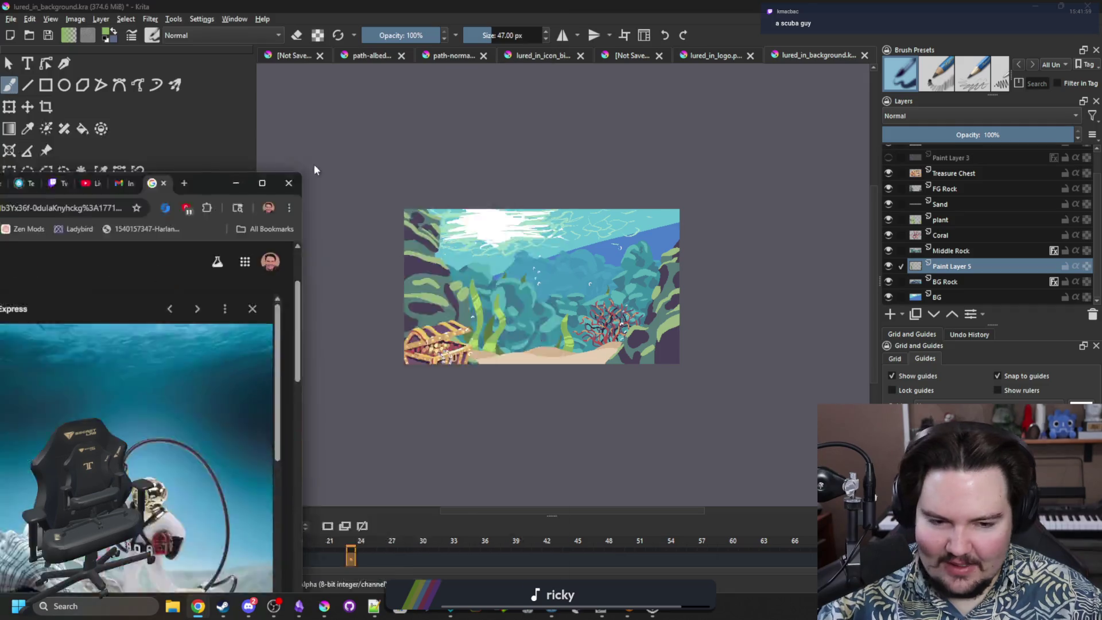
# Maximize the browser and preview the treasure-chest diver and red-suited air-hose diver ornaments.
pyautogui.doubleClick(511, 138)
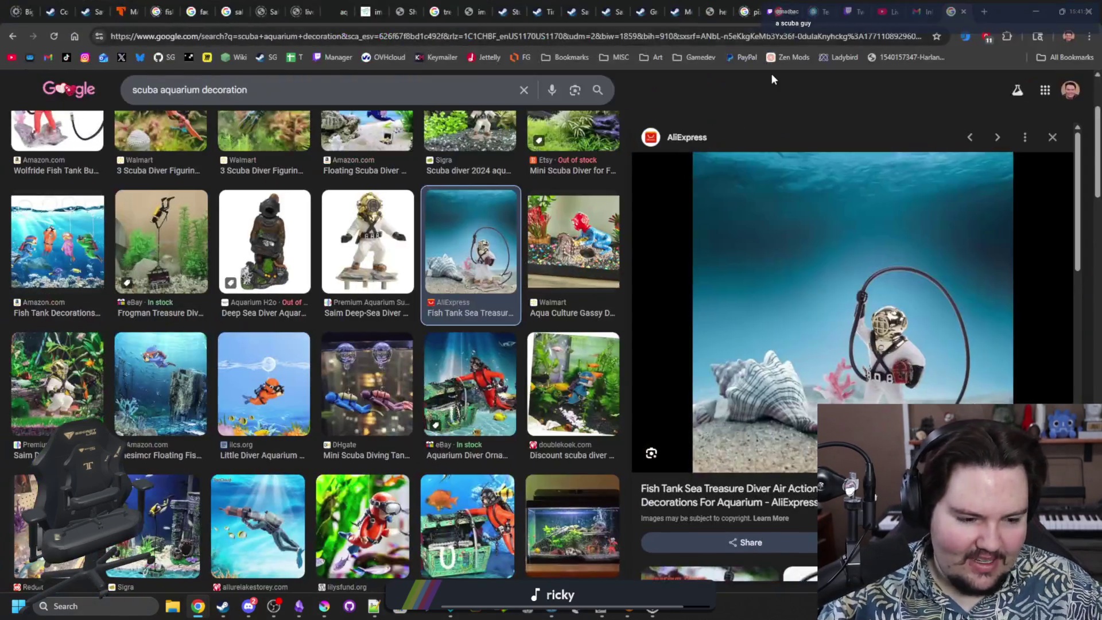
pyautogui.click(506, 397)
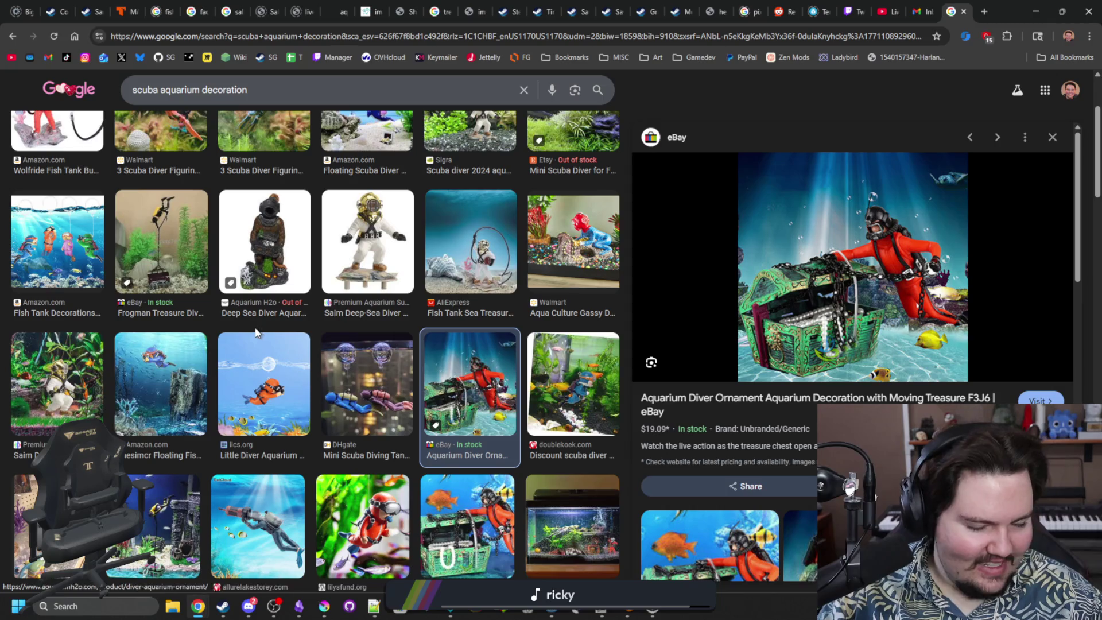
pyautogui.scroll(-3, 256, 333)
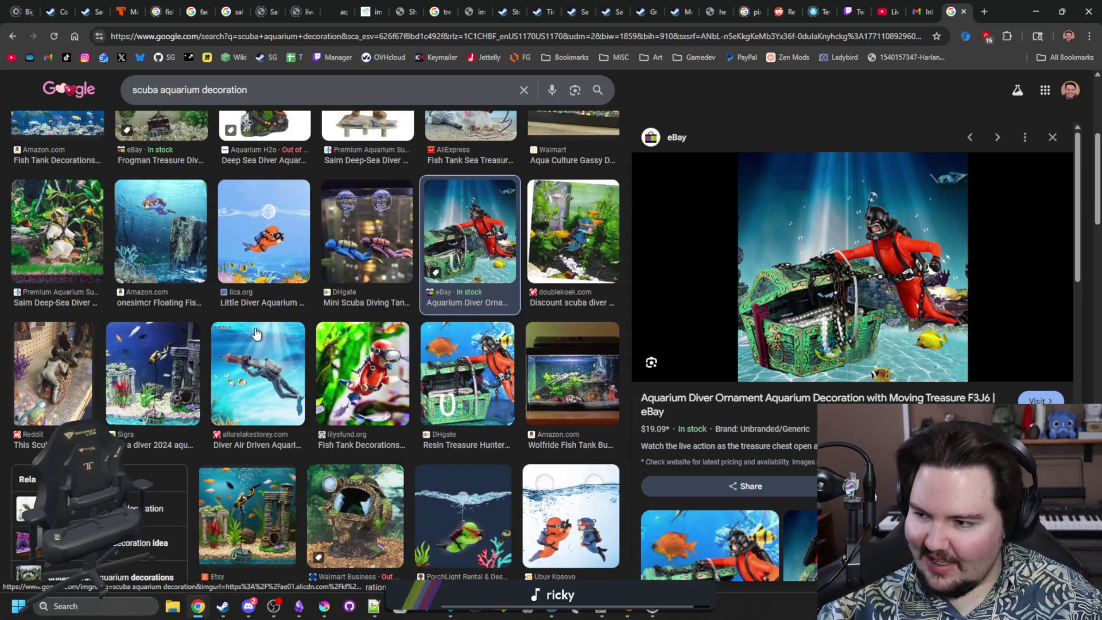
pyautogui.scroll(5, 256, 333)
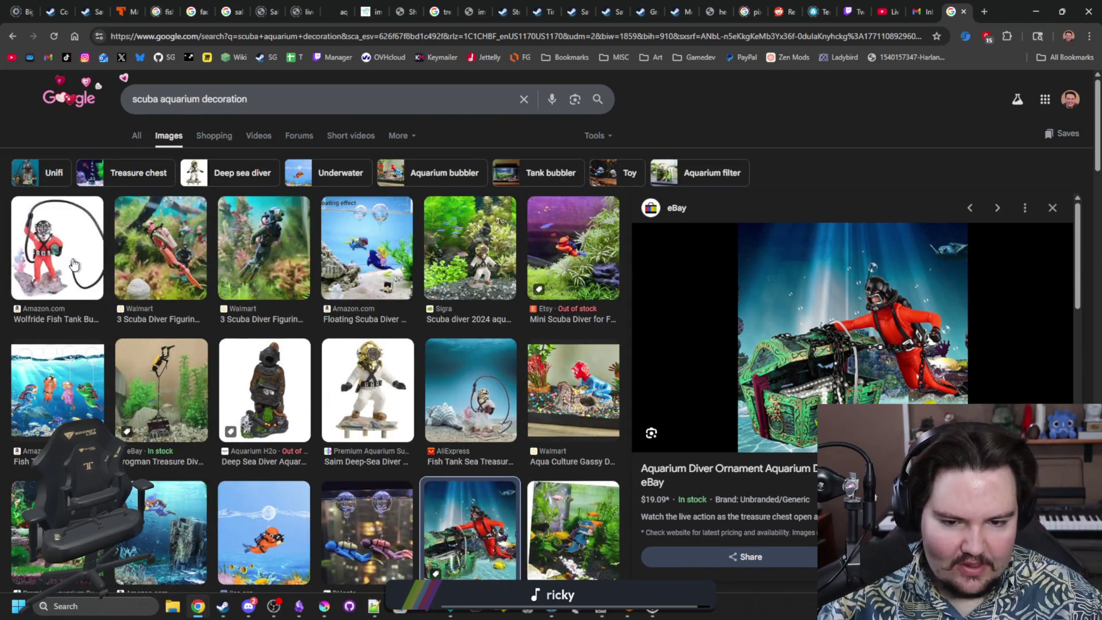
pyautogui.click(74, 265)
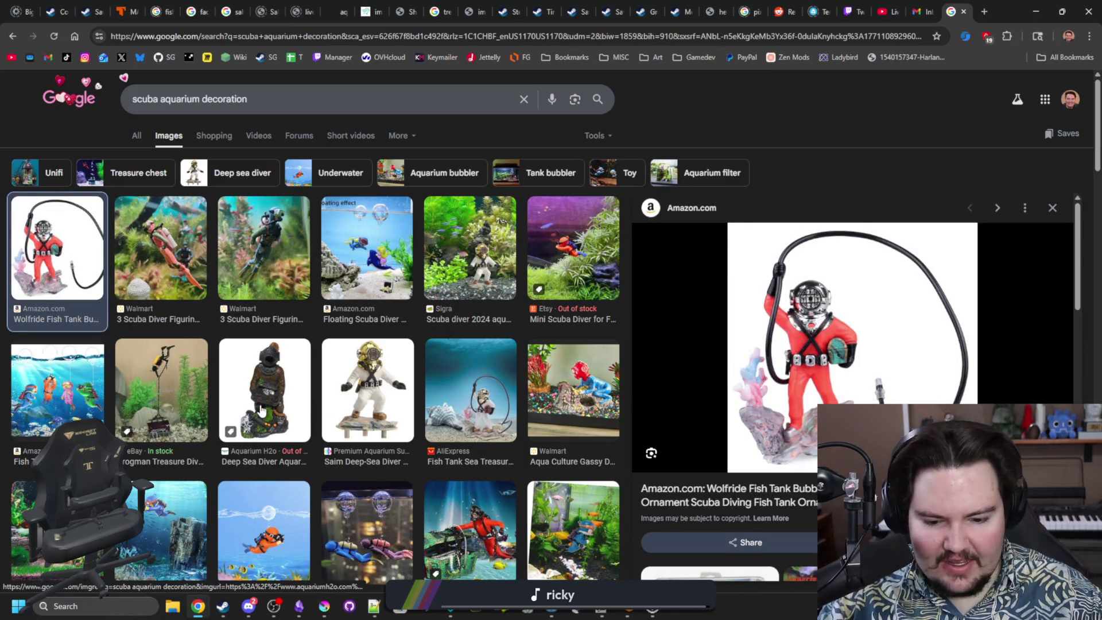
pyautogui.scroll(-3, 261, 409)
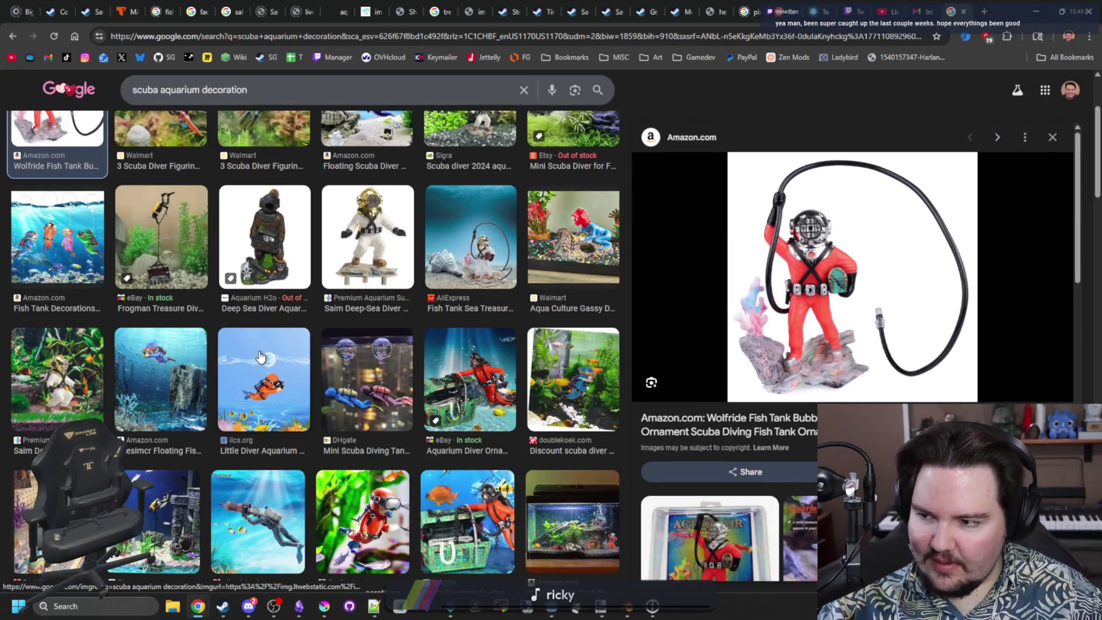
pyautogui.scroll(-3, 260, 357)
pyautogui.scroll(-4, 260, 357)
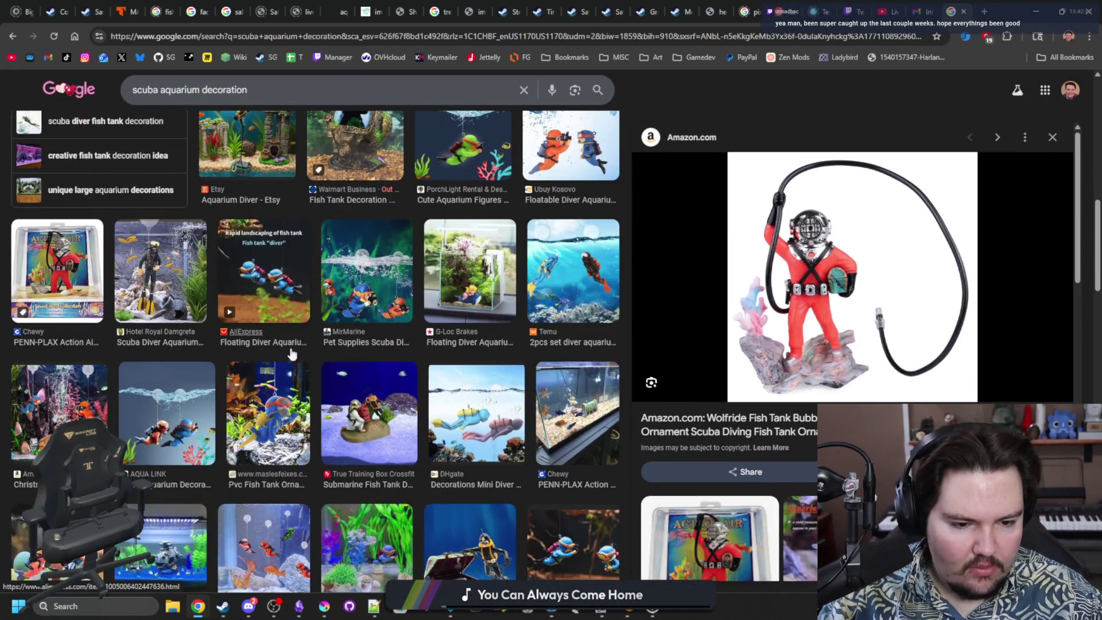
# Compare the PENN-PLAX, pink Mesee and red Wolfride diver ornaments, then return to Krita.
pyautogui.click(57, 269)
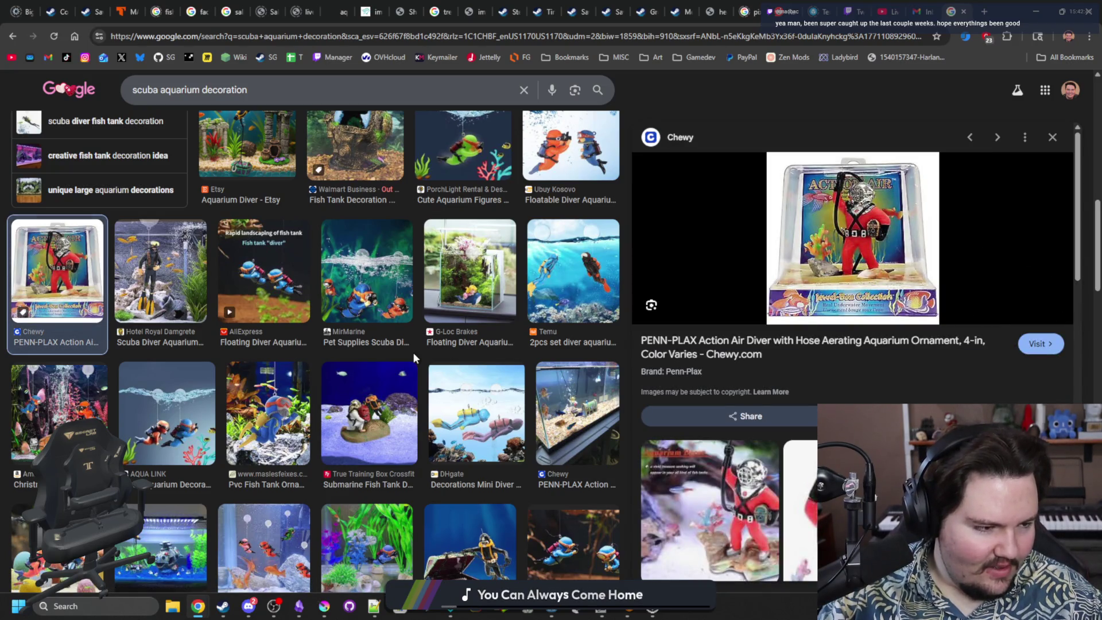
pyautogui.scroll(-3, 413, 356)
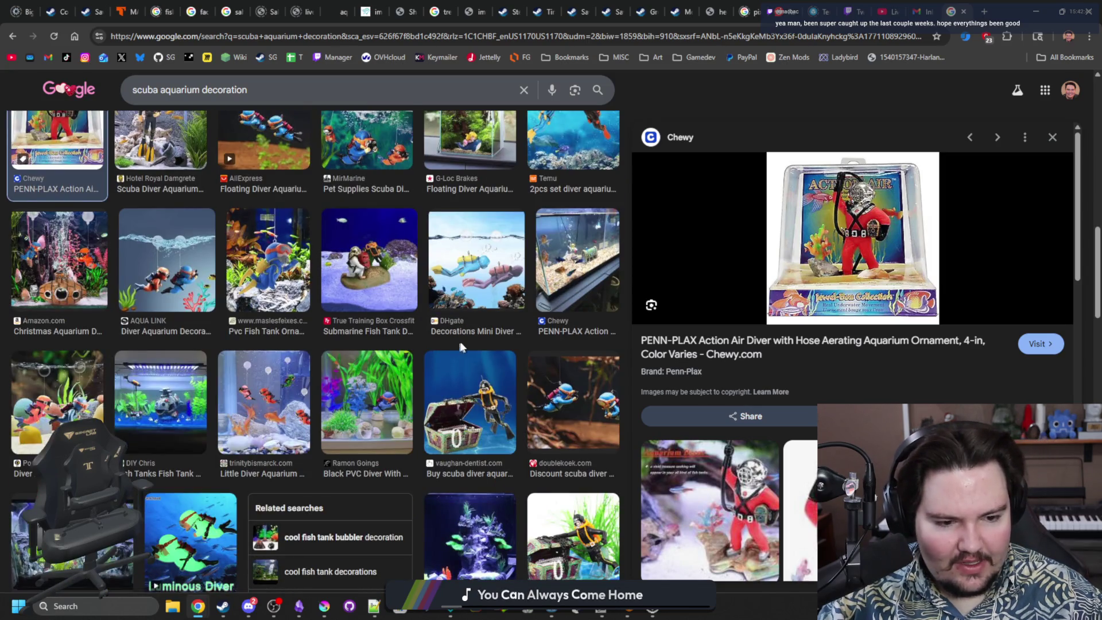
pyautogui.scroll(-2, 460, 347)
pyautogui.scroll(-3, 333, 310)
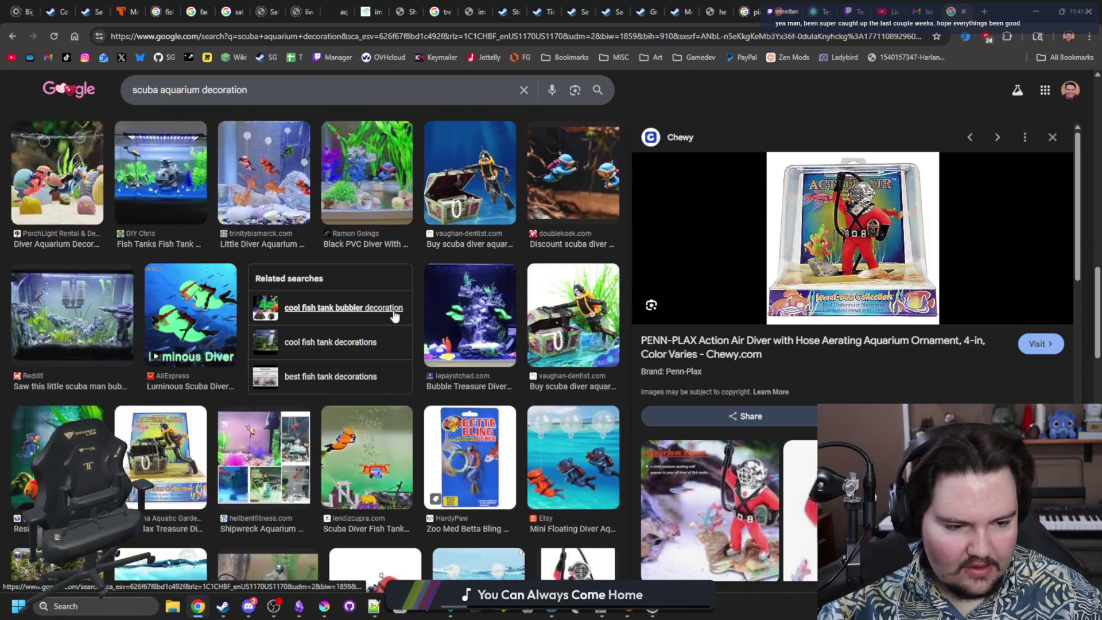
pyautogui.scroll(-4, 394, 316)
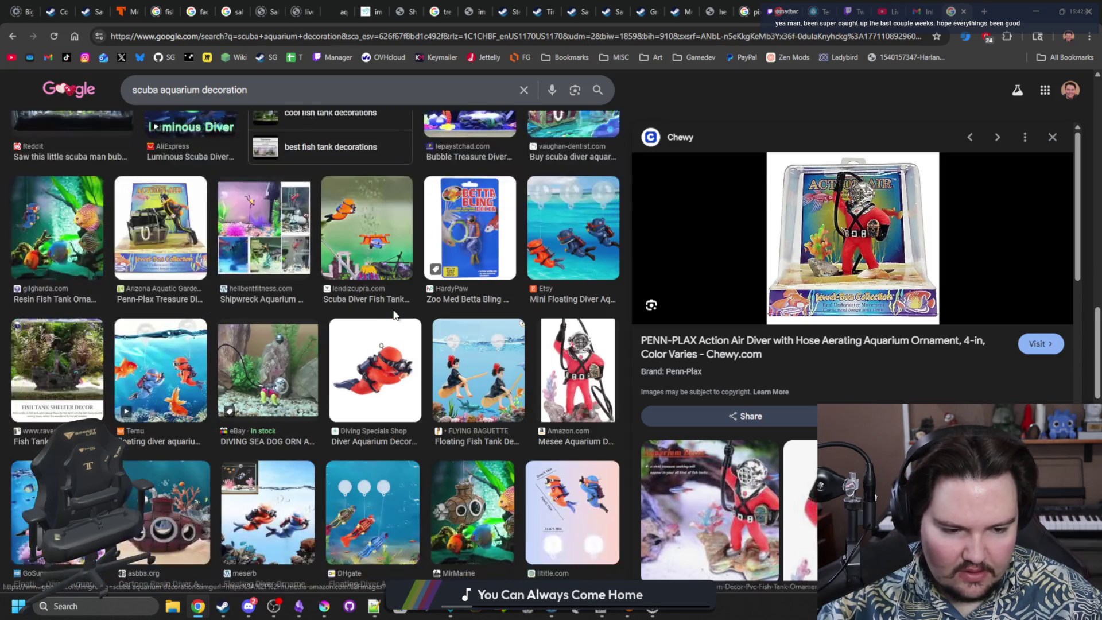
pyautogui.click(577, 370)
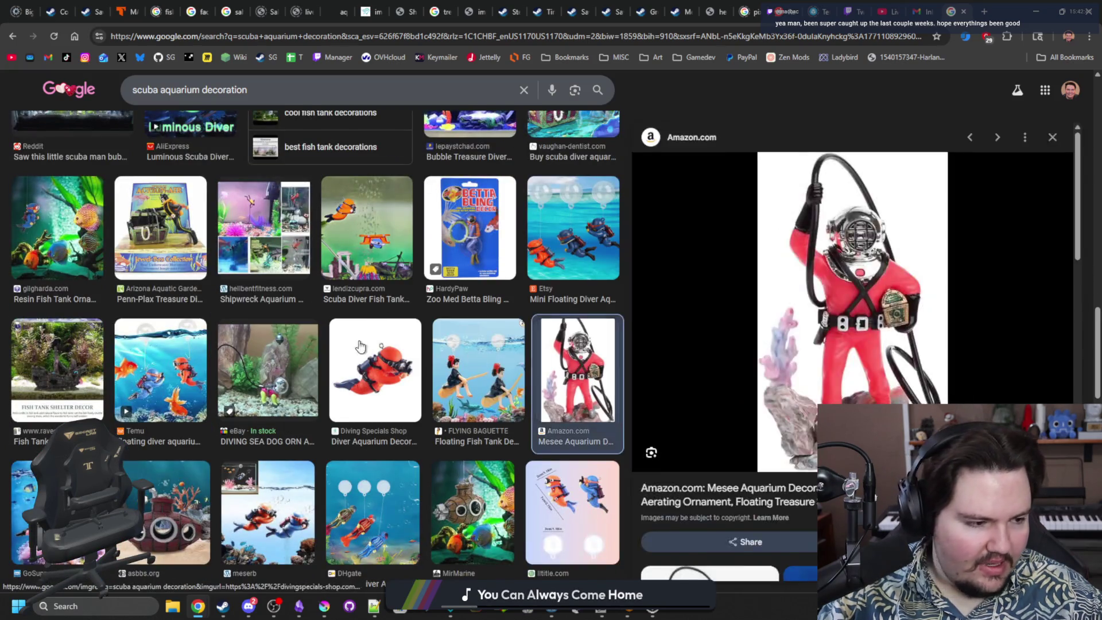
pyautogui.scroll(10, 310, 315)
pyautogui.click(23, 259)
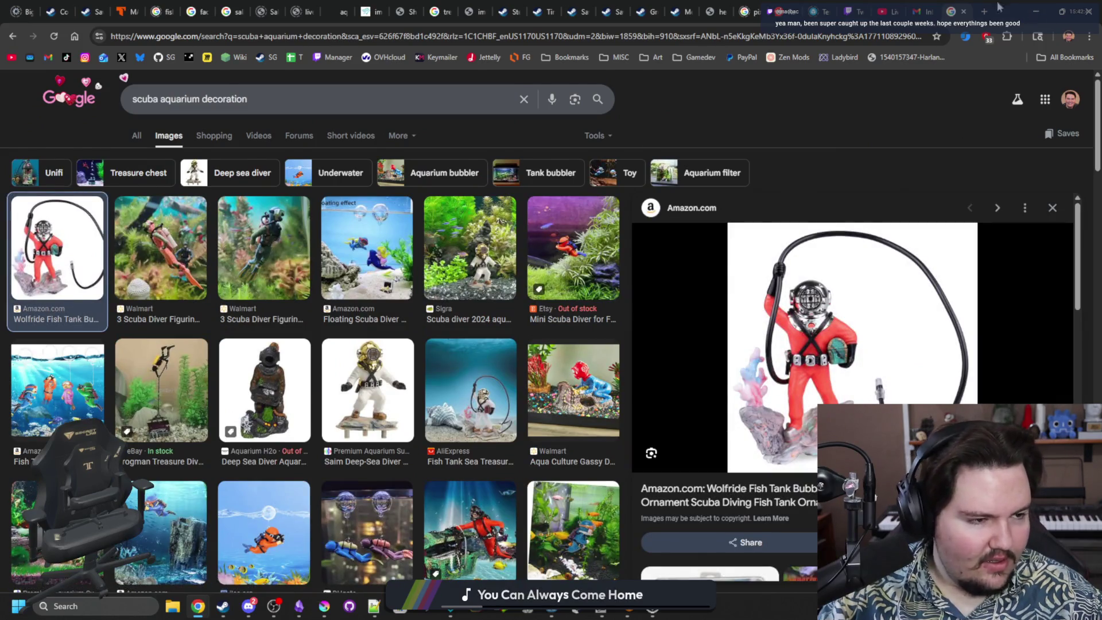
pyautogui.hotkey('alt', 'Tab')
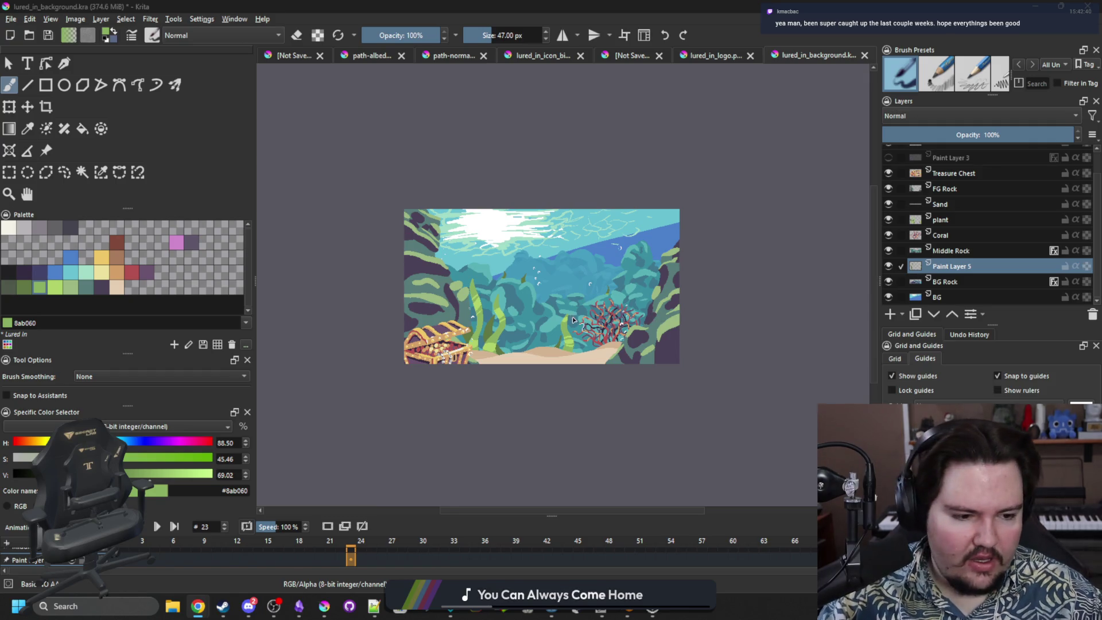
# Copy the Middle Rock layer's layer style.
pyautogui.scroll(5, 582, 316)
pyautogui.scroll(-2, 570, 356)
pyautogui.scroll(3, 360, 350)
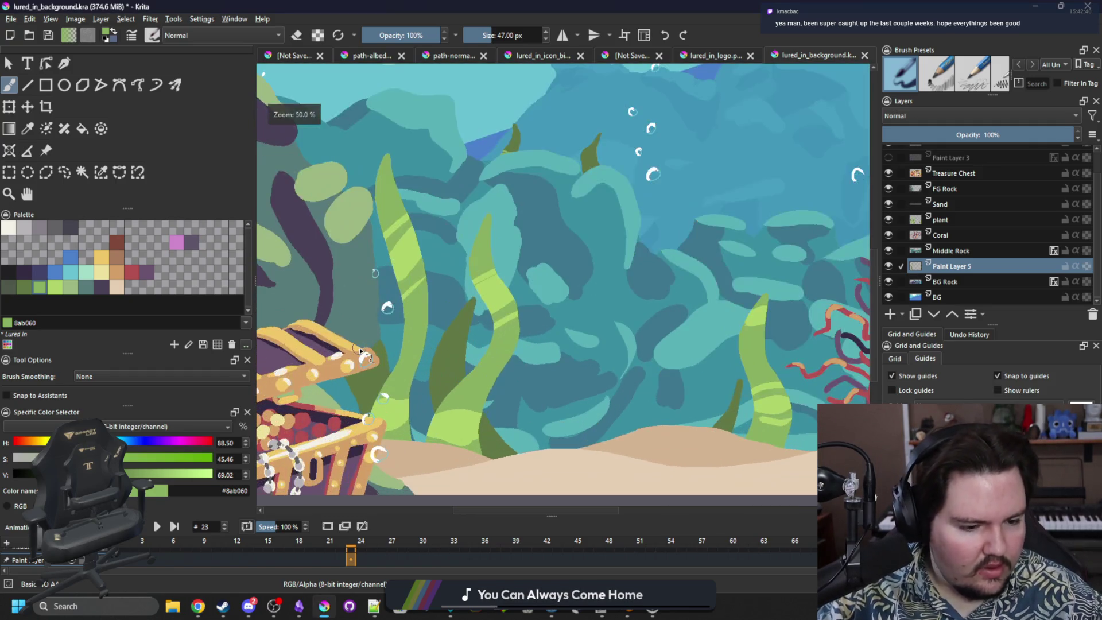
pyautogui.scroll(-2, 497, 315)
pyautogui.scroll(1, 497, 315)
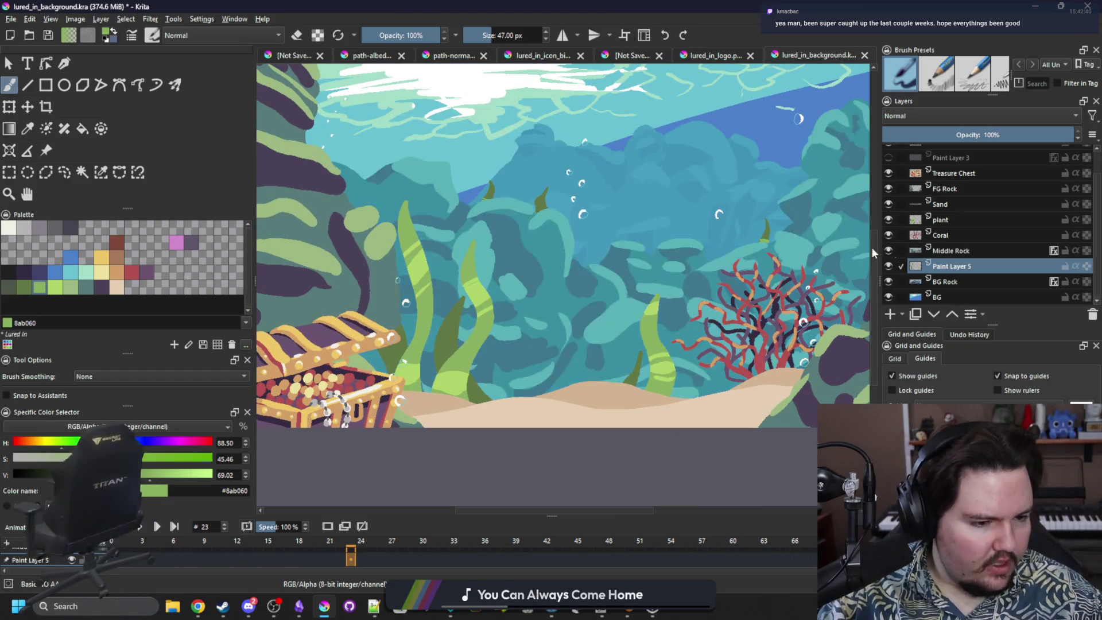
pyautogui.scroll(-1, 518, 357)
pyautogui.scroll(1, 564, 360)
pyautogui.scroll(-2, 564, 360)
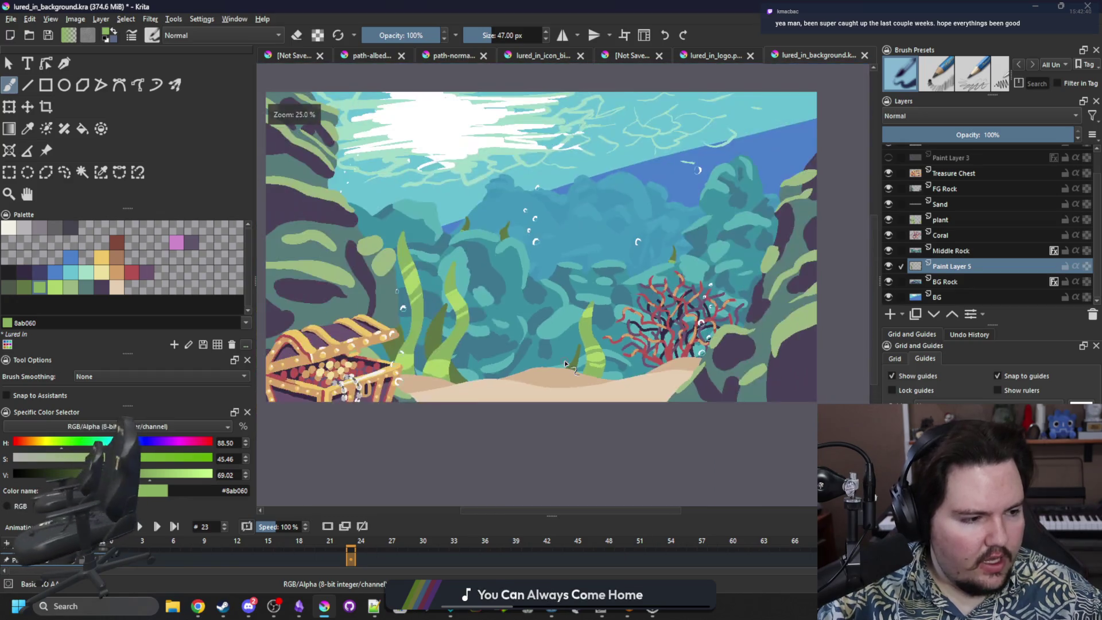
pyautogui.scroll(1, 566, 363)
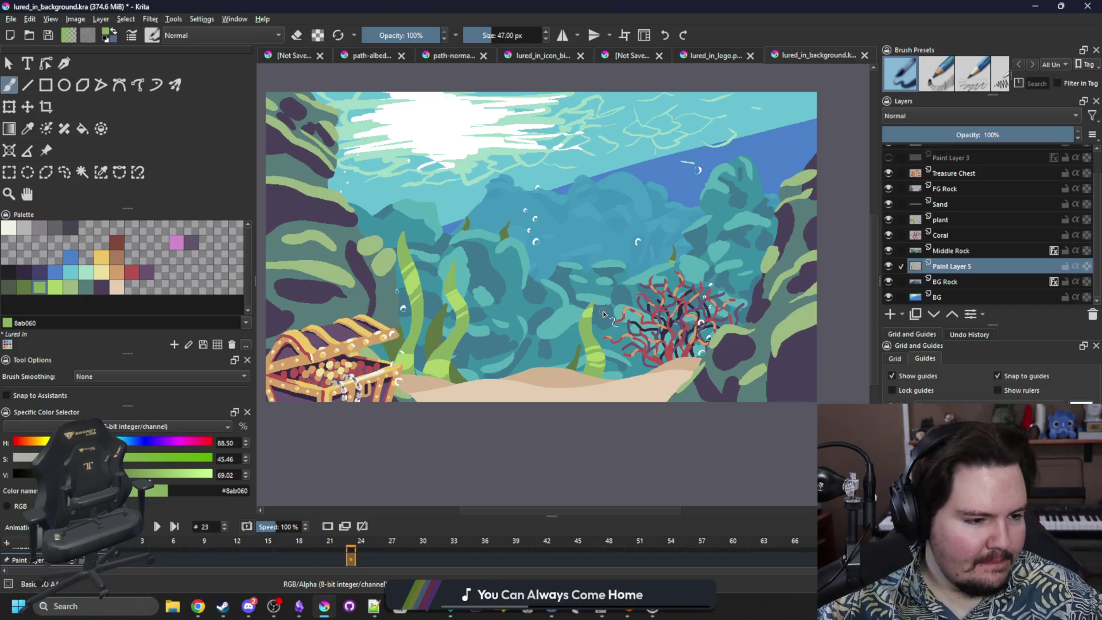
pyautogui.click(950, 220)
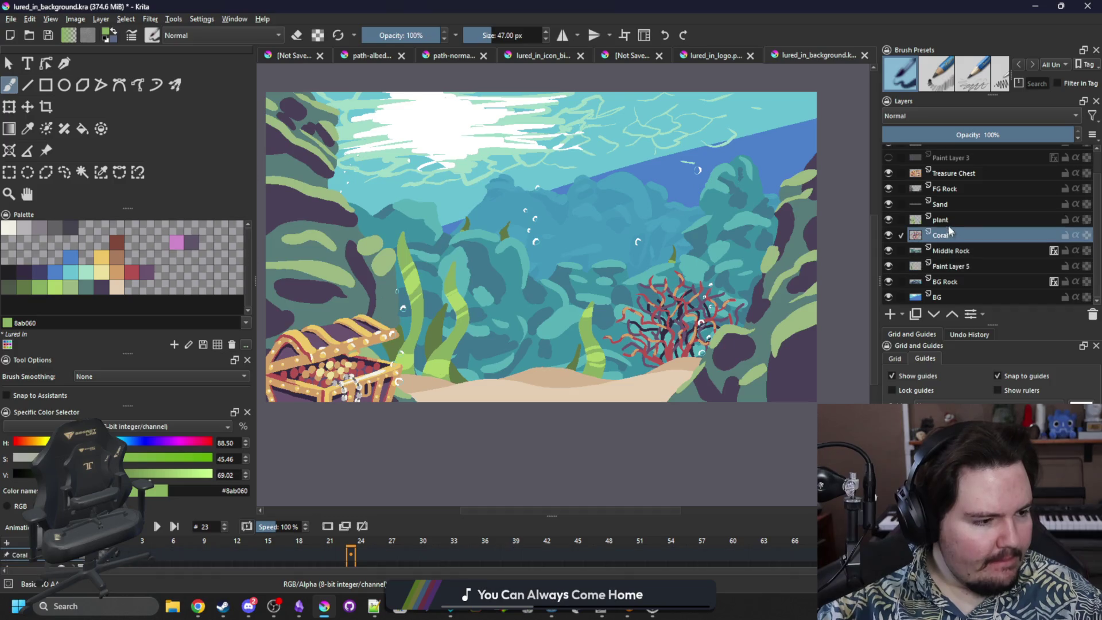
pyautogui.click(919, 248)
pyautogui.rightClick(918, 246)
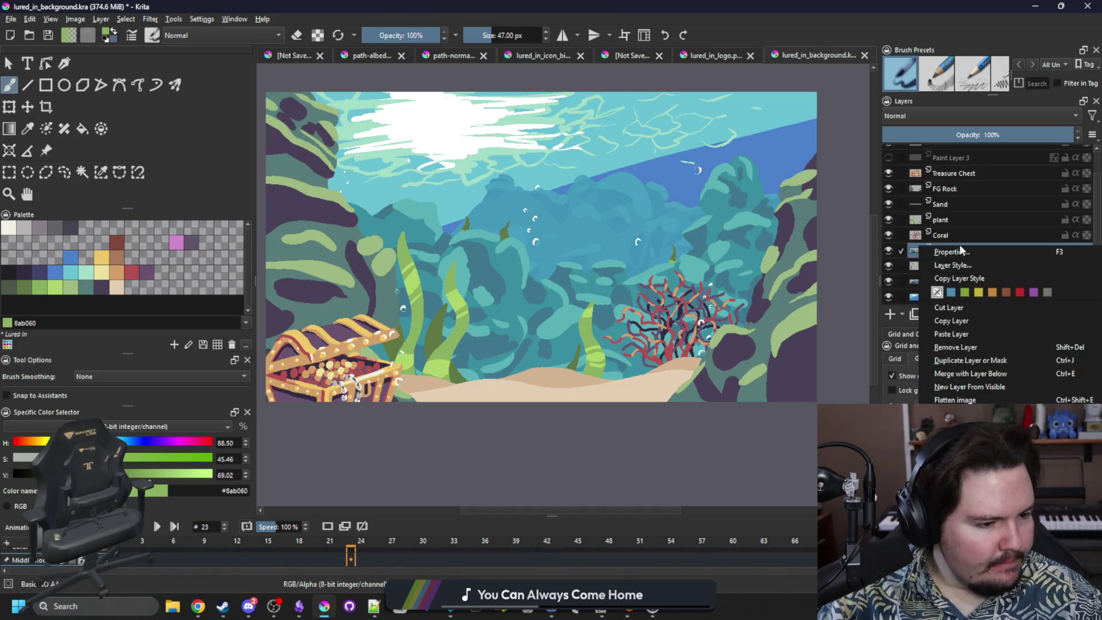
pyautogui.click(958, 278)
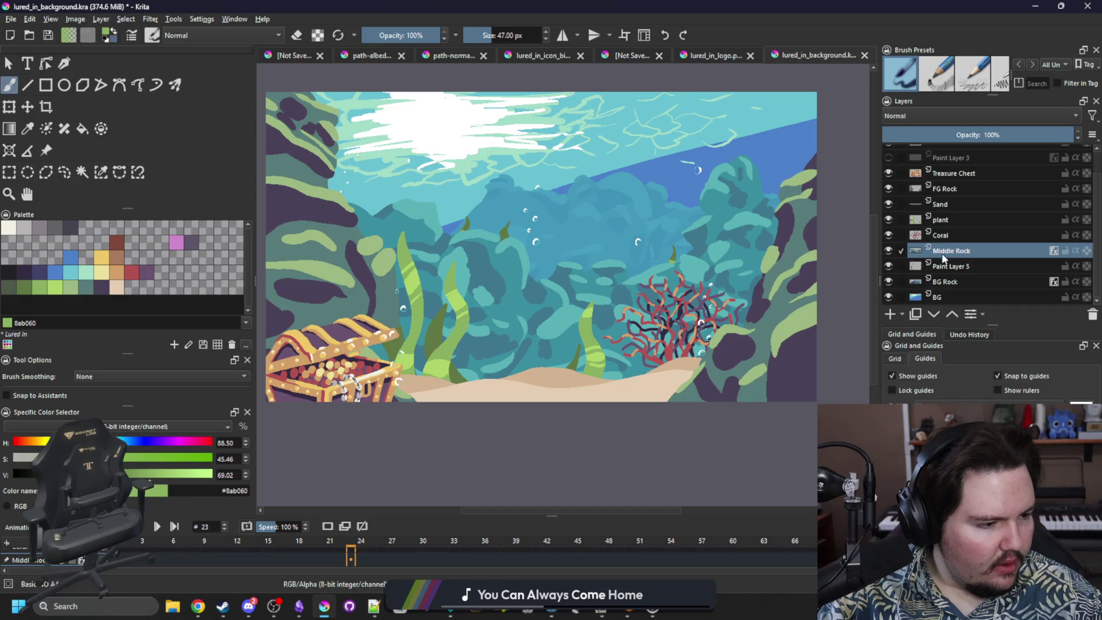
# Paste the copied layer style onto Paint Layer 5.
pyautogui.click(941, 266)
pyautogui.rightClick(921, 267)
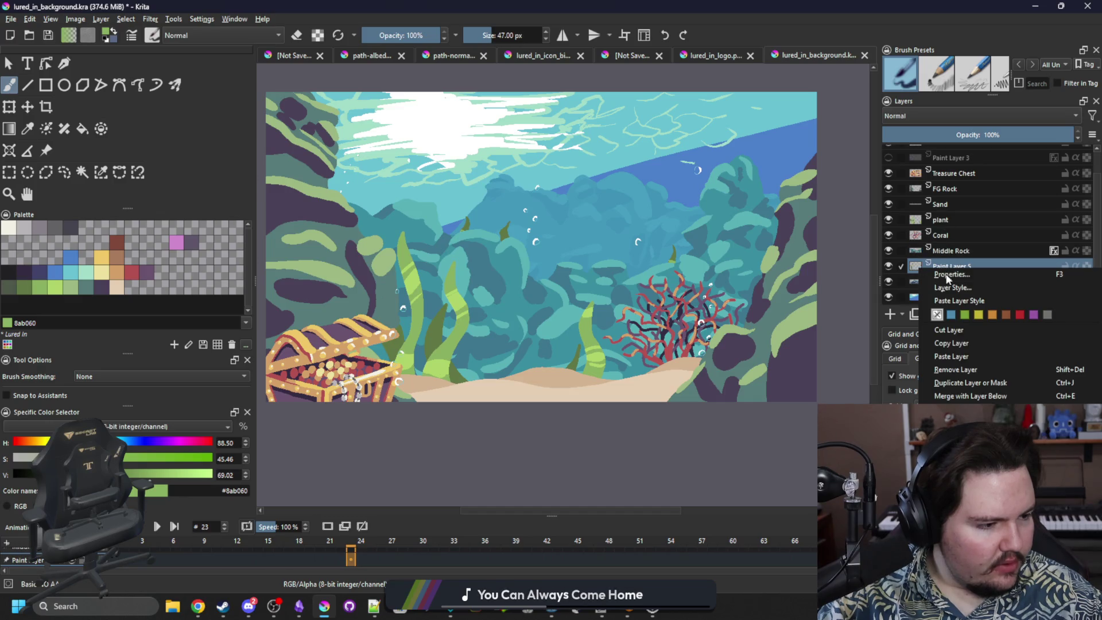
pyautogui.click(958, 300)
pyautogui.scroll(-1, 546, 247)
pyautogui.scroll(1, 575, 272)
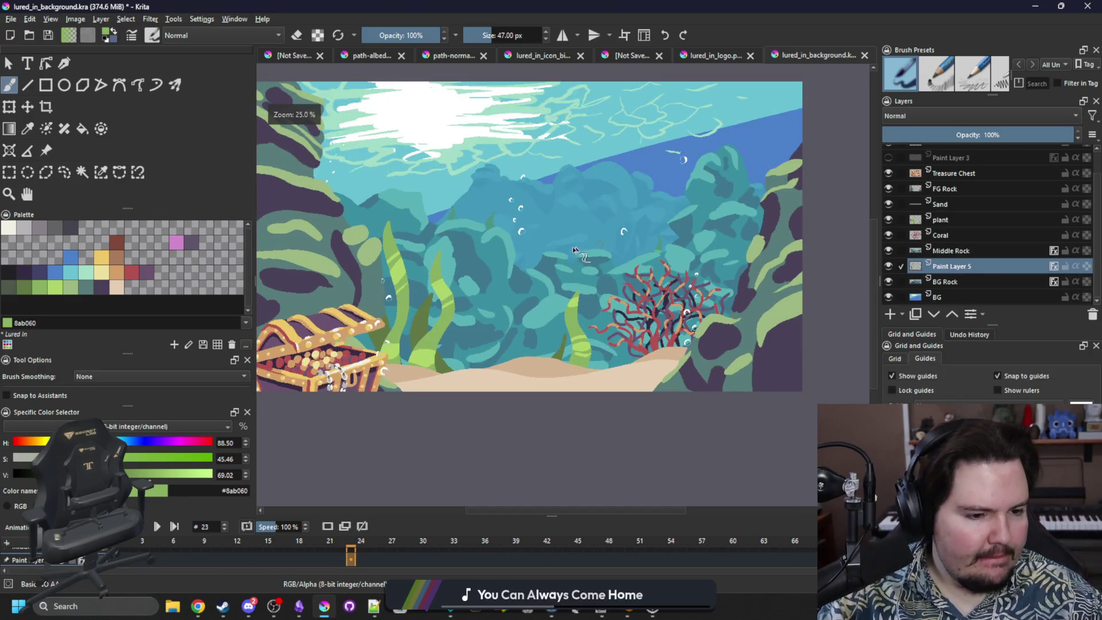
# Check the browser reference, then sample the green from the canvas for the brush.
pyautogui.scroll(1, 576, 272)
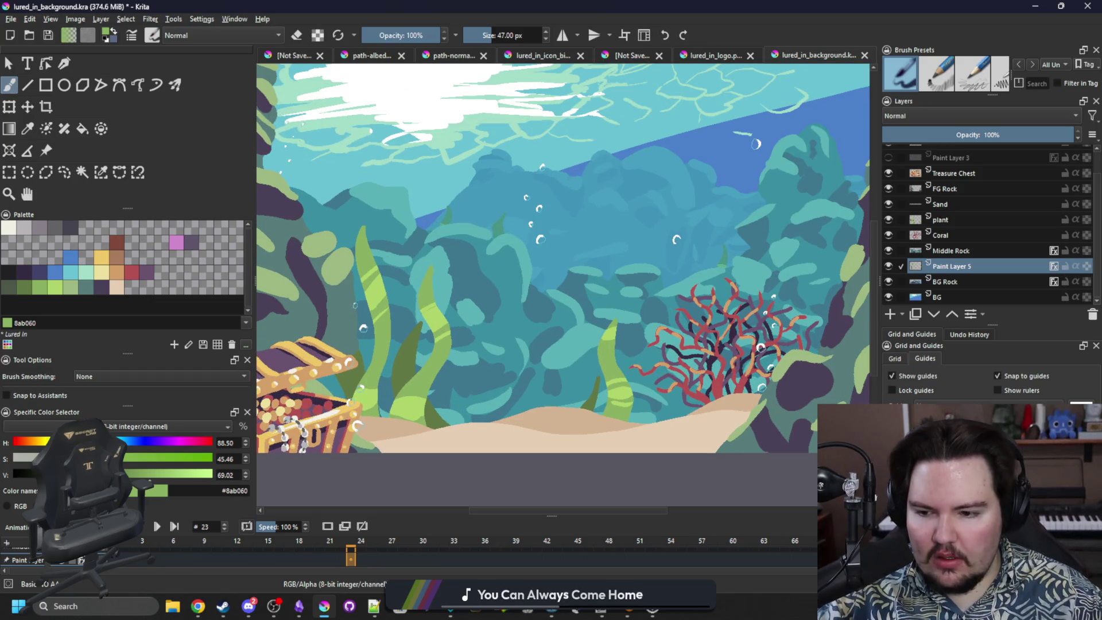
pyautogui.hotkey('alt', 'Tab')
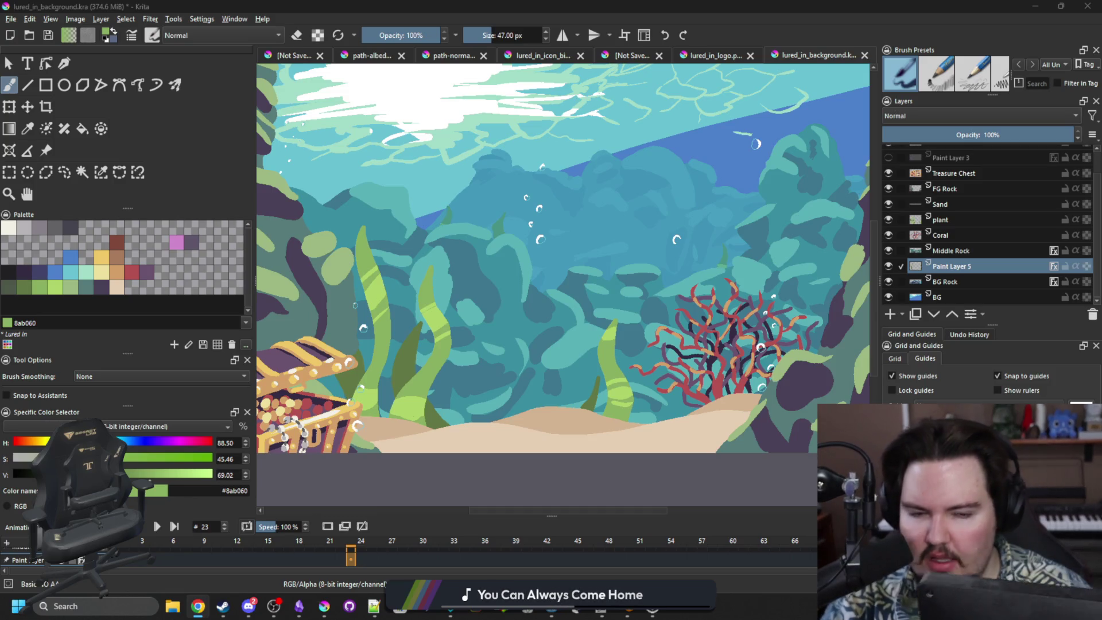
pyautogui.moveTo(396, 233)
pyautogui.mouseDown()
pyautogui.moveTo(498, 258)
pyautogui.moveTo(546, 290)
pyautogui.mouseUp()
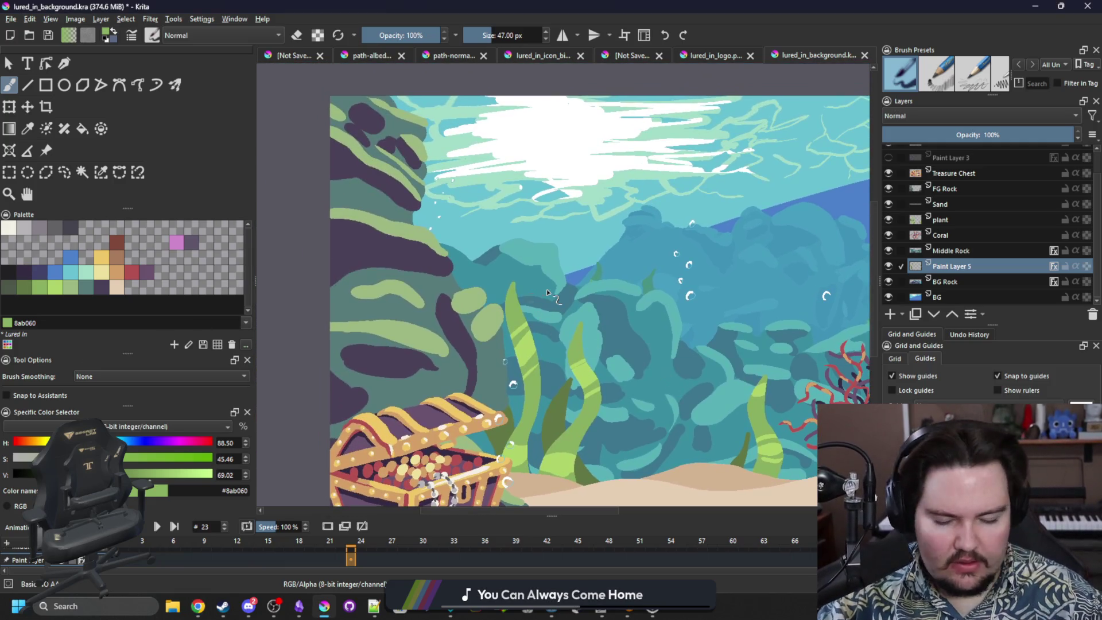
pyautogui.press('p')
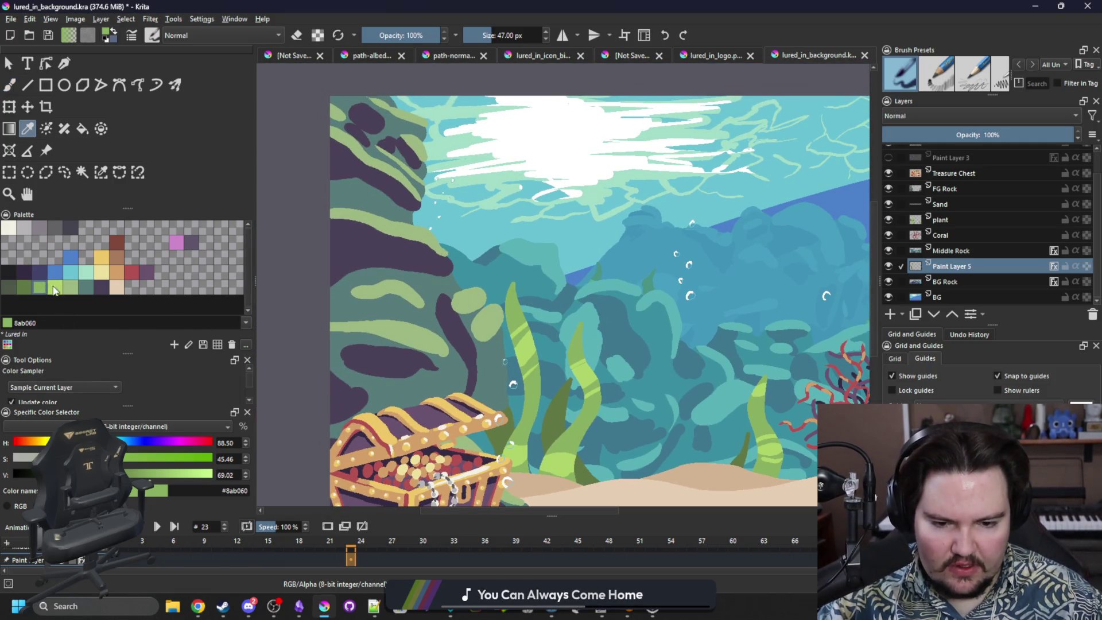
pyautogui.press('b')
# Step forward a few frames and draw a thin seaweed stem above the middle rocks.
pyautogui.moveTo(574, 243); pyautogui.dragTo(559, 257)
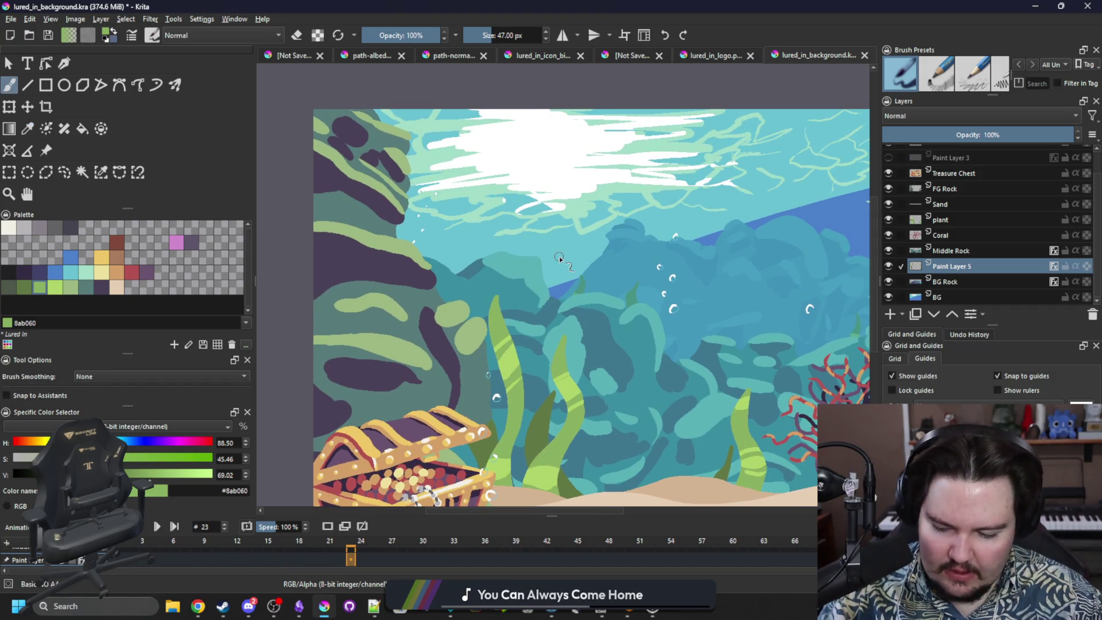
pyautogui.press('Right')
pyautogui.press('Right')
pyautogui.press('Right')
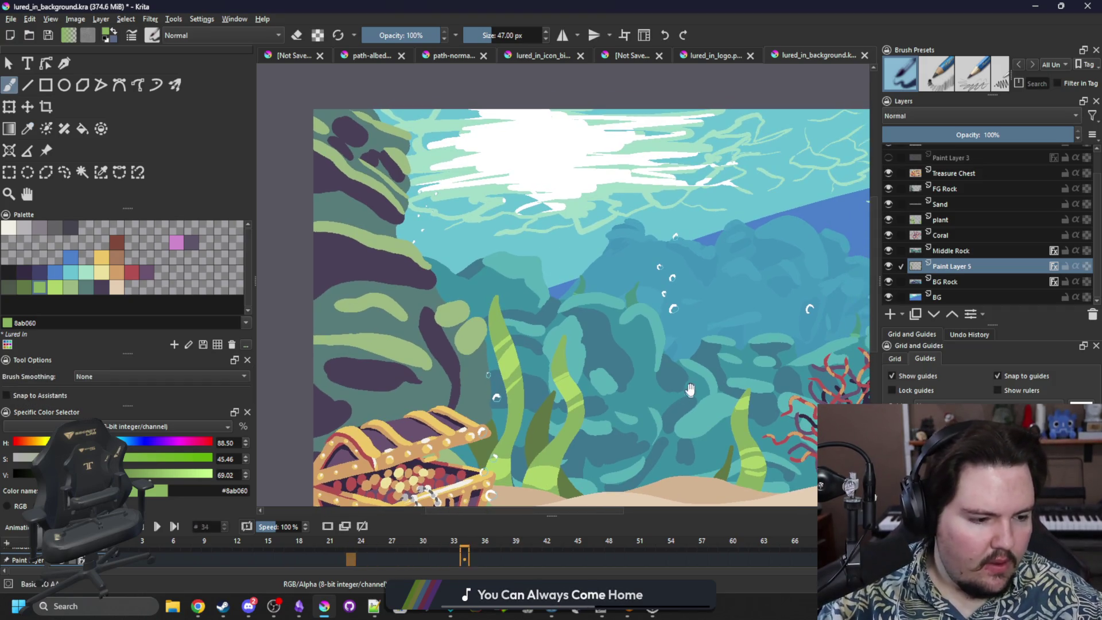
pyautogui.moveTo(703, 404)
pyautogui.mouseDown()
pyautogui.moveTo(489, 379)
pyautogui.moveTo(691, 409)
pyautogui.mouseUp()
pyautogui.press('Right')
pyautogui.press('Right')
pyautogui.press('Right')
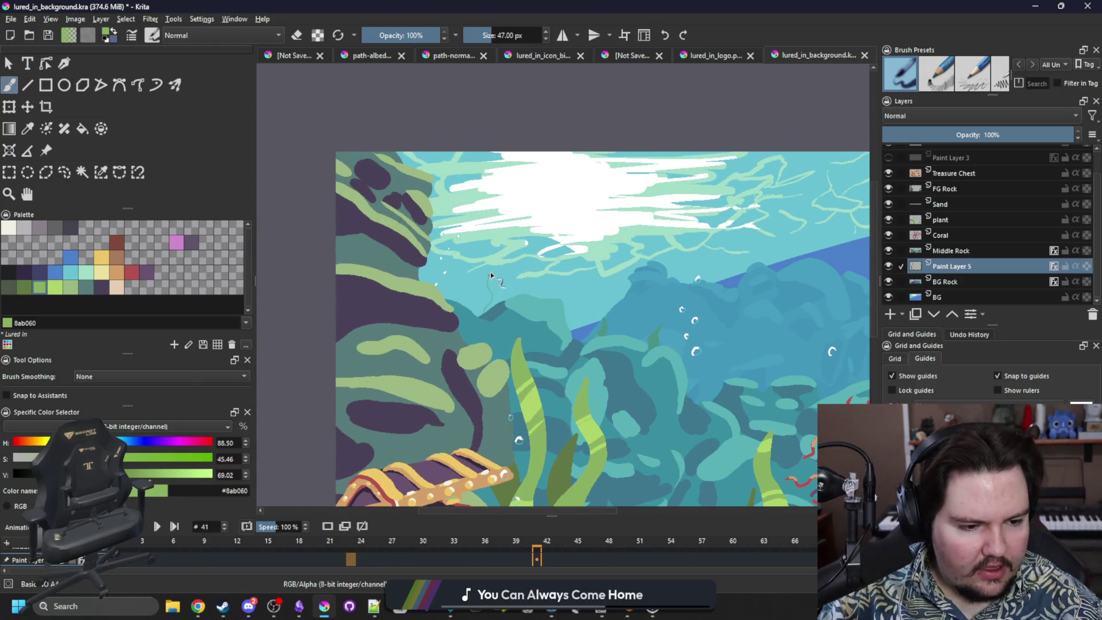
pyautogui.moveTo(491, 272); pyautogui.dragTo(493, 262)
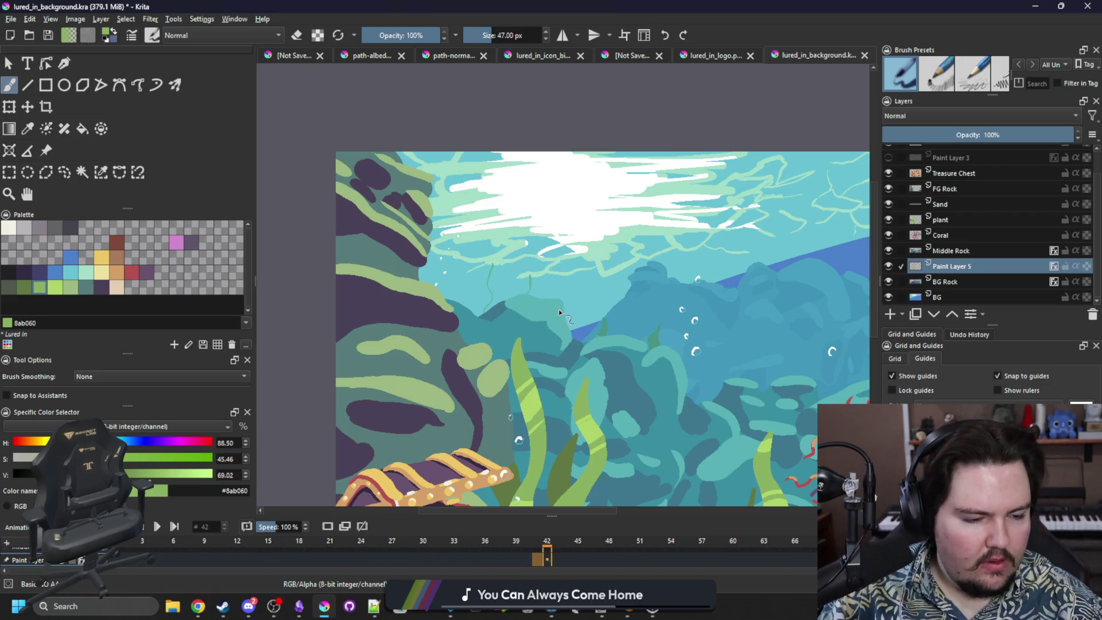
pyautogui.press('space')
pyautogui.moveTo(620, 464); pyautogui.dragTo(640, 475)
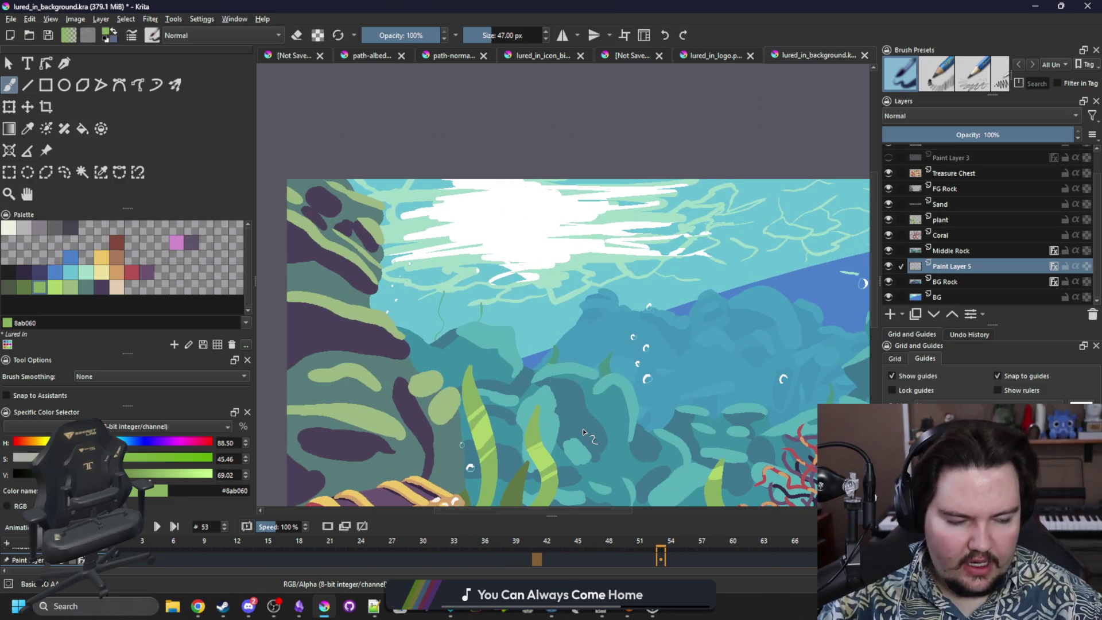
pyautogui.scroll(2, 445, 315)
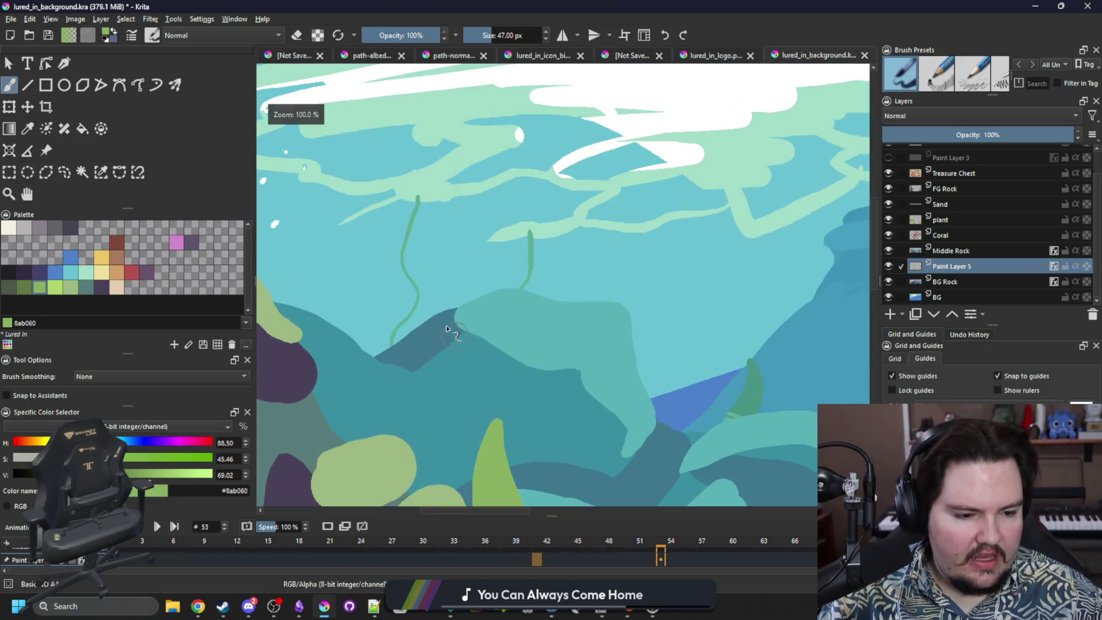
# Paint large leaves at the top, middle and base of the left seaweed stem.
pyautogui.moveTo(382, 179); pyautogui.dragTo(422, 188)
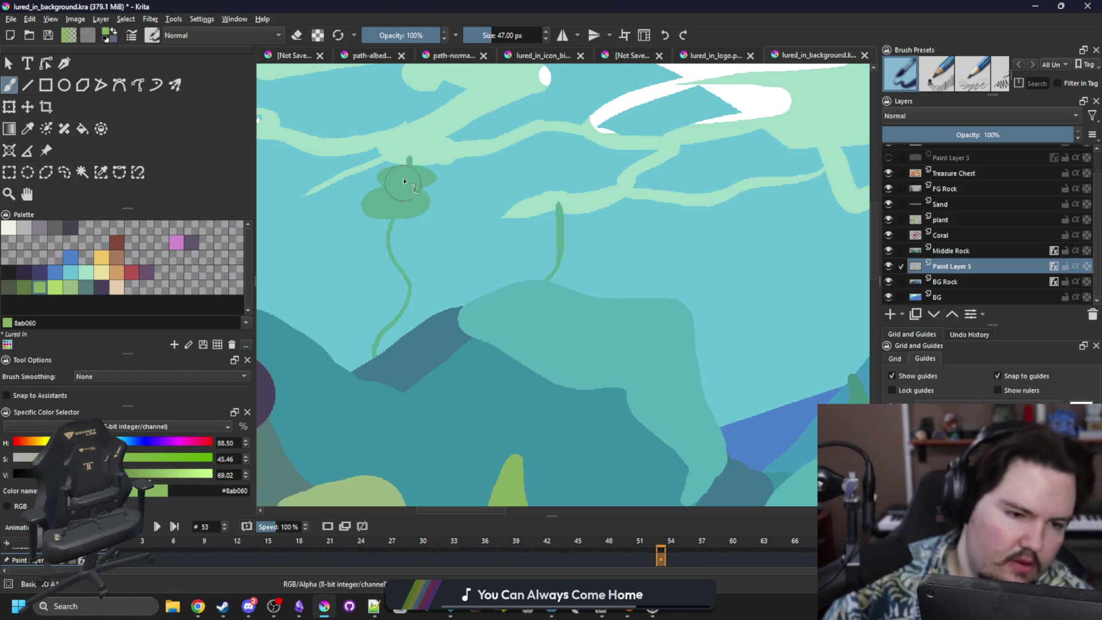
pyautogui.hotkey('ctrl', 'z')
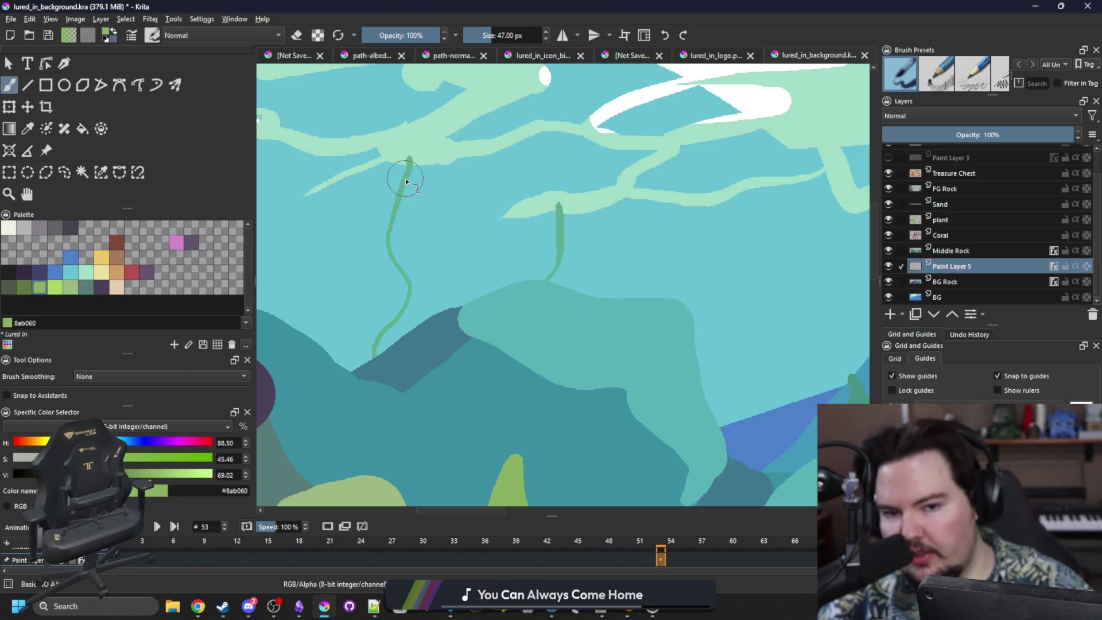
pyautogui.moveTo(400, 191)
pyautogui.mouseDown()
pyautogui.moveTo(455, 180)
pyautogui.moveTo(386, 222)
pyautogui.moveTo(401, 260)
pyautogui.mouseUp()
pyautogui.moveTo(406, 301)
pyautogui.mouseDown()
pyautogui.moveTo(373, 290)
pyautogui.moveTo(436, 287)
pyautogui.moveTo(377, 327)
pyautogui.moveTo(459, 300)
pyautogui.mouseUp()
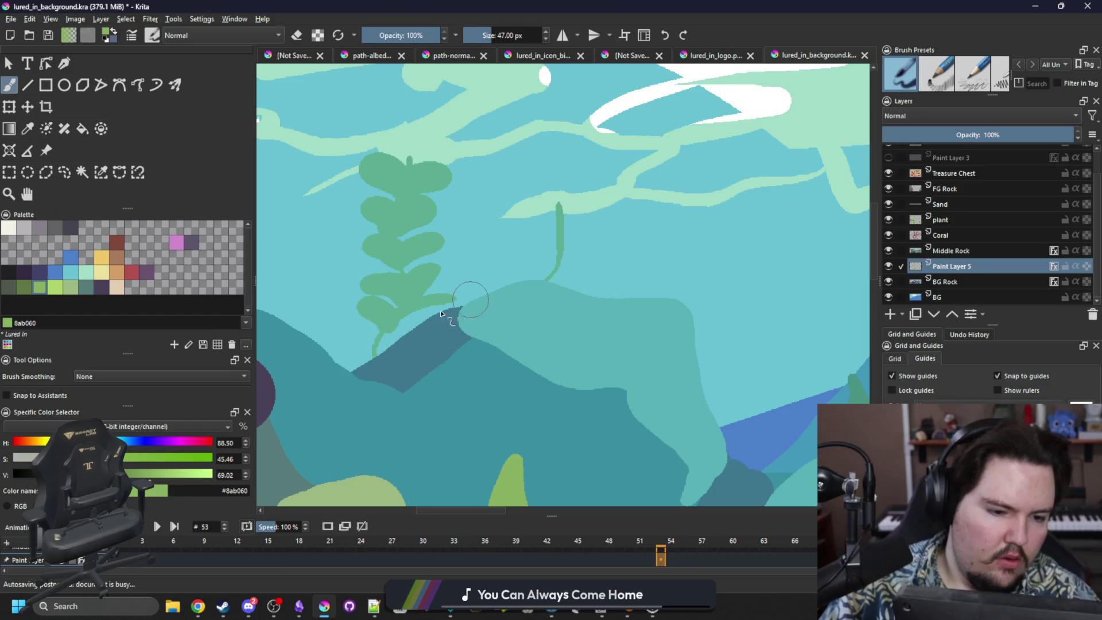
pyautogui.moveTo(381, 344)
pyautogui.mouseDown()
pyautogui.moveTo(368, 344)
pyautogui.moveTo(371, 364)
pyautogui.mouseUp()
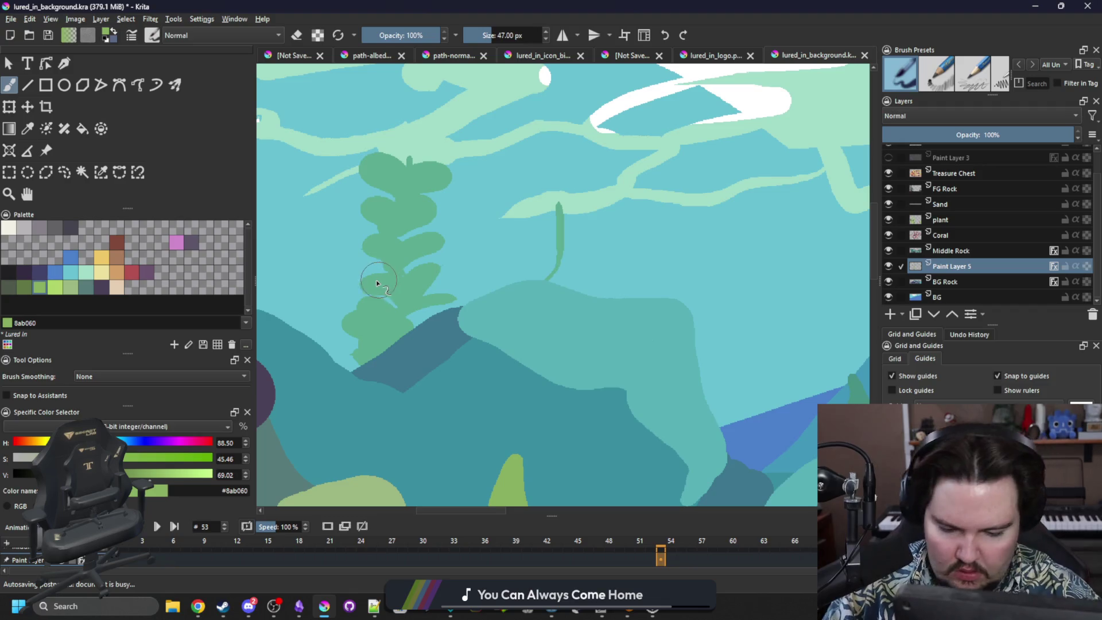
# With a smaller brush, add thin strokes and pointed spiky leaf tips to the left plant.
pyautogui.press('[')
pyautogui.press('[')
pyautogui.press('[')
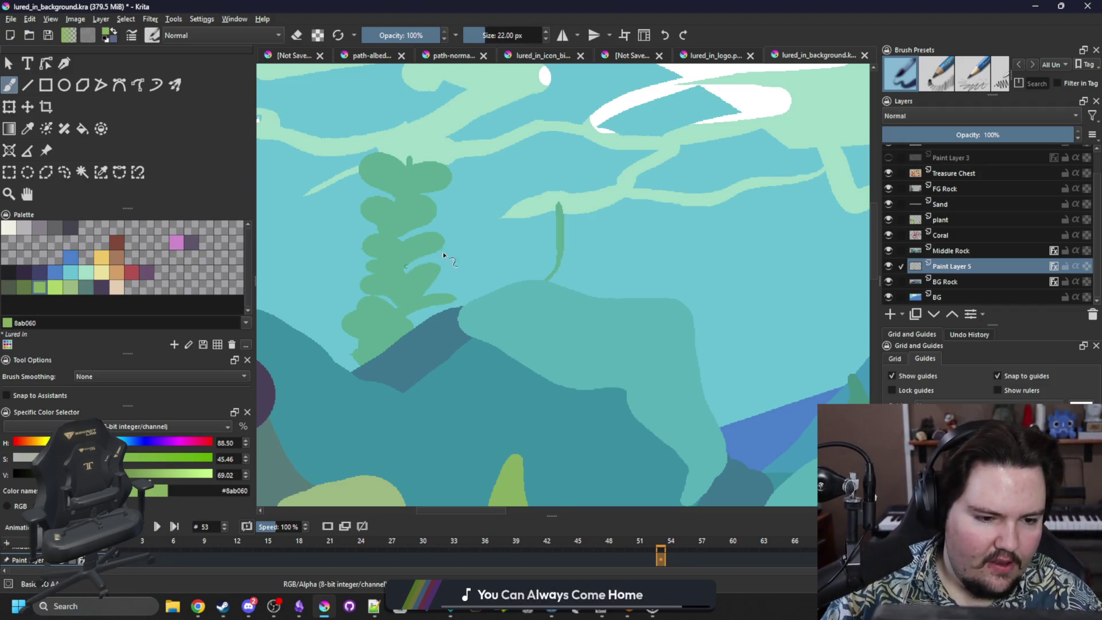
pyautogui.moveTo(415, 272); pyautogui.dragTo(456, 253)
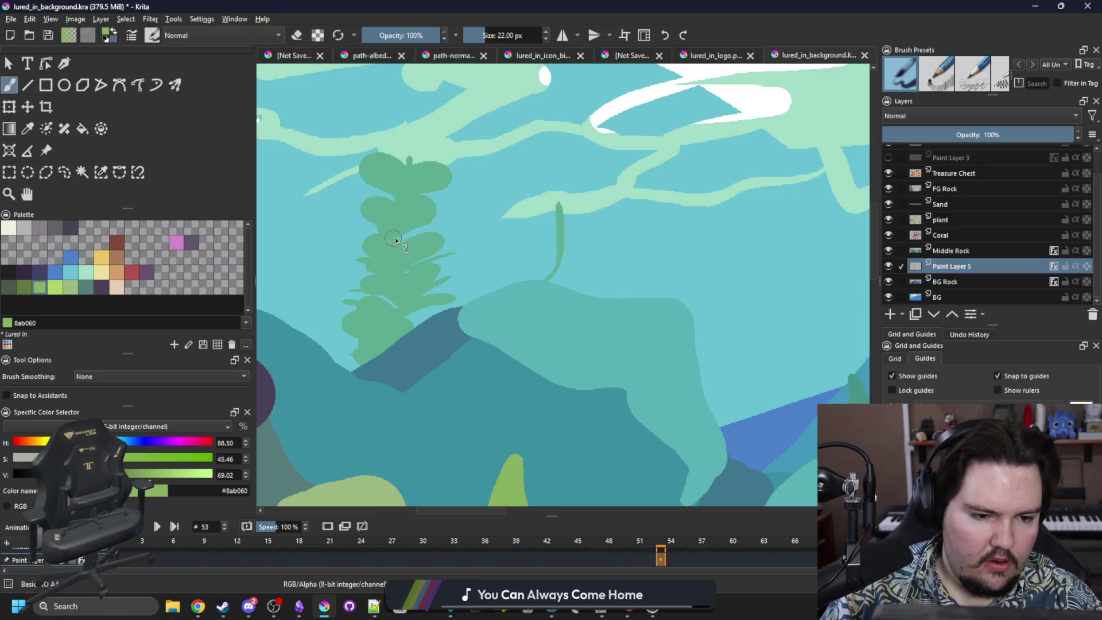
pyautogui.moveTo(395, 238); pyautogui.dragTo(459, 217)
pyautogui.moveTo(357, 225)
pyautogui.mouseDown()
pyautogui.moveTo(405, 200)
pyautogui.moveTo(408, 140)
pyautogui.moveTo(454, 141)
pyautogui.mouseUp()
pyautogui.moveTo(402, 166); pyautogui.dragTo(396, 142)
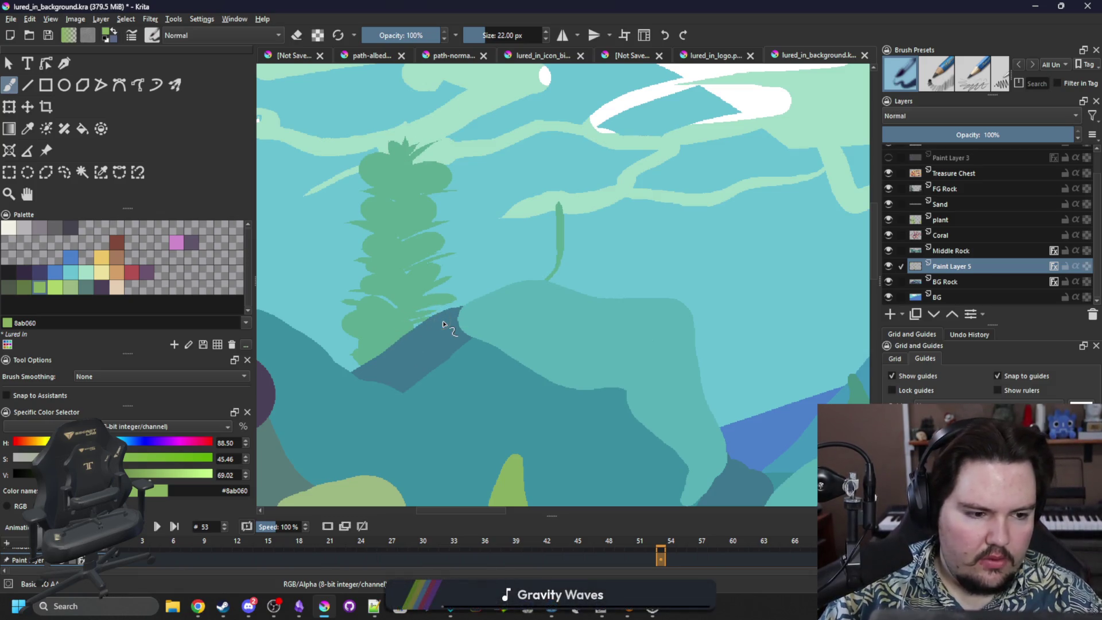
# Start a second seaweed with a leaf cluster and long curved stem, with Middle Rock hidden.
pyautogui.moveTo(519, 269)
pyautogui.mouseDown()
pyautogui.moveTo(553, 280)
pyautogui.moveTo(556, 223)
pyautogui.moveTo(590, 185)
pyautogui.moveTo(559, 201)
pyautogui.moveTo(586, 221)
pyautogui.mouseUp()
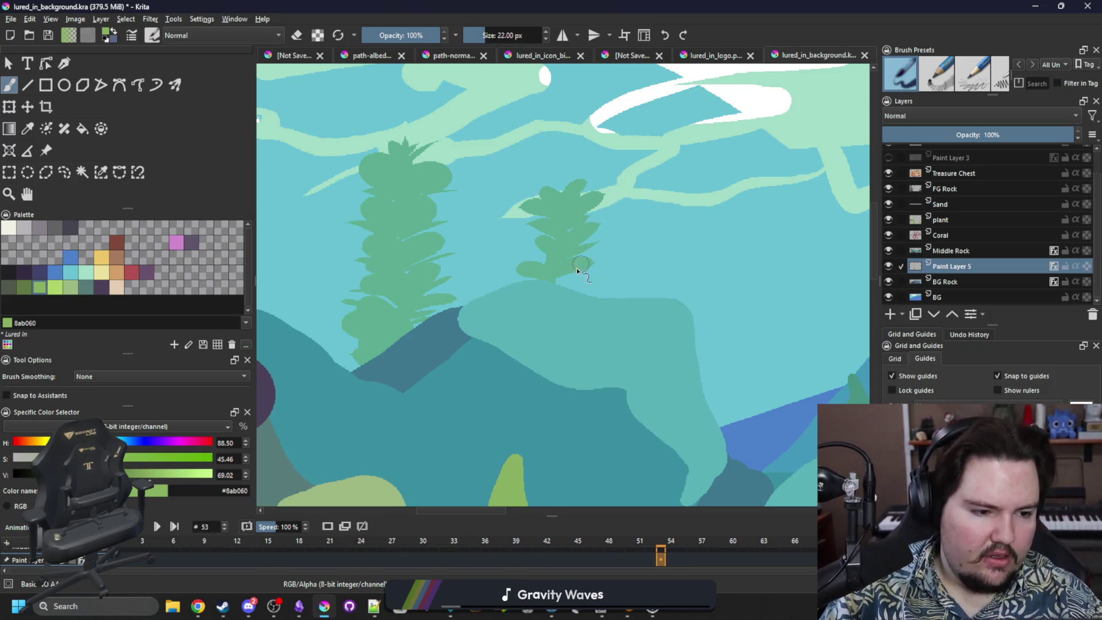
pyautogui.moveTo(576, 267)
pyautogui.mouseDown()
pyautogui.moveTo(567, 233)
pyautogui.moveTo(529, 264)
pyautogui.mouseUp()
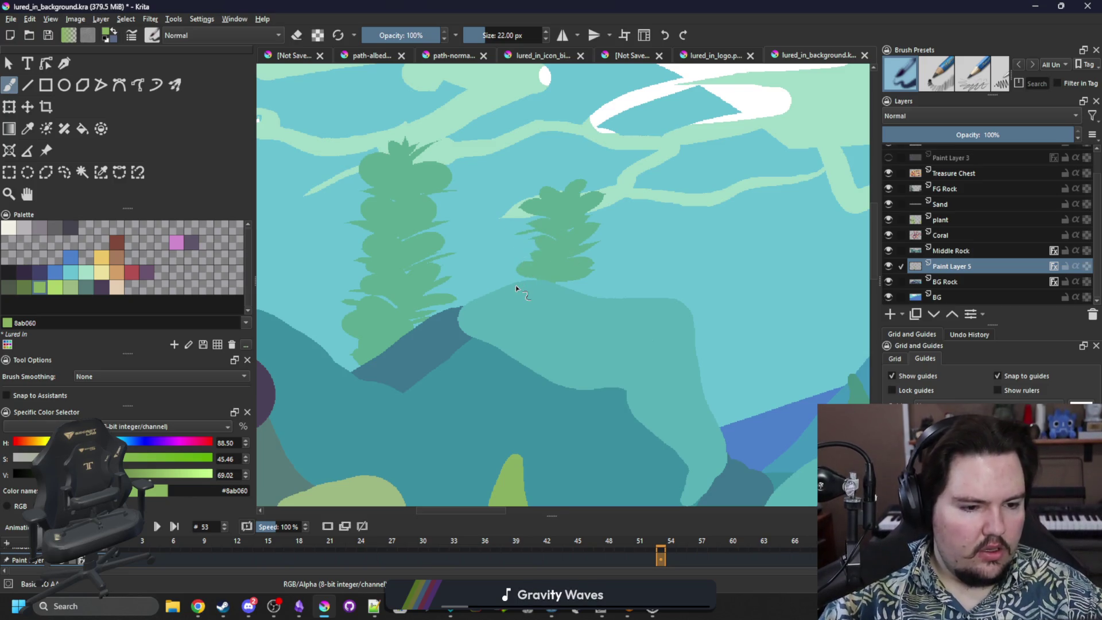
pyautogui.click(888, 250)
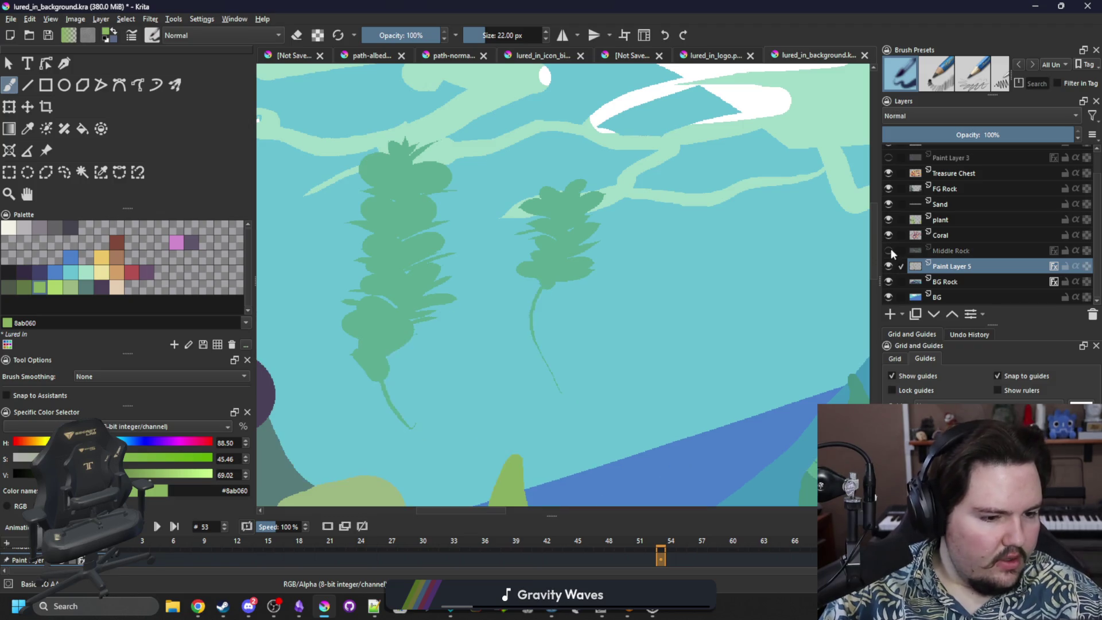
pyautogui.moveTo(611, 309)
pyautogui.mouseDown()
pyautogui.moveTo(605, 282)
pyautogui.moveTo(643, 226)
pyautogui.mouseUp()
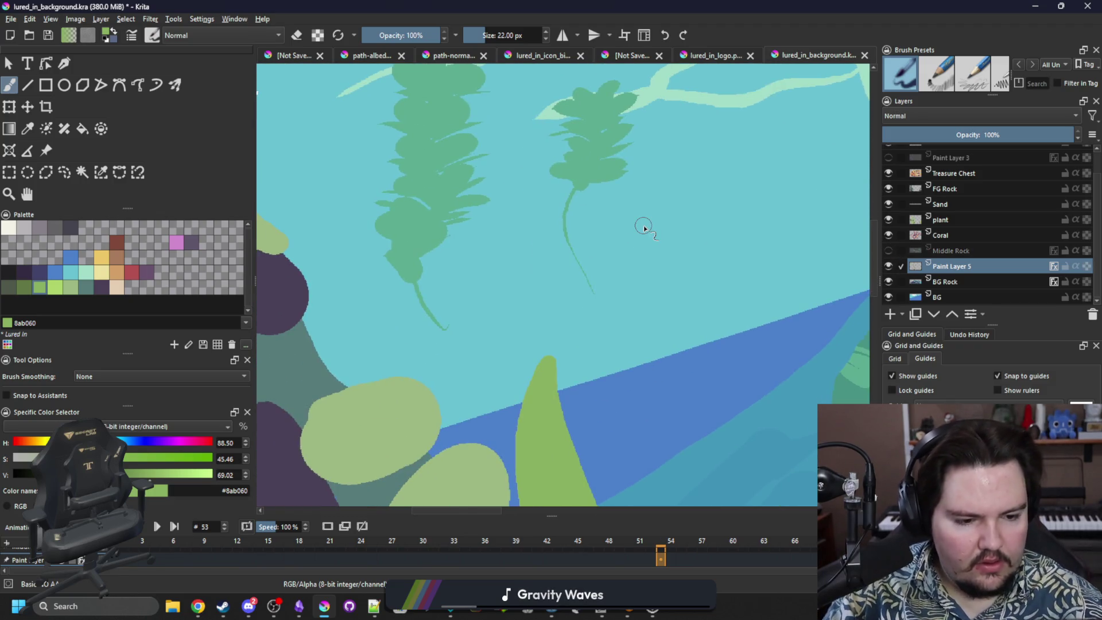
pyautogui.press('space')
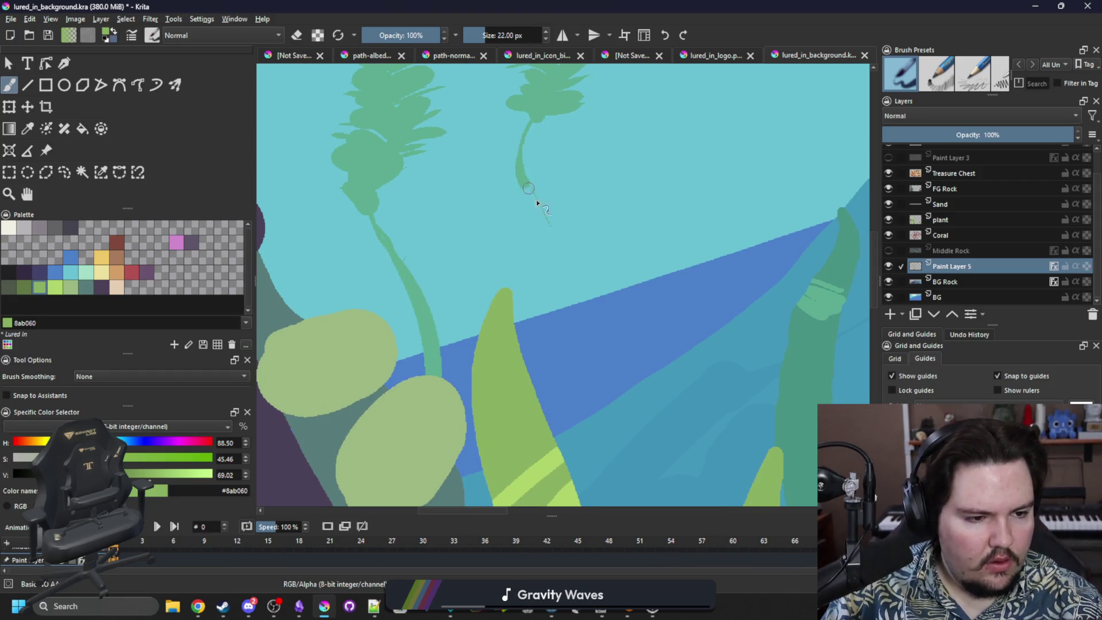
pyautogui.moveTo(529, 188); pyautogui.dragTo(476, 481)
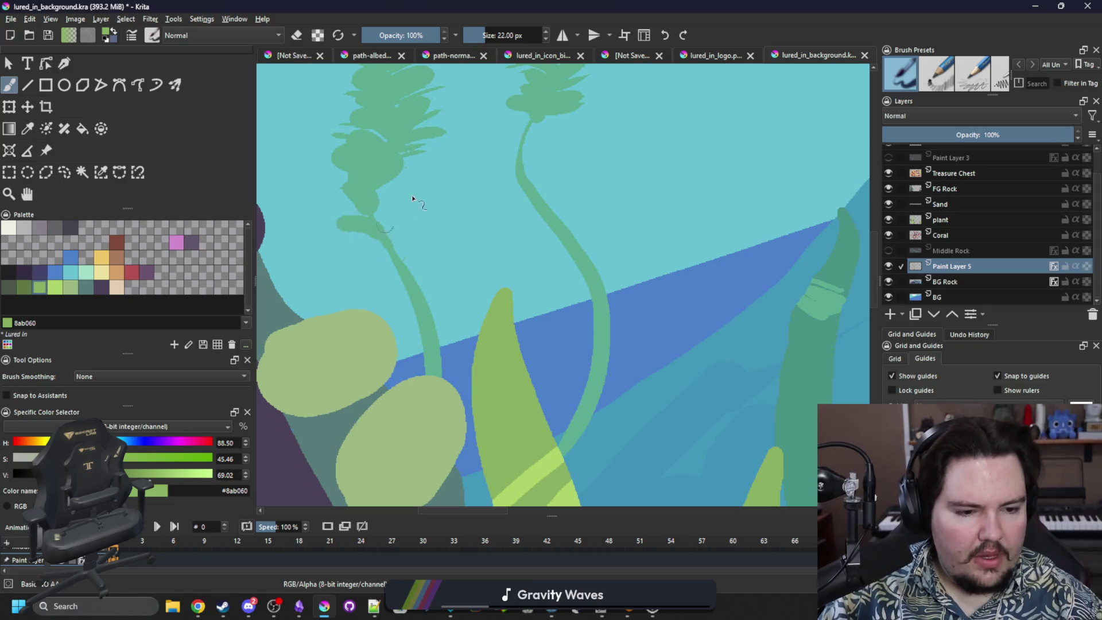
# Add branches and small leaves along the left seaweed stem.
pyautogui.moveTo(416, 244)
pyautogui.mouseDown()
pyautogui.moveTo(396, 275)
pyautogui.moveTo(396, 265)
pyautogui.mouseUp()
pyautogui.moveTo(404, 267); pyautogui.dragTo(439, 241)
pyautogui.moveTo(401, 299)
pyautogui.mouseDown()
pyautogui.moveTo(379, 299)
pyautogui.moveTo(459, 281)
pyautogui.mouseUp()
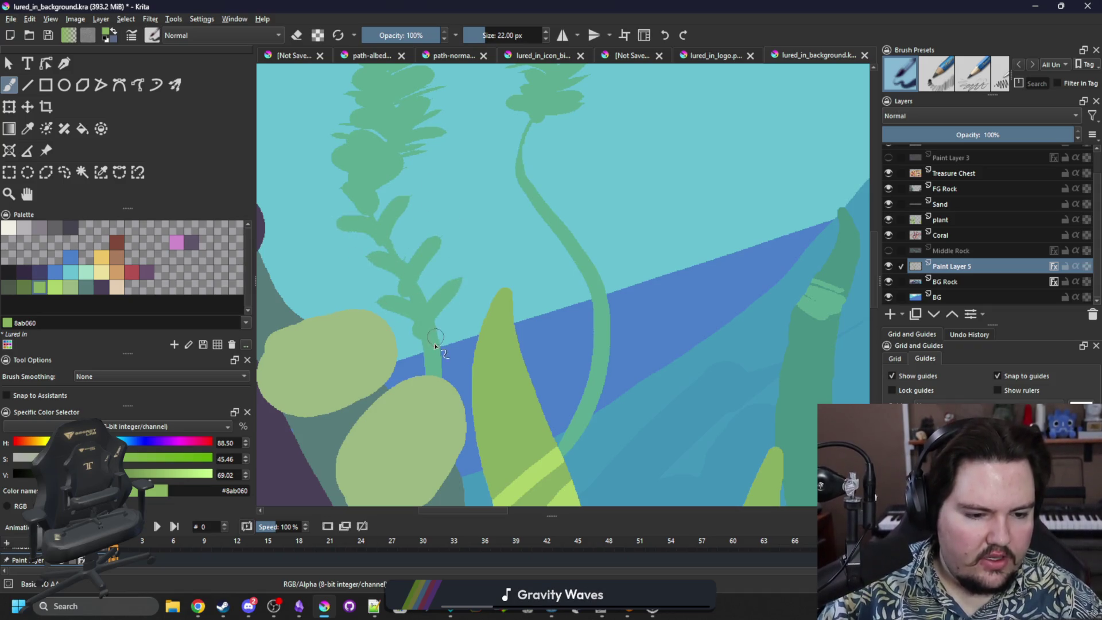
pyautogui.moveTo(447, 339); pyautogui.dragTo(466, 322)
pyautogui.moveTo(422, 351); pyautogui.dragTo(396, 345)
# Add alternating leaf pairs from top to bottom along the right seaweed stem.
pyautogui.moveTo(527, 189)
pyautogui.mouseDown()
pyautogui.moveTo(504, 176)
pyautogui.moveTo(565, 141)
pyautogui.mouseUp()
pyautogui.moveTo(525, 184); pyautogui.dragTo(494, 149)
pyautogui.moveTo(537, 155); pyautogui.dragTo(553, 117)
pyautogui.moveTo(553, 232); pyautogui.dragTo(505, 232)
pyautogui.moveTo(568, 221); pyautogui.dragTo(591, 195)
pyautogui.moveTo(571, 255)
pyautogui.mouseDown()
pyautogui.moveTo(540, 261)
pyautogui.moveTo(607, 230)
pyautogui.mouseUp()
pyautogui.moveTo(594, 332)
pyautogui.mouseDown()
pyautogui.moveTo(571, 314)
pyautogui.moveTo(634, 299)
pyautogui.mouseUp()
pyautogui.moveTo(591, 368)
pyautogui.mouseDown()
pyautogui.moveTo(569, 351)
pyautogui.moveTo(640, 344)
pyautogui.mouseUp()
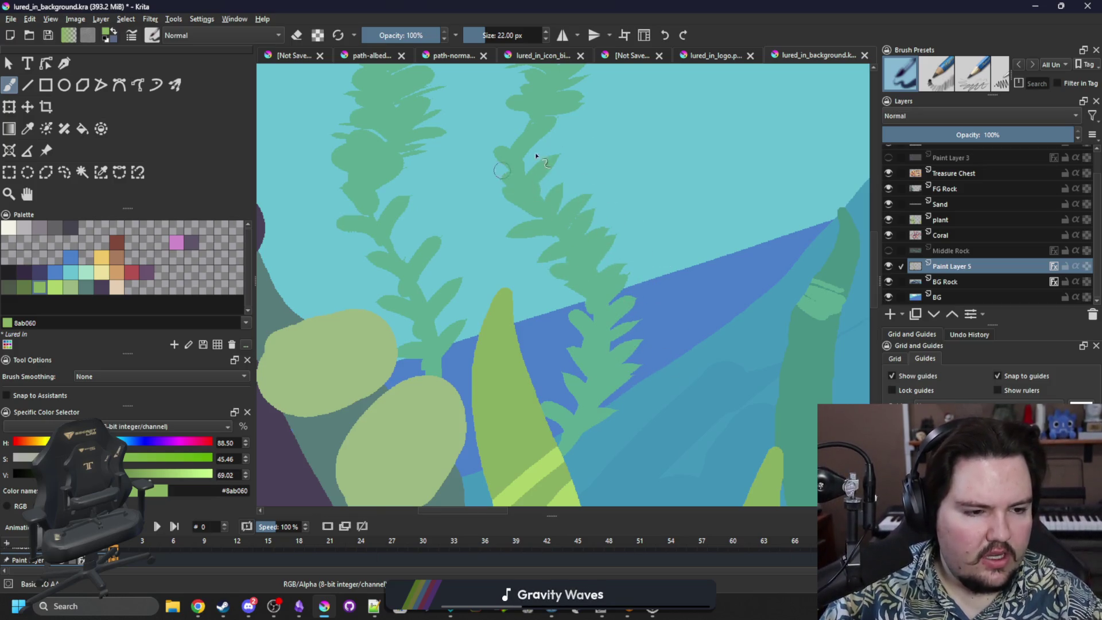
pyautogui.moveTo(523, 172); pyautogui.dragTo(560, 140)
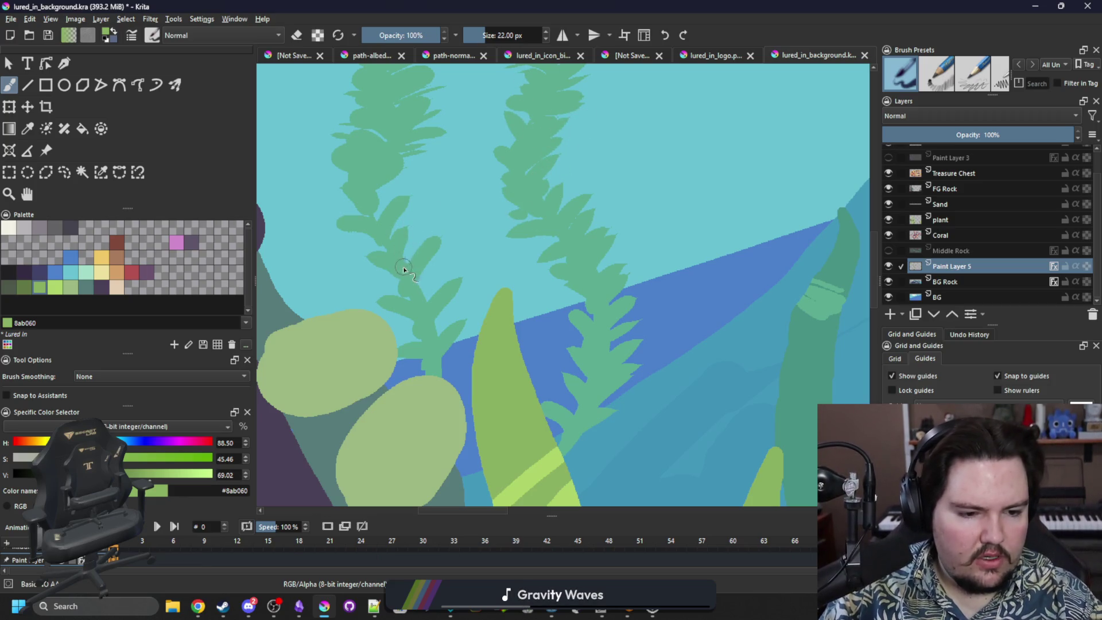
# Fill out the left seaweed with a few more leaves along its lower stem.
pyautogui.moveTo(404, 269); pyautogui.dragTo(409, 233)
pyautogui.moveTo(374, 288); pyautogui.dragTo(422, 294)
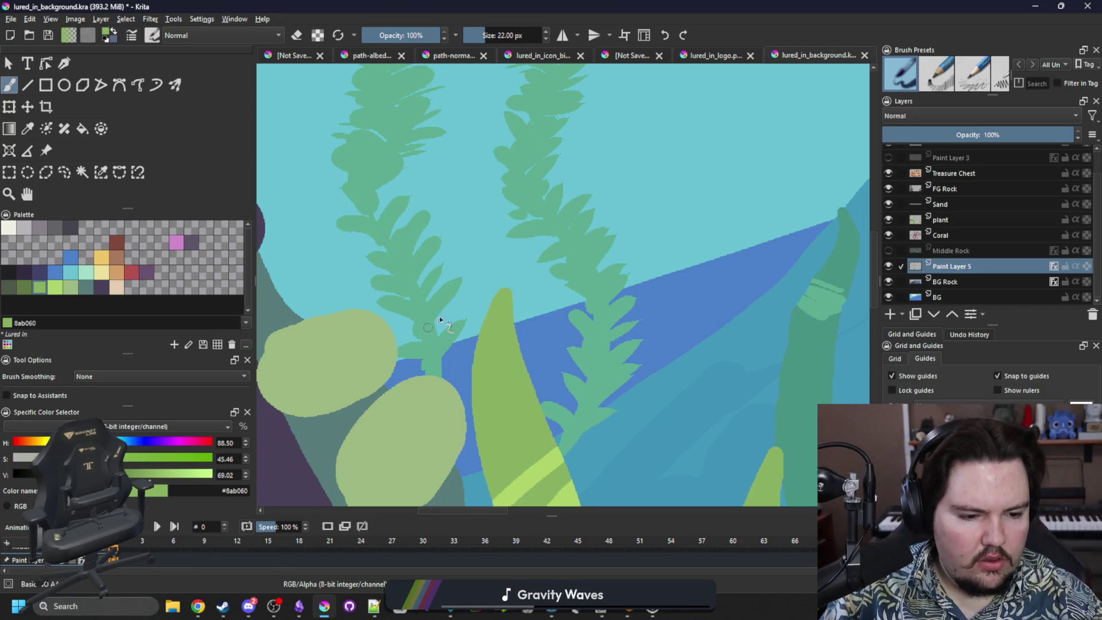
pyautogui.moveTo(432, 367)
pyautogui.mouseDown()
pyautogui.moveTo(470, 347)
pyautogui.moveTo(395, 319)
pyautogui.mouseUp()
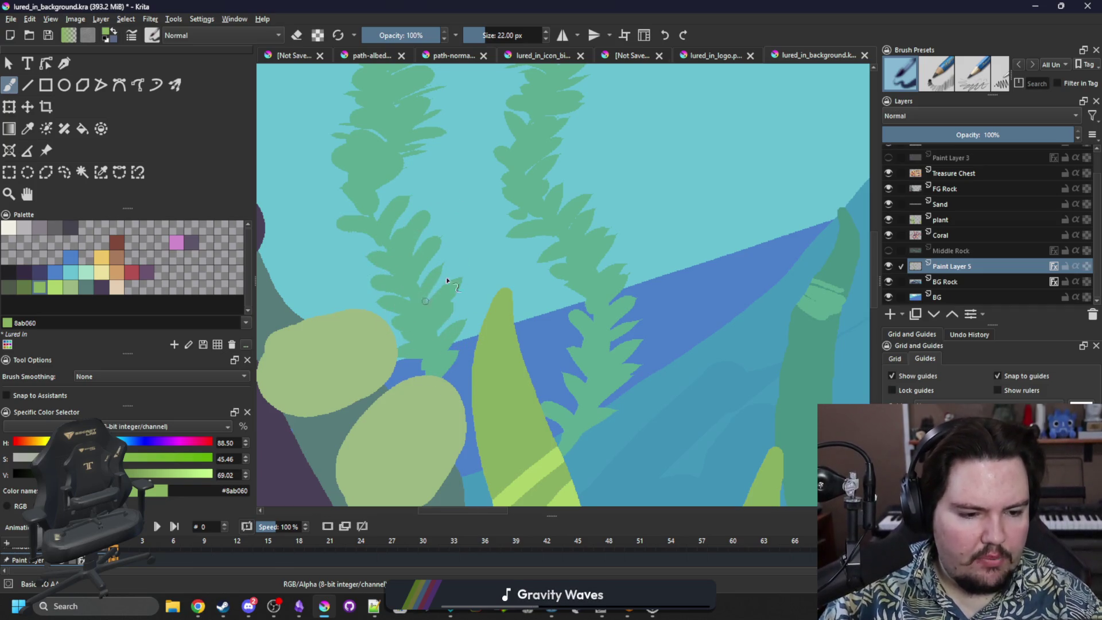
pyautogui.moveTo(447, 280); pyautogui.dragTo(431, 262)
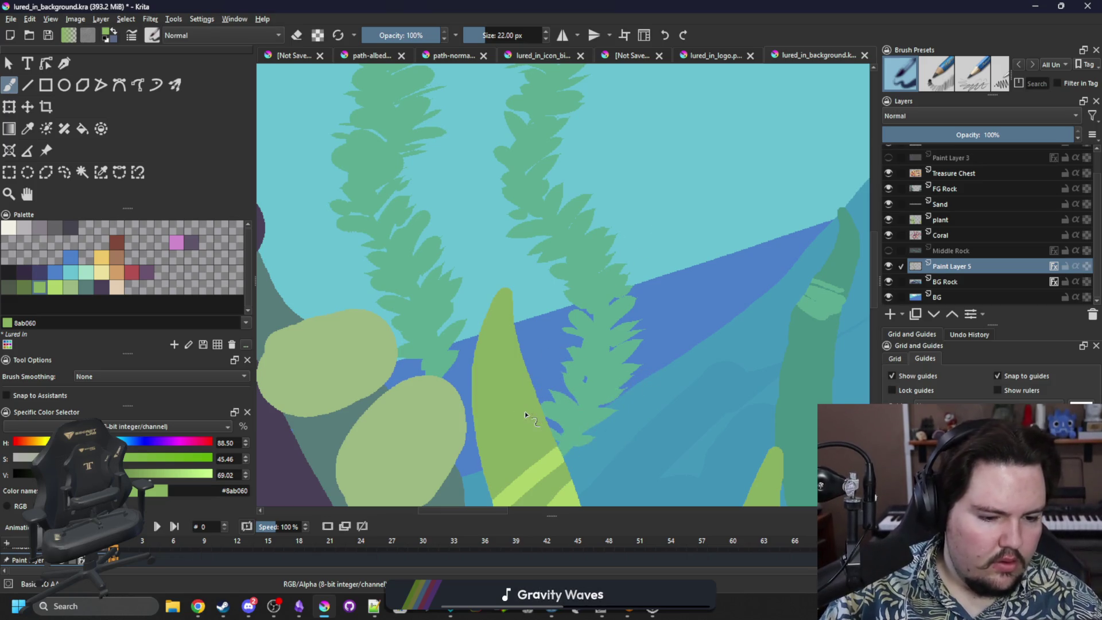
# Play the animation and toggle the Middle Rock and Coral layers to check the layering.
pyautogui.press('space')
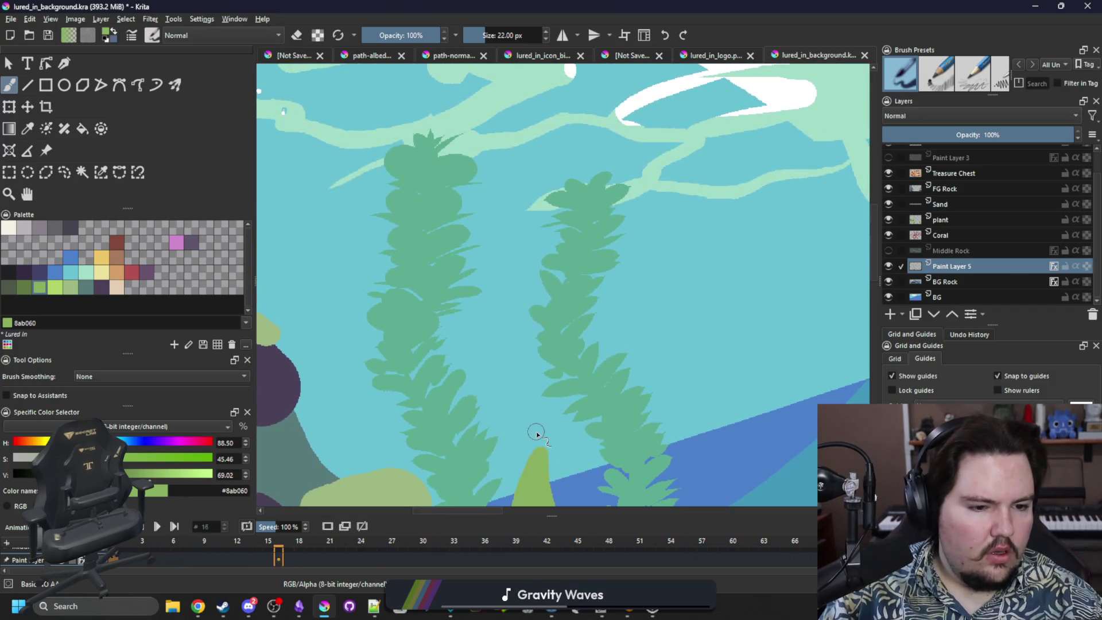
pyautogui.scroll(-5, 537, 435)
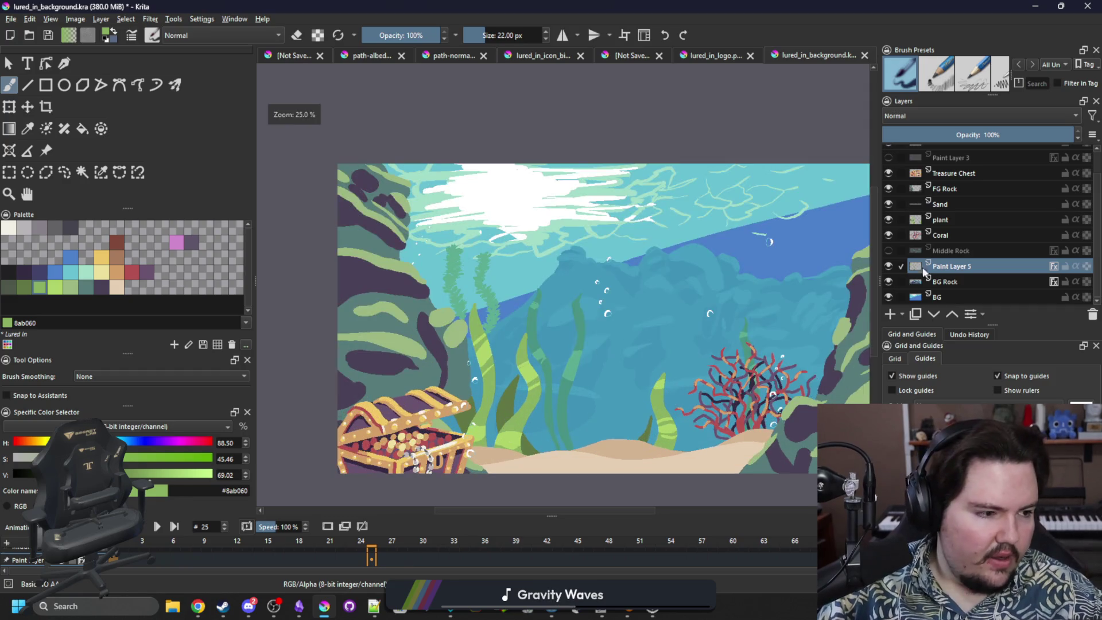
pyautogui.click(889, 250)
pyautogui.scroll(-1, 519, 249)
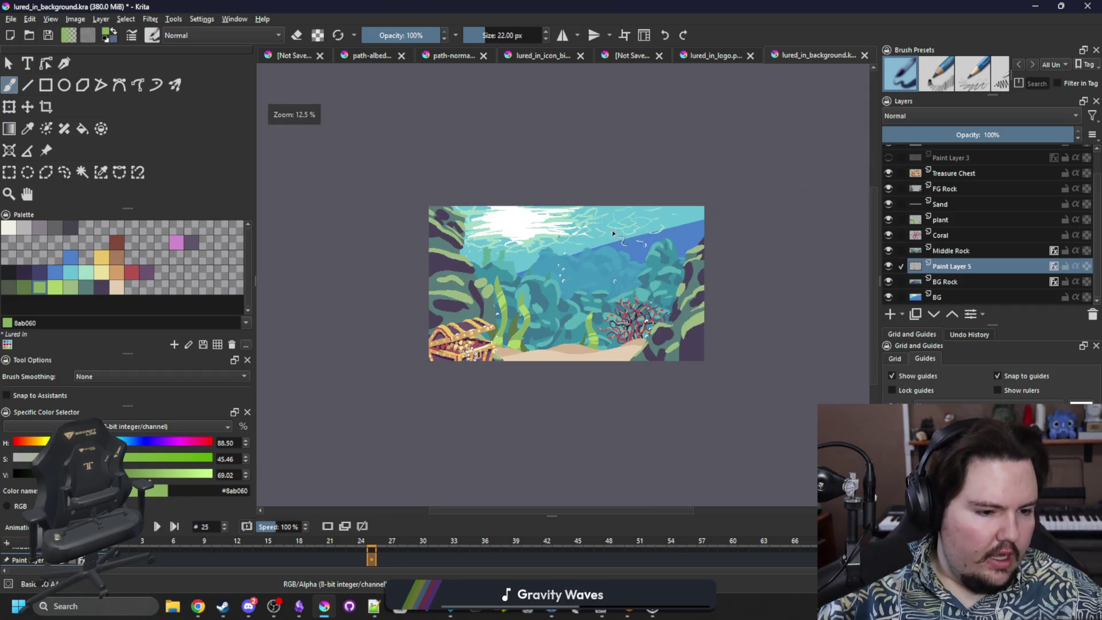
pyautogui.scroll(5, 496, 291)
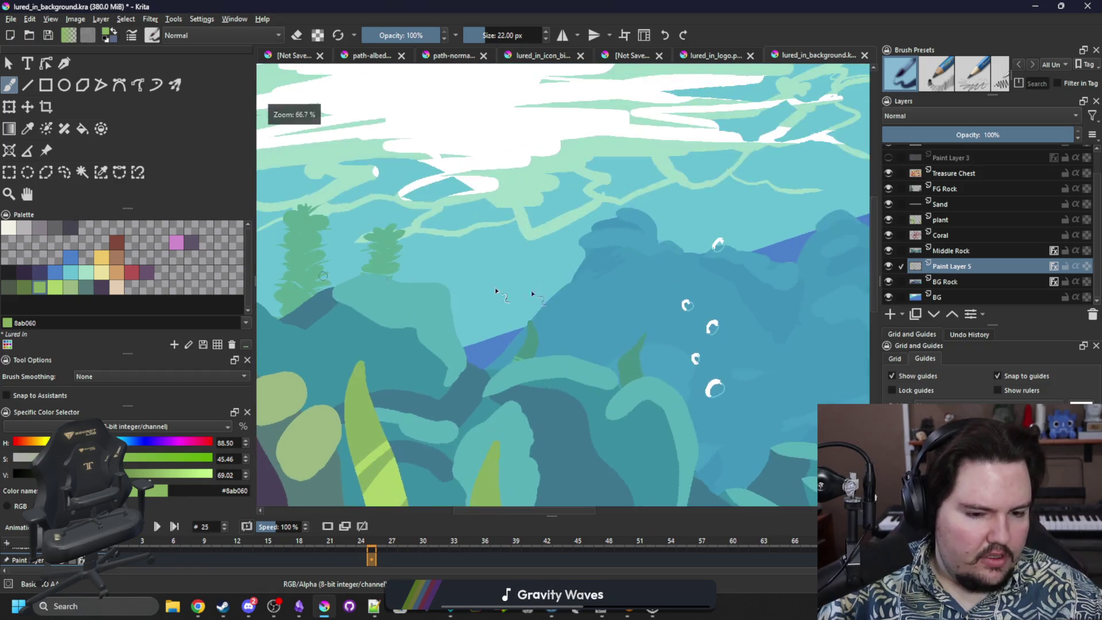
pyautogui.scroll(-2, 496, 291)
pyautogui.click(888, 250)
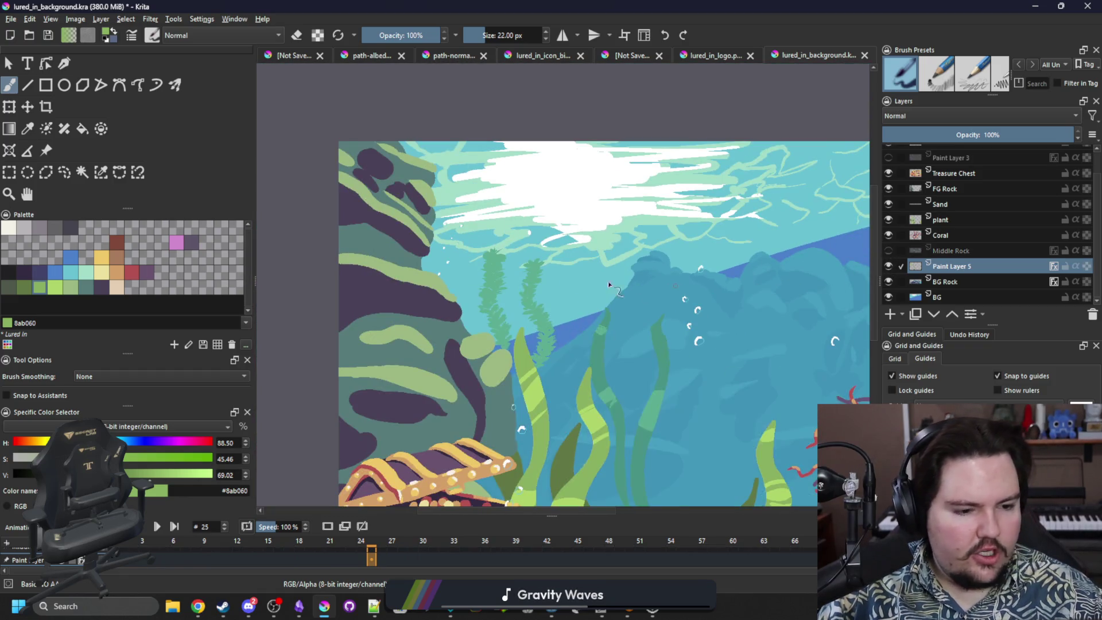
pyautogui.scroll(4, 610, 285)
pyautogui.click(888, 236)
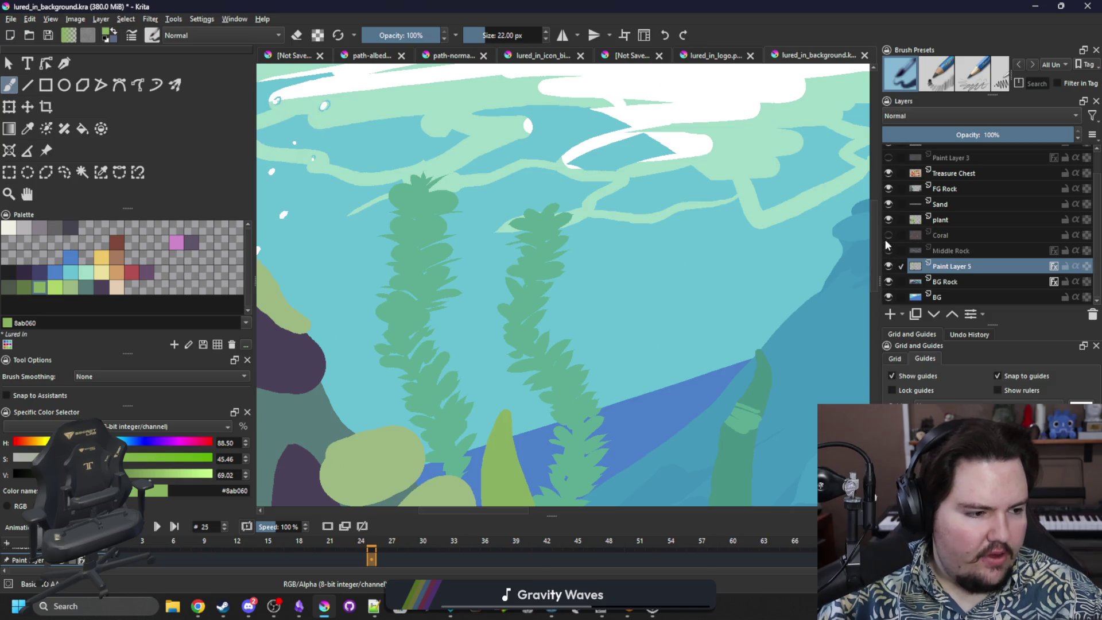
pyautogui.click(888, 236)
pyautogui.click(889, 250)
pyautogui.scroll(2, 670, 318)
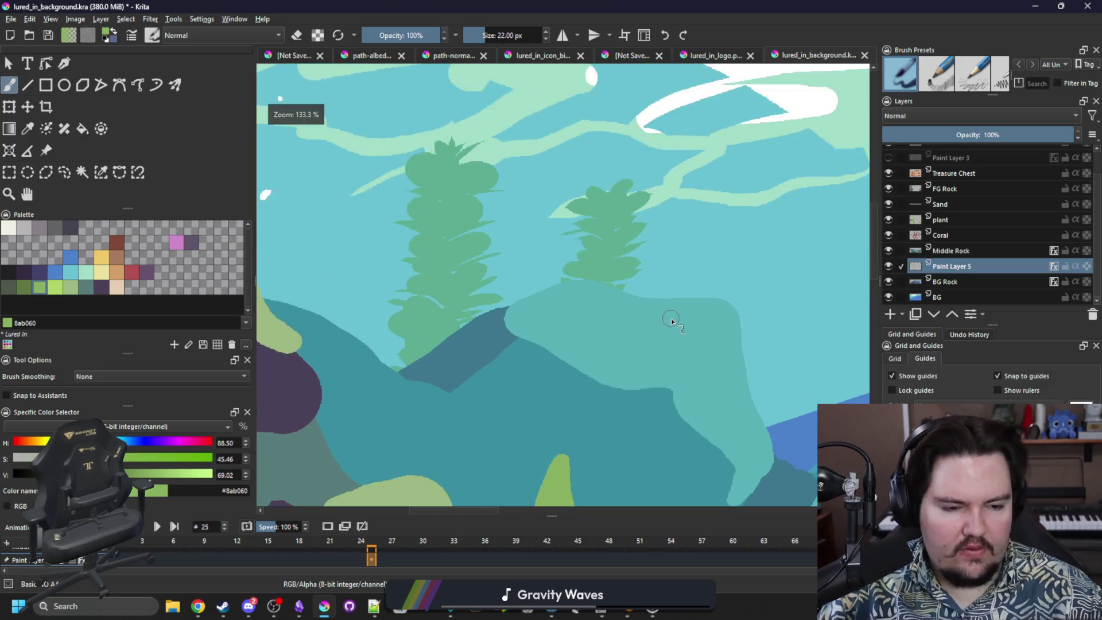
pyautogui.scroll(-2, 670, 319)
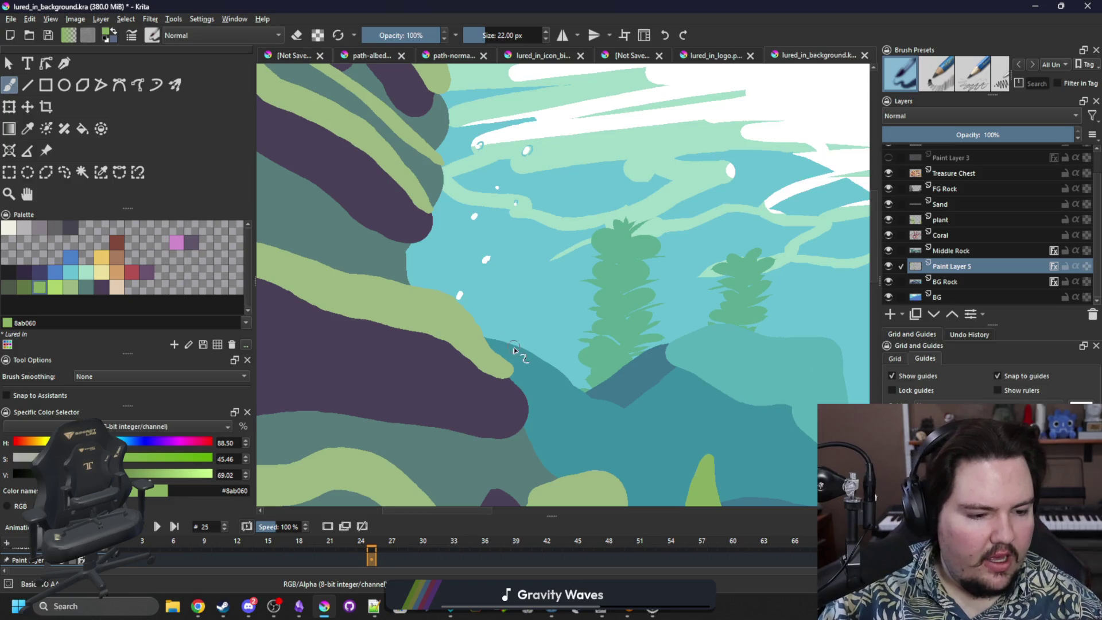
# Paint a small branching leafy seaweed on Paint Layer 5, then recheck it with Middle Rock shown.
pyautogui.moveTo(523, 367)
pyautogui.mouseDown()
pyautogui.moveTo(513, 311)
pyautogui.moveTo(479, 295)
pyautogui.moveTo(540, 284)
pyautogui.moveTo(505, 279)
pyautogui.mouseUp()
pyautogui.moveTo(539, 316)
pyautogui.mouseDown()
pyautogui.moveTo(528, 333)
pyautogui.moveTo(559, 323)
pyautogui.mouseUp()
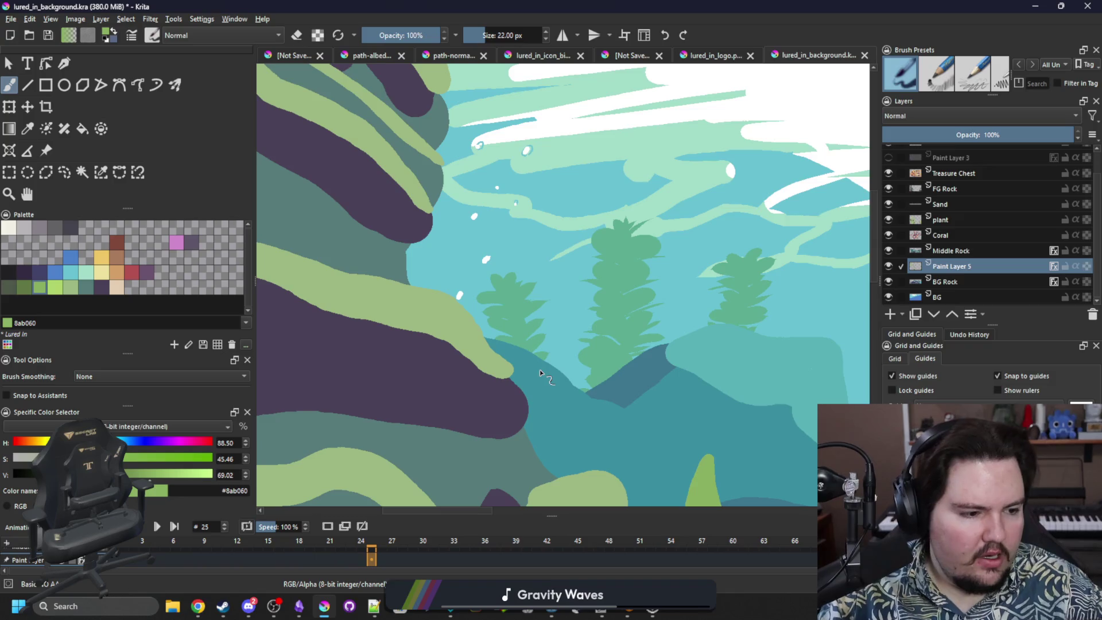
pyautogui.click(889, 250)
pyautogui.scroll(-3, 656, 257)
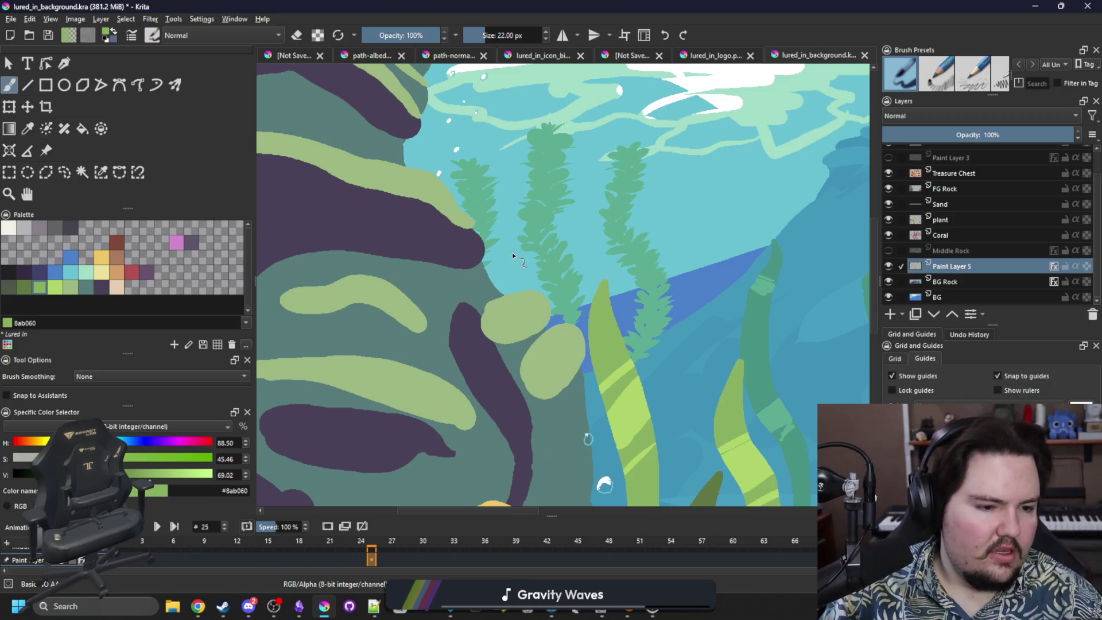
pyautogui.press('2')
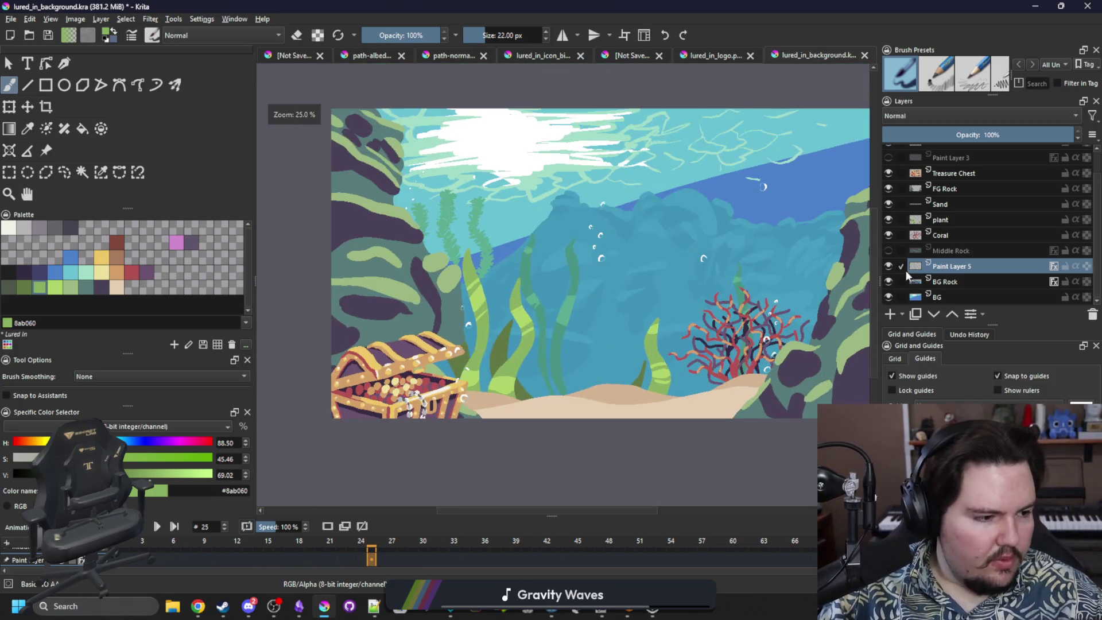
pyautogui.click(888, 250)
pyautogui.scroll(-2, 438, 277)
pyautogui.scroll(2, 633, 257)
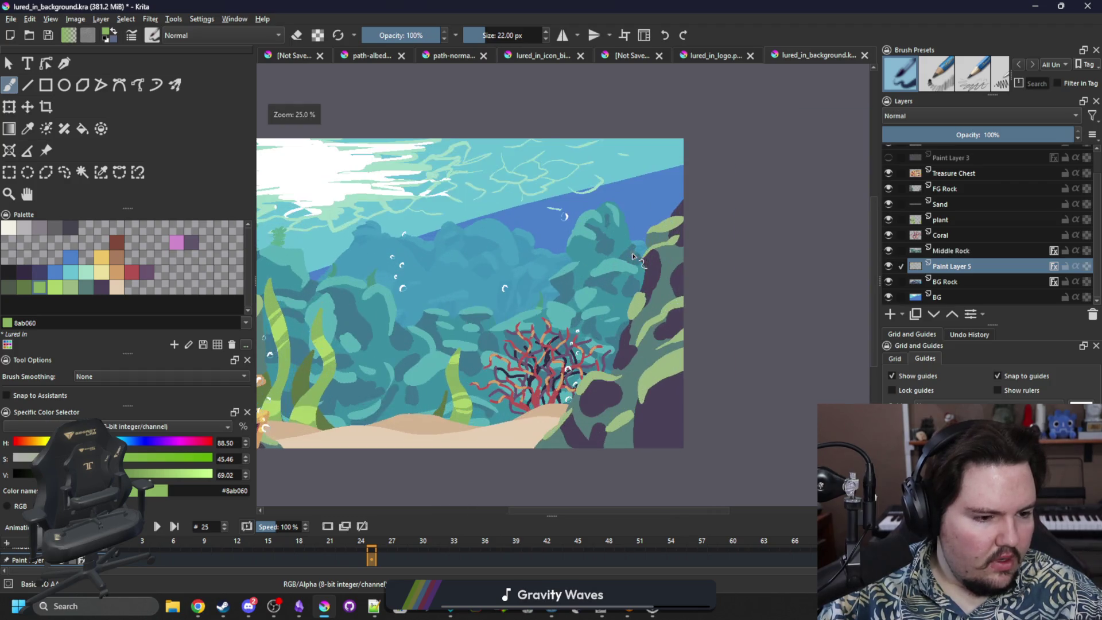
pyautogui.scroll(-2, 551, 305)
pyautogui.scroll(2, 557, 297)
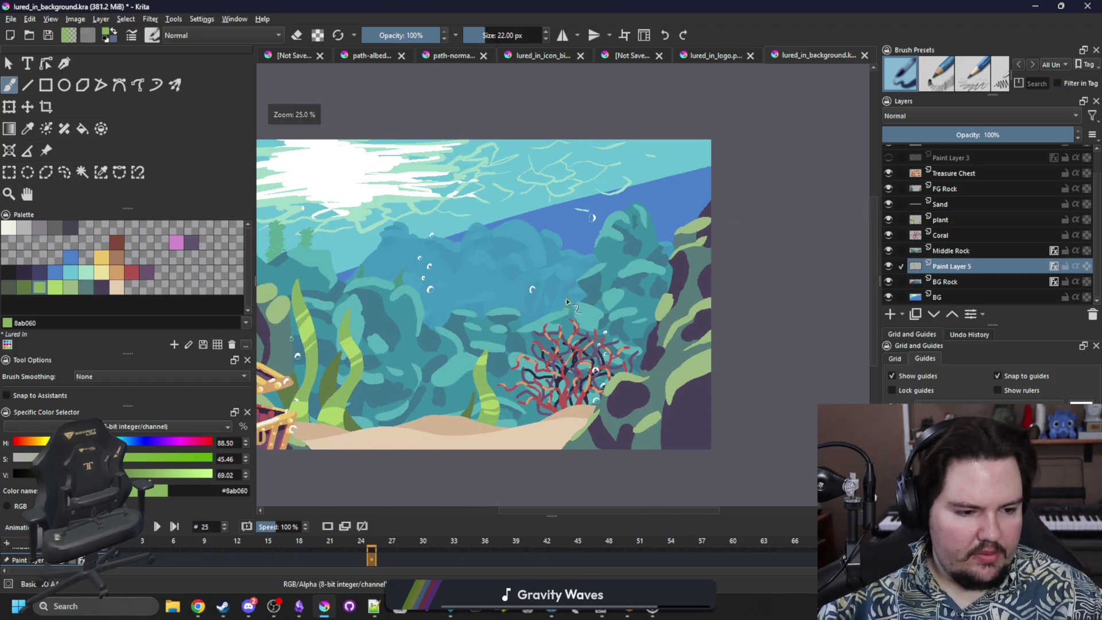
pyautogui.scroll(2, 549, 305)
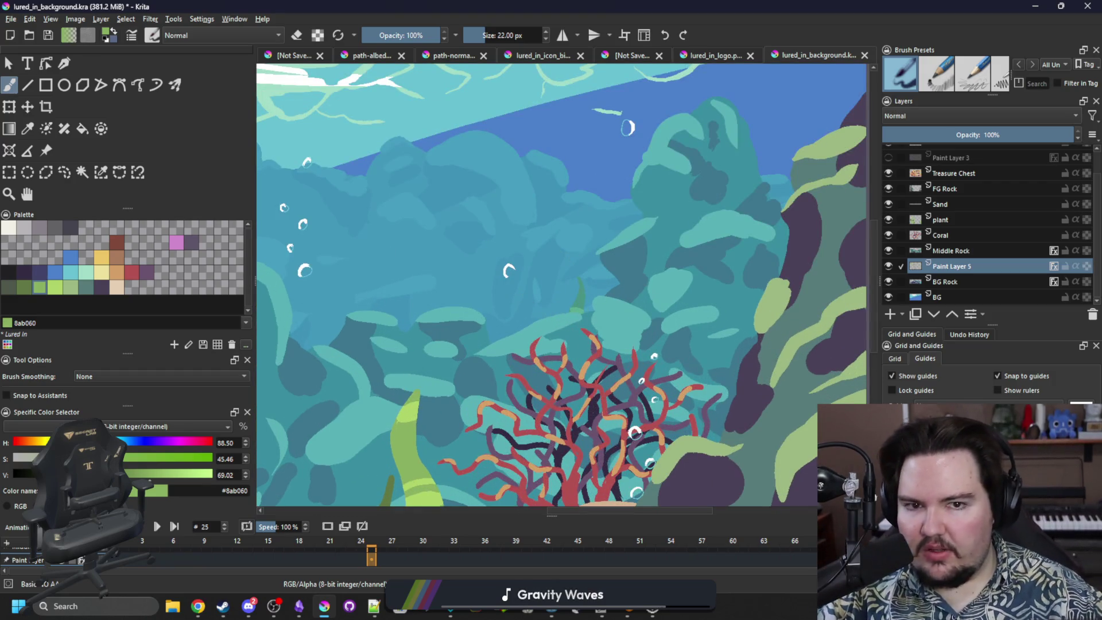
# Paint a clump of short grass blades above the coral, including one light-green blade.
pyautogui.hotkey('alt', 'Tab')
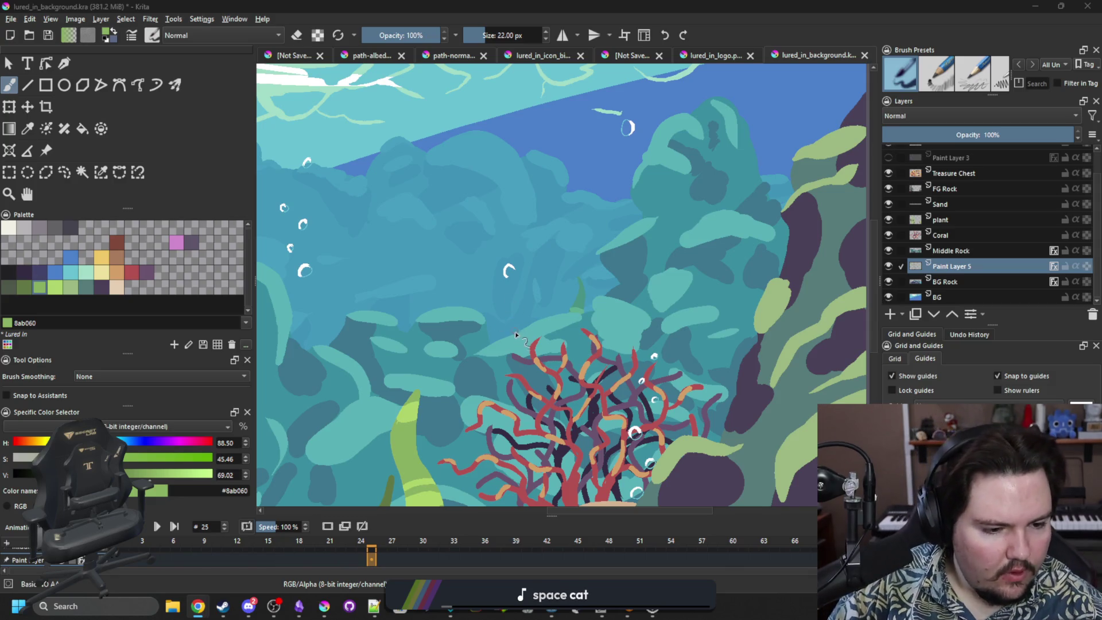
pyautogui.moveTo(495, 301); pyautogui.dragTo(520, 330)
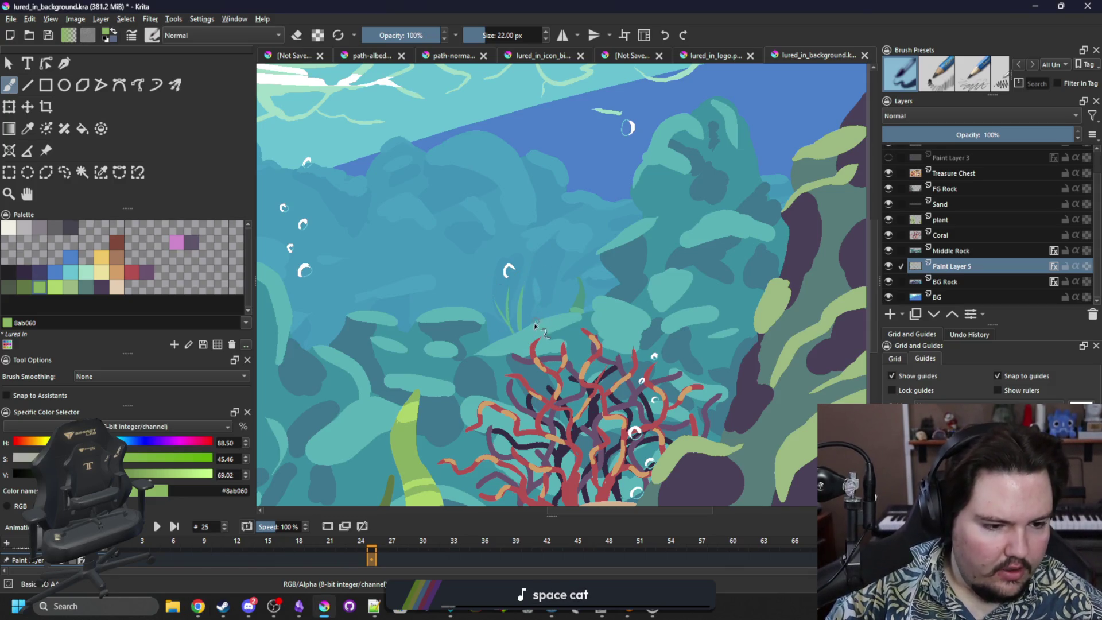
pyautogui.moveTo(539, 283); pyautogui.dragTo(526, 321)
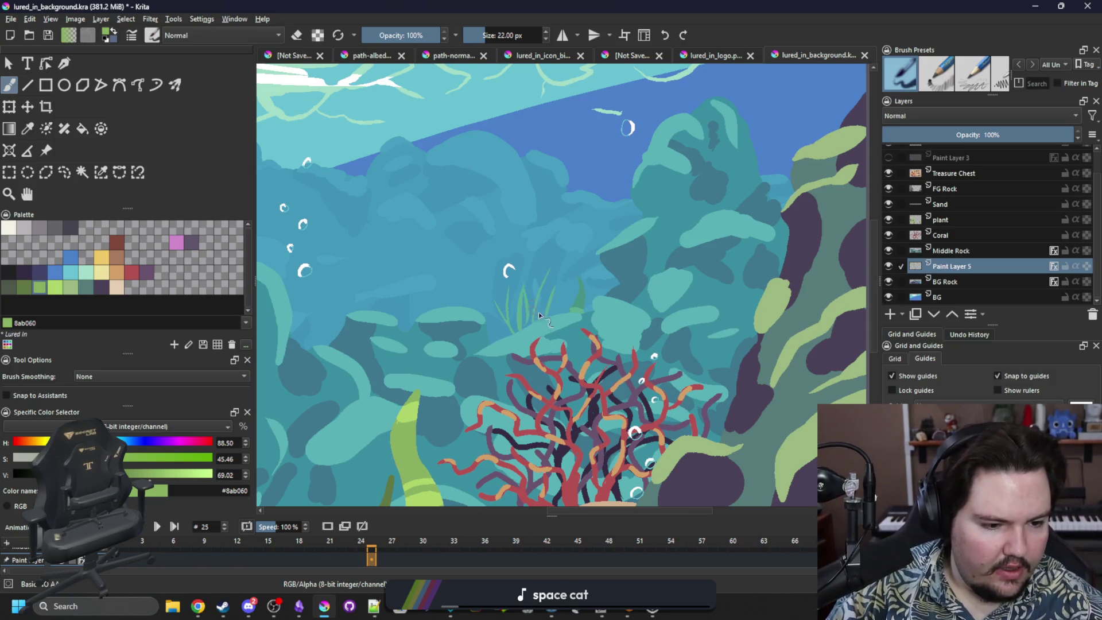
pyautogui.moveTo(560, 283); pyautogui.dragTo(535, 327)
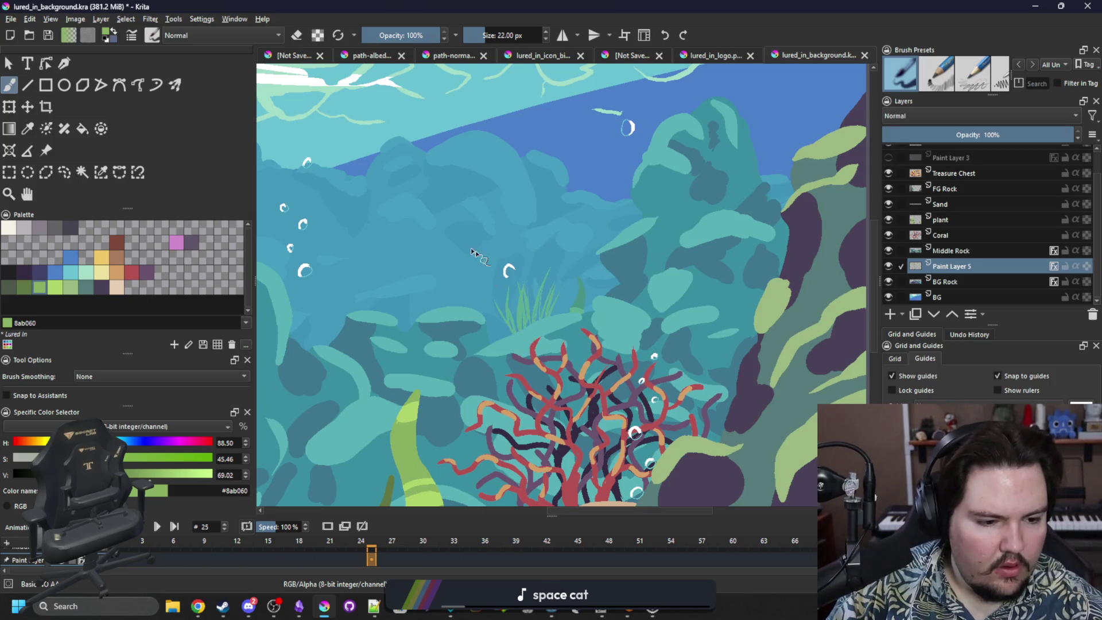
pyautogui.moveTo(494, 282); pyautogui.dragTo(513, 328)
pyautogui.moveTo(498, 288); pyautogui.dragTo(480, 346)
pyautogui.moveTo(464, 275); pyautogui.dragTo(451, 306)
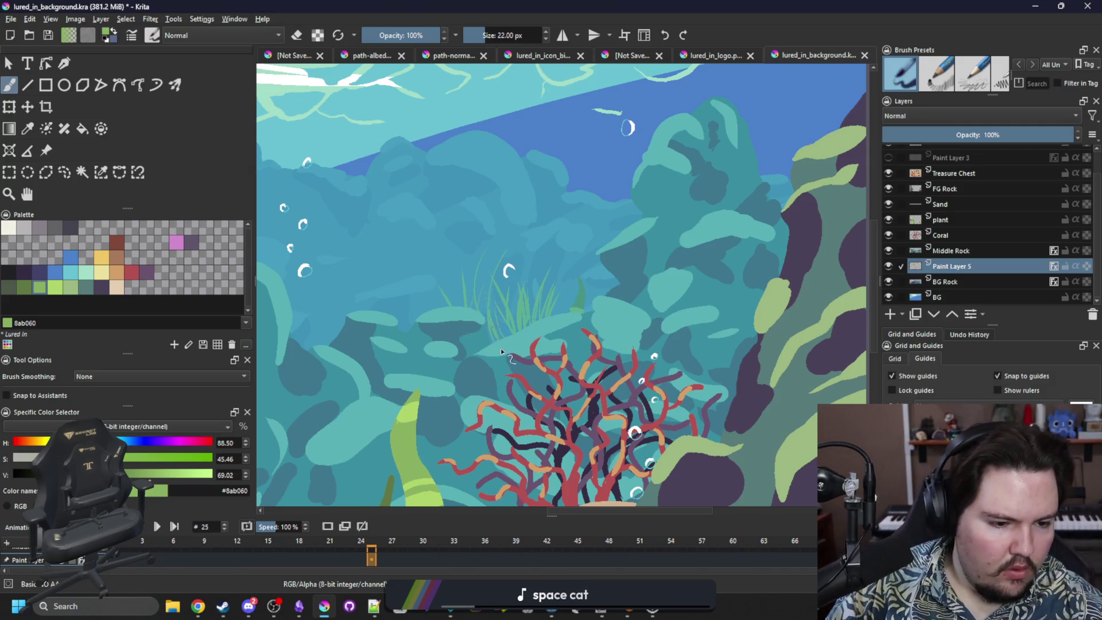
pyautogui.moveTo(515, 279)
pyautogui.mouseDown()
pyautogui.moveTo(520, 297)
pyautogui.moveTo(554, 314)
pyautogui.mouseUp()
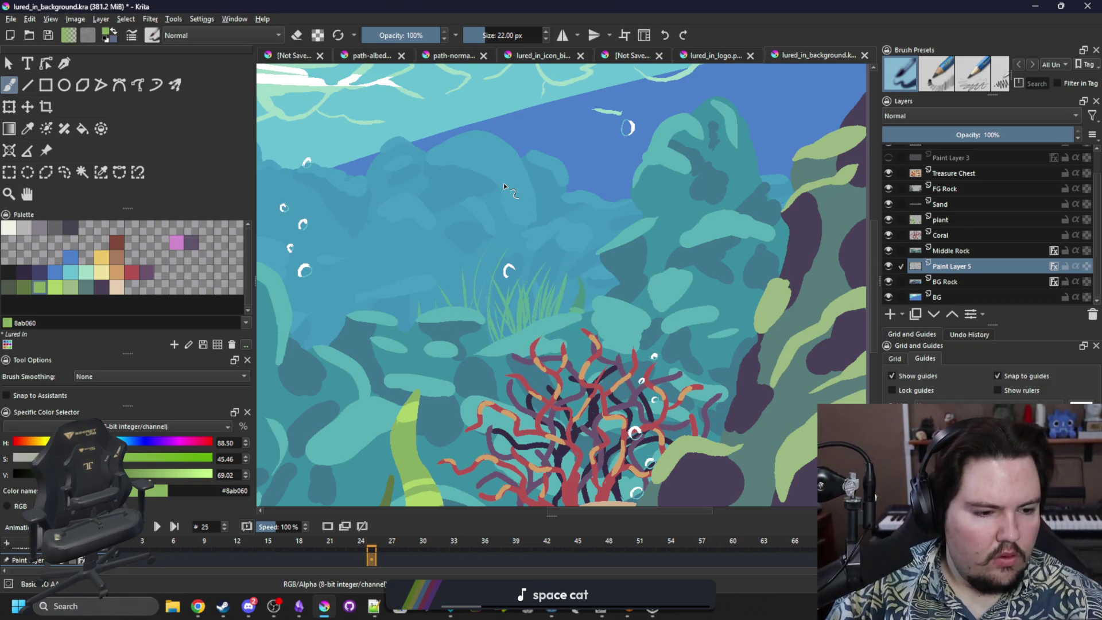
# With Middle Rock hidden, paint long thin seaweed strands behind the coral reaching toward the upper left.
pyautogui.scroll(-4, 511, 168)
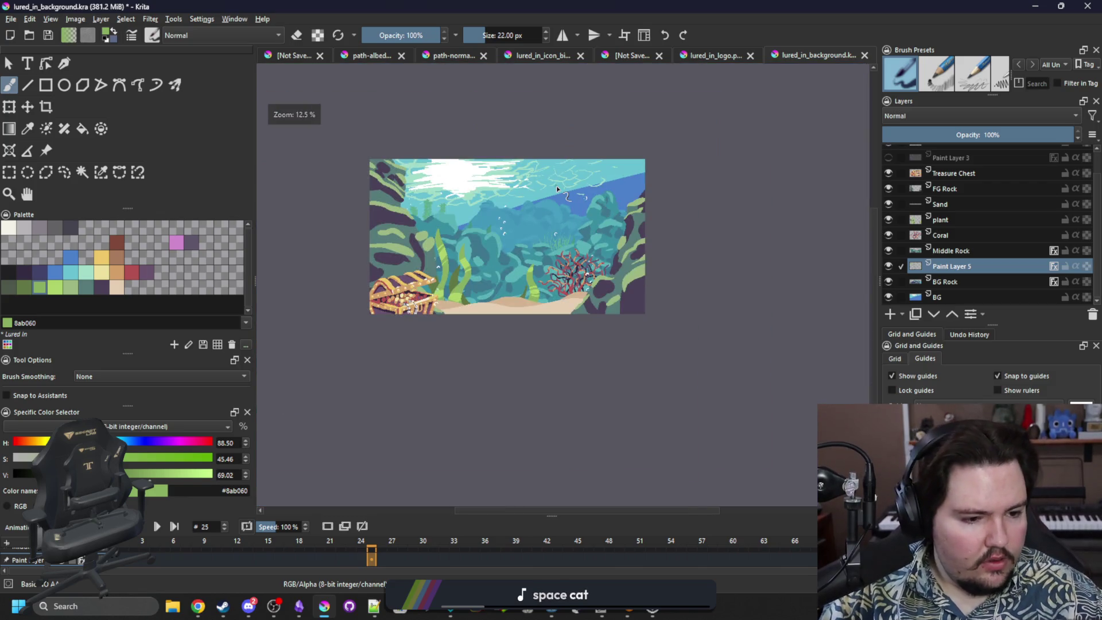
pyautogui.scroll(4, 544, 226)
pyautogui.click(888, 250)
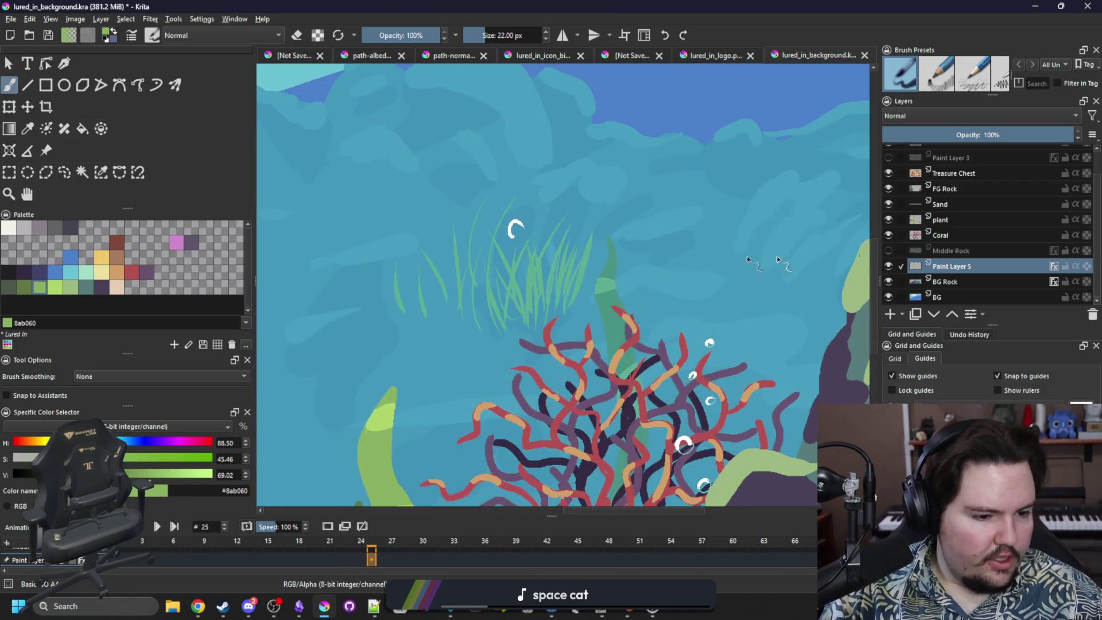
pyautogui.scroll(-2, 519, 360)
pyautogui.scroll(3, 520, 360)
pyautogui.scroll(-2, 574, 333)
pyautogui.scroll(2, 620, 310)
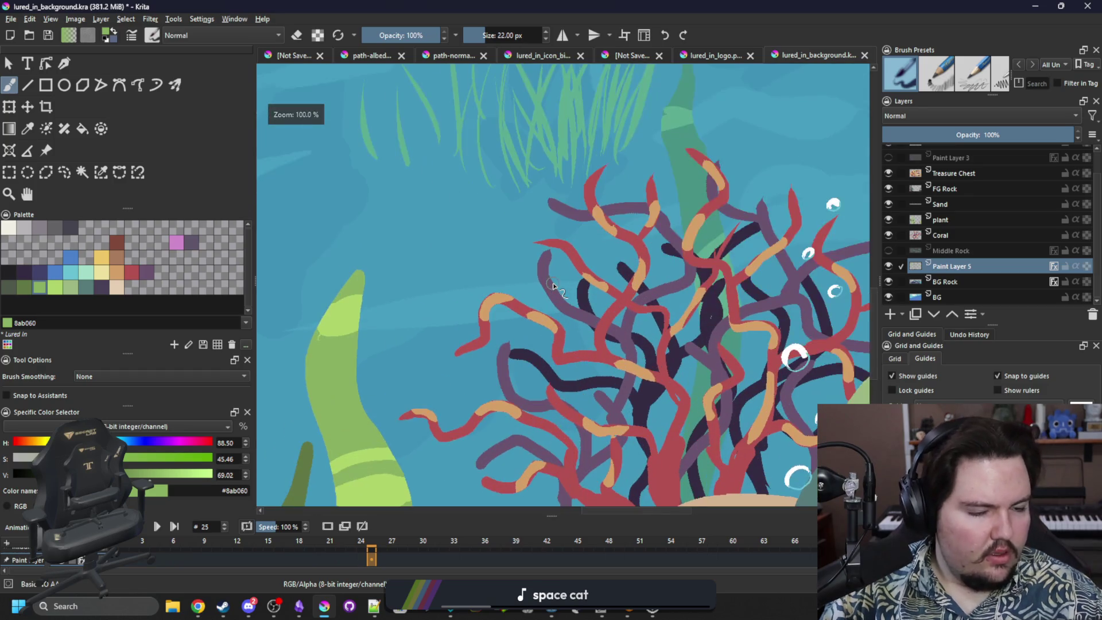
pyautogui.scroll(-1, 647, 292)
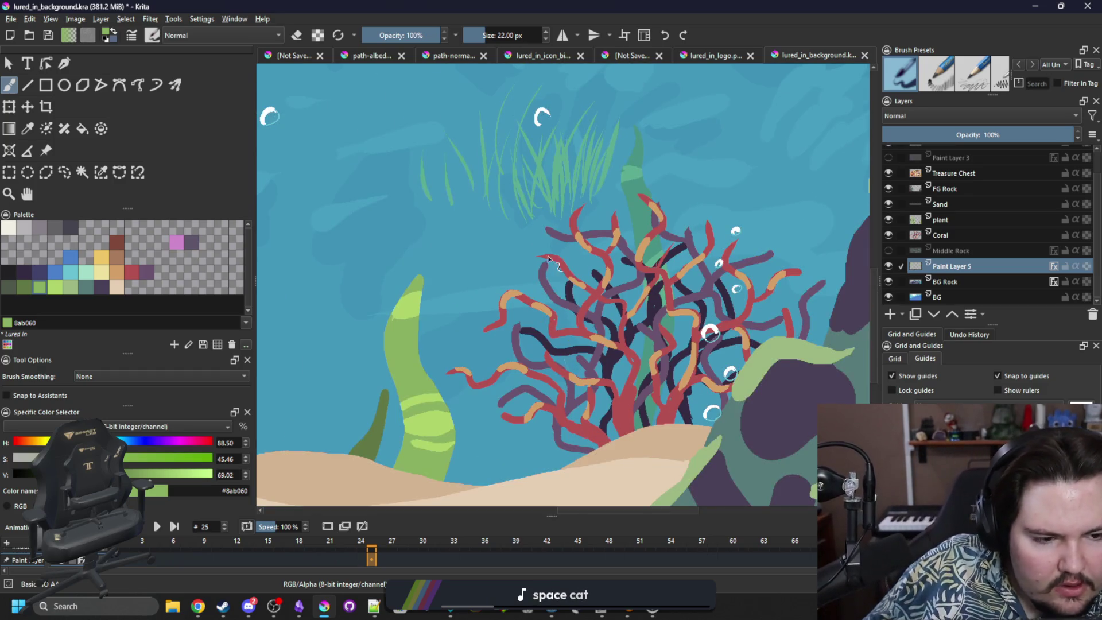
pyautogui.moveTo(569, 330); pyautogui.dragTo(557, 201)
pyautogui.moveTo(583, 367); pyautogui.dragTo(551, 269)
pyautogui.moveTo(577, 359); pyautogui.dragTo(502, 229)
pyautogui.moveTo(543, 301); pyautogui.dragTo(505, 207)
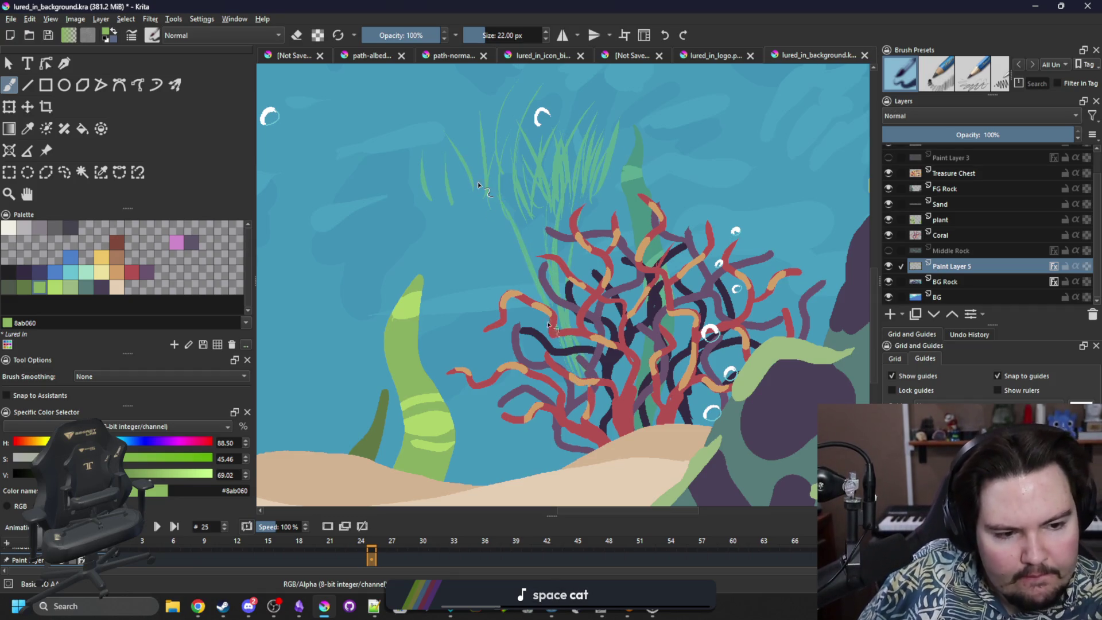
pyautogui.moveTo(545, 330); pyautogui.dragTo(442, 140)
pyautogui.moveTo(513, 290); pyautogui.dragTo(453, 198)
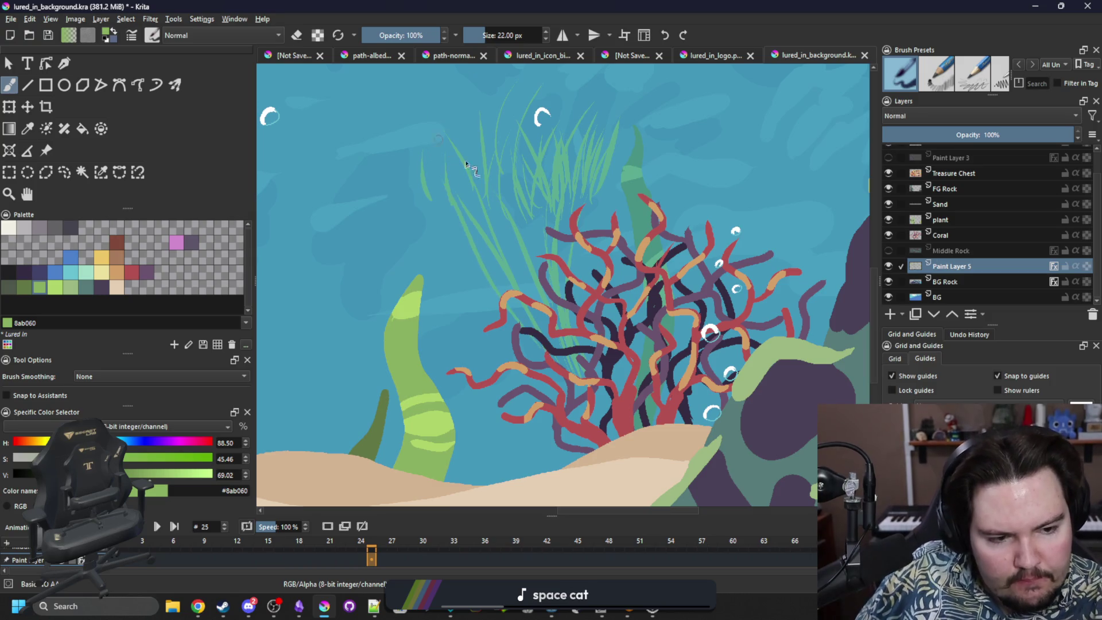
# Add more thin seaweed blades behind the coral and taller ones to its right.
pyautogui.moveTo(551, 344); pyautogui.dragTo(506, 215)
pyautogui.moveTo(548, 318); pyautogui.dragTo(523, 213)
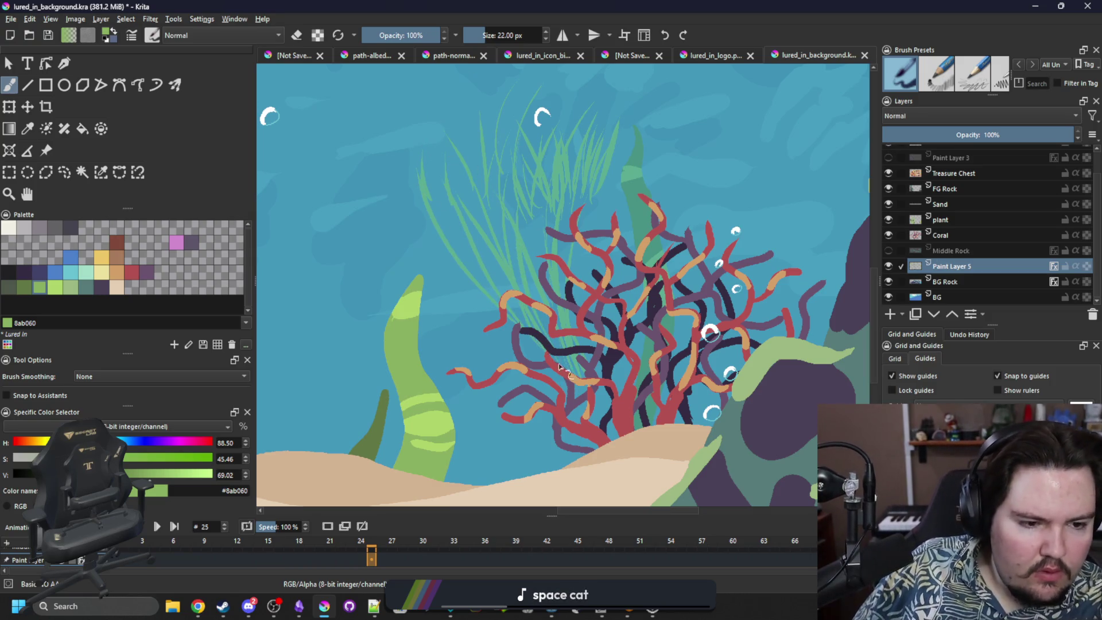
pyautogui.moveTo(566, 370); pyautogui.dragTo(543, 190)
pyautogui.moveTo(544, 344)
pyautogui.mouseDown()
pyautogui.moveTo(502, 198)
pyautogui.moveTo(539, 152)
pyautogui.moveTo(511, 183)
pyautogui.mouseUp()
pyautogui.moveTo(565, 262)
pyautogui.mouseDown()
pyautogui.moveTo(628, 146)
pyautogui.moveTo(597, 189)
pyautogui.mouseUp()
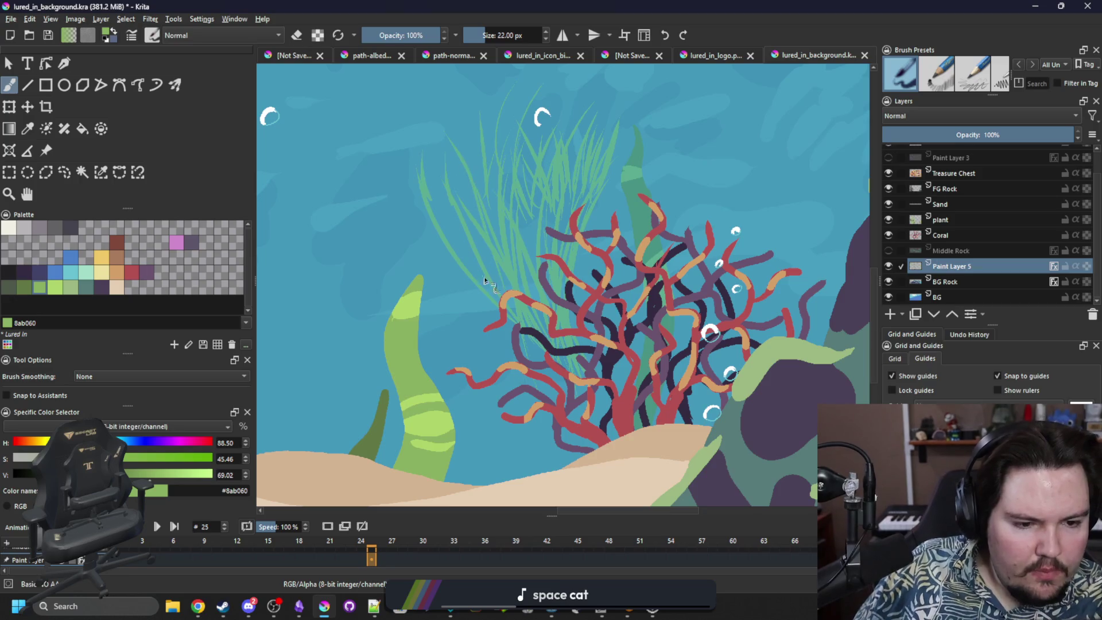
pyautogui.moveTo(497, 194); pyautogui.dragTo(488, 229)
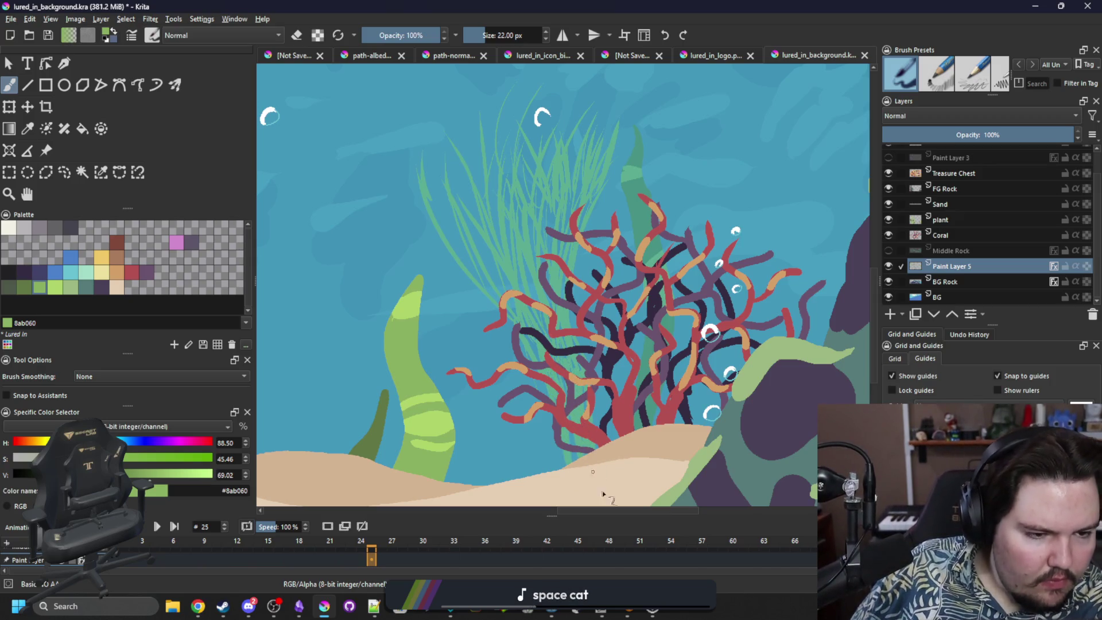
# Make the Middle Rock layer visible again and briefly toggle the FG Rock layer.
pyautogui.scroll(-2, 579, 454)
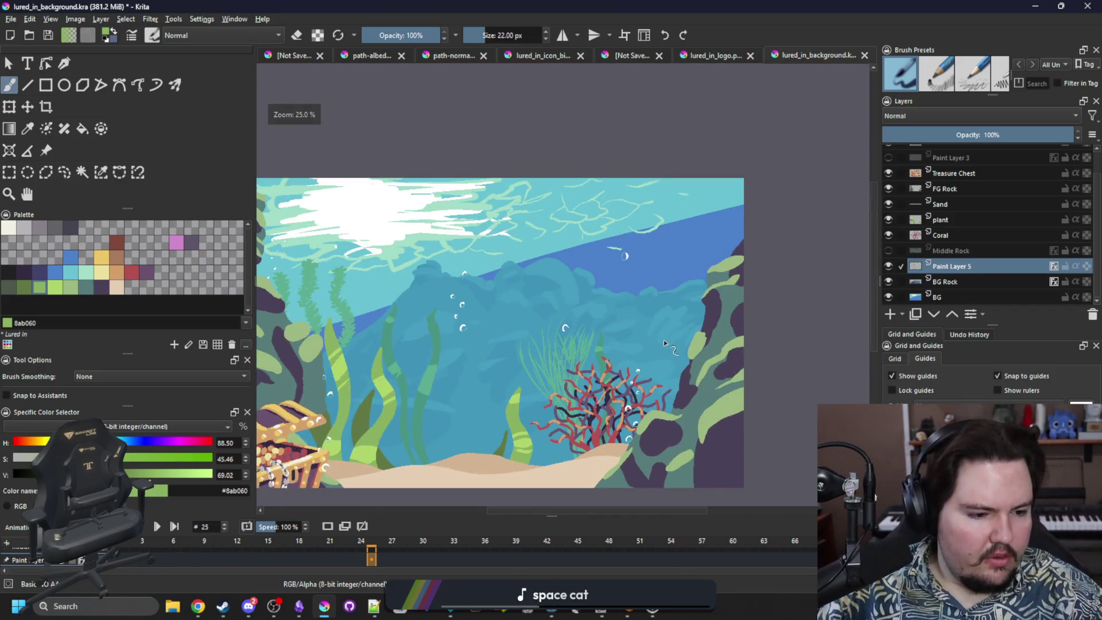
pyautogui.scroll(-2, 664, 339)
pyautogui.click(888, 250)
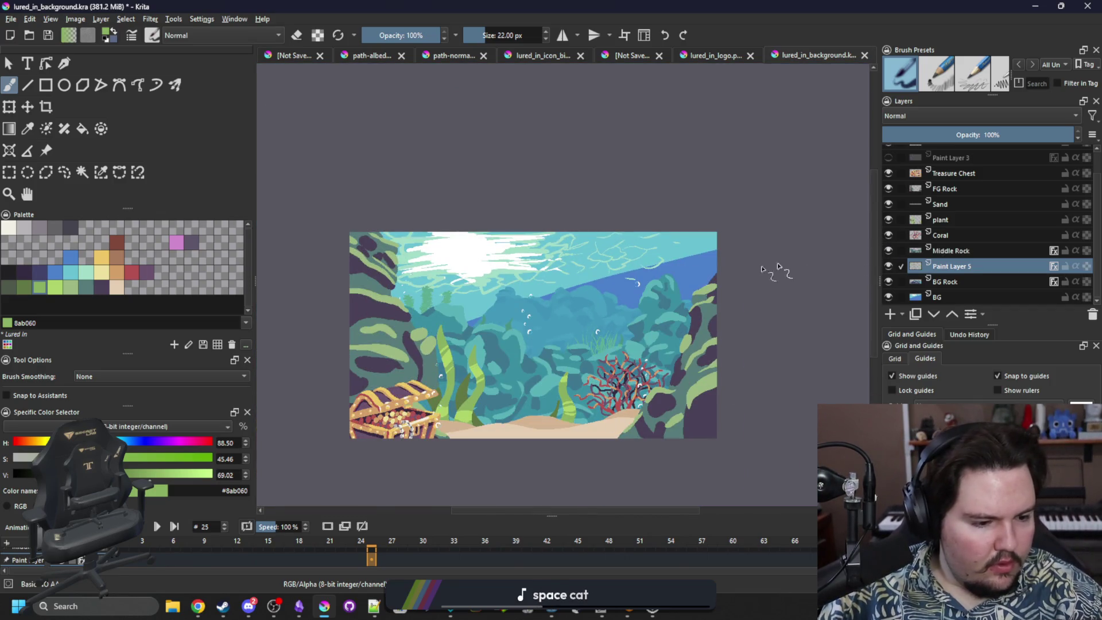
pyautogui.scroll(-1, 590, 254)
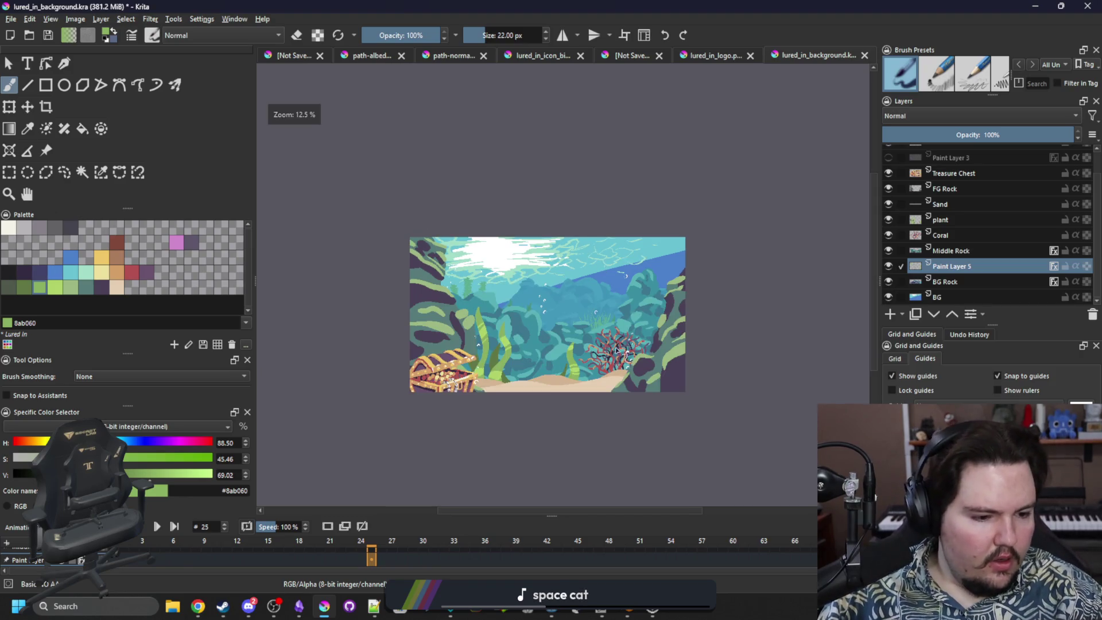
pyautogui.scroll(1, 610, 351)
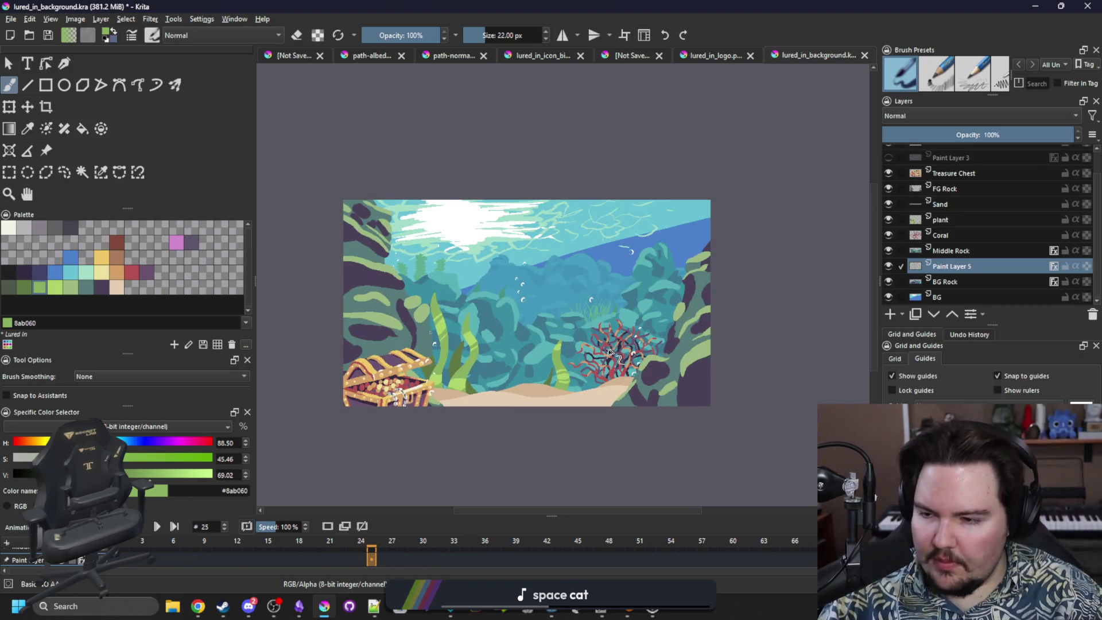
pyautogui.scroll(2, 544, 429)
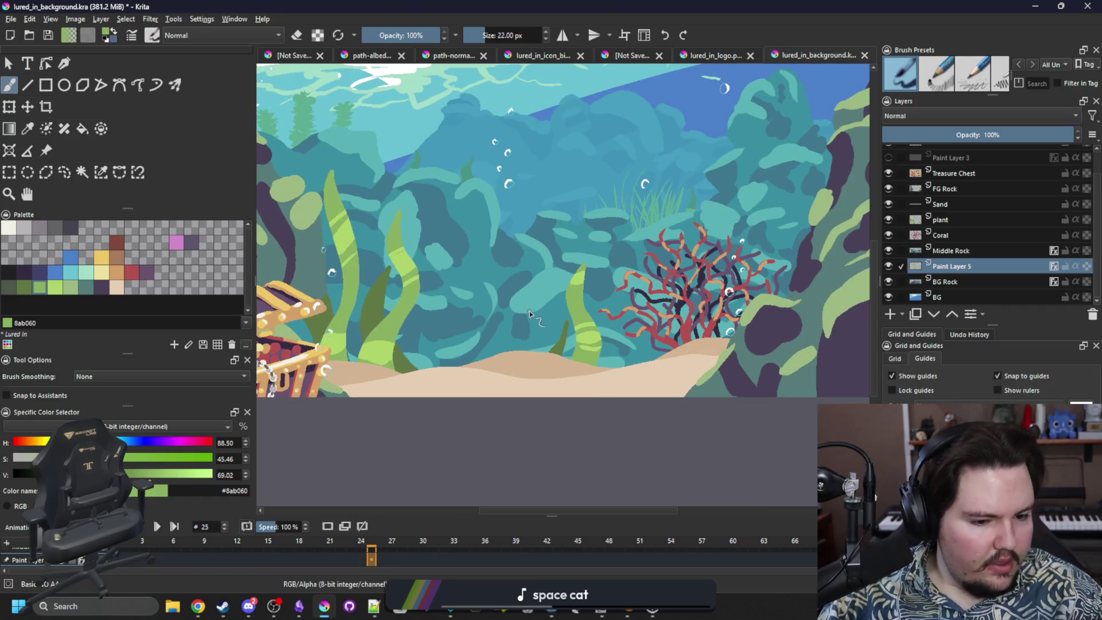
pyautogui.scroll(-2, 554, 402)
pyautogui.scroll(2, 544, 363)
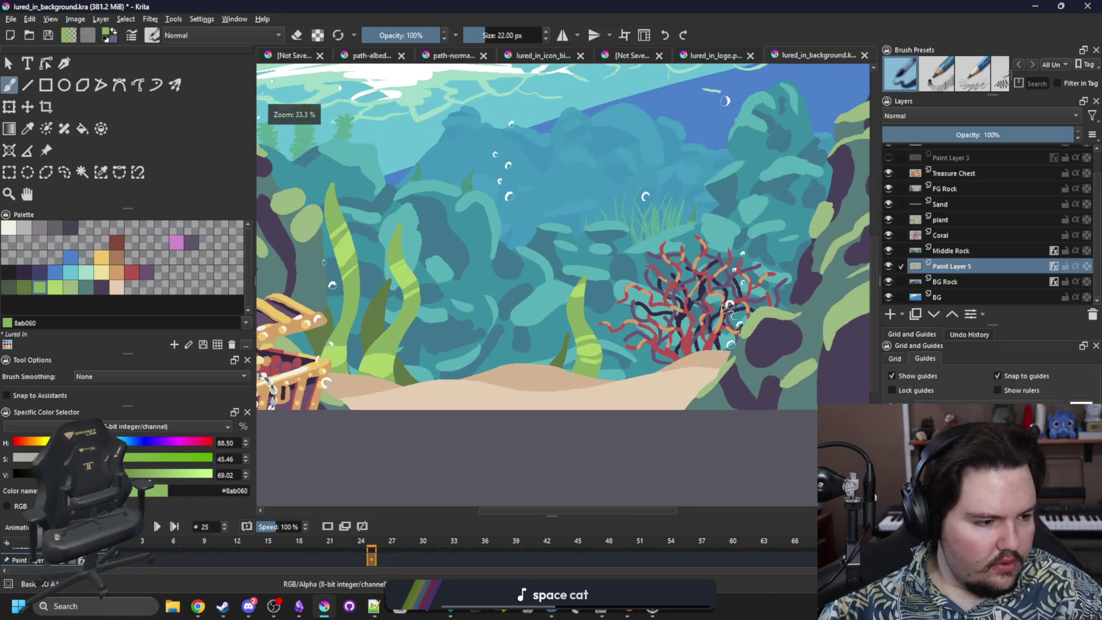
pyautogui.click(890, 190)
pyautogui.click(889, 190)
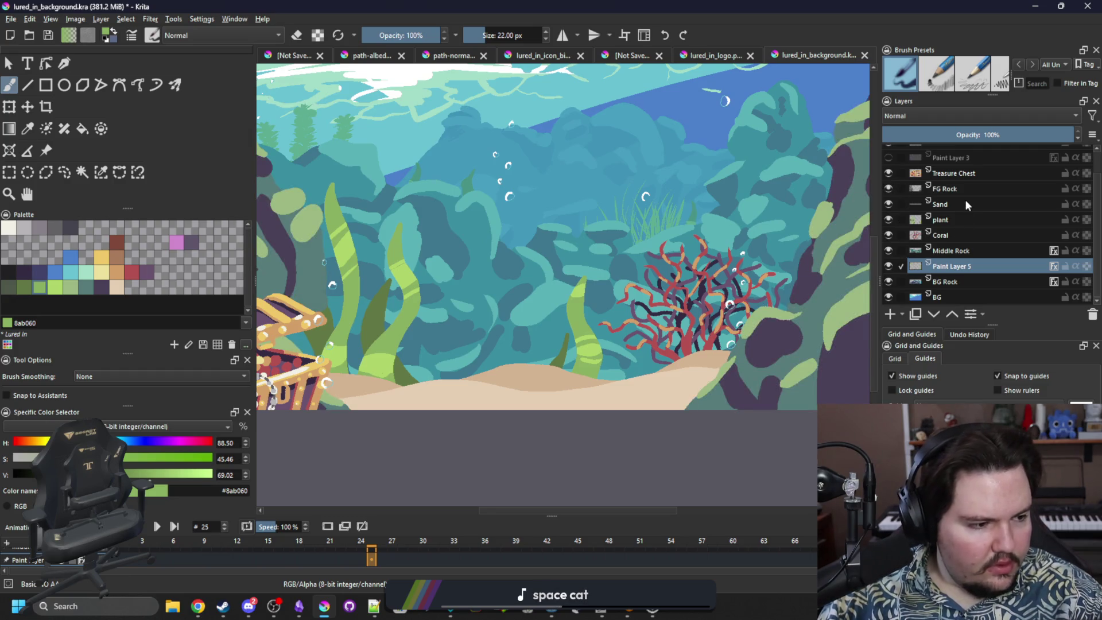
# Add Paint Layer 6 above the Sand layer and try a green stroke on the sand.
pyautogui.click(953, 203)
pyautogui.click(891, 314)
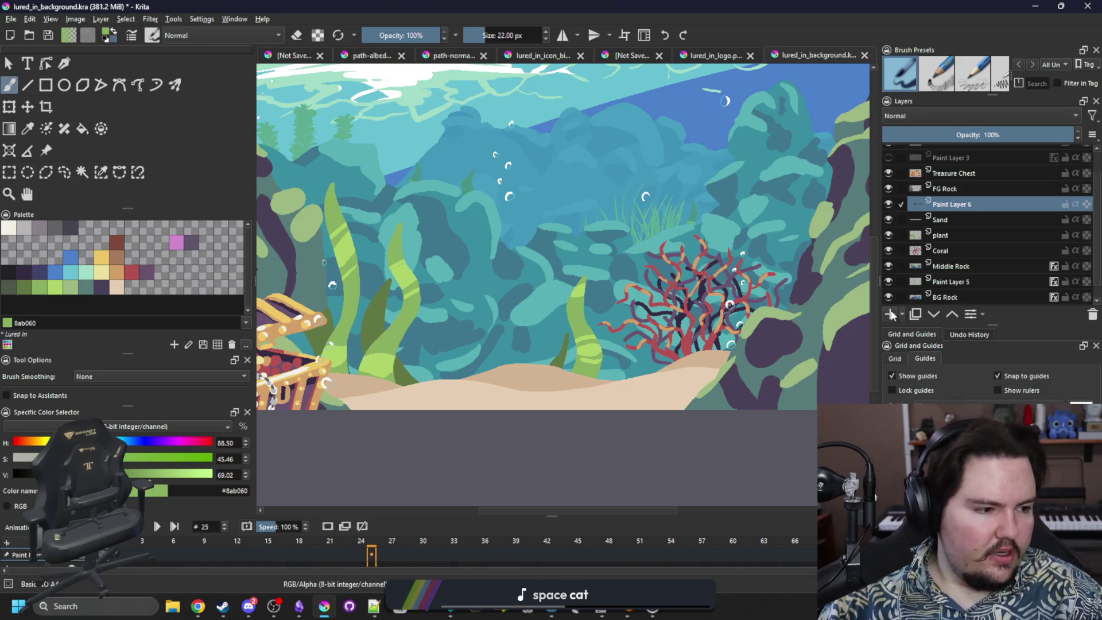
pyautogui.scroll(4, 784, 343)
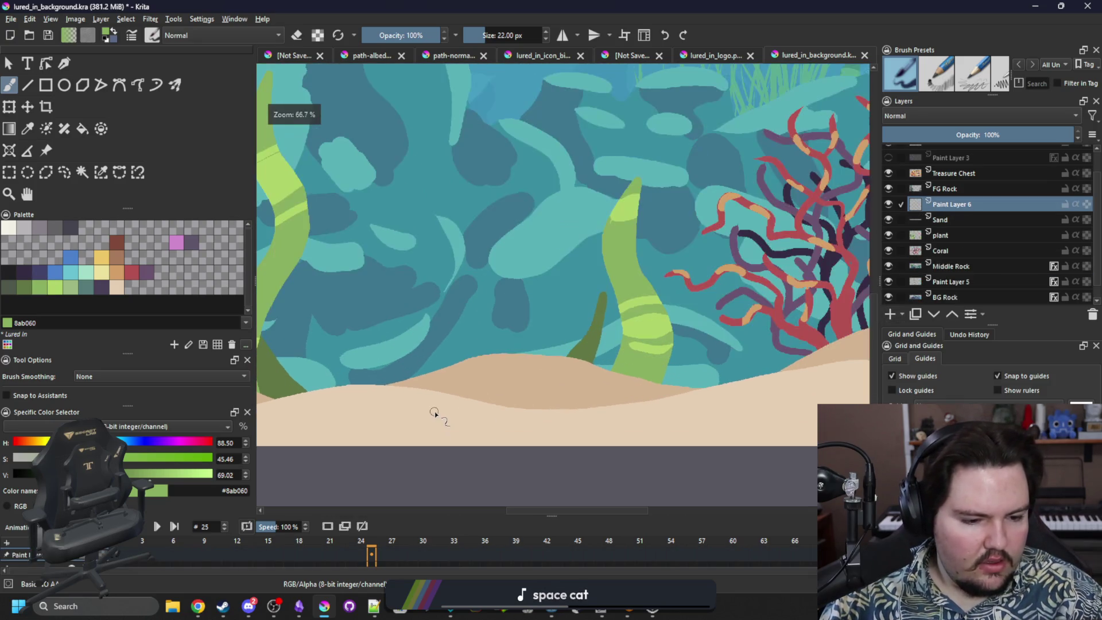
pyautogui.moveTo(466, 396)
pyautogui.mouseDown()
pyautogui.moveTo(431, 382)
pyautogui.moveTo(474, 370)
pyautogui.mouseUp()
pyautogui.scroll(-4, 474, 370)
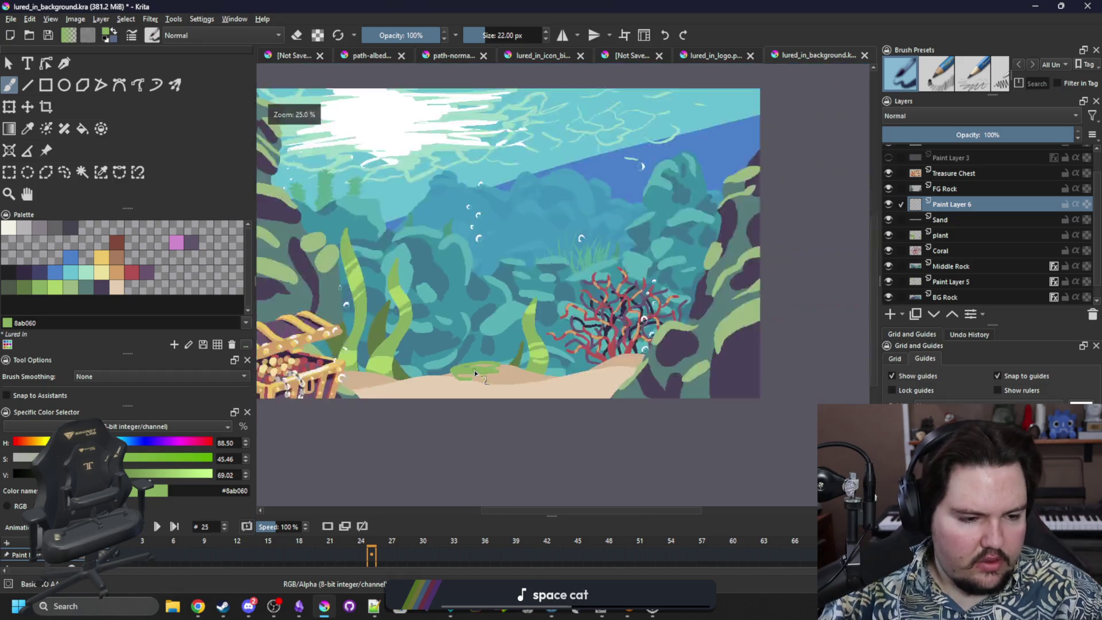
pyautogui.scroll(2, 574, 373)
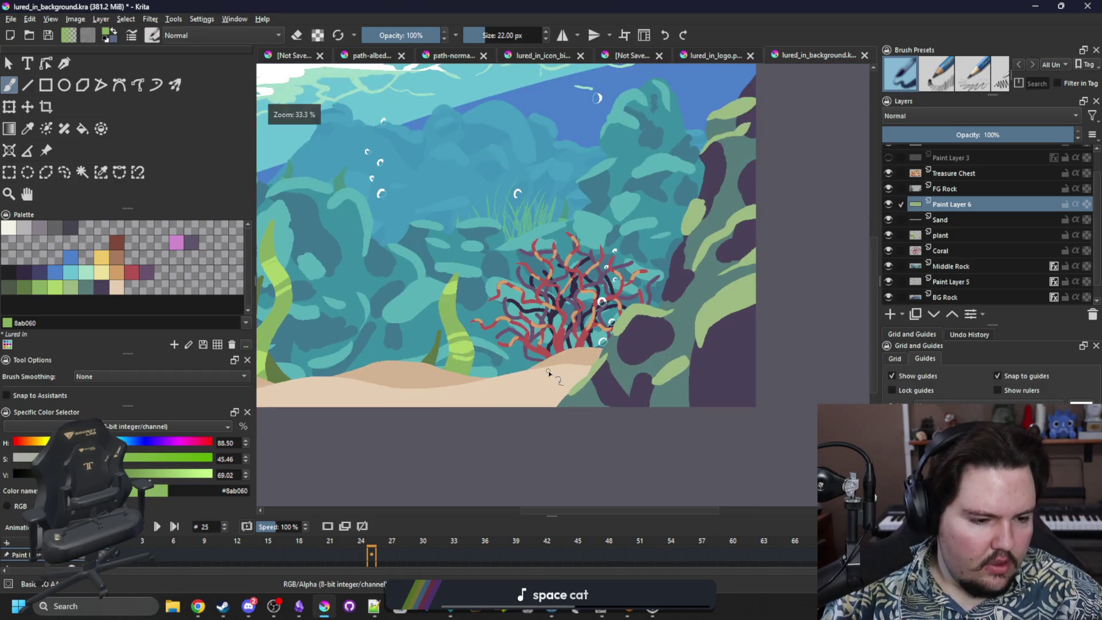
# Extend a green stroke along the sand's top, undoing an extra green scribble.
pyautogui.moveTo(480, 377); pyautogui.dragTo(455, 374)
pyautogui.scroll(-3, 554, 371)
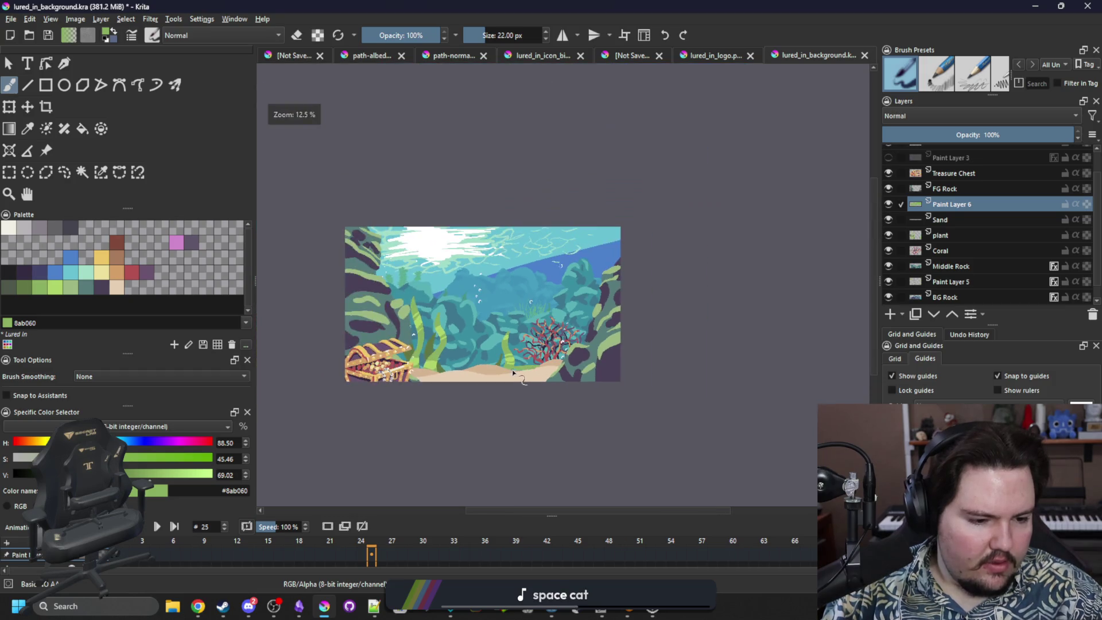
pyautogui.scroll(1, 457, 369)
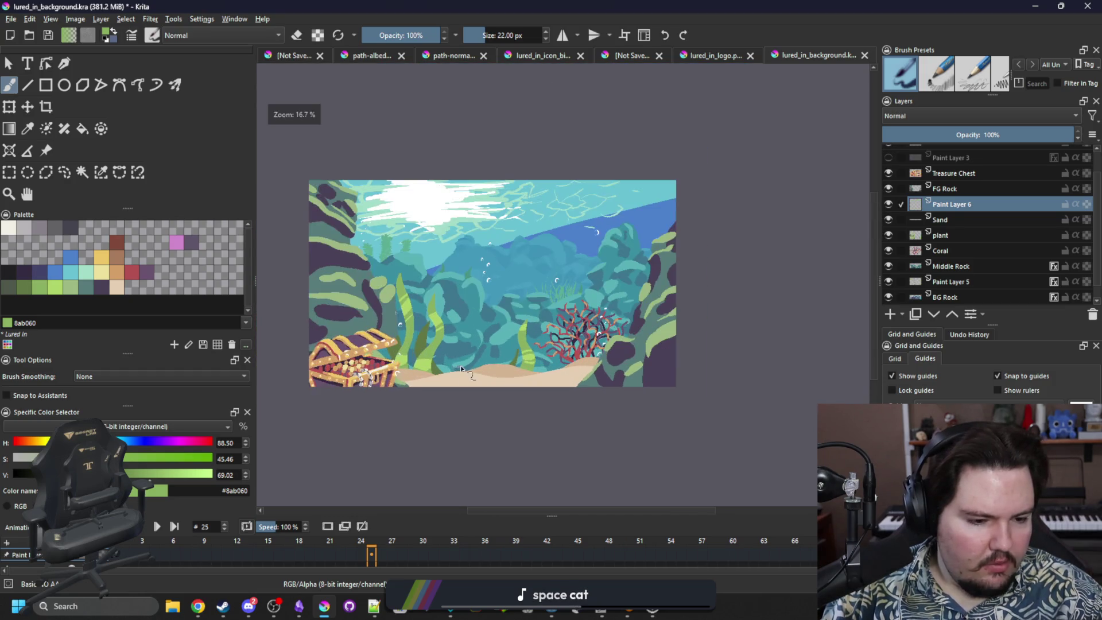
pyautogui.moveTo(451, 367)
pyautogui.mouseDown()
pyautogui.moveTo(485, 321)
pyautogui.moveTo(502, 361)
pyautogui.moveTo(483, 332)
pyautogui.moveTo(463, 372)
pyautogui.mouseUp()
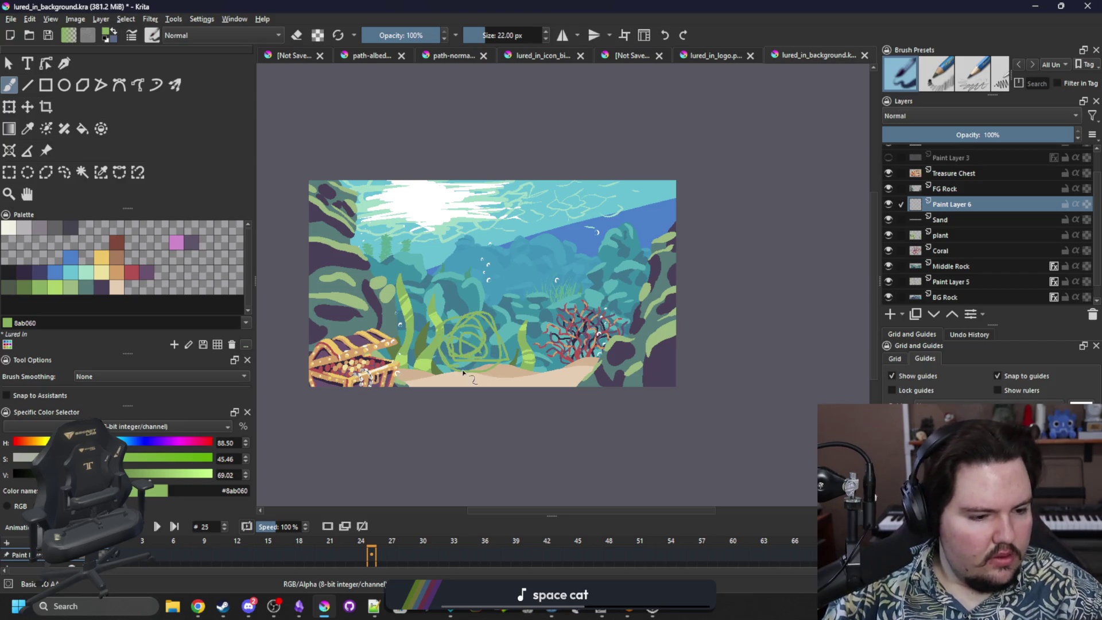
pyautogui.hotkey('ctrl', 'z')
pyautogui.scroll(-2, 484, 370)
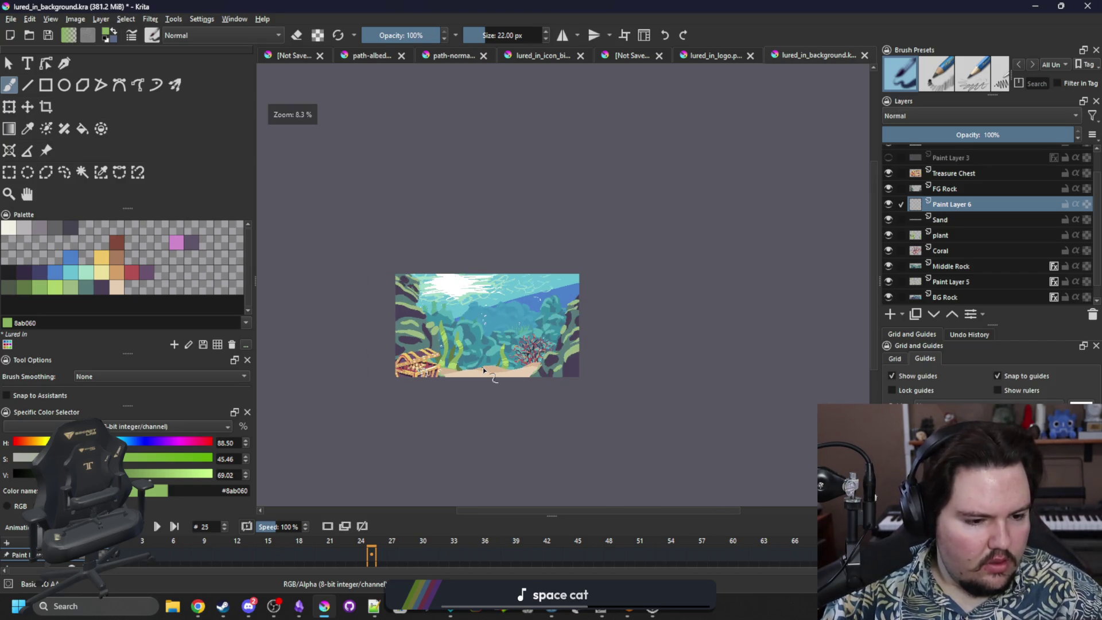
pyautogui.scroll(5, 483, 371)
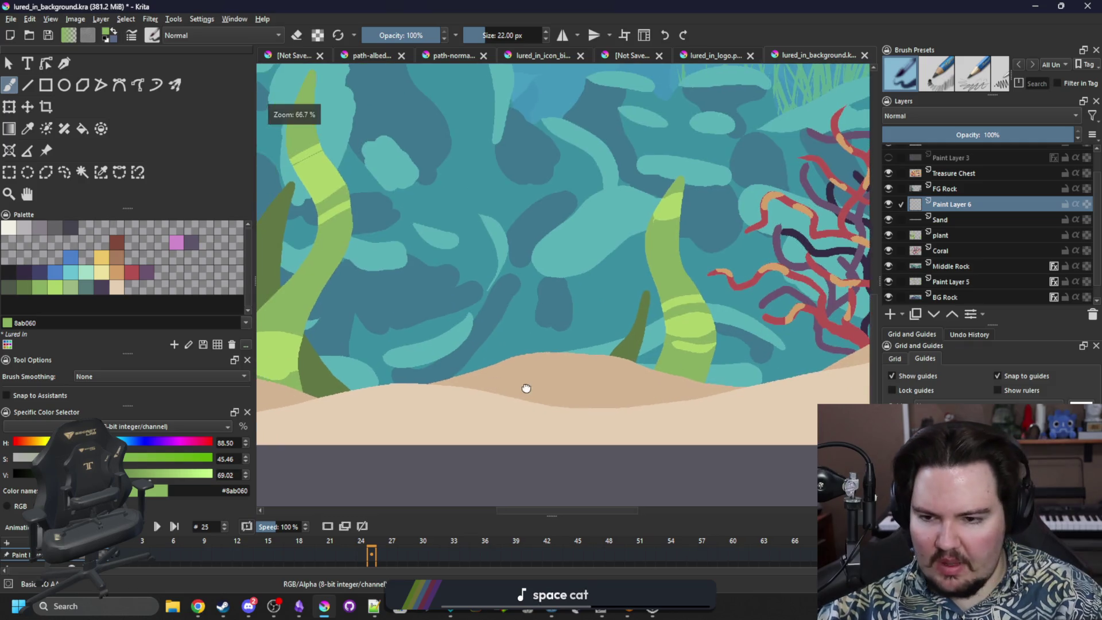
pyautogui.hotkey('alt', 'Tab')
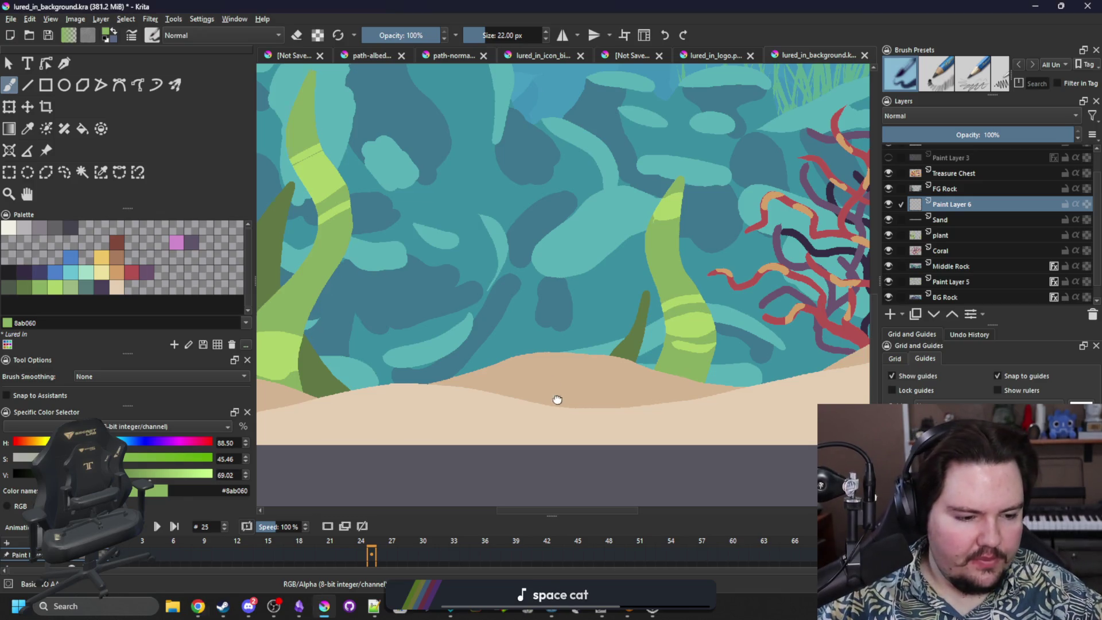
# Load the light grey b8b5b9 swatch with a 59 px brush and fit the painting in view.
pyautogui.moveTo(554, 399)
pyautogui.mouseDown()
pyautogui.moveTo(693, 400)
pyautogui.moveTo(659, 375)
pyautogui.mouseUp()
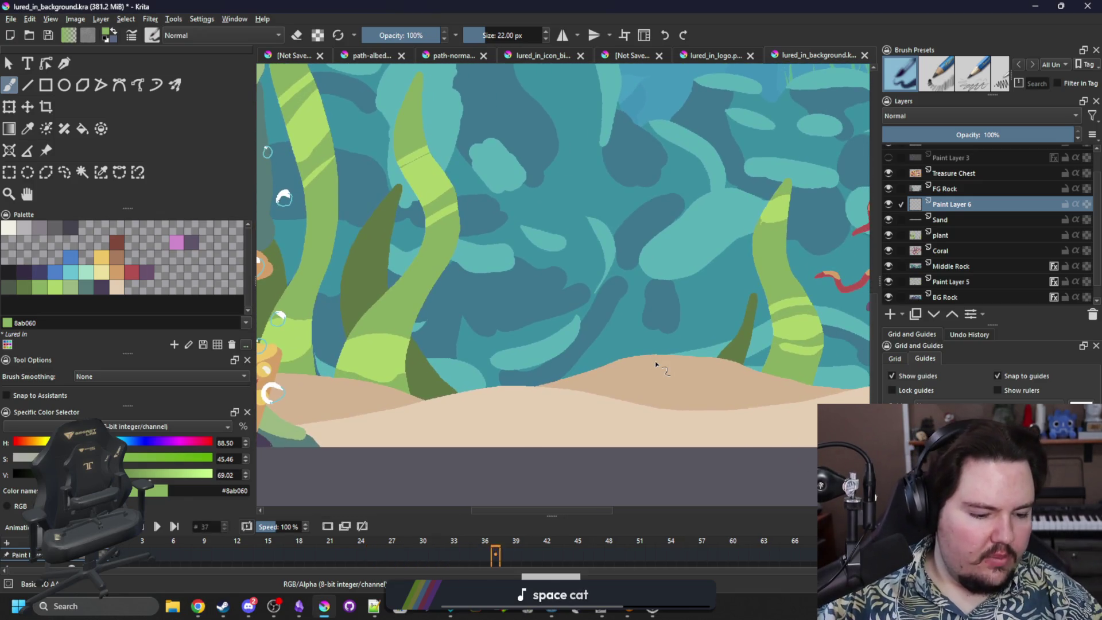
pyautogui.press('e')
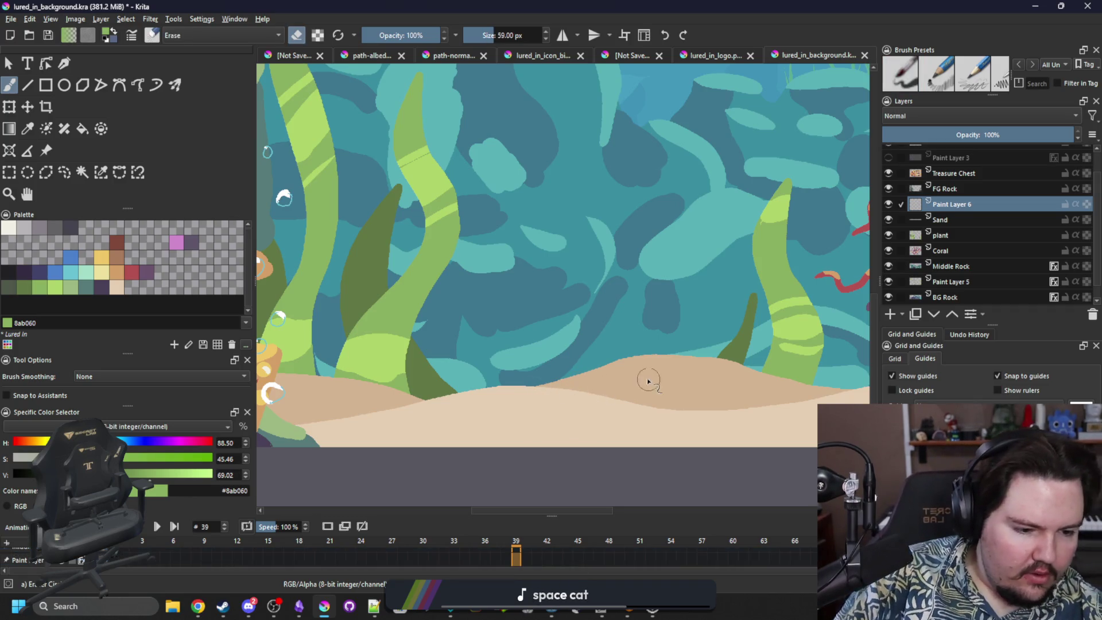
pyautogui.press('e')
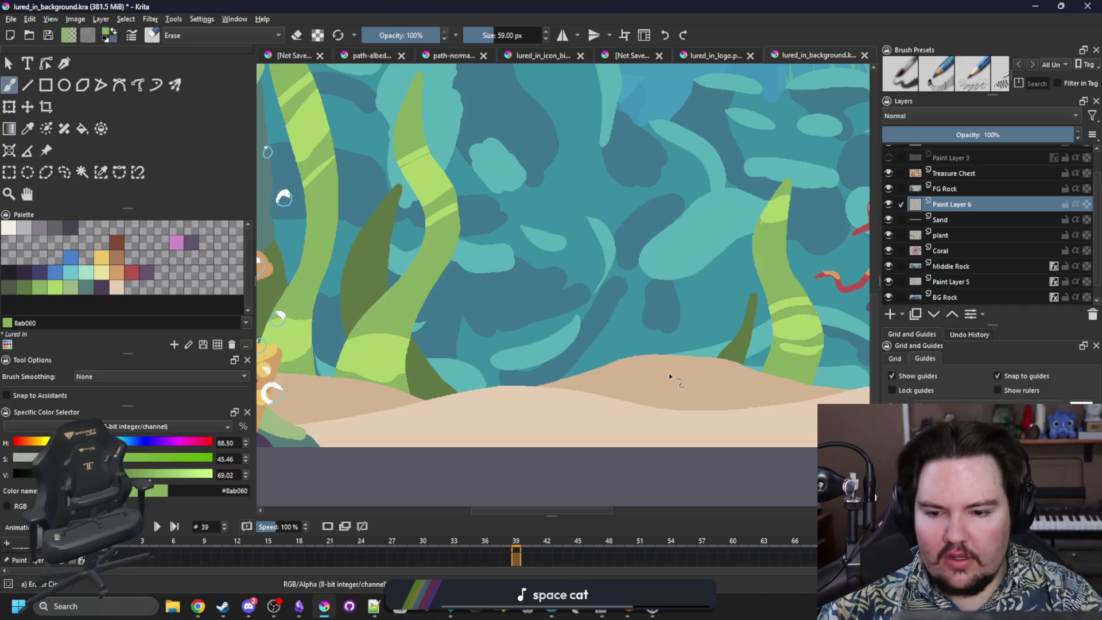
pyautogui.click(23, 228)
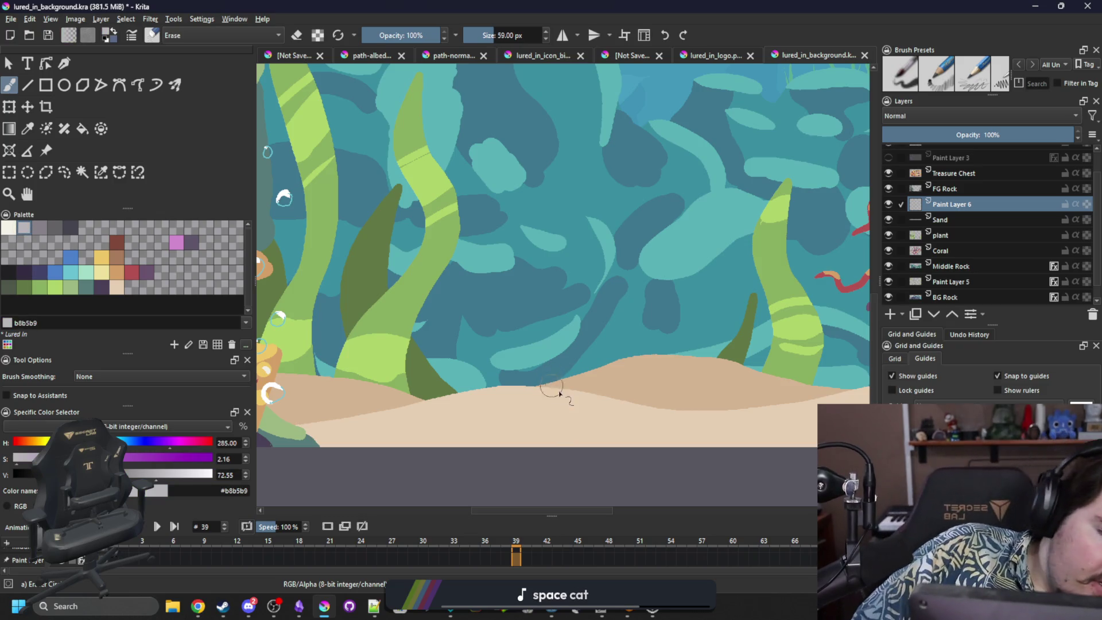
pyautogui.press('e')
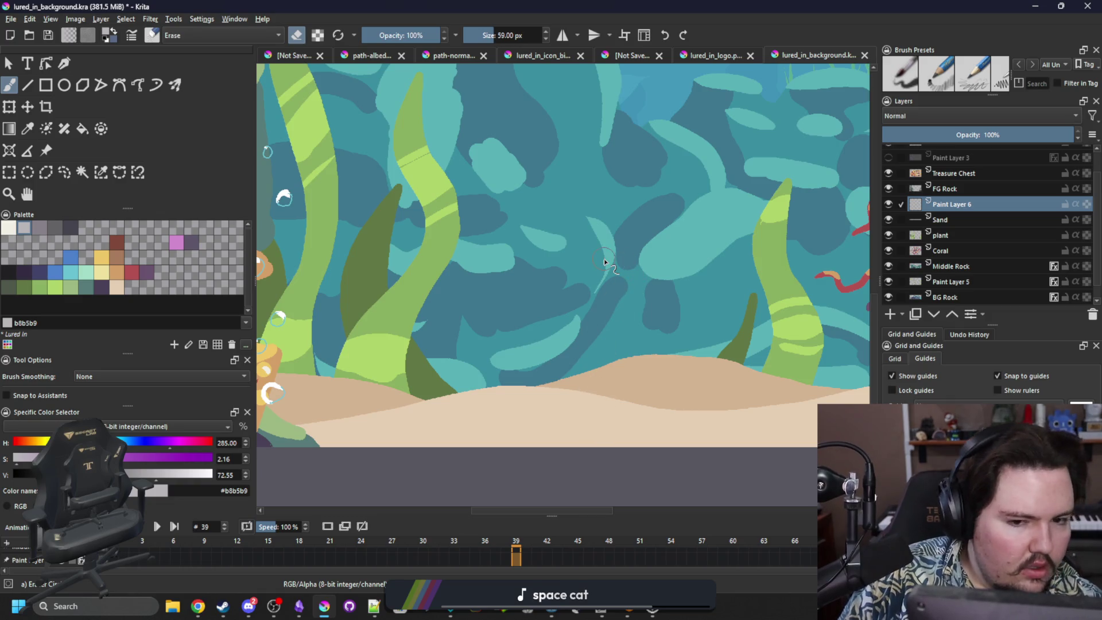
pyautogui.press('e')
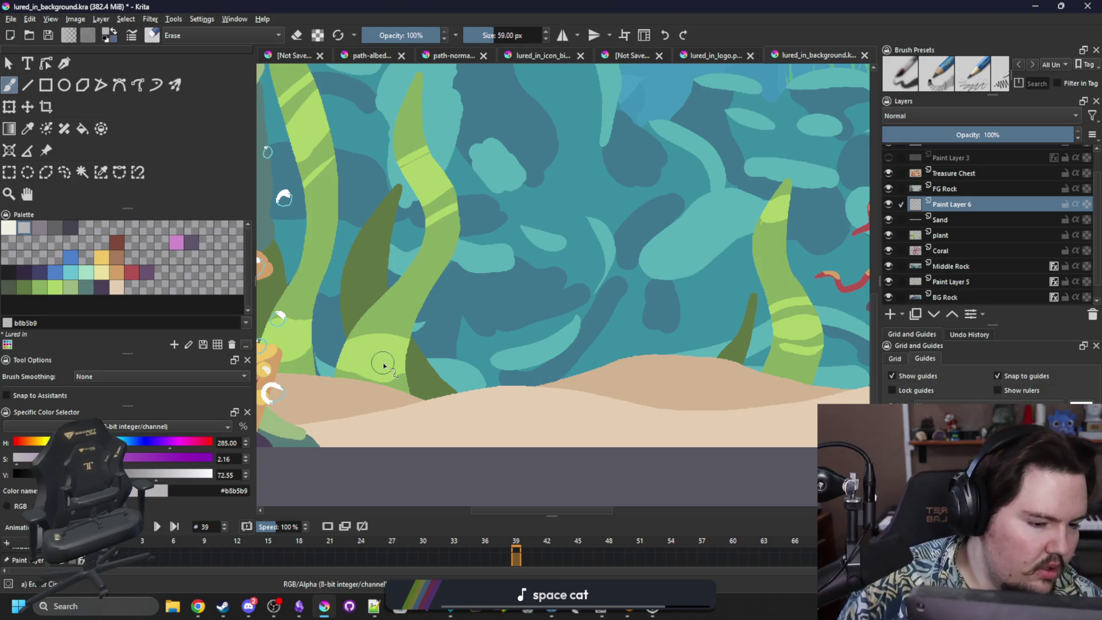
pyautogui.press('2')
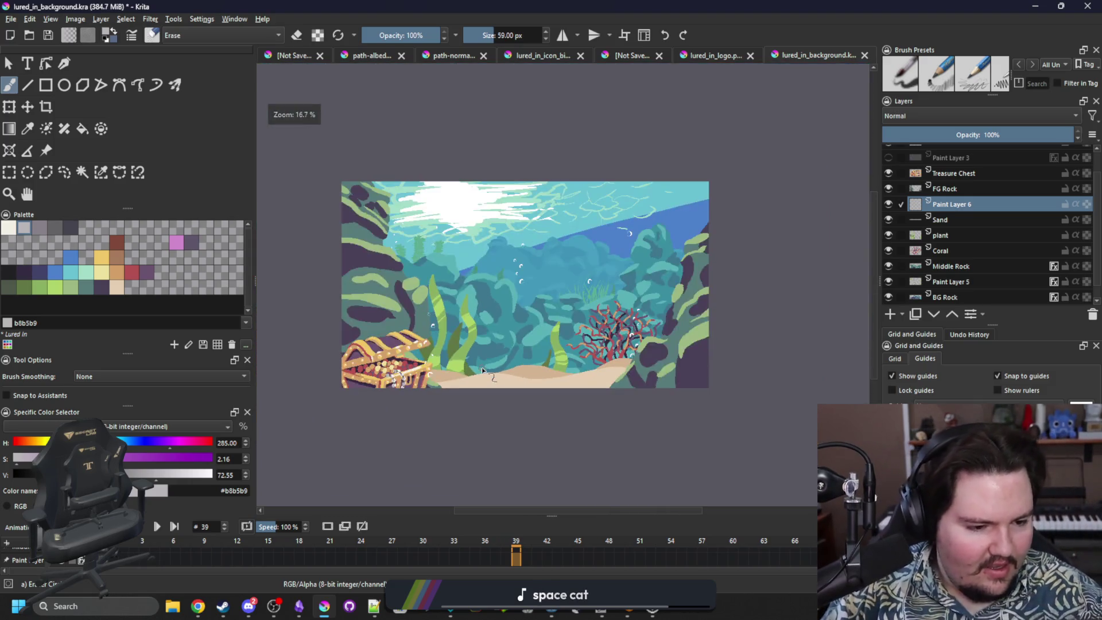
pyautogui.scroll(1, 486, 309)
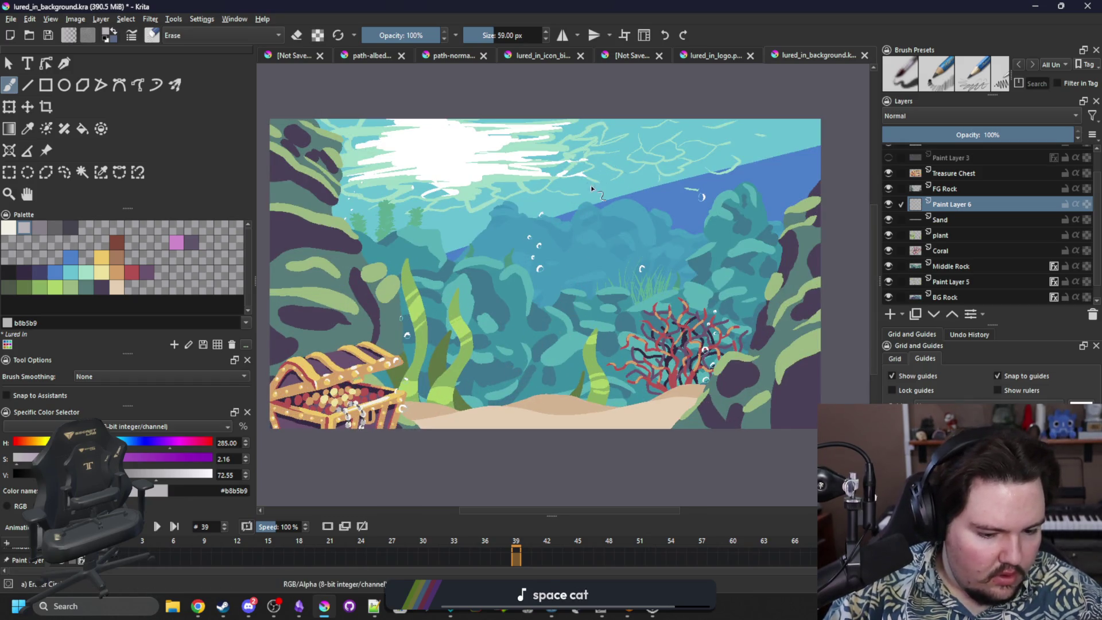
# Move Paint Layer 6 below the Sand layer and reselect the light grey palette colour.
pyautogui.scroll(1, 918, 220)
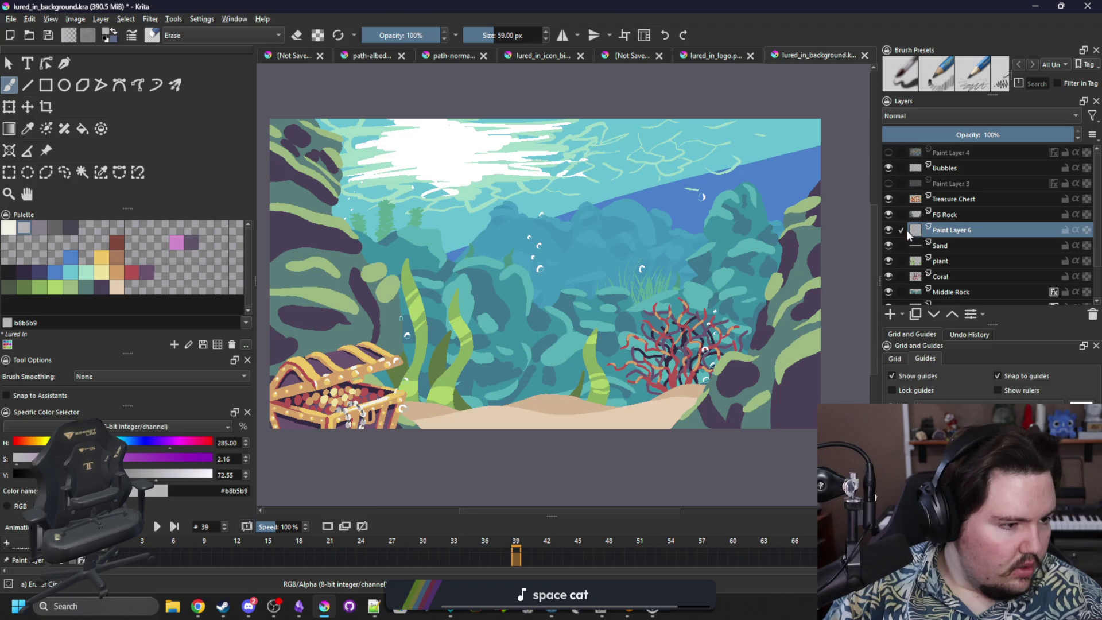
pyautogui.scroll(-1, 906, 233)
pyautogui.moveTo(955, 191)
pyautogui.mouseDown()
pyautogui.moveTo(955, 211)
pyautogui.moveTo(952, 198)
pyautogui.mouseUp()
pyautogui.scroll(1, 955, 212)
pyautogui.scroll(3, 554, 377)
pyautogui.scroll(2, 553, 377)
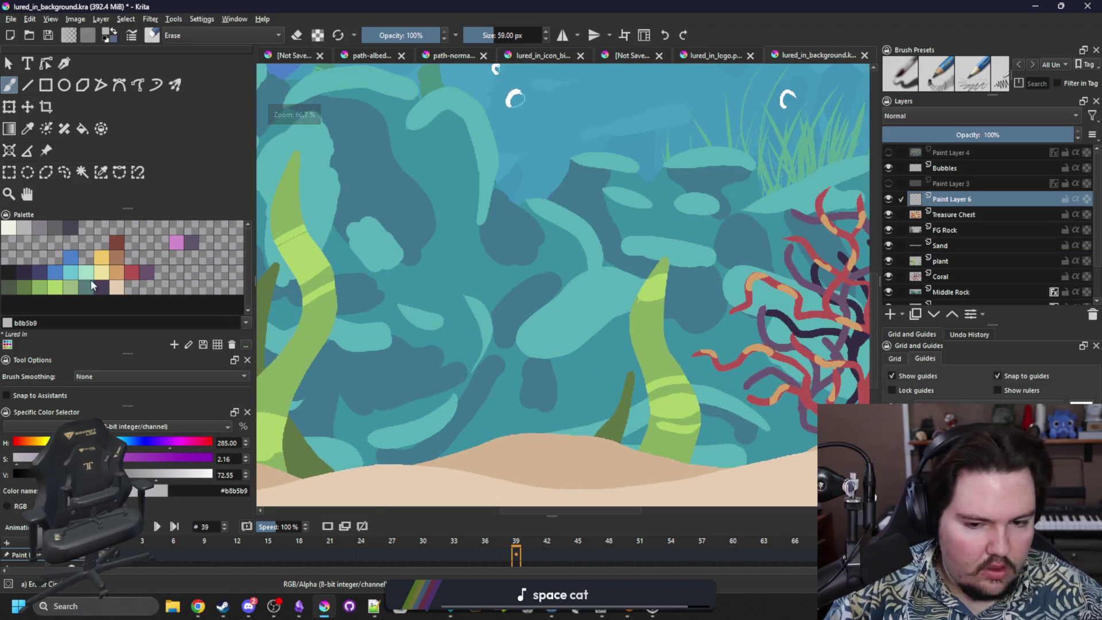
pyautogui.click(49, 267)
pyautogui.click(31, 228)
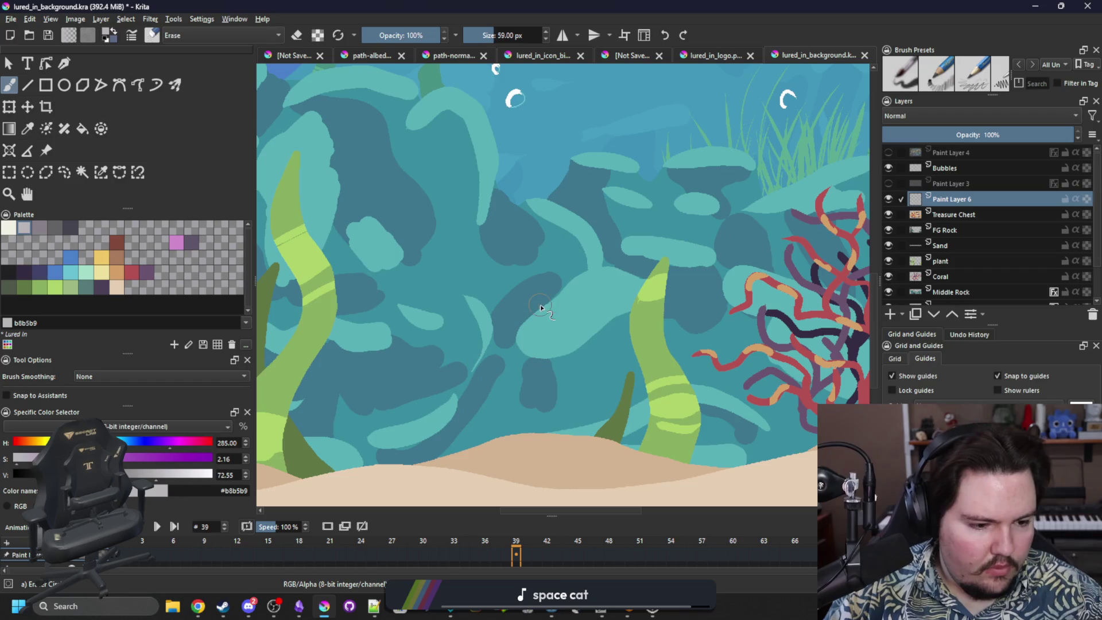
pyautogui.scroll(-1, 509, 369)
pyautogui.scroll(-2, 532, 323)
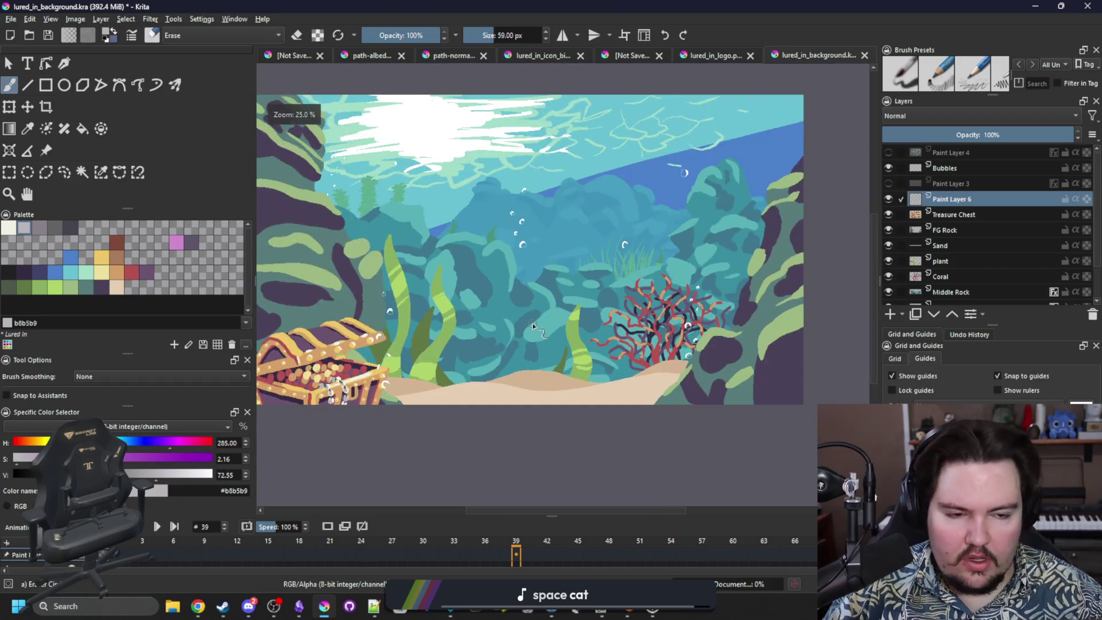
# Save the painting and switch to the Normal 118 px brush preset.
pyautogui.hotkey('ctrl', 's')
pyautogui.moveTo(408, 169); pyautogui.dragTo(456, 172)
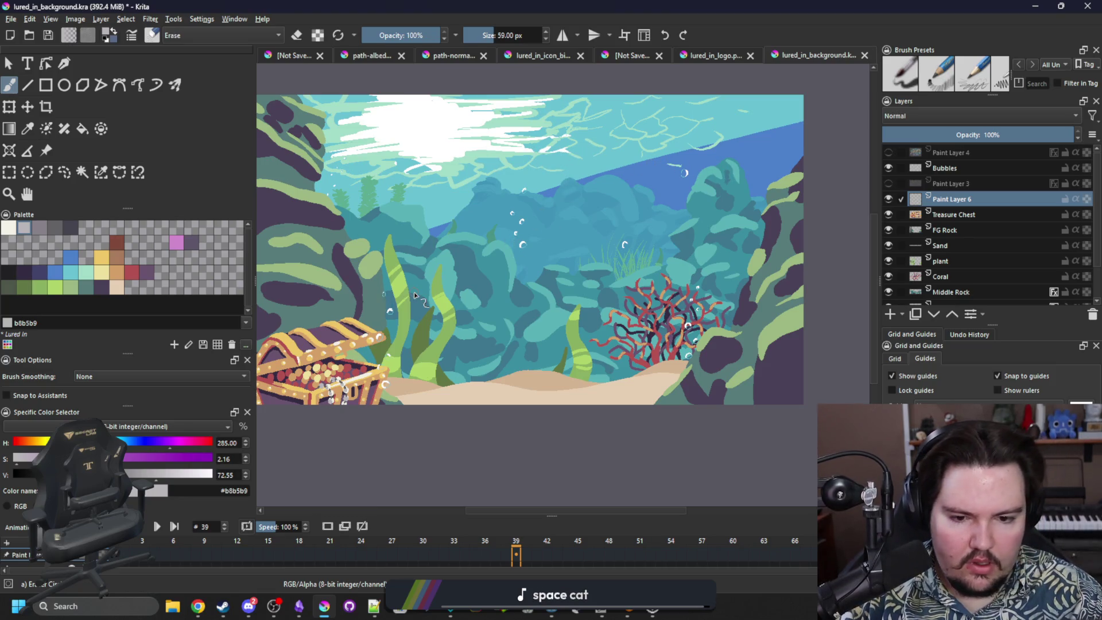
pyautogui.click(899, 89)
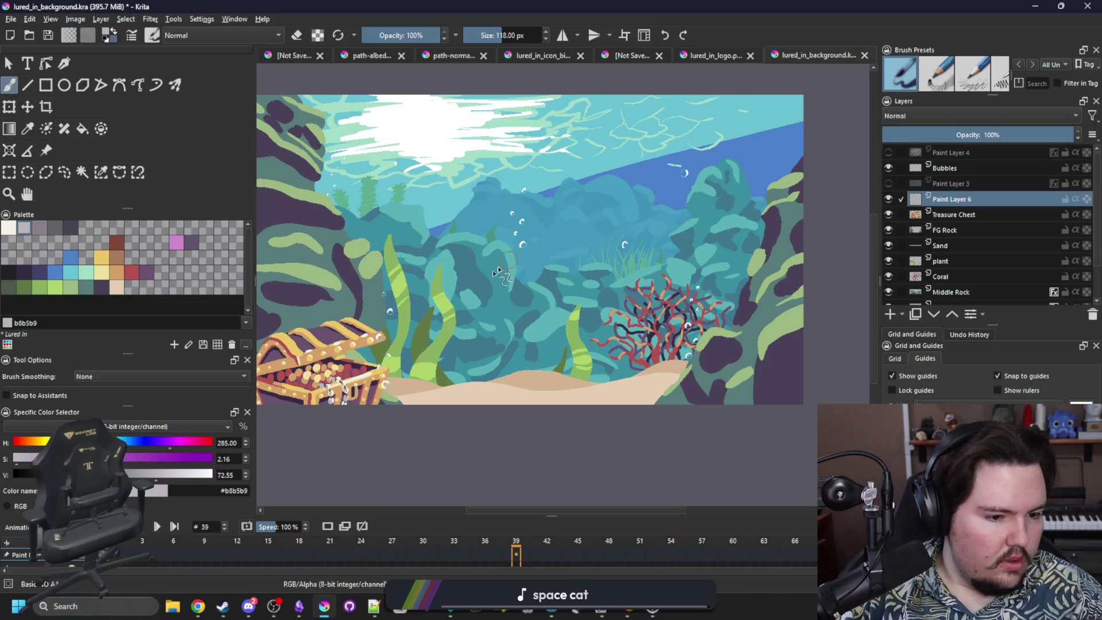
pyautogui.scroll(3, 515, 347)
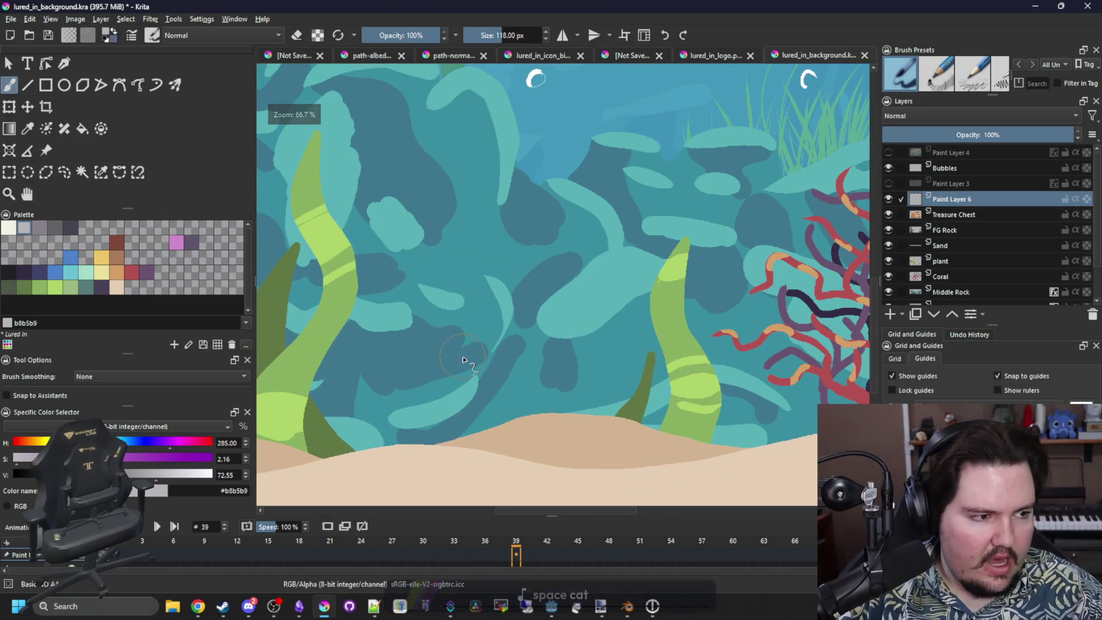
# Paint a long flat light-grey stone on the sand, then load the darker grey #868188.
pyautogui.moveTo(448, 365); pyautogui.dragTo(520, 222)
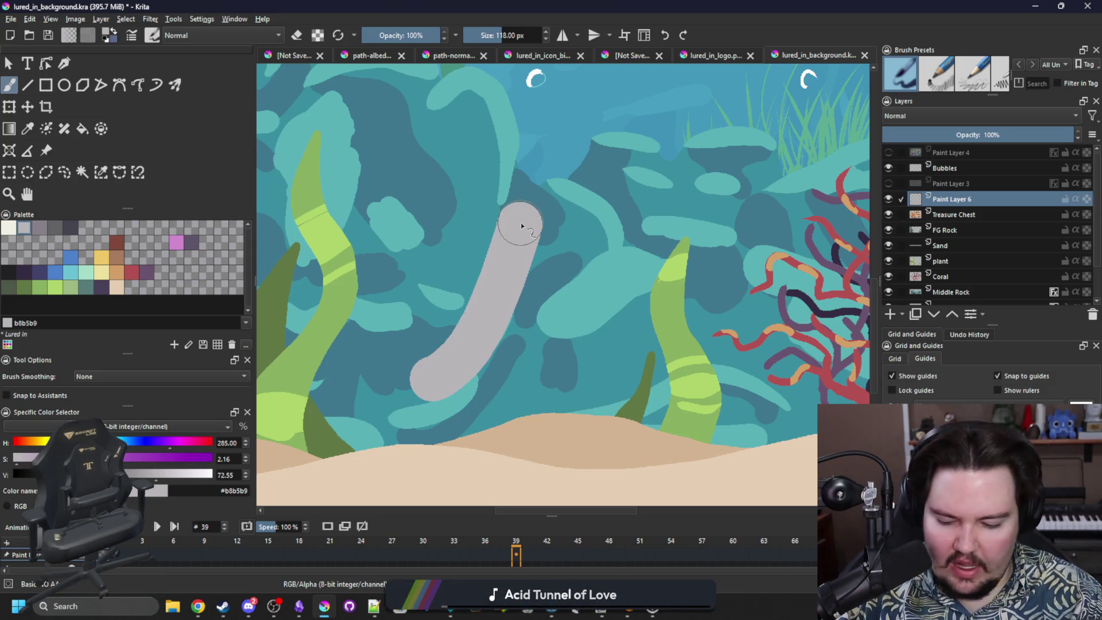
pyautogui.hotkey('ctrl', 'z')
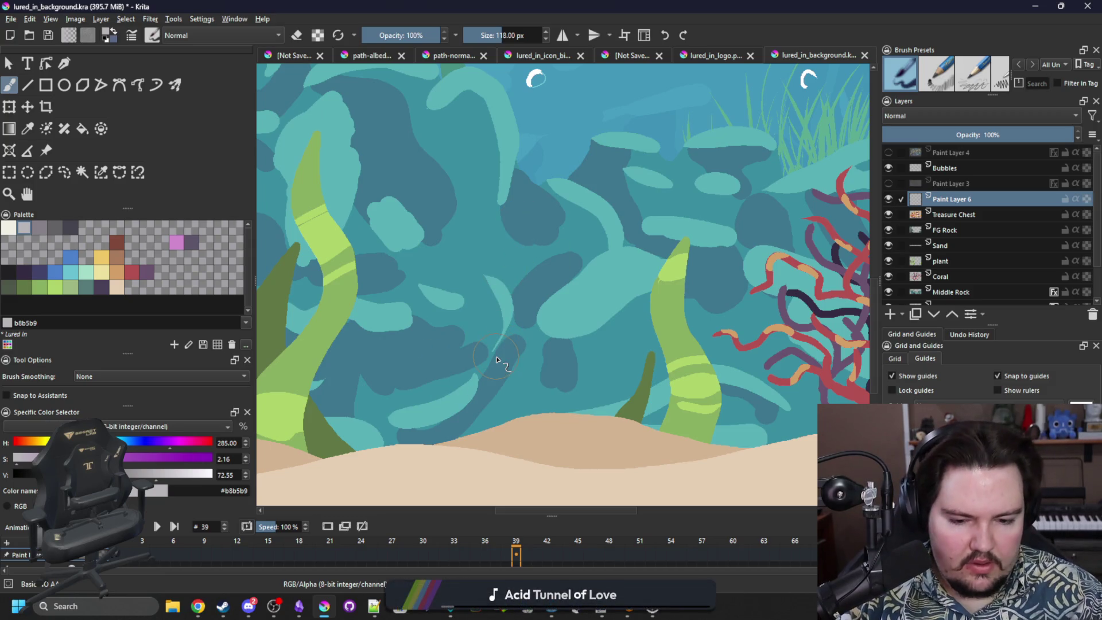
pyautogui.moveTo(524, 438)
pyautogui.mouseDown()
pyautogui.moveTo(396, 453)
pyautogui.moveTo(546, 443)
pyautogui.mouseUp()
pyautogui.hotkey('ctrl', 'z')
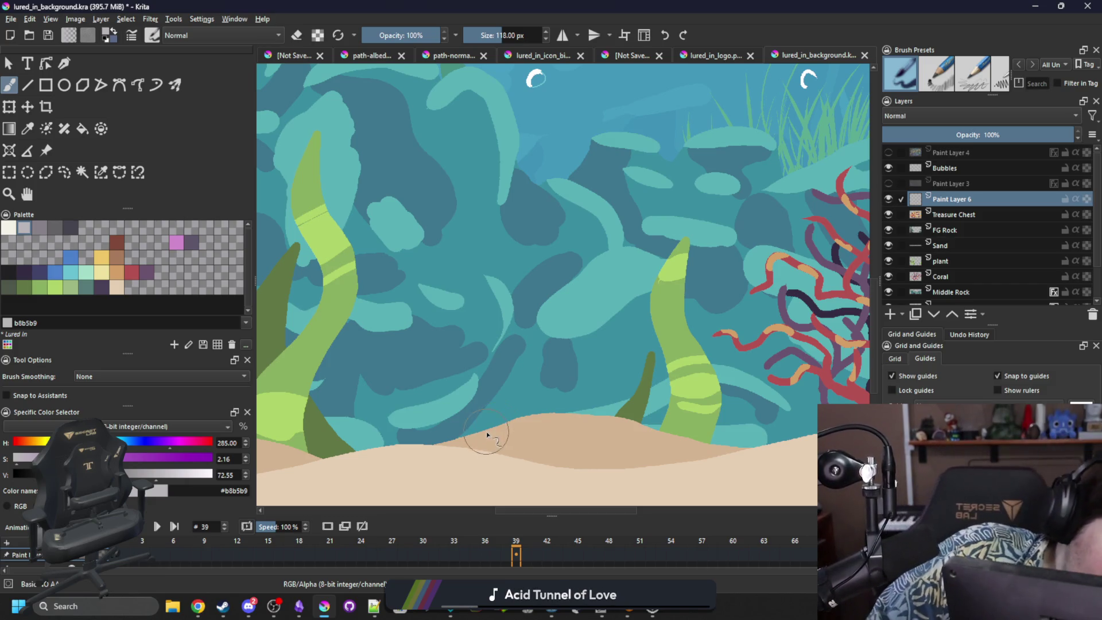
pyautogui.moveTo(439, 446)
pyautogui.mouseDown()
pyautogui.moveTo(514, 451)
pyautogui.moveTo(412, 447)
pyautogui.mouseUp()
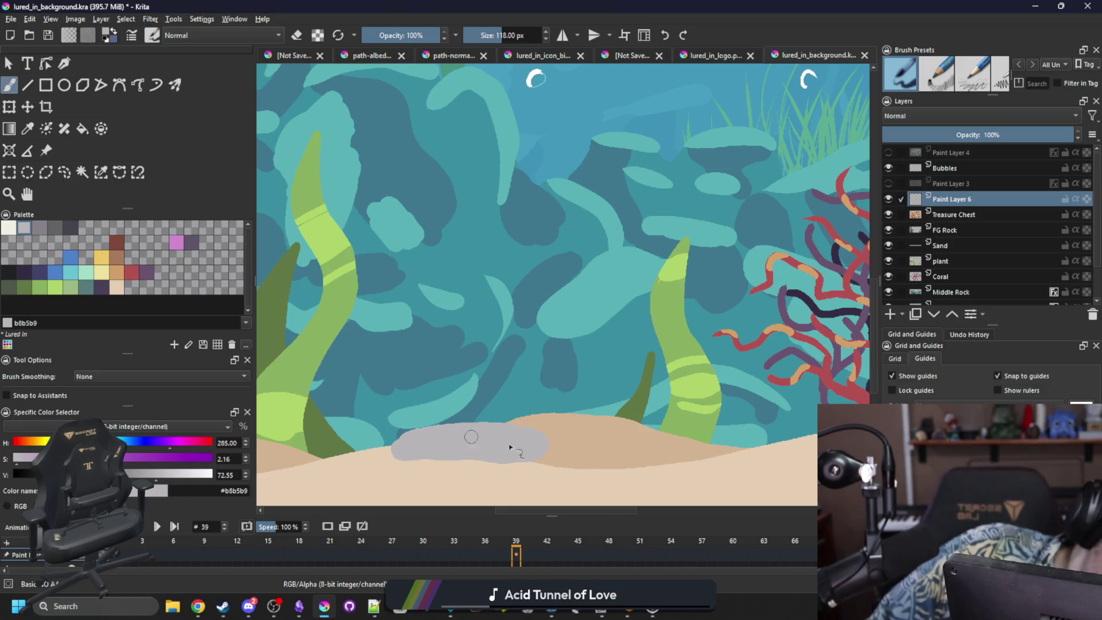
pyautogui.press('Right')
pyautogui.press('Right')
pyautogui.press('Right')
pyautogui.hotkey('ctrl', 'Right')
pyautogui.moveTo(569, 452); pyautogui.dragTo(595, 396)
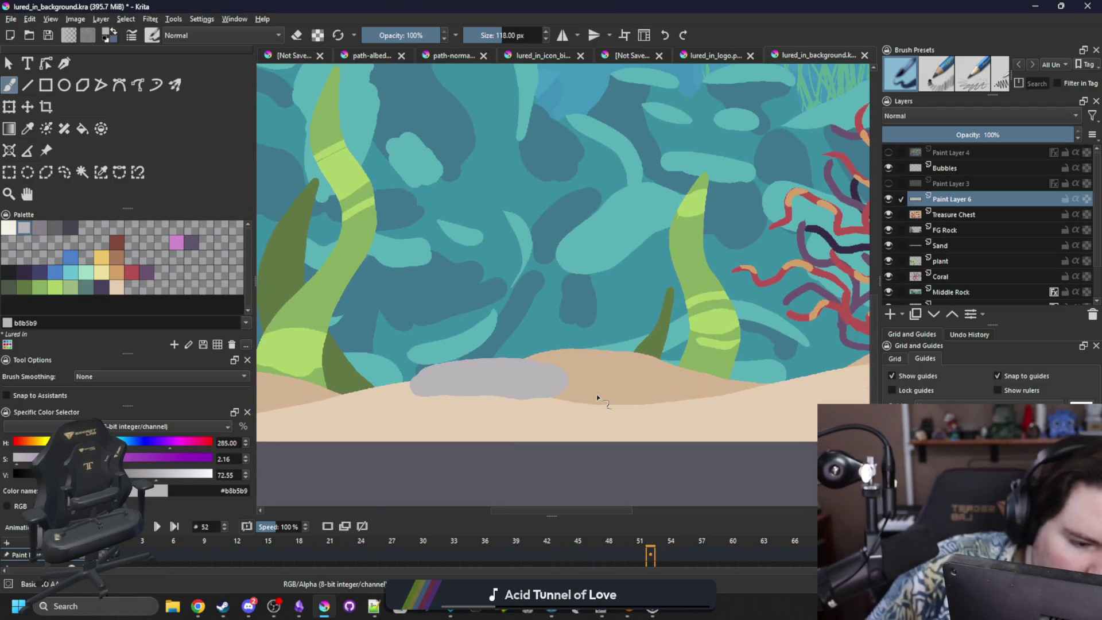
pyautogui.moveTo(479, 378)
pyautogui.mouseDown()
pyautogui.moveTo(443, 376)
pyautogui.moveTo(500, 364)
pyautogui.moveTo(442, 378)
pyautogui.mouseUp()
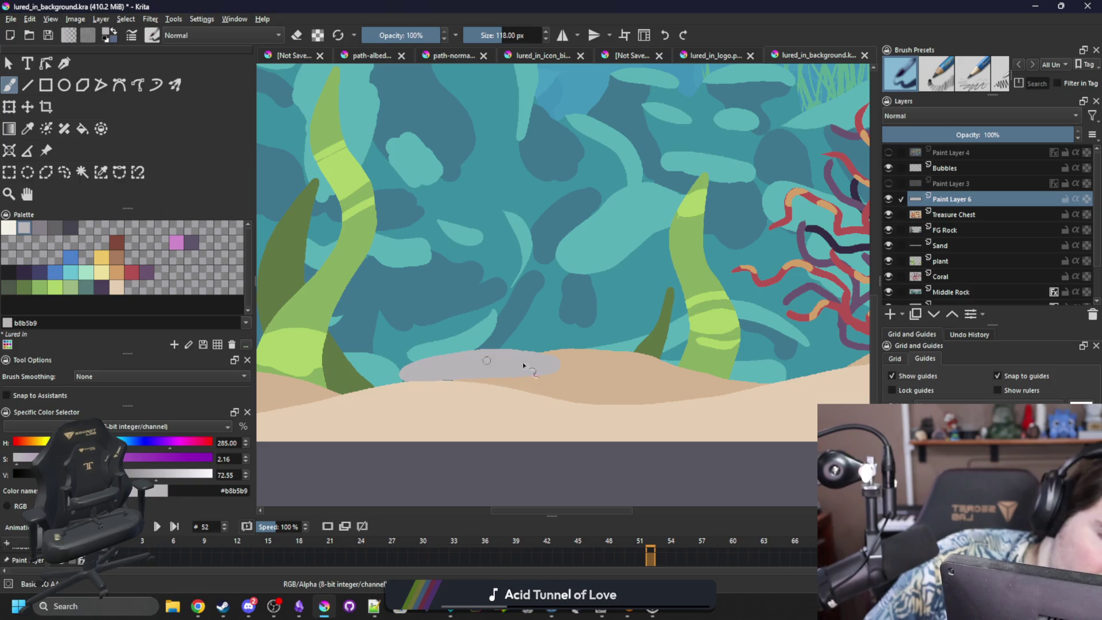
pyautogui.click(40, 228)
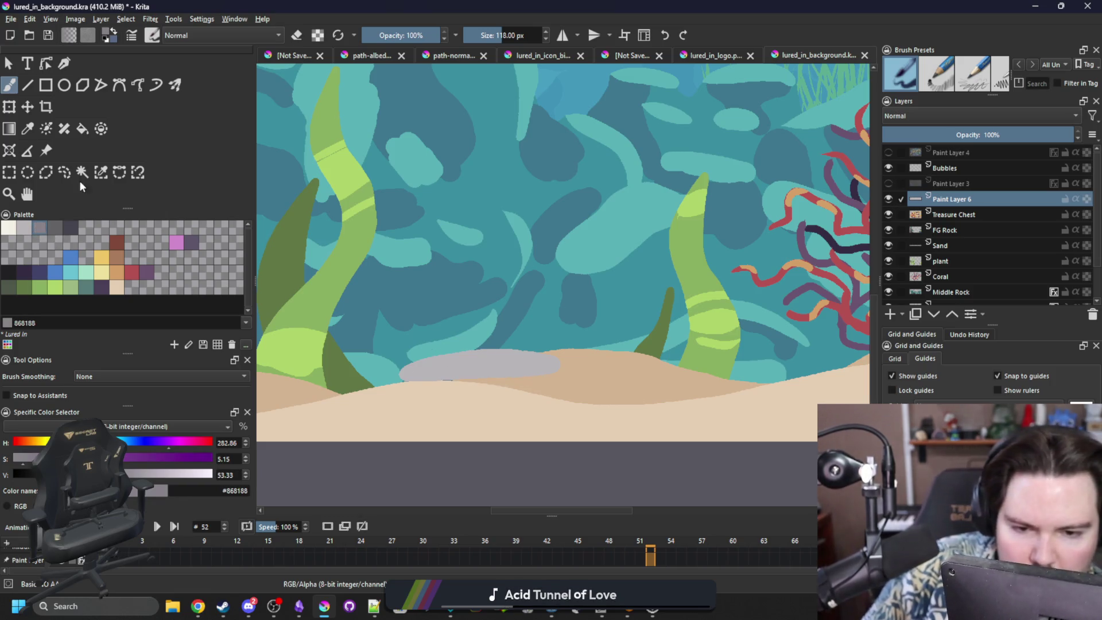
# Shade the stone's underside with darker grey inside a magic-wand selection, then deselect.
pyautogui.click(82, 173)
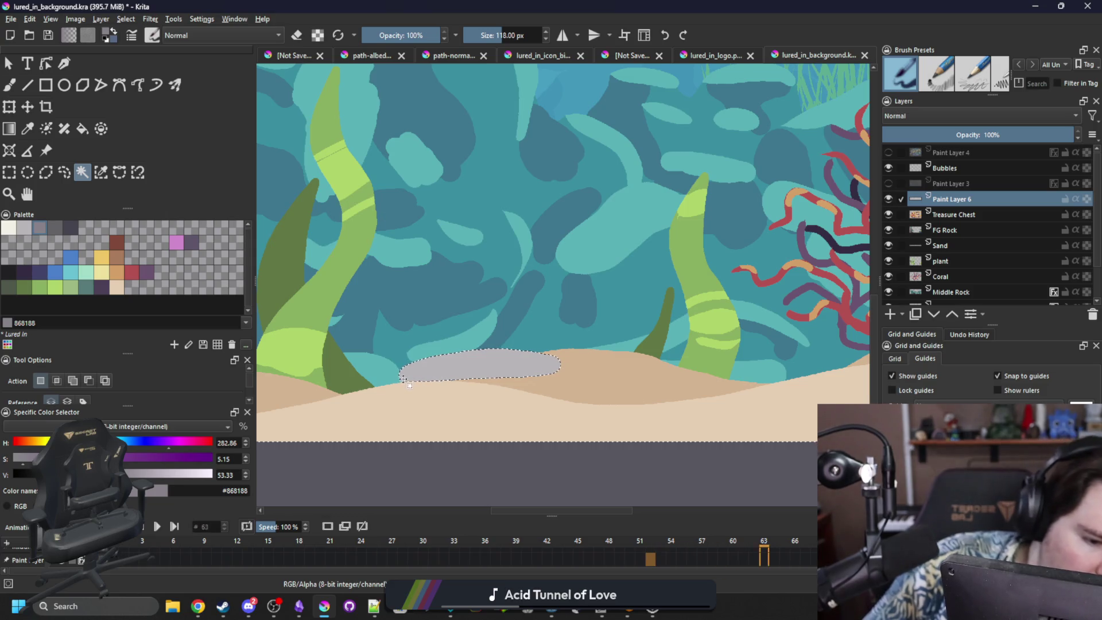
pyautogui.press('b')
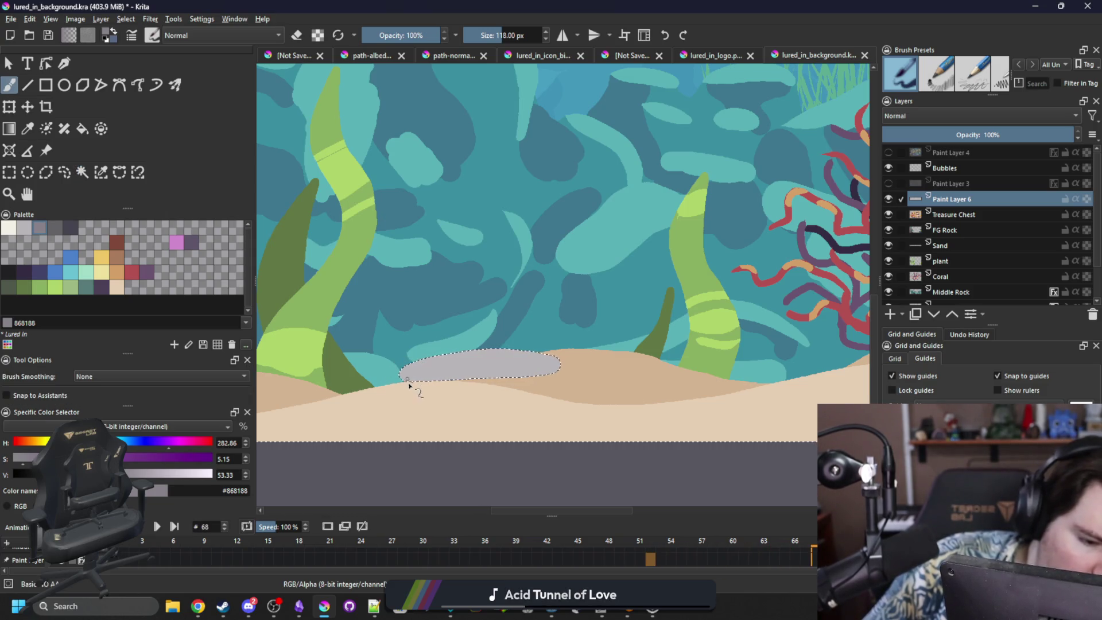
pyautogui.moveTo(409, 386)
pyautogui.mouseDown()
pyautogui.moveTo(514, 399)
pyautogui.moveTo(558, 378)
pyautogui.moveTo(505, 387)
pyautogui.moveTo(413, 380)
pyautogui.mouseUp()
pyautogui.hotkey('ctrl', 'shift', 'a')
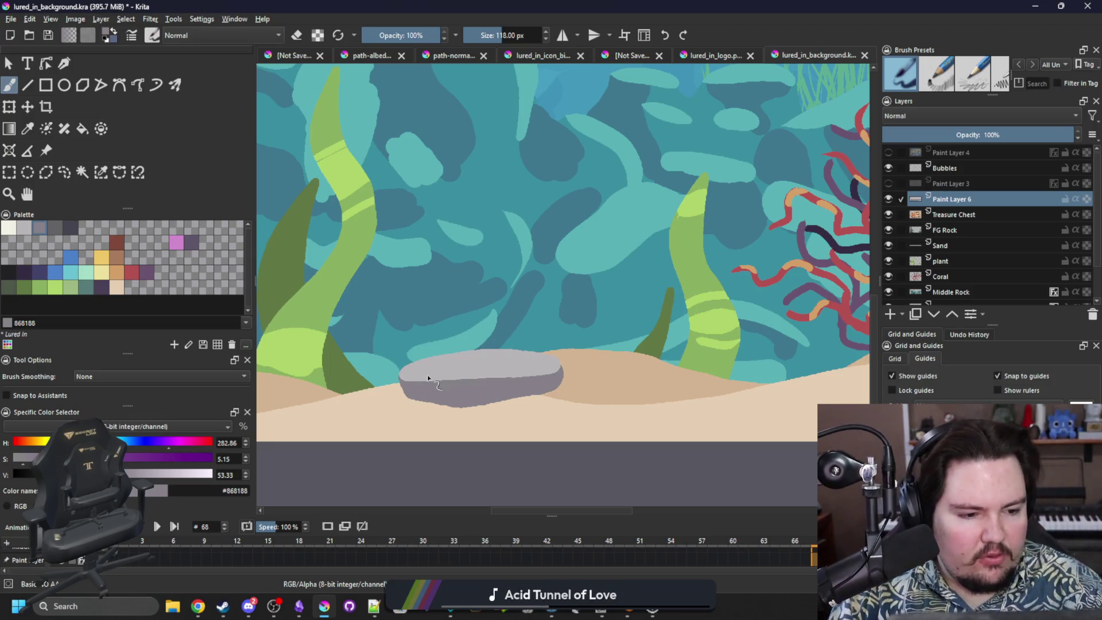
# Nudge the stone slightly up and right with the Move tool and pick red #b45252.
pyautogui.press('-')
pyautogui.press('-')
pyautogui.press('-')
pyautogui.press('1')
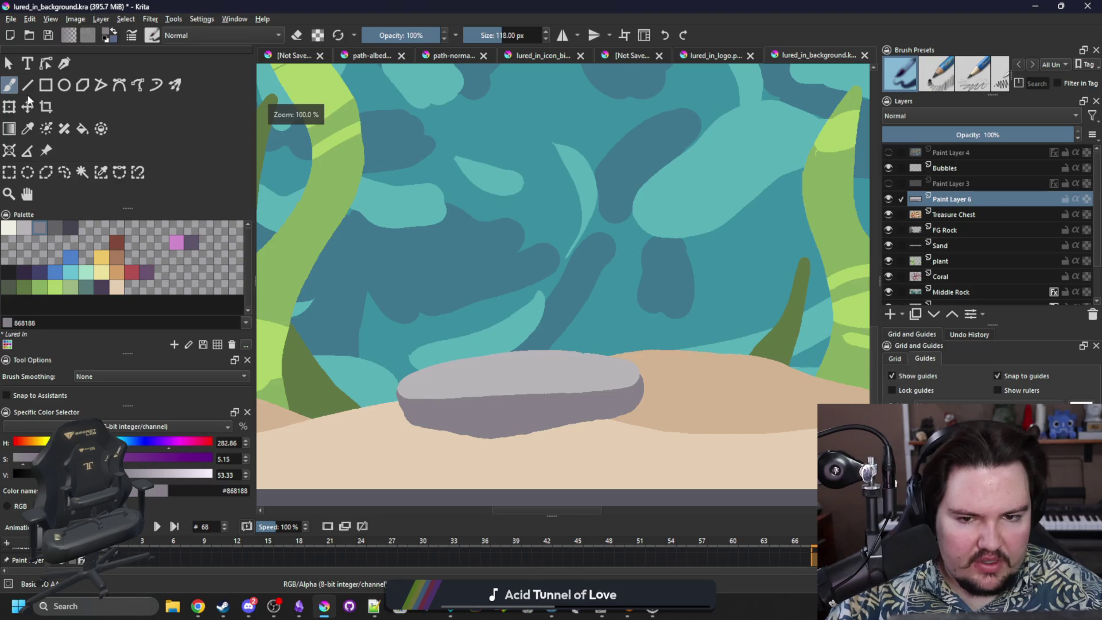
pyautogui.click(27, 107)
pyautogui.moveTo(552, 379)
pyautogui.mouseDown()
pyautogui.moveTo(583, 362)
pyautogui.moveTo(573, 367)
pyautogui.mouseUp()
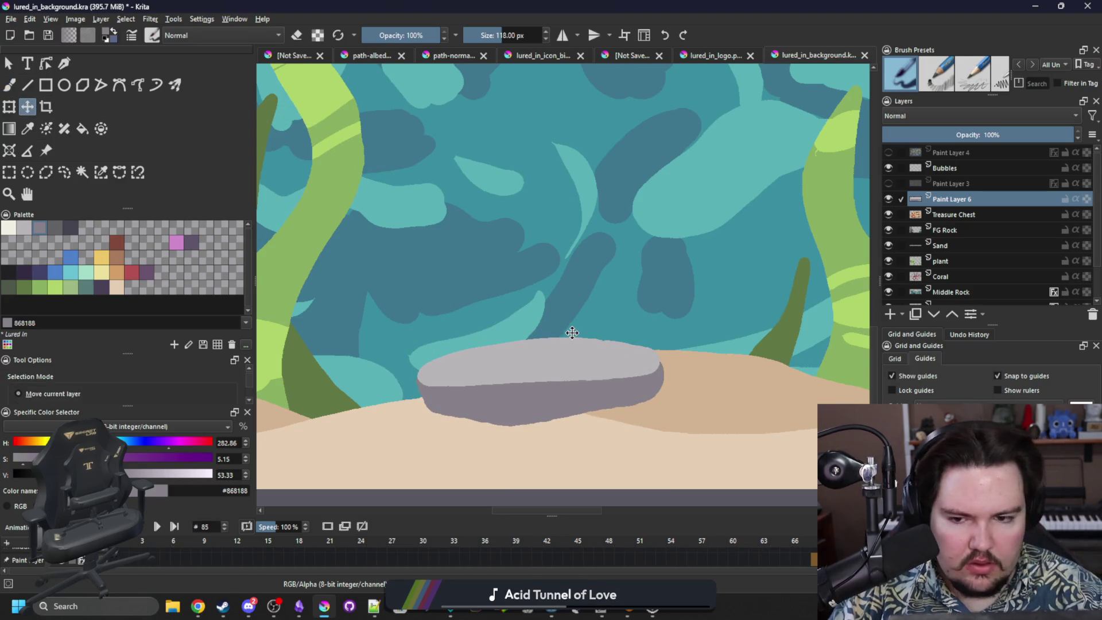
pyautogui.click(131, 273)
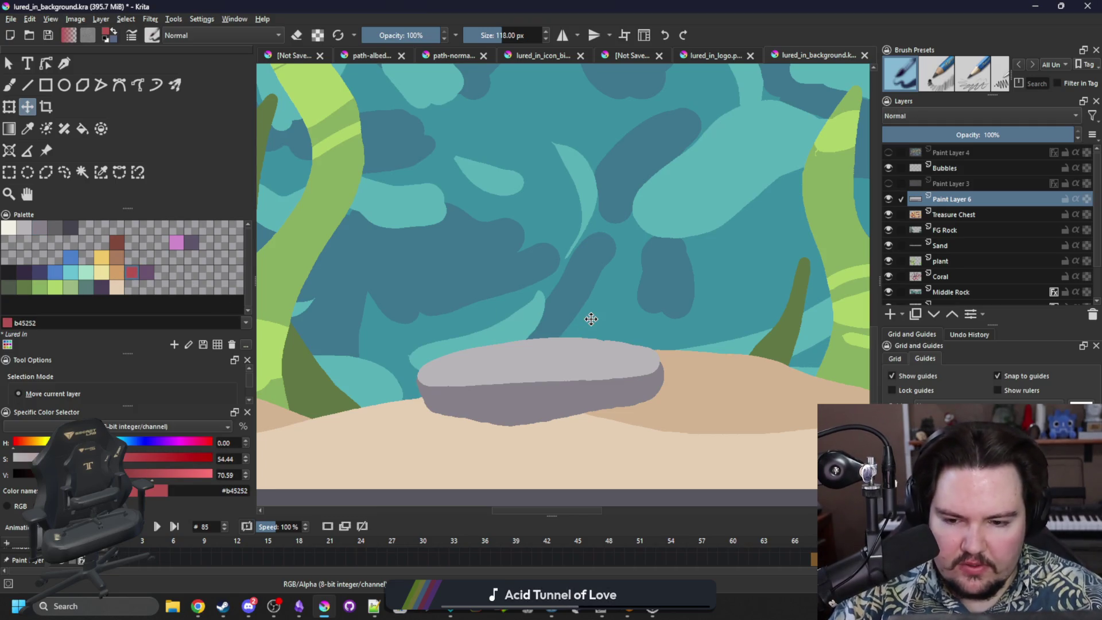
# Shrink the brush to 63 px and paint two red legs rising from the stone.
pyautogui.press('b')
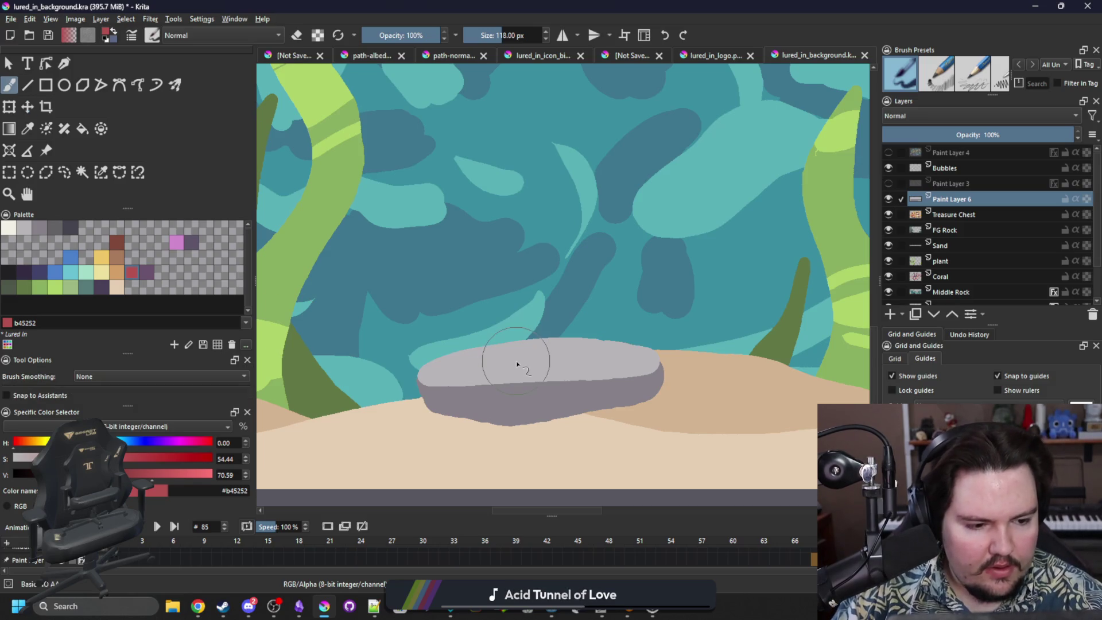
pyautogui.press('[')
pyautogui.press('[')
pyautogui.press('[')
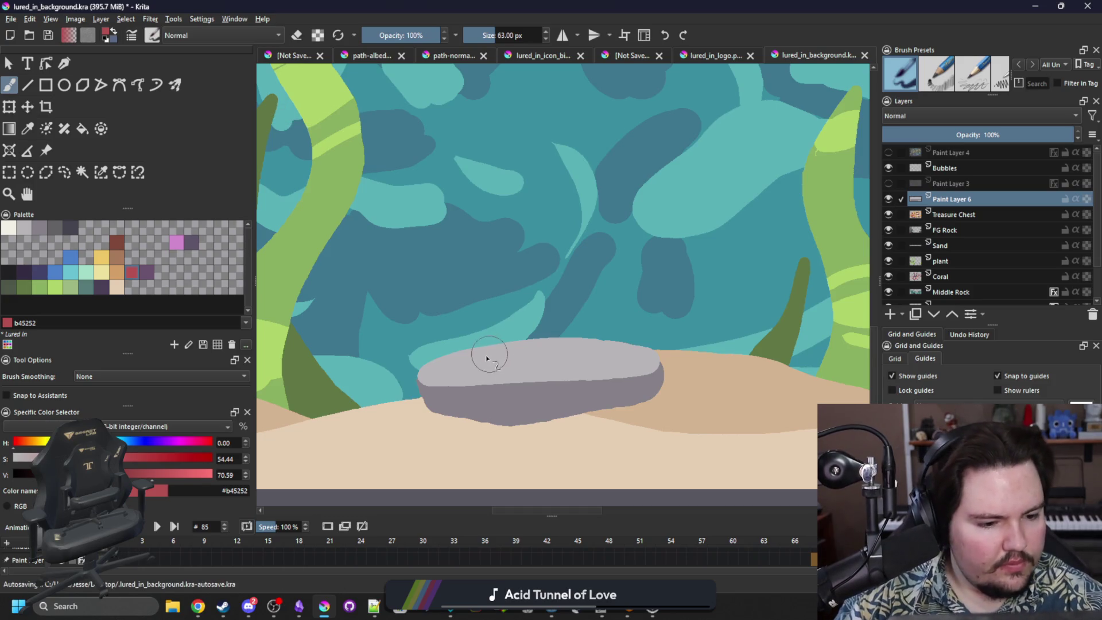
pyautogui.moveTo(486, 358); pyautogui.dragTo(516, 338)
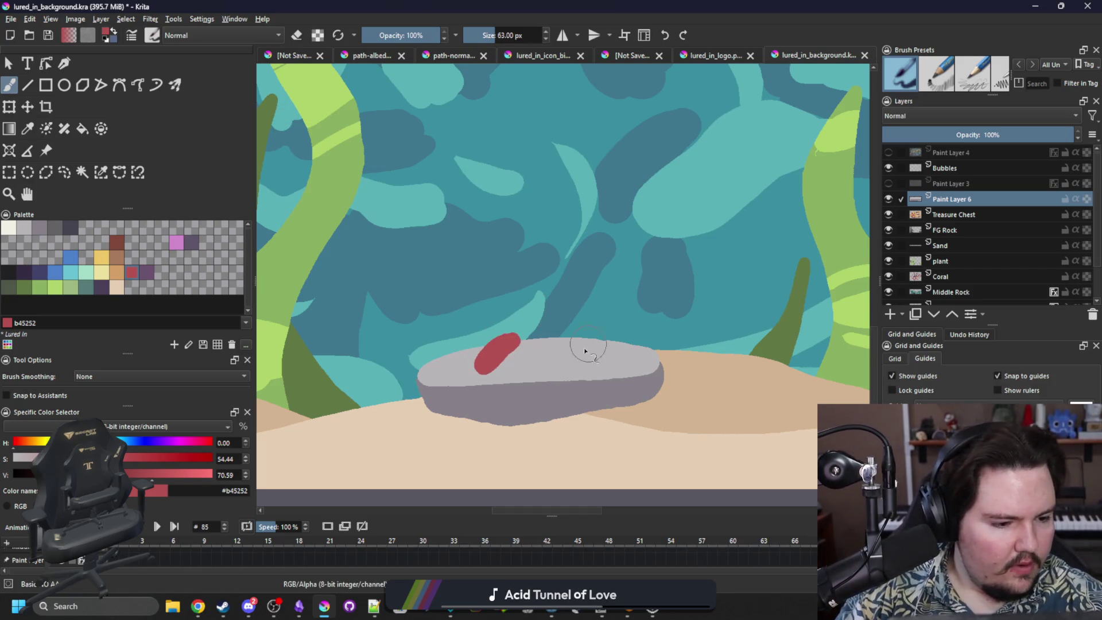
pyautogui.moveTo(589, 326)
pyautogui.mouseDown()
pyautogui.moveTo(594, 359)
pyautogui.moveTo(600, 333)
pyautogui.mouseUp()
pyautogui.moveTo(505, 339)
pyautogui.mouseDown()
pyautogui.moveTo(491, 344)
pyautogui.moveTo(506, 326)
pyautogui.moveTo(508, 256)
pyautogui.mouseUp()
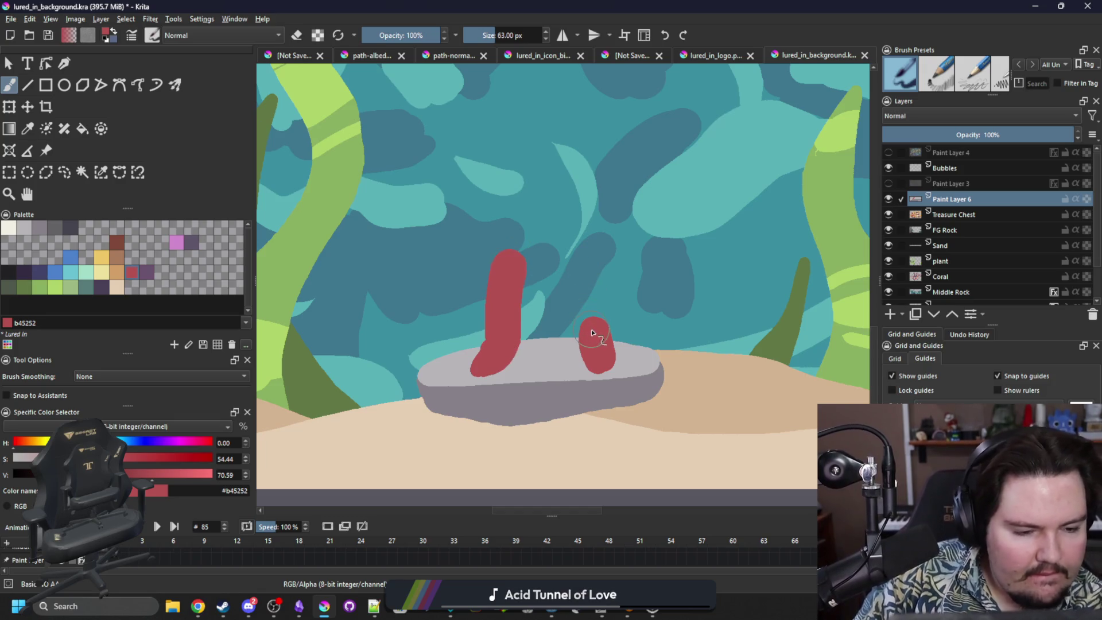
pyautogui.moveTo(591, 329)
pyautogui.mouseDown()
pyautogui.moveTo(557, 228)
pyautogui.moveTo(562, 252)
pyautogui.moveTo(519, 253)
pyautogui.moveTo(530, 259)
pyautogui.mouseUp()
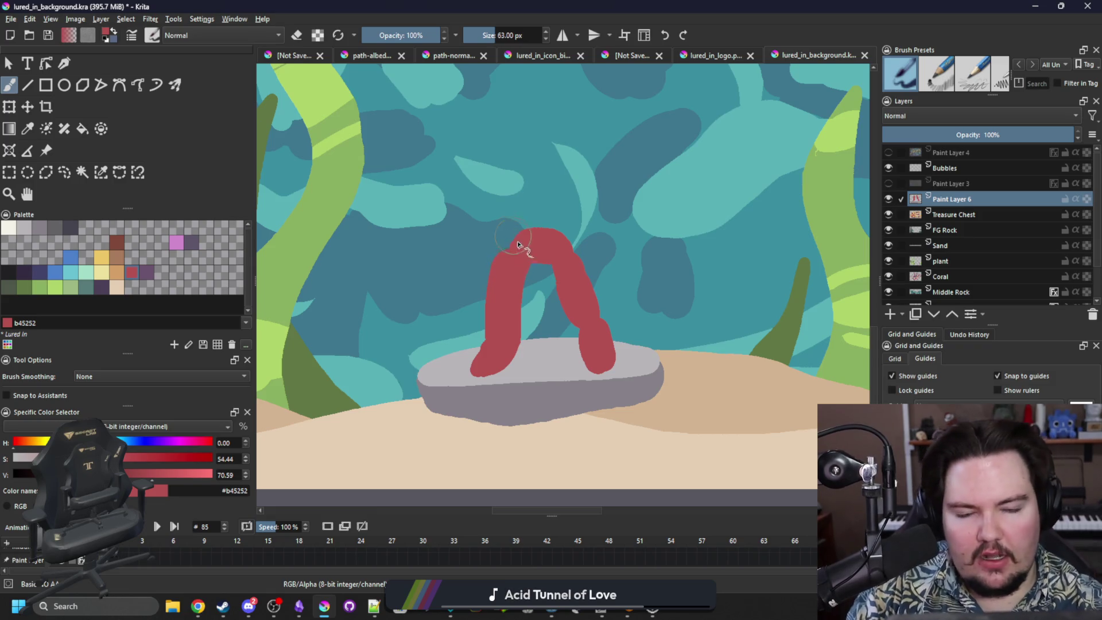
# Extend the red legs into an H-shaped blocky body, trimming and rounding the right arm.
pyautogui.moveTo(508, 244); pyautogui.dragTo(504, 181)
pyautogui.moveTo(571, 252); pyautogui.dragTo(574, 188)
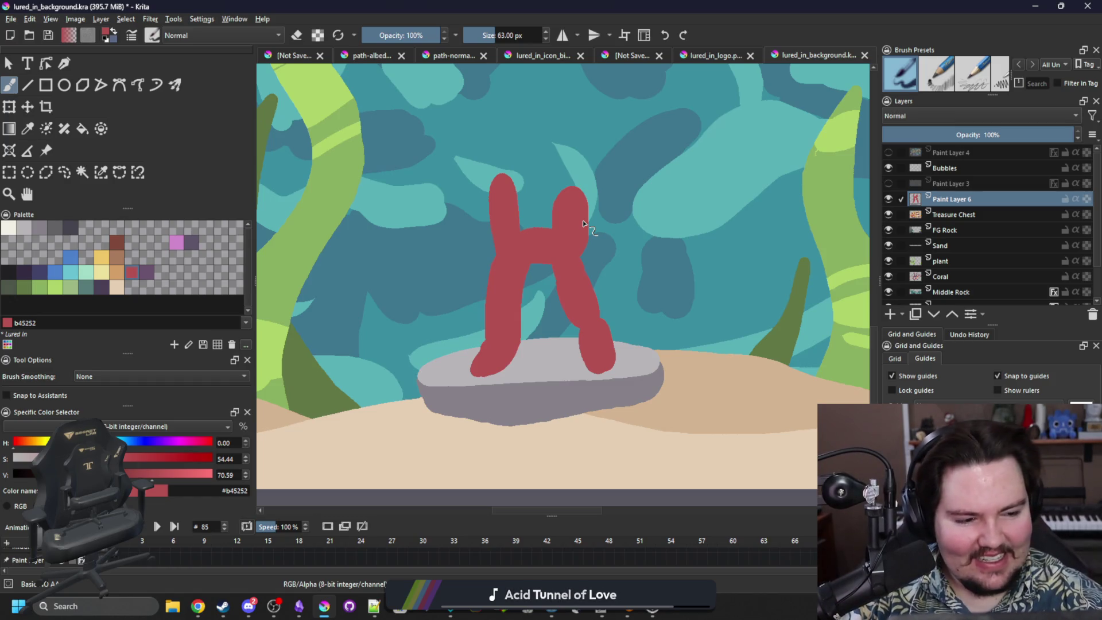
pyautogui.press('e')
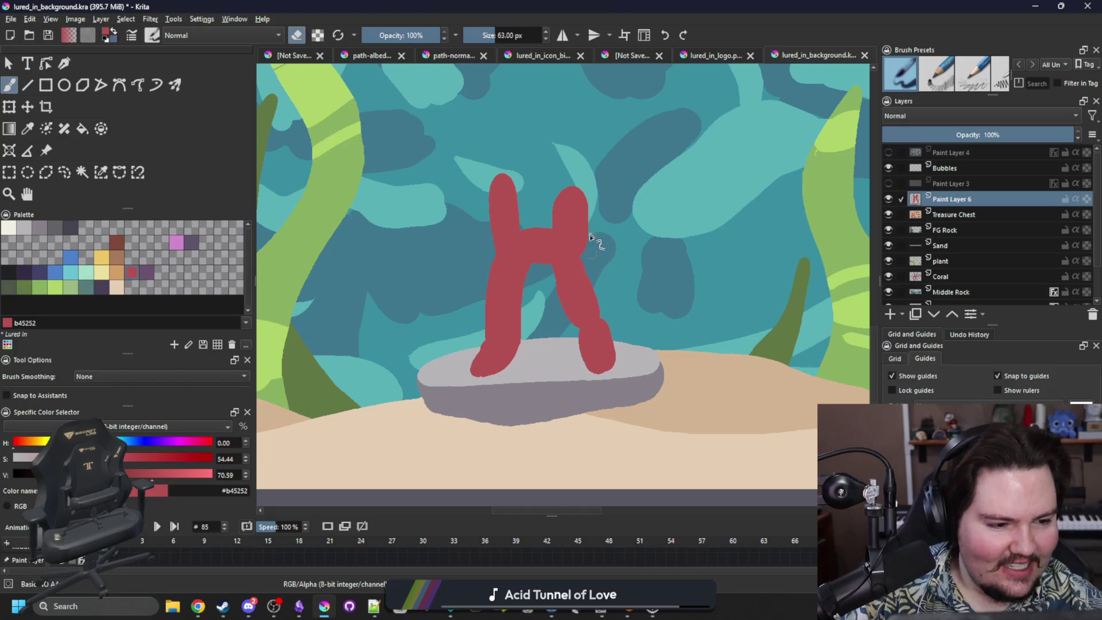
pyautogui.moveTo(591, 237); pyautogui.dragTo(588, 217)
pyautogui.press('e')
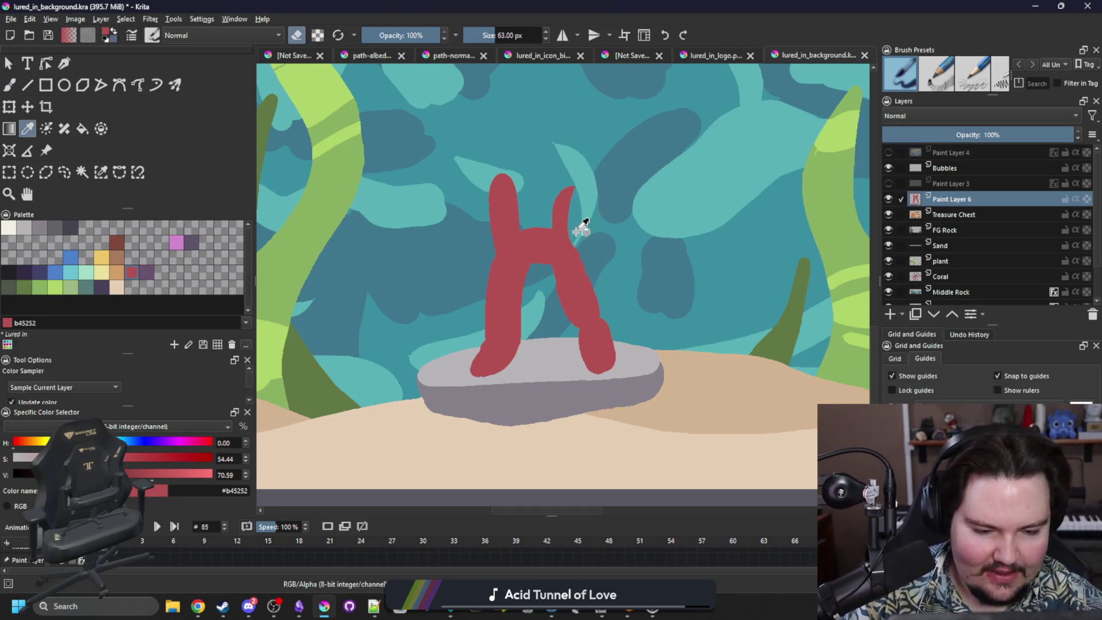
pyautogui.moveTo(580, 221)
pyautogui.mouseDown()
pyautogui.moveTo(570, 246)
pyautogui.moveTo(572, 164)
pyautogui.moveTo(526, 165)
pyautogui.moveTo(502, 183)
pyautogui.moveTo(544, 189)
pyautogui.moveTo(566, 179)
pyautogui.moveTo(556, 221)
pyautogui.moveTo(561, 212)
pyautogui.mouseUp()
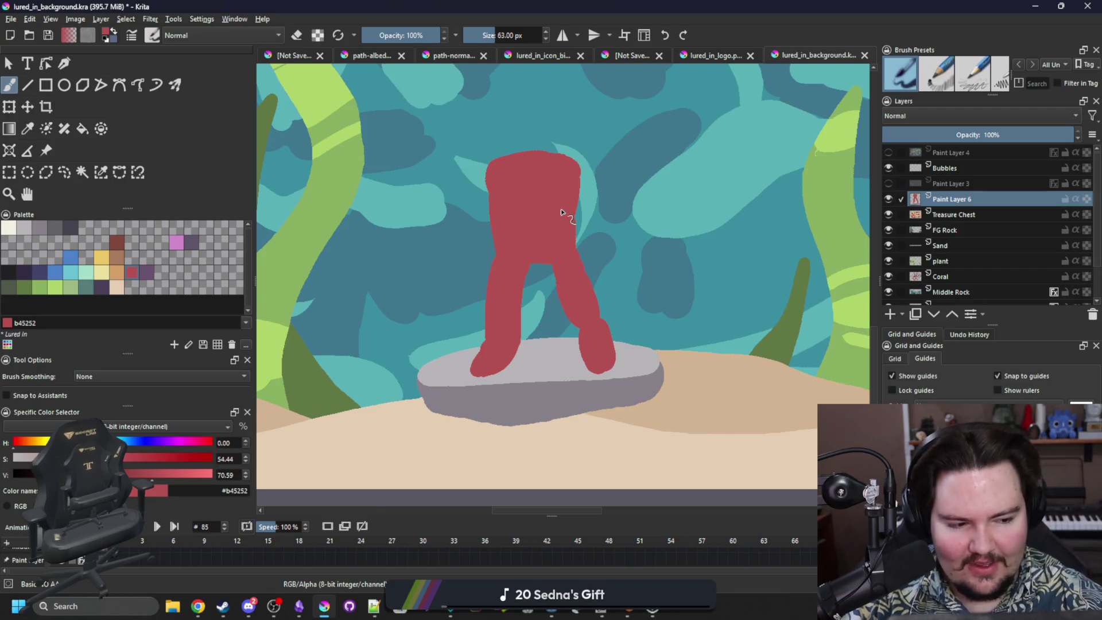
pyautogui.scroll(2, 628, 251)
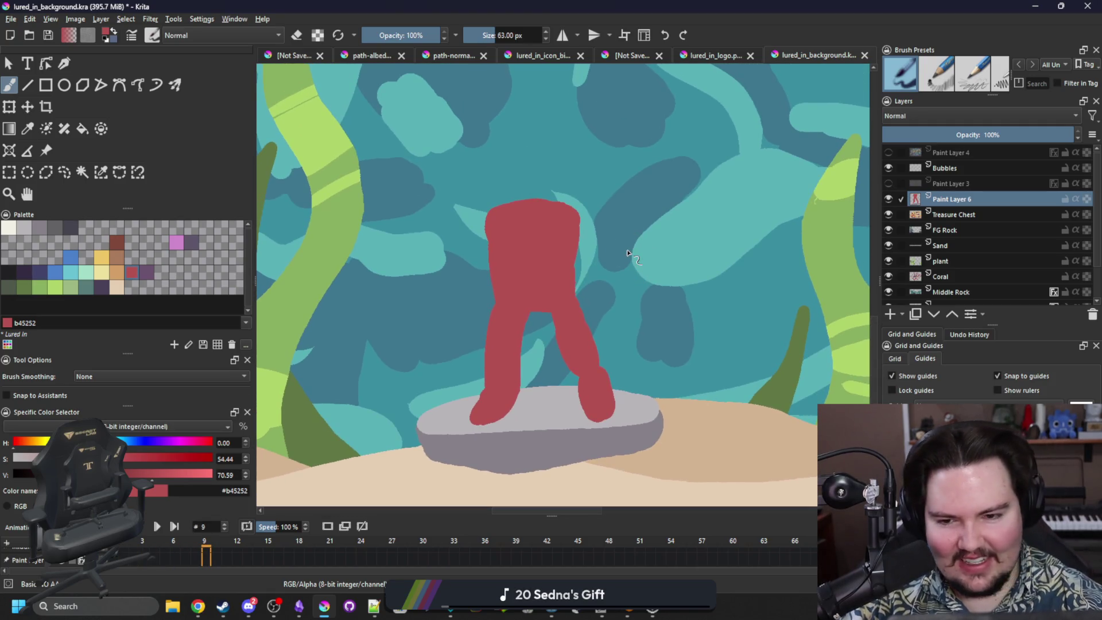
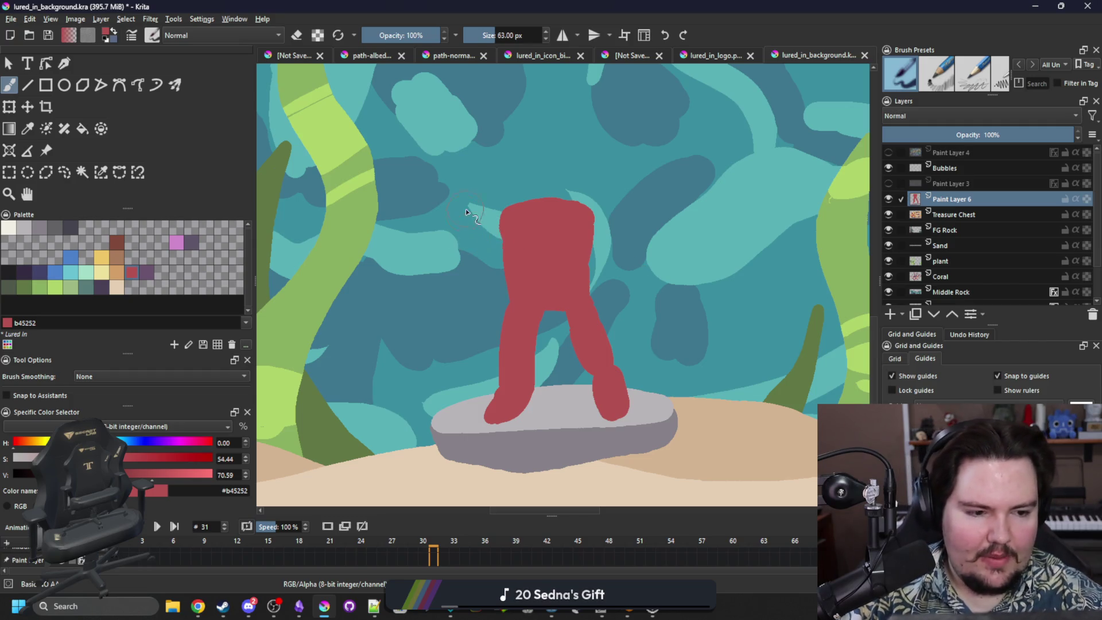
# Paint the red diver's left arm reaching out with a hand and the right arm hanging down, erasing its tip.
pyautogui.moveTo(475, 253)
pyautogui.mouseDown()
pyautogui.moveTo(462, 282)
pyautogui.moveTo(494, 229)
pyautogui.mouseUp()
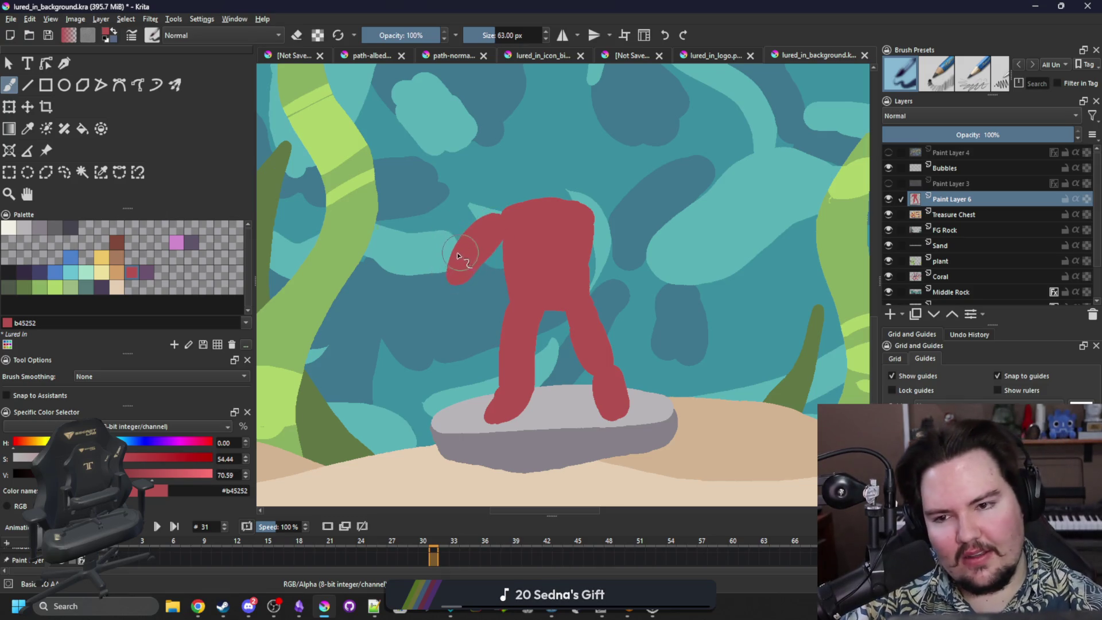
pyautogui.moveTo(466, 244)
pyautogui.mouseDown()
pyautogui.moveTo(425, 265)
pyautogui.moveTo(454, 285)
pyautogui.moveTo(428, 275)
pyautogui.moveTo(457, 260)
pyautogui.mouseUp()
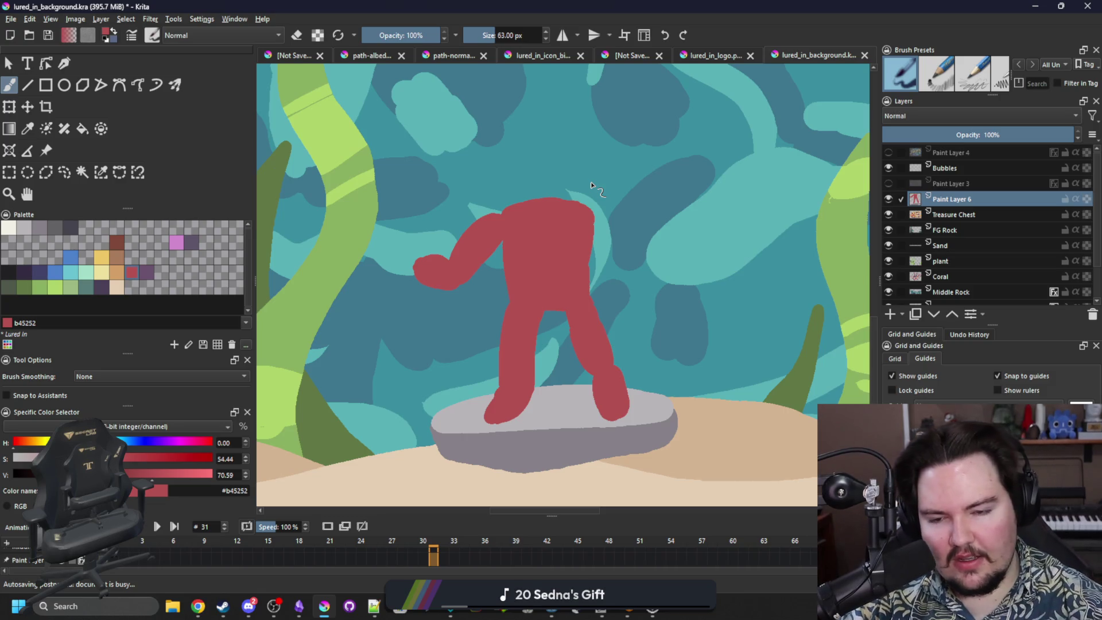
pyautogui.moveTo(601, 235)
pyautogui.mouseDown()
pyautogui.moveTo(622, 261)
pyautogui.moveTo(595, 225)
pyautogui.mouseUp()
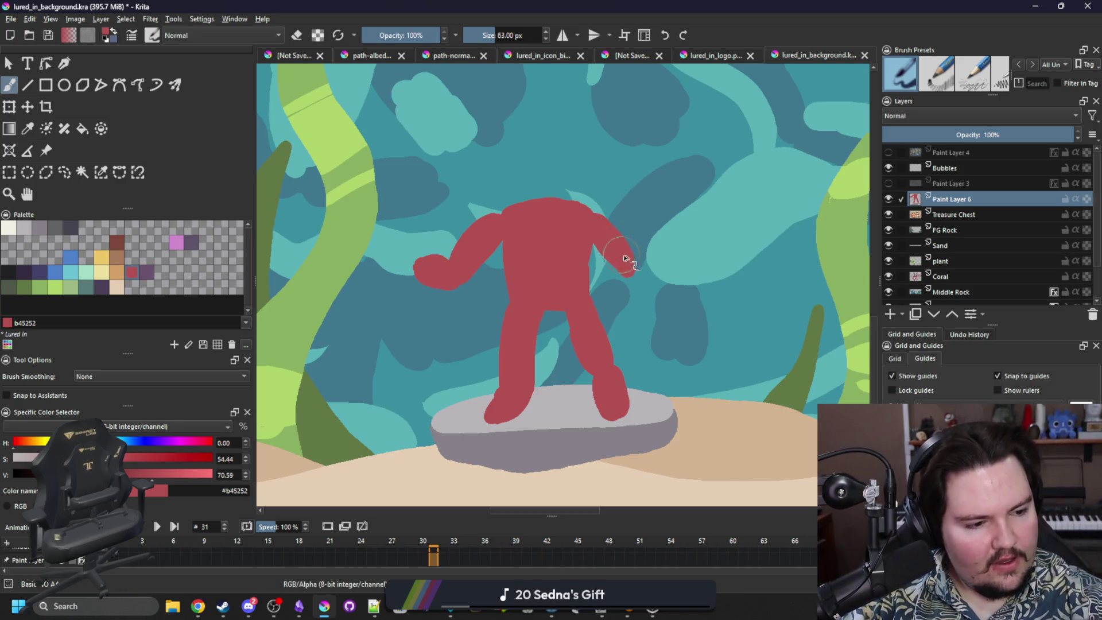
pyautogui.moveTo(627, 300); pyautogui.dragTo(633, 325)
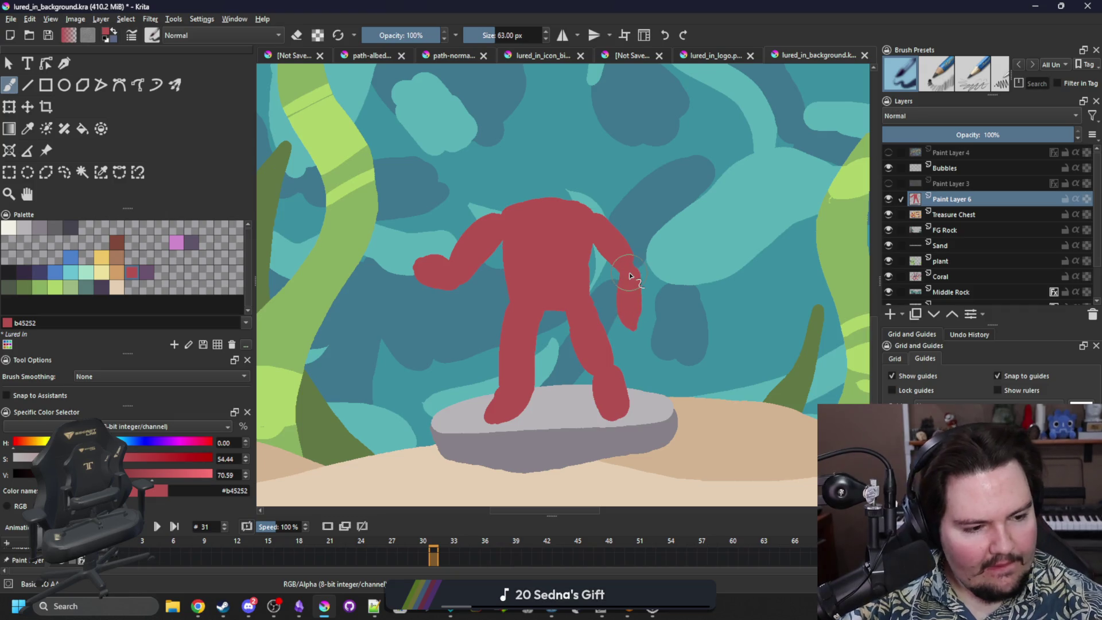
pyautogui.press('e')
pyautogui.moveTo(623, 336); pyautogui.dragTo(630, 334)
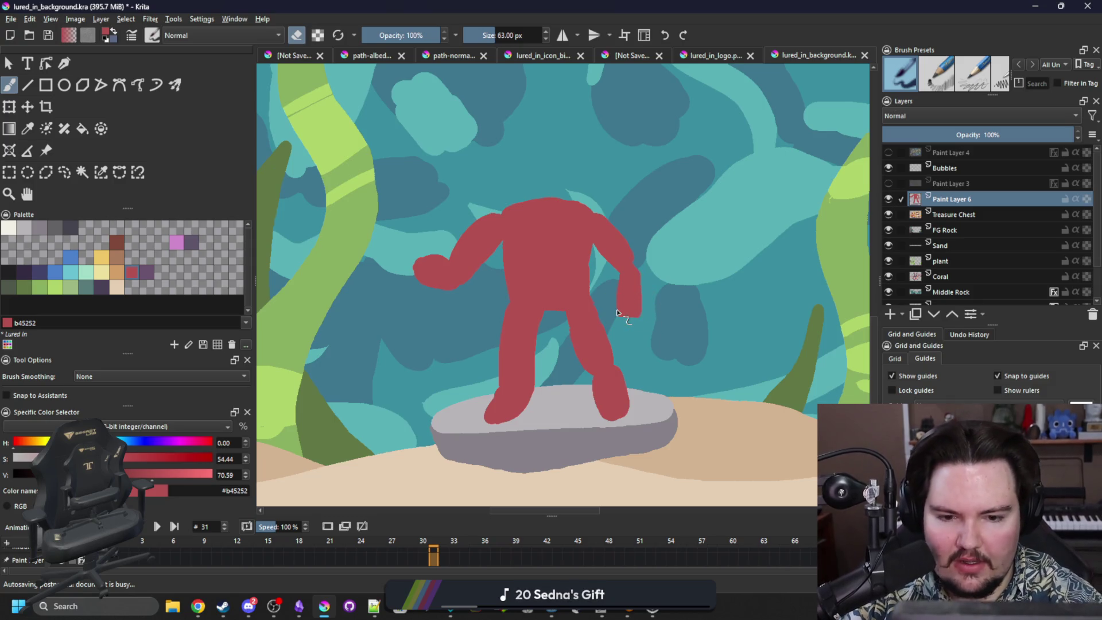
pyautogui.click(29, 227)
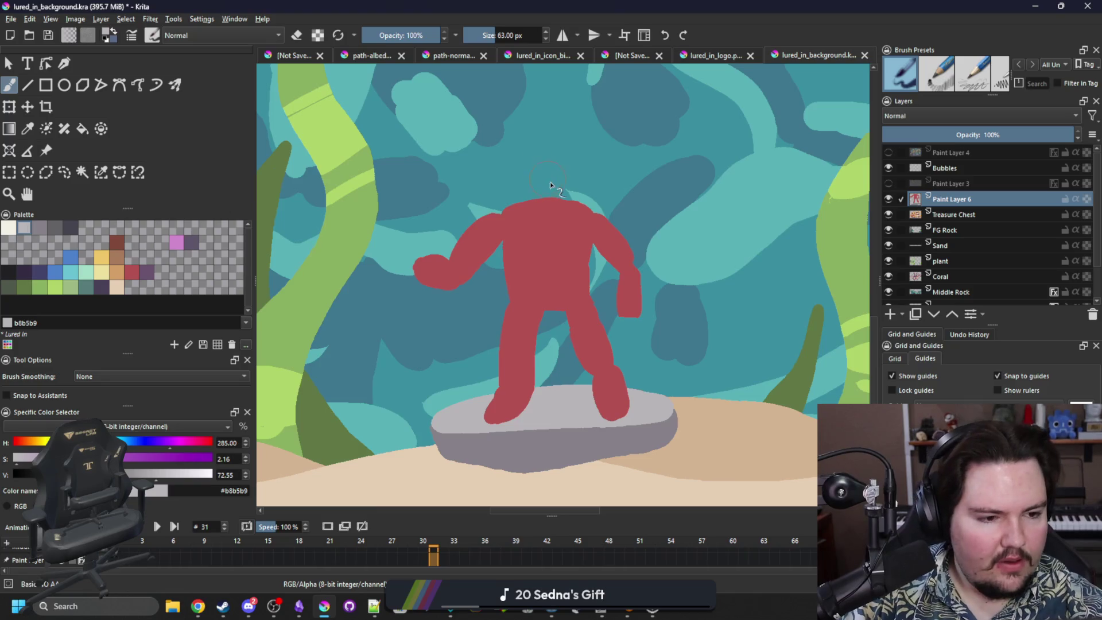
# Paint a round light grey helmet, then a darker grey collar below it within a magic-wand selection.
pyautogui.moveTo(551, 186)
pyautogui.mouseDown()
pyautogui.moveTo(536, 170)
pyautogui.moveTo(556, 189)
pyautogui.moveTo(540, 184)
pyautogui.moveTo(555, 180)
pyautogui.moveTo(546, 196)
pyautogui.moveTo(570, 187)
pyautogui.moveTo(561, 162)
pyautogui.moveTo(536, 167)
pyautogui.moveTo(528, 187)
pyautogui.moveTo(544, 205)
pyautogui.mouseUp()
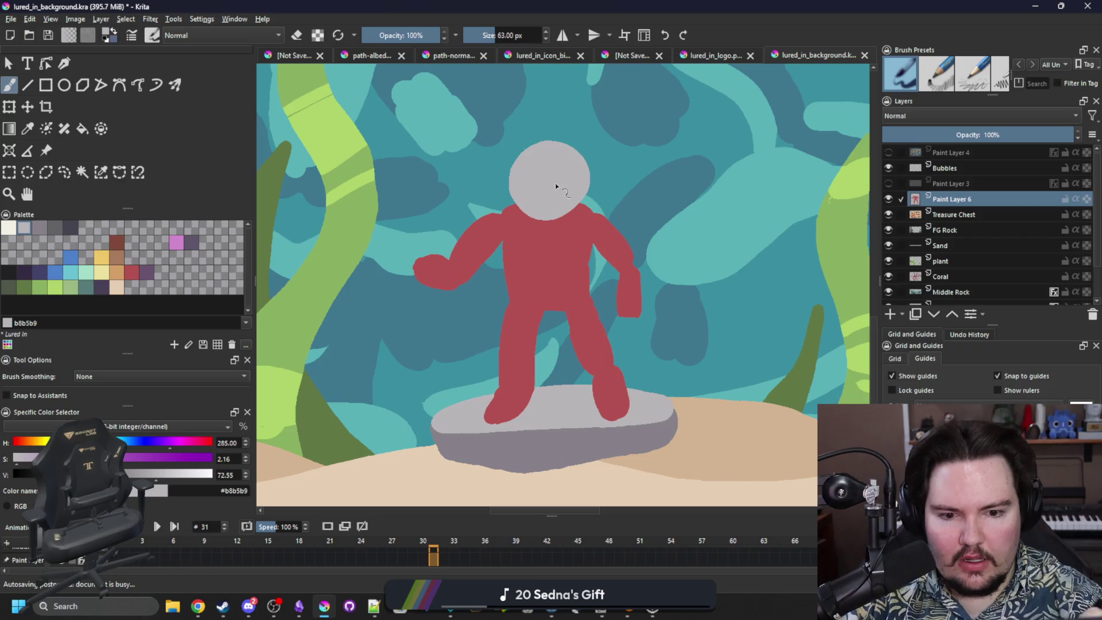
pyautogui.click(38, 232)
pyautogui.click(82, 172)
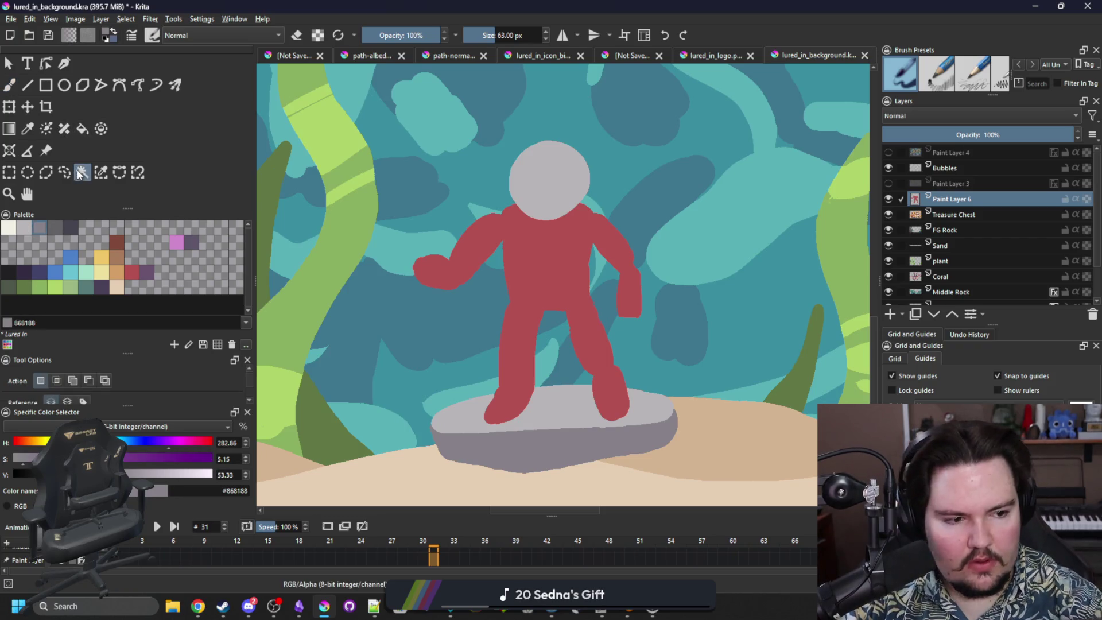
pyautogui.click(565, 247)
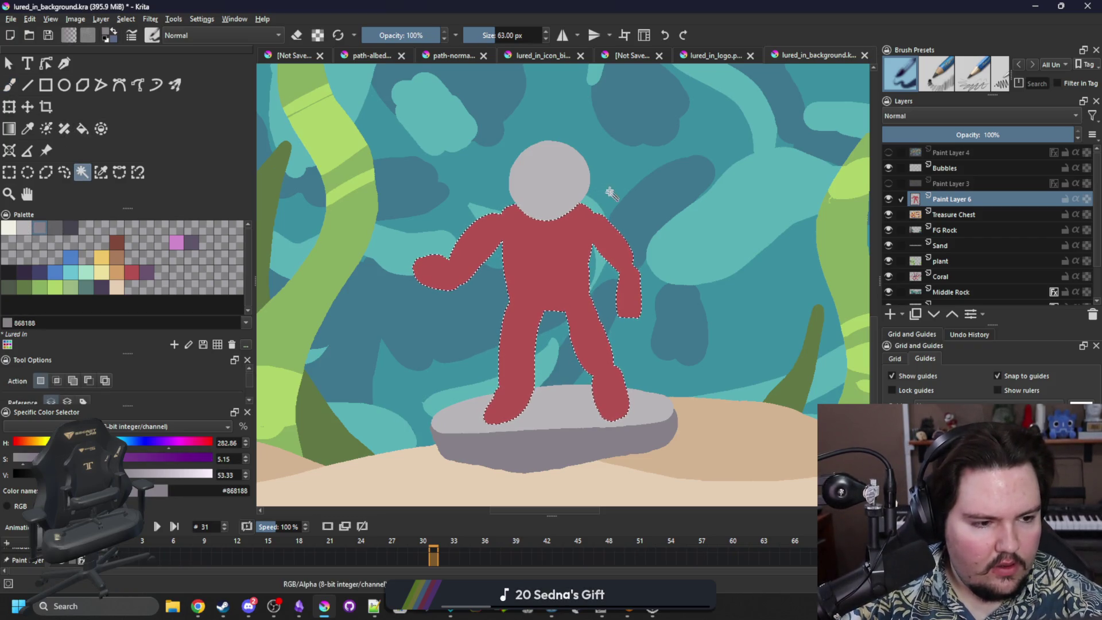
pyautogui.click(607, 196)
pyautogui.press('b')
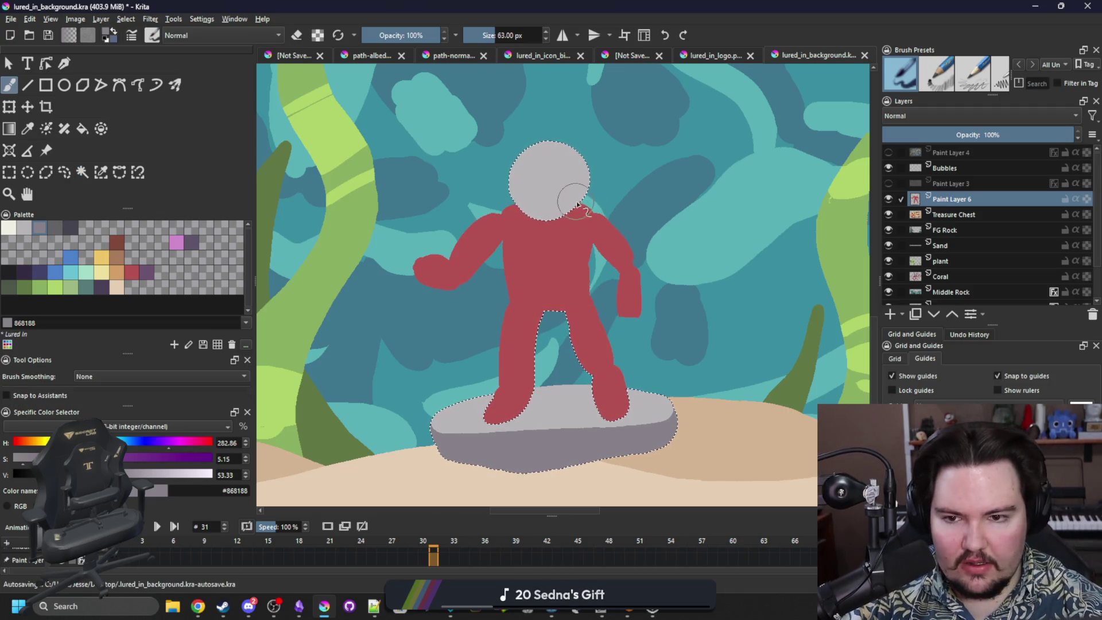
pyautogui.moveTo(581, 218)
pyautogui.mouseDown()
pyautogui.moveTo(528, 227)
pyautogui.moveTo(519, 198)
pyautogui.moveTo(587, 211)
pyautogui.moveTo(580, 270)
pyautogui.mouseUp()
pyautogui.hotkey('ctrl', 'shift', 'a')
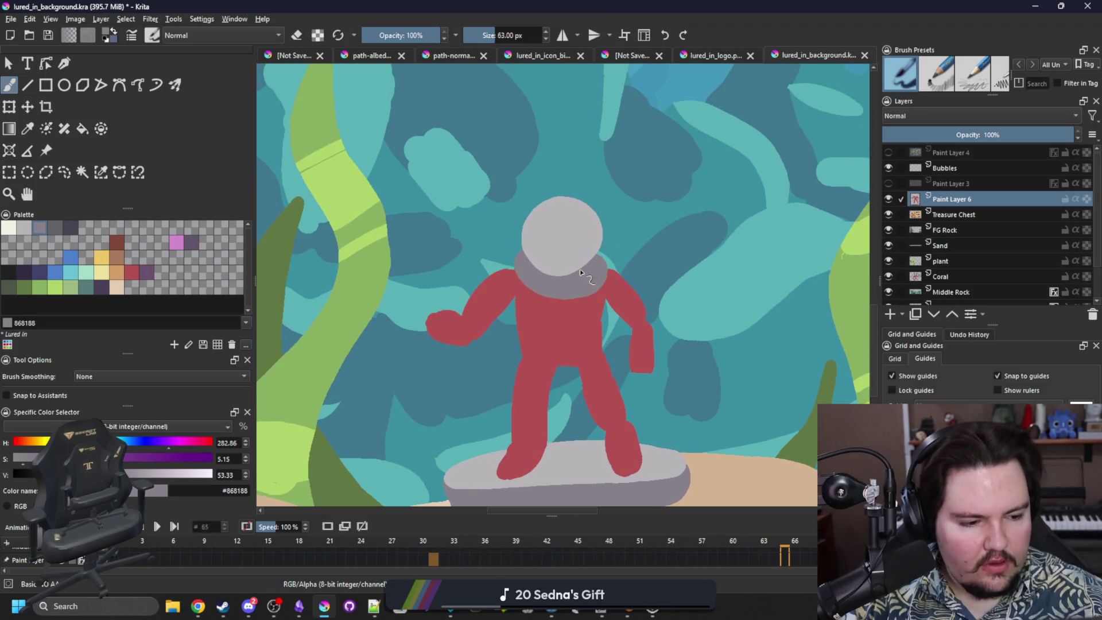
pyautogui.scroll(6, 580, 270)
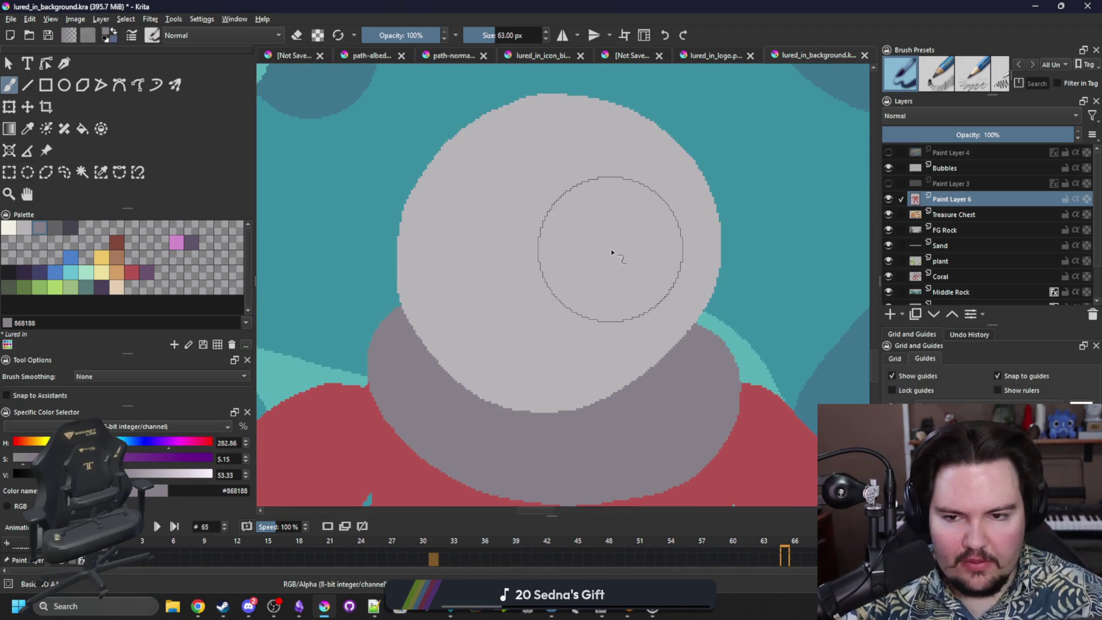
# Select the teal background and paint light grey bumps on both sides of the helmet.
pyautogui.scroll(-2, 610, 249)
pyautogui.scroll(2, 769, 253)
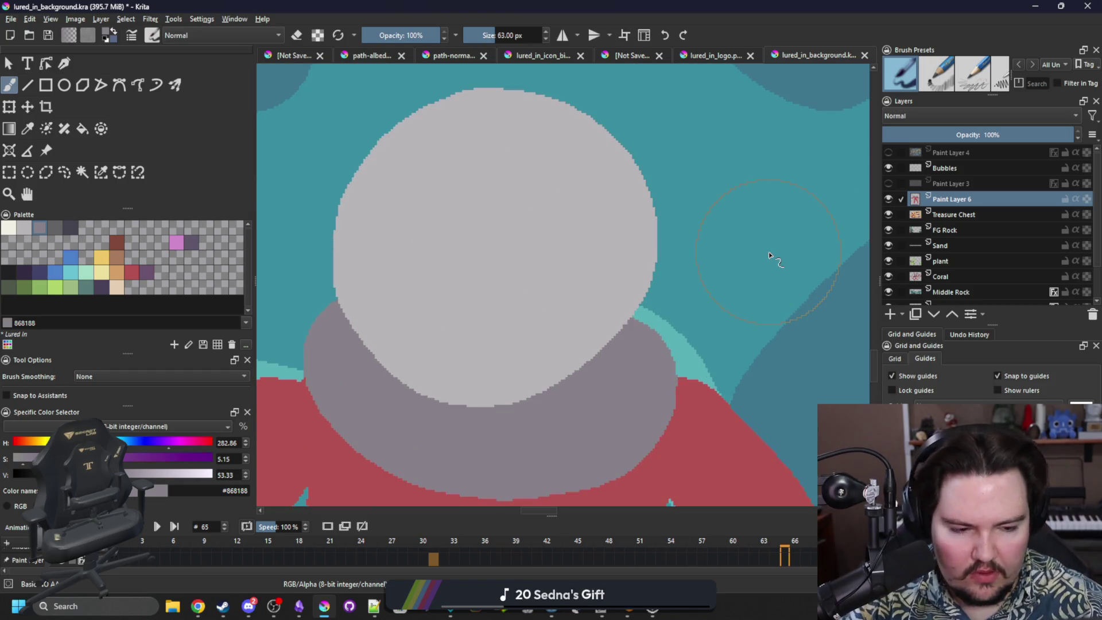
pyautogui.press('p')
pyautogui.press('b')
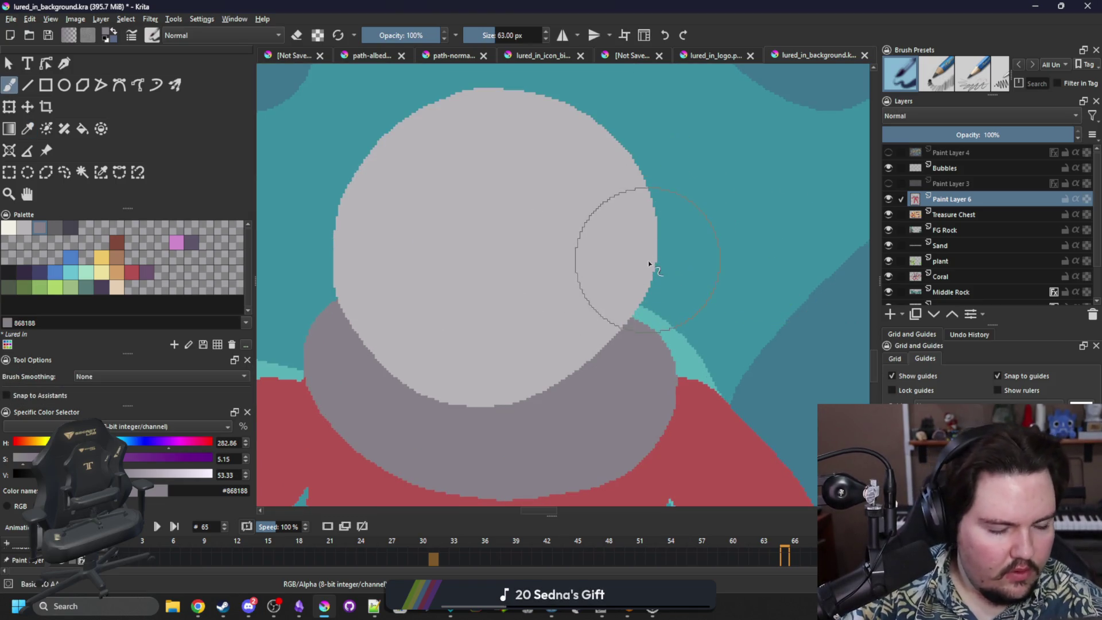
pyautogui.click(84, 175)
pyautogui.click(701, 220)
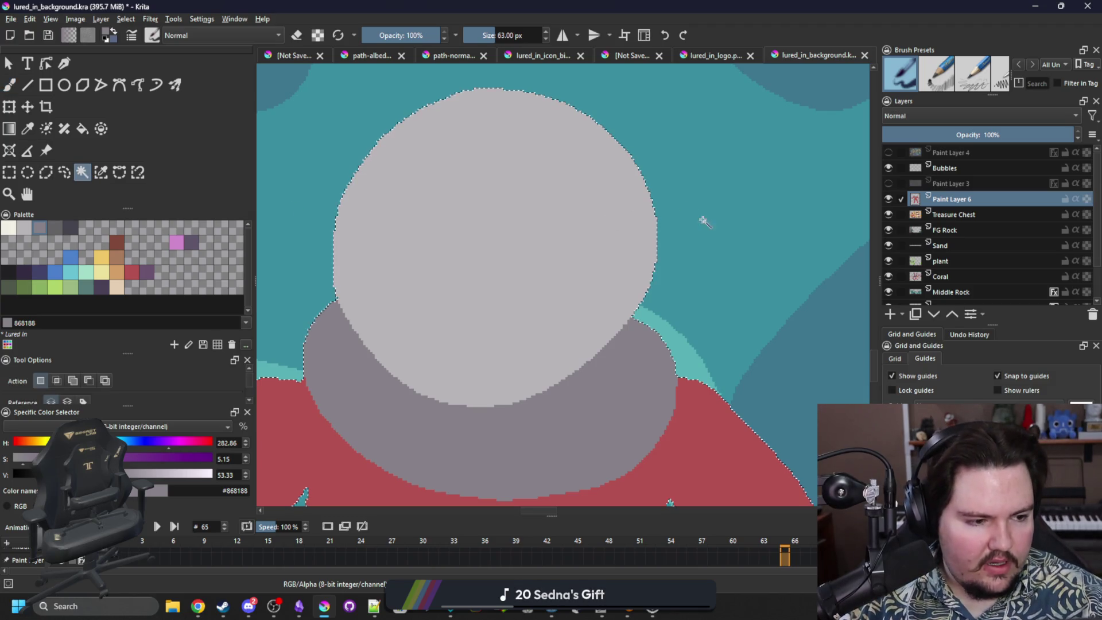
pyautogui.press('b')
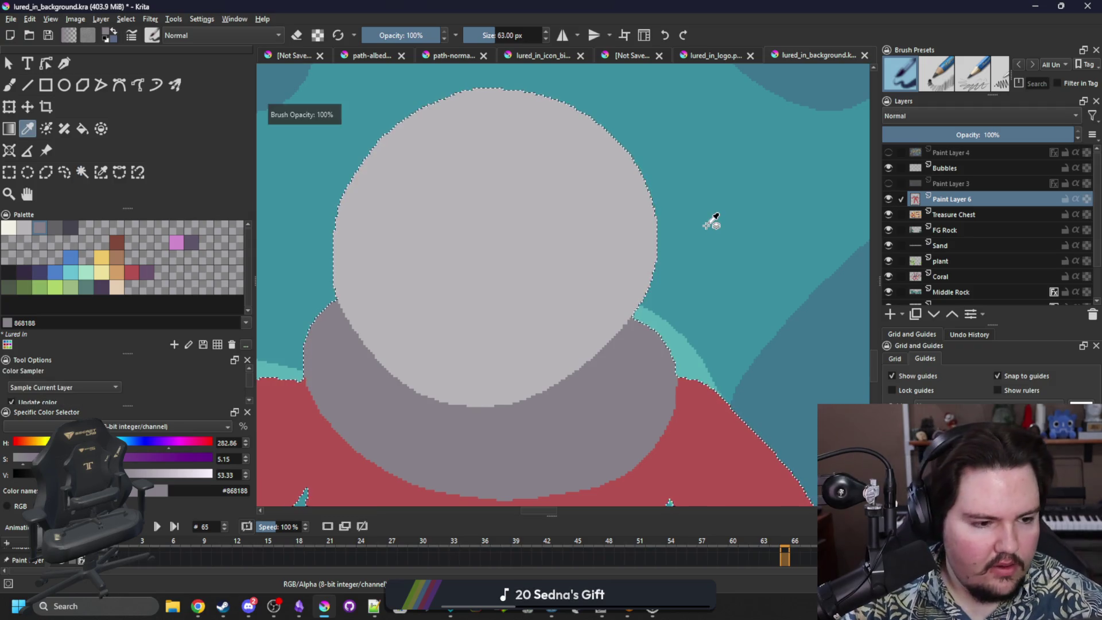
pyautogui.keyDown('ctrl'); pyautogui.click(632, 241); pyautogui.keyUp('ctrl')
pyautogui.moveTo(652, 264); pyautogui.dragTo(652, 191)
pyautogui.moveTo(339, 259)
pyautogui.mouseDown()
pyautogui.moveTo(340, 191)
pyautogui.moveTo(322, 265)
pyautogui.moveTo(328, 229)
pyautogui.mouseUp()
pyautogui.hotkey('ctrl', 'shift', 'a')
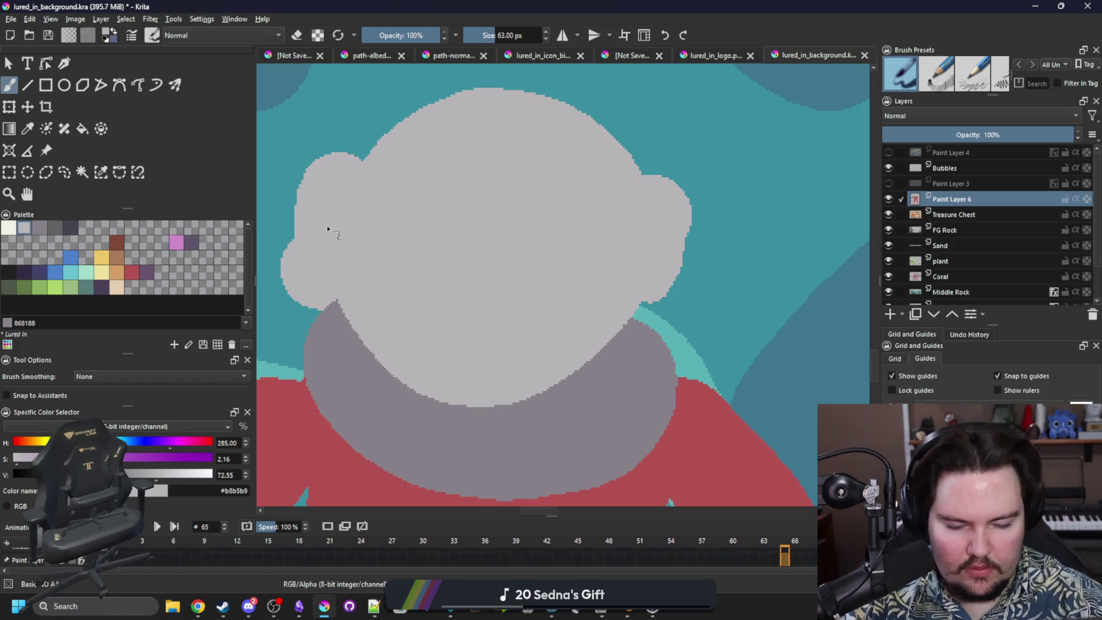
# With a smaller brush, erase the helmet's left and right edges into squared-off side lugs.
pyautogui.press('[')
pyautogui.press('[')
pyautogui.press('[')
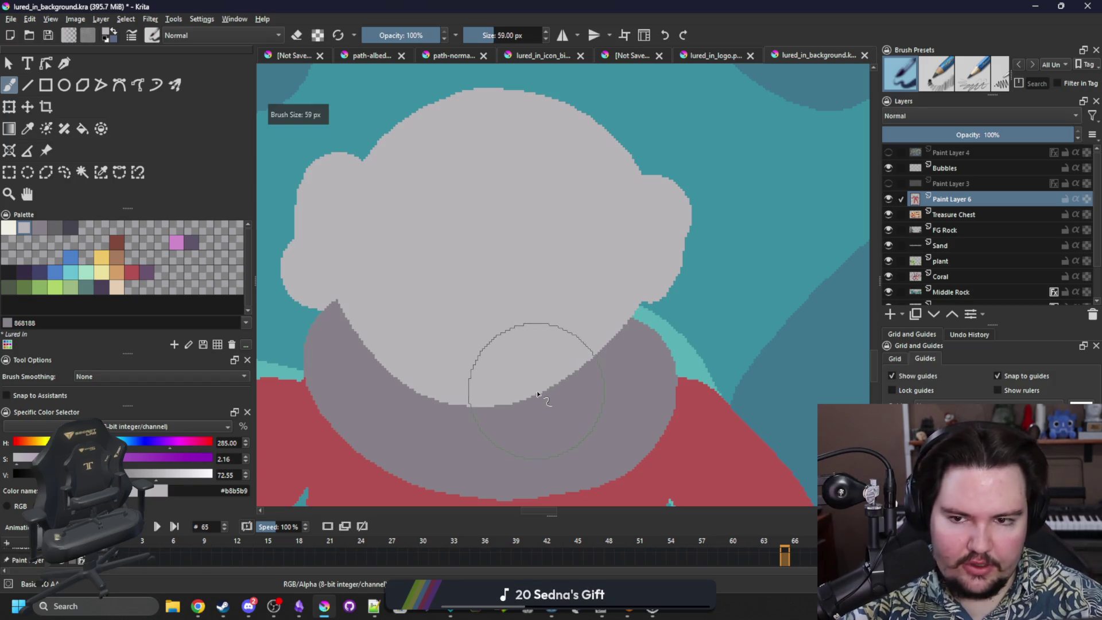
pyautogui.press('[')
pyautogui.press('[')
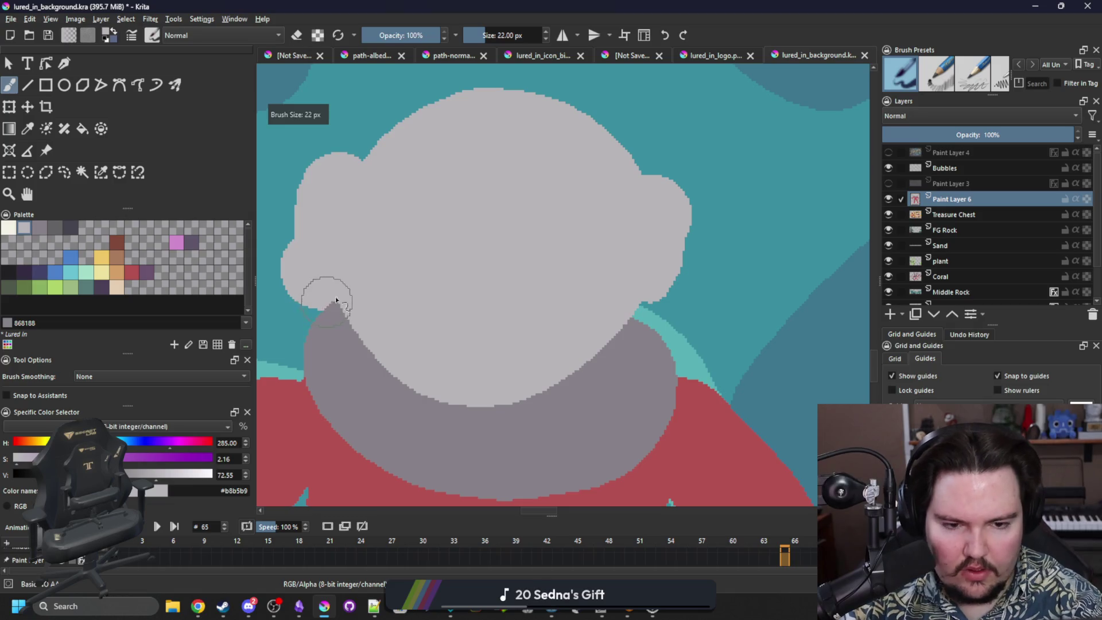
pyautogui.press('e')
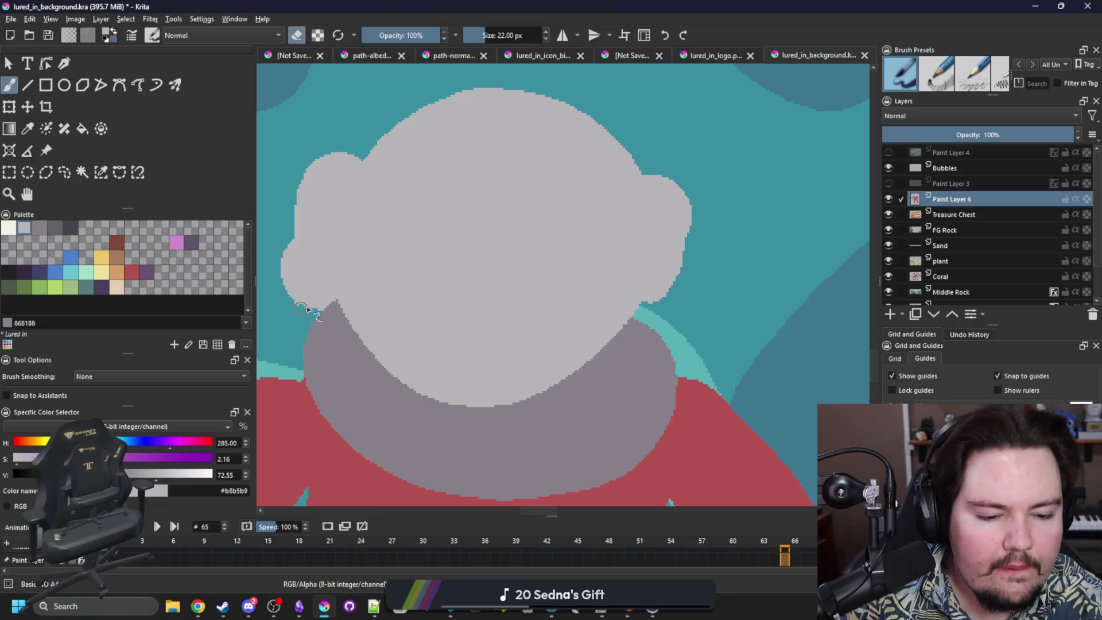
pyautogui.moveTo(305, 308)
pyautogui.mouseDown()
pyautogui.moveTo(323, 303)
pyautogui.moveTo(307, 294)
pyautogui.moveTo(302, 251)
pyautogui.moveTo(285, 303)
pyautogui.moveTo(283, 267)
pyautogui.mouseUp()
pyautogui.moveTo(361, 152); pyautogui.dragTo(295, 131)
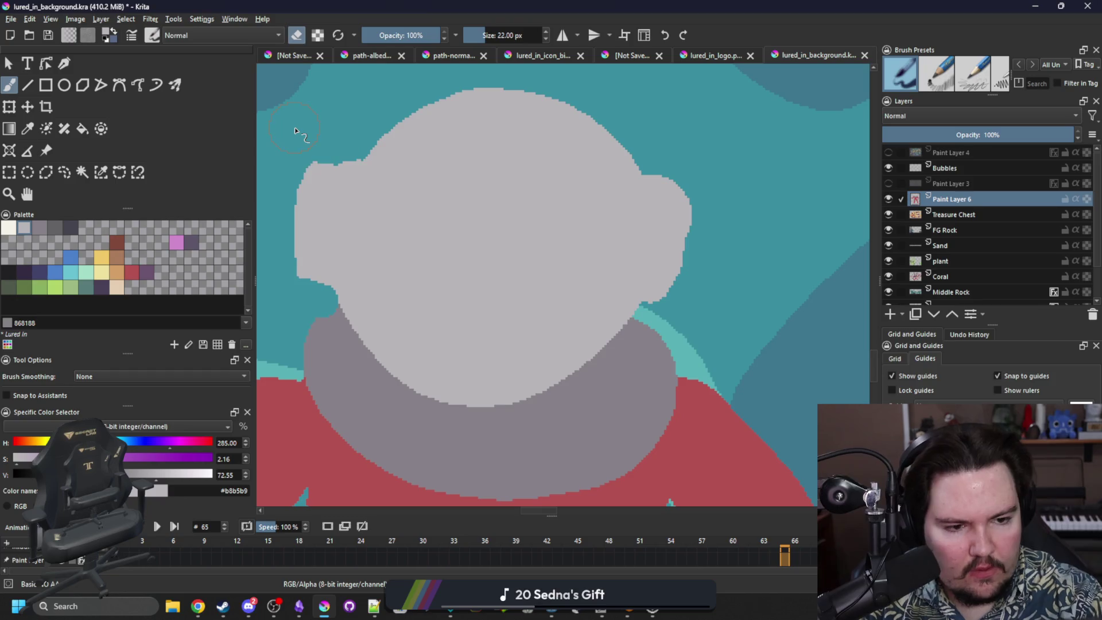
pyautogui.moveTo(657, 172); pyautogui.dragTo(687, 176)
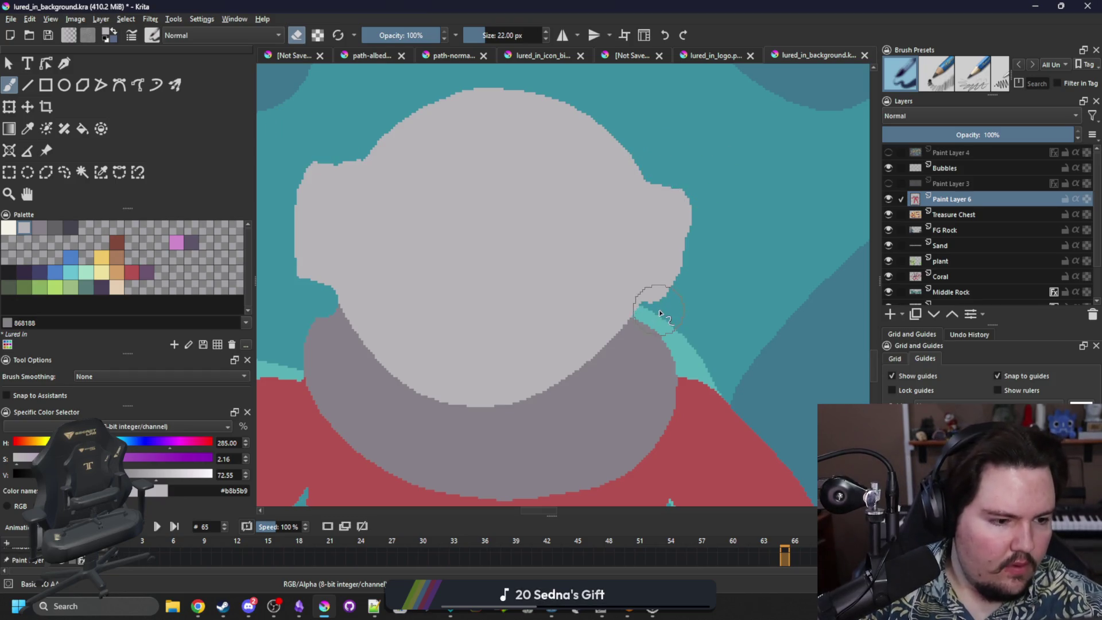
pyautogui.press('e')
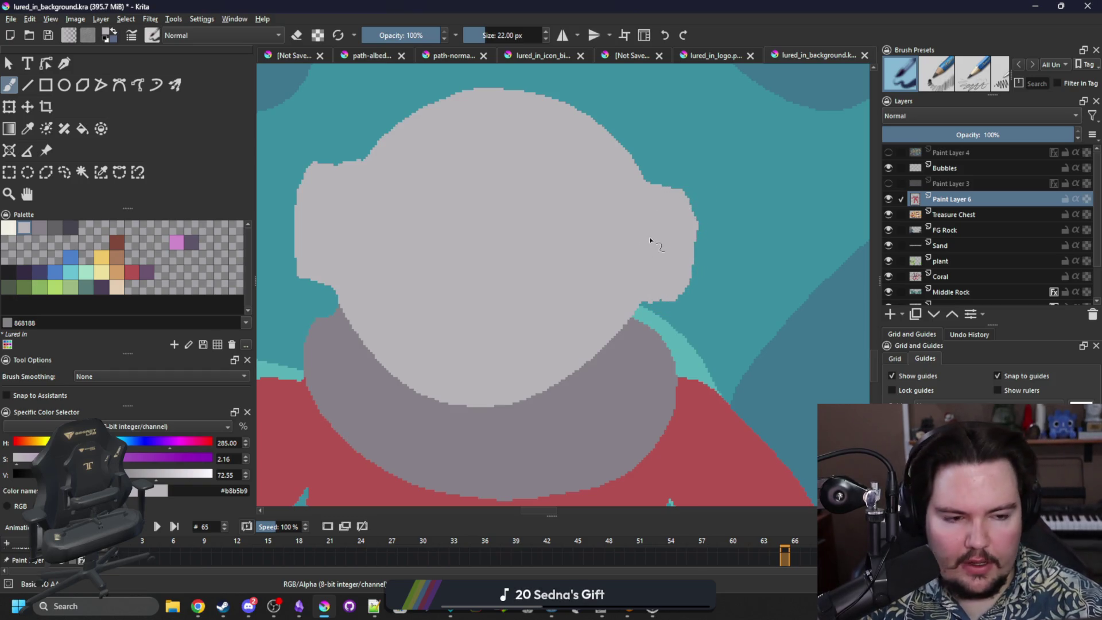
# Paint a dark grey faceplate ring and dark grey patches on both helmet sides using the collar grey.
pyautogui.press('p')
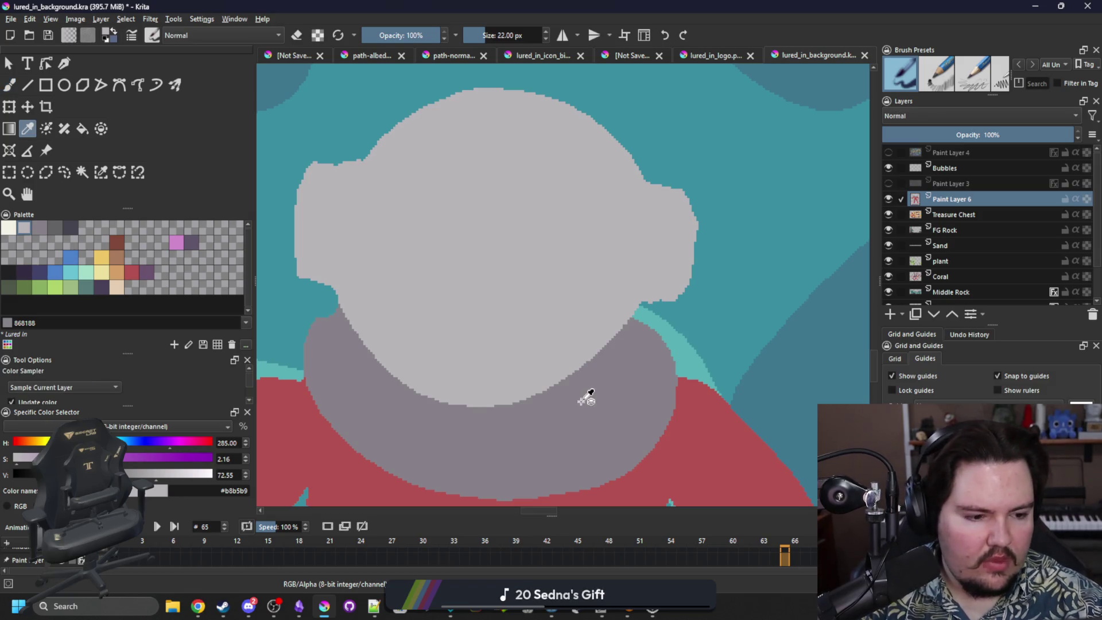
pyautogui.click(586, 396)
pyautogui.press('b')
pyautogui.moveTo(557, 196)
pyautogui.mouseDown()
pyautogui.moveTo(520, 170)
pyautogui.moveTo(402, 255)
pyautogui.moveTo(578, 246)
pyautogui.moveTo(430, 163)
pyautogui.mouseUp()
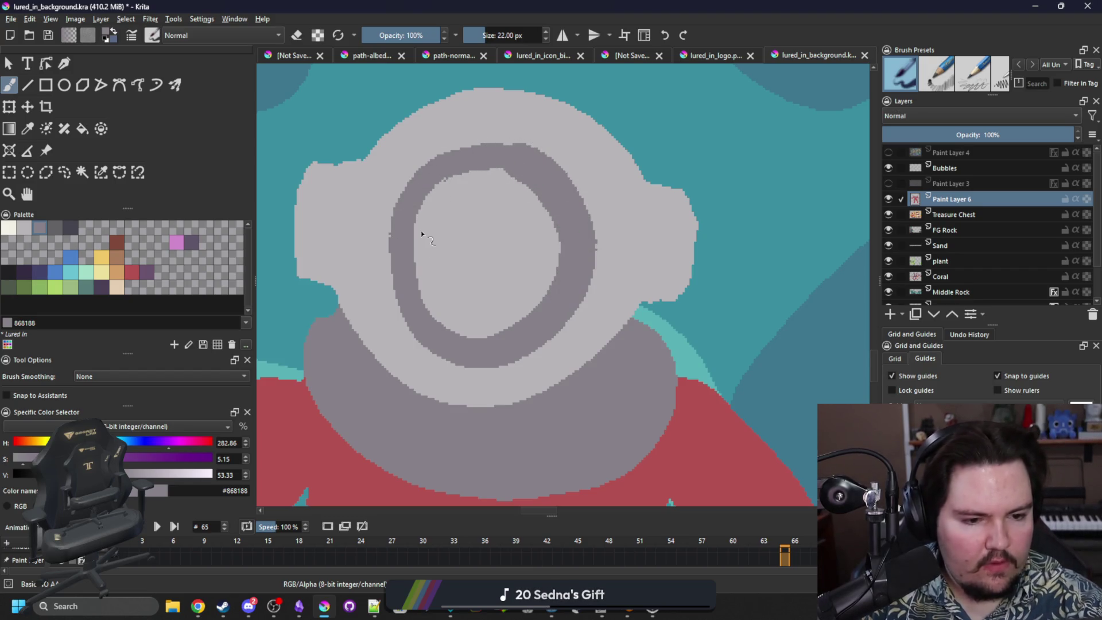
pyautogui.moveTo(337, 284); pyautogui.dragTo(328, 256)
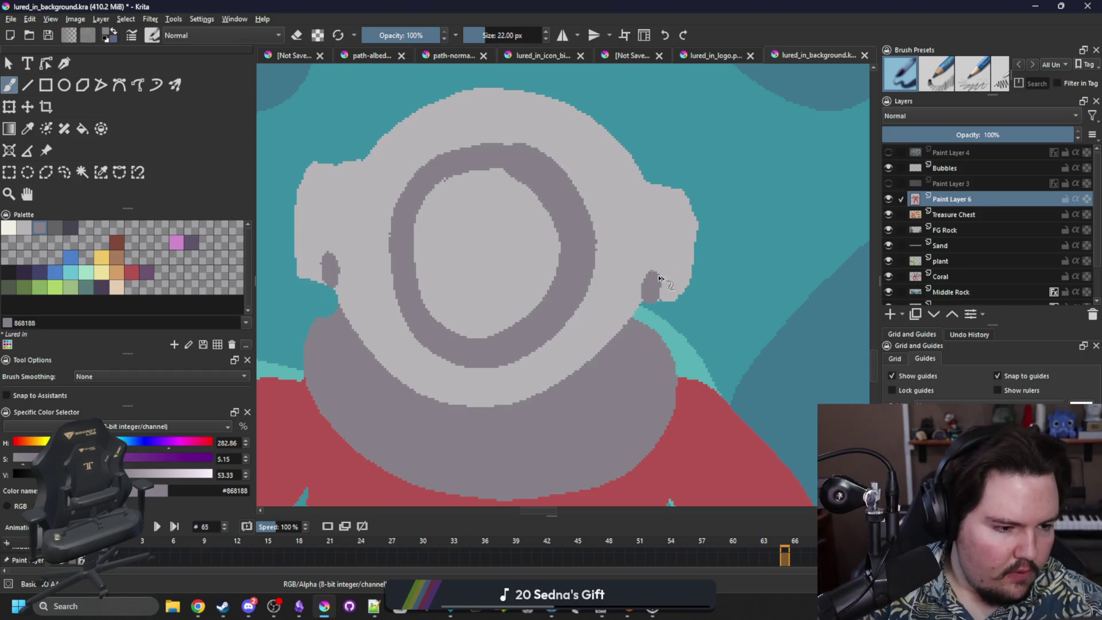
pyautogui.moveTo(652, 290); pyautogui.dragTo(683, 282)
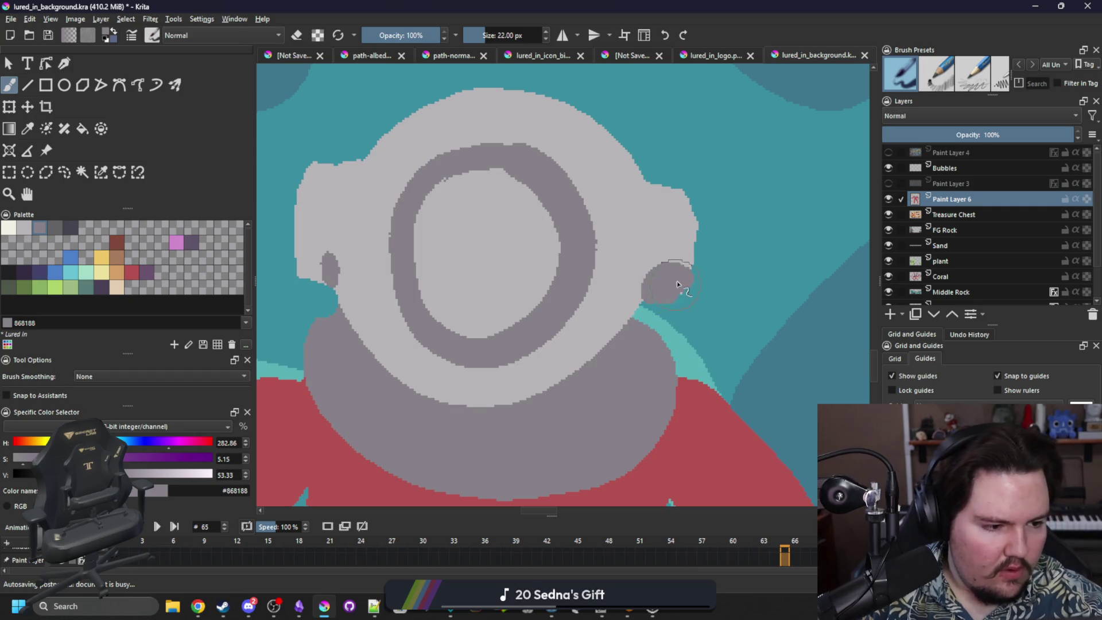
pyautogui.click(81, 173)
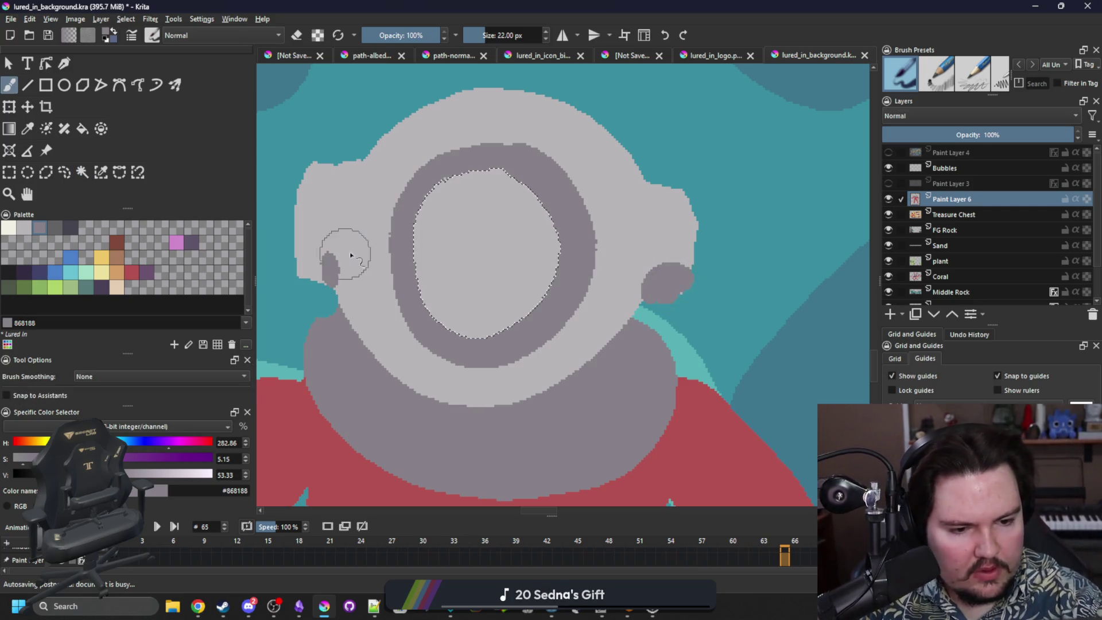
pyautogui.click(101, 172)
pyautogui.click(323, 202)
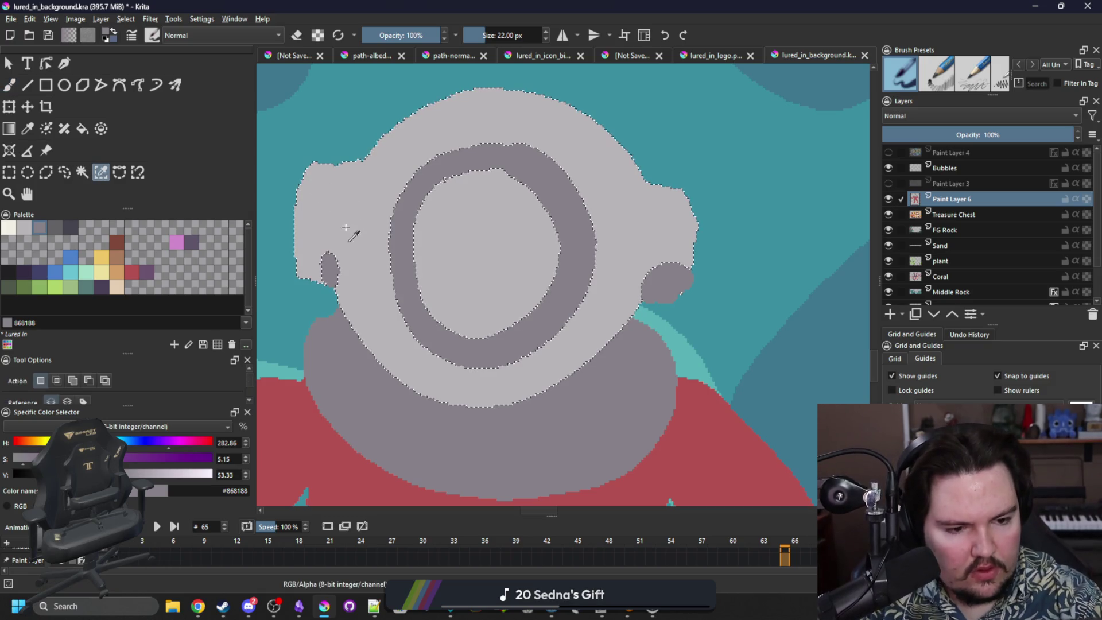
pyautogui.press('b')
pyautogui.moveTo(327, 266); pyautogui.dragTo(319, 279)
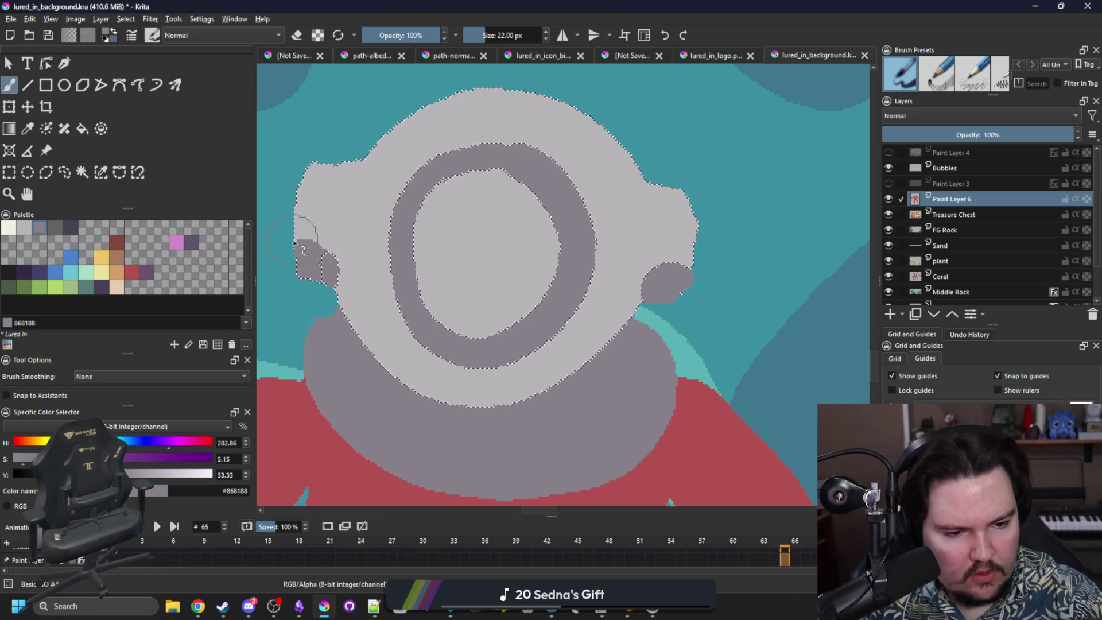
pyautogui.moveTo(330, 235)
pyautogui.mouseDown()
pyautogui.moveTo(344, 270)
pyautogui.moveTo(339, 241)
pyautogui.moveTo(323, 252)
pyautogui.mouseUp()
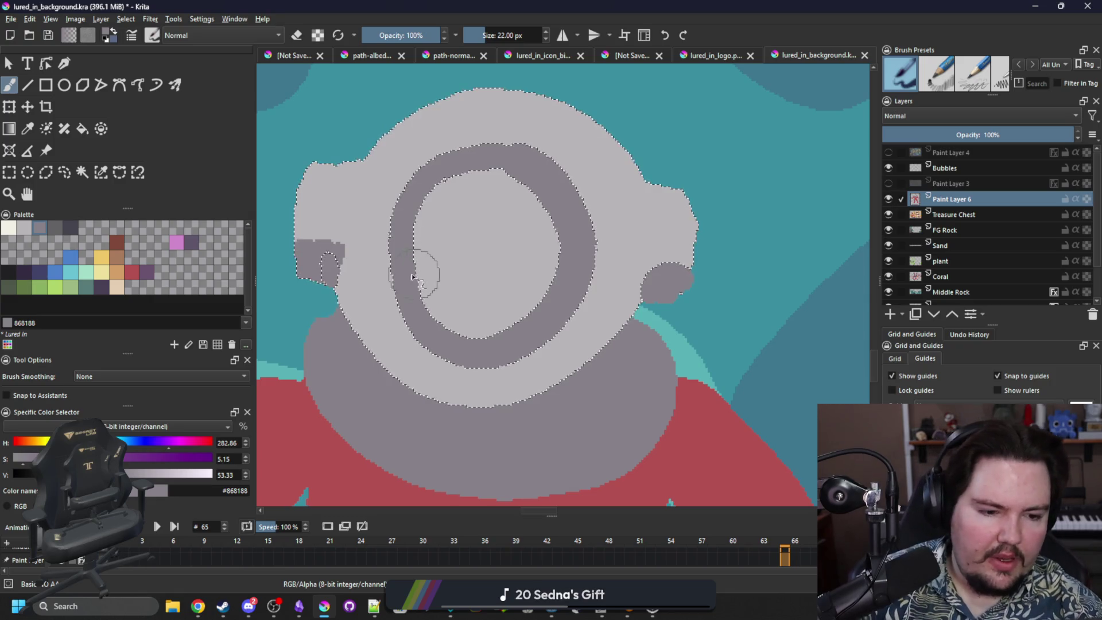
# Draw two horizontal and two vertical grey bars across the visor to form a window grid.
pyautogui.moveTo(423, 276); pyautogui.dragTo(591, 275)
pyautogui.hotkey('ctrl', 'z')
pyautogui.moveTo(425, 278); pyautogui.dragTo(517, 280)
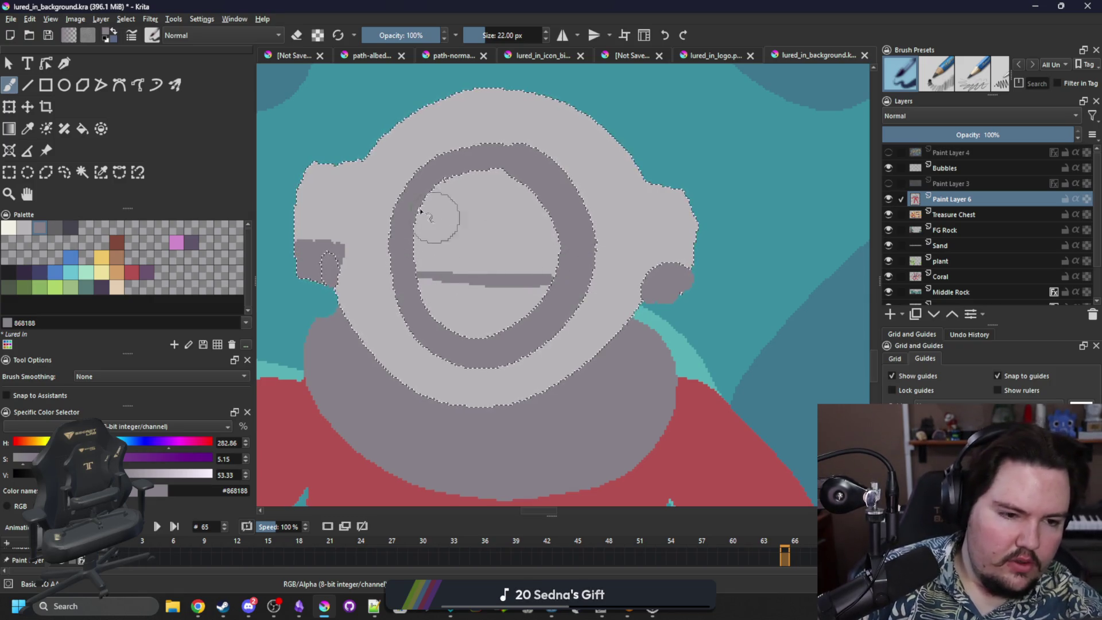
pyautogui.moveTo(424, 217); pyautogui.dragTo(554, 219)
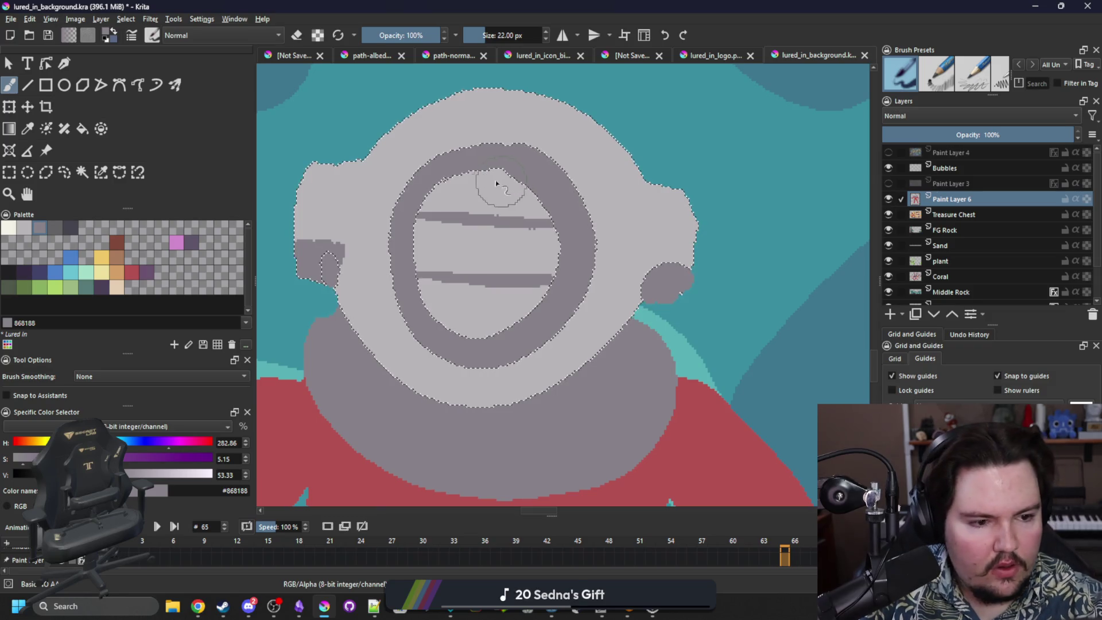
pyautogui.moveTo(459, 175); pyautogui.dragTo(459, 336)
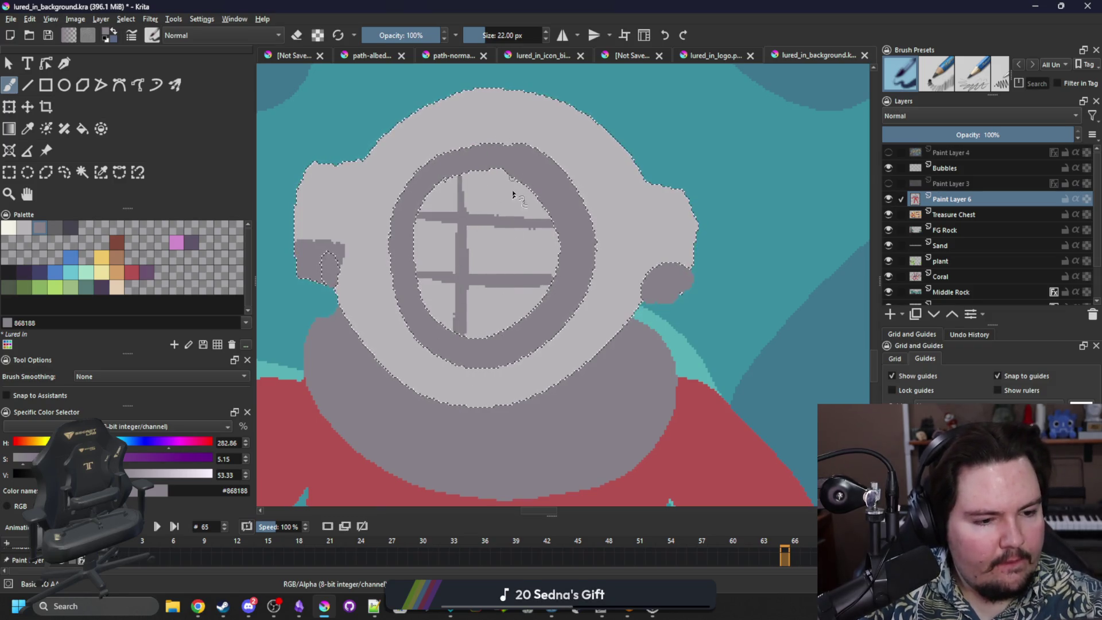
pyautogui.moveTo(512, 194)
pyautogui.mouseDown()
pyautogui.moveTo(507, 333)
pyautogui.moveTo(644, 265)
pyautogui.moveTo(681, 299)
pyautogui.moveTo(629, 308)
pyautogui.mouseUp()
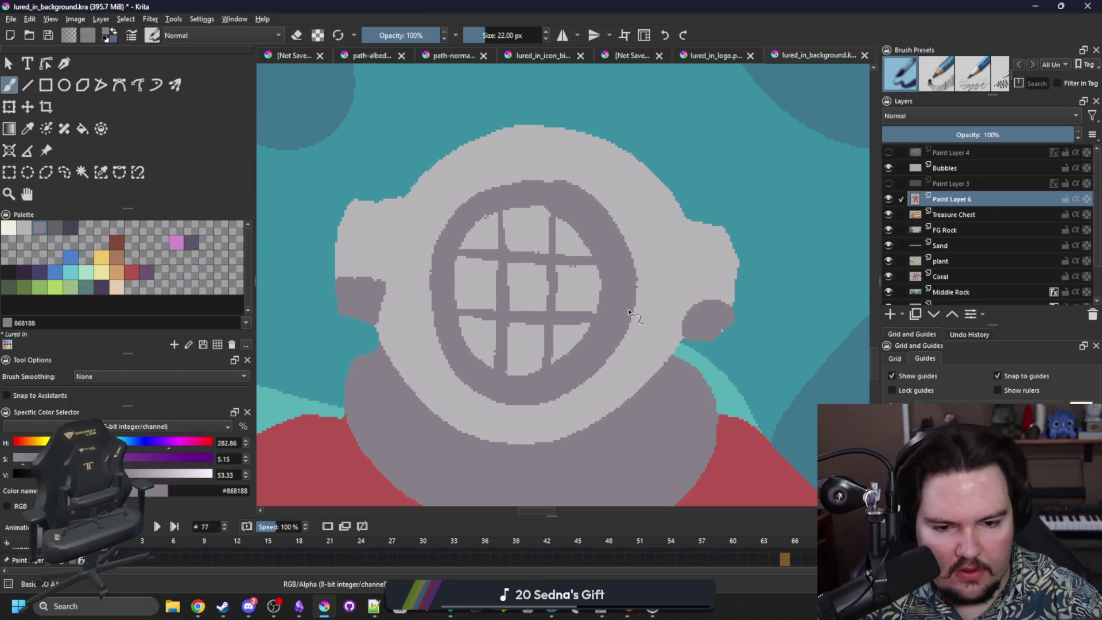
pyautogui.click(24, 227)
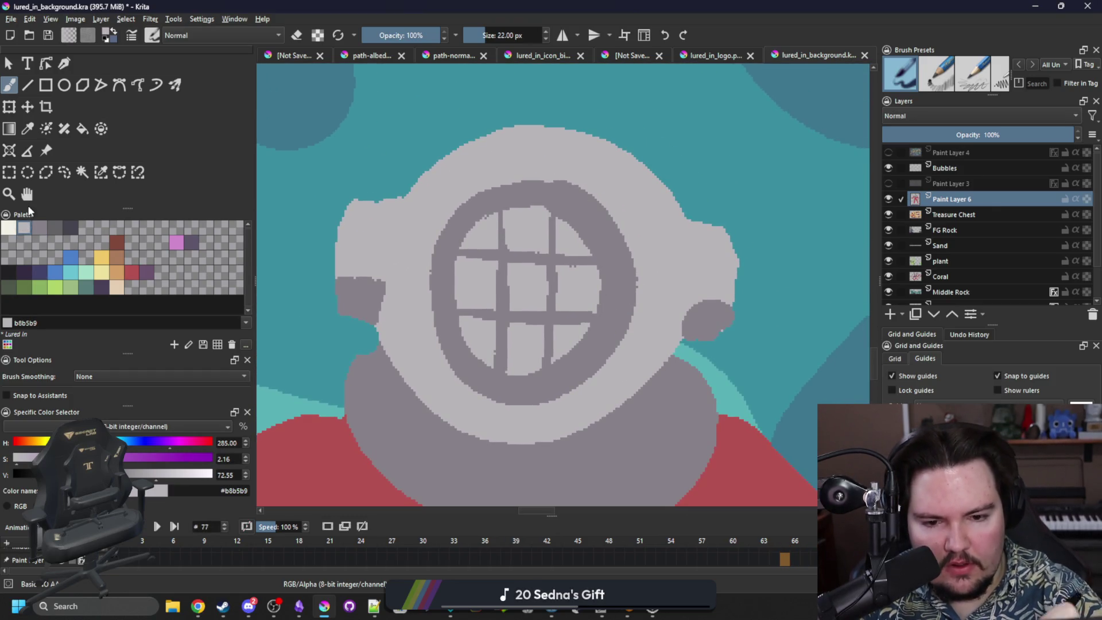
# Select the helmet grey and paint cream f2f0e5 highlights on the right and upper-left side bumps.
pyautogui.click(100, 172)
pyautogui.press('b')
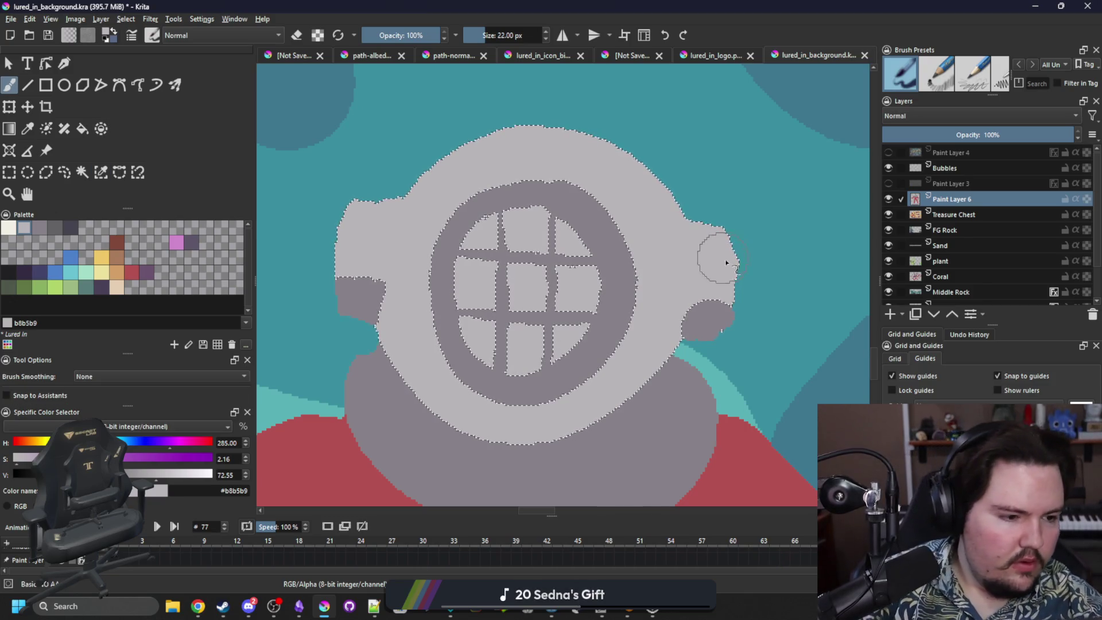
pyautogui.click(8, 228)
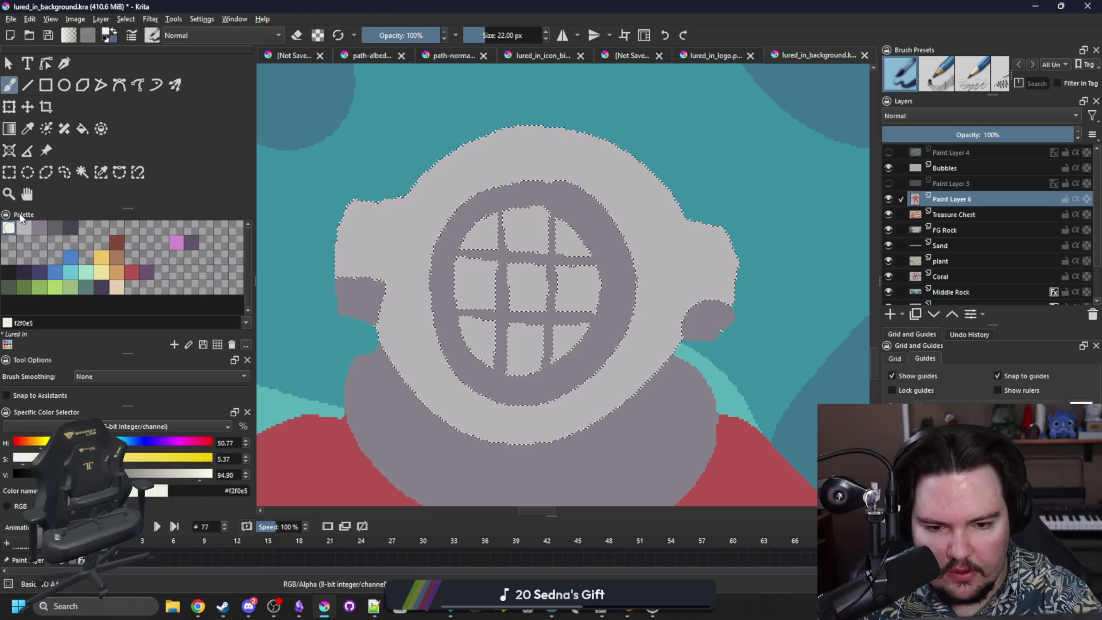
pyautogui.moveTo(691, 249); pyautogui.dragTo(725, 251)
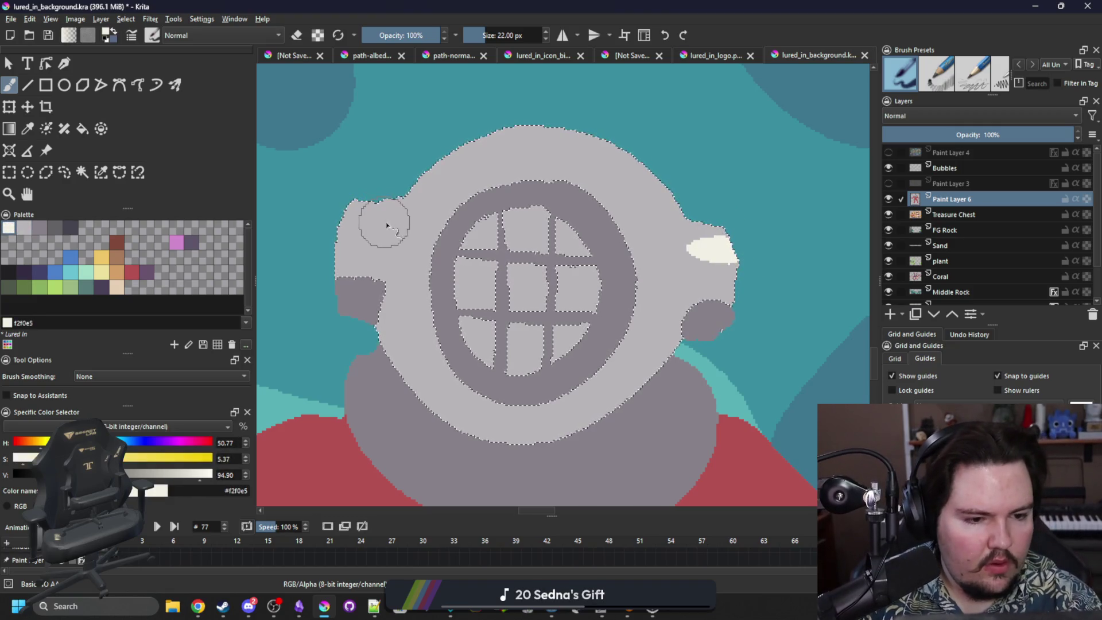
pyautogui.moveTo(381, 222); pyautogui.dragTo(344, 212)
pyautogui.hotkey('ctrl', 'z')
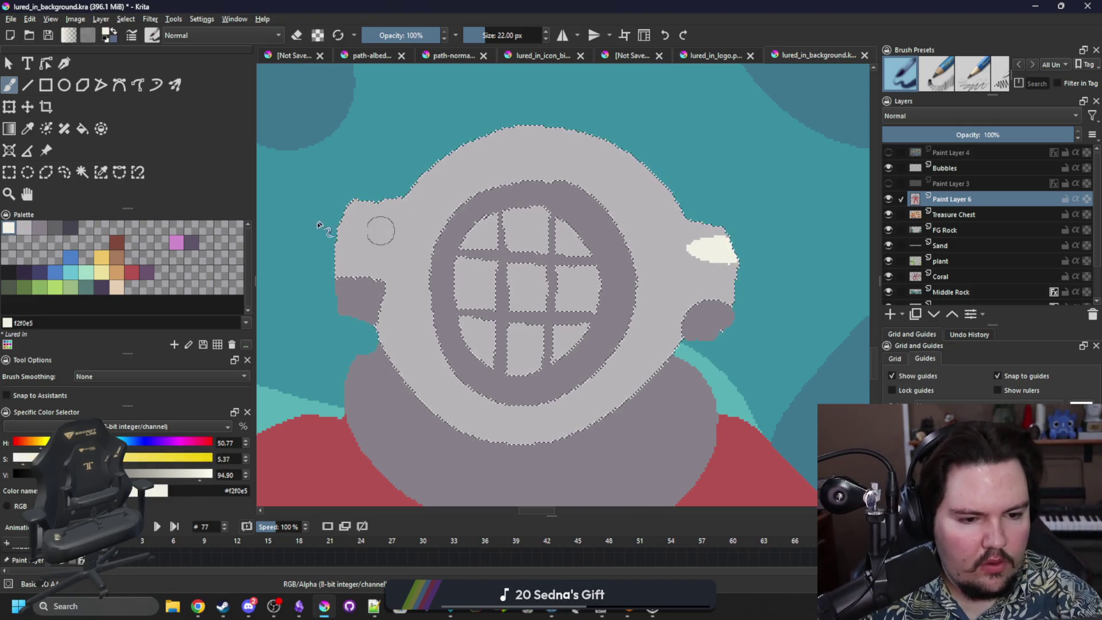
pyautogui.moveTo(357, 236); pyautogui.dragTo(354, 223)
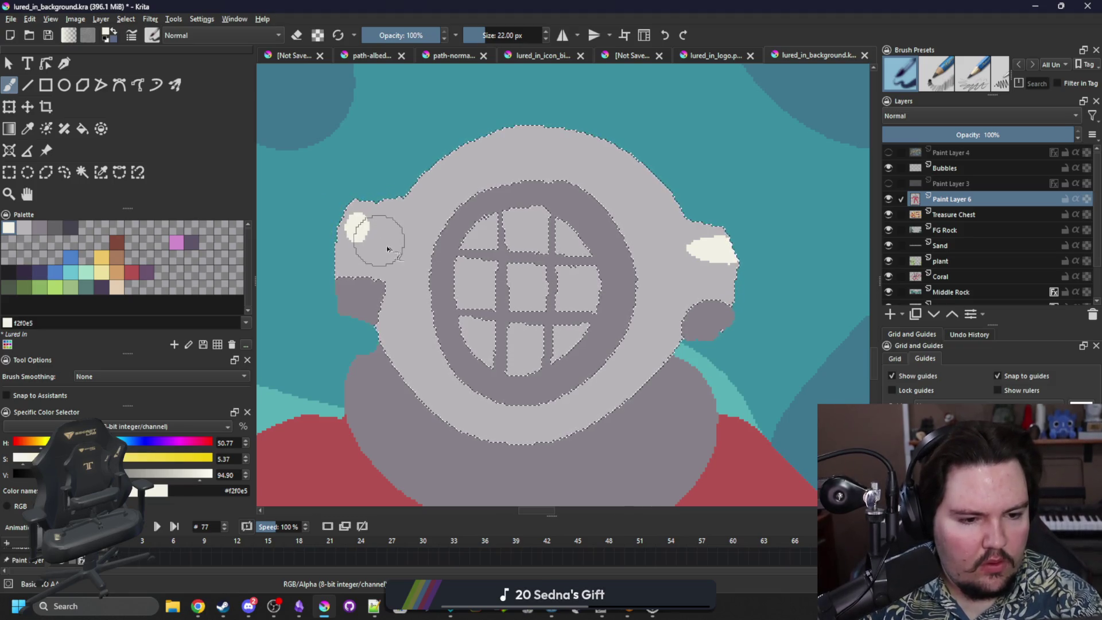
pyautogui.hotkey('ctrl', 'z')
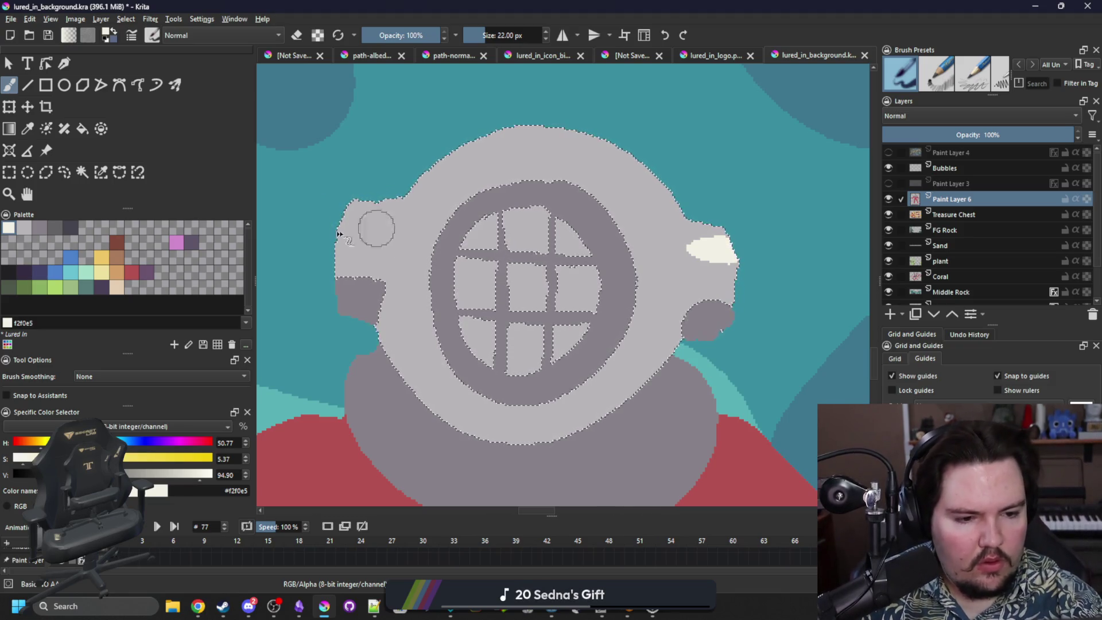
pyautogui.moveTo(373, 225); pyautogui.dragTo(379, 230)
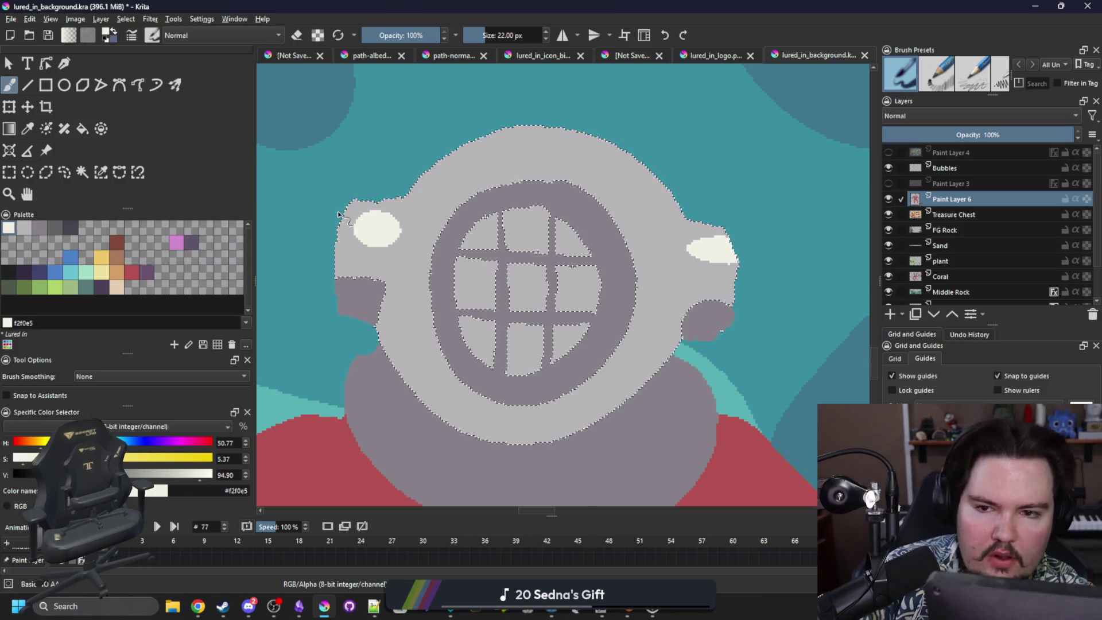
# Add cream highlight streaks across the visor, along its upper rim, and spots on the helmet top.
pyautogui.moveTo(458, 249); pyautogui.dragTo(591, 249)
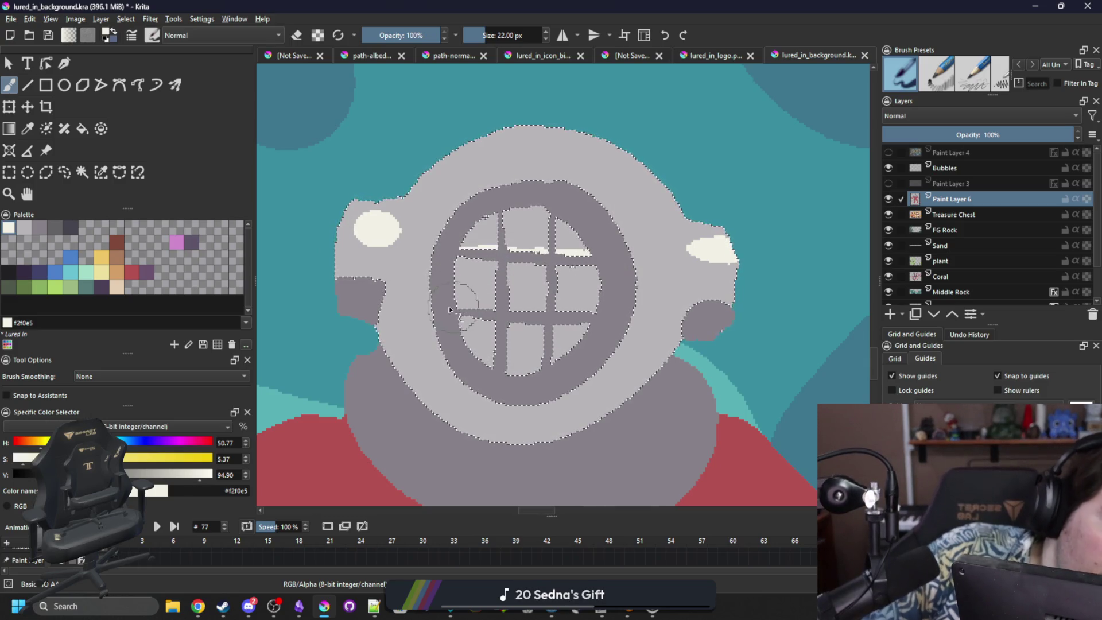
pyautogui.moveTo(459, 304); pyautogui.dragTo(596, 304)
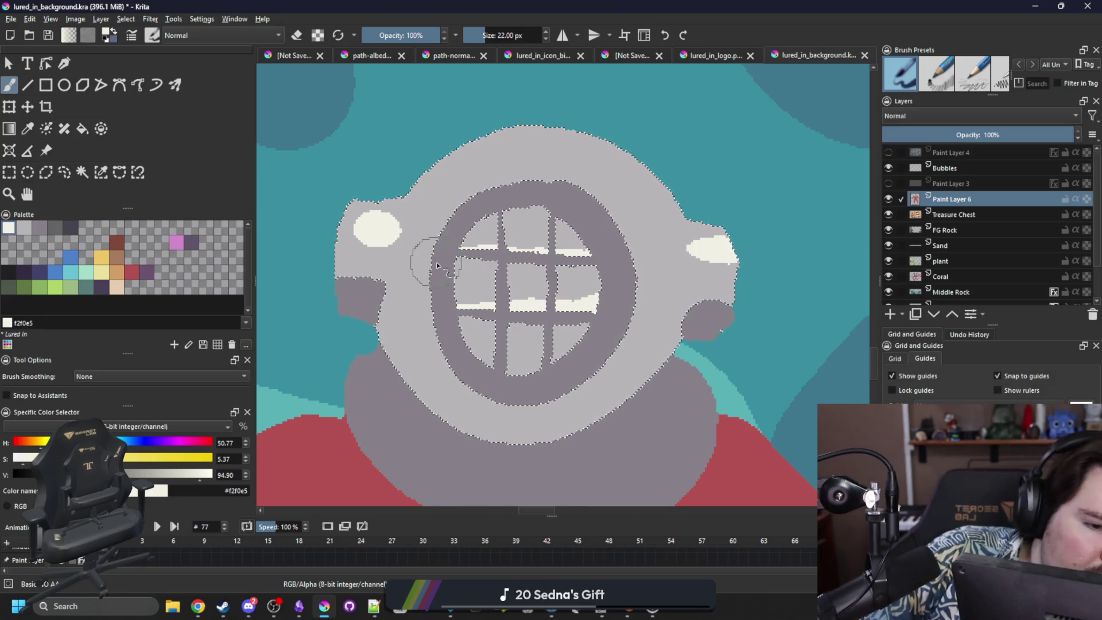
pyautogui.moveTo(441, 228)
pyautogui.mouseDown()
pyautogui.moveTo(534, 172)
pyautogui.moveTo(576, 191)
pyautogui.moveTo(625, 240)
pyautogui.mouseUp()
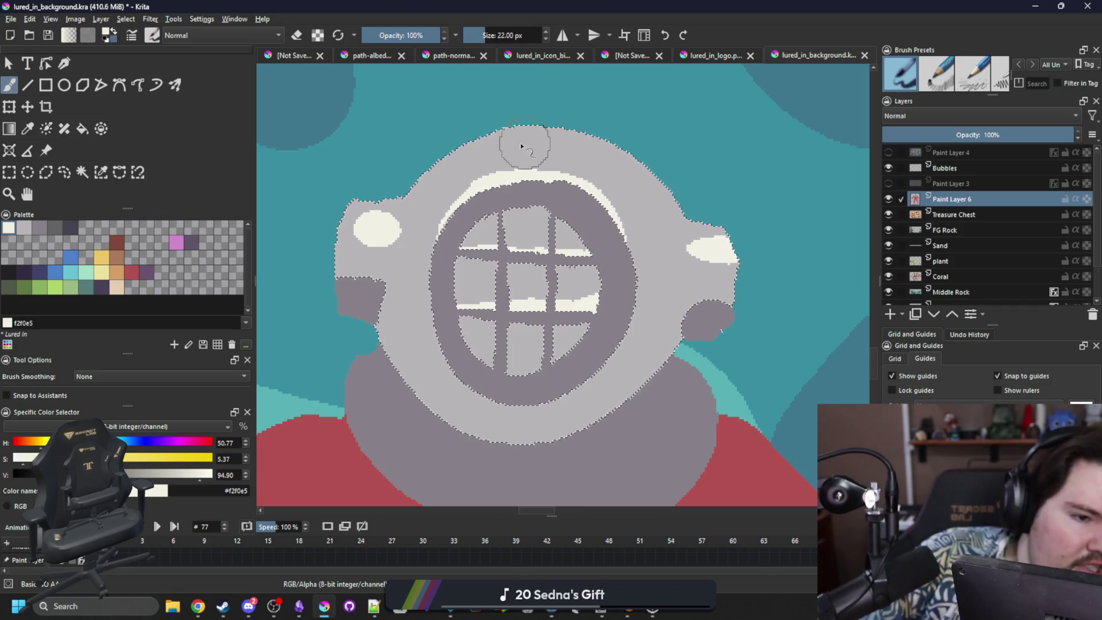
pyautogui.moveTo(521, 146); pyautogui.dragTo(532, 142)
pyautogui.click(613, 167)
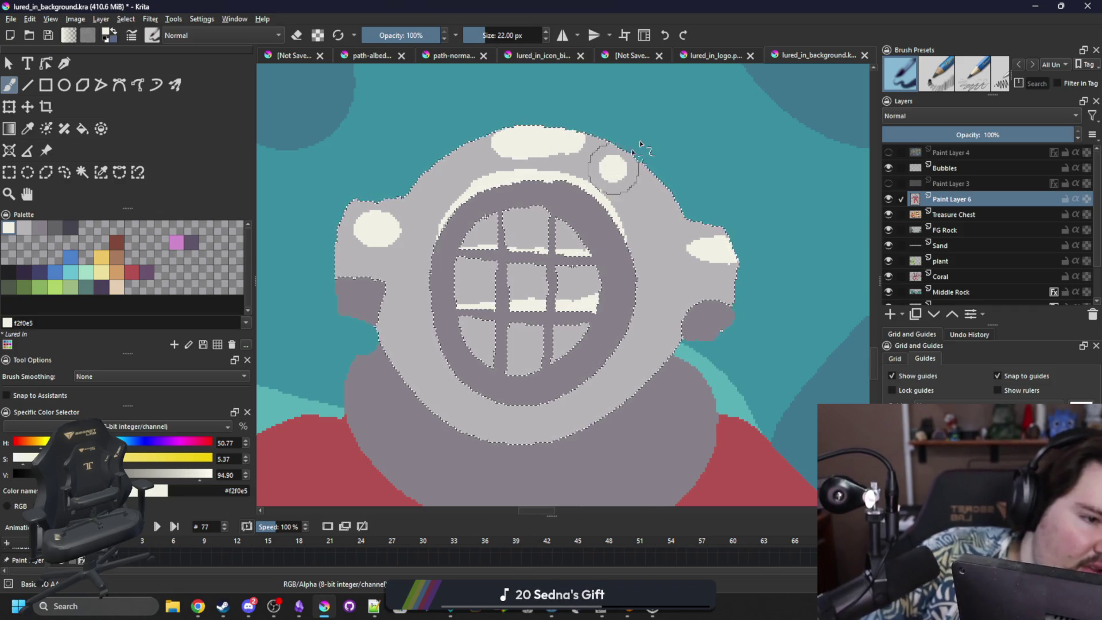
pyautogui.moveTo(656, 402)
pyautogui.mouseDown()
pyautogui.moveTo(709, 335)
pyautogui.moveTo(689, 364)
pyautogui.mouseUp()
pyautogui.click(68, 229)
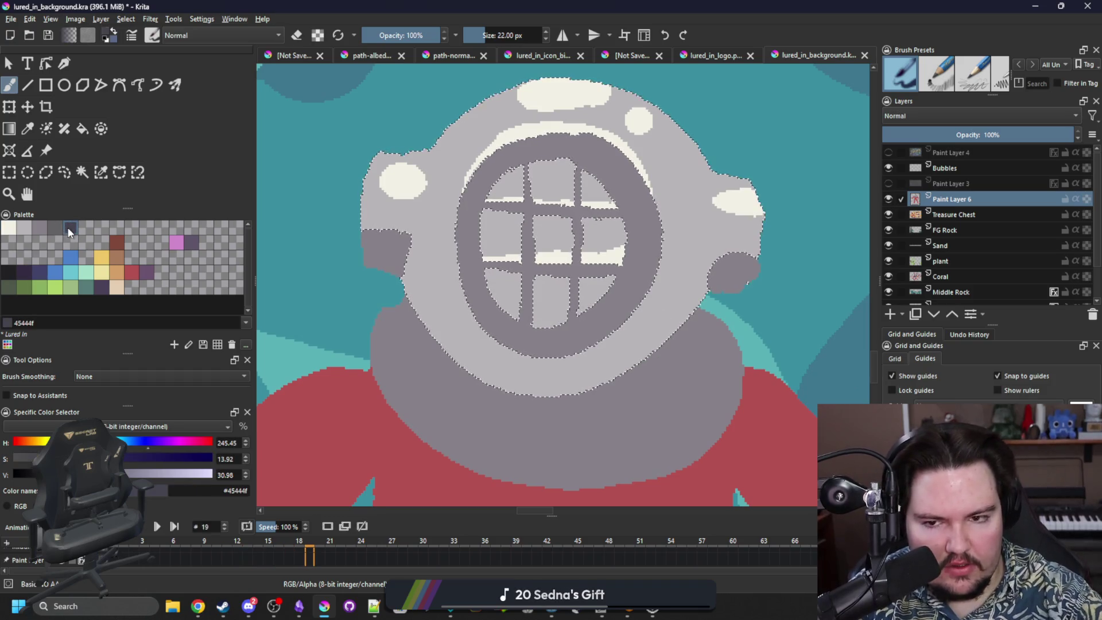
# Fill each visor pane with dark grey #45444f.
pyautogui.press('f')
pyautogui.click(554, 236)
pyautogui.click(602, 236)
pyautogui.click(597, 287)
pyautogui.click(550, 290)
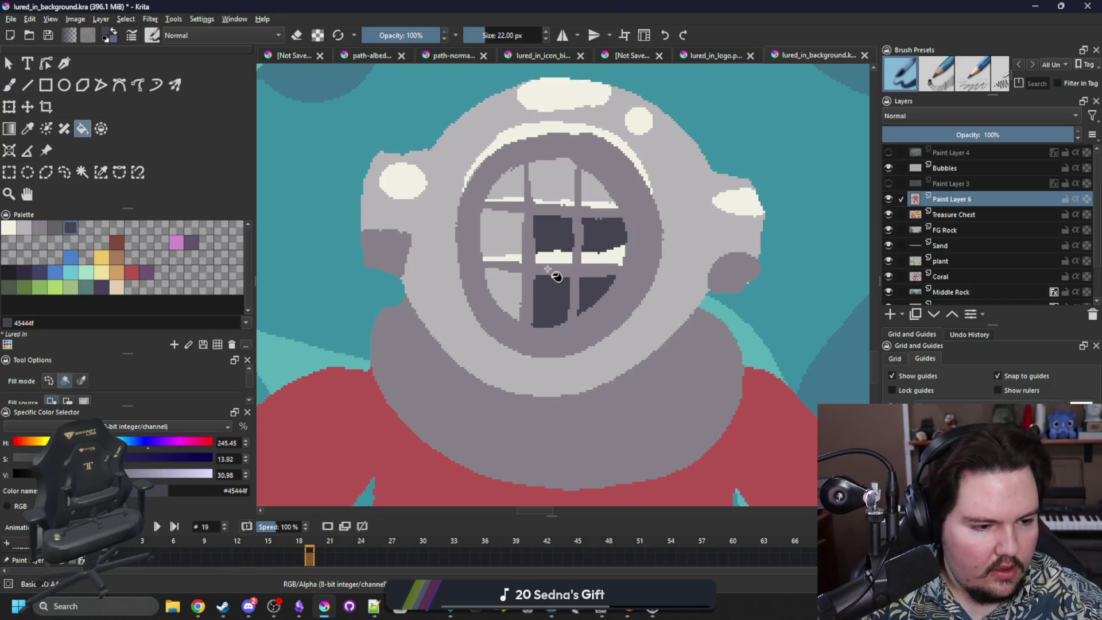
pyautogui.click(508, 293)
pyautogui.click(502, 232)
pyautogui.click(514, 182)
pyautogui.click(552, 179)
pyautogui.click(598, 189)
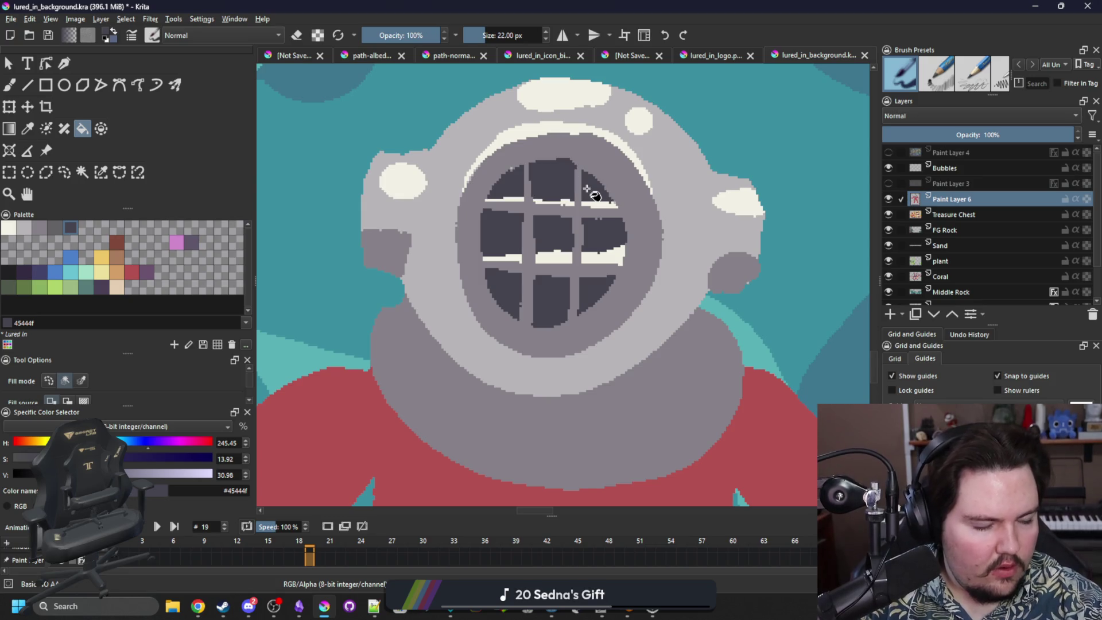
pyautogui.click(591, 193)
# Select the collar's grey and brush a light grey crescent highlight band across its front.
pyautogui.moveTo(706, 353); pyautogui.dragTo(681, 271)
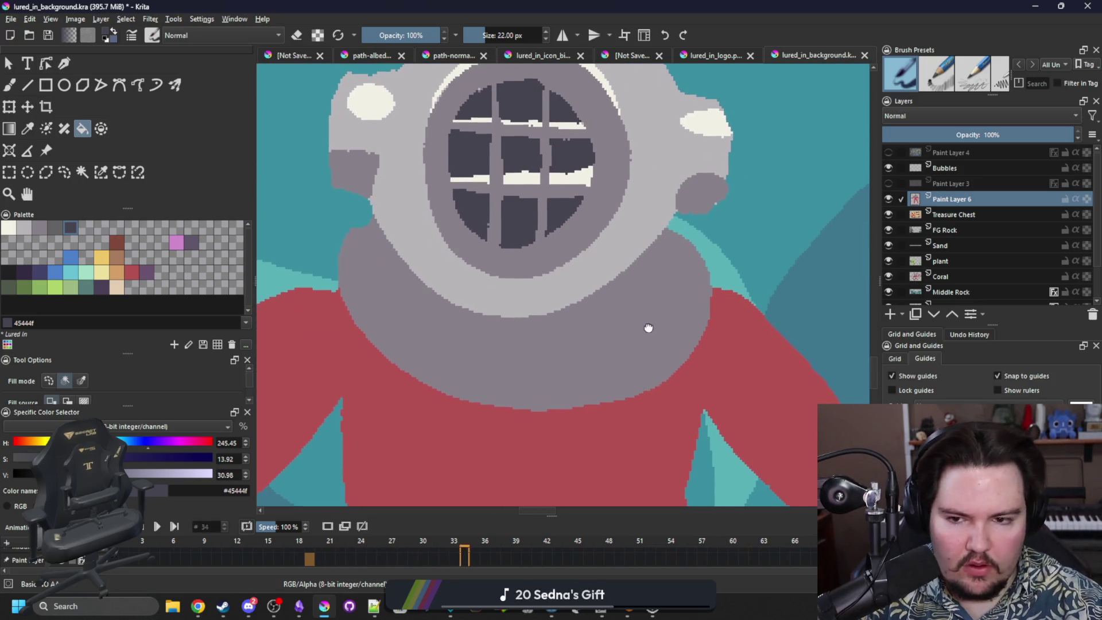
pyautogui.moveTo(647, 327); pyautogui.dragTo(635, 288)
pyautogui.press('p')
pyautogui.click(552, 254)
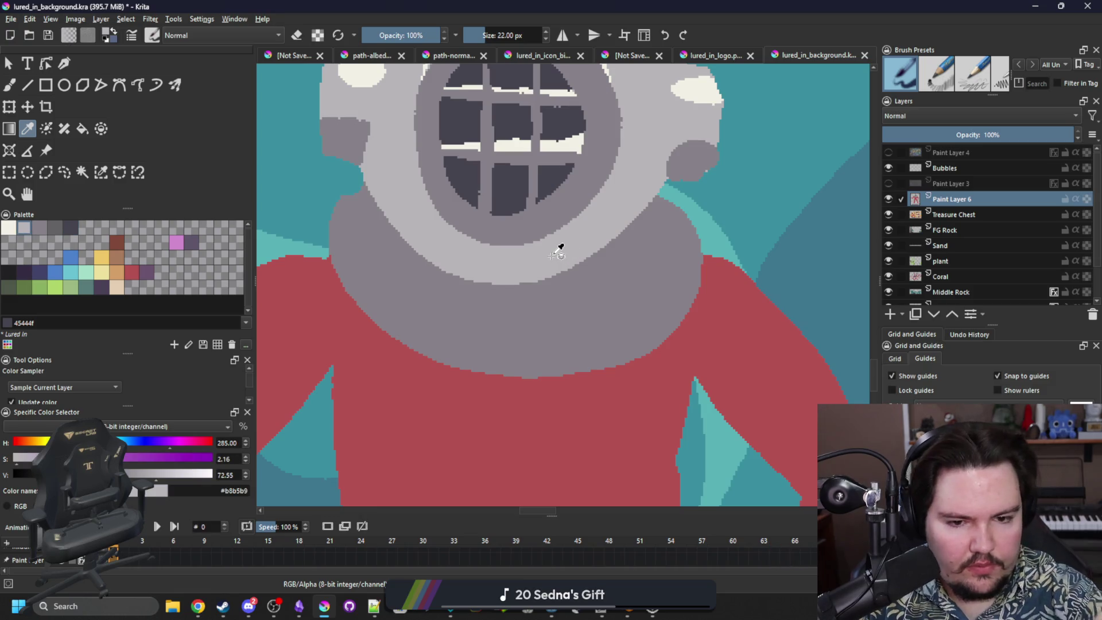
pyautogui.click(101, 172)
pyautogui.click(521, 305)
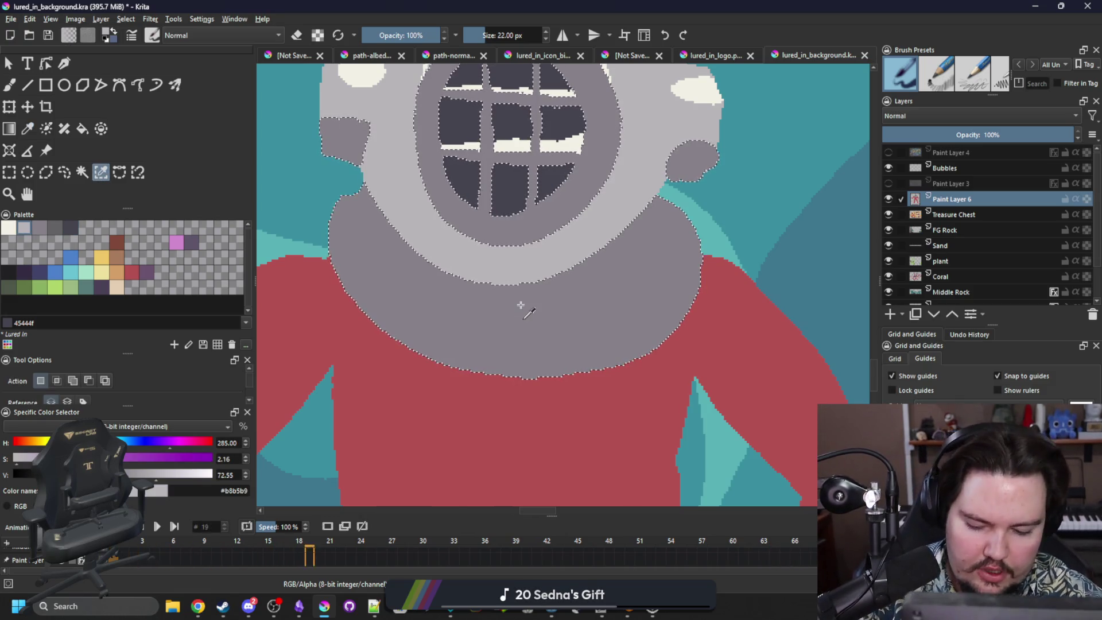
pyautogui.press('b')
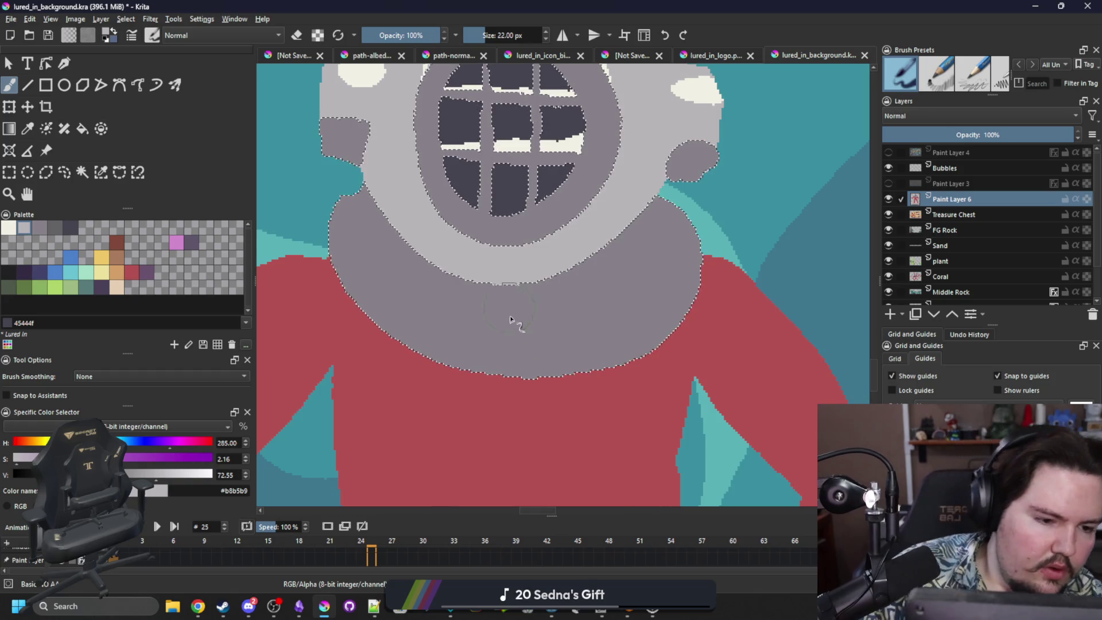
pyautogui.moveTo(511, 319)
pyautogui.mouseDown()
pyautogui.moveTo(546, 337)
pyautogui.moveTo(442, 322)
pyautogui.moveTo(396, 292)
pyautogui.moveTo(399, 312)
pyautogui.moveTo(368, 261)
pyautogui.mouseUp()
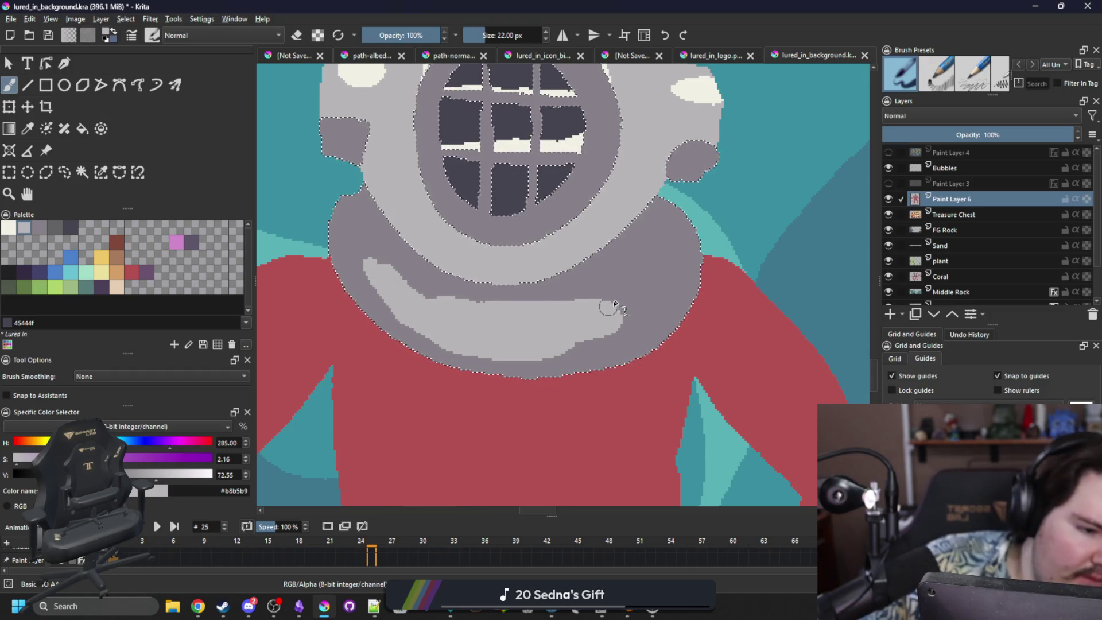
pyautogui.moveTo(597, 320)
pyautogui.mouseDown()
pyautogui.moveTo(647, 263)
pyautogui.moveTo(590, 327)
pyautogui.moveTo(642, 271)
pyautogui.moveTo(518, 320)
pyautogui.mouseUp()
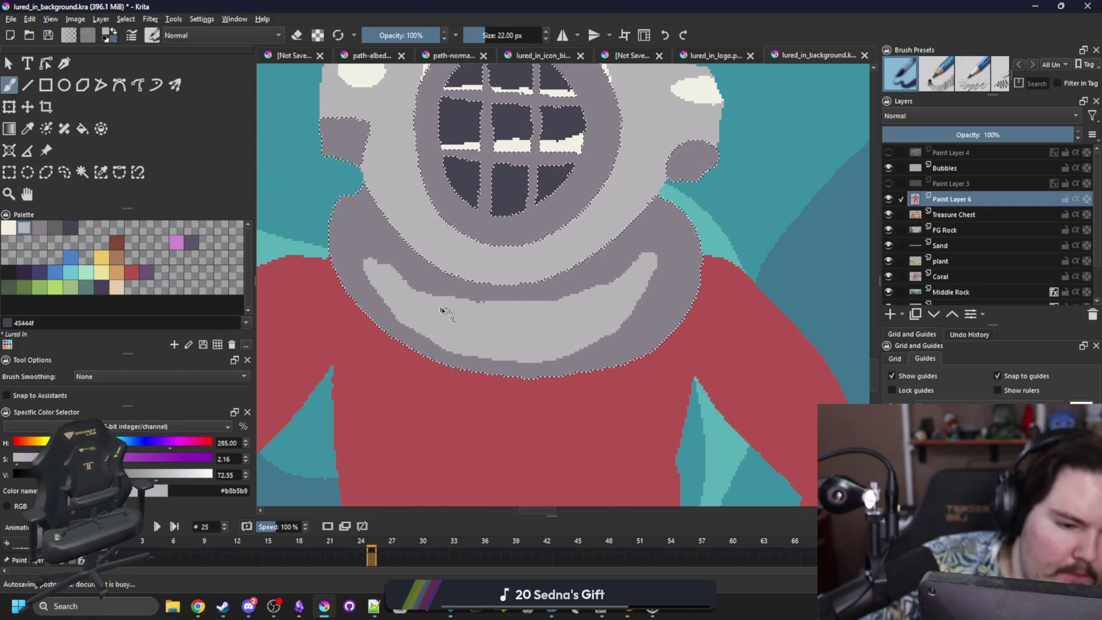
pyautogui.hotkey('ctrl', 'shift', 'a')
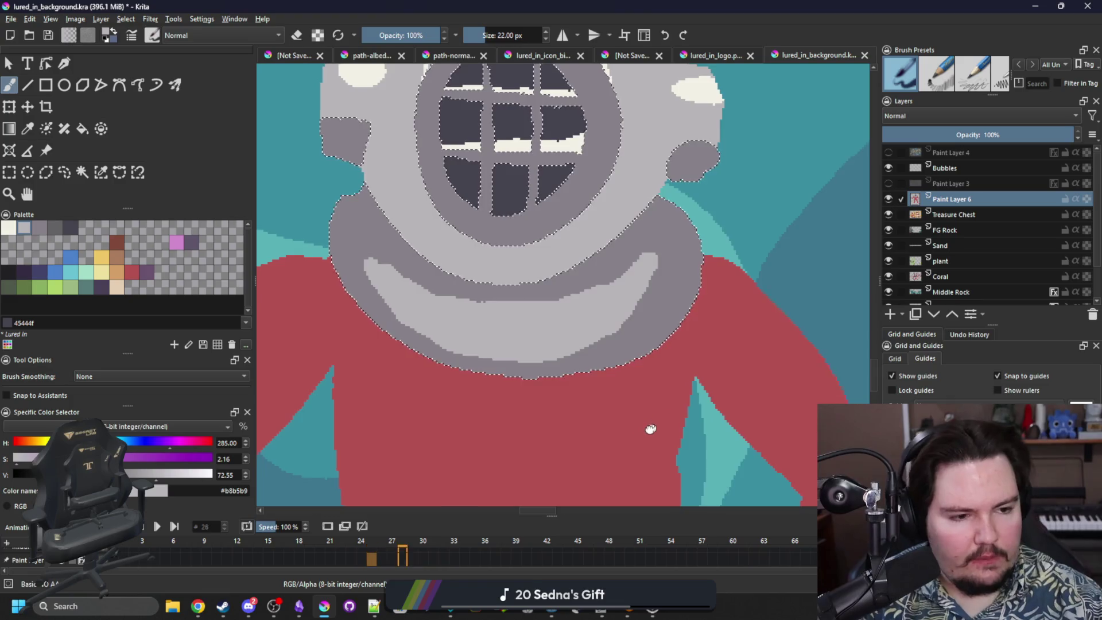
pyautogui.moveTo(646, 431); pyautogui.dragTo(726, 369)
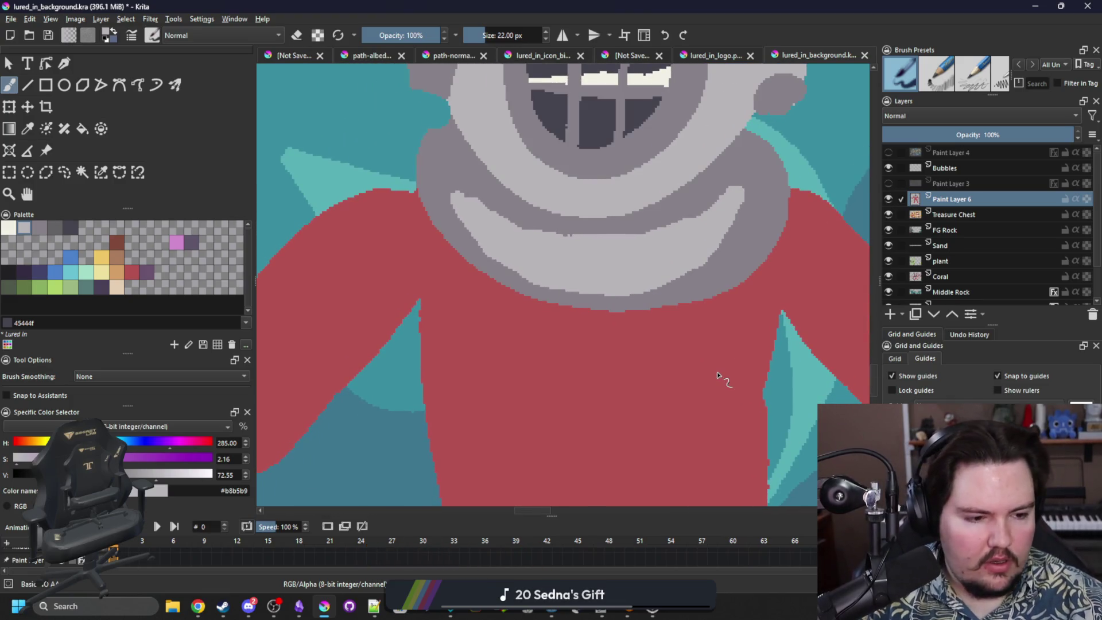
pyautogui.moveTo(692, 414)
pyautogui.mouseDown()
pyautogui.moveTo(585, 300)
pyautogui.moveTo(698, 285)
pyautogui.mouseUp()
# Paint a curved dark grey #45444f belt across the red suit's waist.
pyautogui.click(71, 229)
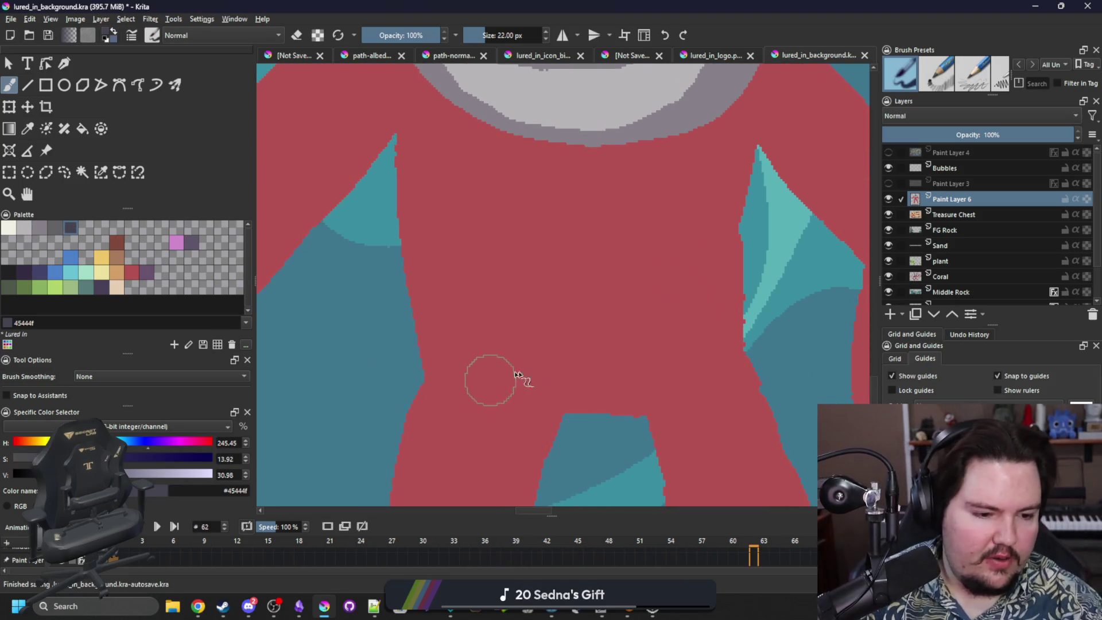
pyautogui.moveTo(740, 351); pyautogui.dragTo(444, 341)
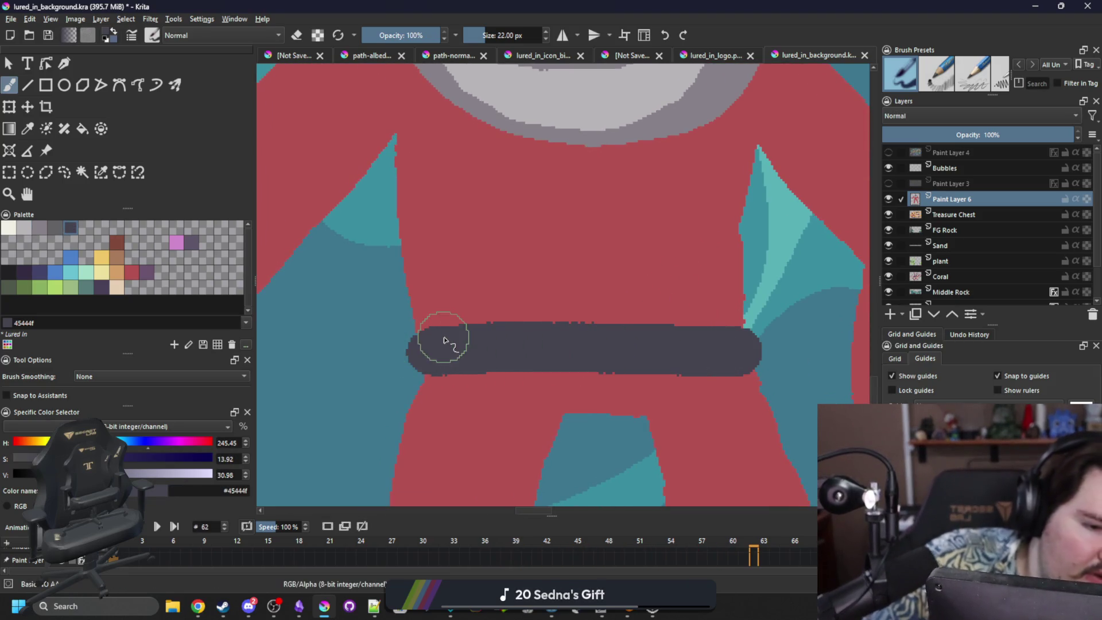
pyautogui.hotkey('ctrl', 'z')
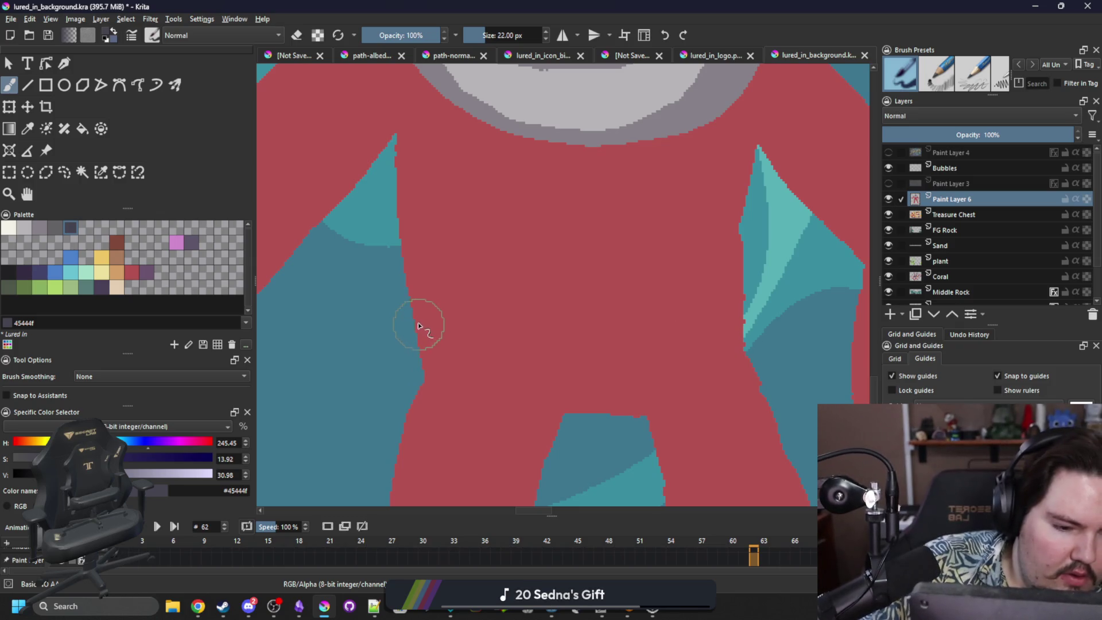
pyautogui.moveTo(447, 354)
pyautogui.mouseDown()
pyautogui.moveTo(564, 381)
pyautogui.moveTo(745, 324)
pyautogui.mouseUp()
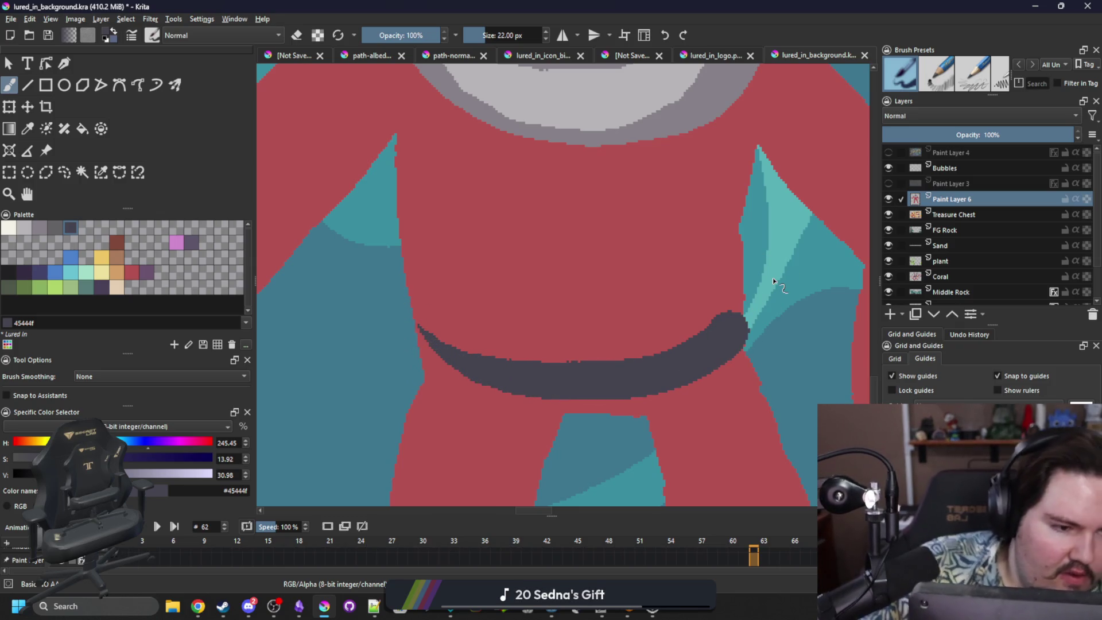
pyautogui.moveTo(423, 330); pyautogui.dragTo(410, 297)
pyautogui.moveTo(743, 334); pyautogui.dragTo(741, 297)
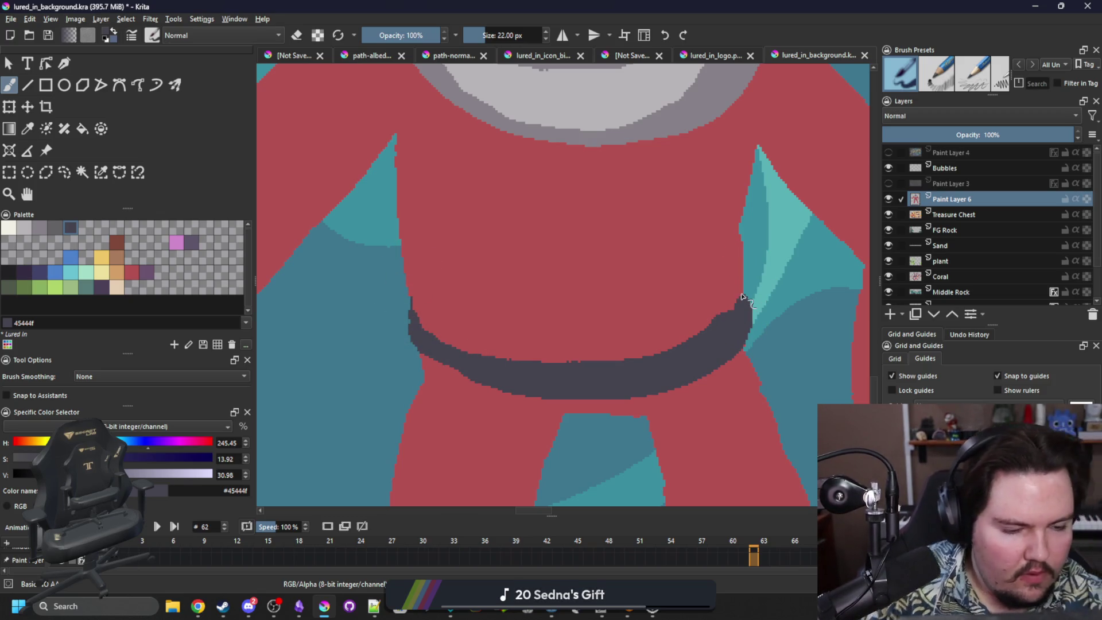
pyautogui.press('space')
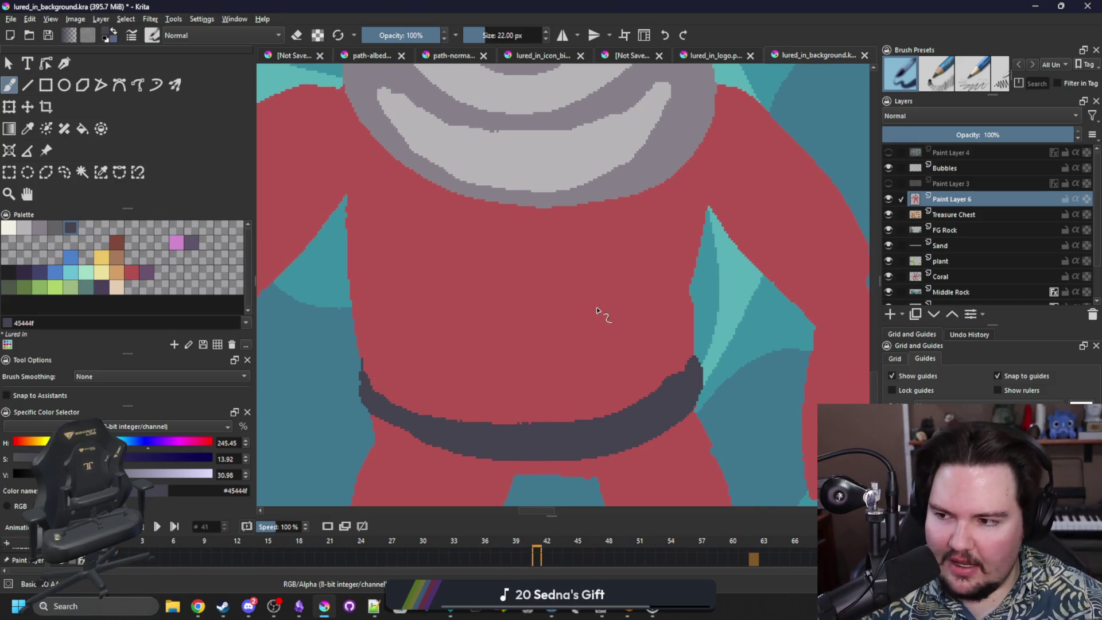
pyautogui.scroll(-2, 597, 311)
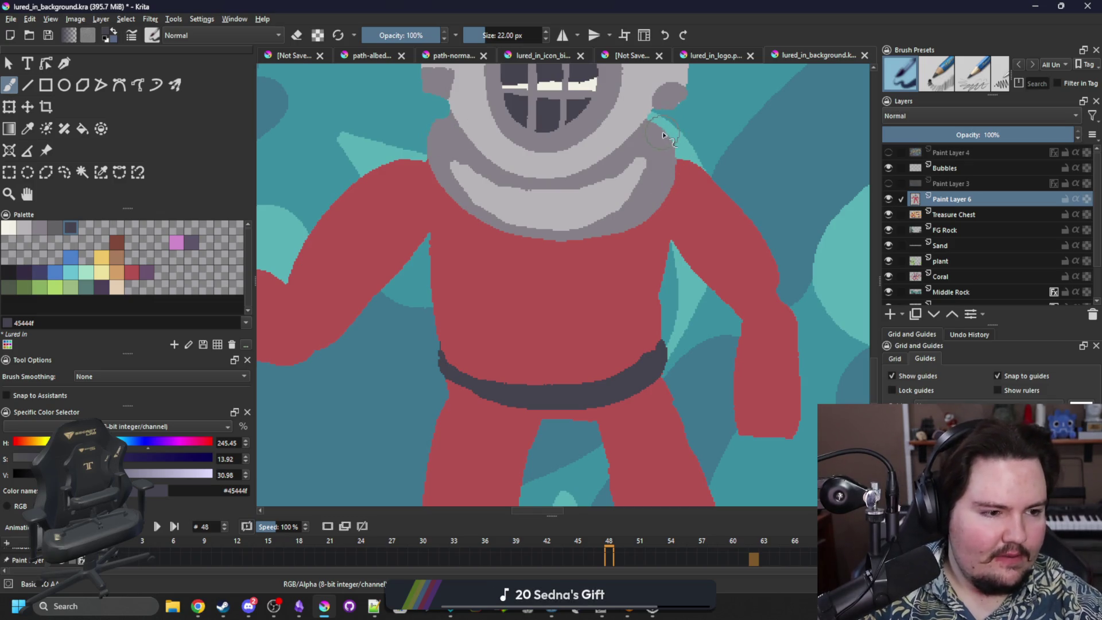
# Paint two dark straps crossing in an X from the helmet down to the belt.
pyautogui.moveTo(668, 138)
pyautogui.mouseDown()
pyautogui.moveTo(661, 214)
pyautogui.moveTo(518, 362)
pyautogui.moveTo(491, 371)
pyautogui.mouseUp()
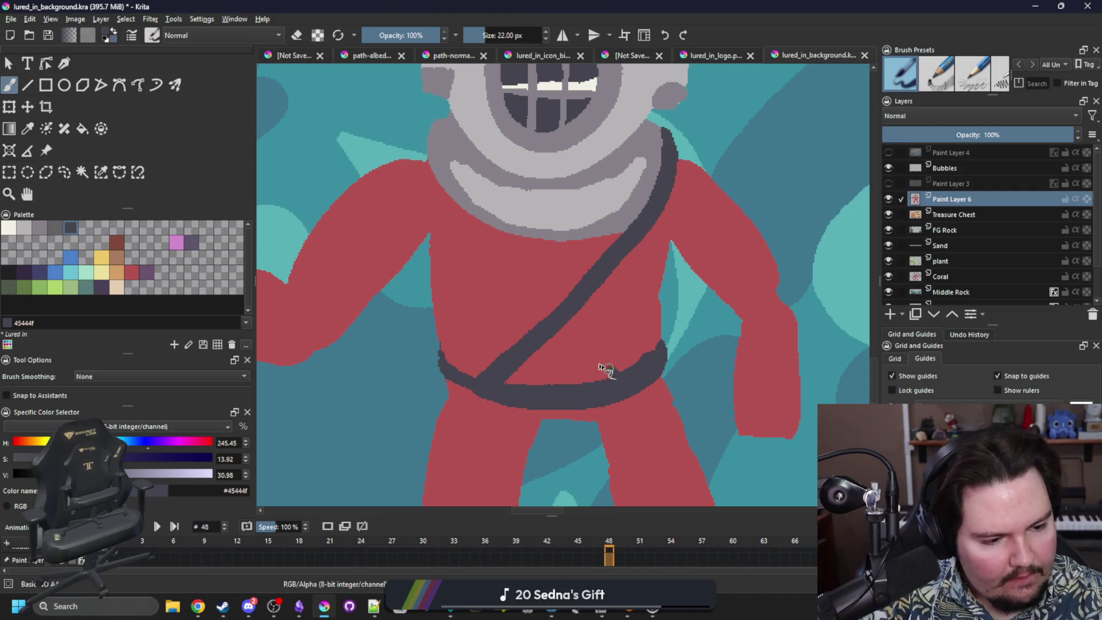
pyautogui.moveTo(623, 373)
pyautogui.mouseDown()
pyautogui.moveTo(524, 308)
pyautogui.moveTo(446, 218)
pyautogui.moveTo(434, 147)
pyautogui.moveTo(450, 112)
pyautogui.mouseUp()
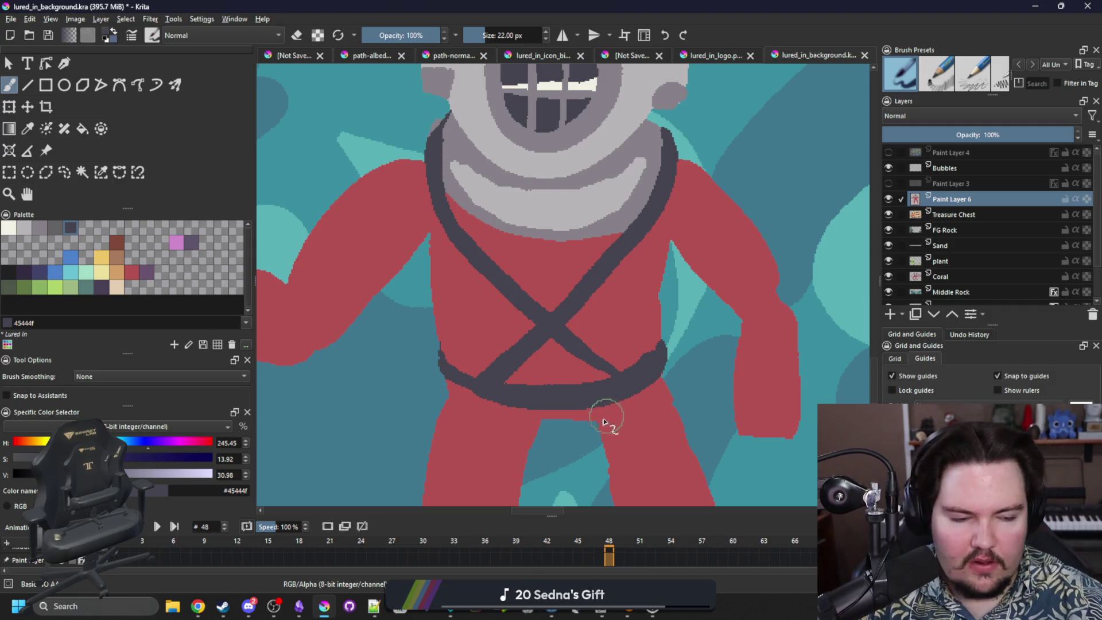
pyautogui.moveTo(603, 418); pyautogui.dragTo(691, 402)
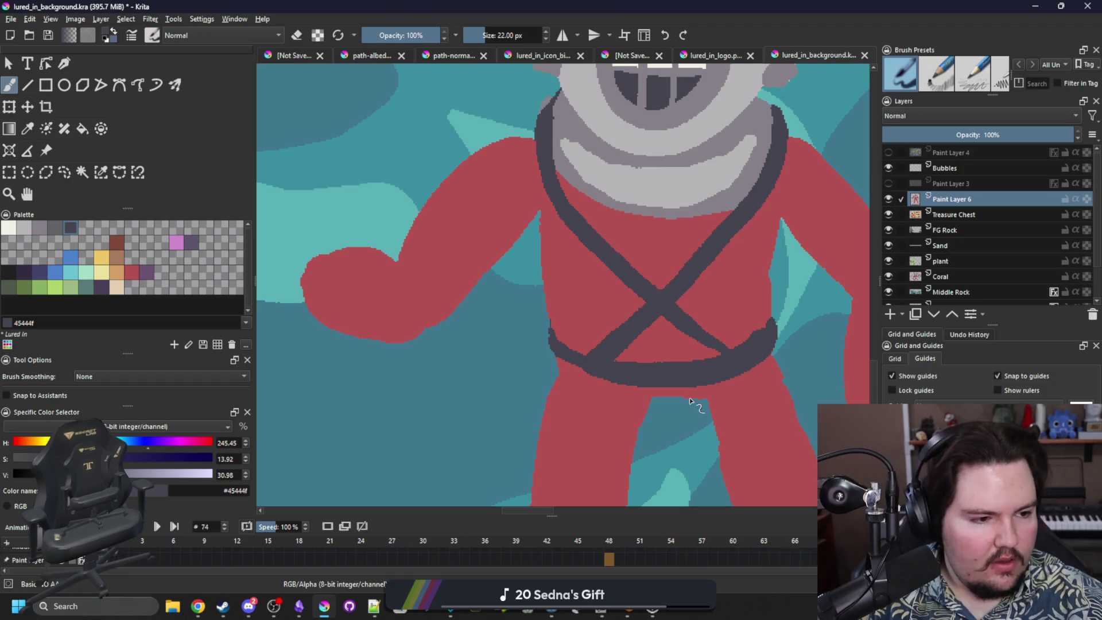
pyautogui.moveTo(754, 336)
pyautogui.mouseDown()
pyautogui.moveTo(671, 418)
pyautogui.moveTo(693, 400)
pyautogui.mouseUp()
pyautogui.hotkey('ctrl', 'z')
pyautogui.hotkey('ctrl', 'z')
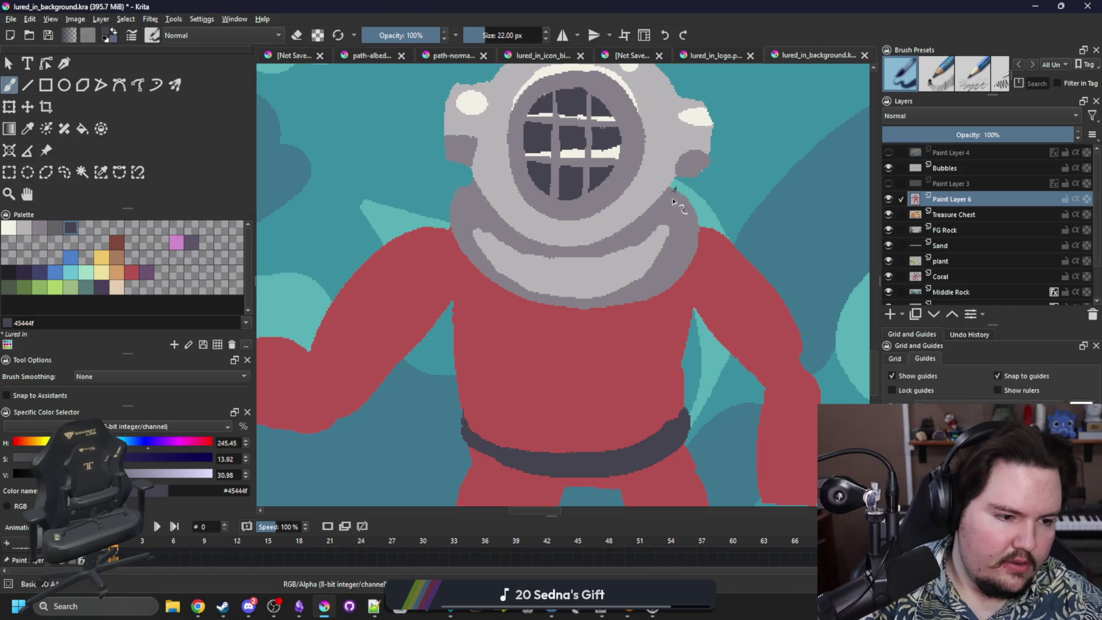
pyautogui.moveTo(673, 198)
pyautogui.mouseDown()
pyautogui.moveTo(644, 258)
pyautogui.moveTo(507, 426)
pyautogui.mouseUp()
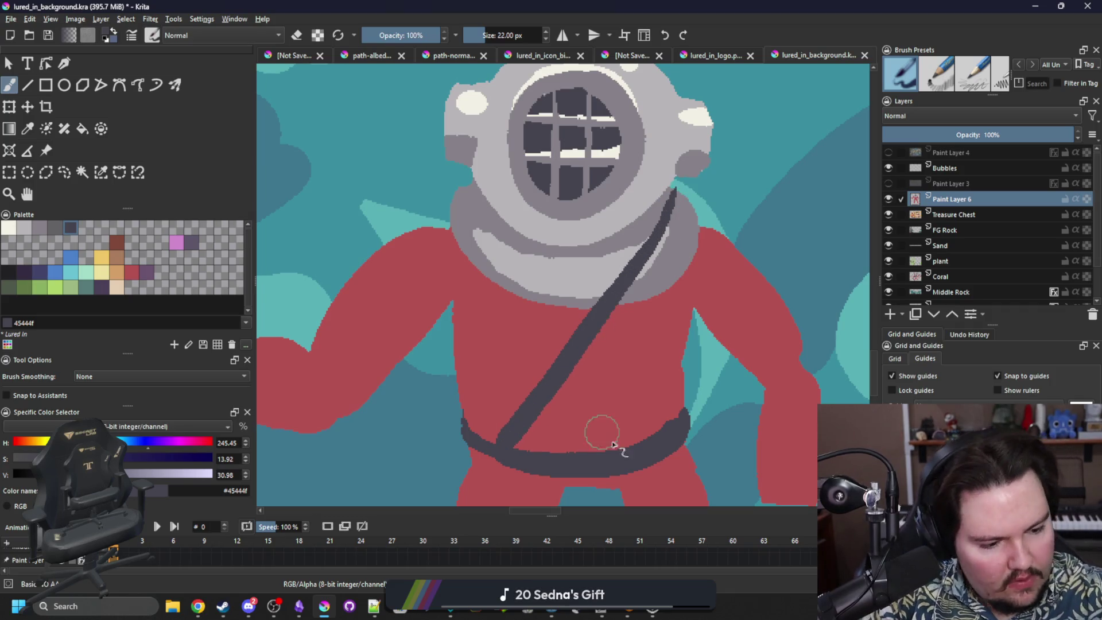
pyautogui.moveTo(637, 433); pyautogui.dragTo(530, 263)
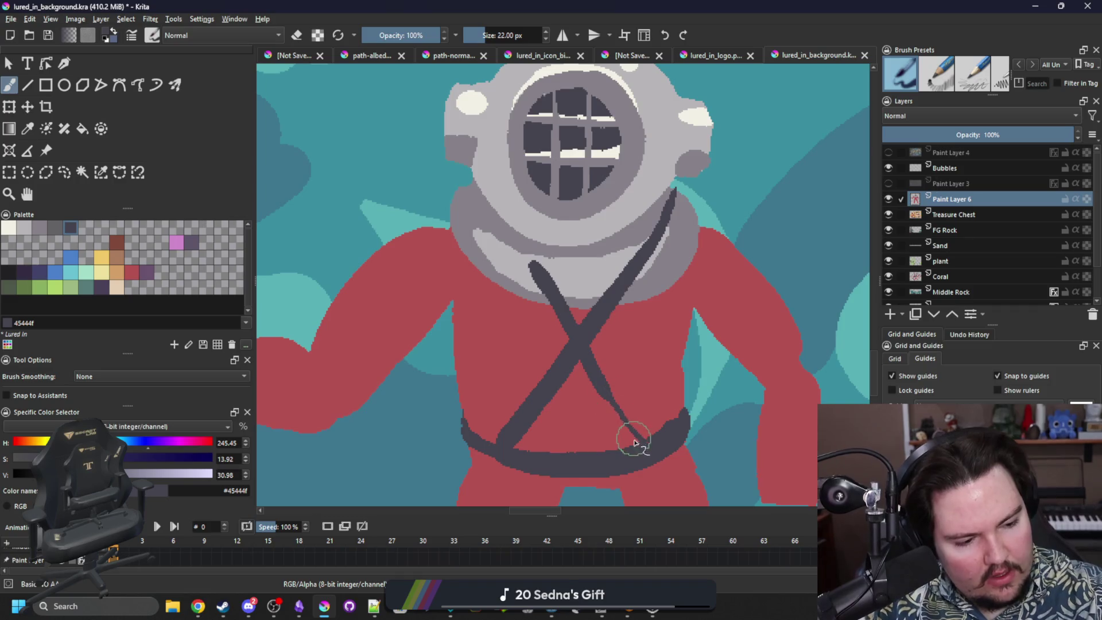
pyautogui.hotkey('ctrl', 'z')
pyautogui.moveTo(628, 445); pyautogui.dragTo(517, 280)
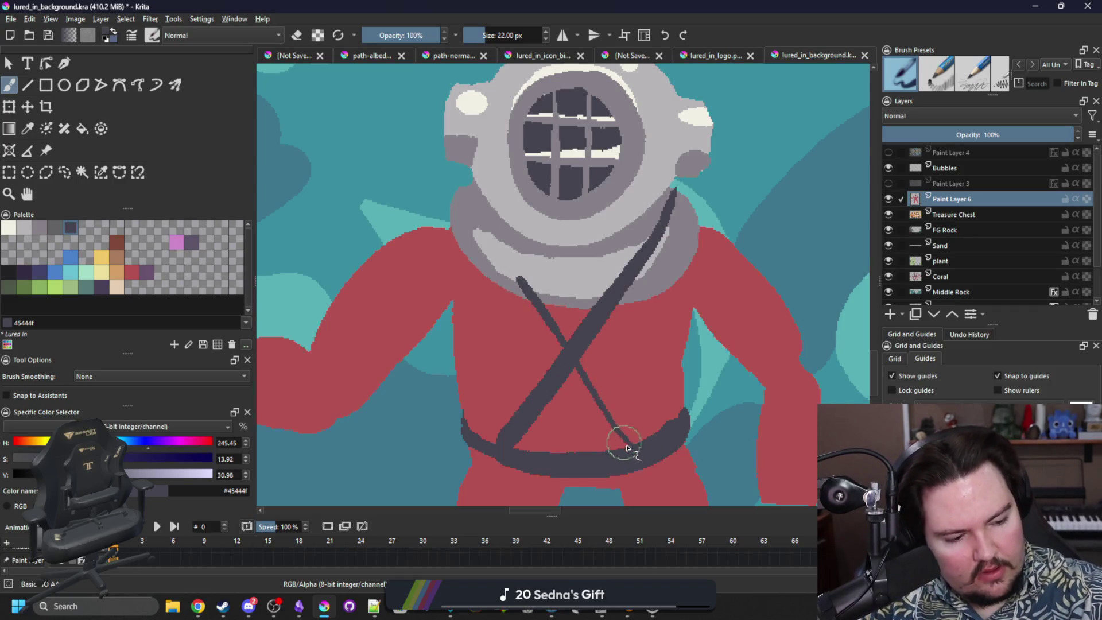
pyautogui.hotkey('ctrl', 'z')
pyautogui.moveTo(629, 451); pyautogui.dragTo(516, 281)
pyautogui.hotkey('ctrl', 'z')
pyautogui.moveTo(619, 450)
pyautogui.mouseDown()
pyautogui.moveTo(485, 254)
pyautogui.moveTo(471, 208)
pyautogui.mouseUp()
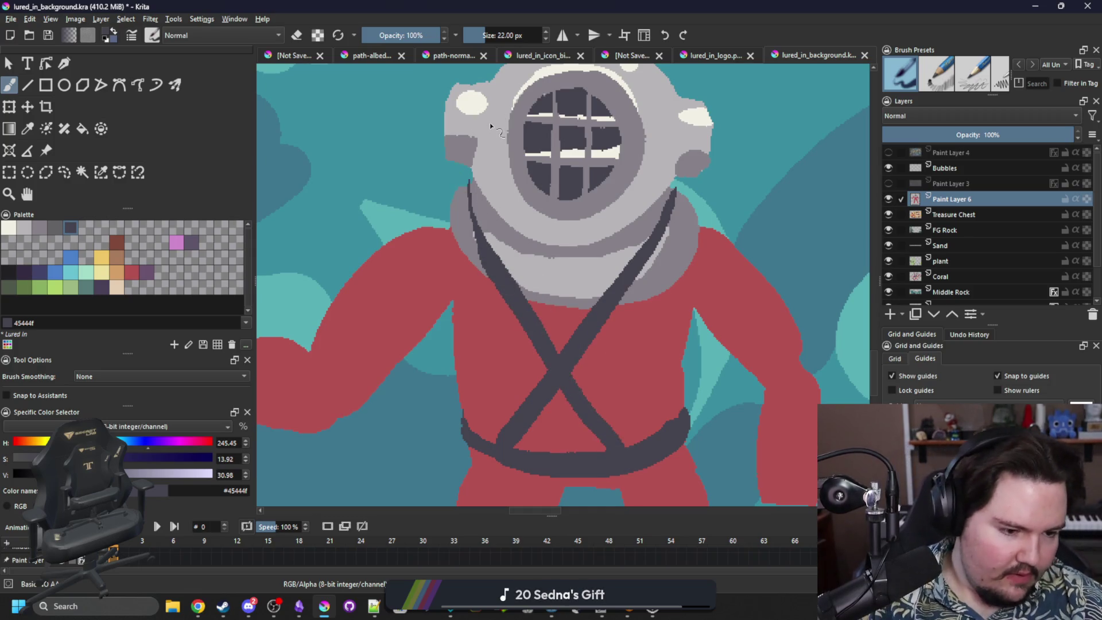
pyautogui.press('space')
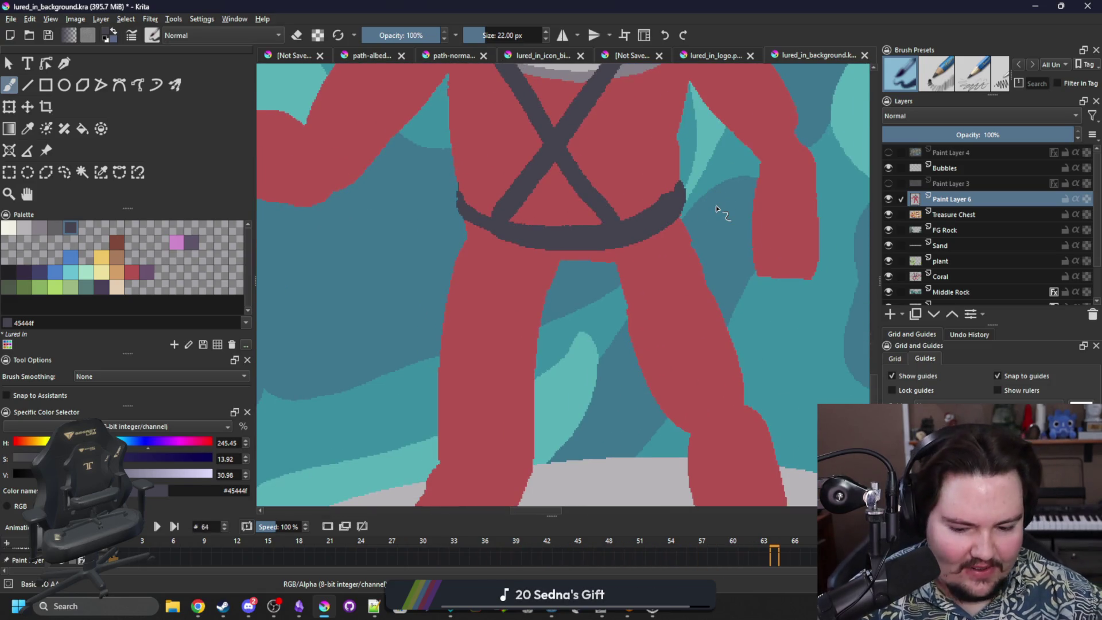
# Fill the gap between the legs with suit red and add a dark seam curve atop the right leg.
pyautogui.keyDown('ctrl'); pyautogui.click(650, 307); pyautogui.keyUp('ctrl')
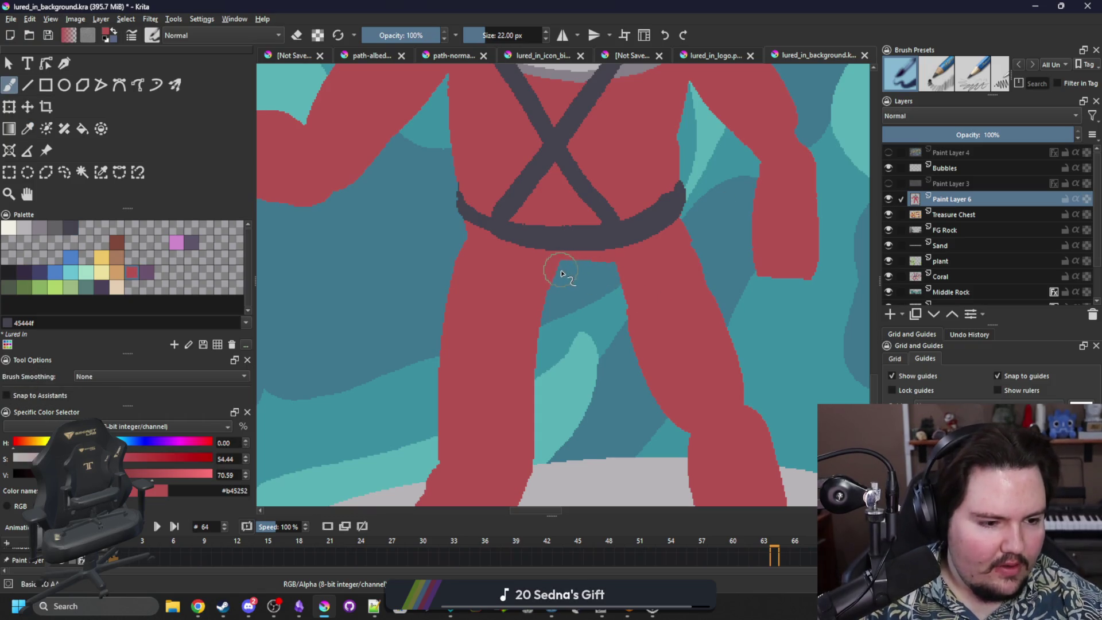
pyautogui.moveTo(589, 287)
pyautogui.mouseDown()
pyautogui.moveTo(583, 270)
pyautogui.moveTo(565, 291)
pyautogui.moveTo(593, 279)
pyautogui.mouseUp()
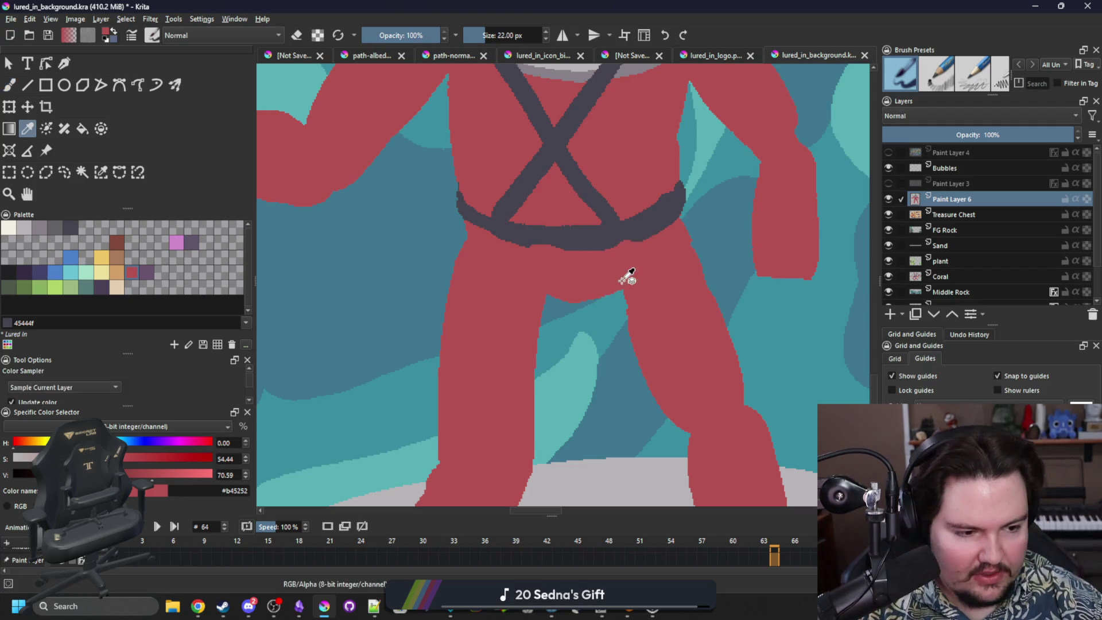
pyautogui.keyDown('ctrl'); pyautogui.click(573, 226); pyautogui.keyUp('ctrl')
pyautogui.moveTo(543, 297)
pyautogui.mouseDown()
pyautogui.moveTo(500, 248)
pyautogui.moveTo(455, 271)
pyautogui.mouseUp()
pyautogui.hotkey('ctrl', 'z')
pyautogui.moveTo(625, 295)
pyautogui.mouseDown()
pyautogui.moveTo(654, 259)
pyautogui.moveTo(689, 244)
pyautogui.mouseUp()
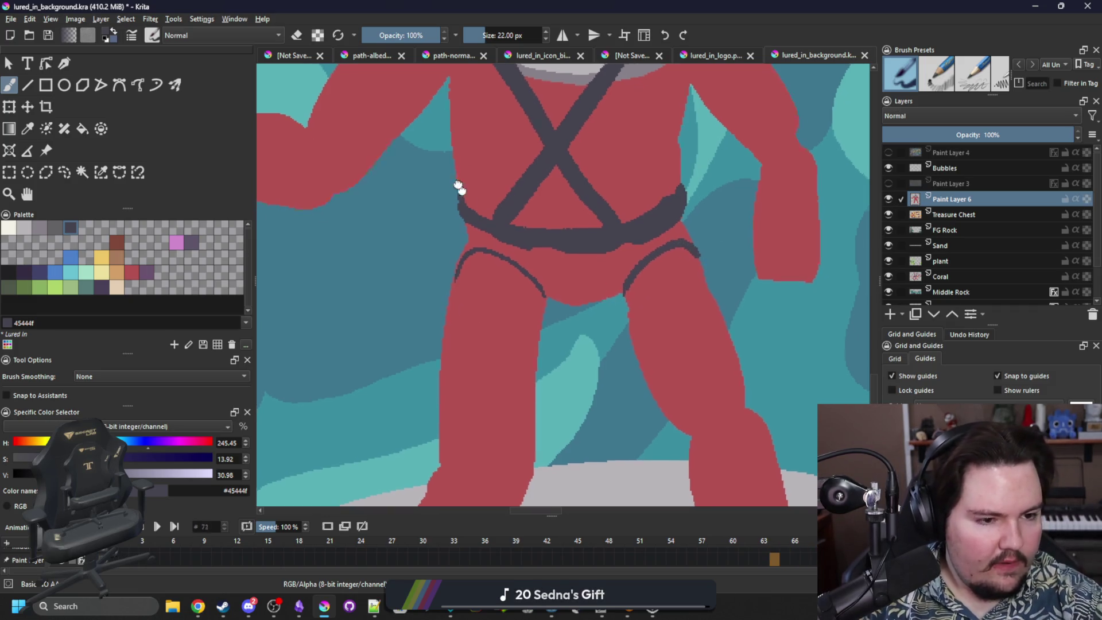
# Add dark grey outline curves along the top of the arm and the hand.
pyautogui.moveTo(458, 189); pyautogui.dragTo(619, 344)
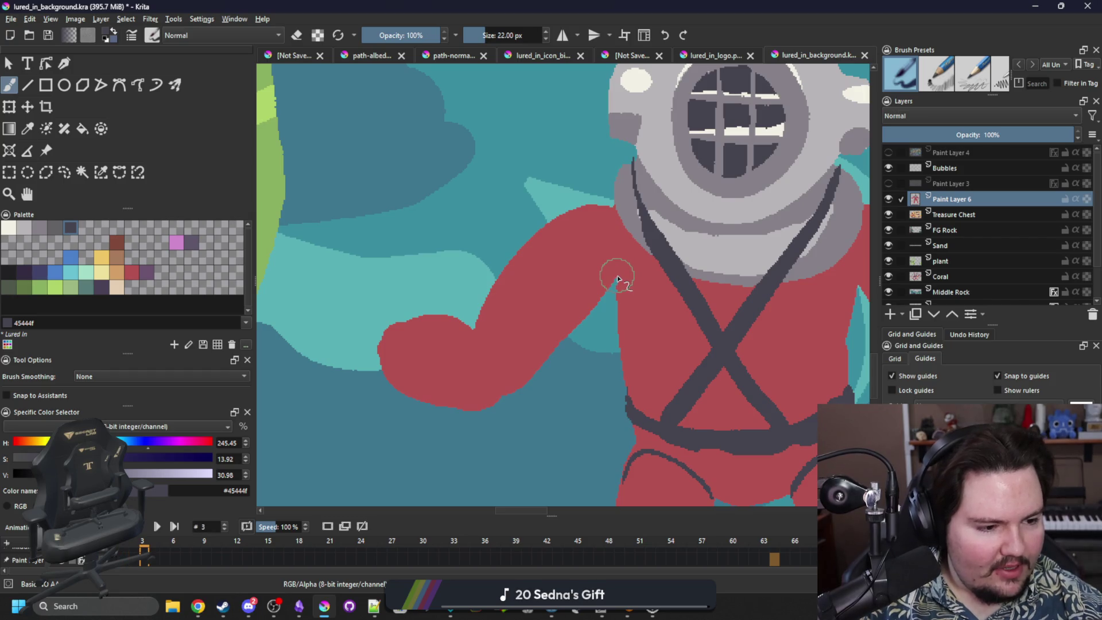
pyautogui.moveTo(597, 210); pyautogui.dragTo(586, 207)
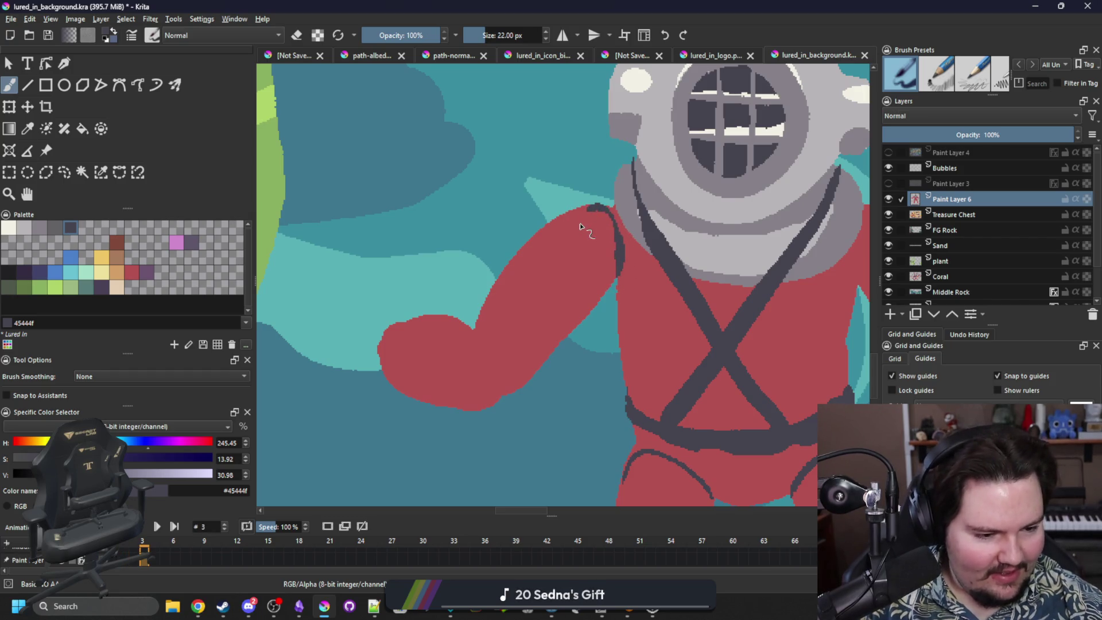
pyautogui.moveTo(475, 328)
pyautogui.mouseDown()
pyautogui.moveTo(499, 378)
pyautogui.moveTo(485, 414)
pyautogui.moveTo(440, 418)
pyautogui.mouseUp()
pyautogui.hotkey('ctrl', 'z')
pyautogui.hotkey('alt', '.')
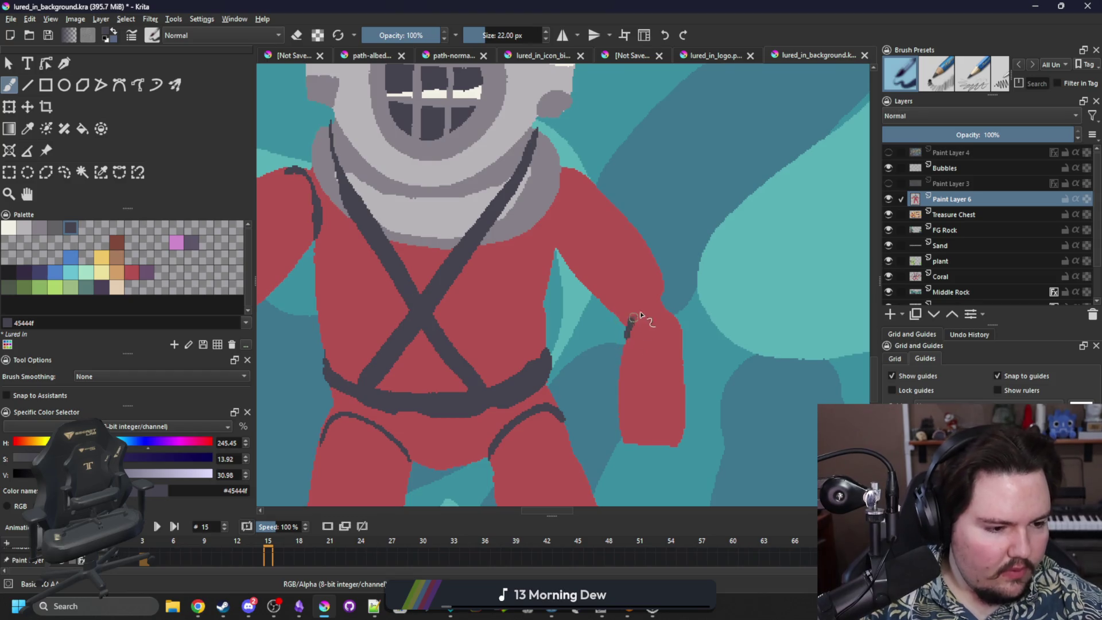
pyautogui.moveTo(641, 315); pyautogui.dragTo(670, 315)
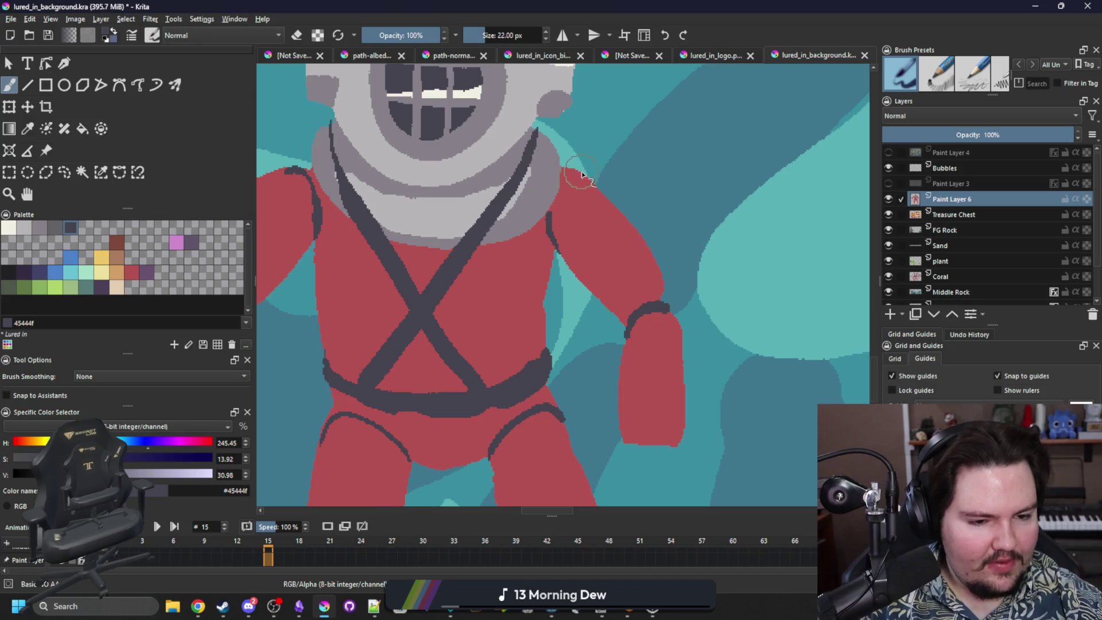
pyautogui.press('space')
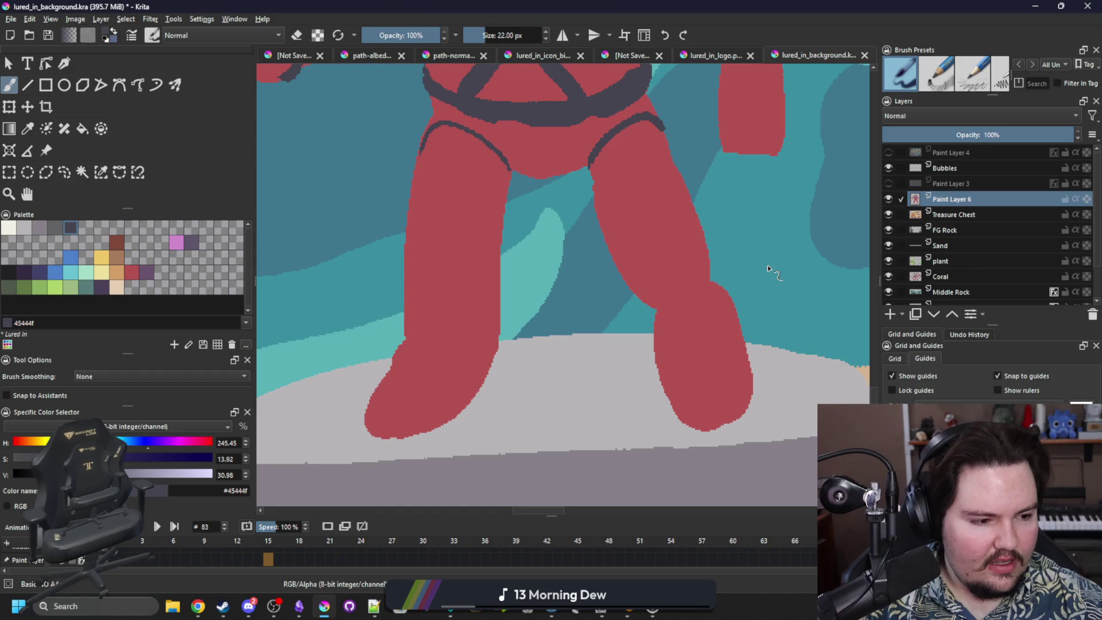
# Outline the left boot in grey and bucket-fill it solid grey.
pyautogui.click(34, 227)
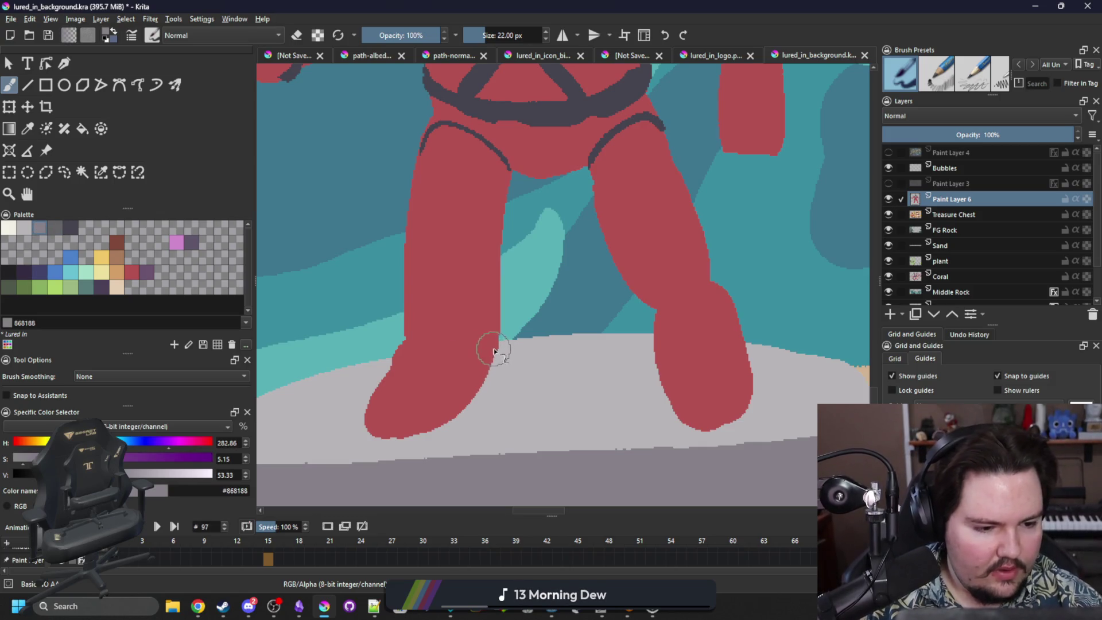
pyautogui.moveTo(492, 349)
pyautogui.mouseDown()
pyautogui.moveTo(483, 392)
pyautogui.moveTo(385, 430)
pyautogui.mouseUp()
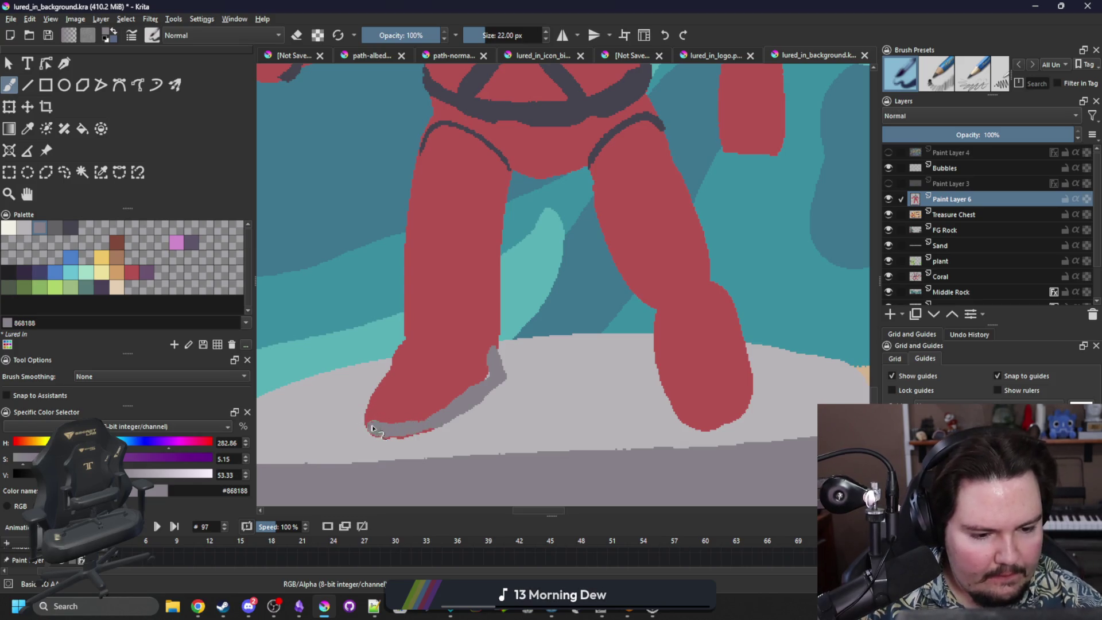
pyautogui.moveTo(400, 370); pyautogui.dragTo(400, 324)
pyautogui.moveTo(494, 359)
pyautogui.mouseDown()
pyautogui.moveTo(494, 329)
pyautogui.moveTo(467, 345)
pyautogui.moveTo(405, 322)
pyautogui.mouseUp()
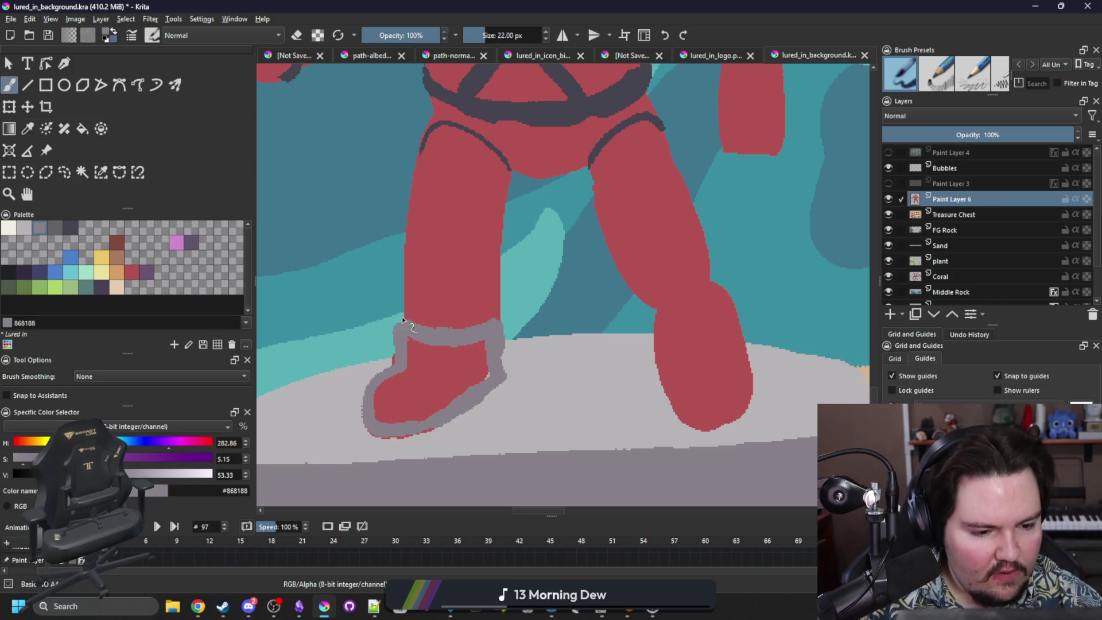
pyautogui.press('f')
pyautogui.click(446, 393)
pyautogui.moveTo(521, 406); pyautogui.dragTo(478, 408)
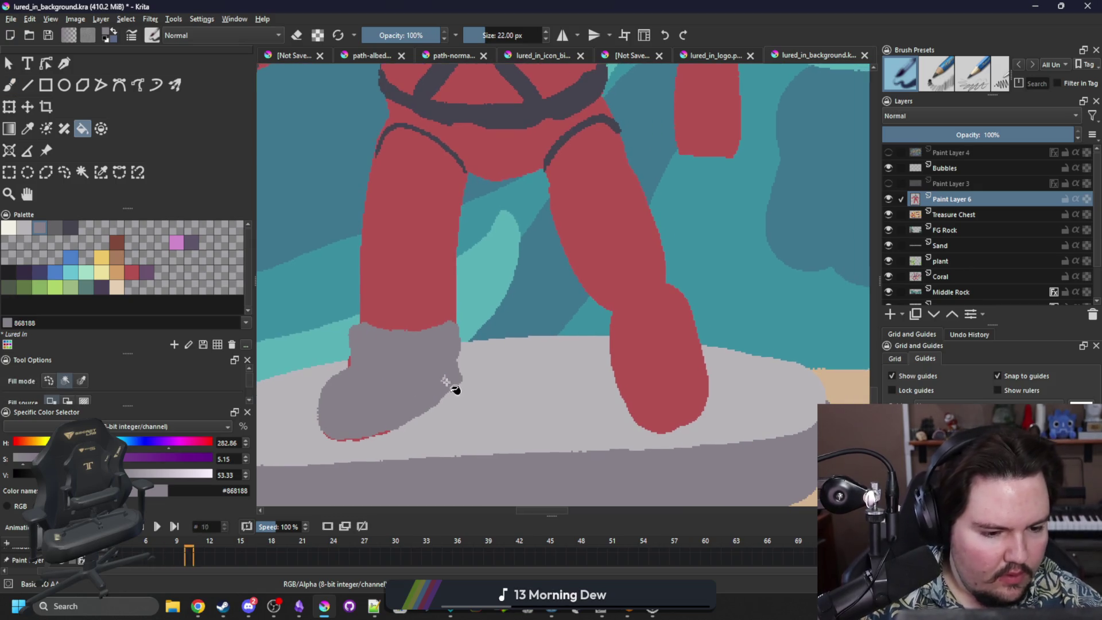
# Erase to trim the grey boot's right edge, undoing the stray eraser strokes on the right leg.
pyautogui.press('b')
pyautogui.press('e')
pyautogui.moveTo(455, 345)
pyautogui.mouseDown()
pyautogui.moveTo(466, 380)
pyautogui.moveTo(453, 373)
pyautogui.moveTo(462, 339)
pyautogui.moveTo(465, 364)
pyautogui.mouseUp()
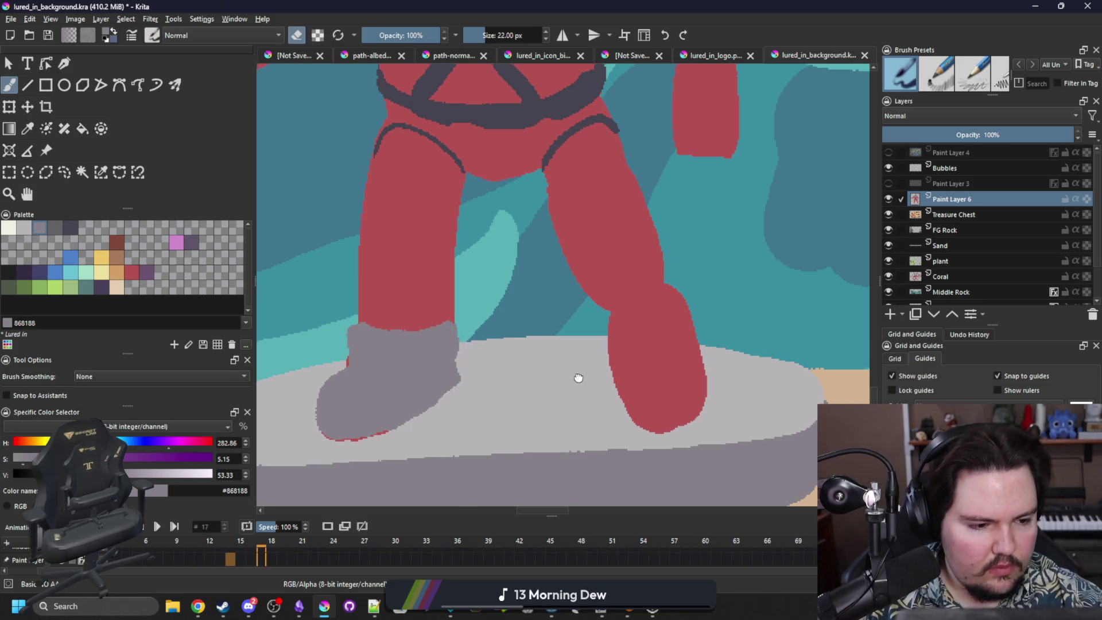
pyautogui.moveTo(614, 351); pyautogui.dragTo(558, 335)
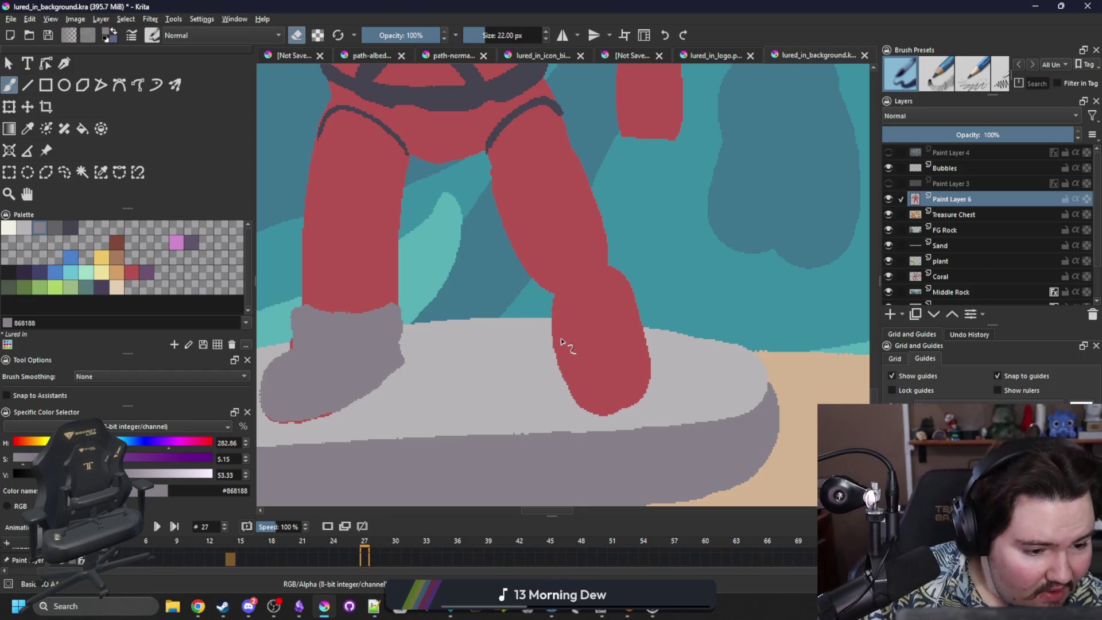
pyautogui.moveTo(569, 388)
pyautogui.mouseDown()
pyautogui.moveTo(570, 398)
pyautogui.moveTo(622, 369)
pyautogui.moveTo(608, 364)
pyautogui.moveTo(635, 396)
pyautogui.mouseUp()
pyautogui.hotkey('ctrl', 'z')
pyautogui.hotkey('ctrl', 'z')
pyautogui.hotkey('ctrl', 'z')
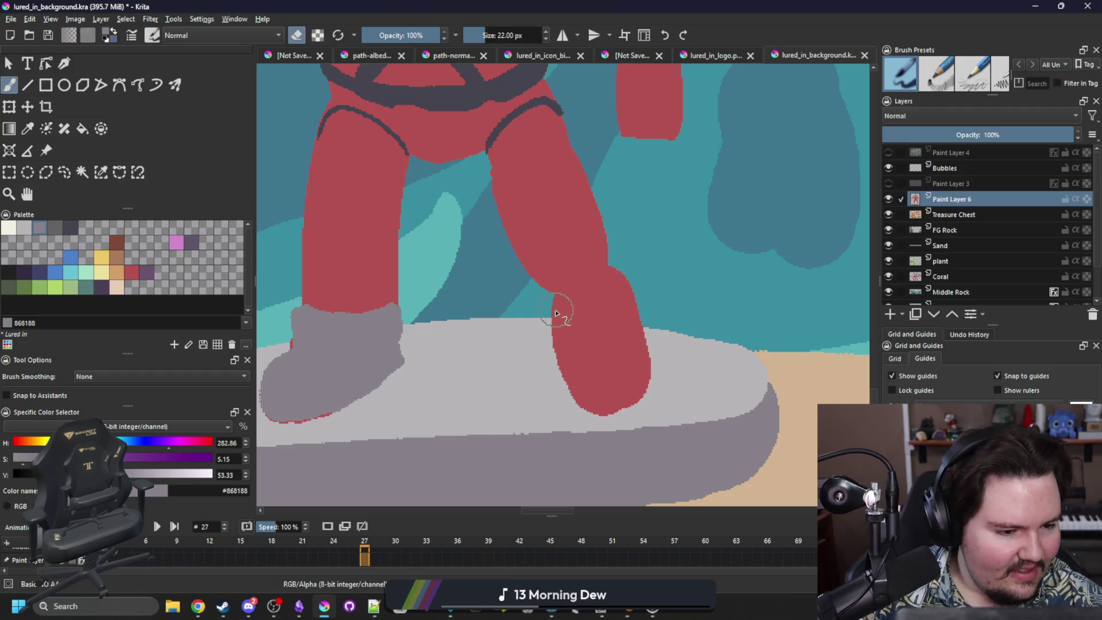
pyautogui.hotkey('ctrl', 'z')
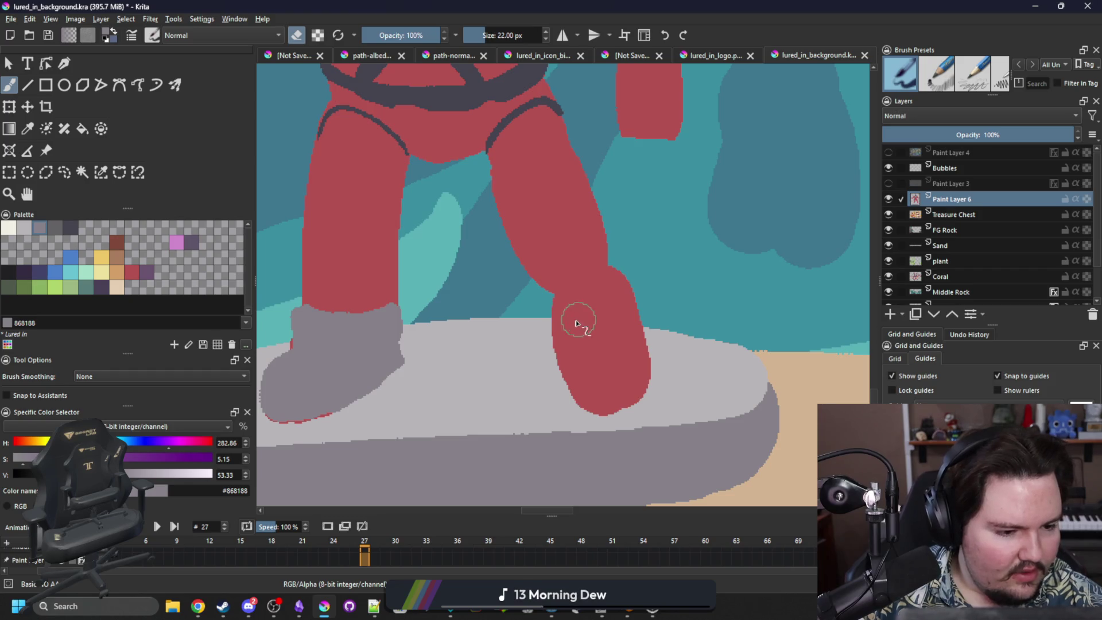
pyautogui.press('e')
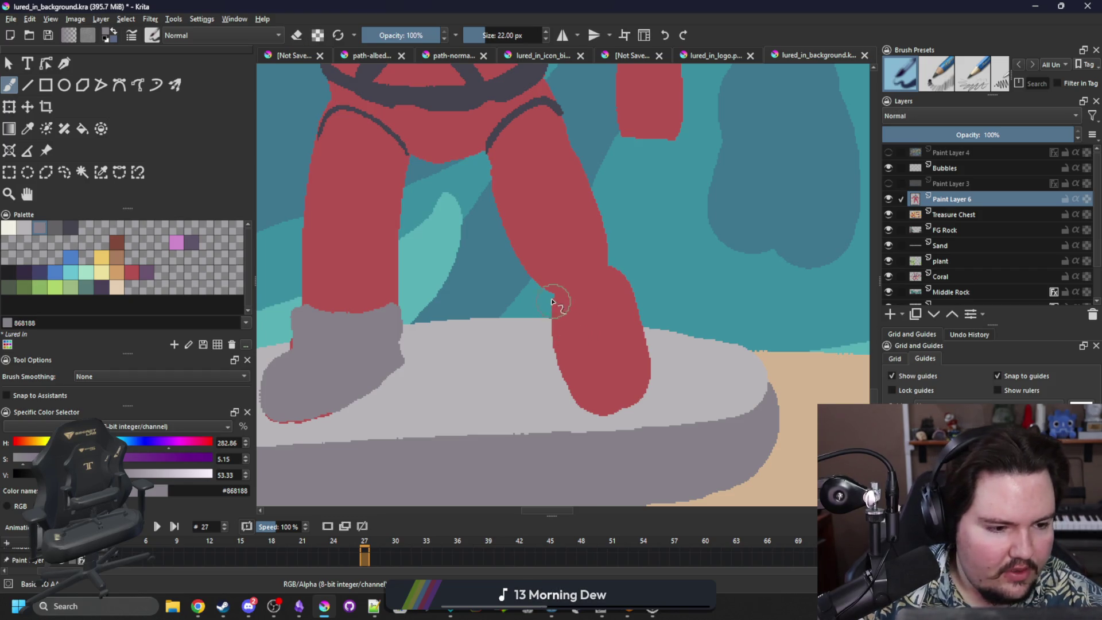
# Outline the right boot with a grey cuff, fill its red interior grey, and extend its bottom.
pyautogui.moveTo(568, 328)
pyautogui.mouseDown()
pyautogui.moveTo(631, 326)
pyautogui.moveTo(628, 285)
pyautogui.mouseUp()
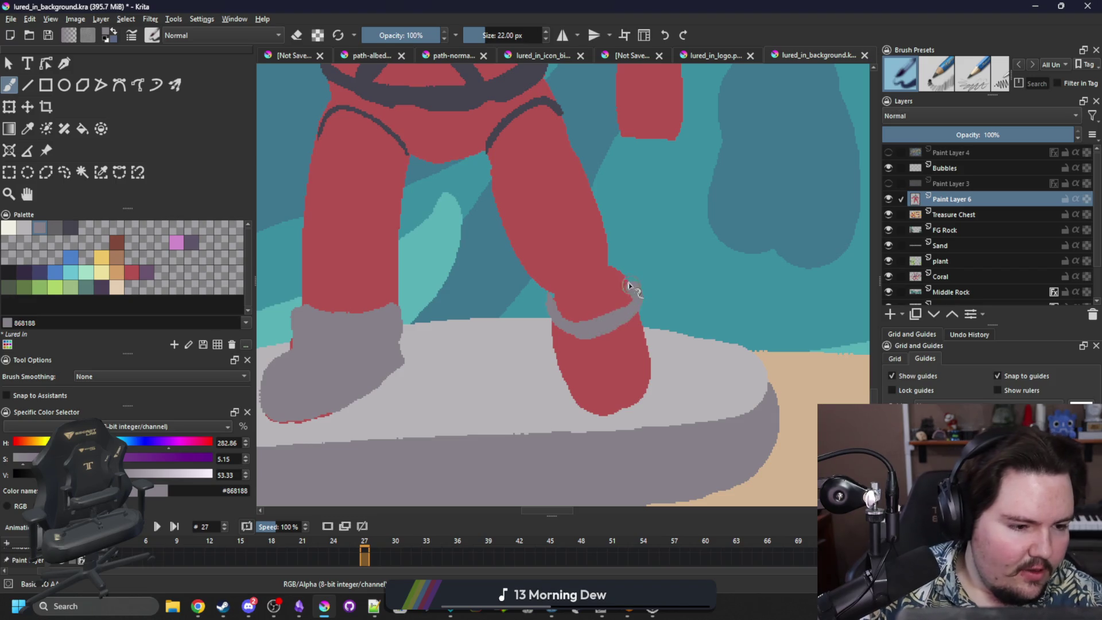
pyautogui.moveTo(635, 326); pyautogui.dragTo(638, 349)
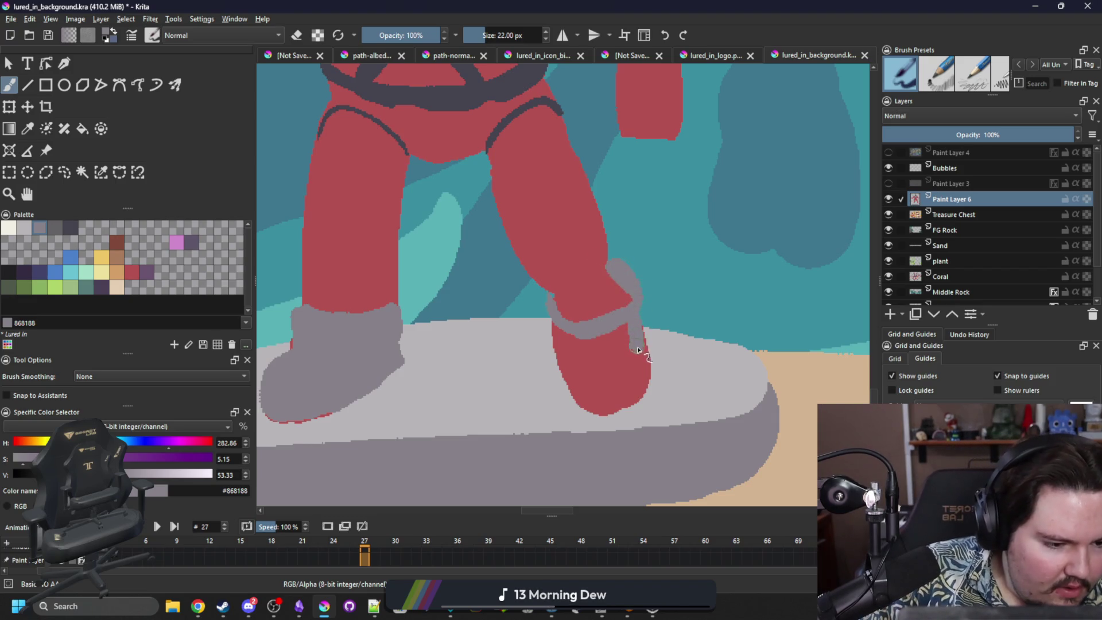
pyautogui.moveTo(648, 394)
pyautogui.mouseDown()
pyautogui.moveTo(600, 427)
pyautogui.moveTo(569, 395)
pyautogui.moveTo(559, 347)
pyautogui.mouseUp()
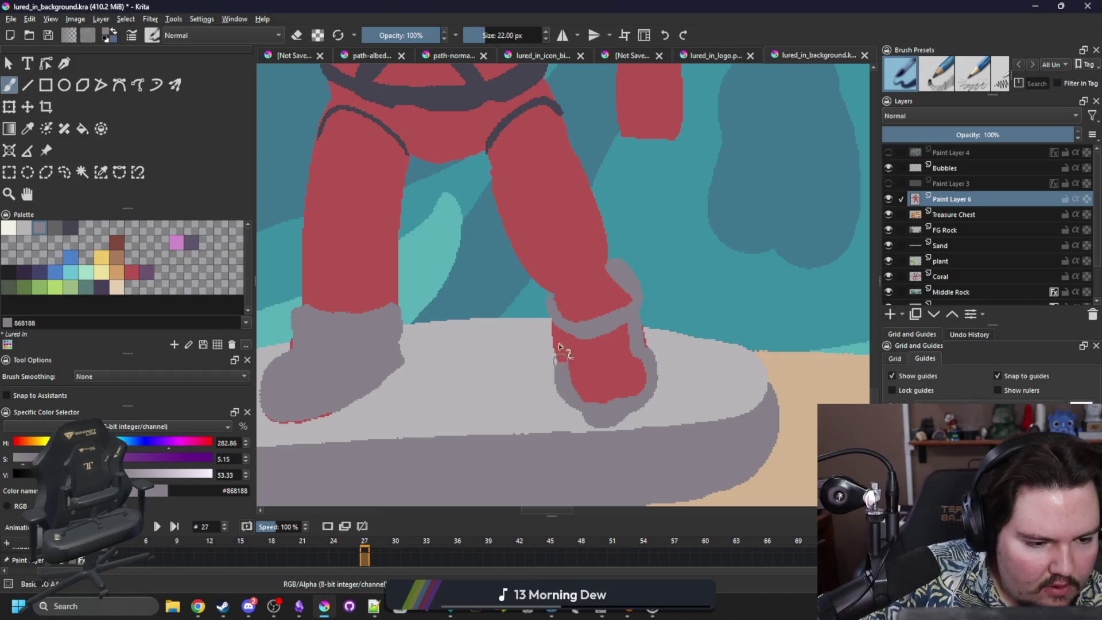
pyautogui.press('f')
pyautogui.click(603, 362)
pyautogui.press('b')
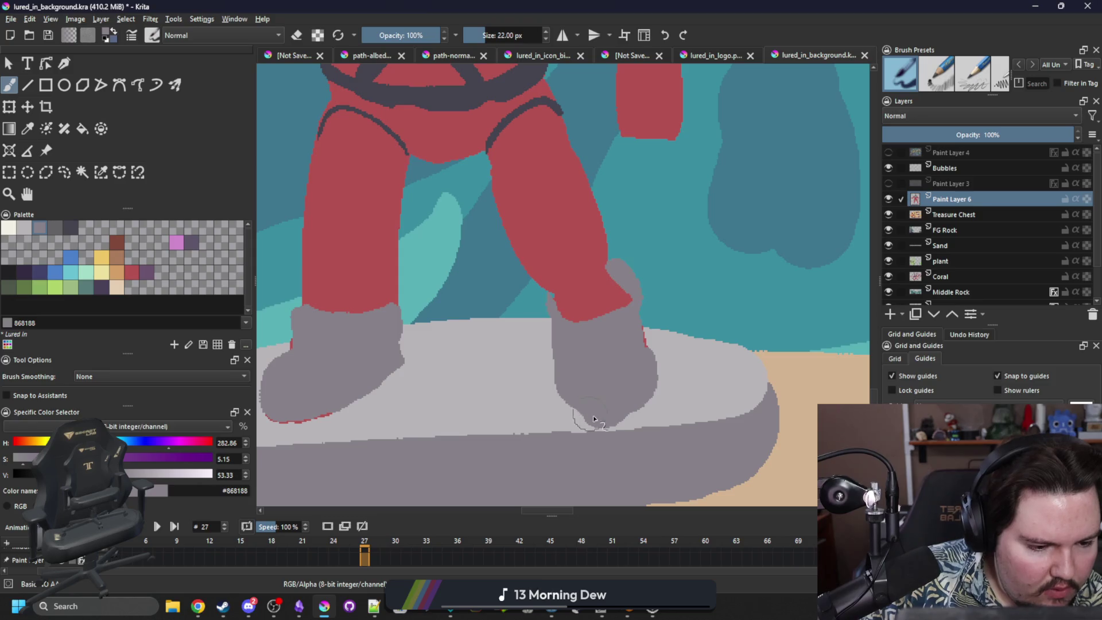
pyautogui.moveTo(594, 419); pyautogui.dragTo(584, 414)
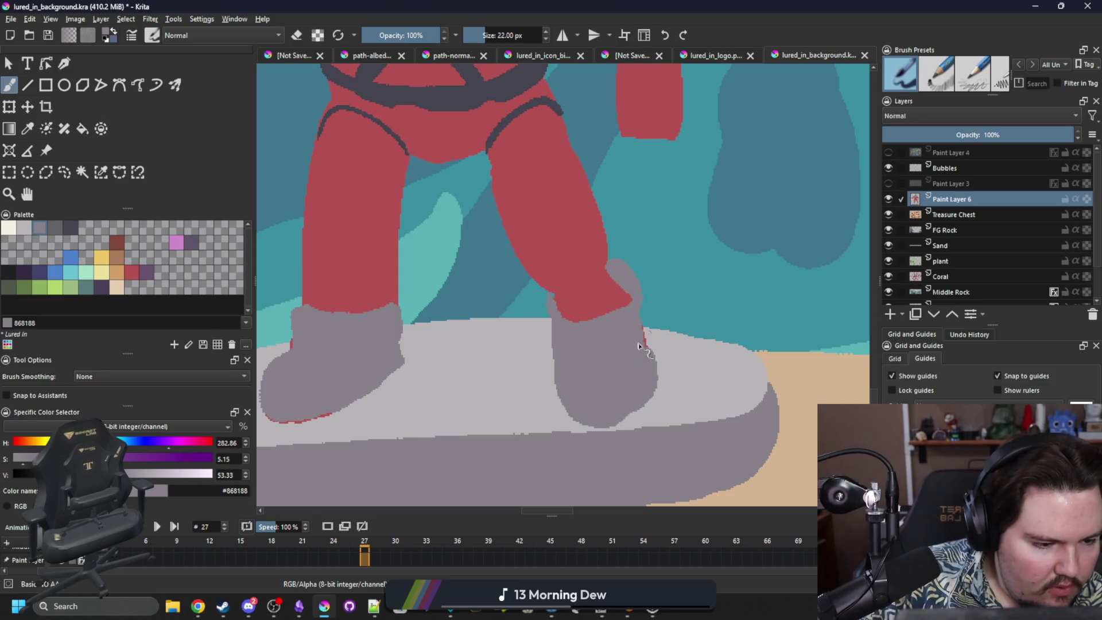
# Erase and repaint the right boot's ragged left edge, then sample the boot grey.
pyautogui.press('e')
pyautogui.moveTo(547, 321); pyautogui.dragTo(561, 374)
pyautogui.press('e')
pyautogui.keyDown('ctrl'); pyautogui.click(551, 353); pyautogui.keyUp('ctrl')
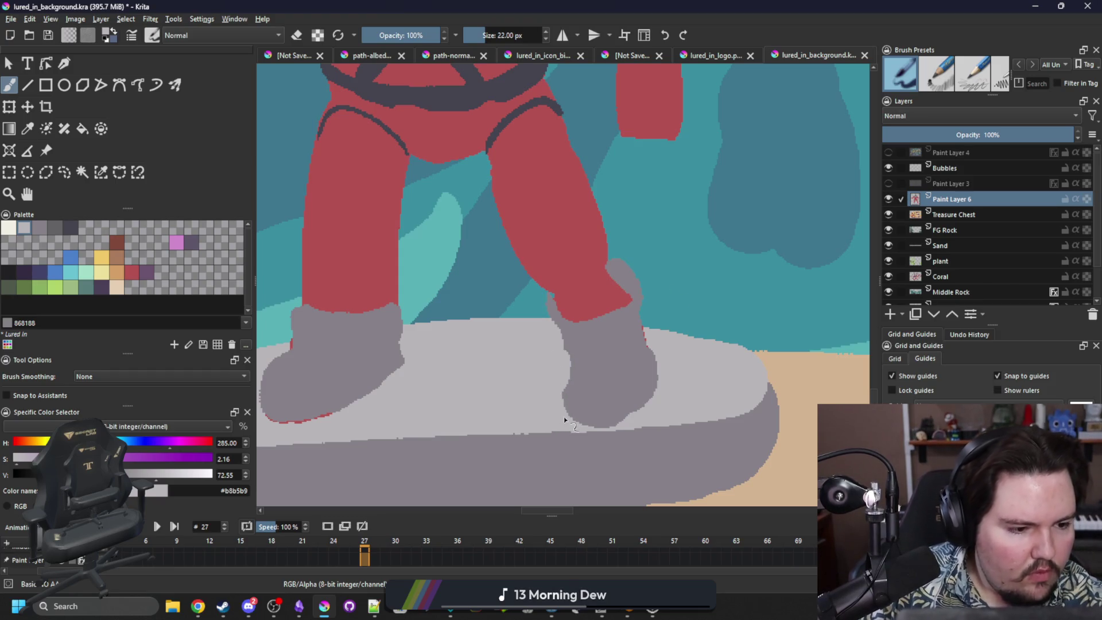
pyautogui.keyDown('ctrl'); pyautogui.click(630, 295); pyautogui.keyUp('ctrl')
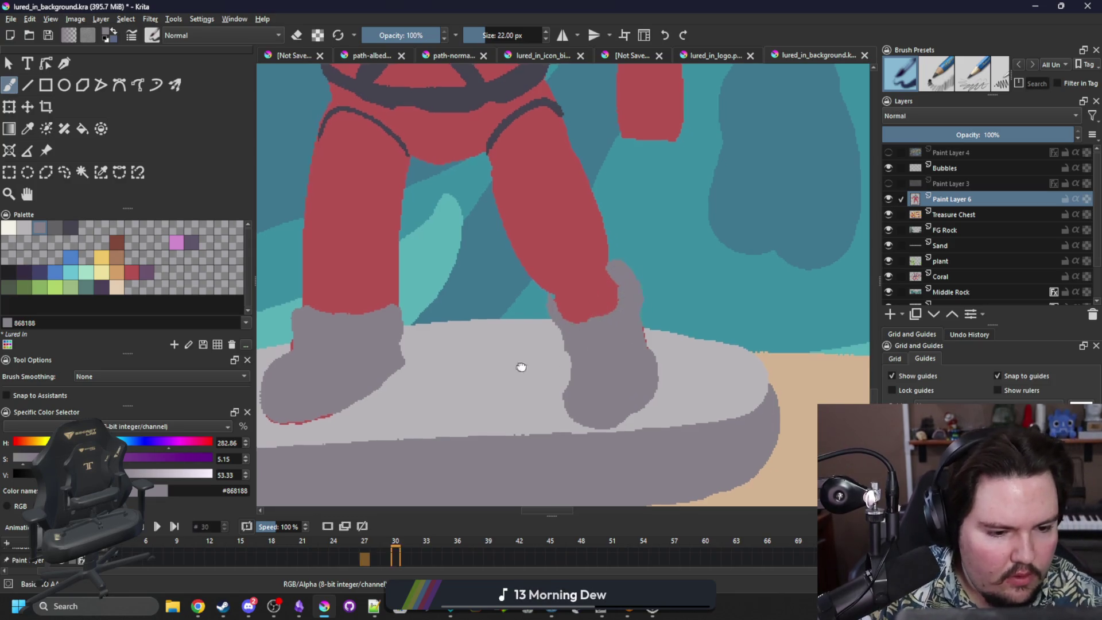
pyautogui.press('space')
pyautogui.click(26, 225)
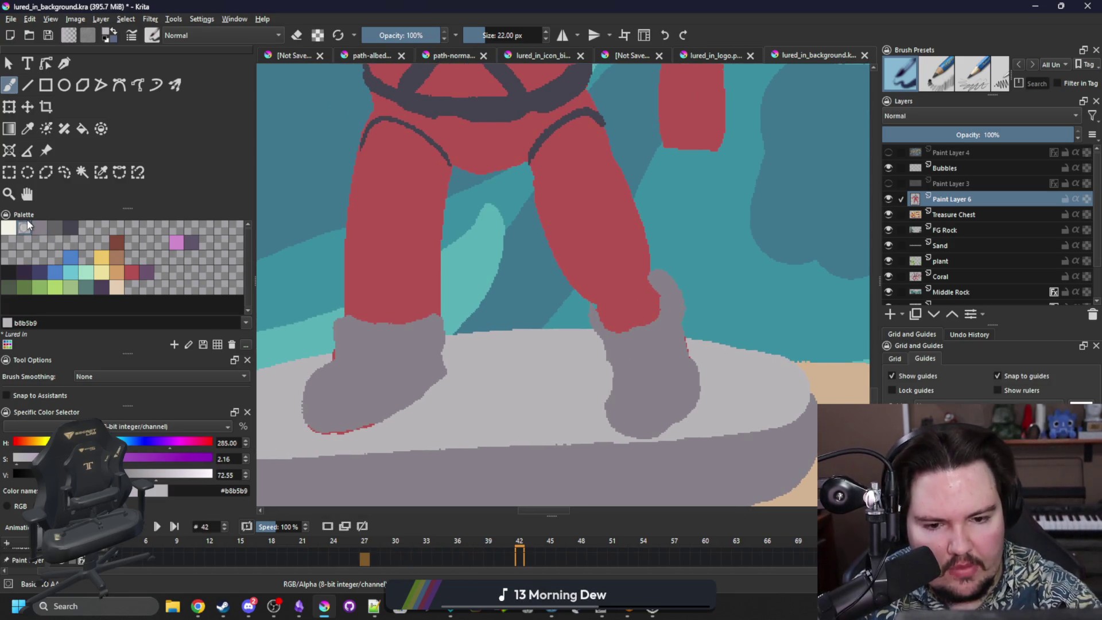
# Contiguous-select both boots and paint light grey highlights along both cuffs and the right toe.
pyautogui.click(81, 172)
pyautogui.click(672, 382)
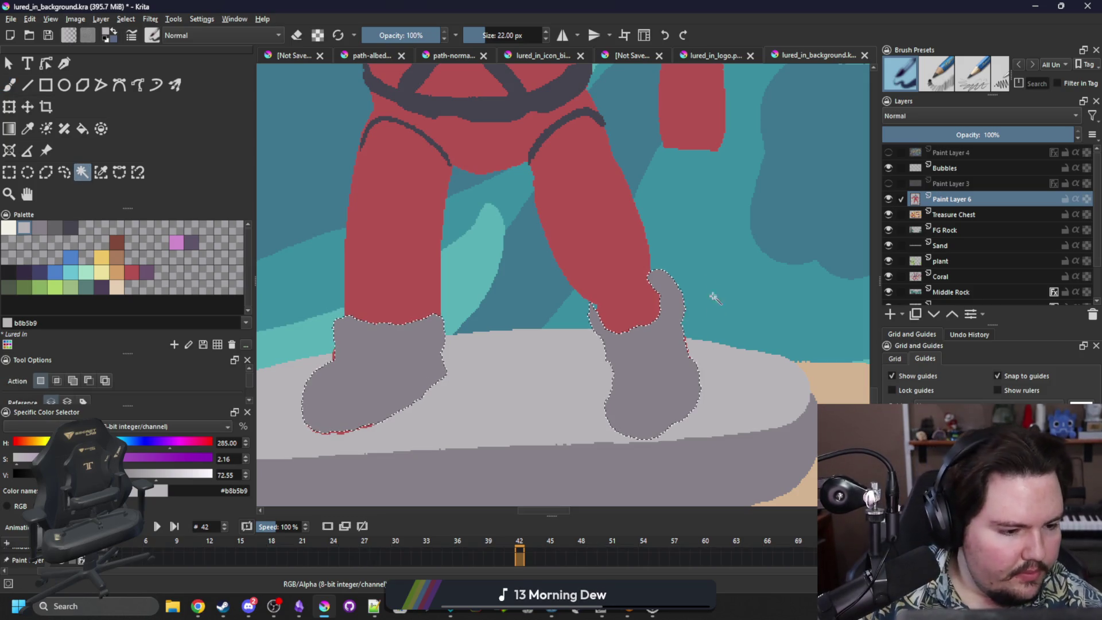
pyautogui.press('b')
pyautogui.moveTo(660, 273)
pyautogui.mouseDown()
pyautogui.moveTo(667, 304)
pyautogui.moveTo(646, 329)
pyautogui.moveTo(600, 331)
pyautogui.mouseUp()
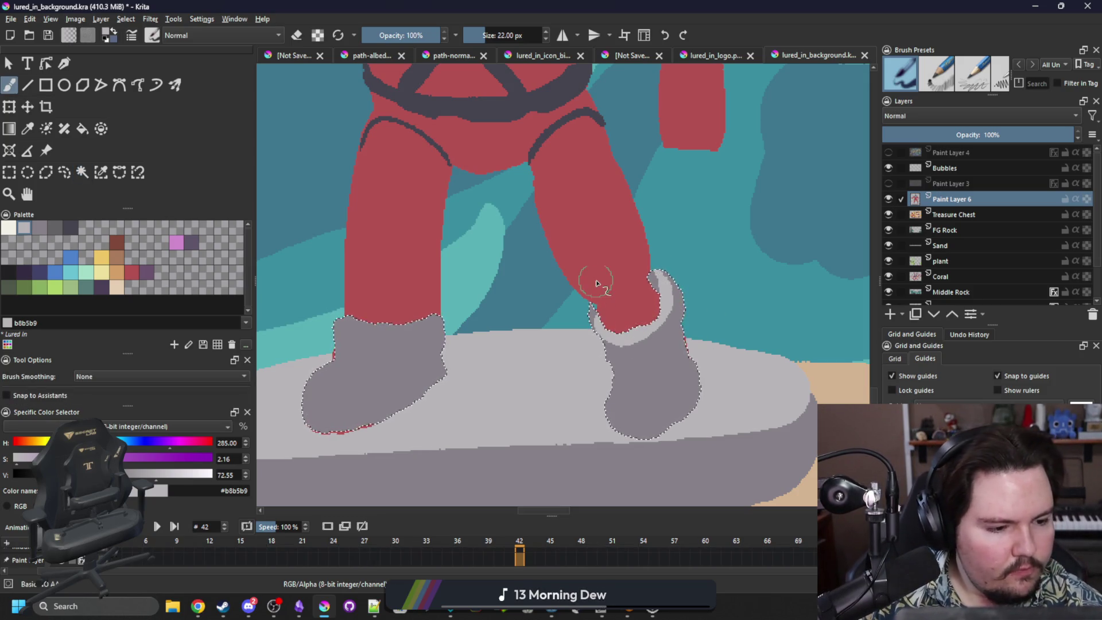
pyautogui.moveTo(436, 317)
pyautogui.mouseDown()
pyautogui.moveTo(340, 323)
pyautogui.moveTo(313, 376)
pyautogui.moveTo(357, 382)
pyautogui.moveTo(321, 379)
pyautogui.mouseUp()
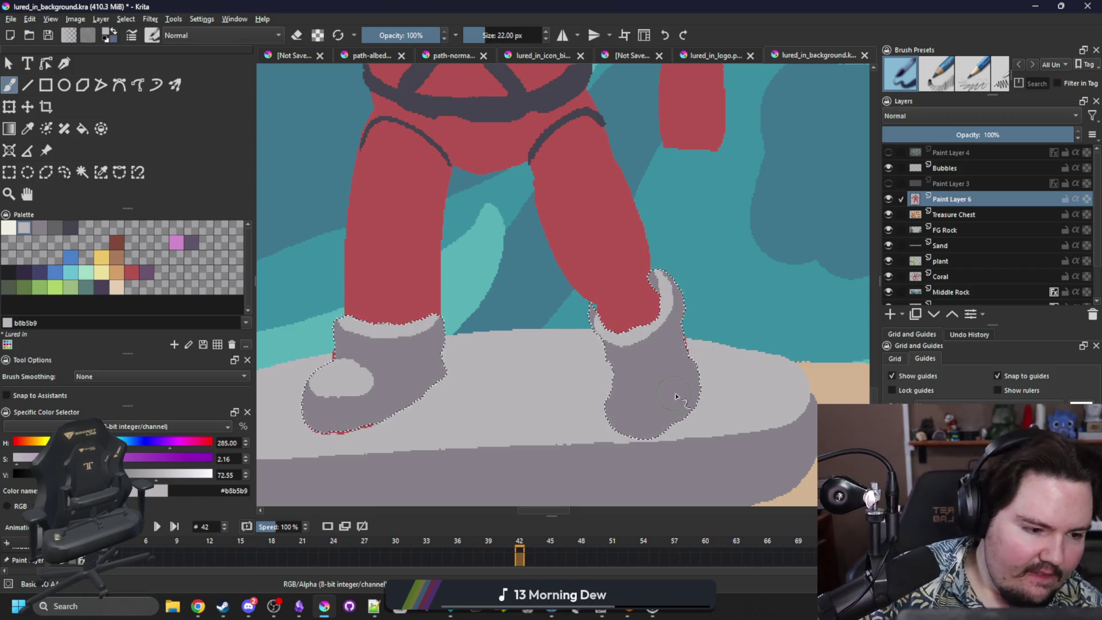
pyautogui.moveTo(647, 396)
pyautogui.mouseDown()
pyautogui.moveTo(659, 394)
pyautogui.moveTo(635, 398)
pyautogui.moveTo(681, 369)
pyautogui.mouseUp()
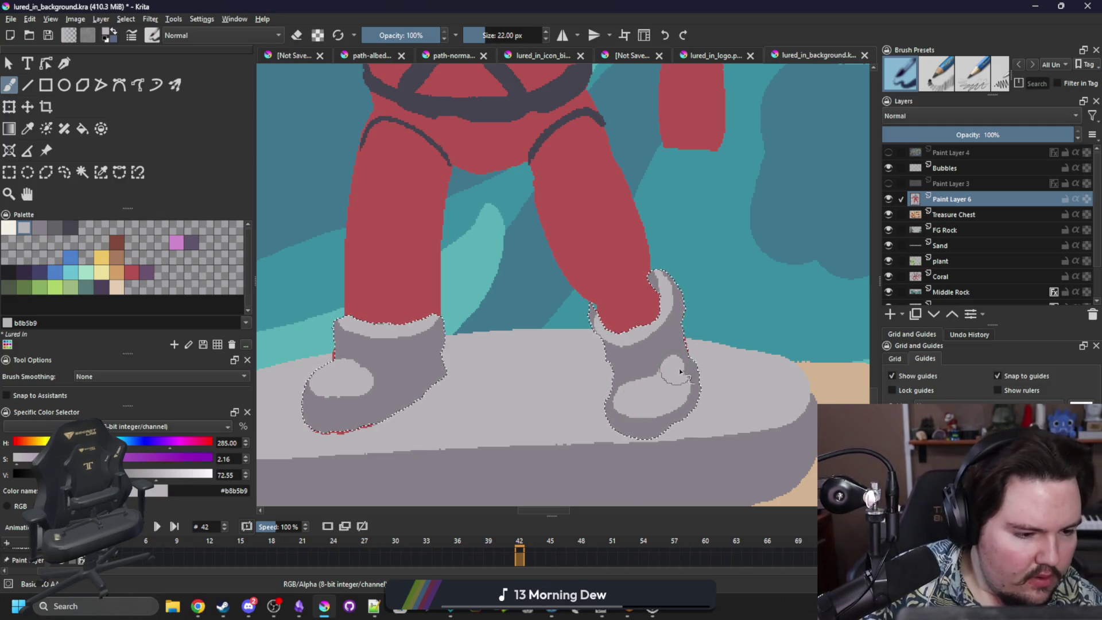
pyautogui.hotkey('ctrl', 'z')
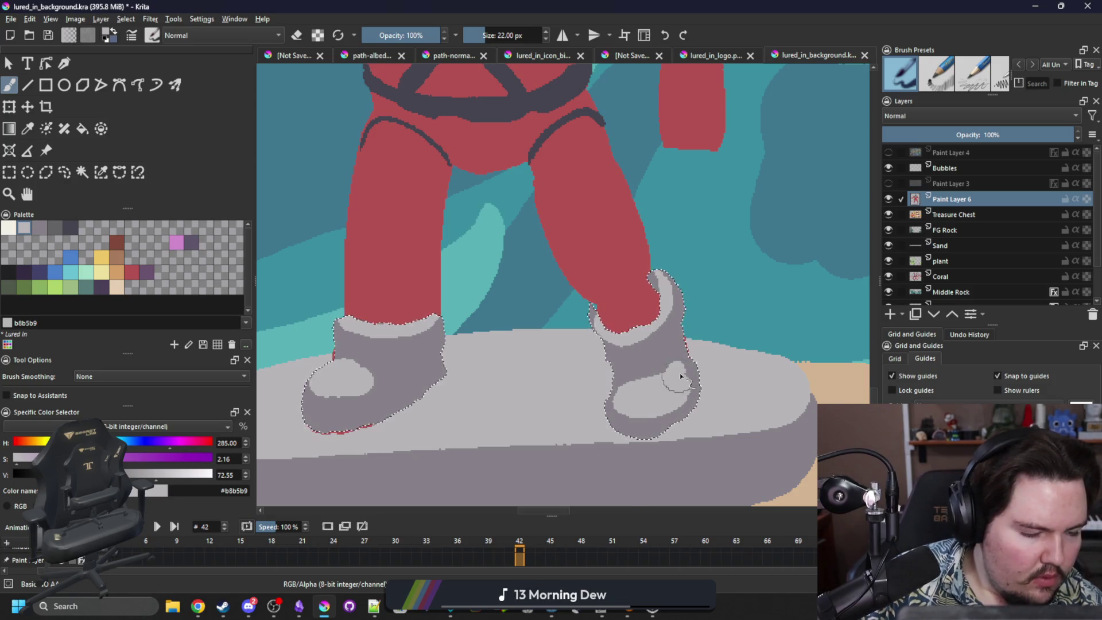
pyautogui.press('Right')
pyautogui.hotkey('ctrl', 'z')
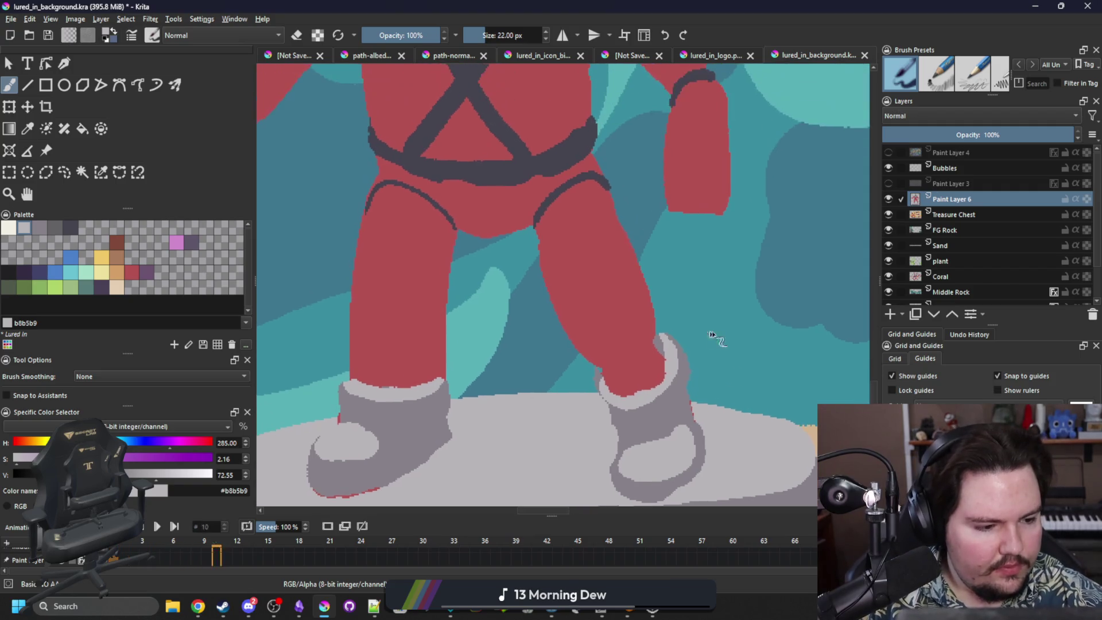
# Sample the suit red, then erase the left leg's inner right edge to slim it.
pyautogui.press('p')
pyautogui.click(654, 359)
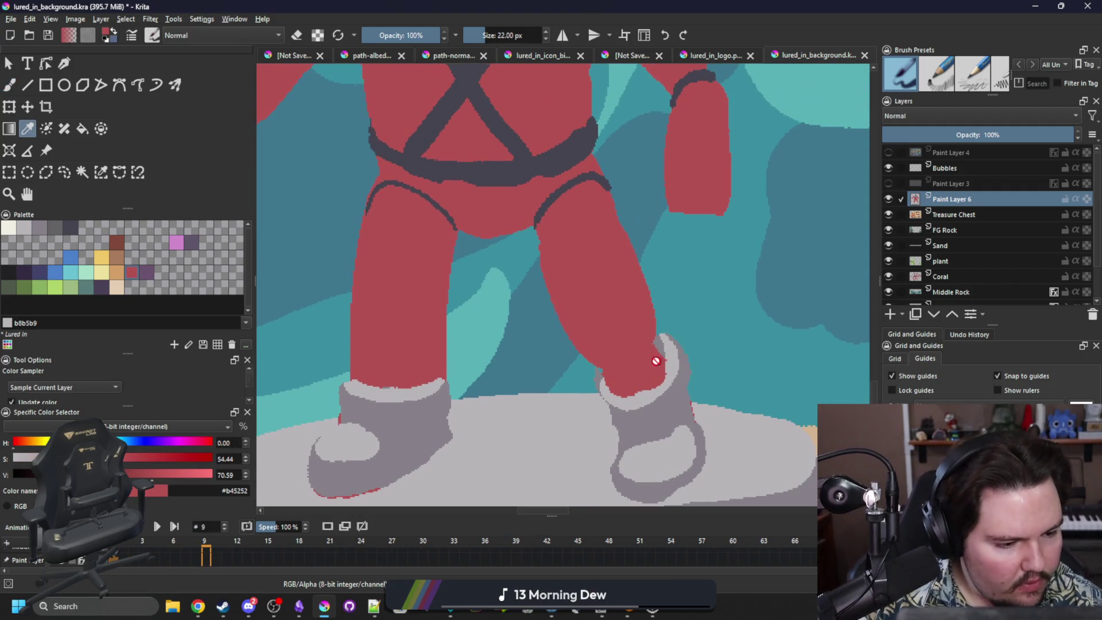
pyautogui.press('b')
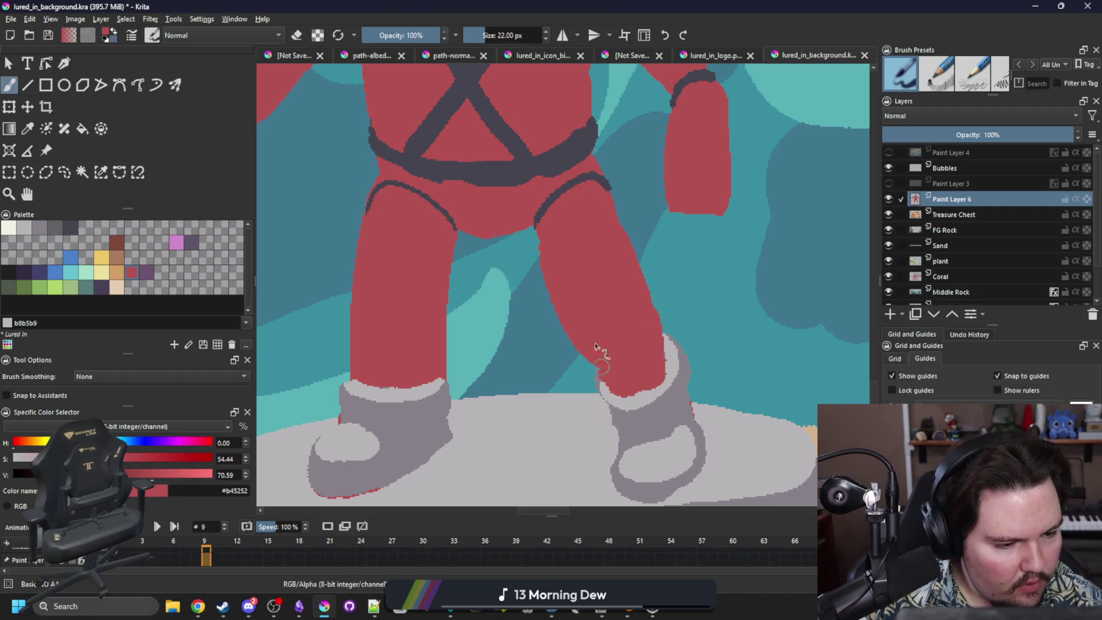
pyautogui.press('e')
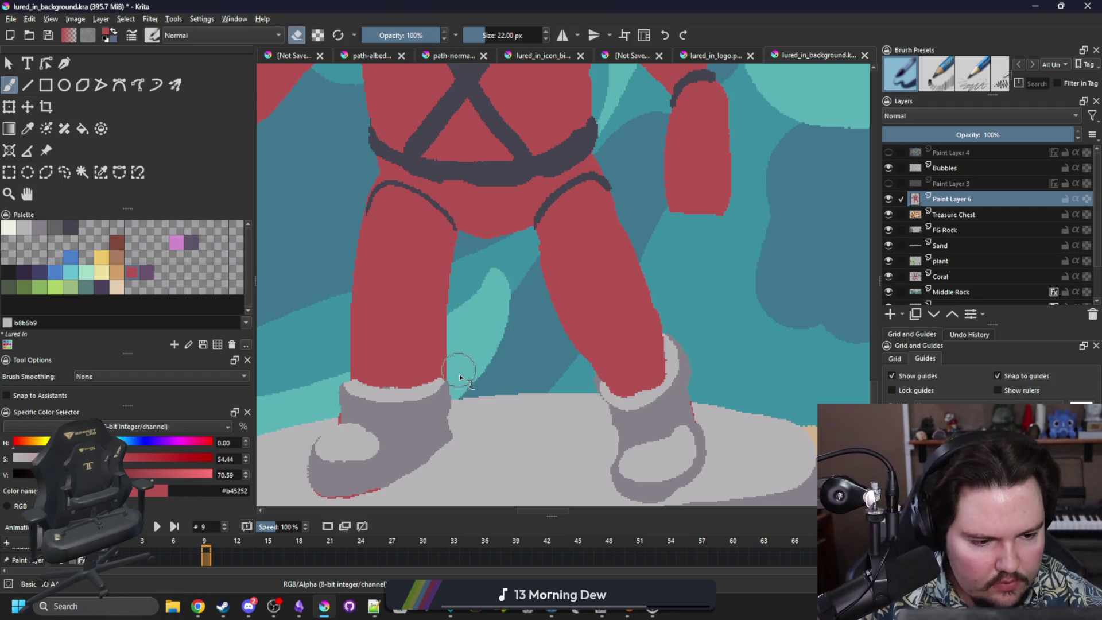
pyautogui.moveTo(445, 365); pyautogui.dragTo(461, 251)
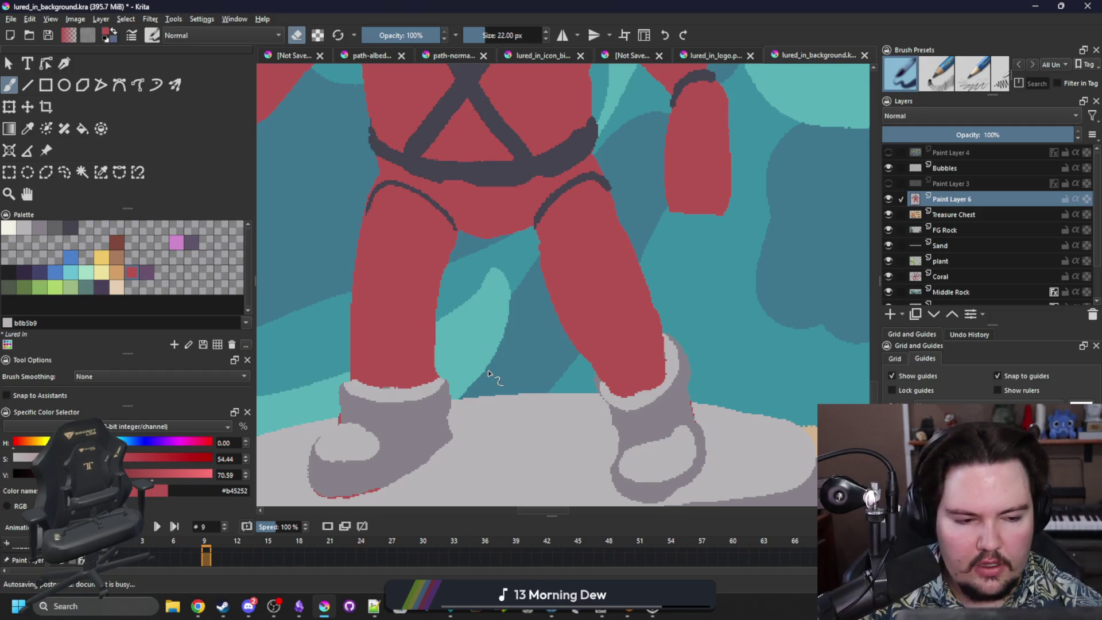
pyautogui.press('space')
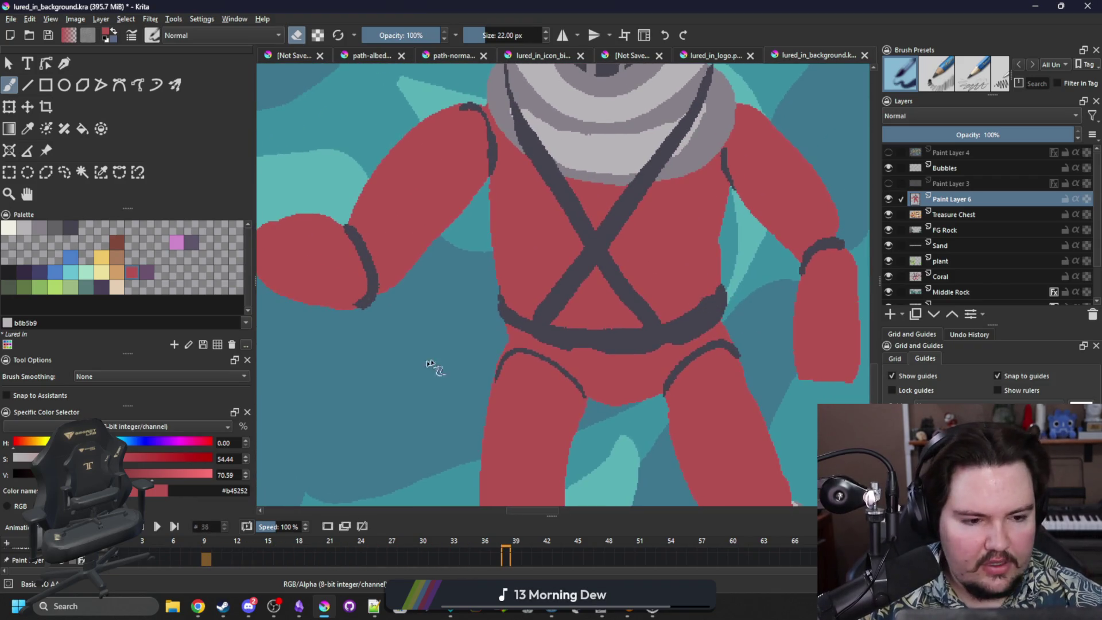
# Paint a dark #212123 glove with fingers over the first hand.
pyautogui.click(8, 274)
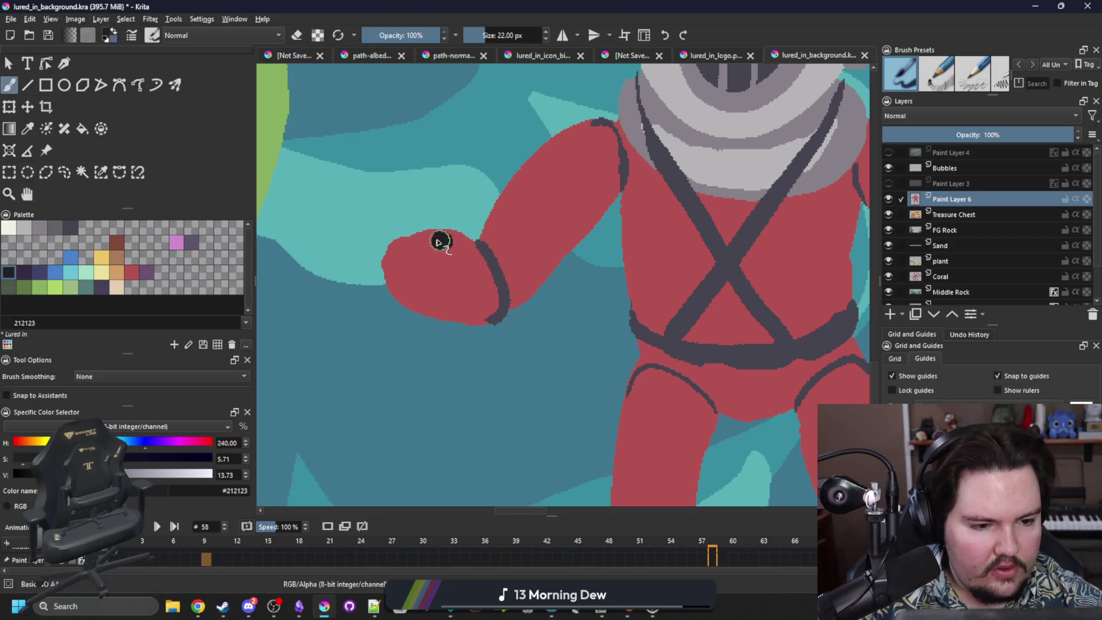
pyautogui.moveTo(441, 241); pyautogui.dragTo(383, 226)
pyautogui.moveTo(455, 314); pyautogui.dragTo(361, 265)
pyautogui.moveTo(442, 264)
pyautogui.mouseDown()
pyautogui.moveTo(443, 307)
pyautogui.moveTo(450, 238)
pyautogui.moveTo(443, 289)
pyautogui.moveTo(423, 246)
pyautogui.moveTo(386, 248)
pyautogui.moveTo(376, 209)
pyautogui.moveTo(352, 256)
pyautogui.moveTo(363, 205)
pyautogui.moveTo(372, 209)
pyautogui.moveTo(348, 213)
pyautogui.moveTo(351, 257)
pyautogui.moveTo(392, 221)
pyautogui.moveTo(344, 213)
pyautogui.moveTo(339, 253)
pyautogui.moveTo(356, 258)
pyautogui.mouseUp()
# Move to the right arm and paint #646365 grey fingers on its dark glove.
pyautogui.moveTo(572, 384); pyautogui.dragTo(450, 375)
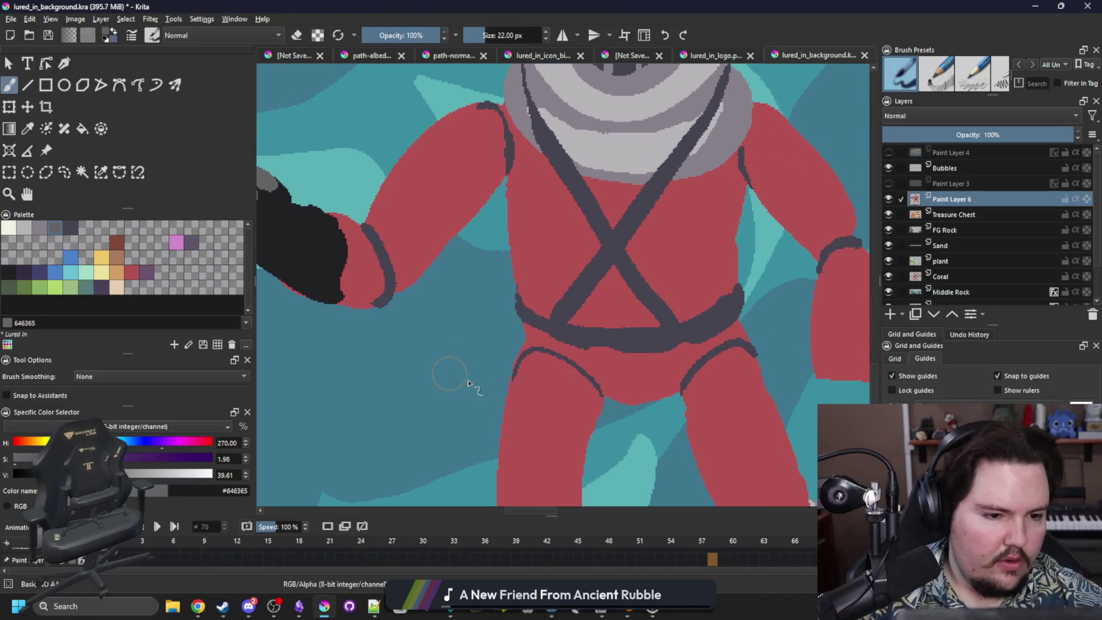
pyautogui.moveTo(756, 385); pyautogui.dragTo(387, 290)
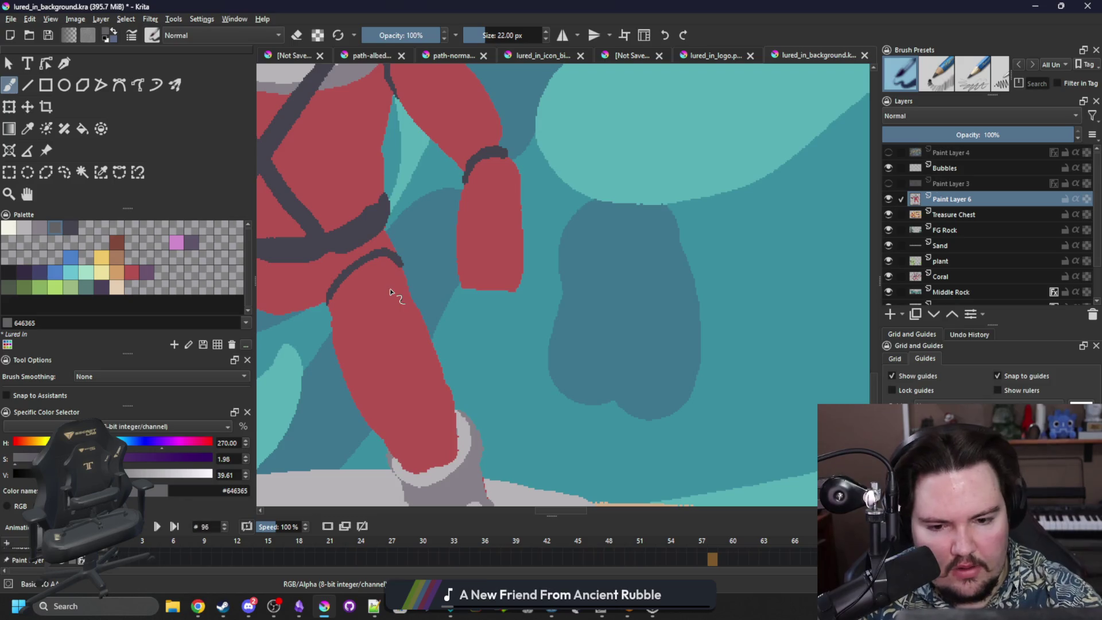
pyautogui.click(15, 268)
pyautogui.moveTo(459, 244)
pyautogui.mouseDown()
pyautogui.moveTo(523, 249)
pyautogui.moveTo(505, 310)
pyautogui.moveTo(487, 298)
pyautogui.moveTo(486, 261)
pyautogui.moveTo(503, 317)
pyautogui.moveTo(488, 323)
pyautogui.moveTo(510, 322)
pyautogui.moveTo(521, 340)
pyautogui.moveTo(487, 327)
pyautogui.moveTo(480, 337)
pyautogui.moveTo(494, 305)
pyautogui.moveTo(475, 339)
pyautogui.mouseUp()
pyautogui.hotkey('ctrl', 'z')
pyautogui.hotkey('ctrl', 'z')
pyautogui.click(47, 228)
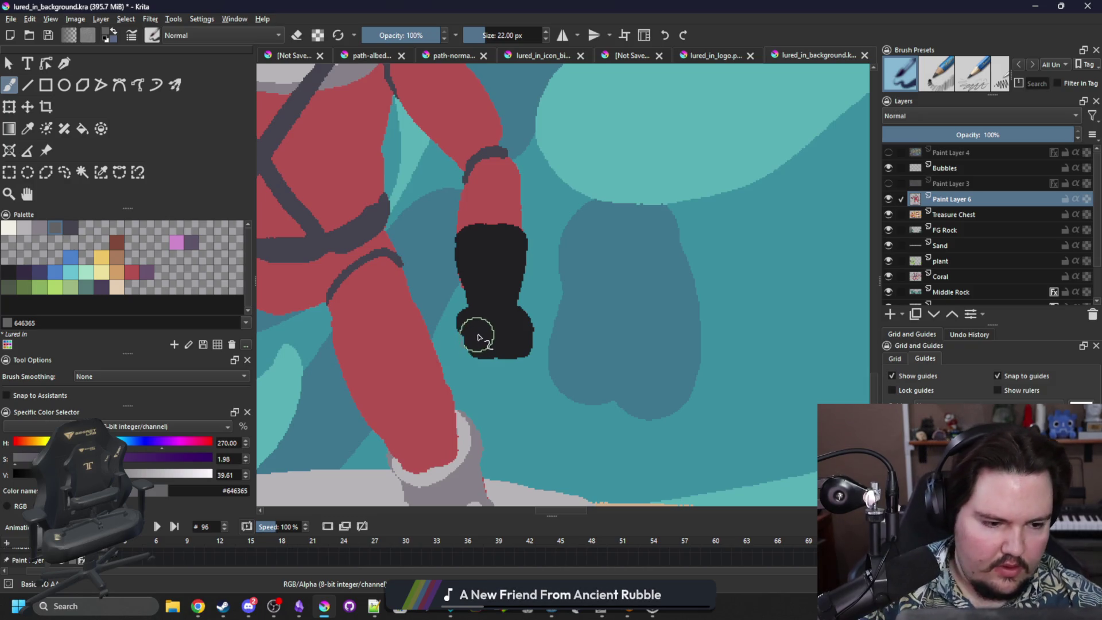
pyautogui.moveTo(474, 347)
pyautogui.mouseDown()
pyautogui.moveTo(465, 315)
pyautogui.moveTo(482, 320)
pyautogui.moveTo(494, 345)
pyautogui.moveTo(501, 332)
pyautogui.moveTo(520, 347)
pyautogui.moveTo(536, 315)
pyautogui.mouseUp()
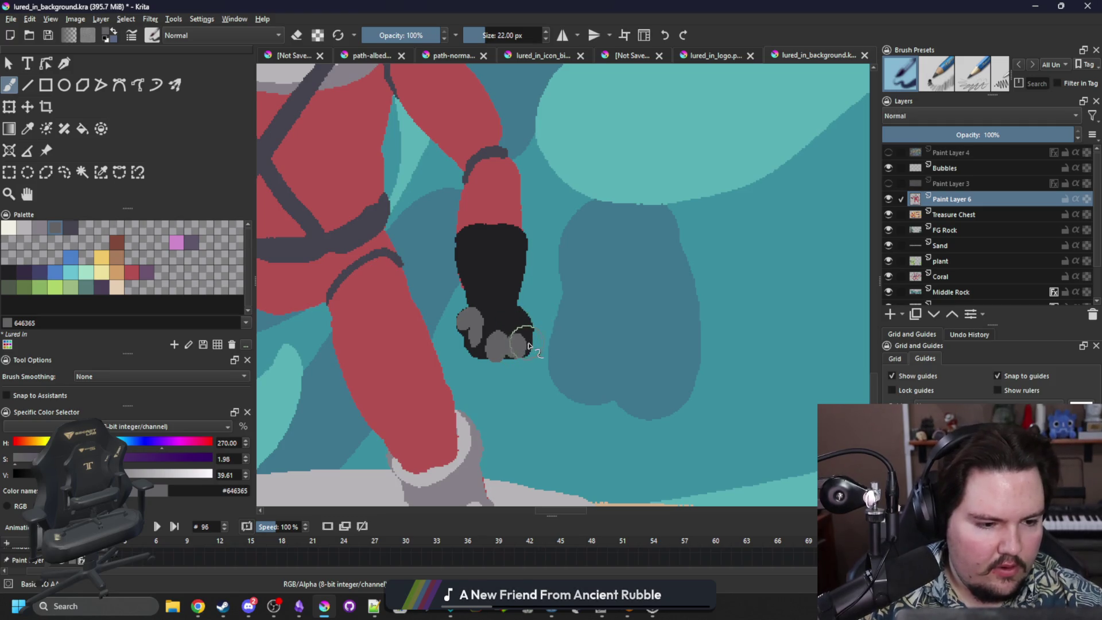
pyautogui.scroll(-4, 493, 383)
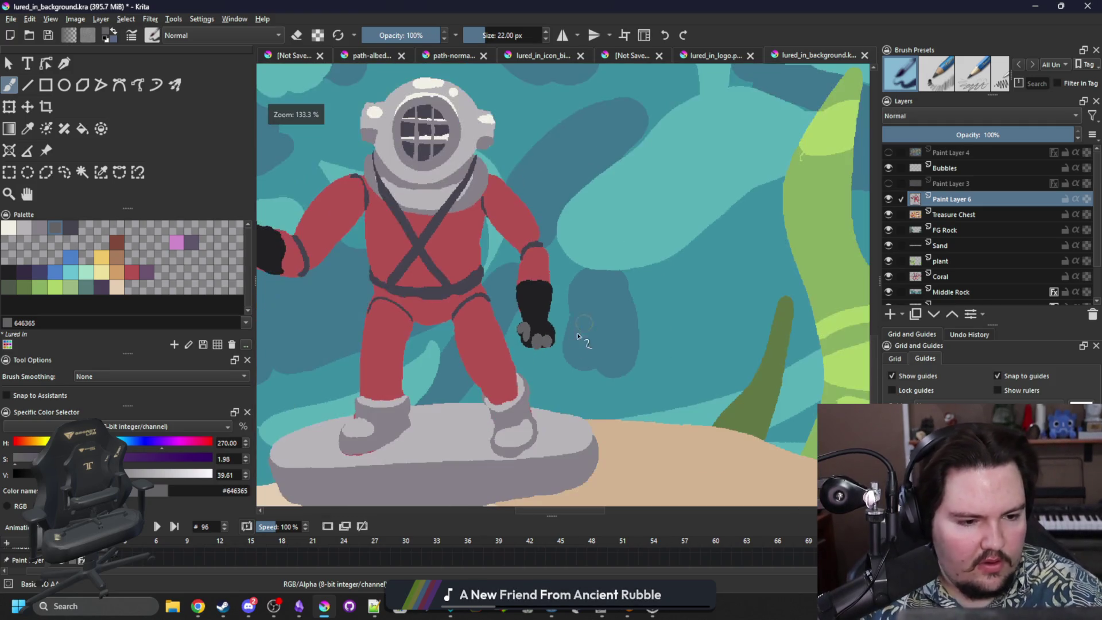
pyautogui.scroll(-6, 461, 348)
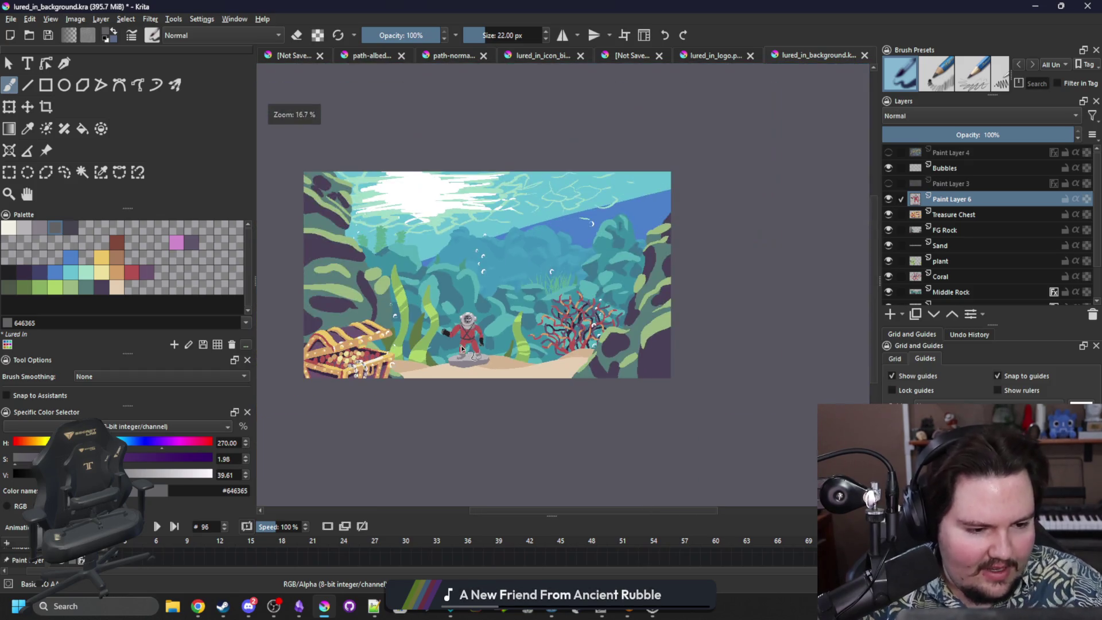
pyautogui.scroll(2, 487, 335)
pyautogui.scroll(4, 488, 335)
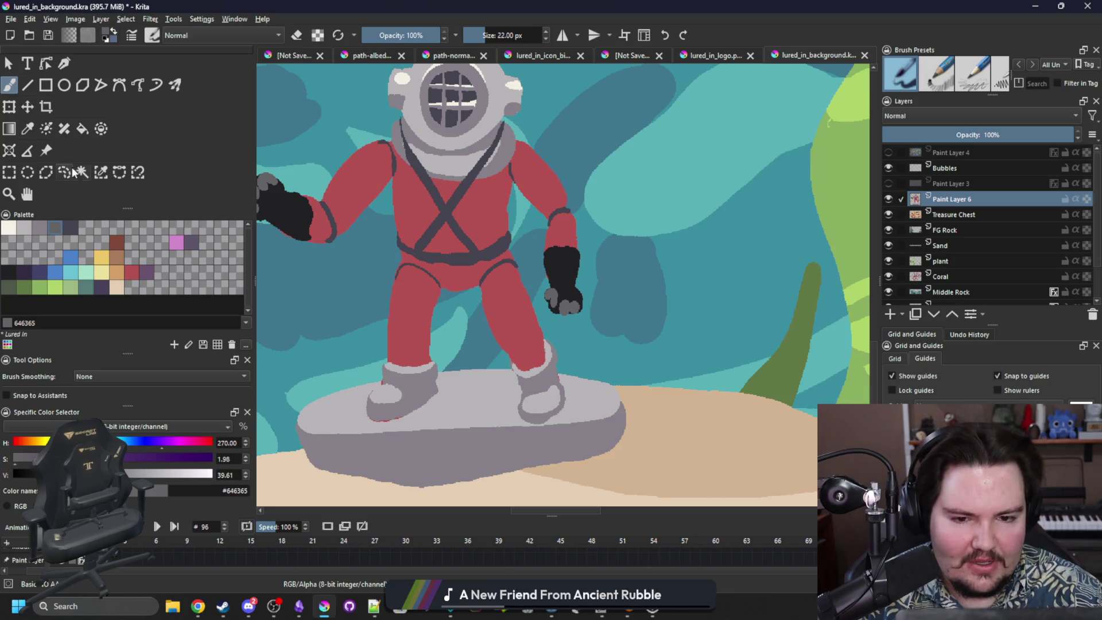
pyautogui.click(71, 172)
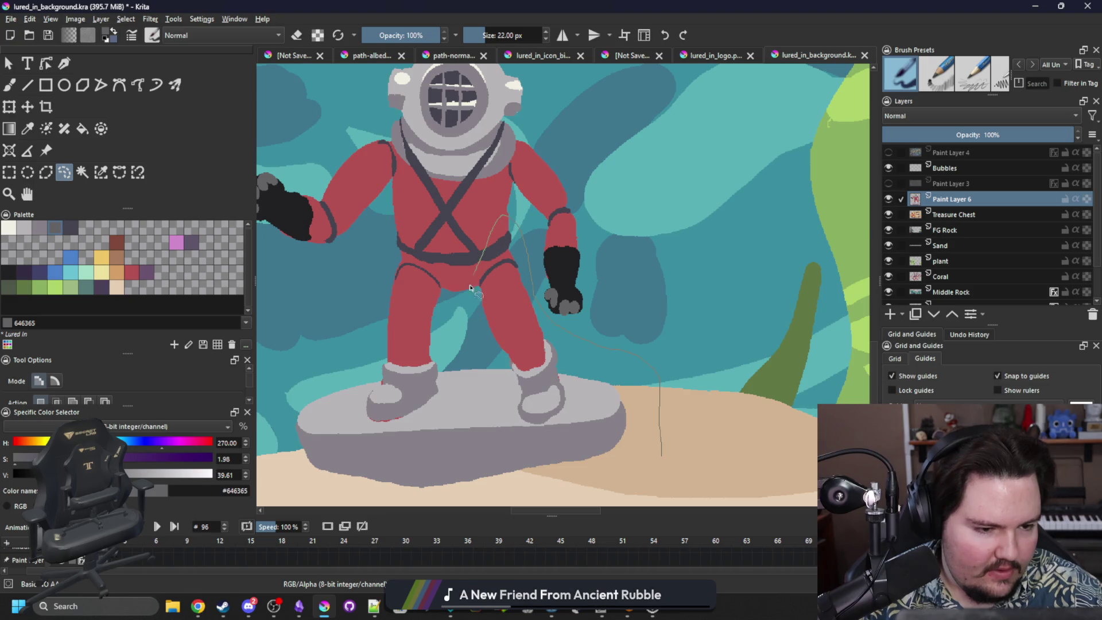
pyautogui.moveTo(487, 409)
pyautogui.mouseDown()
pyautogui.moveTo(606, 476)
pyautogui.moveTo(673, 451)
pyautogui.mouseUp()
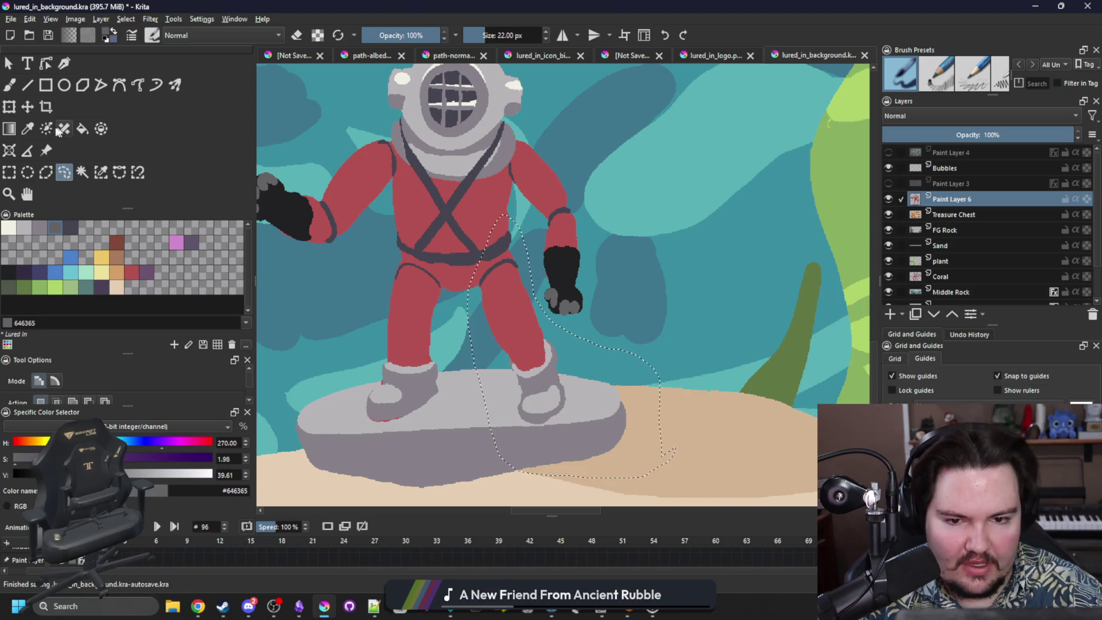
pyautogui.click(28, 105)
pyautogui.moveTo(525, 334); pyautogui.dragTo(517, 336)
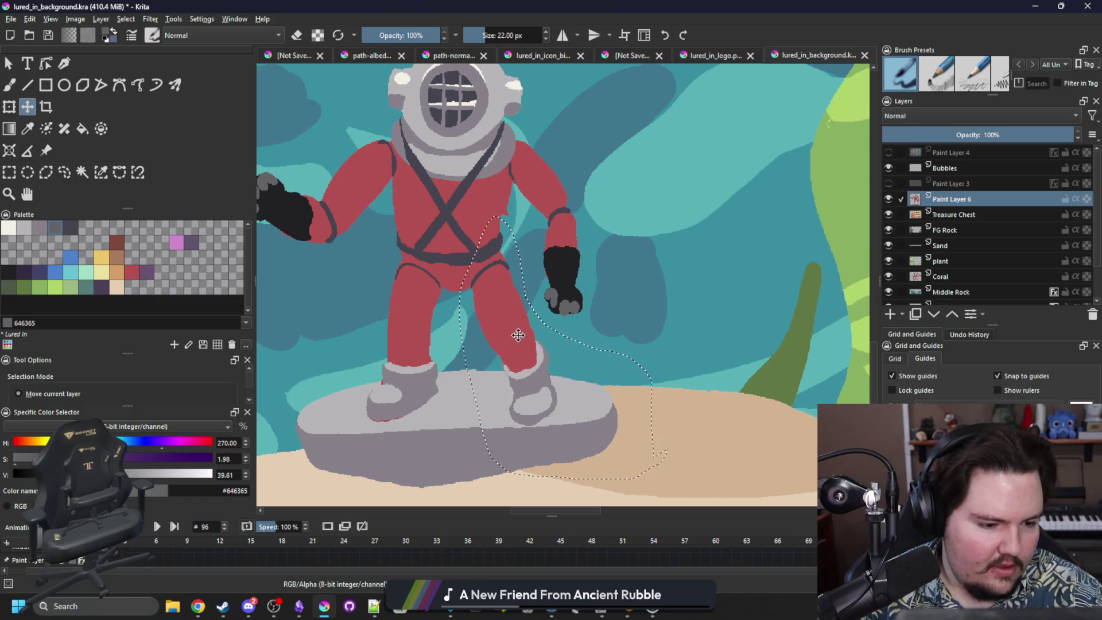
pyautogui.hotkey('ctrl', 'shift', 'a')
pyautogui.press('b')
pyautogui.scroll(5, 515, 270)
pyautogui.press('e')
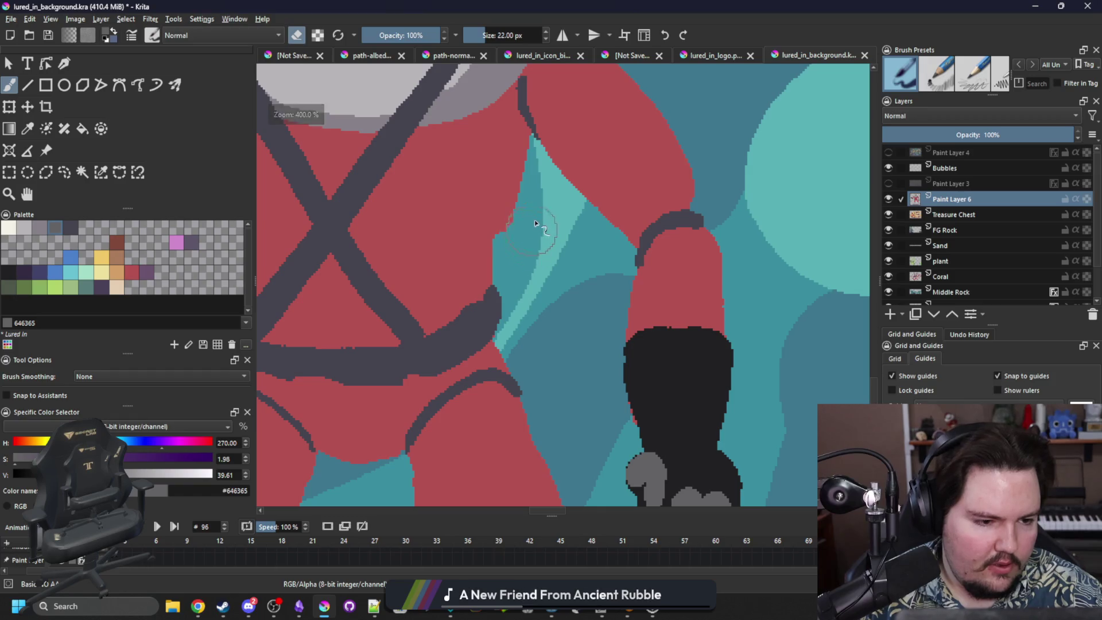
pyautogui.moveTo(519, 247); pyautogui.dragTo(533, 176)
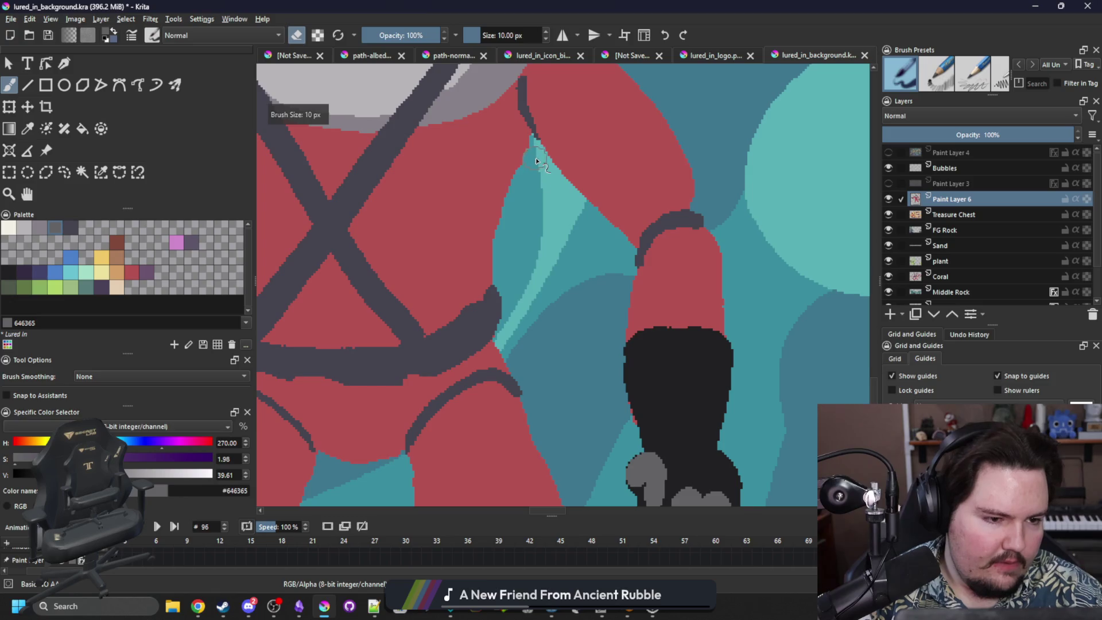
pyautogui.scroll(-5, 537, 161)
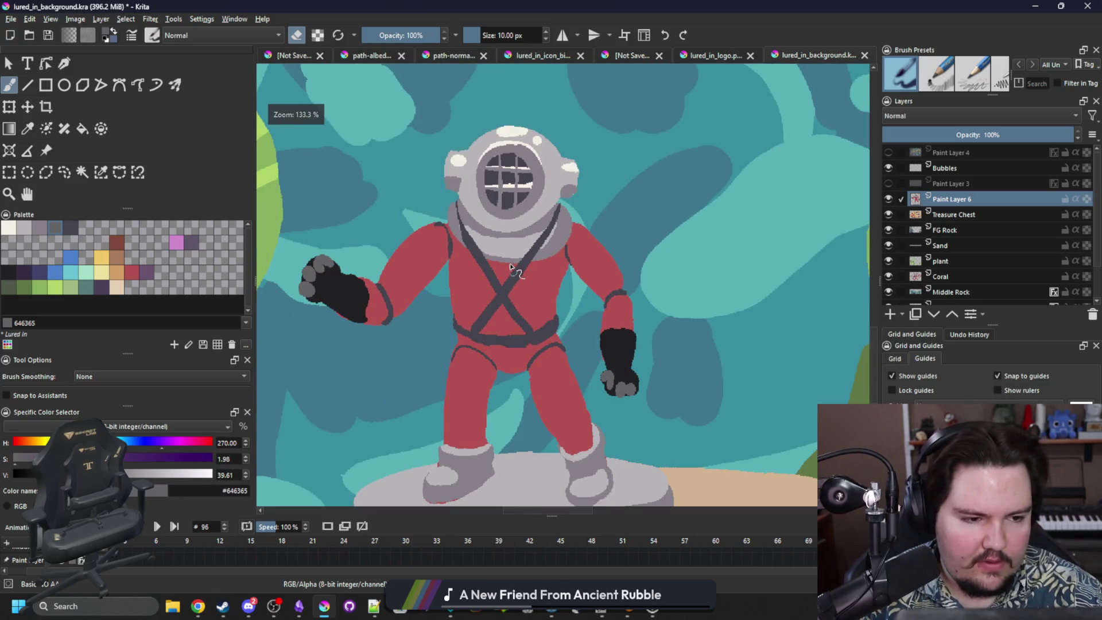
pyautogui.scroll(1, 512, 268)
pyautogui.scroll(-1, 511, 269)
pyautogui.scroll(2, 502, 246)
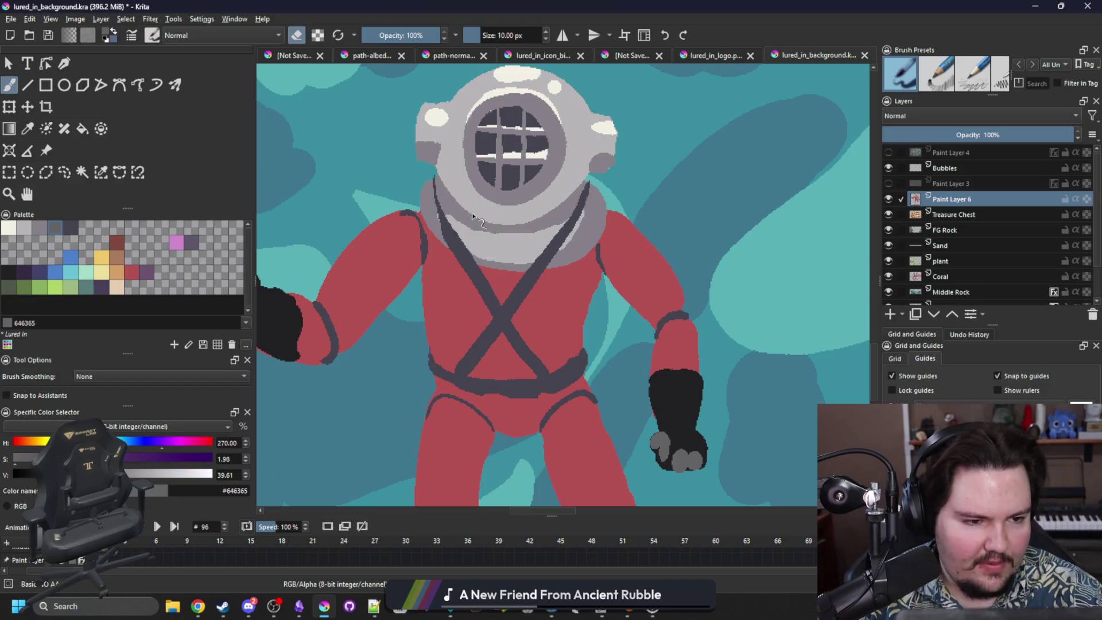
pyautogui.scroll(-1, 515, 230)
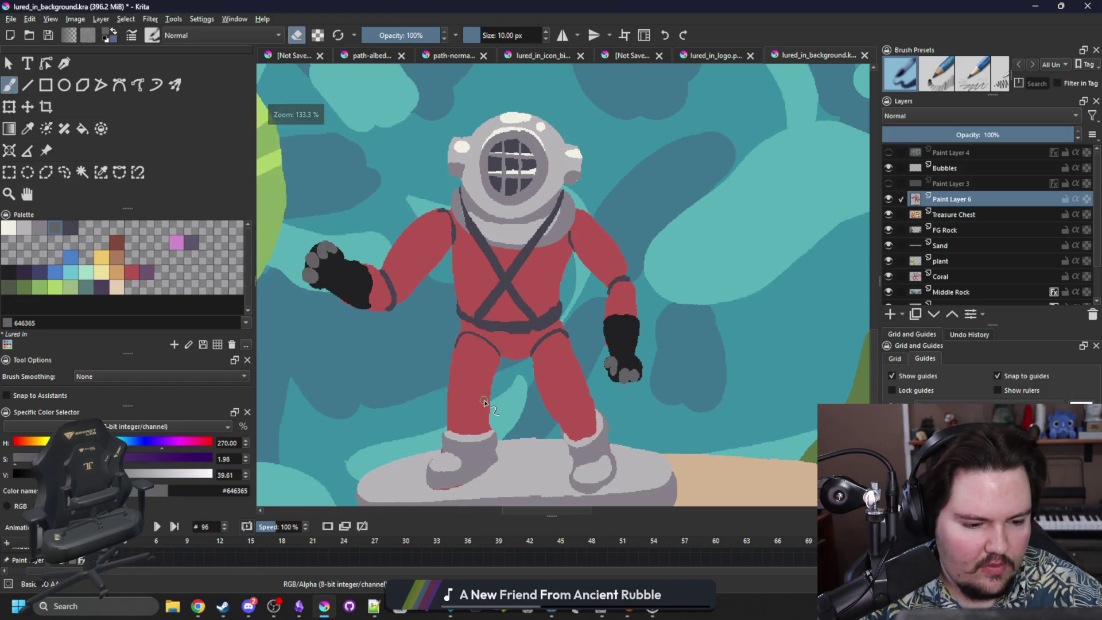
# Sample the helmet's off-white highlight and dab shine dots on both boot toes.
pyautogui.press('p')
pyautogui.click(522, 109)
pyautogui.scroll(4, 424, 324)
pyautogui.press('b')
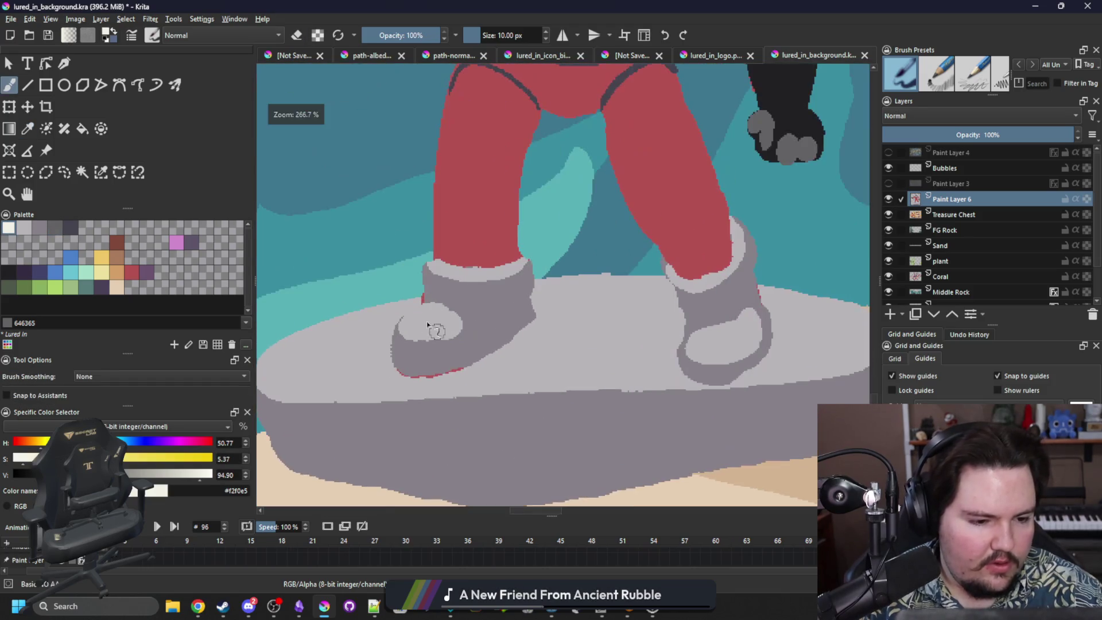
pyautogui.click(400, 323)
pyautogui.scroll(-1, 448, 328)
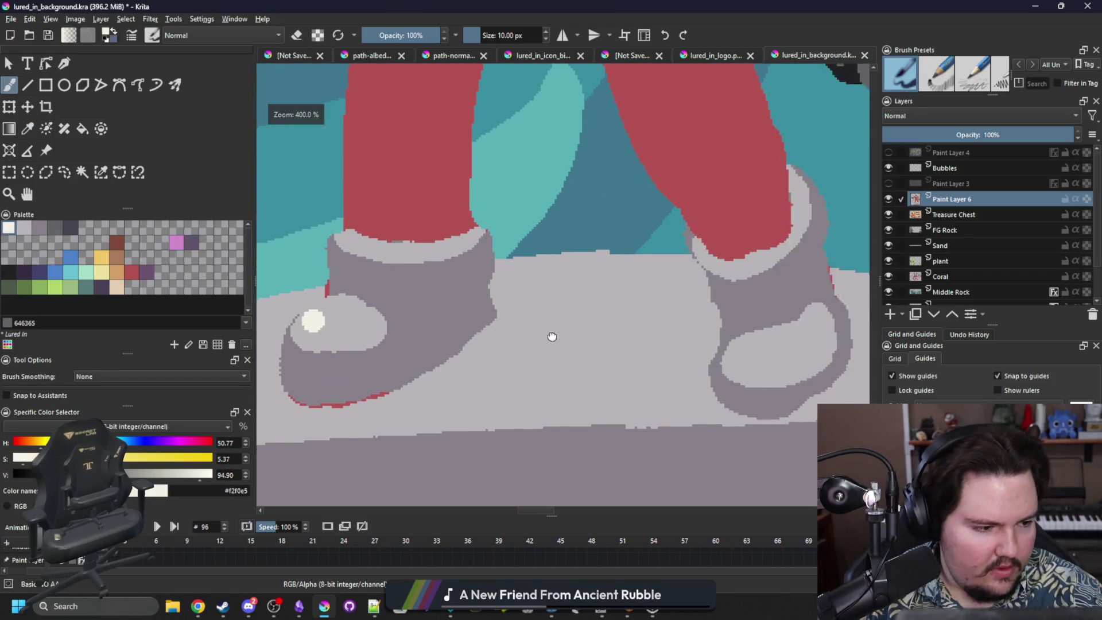
pyautogui.press(']')
pyautogui.click(729, 349)
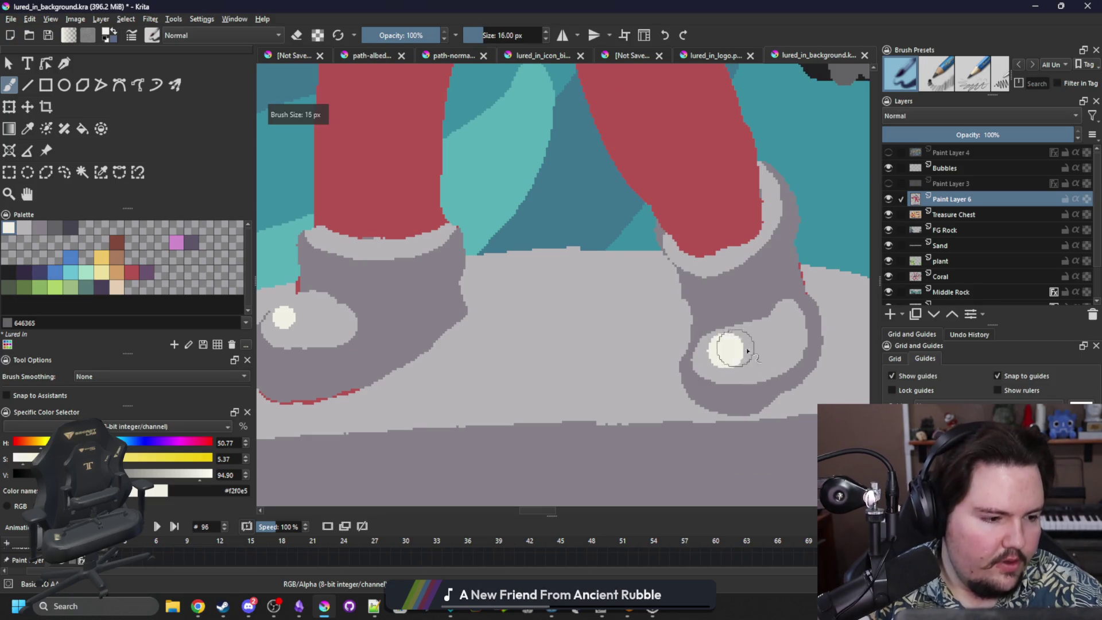
pyautogui.press('[')
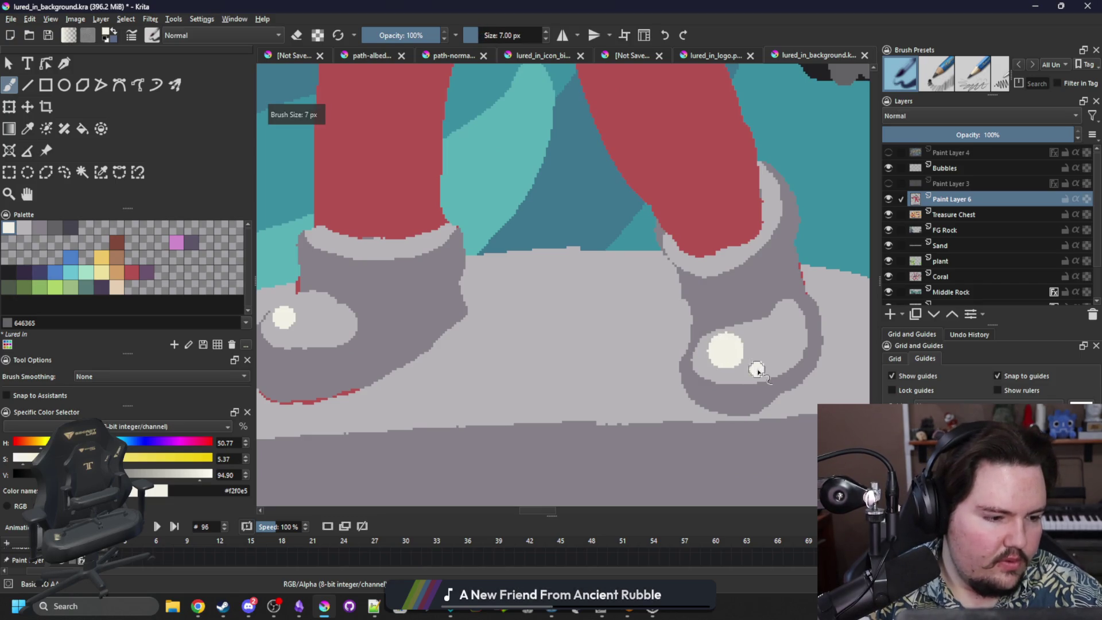
pyautogui.click(304, 335)
pyautogui.moveTo(356, 279)
pyautogui.mouseDown()
pyautogui.moveTo(373, 344)
pyautogui.moveTo(443, 317)
pyautogui.mouseUp()
pyautogui.hotkey('ctrl', 'z')
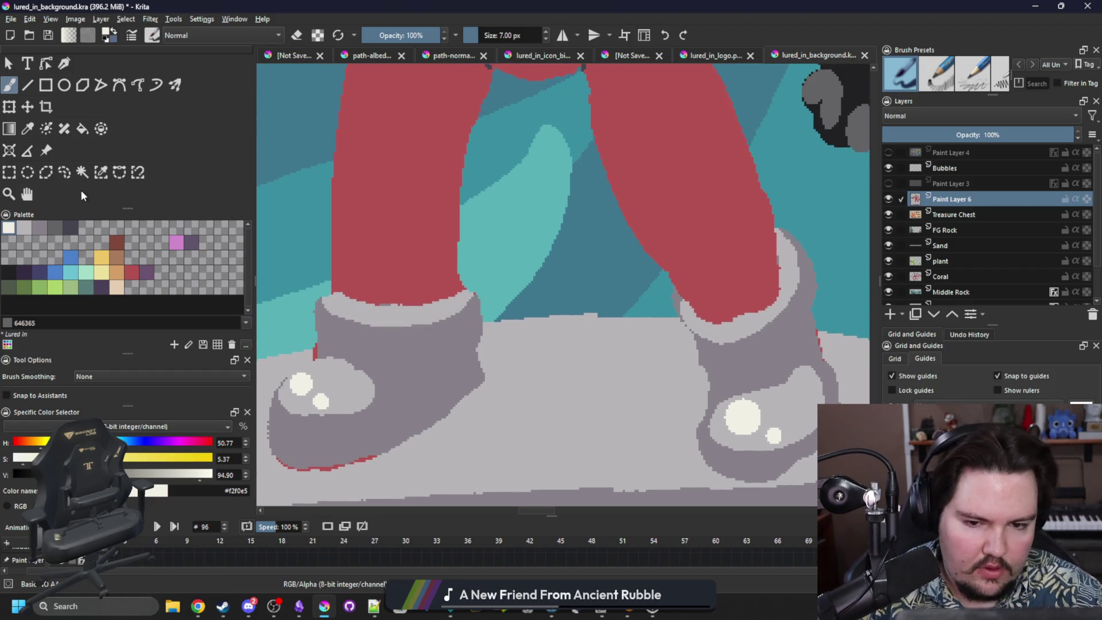
# Similar-colour select the light-grey boot cuffs and paint both cuffs off-white.
pyautogui.click(101, 172)
pyautogui.click(381, 315)
pyautogui.press('b')
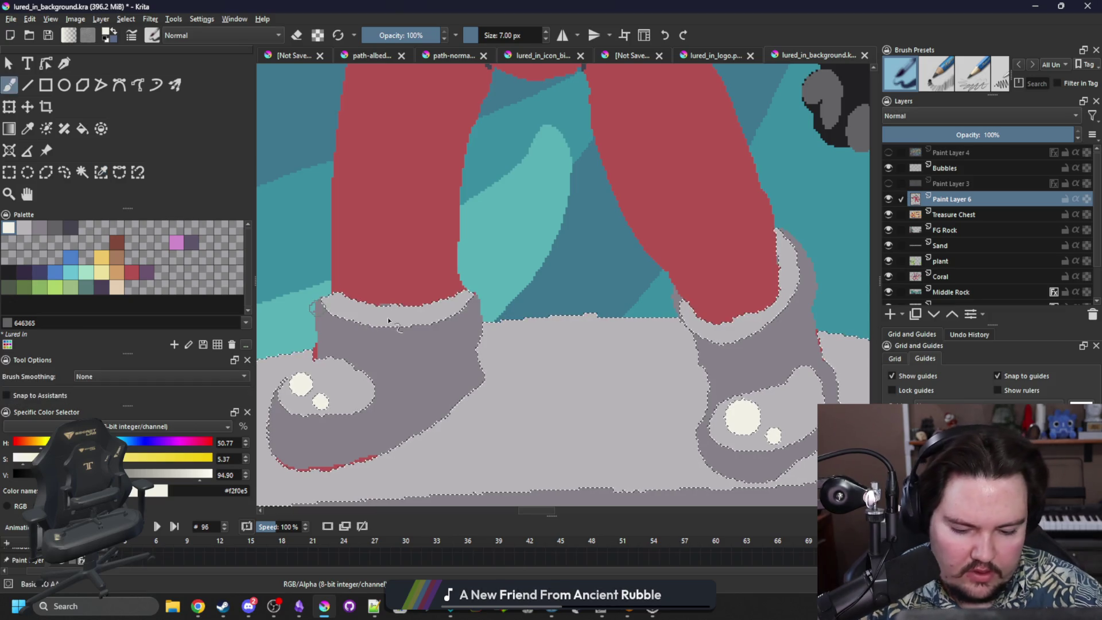
pyautogui.press(']')
pyautogui.moveTo(368, 327)
pyautogui.mouseDown()
pyautogui.moveTo(369, 313)
pyautogui.moveTo(423, 321)
pyautogui.mouseUp()
pyautogui.press(']')
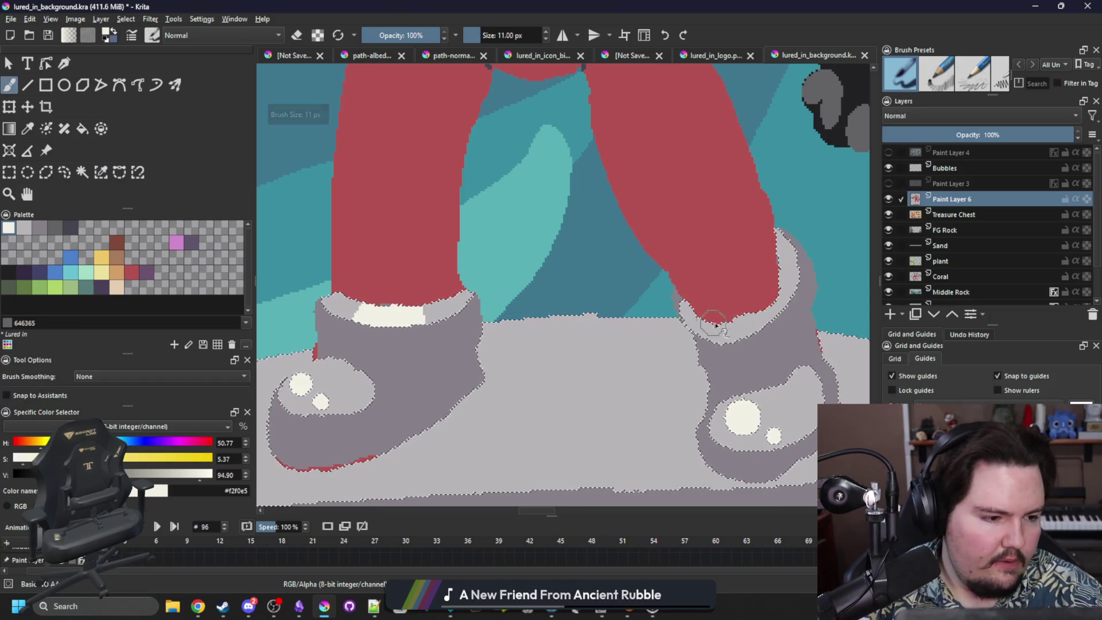
pyautogui.moveTo(738, 328)
pyautogui.mouseDown()
pyautogui.moveTo(757, 331)
pyautogui.moveTo(784, 296)
pyautogui.mouseUp()
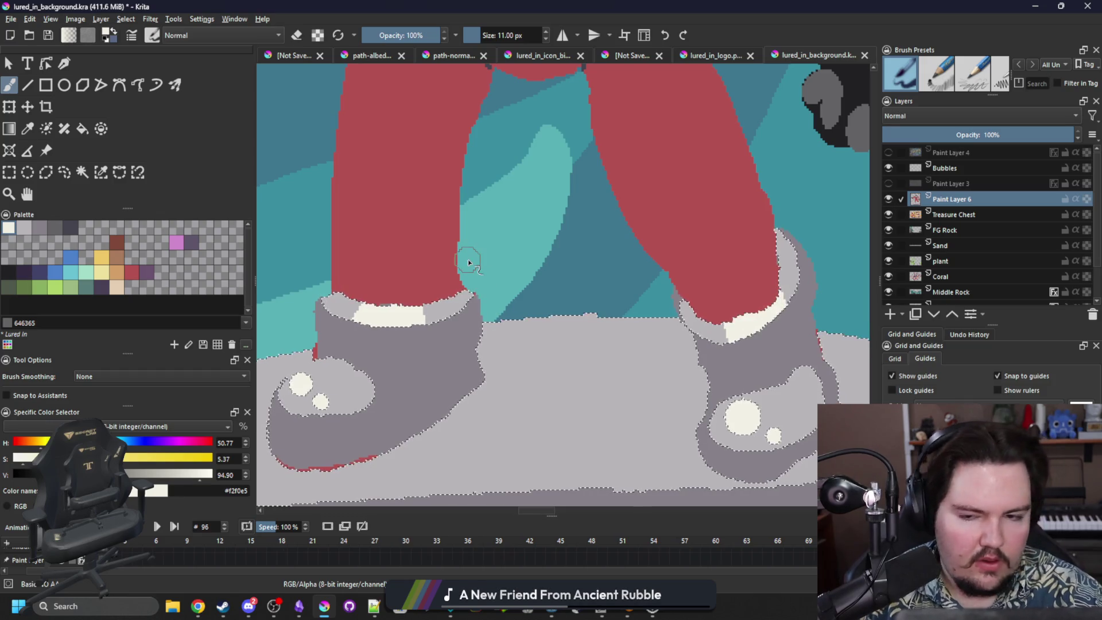
pyautogui.hotkey('ctrl', 'shift', 'a')
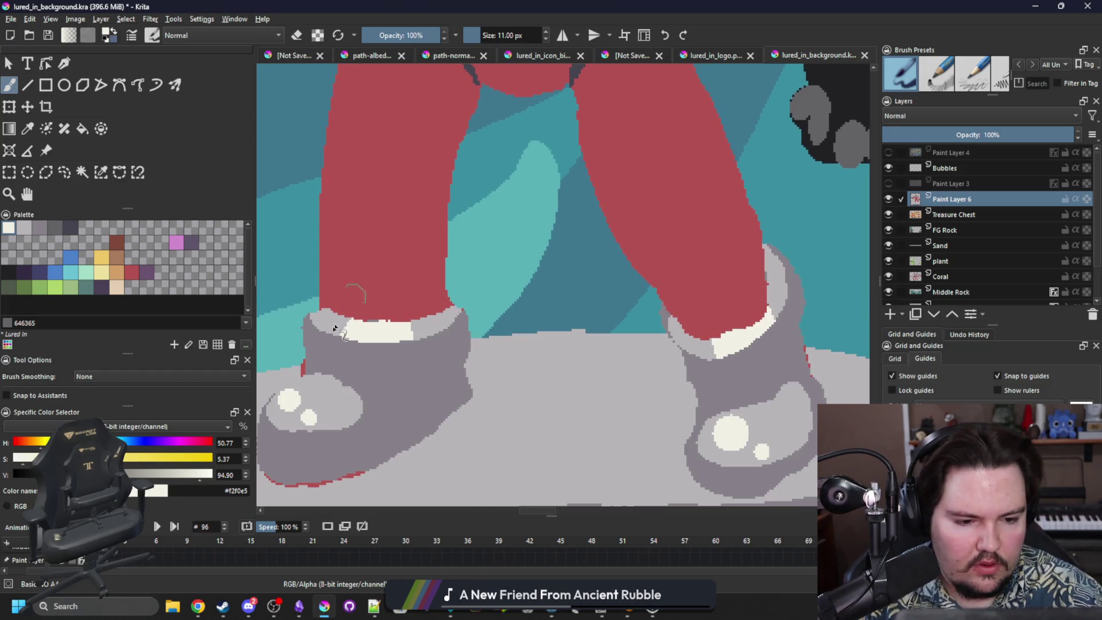
# Erase the stray grey along the left boot's top edge and repaint it with suit red.
pyautogui.keyDown('ctrl'); pyautogui.scroll(2, 290, 378); pyautogui.keyUp('ctrl')
pyautogui.moveTo(315, 314); pyautogui.dragTo(315, 246)
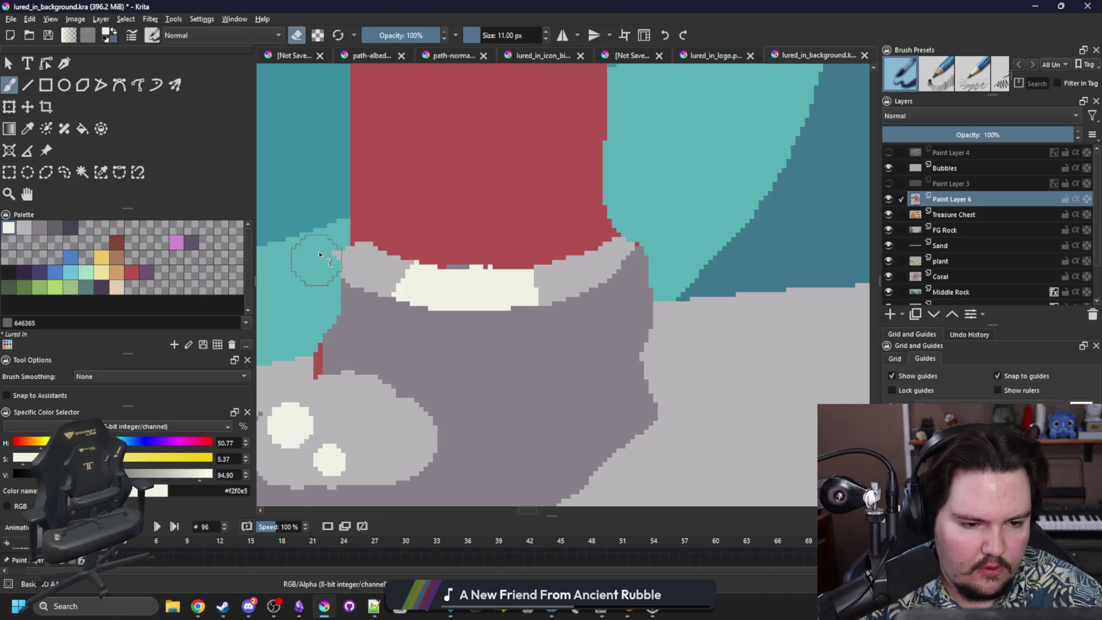
pyautogui.moveTo(298, 329); pyautogui.dragTo(319, 235)
pyautogui.moveTo(319, 287); pyautogui.dragTo(383, 222)
pyautogui.keyDown('ctrl'); pyautogui.scroll(2, 385, 209); pyautogui.keyUp('ctrl')
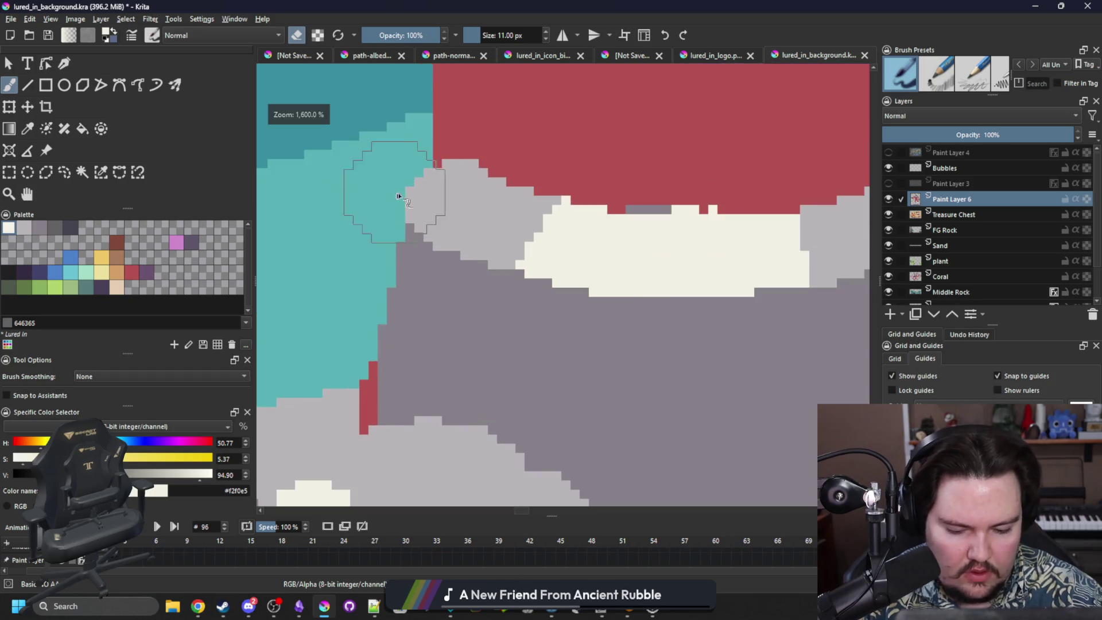
pyautogui.press('p')
pyautogui.click(533, 212)
pyautogui.press('b')
pyautogui.moveTo(551, 237); pyautogui.dragTo(447, 217)
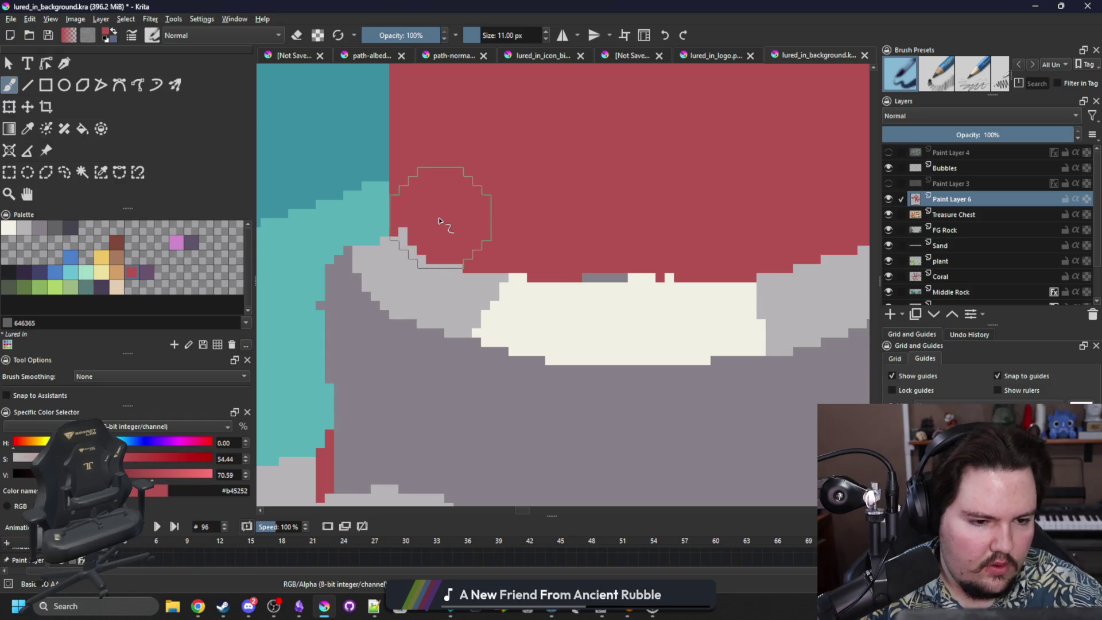
# Select the stray red pixels by colour and cover them with the rock's light grey.
pyautogui.keyDown('ctrl'); pyautogui.scroll(-2, 377, 272); pyautogui.keyUp('ctrl')
pyautogui.keyDown('ctrl'); pyautogui.scroll(1, 362, 369); pyautogui.keyUp('ctrl')
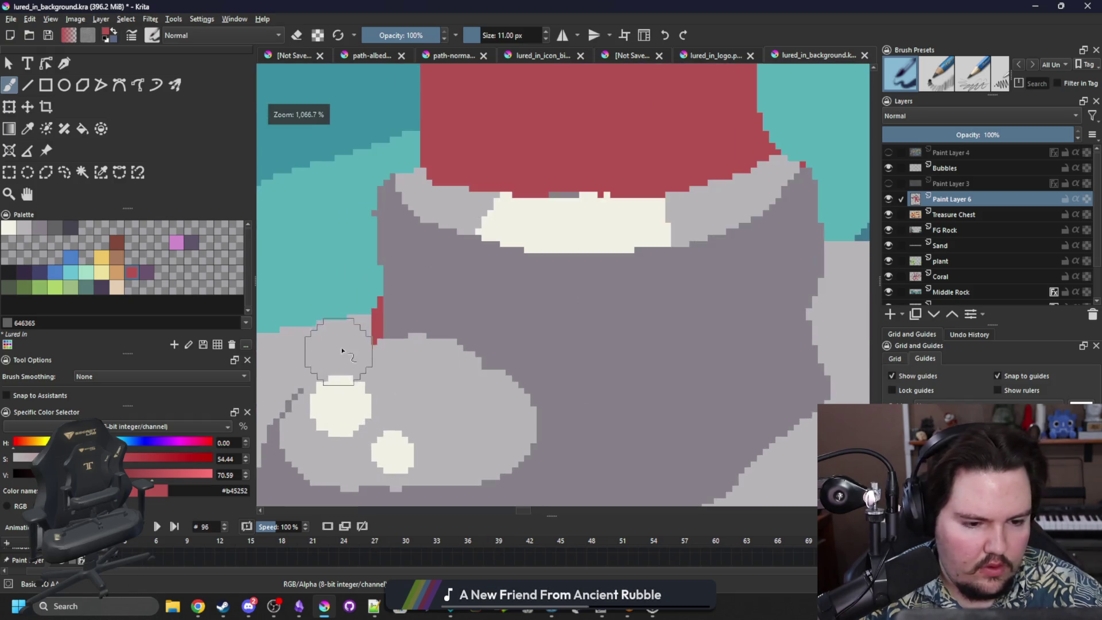
pyautogui.click(100, 172)
pyautogui.click(388, 313)
pyautogui.scroll(-2, 419, 282)
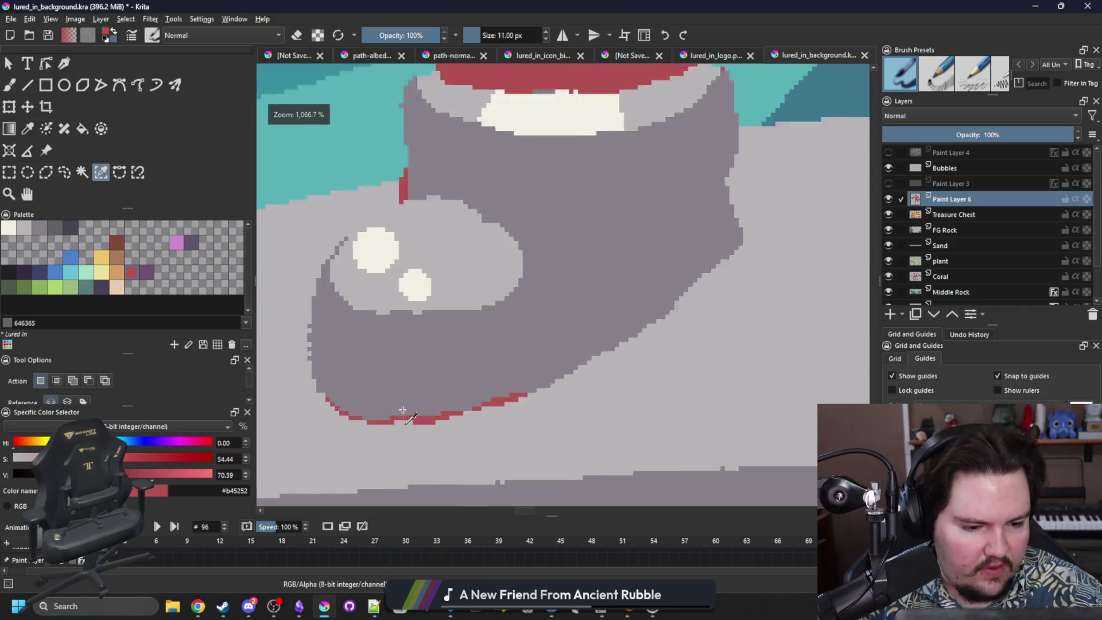
pyautogui.scroll(2, 436, 422)
pyautogui.scroll(-2, 436, 421)
pyautogui.scroll(1, 567, 420)
pyautogui.press('p')
pyautogui.click(567, 420)
pyautogui.press('b')
pyautogui.moveTo(542, 405); pyautogui.dragTo(344, 408)
pyautogui.moveTo(419, 181); pyautogui.dragTo(418, 212)
pyautogui.scroll(-3, 376, 230)
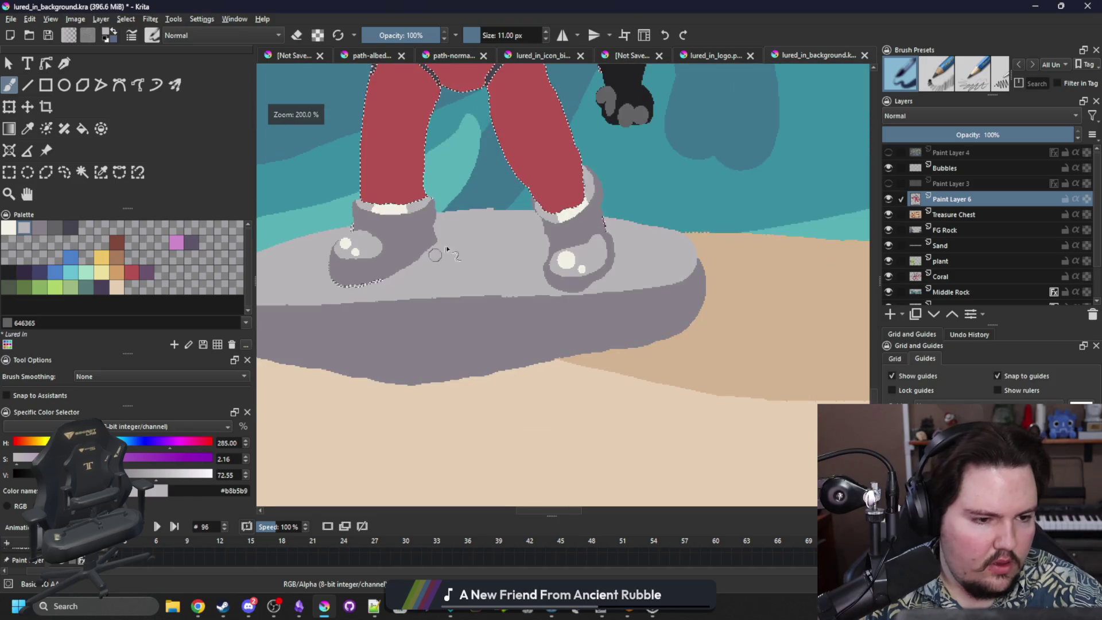
# Outline and fill three light-grey #b8b5b9 buckles across the left, middle and right of the belt.
pyautogui.scroll(3, 630, 242)
pyautogui.scroll(-3, 629, 242)
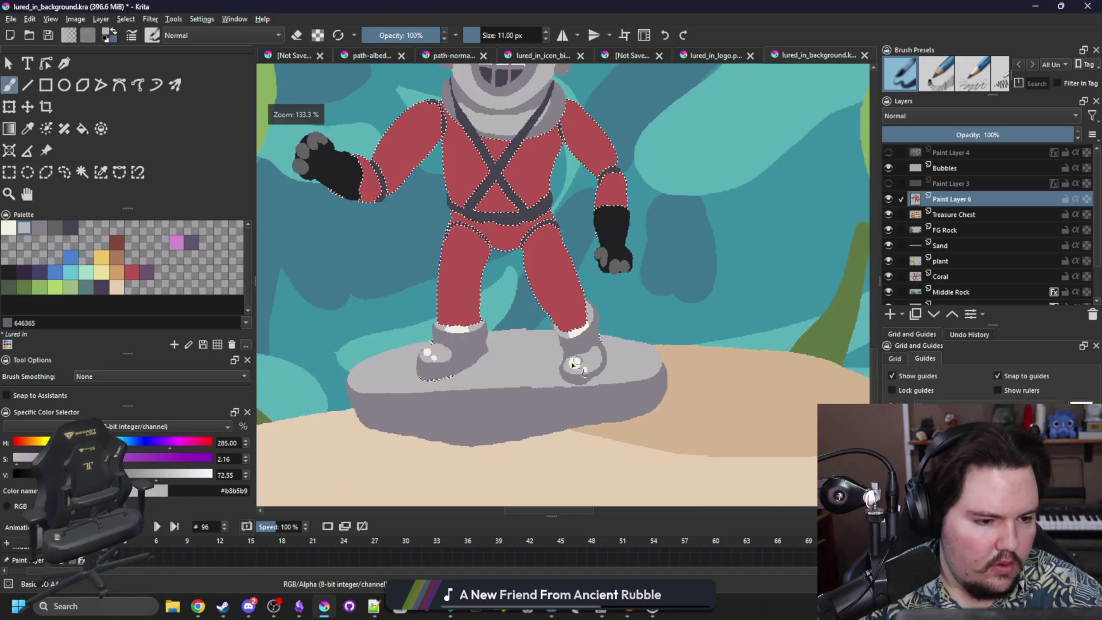
pyautogui.scroll(3, 557, 339)
pyautogui.press('p')
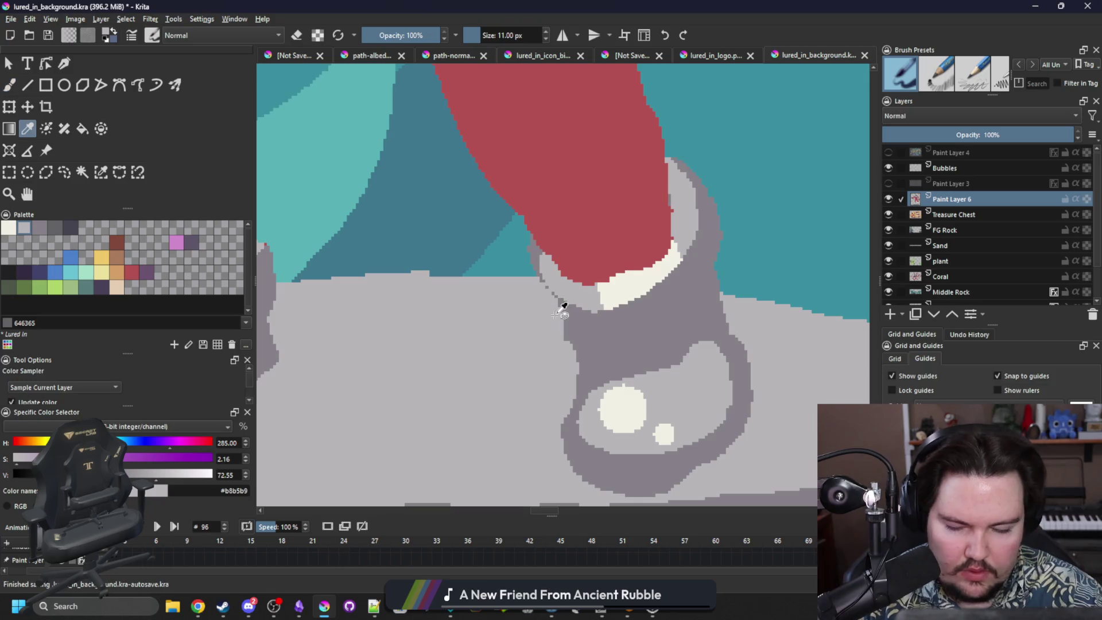
pyautogui.scroll(-2, 492, 275)
pyautogui.scroll(-2, 496, 370)
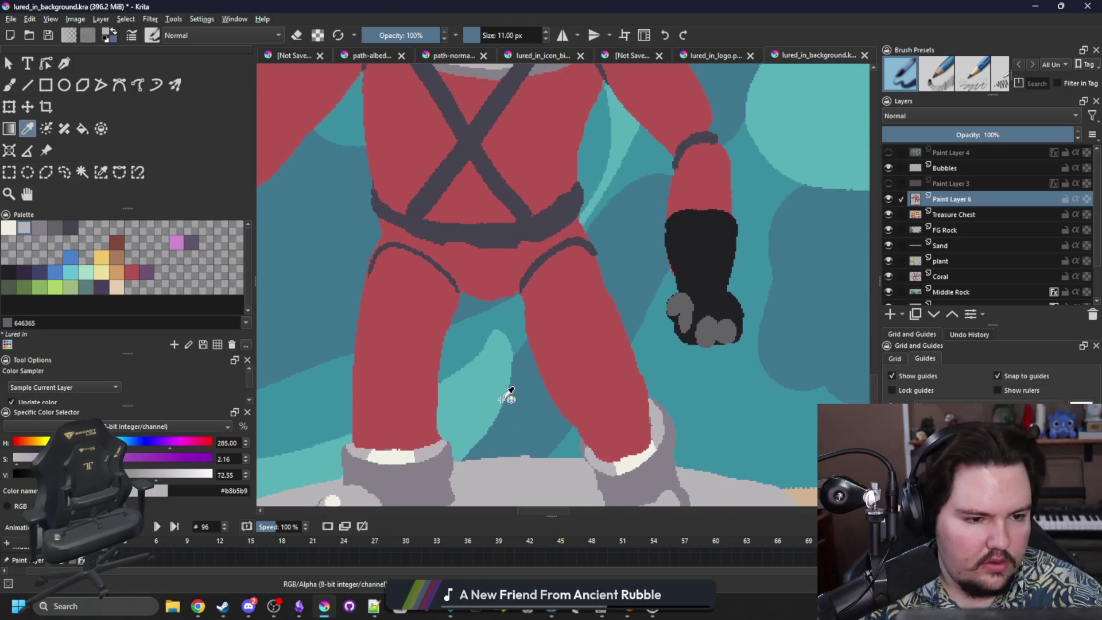
pyautogui.scroll(2, 494, 367)
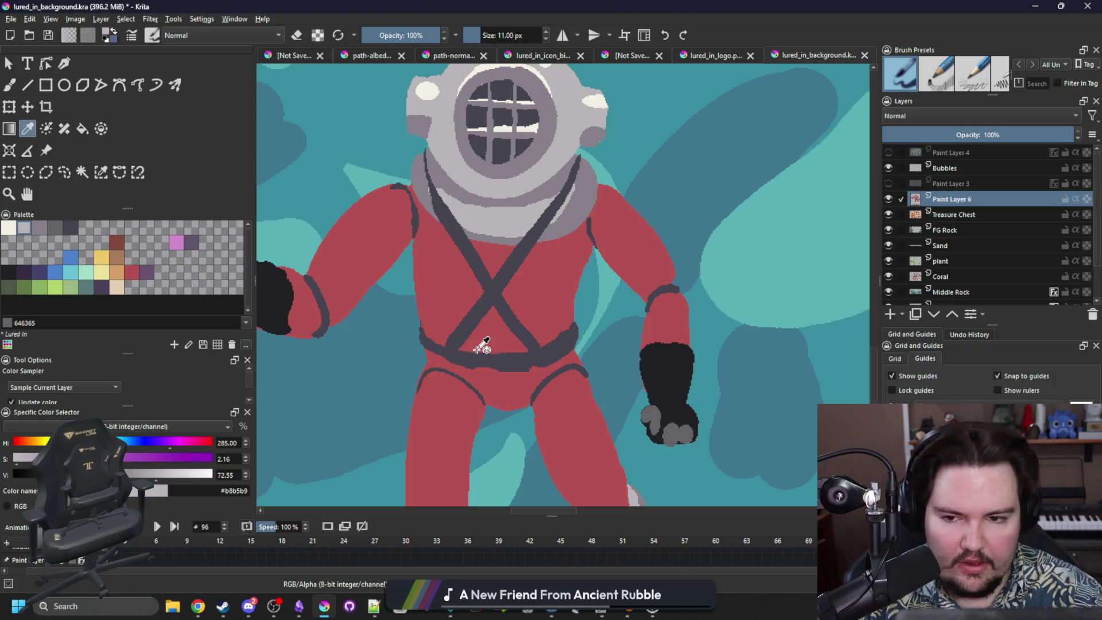
pyautogui.scroll(-2, 491, 344)
pyautogui.scroll(3, 487, 315)
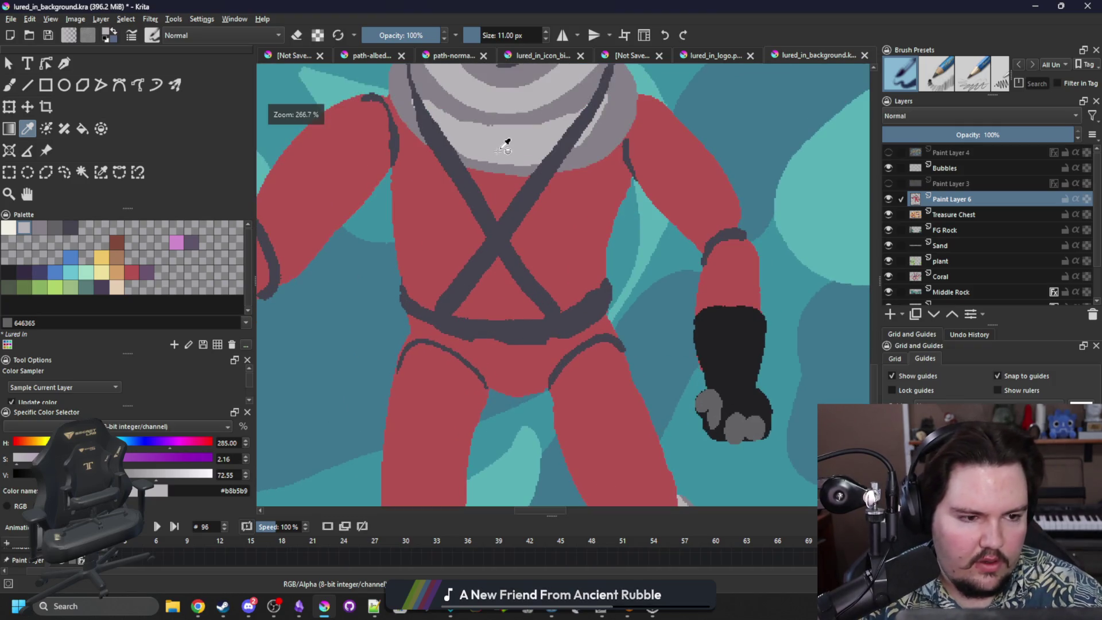
pyautogui.press('b')
pyautogui.scroll(2, 517, 313)
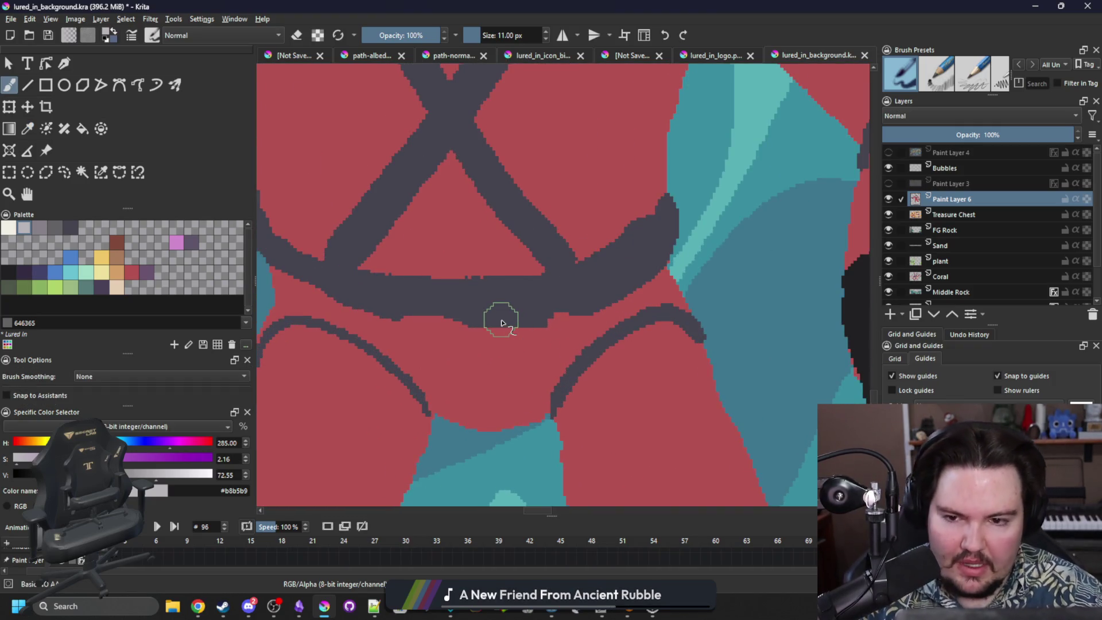
pyautogui.moveTo(509, 357); pyautogui.dragTo(578, 395)
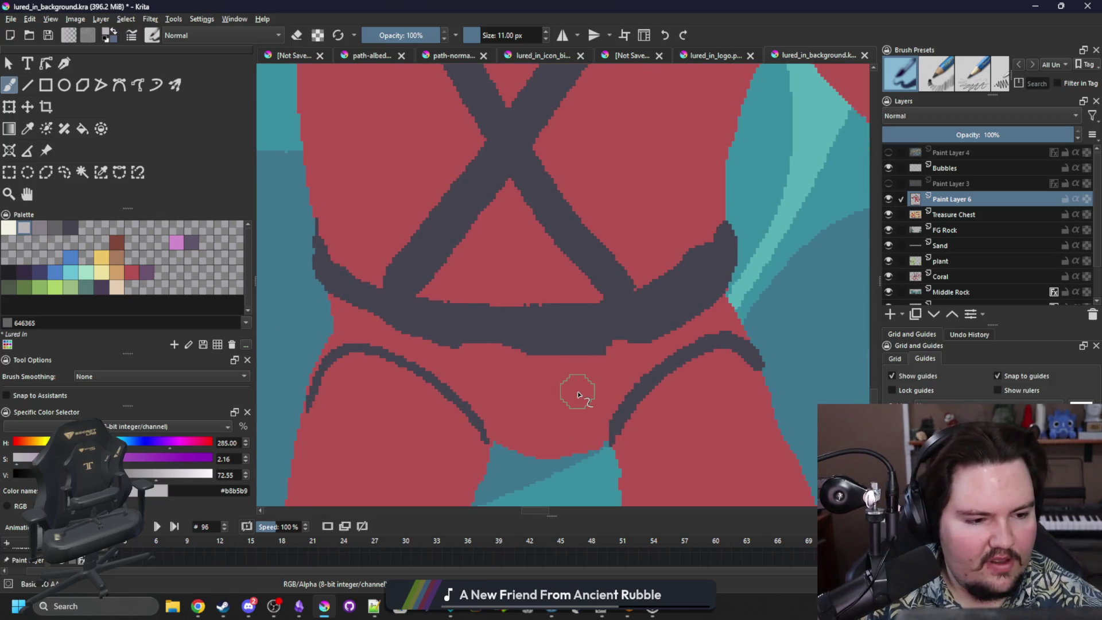
pyautogui.moveTo(544, 281)
pyautogui.mouseDown()
pyautogui.moveTo(465, 318)
pyautogui.moveTo(525, 368)
pyautogui.moveTo(544, 269)
pyautogui.mouseUp()
pyautogui.moveTo(375, 317)
pyautogui.mouseDown()
pyautogui.moveTo(372, 236)
pyautogui.moveTo(316, 253)
pyautogui.moveTo(352, 304)
pyautogui.mouseUp()
pyautogui.moveTo(669, 321)
pyautogui.mouseDown()
pyautogui.moveTo(679, 352)
pyautogui.moveTo(669, 239)
pyautogui.moveTo(726, 313)
pyautogui.moveTo(707, 321)
pyautogui.moveTo(689, 246)
pyautogui.mouseUp()
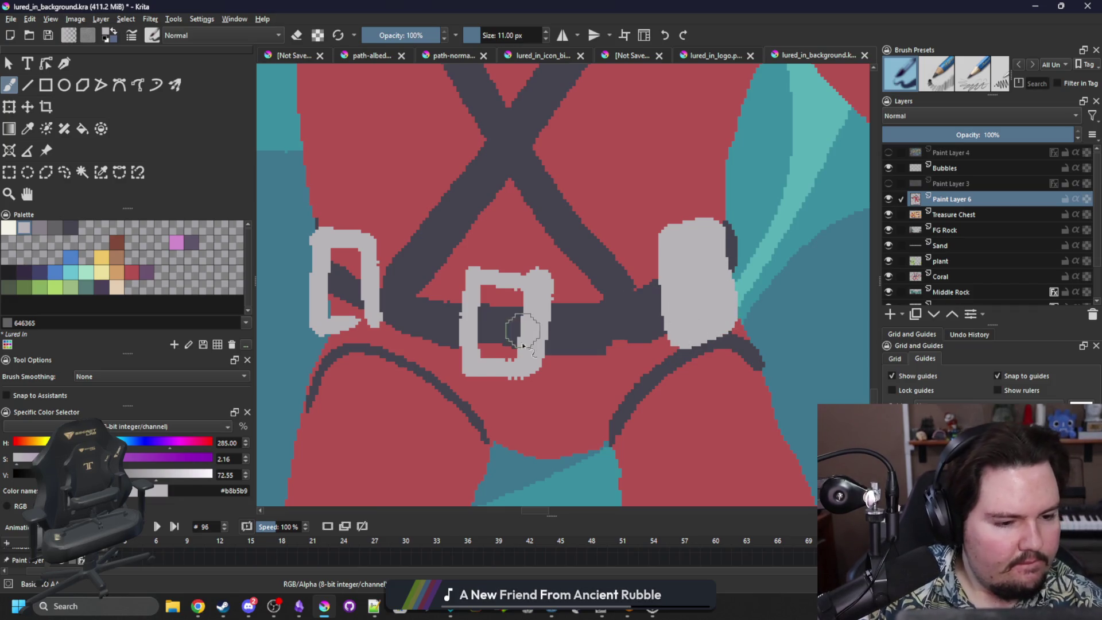
pyautogui.moveTo(516, 319)
pyautogui.mouseDown()
pyautogui.moveTo(485, 332)
pyautogui.moveTo(499, 323)
pyautogui.moveTo(475, 283)
pyautogui.mouseUp()
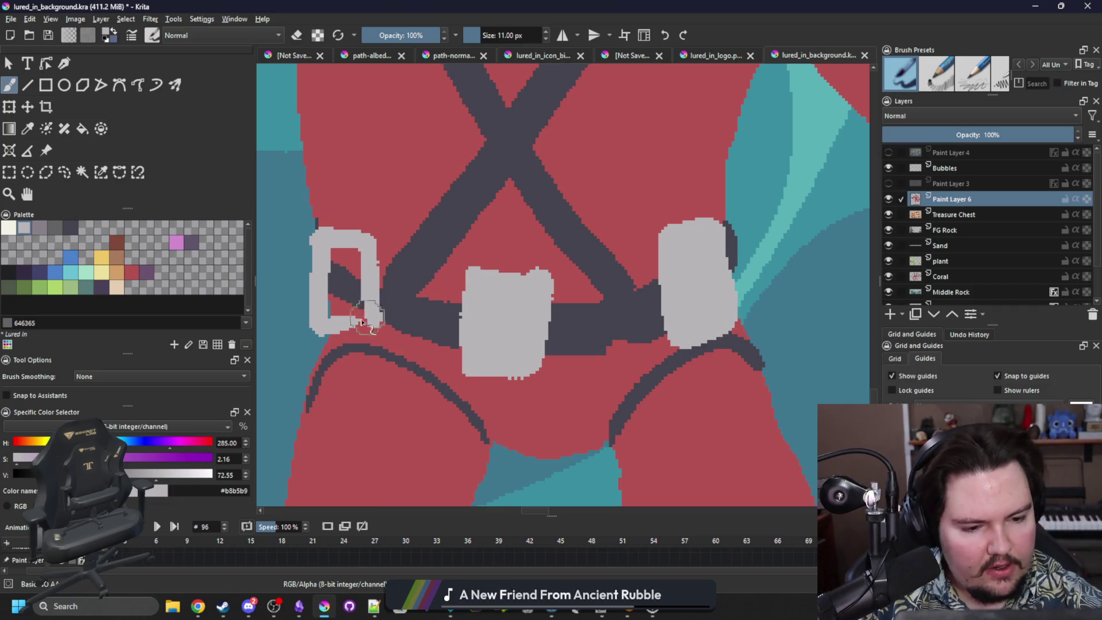
pyautogui.moveTo(367, 322)
pyautogui.mouseDown()
pyautogui.moveTo(344, 253)
pyautogui.moveTo(348, 272)
pyautogui.mouseUp()
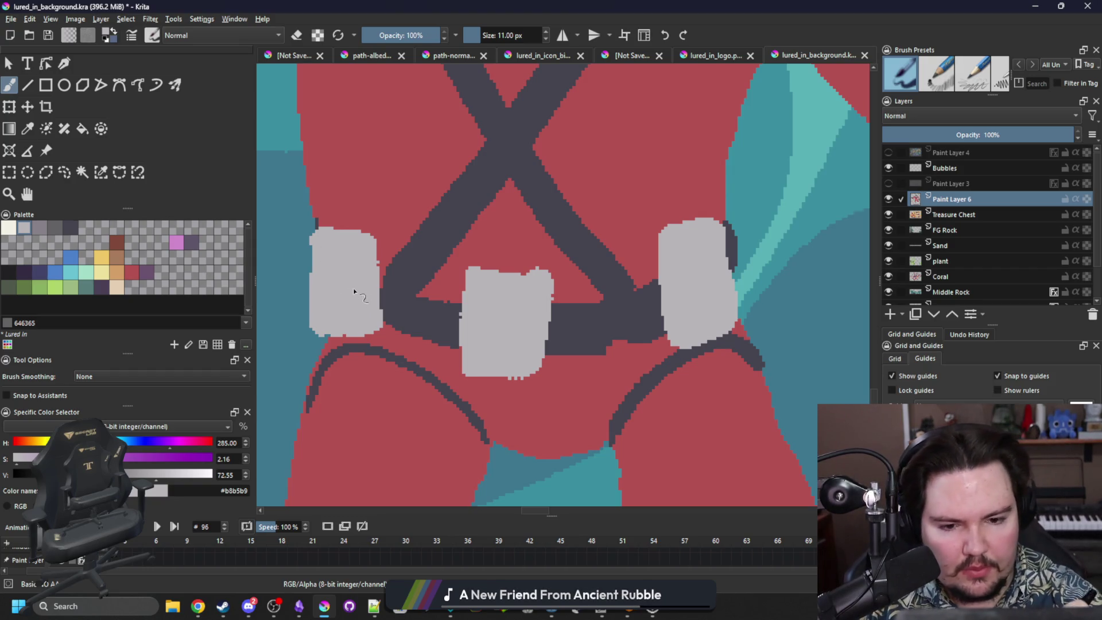
# Shade the inner edges of the two side buckles with dark grey #646365.
pyautogui.click(56, 229)
pyautogui.moveTo(374, 319)
pyautogui.mouseDown()
pyautogui.moveTo(374, 330)
pyautogui.moveTo(372, 248)
pyautogui.moveTo(376, 326)
pyautogui.mouseUp()
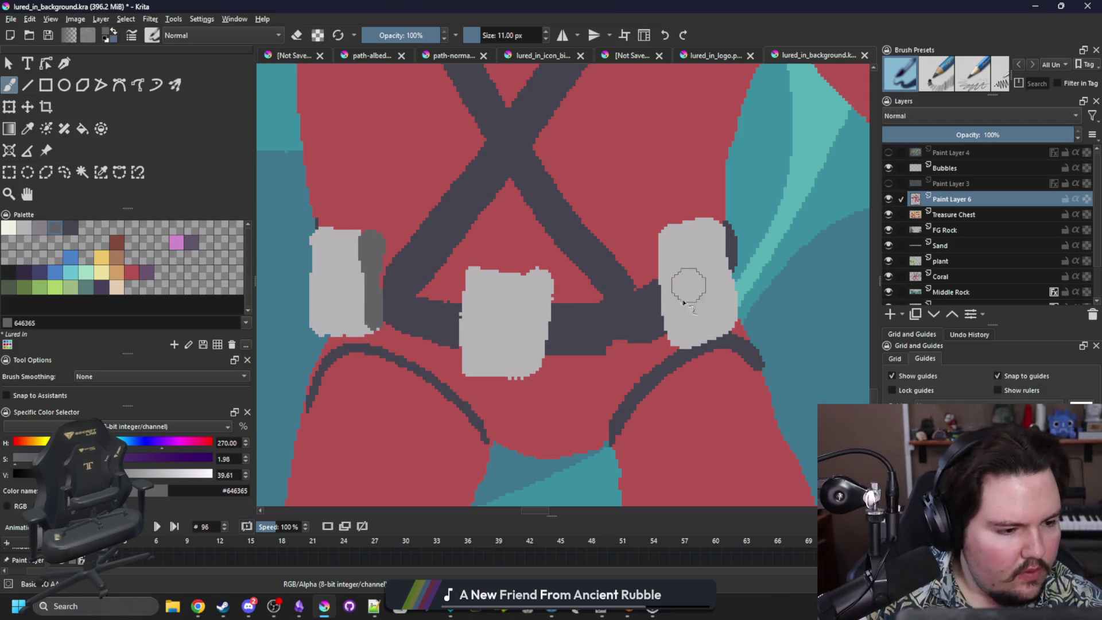
pyautogui.moveTo(673, 338)
pyautogui.mouseDown()
pyautogui.moveTo(669, 241)
pyautogui.moveTo(683, 215)
pyautogui.mouseUp()
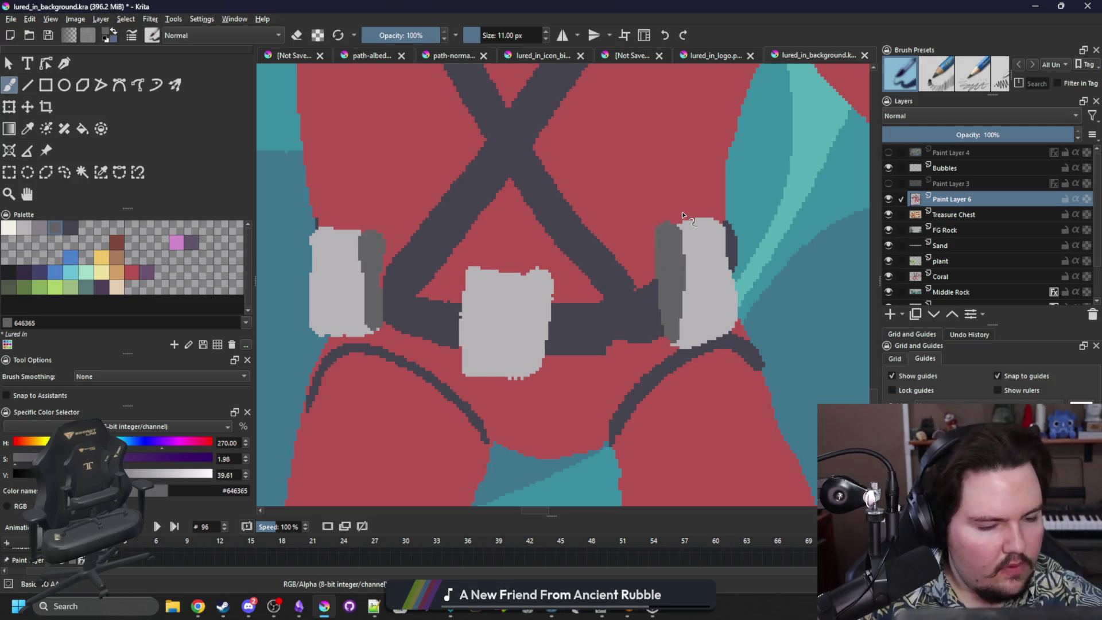
pyautogui.click(20, 227)
pyautogui.moveTo(370, 230); pyautogui.dragTo(354, 236)
pyautogui.hotkey('ctrl', 'z')
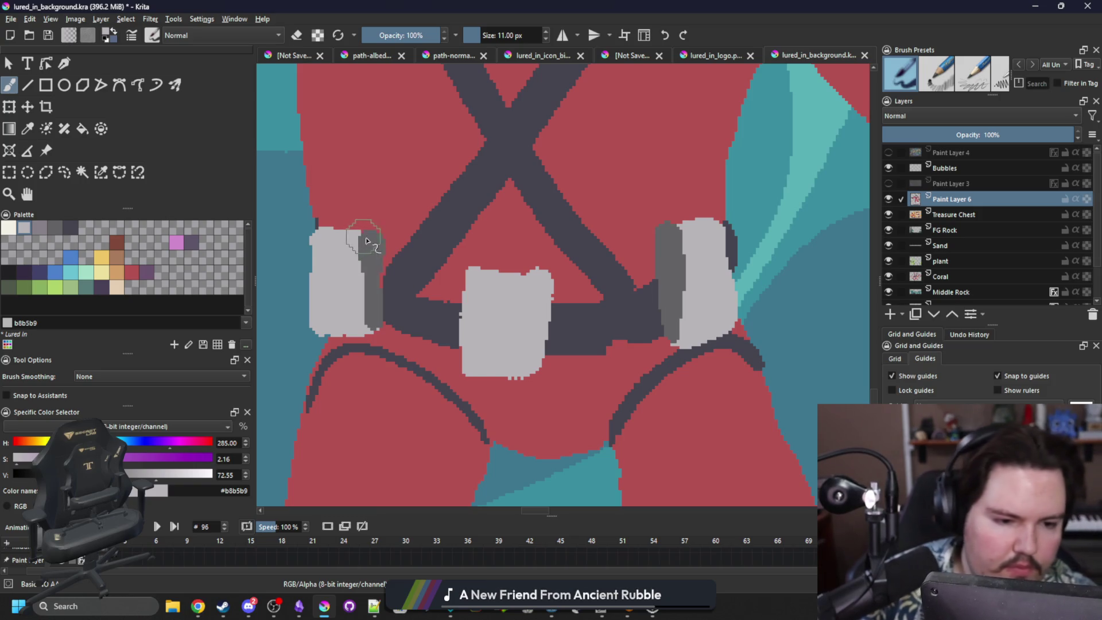
# Flood-fill the left, centre and right canisters with mauve-grey #868188.
pyautogui.click(38, 226)
pyautogui.press('f')
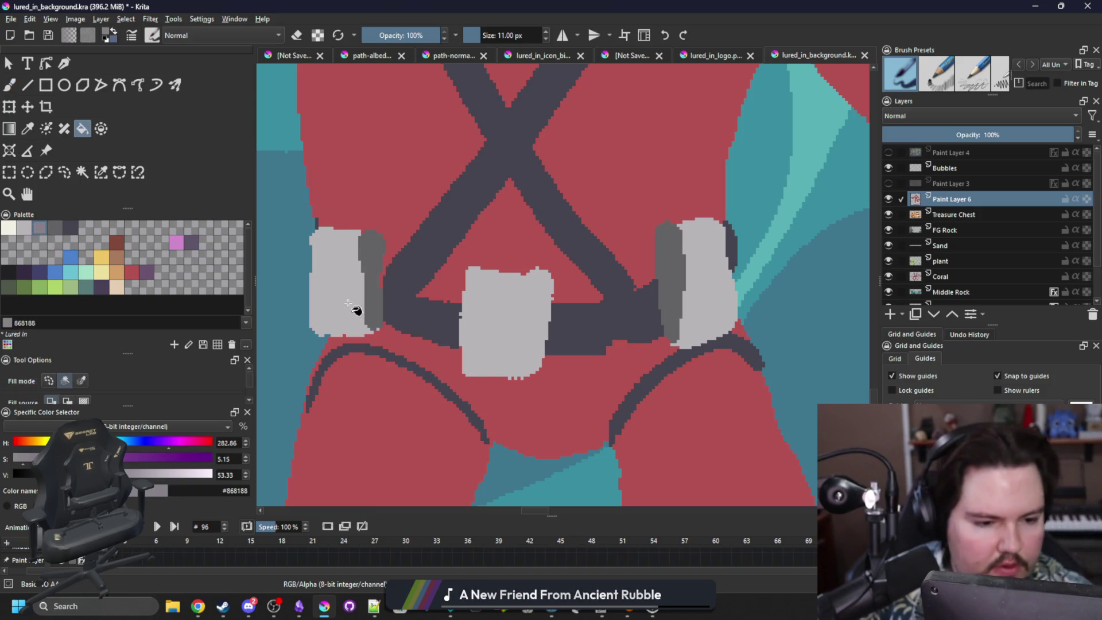
pyautogui.click(347, 304)
pyautogui.click(517, 337)
pyautogui.click(696, 293)
# Paint light-grey #b8b5b9 canister tops and dark #646365 oval insets on the canisters.
pyautogui.click(23, 228)
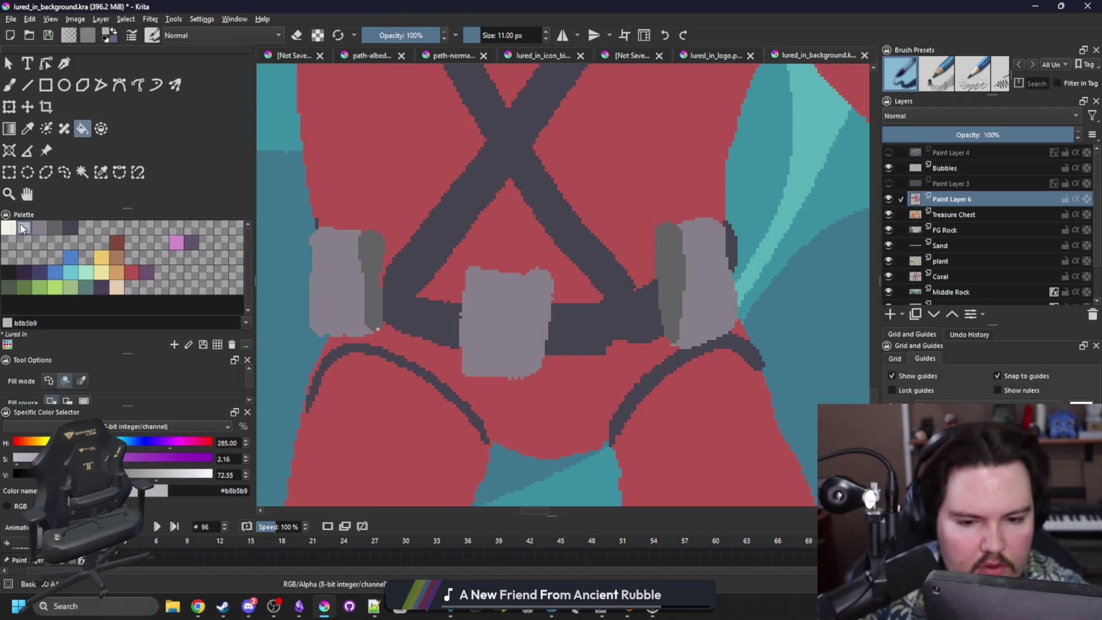
pyautogui.press('b')
pyautogui.moveTo(338, 240); pyautogui.dragTo(355, 232)
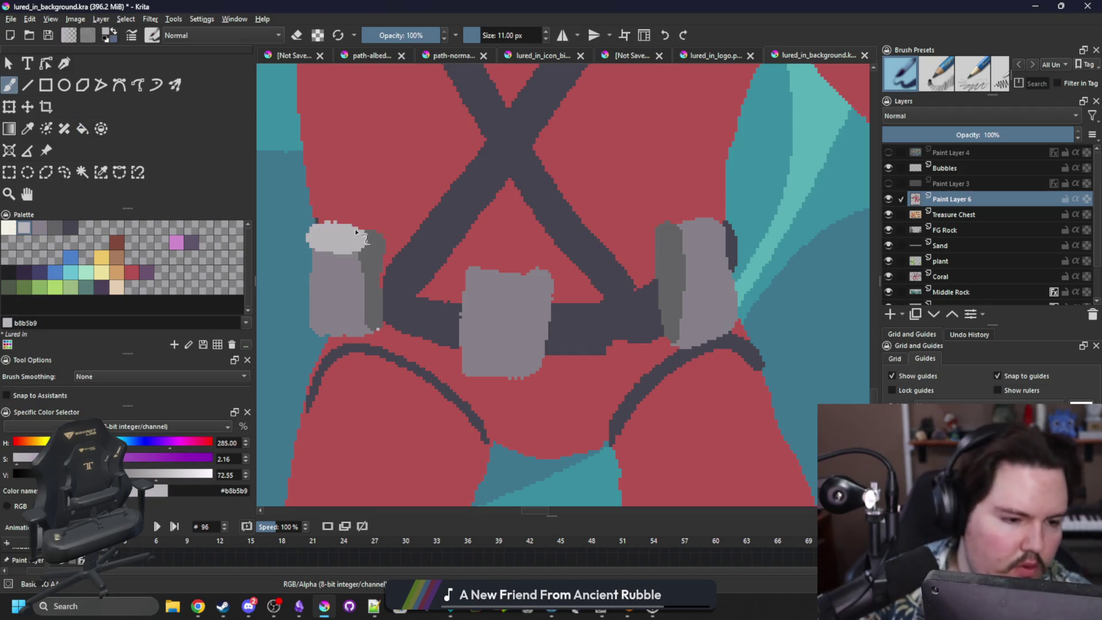
pyautogui.moveTo(477, 280); pyautogui.dragTo(551, 279)
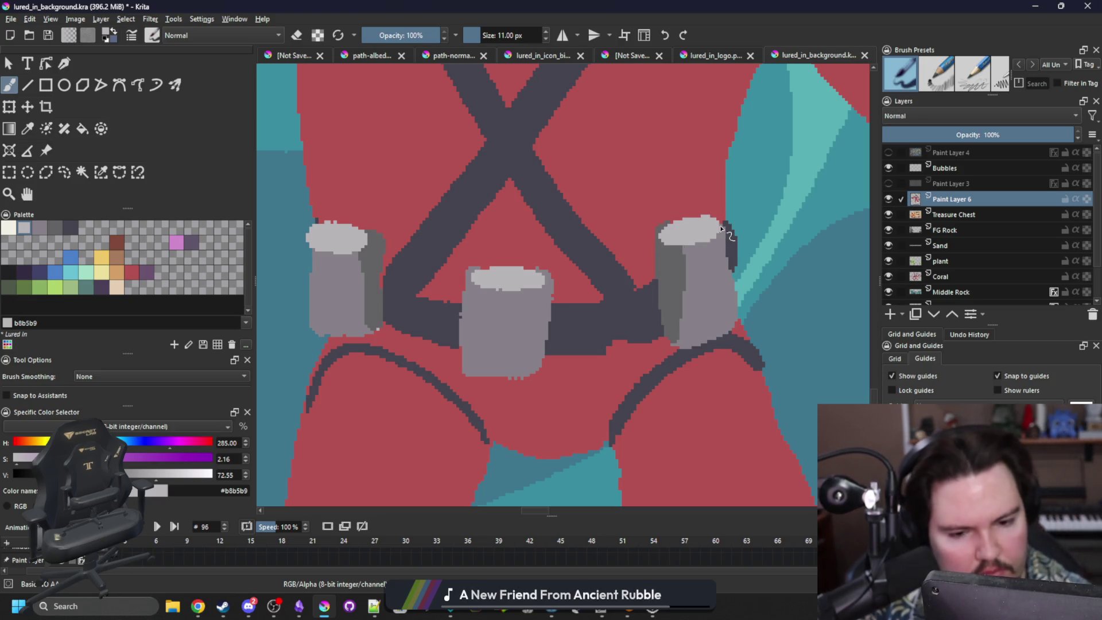
pyautogui.click(52, 229)
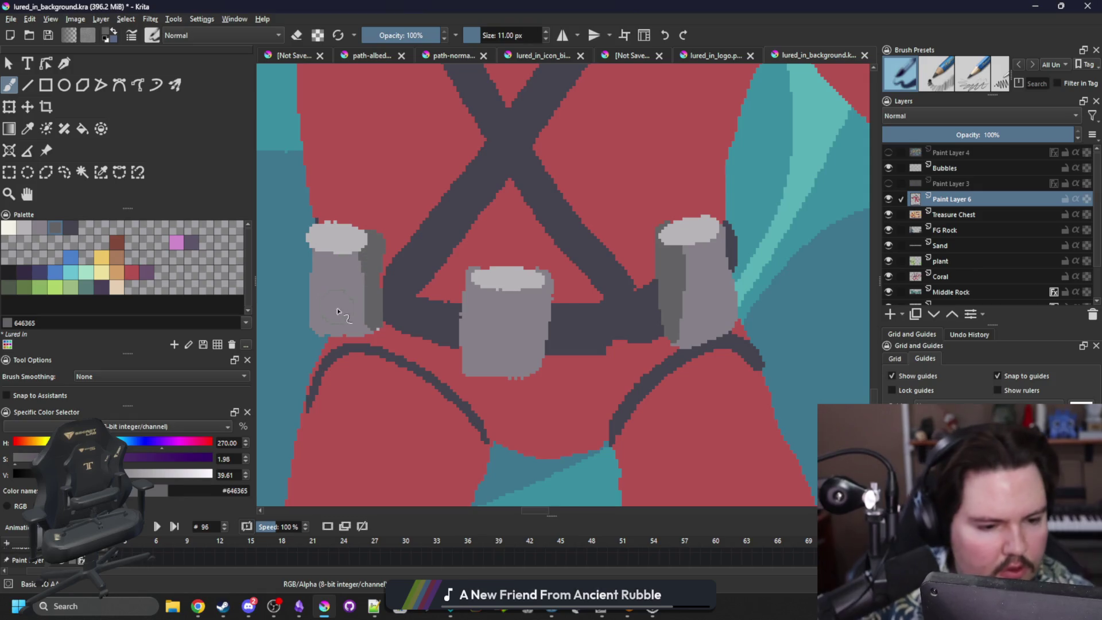
pyautogui.moveTo(505, 345); pyautogui.dragTo(536, 285)
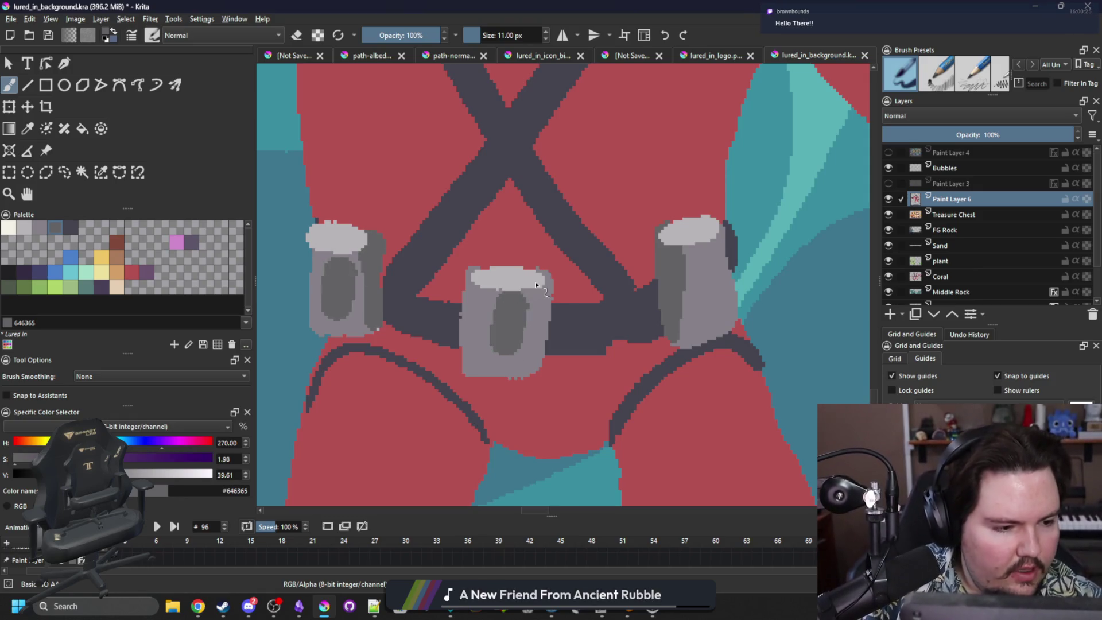
pyautogui.moveTo(708, 310); pyautogui.dragTo(715, 244)
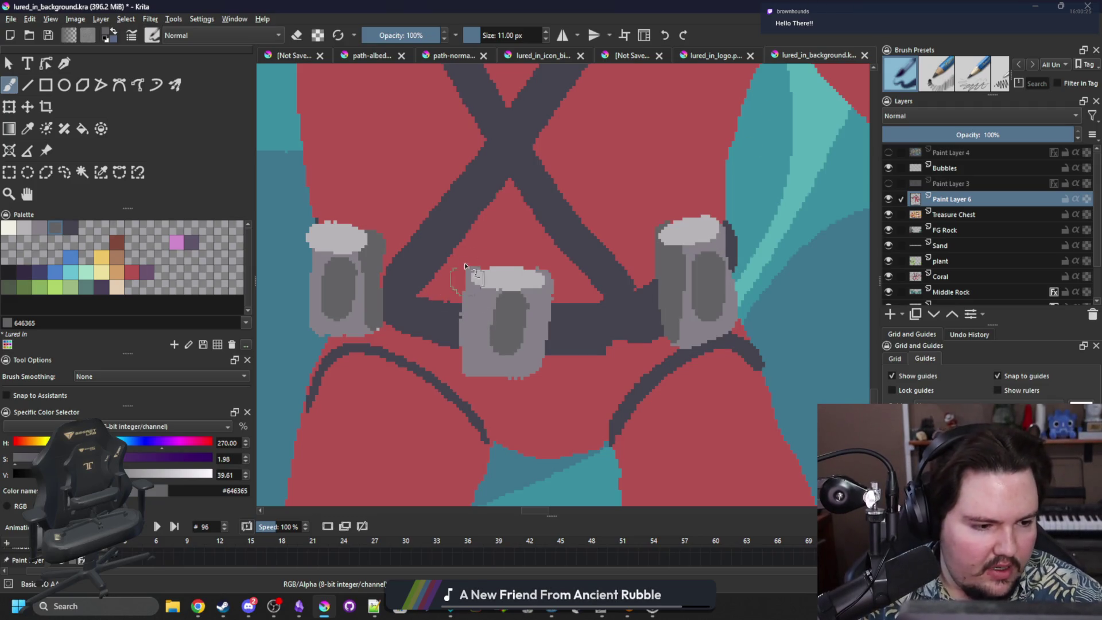
pyautogui.scroll(5, 372, 298)
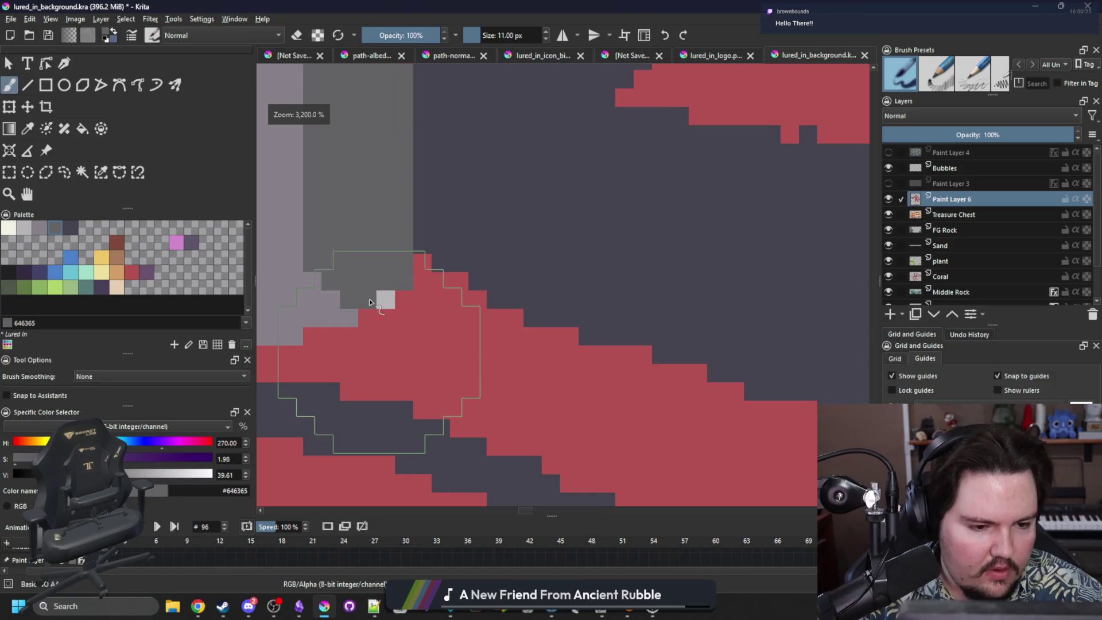
# Shrink the brush to 1 px and erase stray pixels along the canister top's left edge.
pyautogui.press('[')
pyautogui.press('[')
pyautogui.press('[')
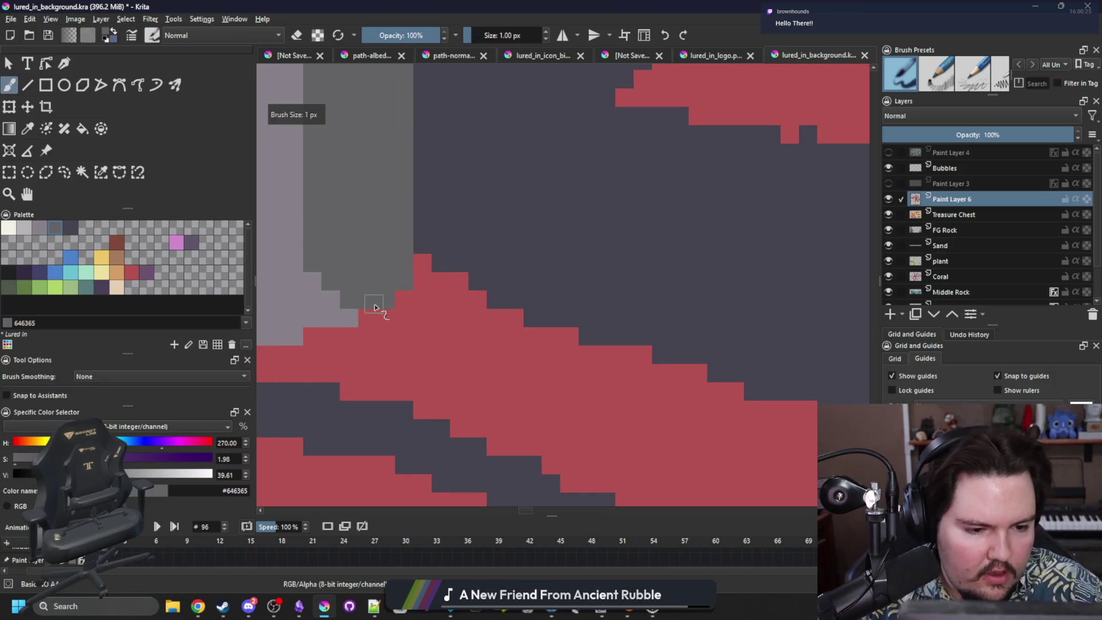
pyautogui.scroll(-5, 374, 307)
pyautogui.scroll(4, 331, 218)
pyautogui.press('e')
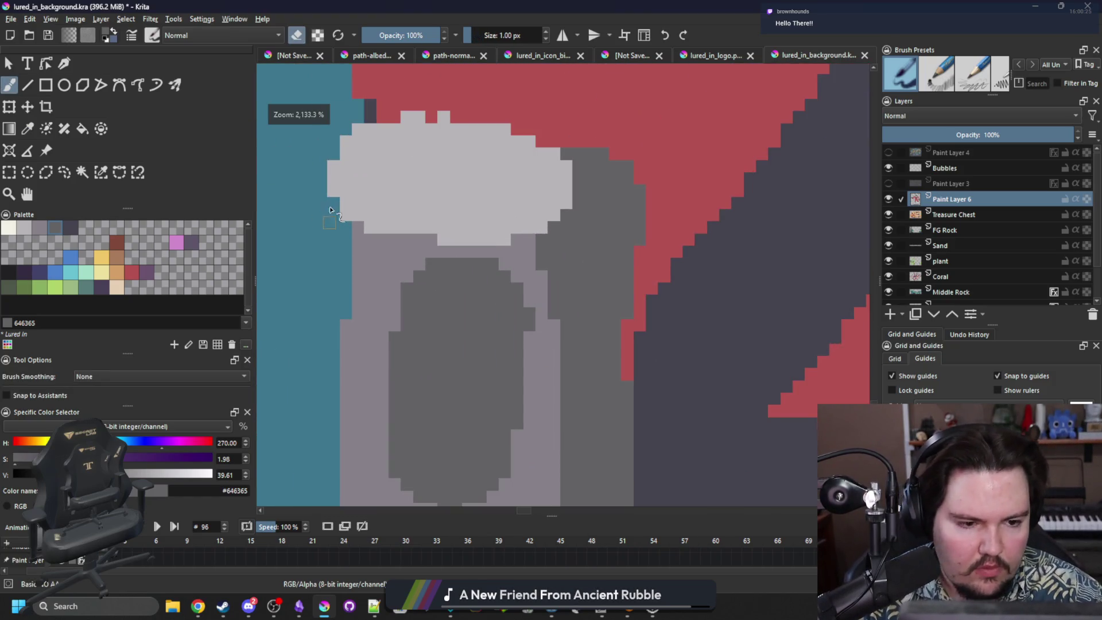
pyautogui.moveTo(331, 210)
pyautogui.mouseDown()
pyautogui.moveTo(342, 137)
pyautogui.moveTo(345, 210)
pyautogui.moveTo(356, 138)
pyautogui.mouseUp()
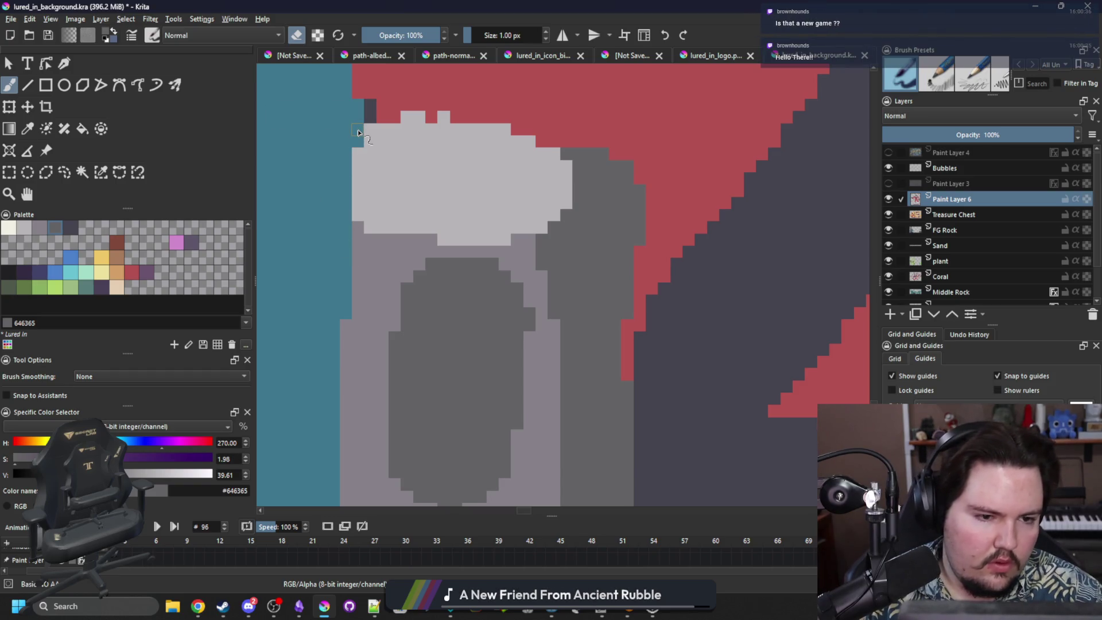
# Sample the red background and paint the stray canister edge pixels back to red.
pyautogui.keyDown('ctrl'); pyautogui.click(373, 239); pyautogui.keyUp('ctrl')
pyautogui.press('e')
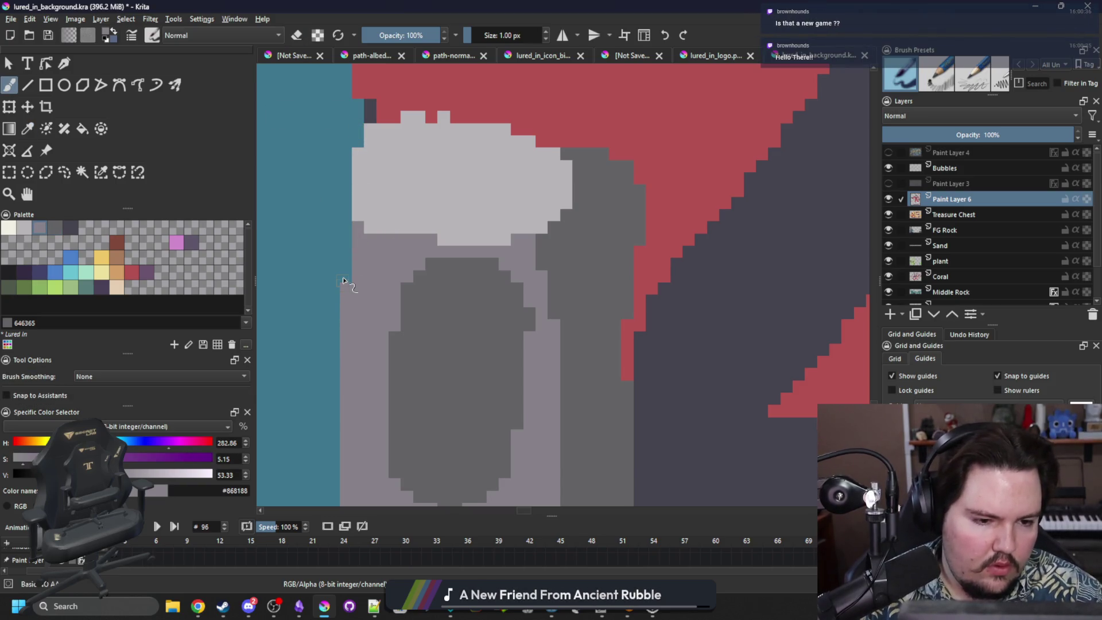
pyautogui.scroll(3, 333, 234)
pyautogui.keyDown('ctrl'); pyautogui.click(393, 195); pyautogui.keyUp('ctrl')
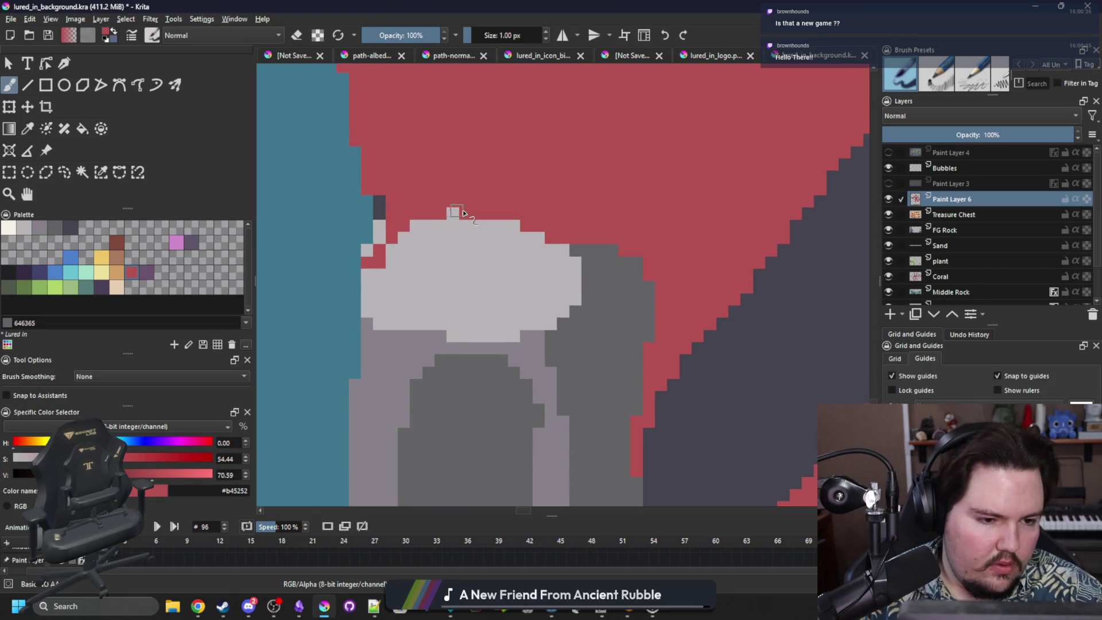
pyautogui.moveTo(379, 231); pyautogui.dragTo(372, 248)
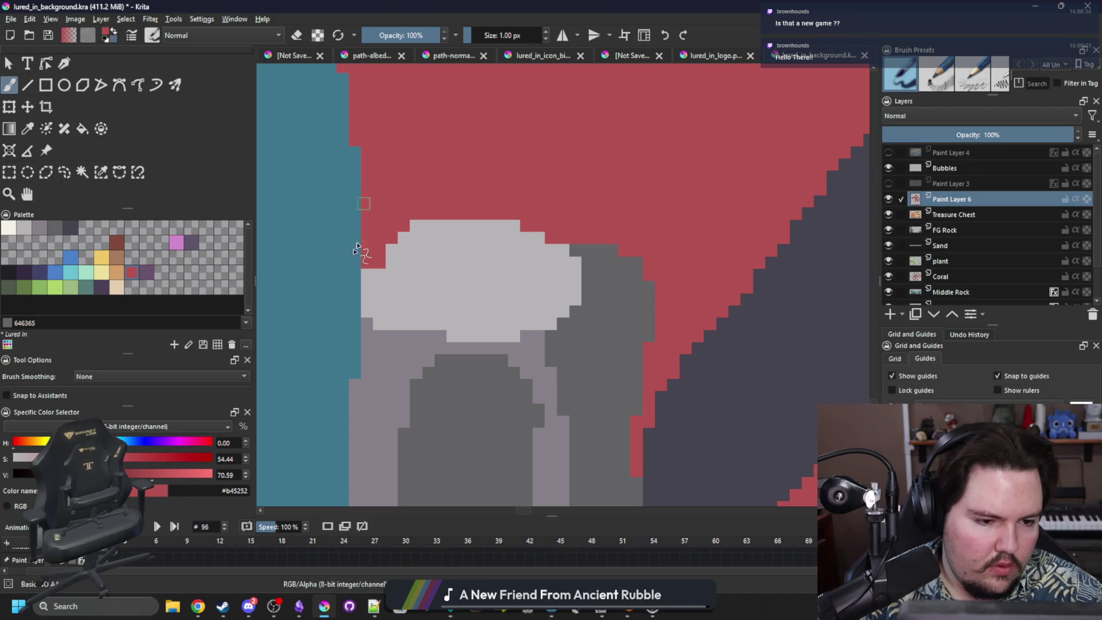
pyautogui.scroll(-4, 356, 248)
pyautogui.scroll(4, 381, 263)
# Shade the canister top's lower-right edge with sampled mauve-grey, then sample strap colour 45444f.
pyautogui.press('e')
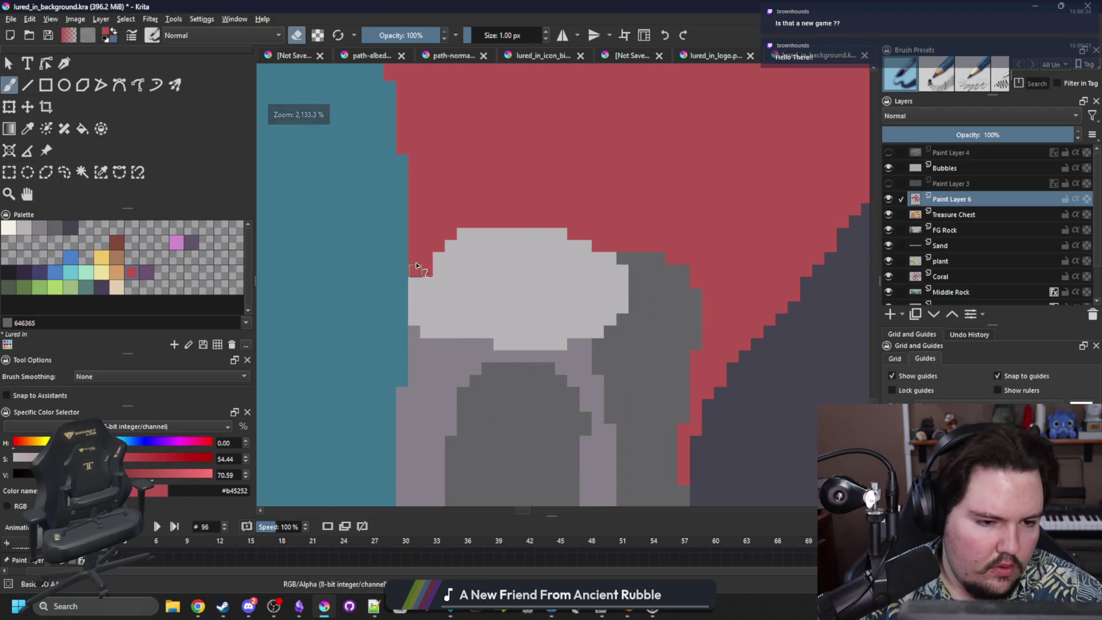
pyautogui.scroll(-4, 418, 265)
pyautogui.scroll(3, 596, 293)
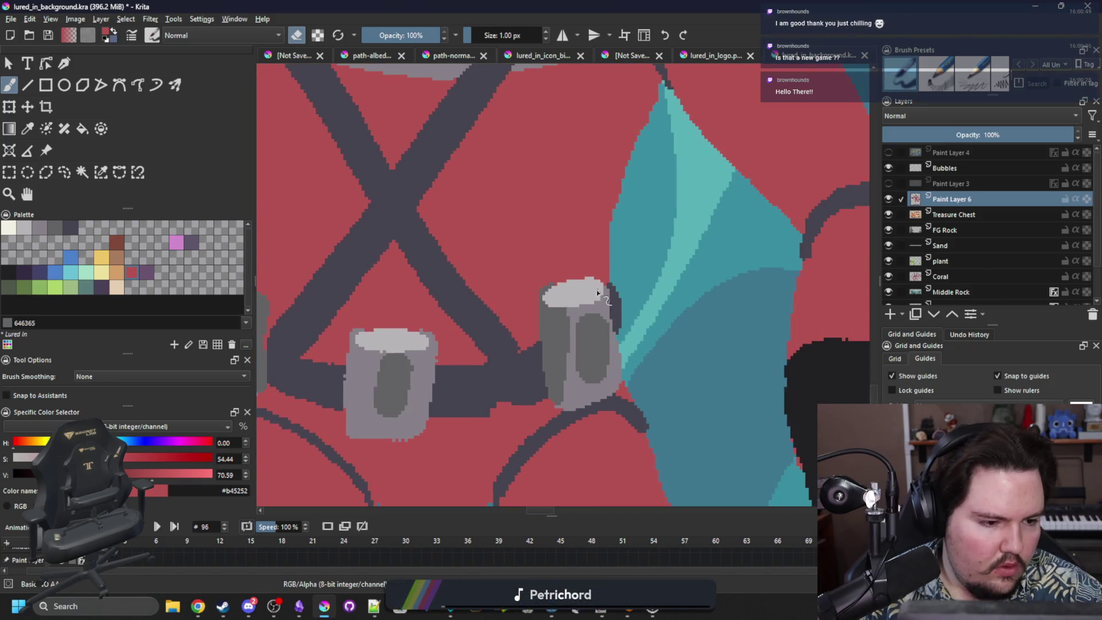
pyautogui.scroll(4, 597, 293)
pyautogui.press('p')
pyautogui.moveTo(629, 307); pyautogui.dragTo(532, 353)
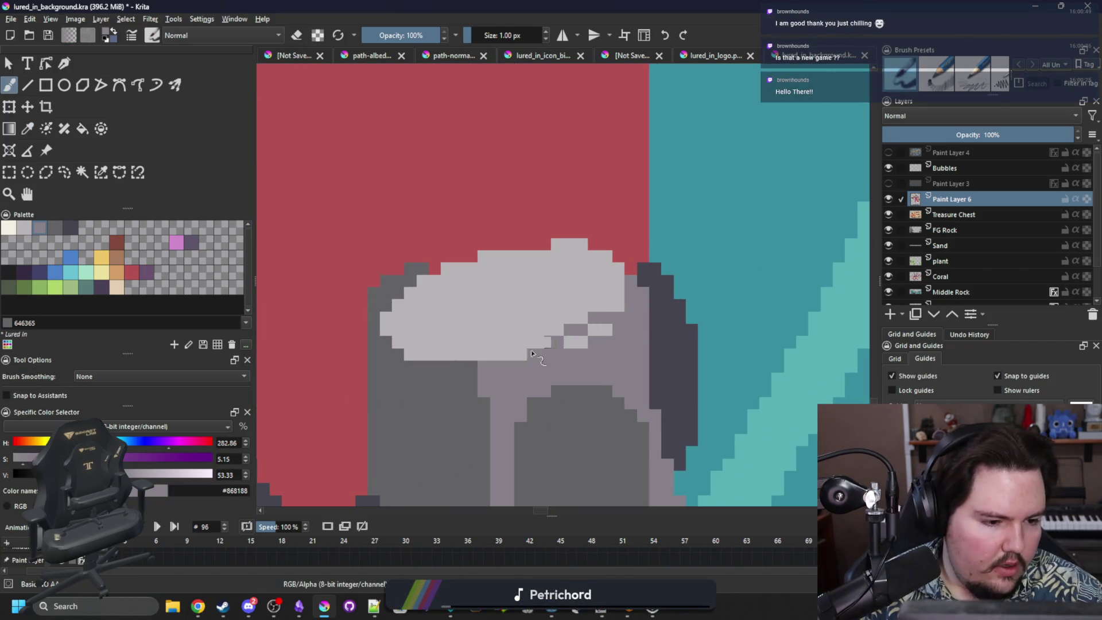
pyautogui.scroll(-3, 528, 300)
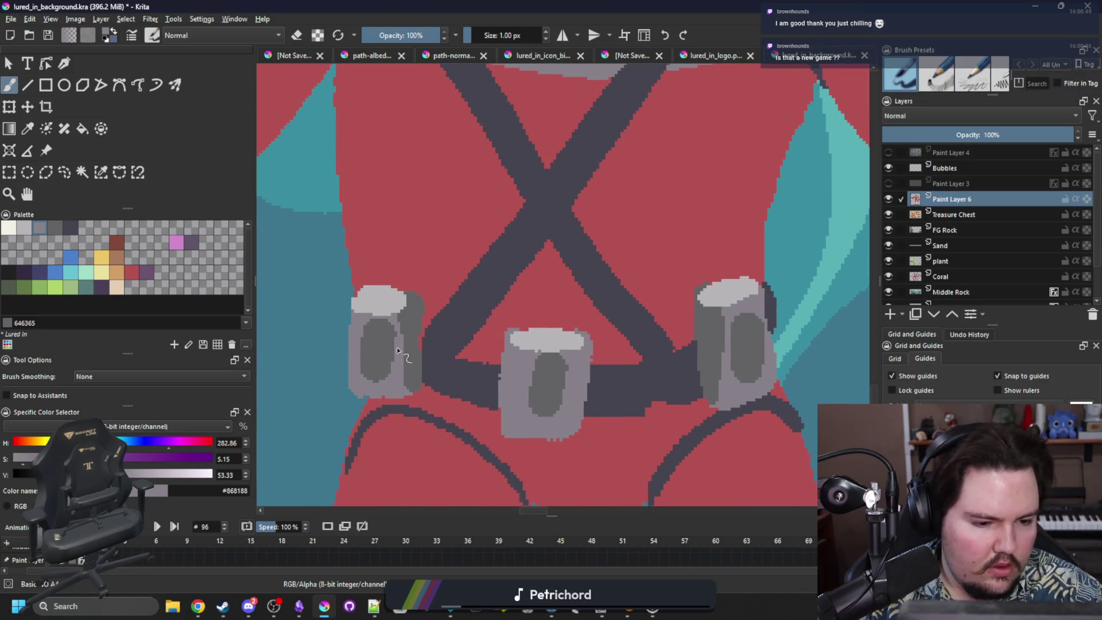
pyautogui.keyDown('ctrl'); pyautogui.click(423, 370); pyautogui.keyUp('ctrl')
pyautogui.scroll(4, 431, 369)
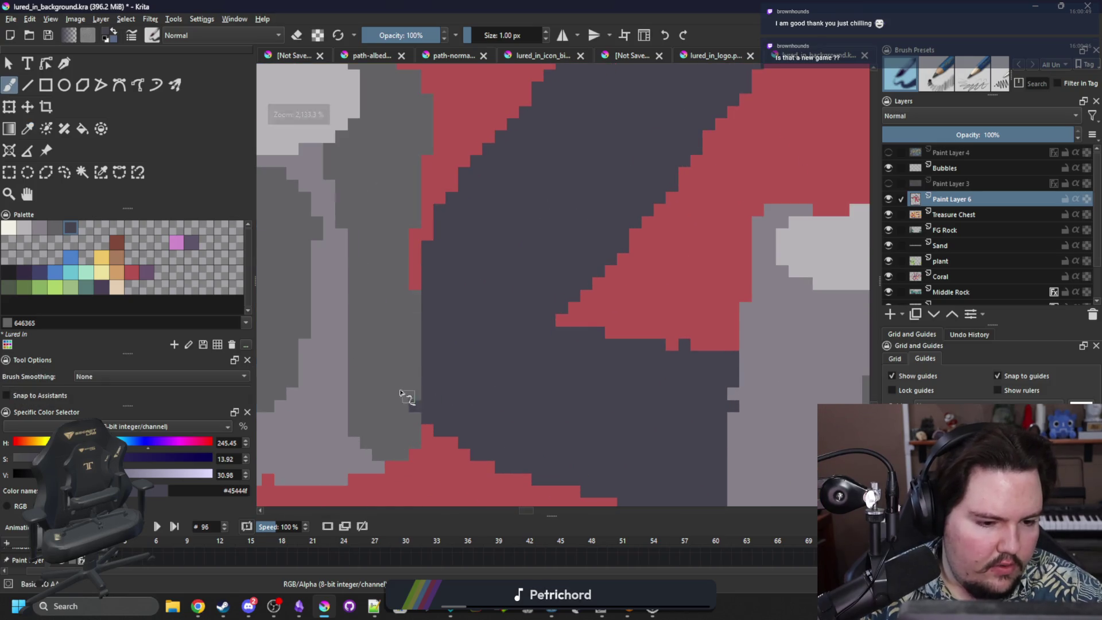
# Paint dark strap-coloured pixel lines over the grey blocks and strip beside the canister.
pyautogui.moveTo(385, 369)
pyautogui.mouseDown()
pyautogui.moveTo(395, 266)
pyautogui.moveTo(406, 388)
pyautogui.mouseUp()
pyautogui.moveTo(407, 349)
pyautogui.mouseDown()
pyautogui.moveTo(418, 393)
pyautogui.moveTo(418, 307)
pyautogui.mouseUp()
pyautogui.scroll(-4, 625, 347)
pyautogui.scroll(4, 677, 378)
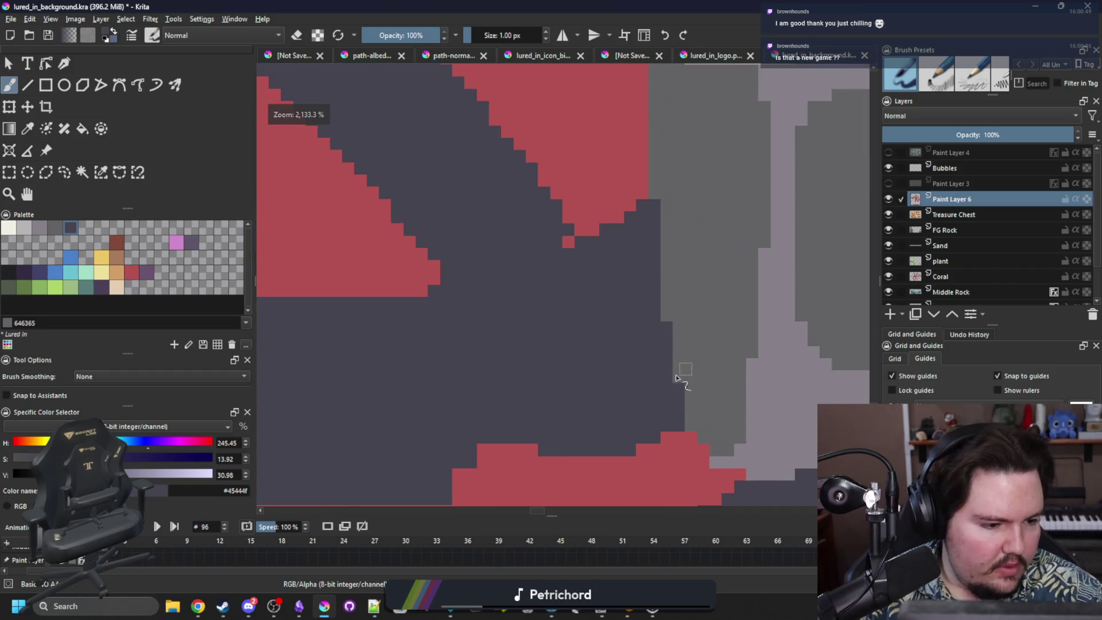
pyautogui.moveTo(662, 411)
pyautogui.mouseDown()
pyautogui.moveTo(726, 381)
pyautogui.moveTo(689, 244)
pyautogui.mouseUp()
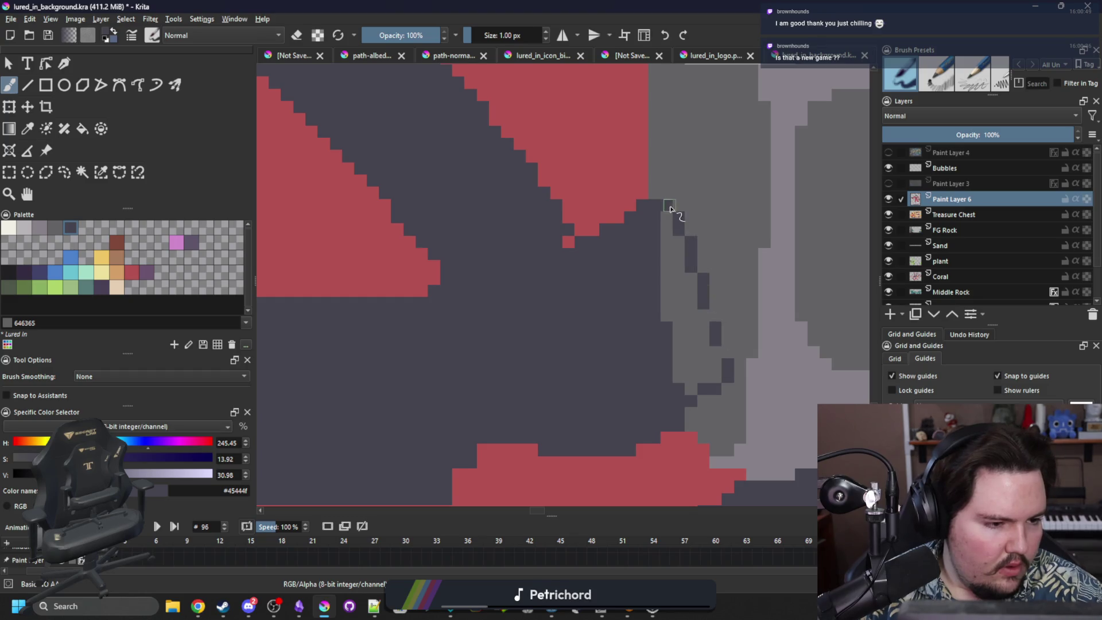
pyautogui.moveTo(703, 304); pyautogui.dragTo(716, 317)
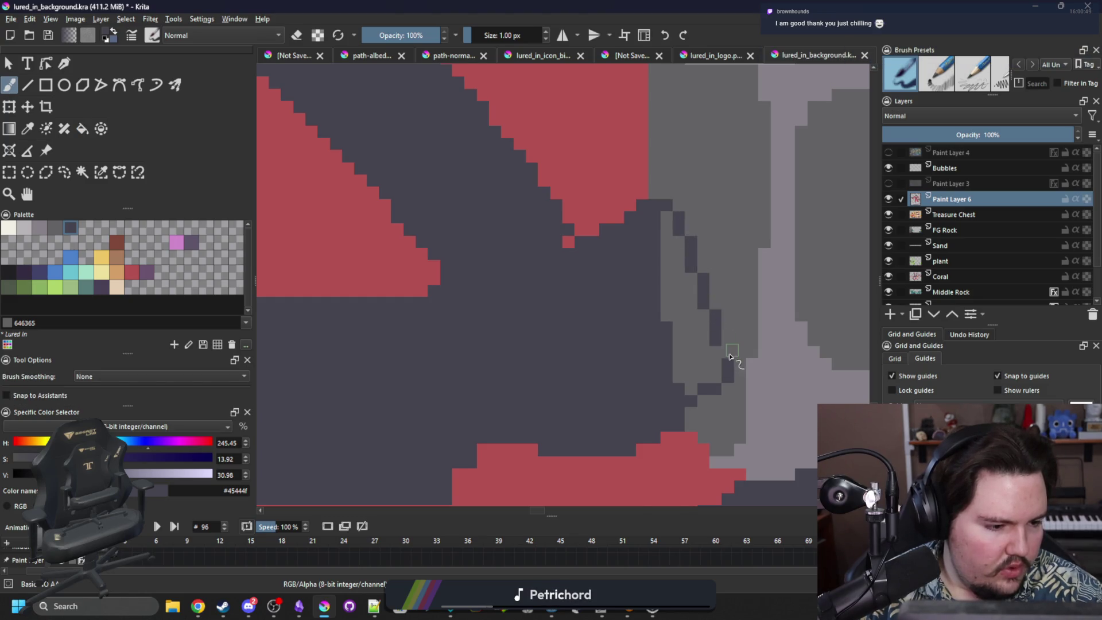
# Flood-fill the grey strip with the dark strap colour.
pyautogui.press('f')
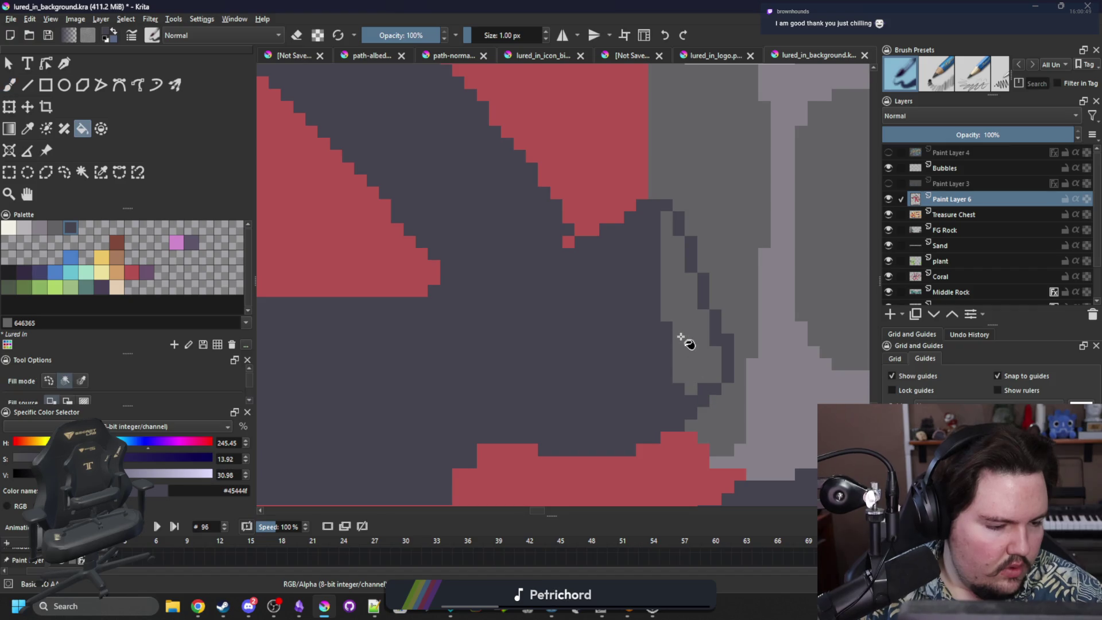
pyautogui.click(686, 342)
pyautogui.scroll(-4, 652, 344)
pyautogui.scroll(1, 637, 347)
pyautogui.scroll(2, 660, 344)
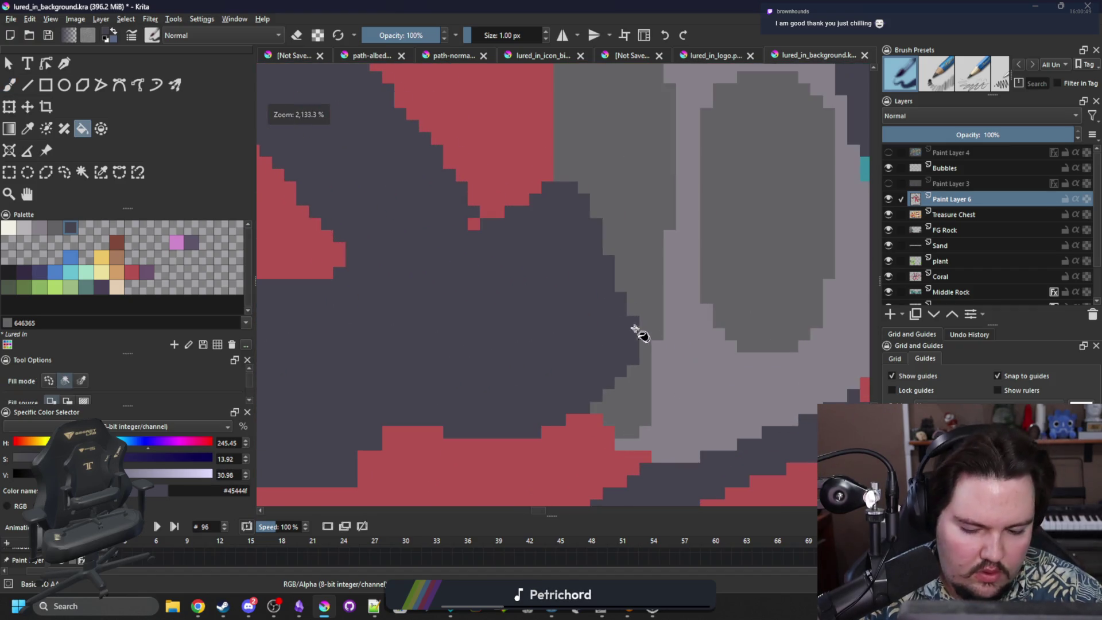
# Paint the remaining grey steps dark with strap colour 45444f to match the strap.
pyautogui.press('b')
pyautogui.keyDown('ctrl'); pyautogui.click(634, 290); pyautogui.keyUp('ctrl')
pyautogui.keyDown('ctrl'); pyautogui.click(576, 318); pyautogui.keyUp('ctrl')
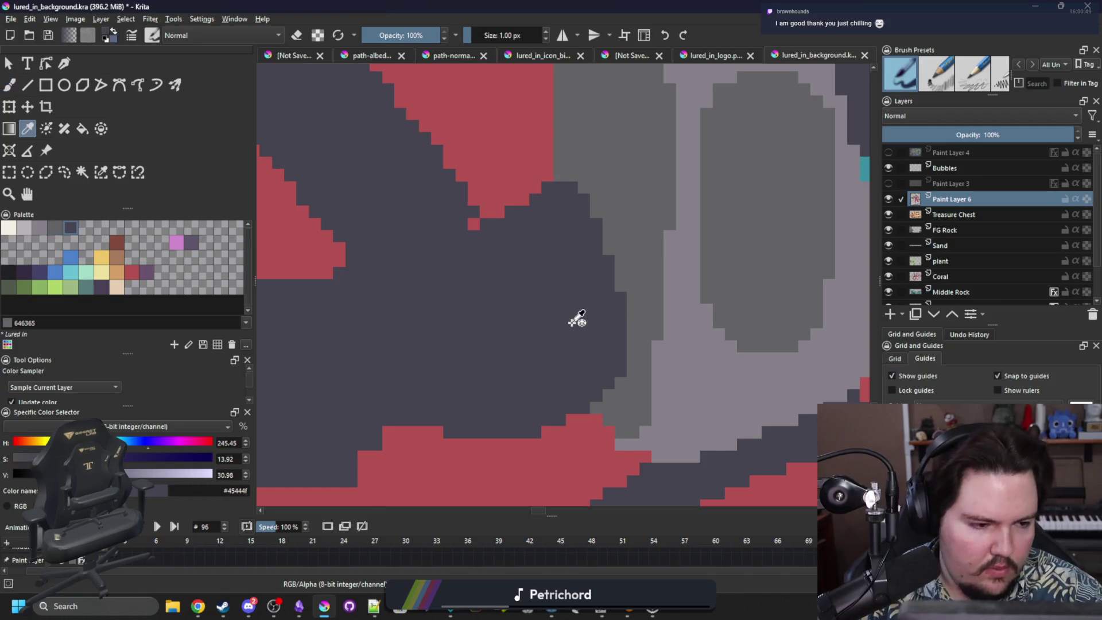
pyautogui.moveTo(602, 253); pyautogui.dragTo(597, 205)
pyautogui.scroll(-1, 568, 344)
pyautogui.scroll(1, 569, 344)
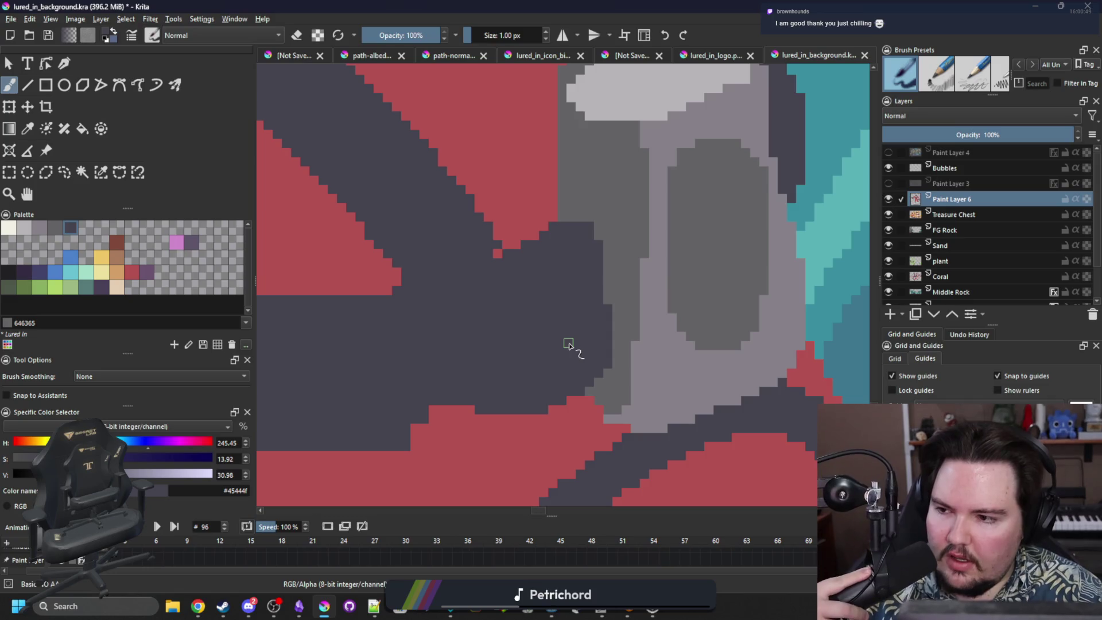
pyautogui.scroll(-2, 428, 275)
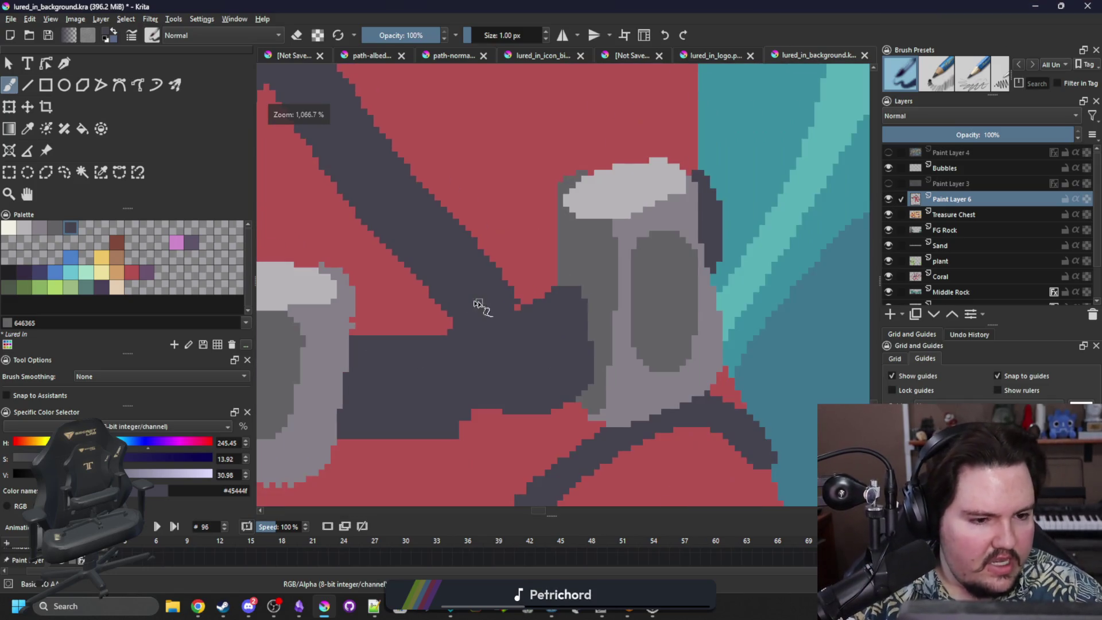
pyautogui.scroll(-2, 468, 229)
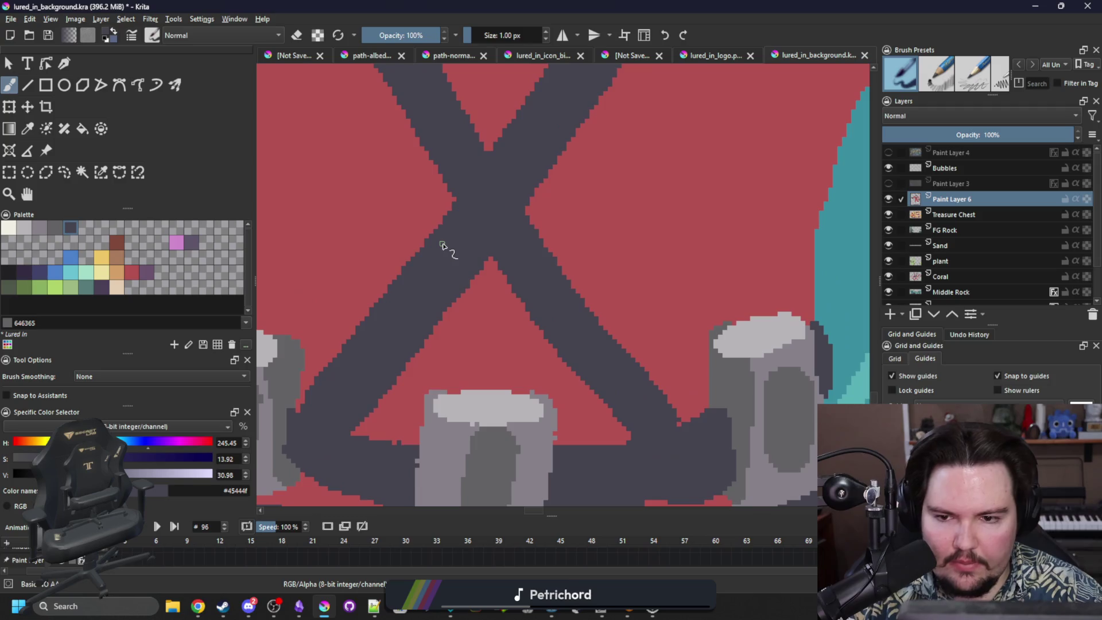
pyautogui.scroll(-1, 351, 291)
pyautogui.scroll(2, 353, 299)
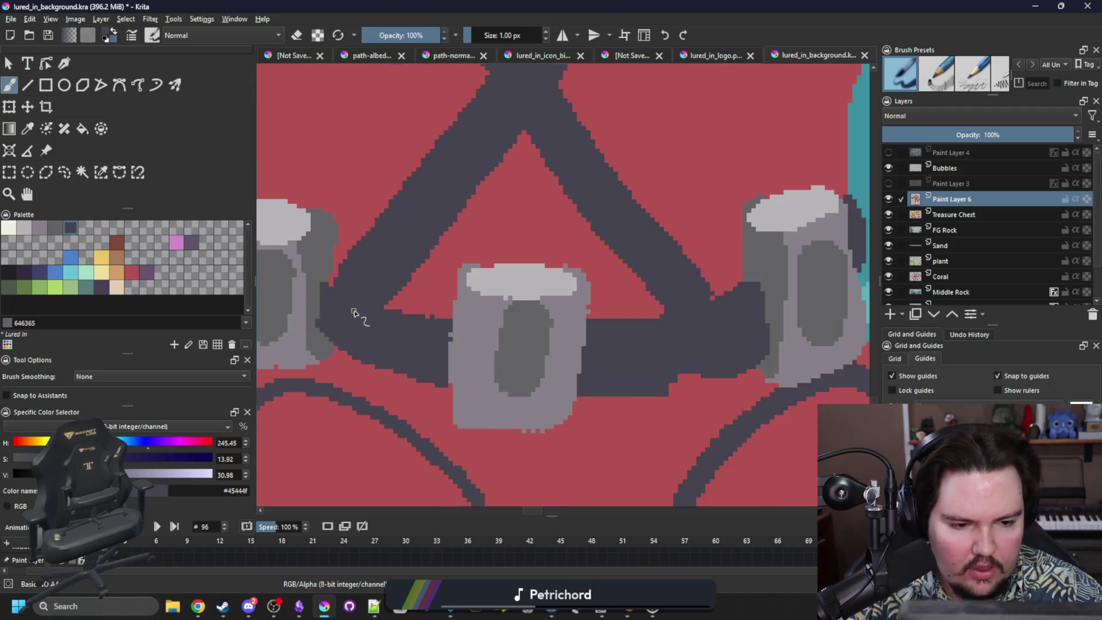
# Pick mauve-grey 868188, select the red background by similar colour, and enlarge the brush to 2 px.
pyautogui.click(37, 231)
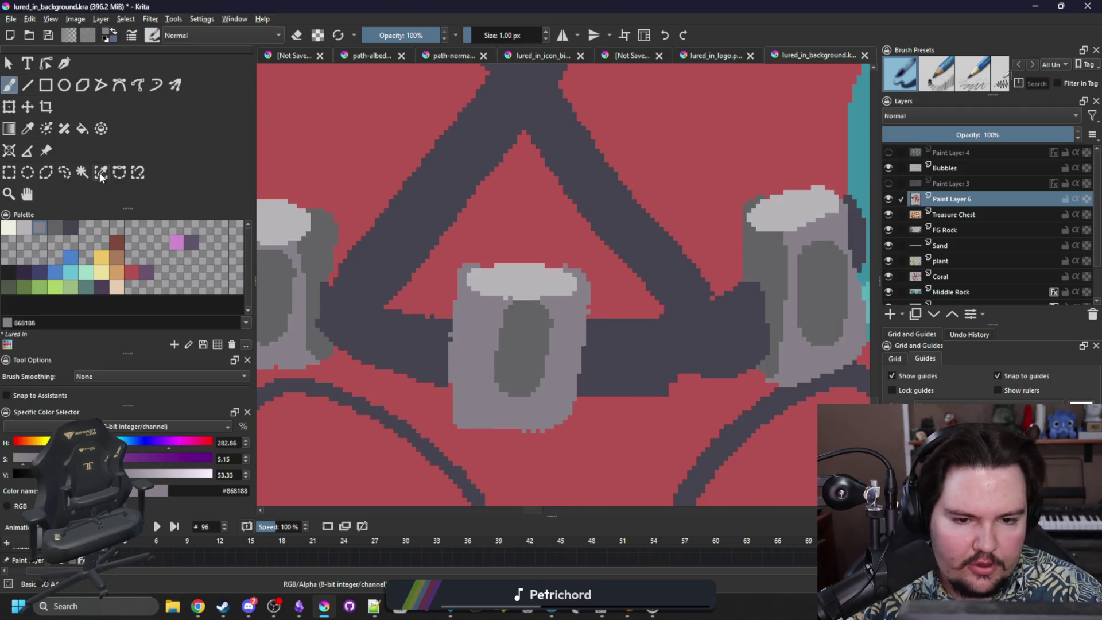
pyautogui.click(101, 173)
pyautogui.click(499, 228)
pyautogui.scroll(-1, 454, 278)
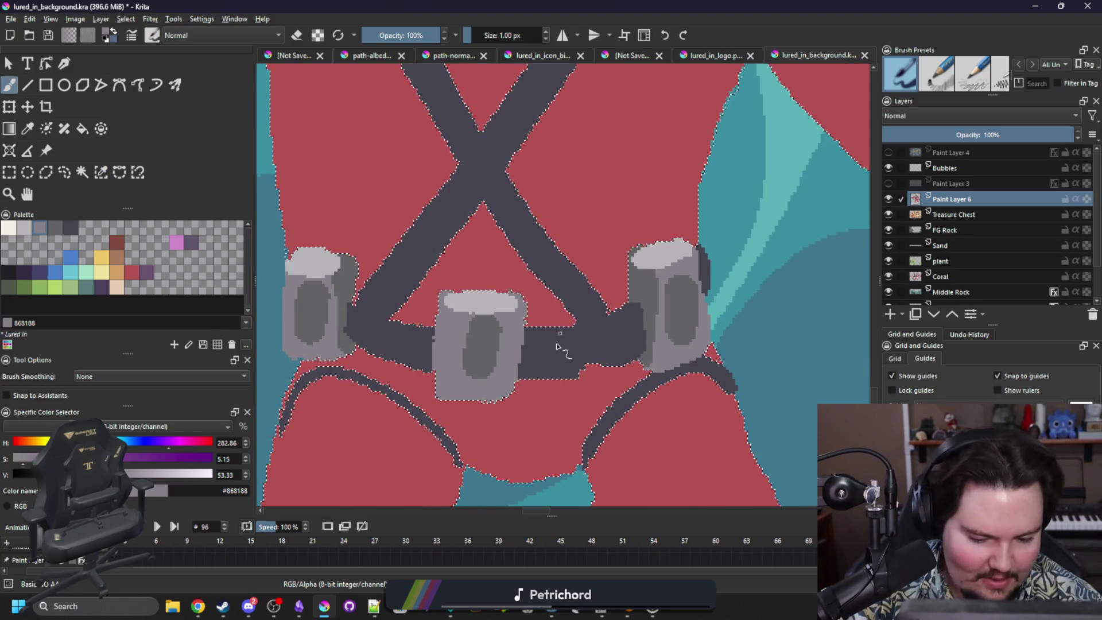
pyautogui.press(']')
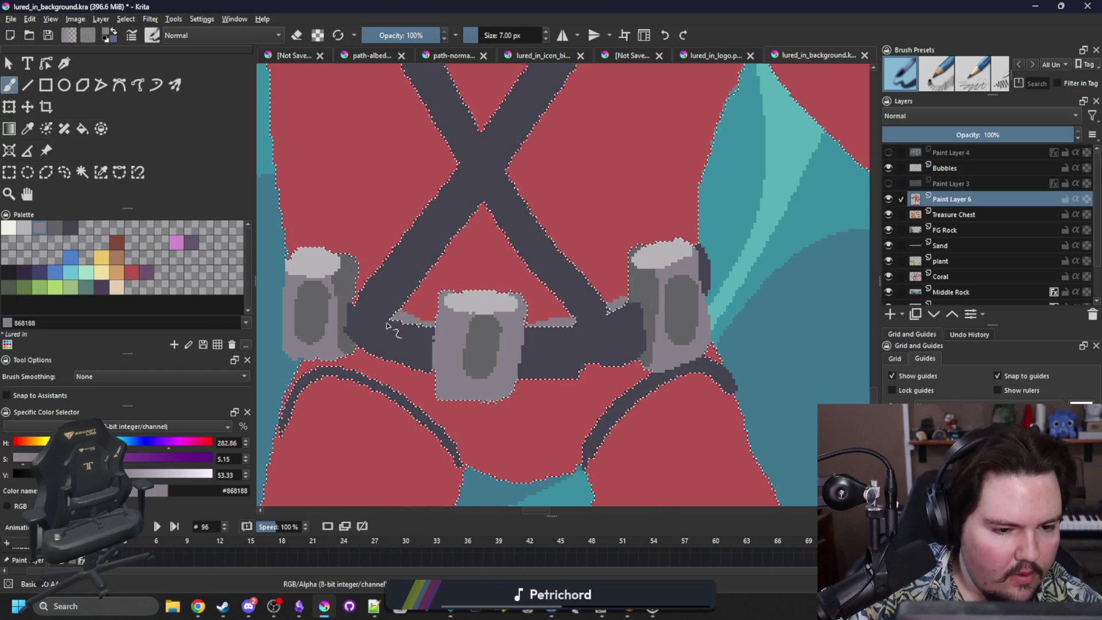
# Highlight the strap edges on frames 6 and 17, then clear the selection.
pyautogui.moveTo(514, 172); pyautogui.dragTo(590, 287)
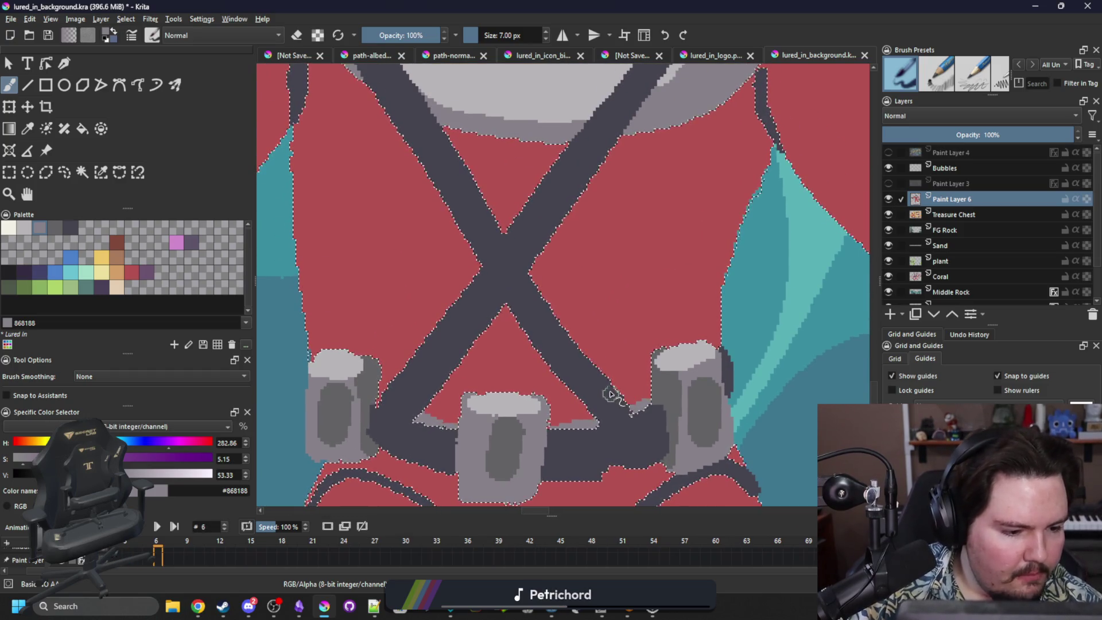
pyautogui.moveTo(628, 413)
pyautogui.mouseDown()
pyautogui.moveTo(524, 263)
pyautogui.moveTo(467, 282)
pyautogui.moveTo(380, 417)
pyautogui.mouseUp()
pyautogui.press('Right')
pyautogui.press('Right')
pyautogui.press('Right')
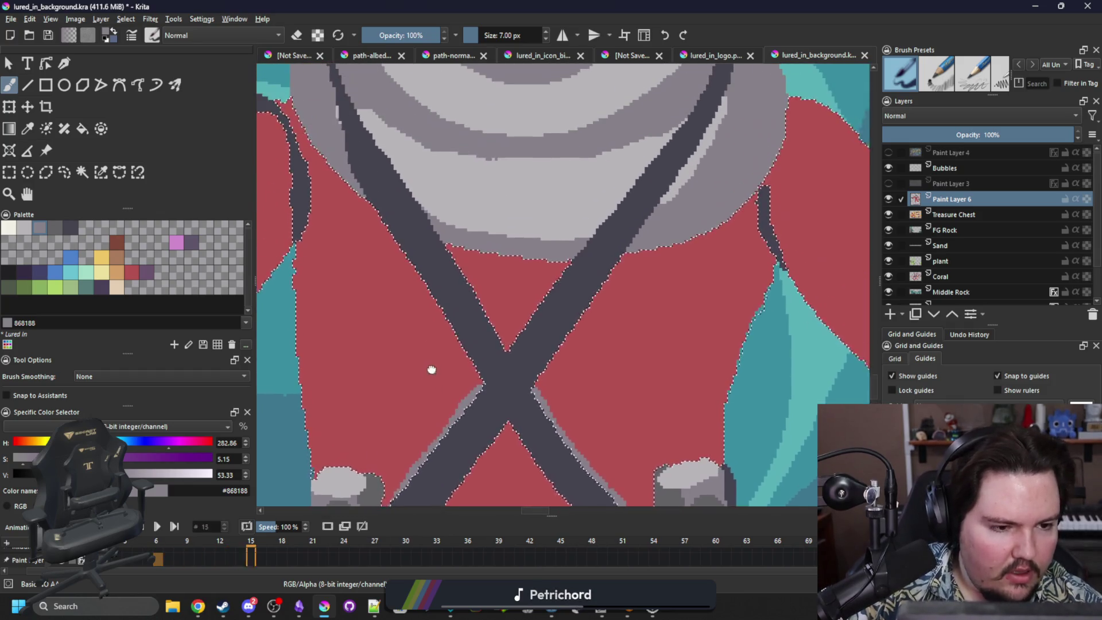
pyautogui.moveTo(513, 376); pyautogui.dragTo(449, 271)
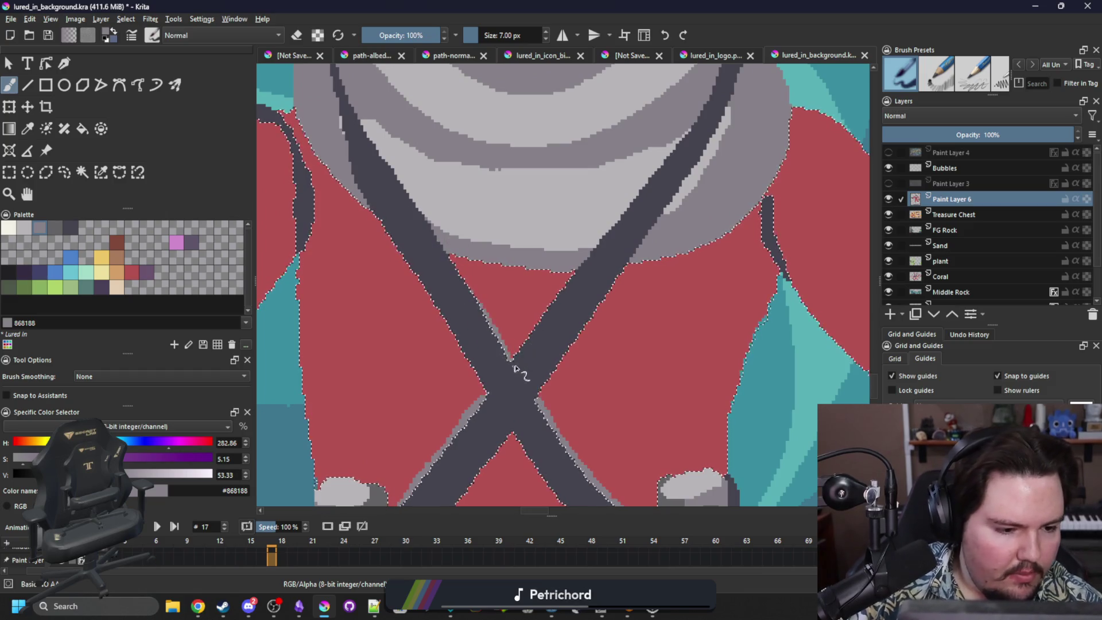
pyautogui.moveTo(519, 371); pyautogui.dragTo(580, 279)
pyautogui.hotkey('ctrl', 'shift', 'a')
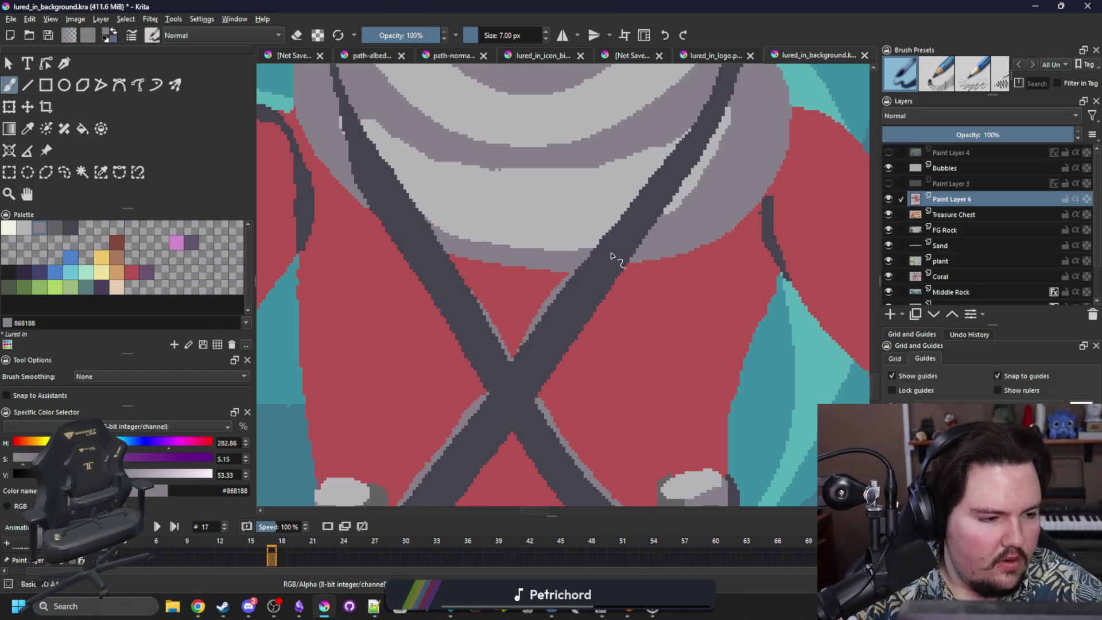
pyautogui.scroll(-10, 611, 256)
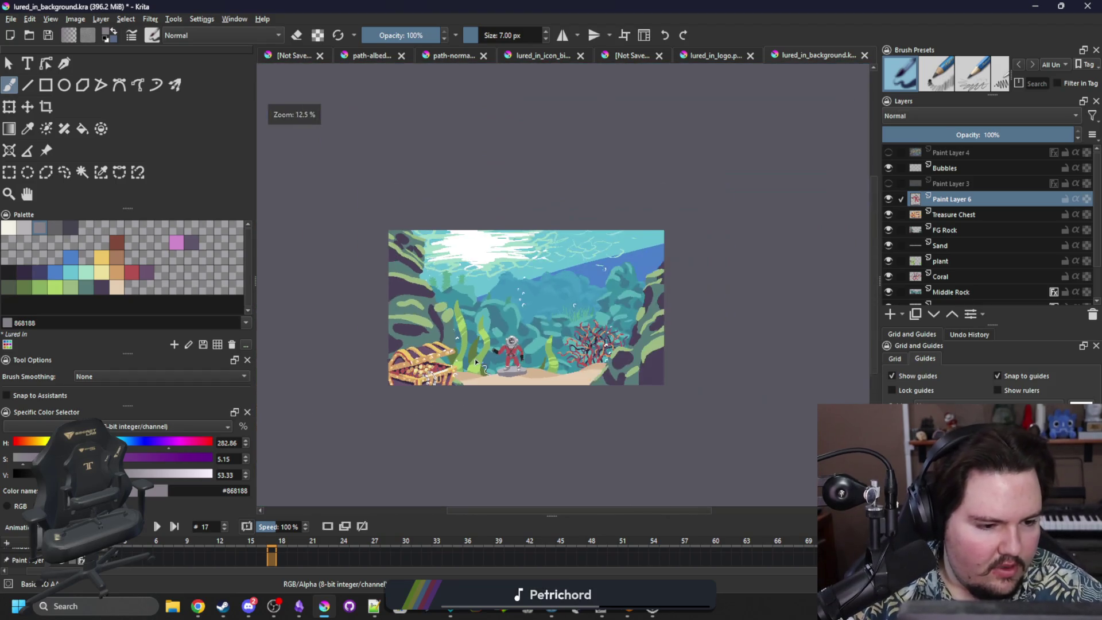
# Try a dark outline oval on the diver's arm, undo the oversized stroke, and pick the suit red.
pyautogui.scroll(1, 519, 377)
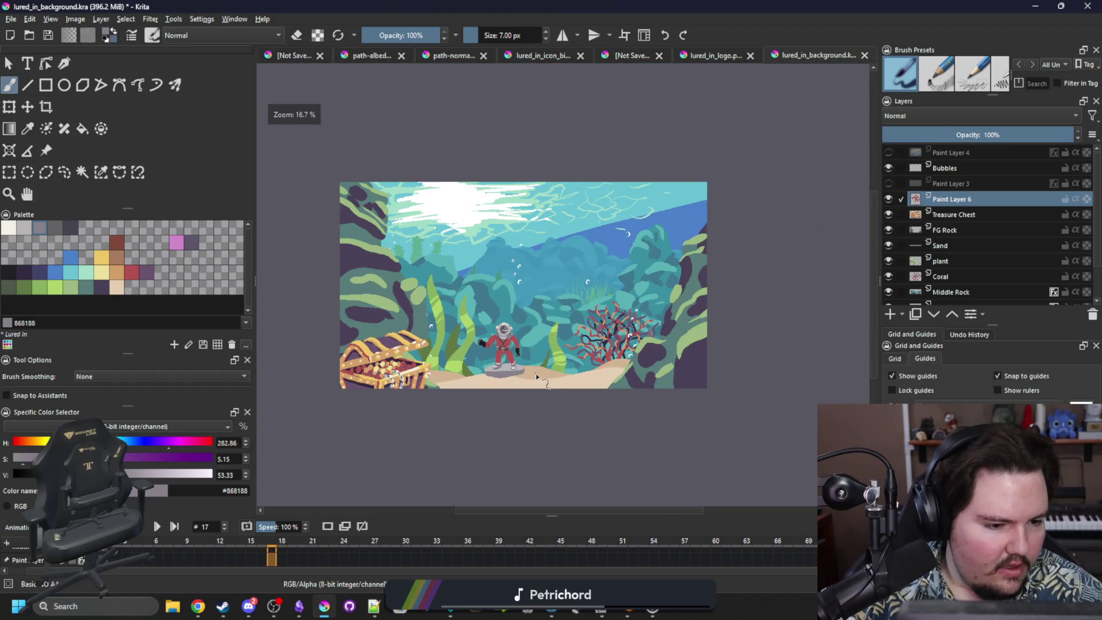
pyautogui.scroll(5, 501, 353)
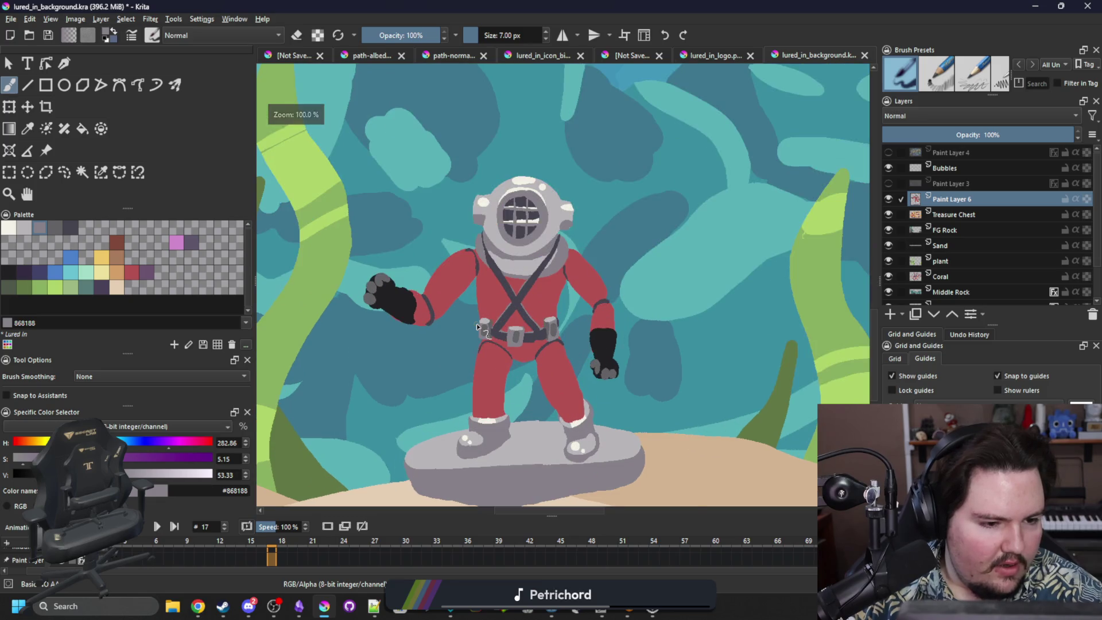
pyautogui.scroll(4, 463, 315)
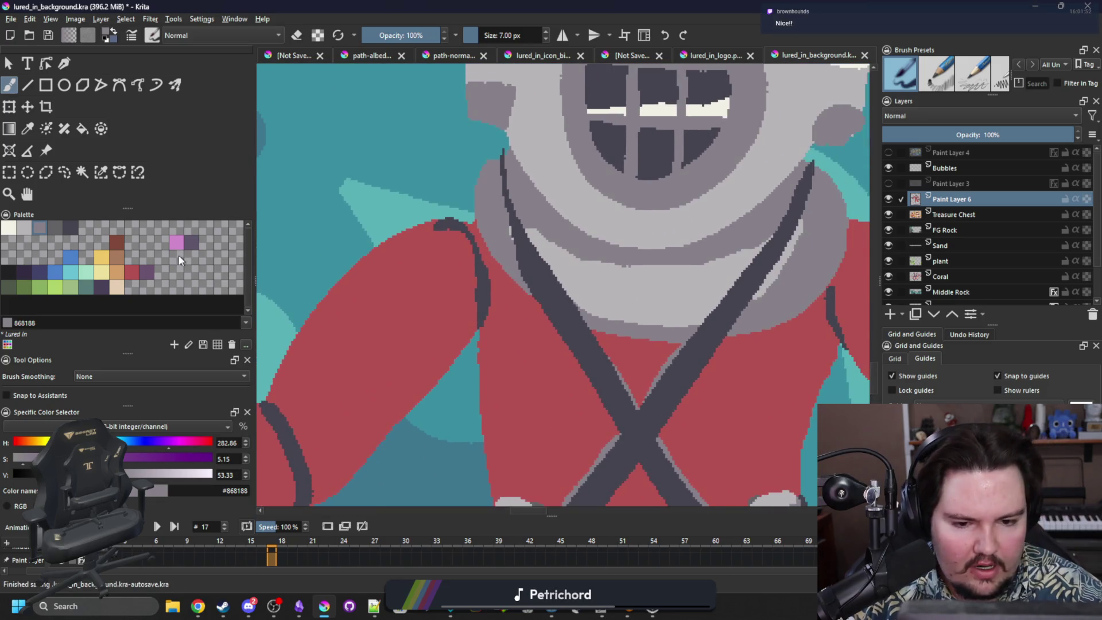
pyautogui.keyDown('ctrl'); pyautogui.click(488, 295); pyautogui.keyUp('ctrl')
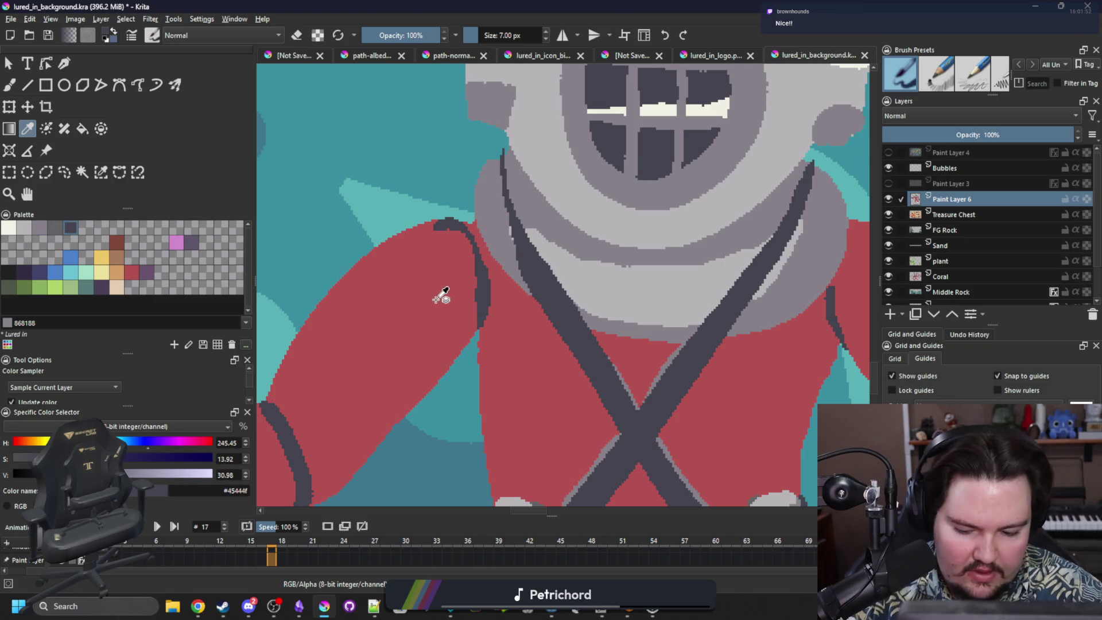
pyautogui.scroll(1, 425, 298)
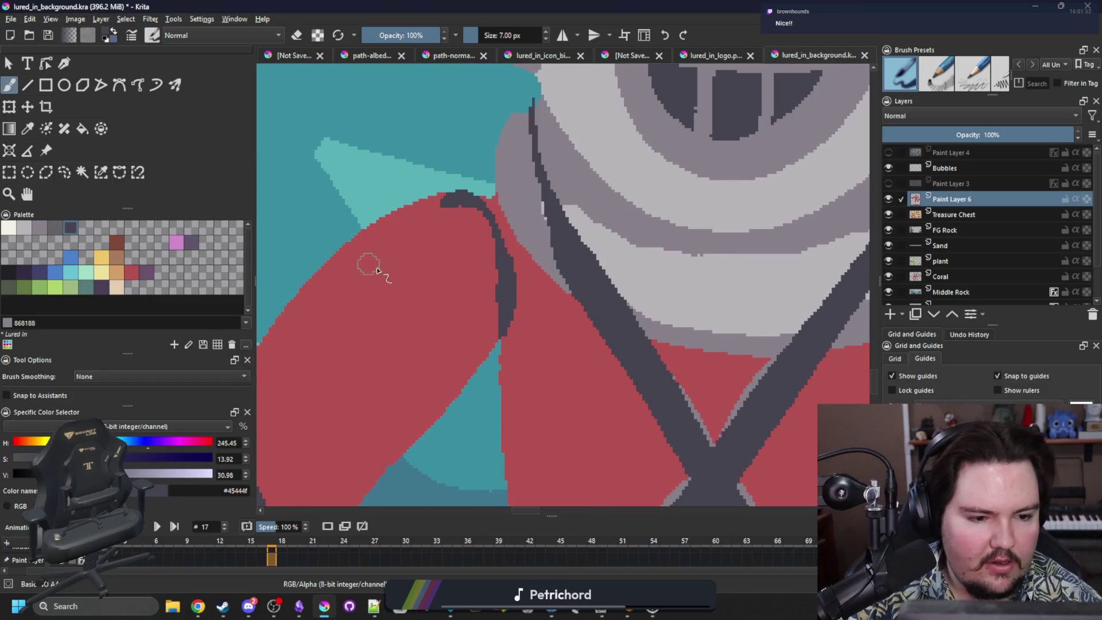
pyautogui.moveTo(366, 268); pyautogui.dragTo(353, 291)
pyautogui.moveTo(405, 229)
pyautogui.mouseDown()
pyautogui.moveTo(362, 275)
pyautogui.moveTo(406, 243)
pyautogui.moveTo(369, 239)
pyautogui.moveTo(345, 271)
pyautogui.moveTo(396, 232)
pyautogui.moveTo(353, 270)
pyautogui.moveTo(390, 240)
pyautogui.mouseUp()
pyautogui.hotkey('ctrl', 'z')
pyautogui.keyDown('ctrl'); pyautogui.click(399, 300); pyautogui.keyUp('ctrl')
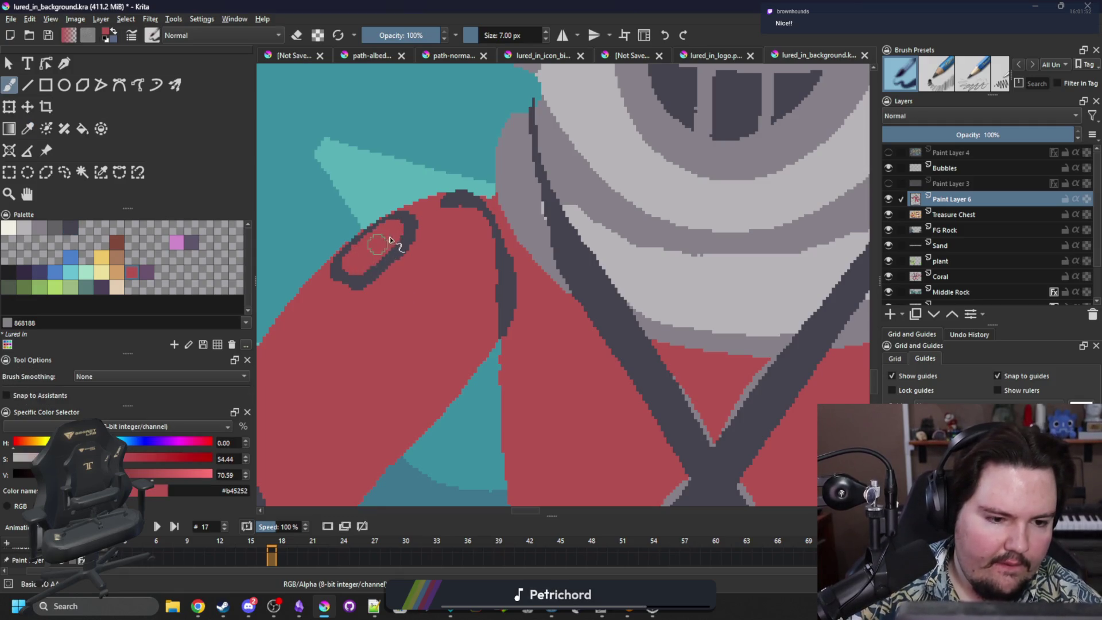
# On frame 31, paint a dark grey blob on the red arm using the sampled outline grey.
pyautogui.press('space')
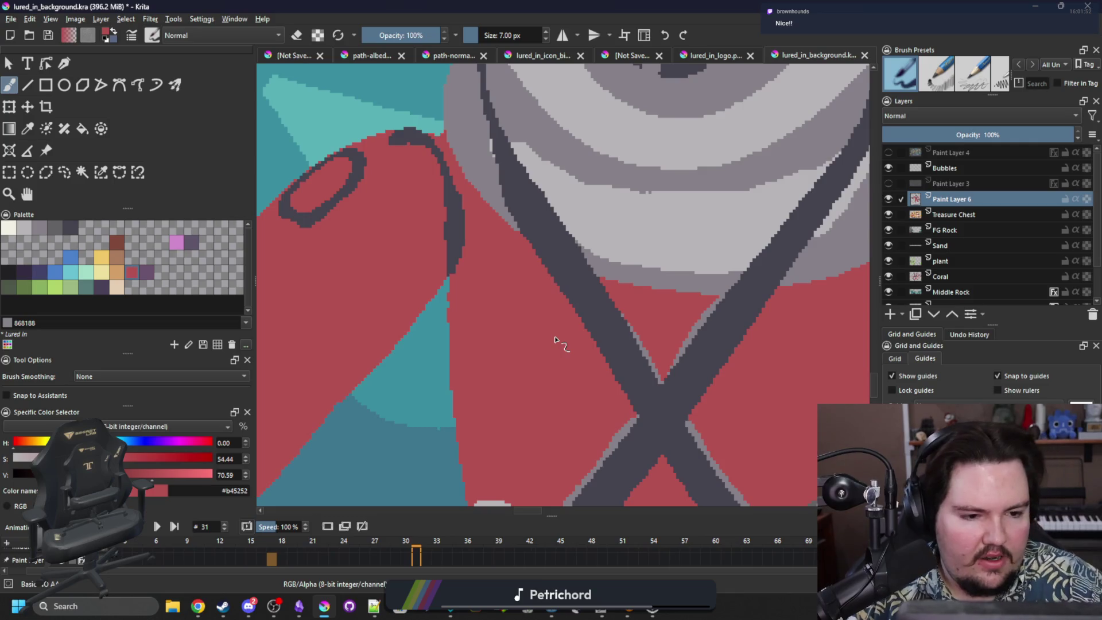
pyautogui.scroll(-8, 480, 342)
pyautogui.scroll(2, 434, 367)
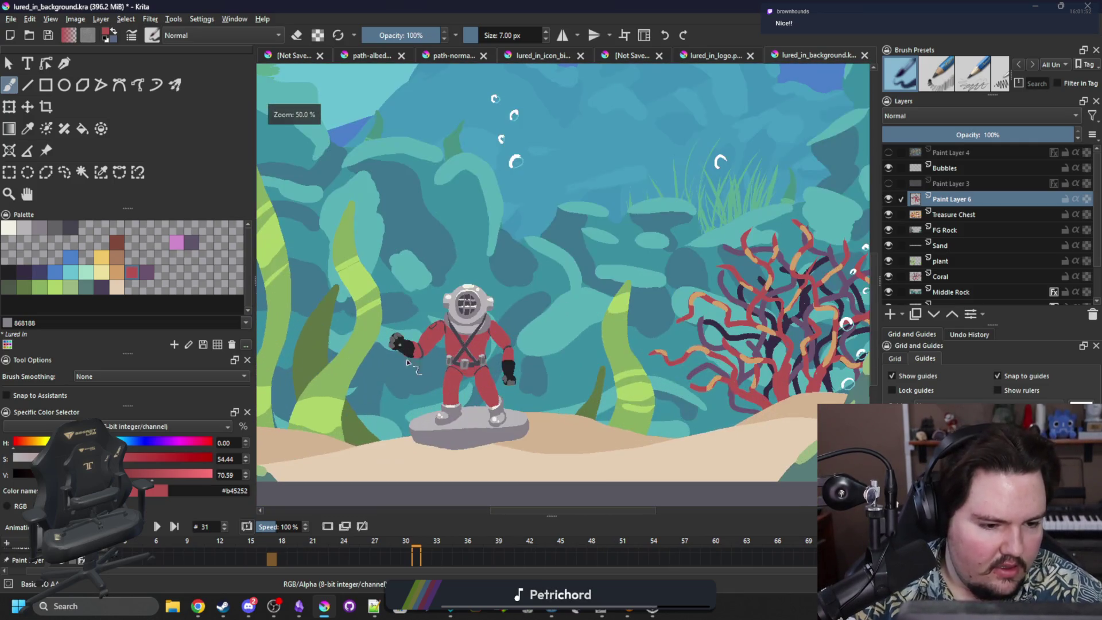
pyautogui.scroll(2, 451, 341)
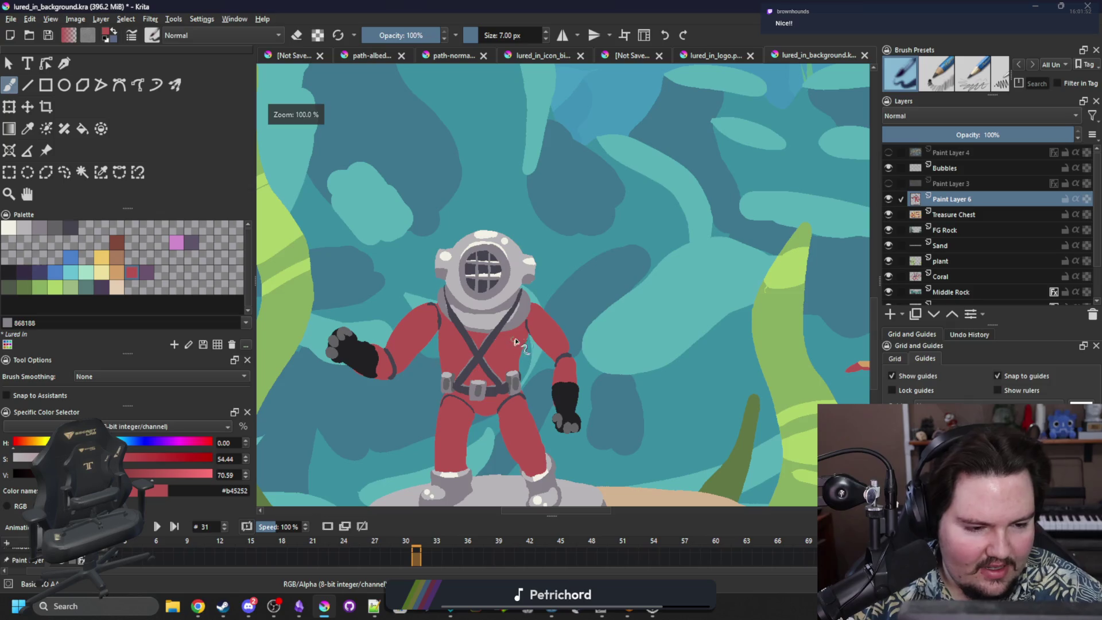
pyautogui.scroll(3, 469, 319)
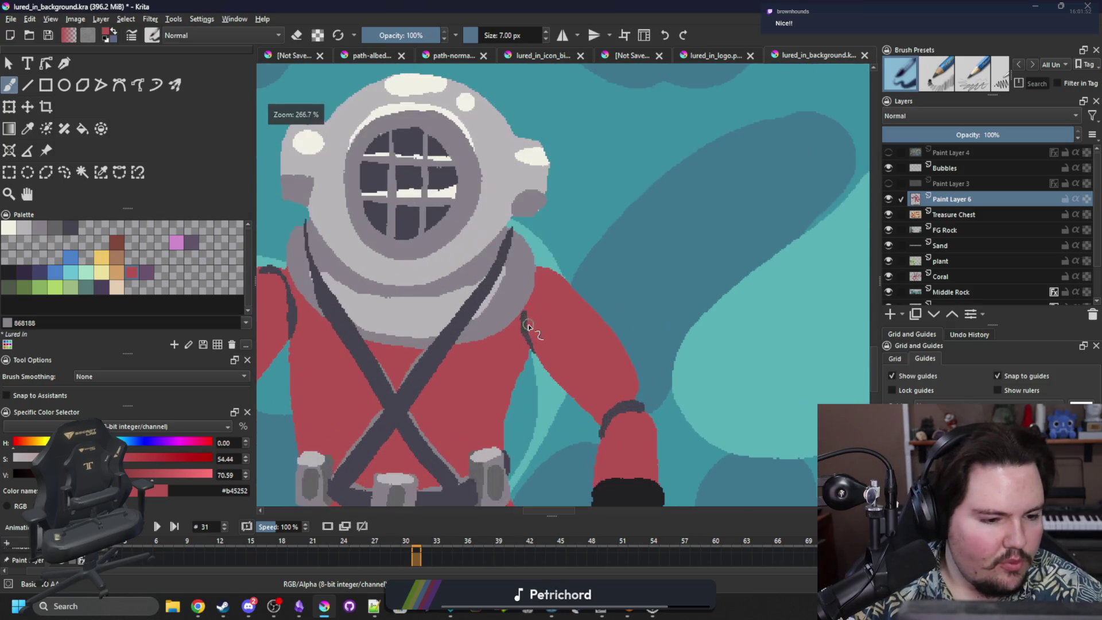
pyautogui.scroll(-1, 550, 329)
pyautogui.scroll(5, 411, 330)
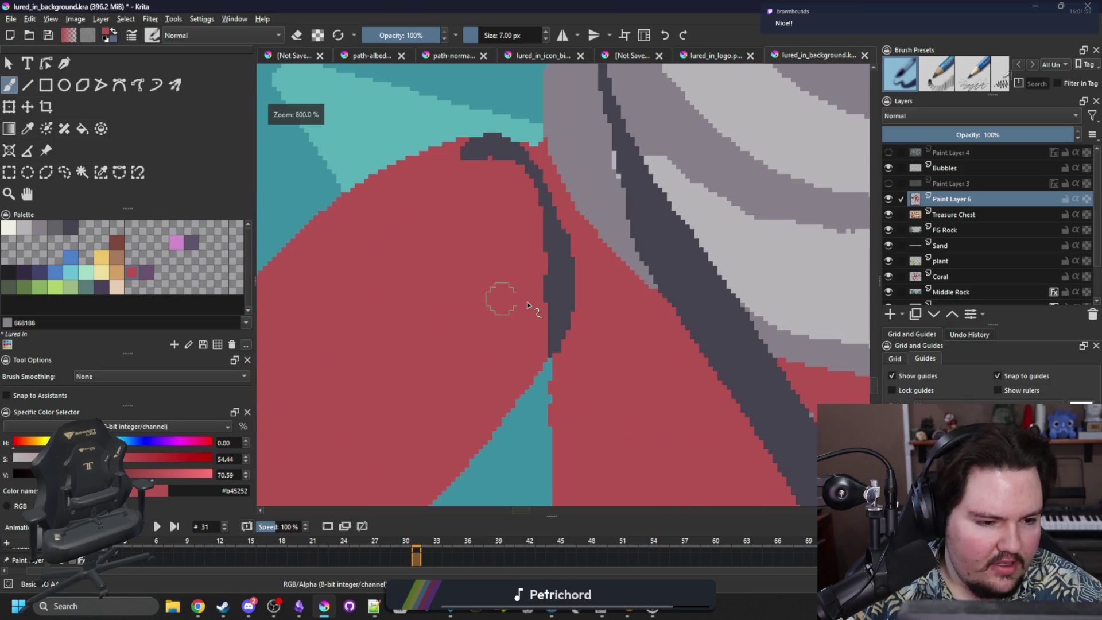
pyautogui.press('p')
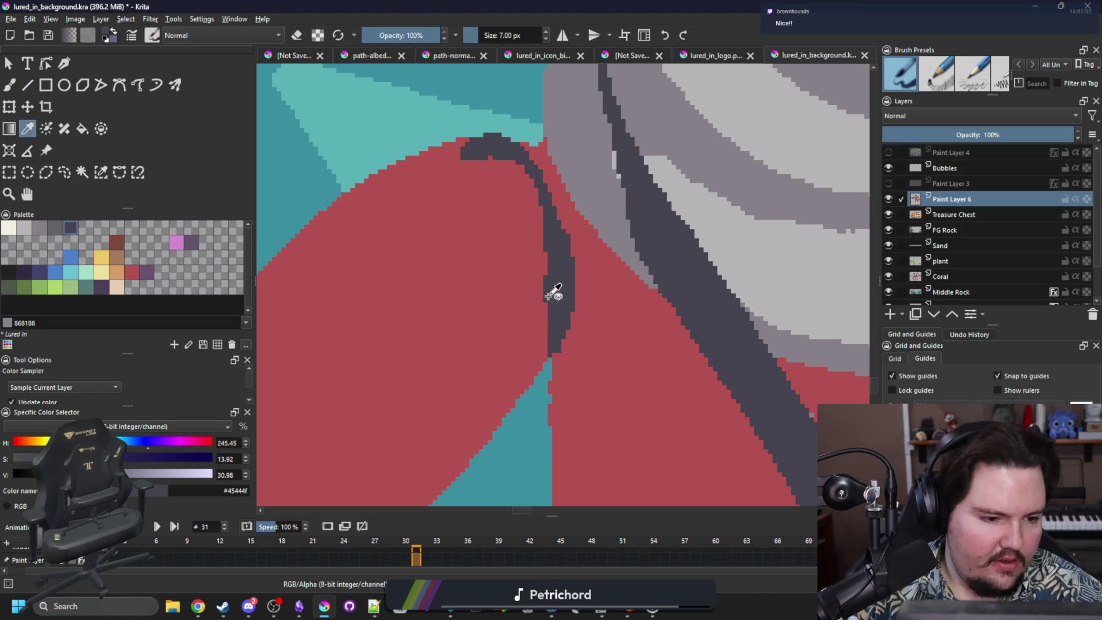
pyautogui.click(572, 288)
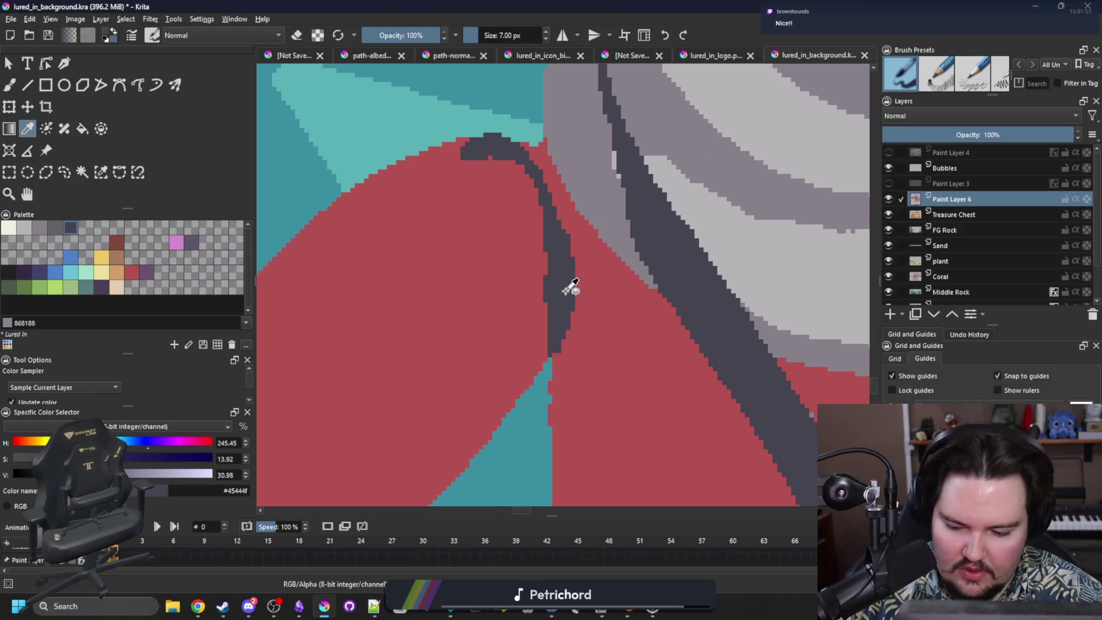
pyautogui.press('b')
pyautogui.moveTo(484, 352)
pyautogui.mouseDown()
pyautogui.moveTo(482, 290)
pyautogui.moveTo(458, 308)
pyautogui.moveTo(467, 320)
pyautogui.moveTo(538, 289)
pyautogui.mouseUp()
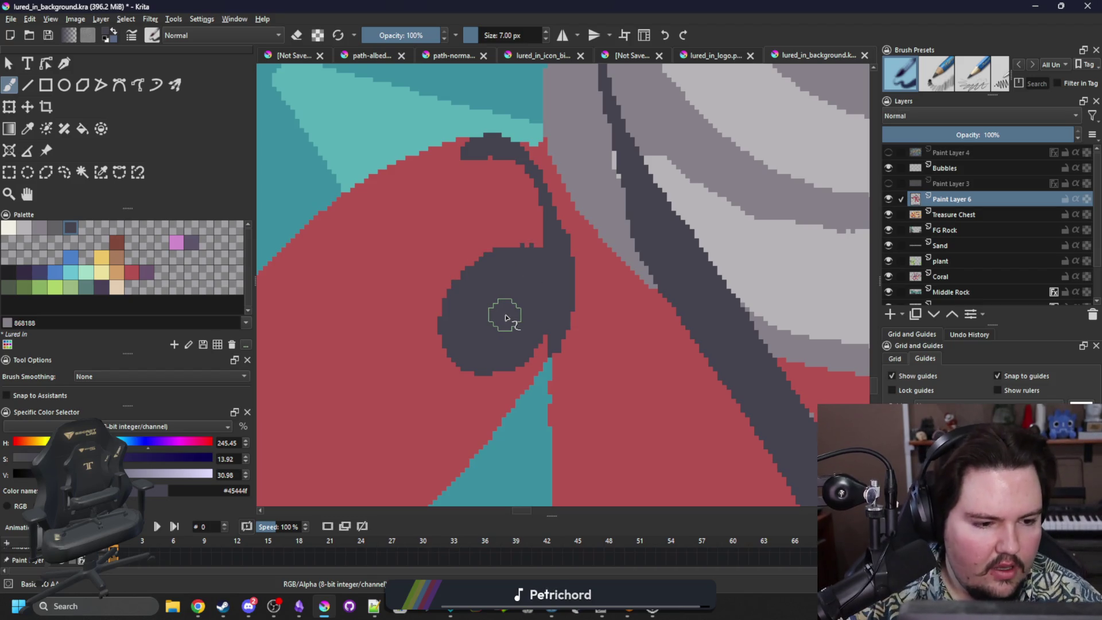
pyautogui.moveTo(527, 348)
pyautogui.mouseDown()
pyautogui.moveTo(457, 335)
pyautogui.moveTo(505, 253)
pyautogui.moveTo(553, 272)
pyautogui.mouseUp()
# Paint suit red inside the dark blob to hollow it into an open ring.
pyautogui.press('p')
pyautogui.click(450, 352)
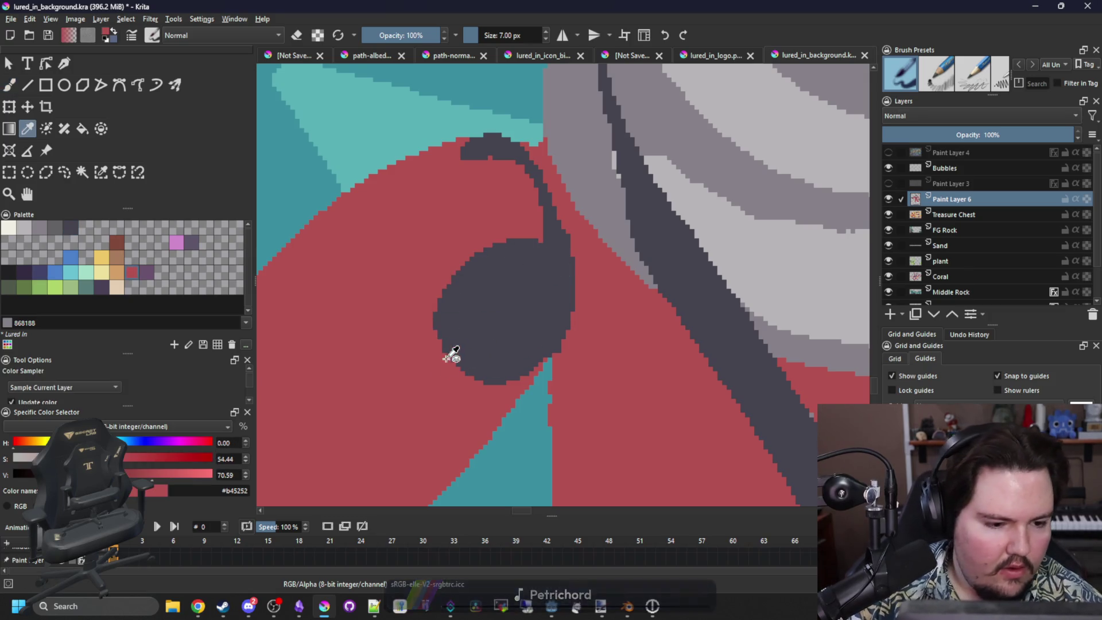
pyautogui.press('b')
pyautogui.click(491, 338)
pyautogui.moveTo(499, 311)
pyautogui.mouseDown()
pyautogui.moveTo(534, 289)
pyautogui.moveTo(502, 325)
pyautogui.moveTo(485, 308)
pyautogui.moveTo(539, 297)
pyautogui.moveTo(505, 277)
pyautogui.moveTo(484, 327)
pyautogui.moveTo(528, 327)
pyautogui.moveTo(531, 268)
pyautogui.mouseUp()
# Paint another dark grey blob on the arm and fill its centre red, leaving a ring.
pyautogui.scroll(-10, 526, 264)
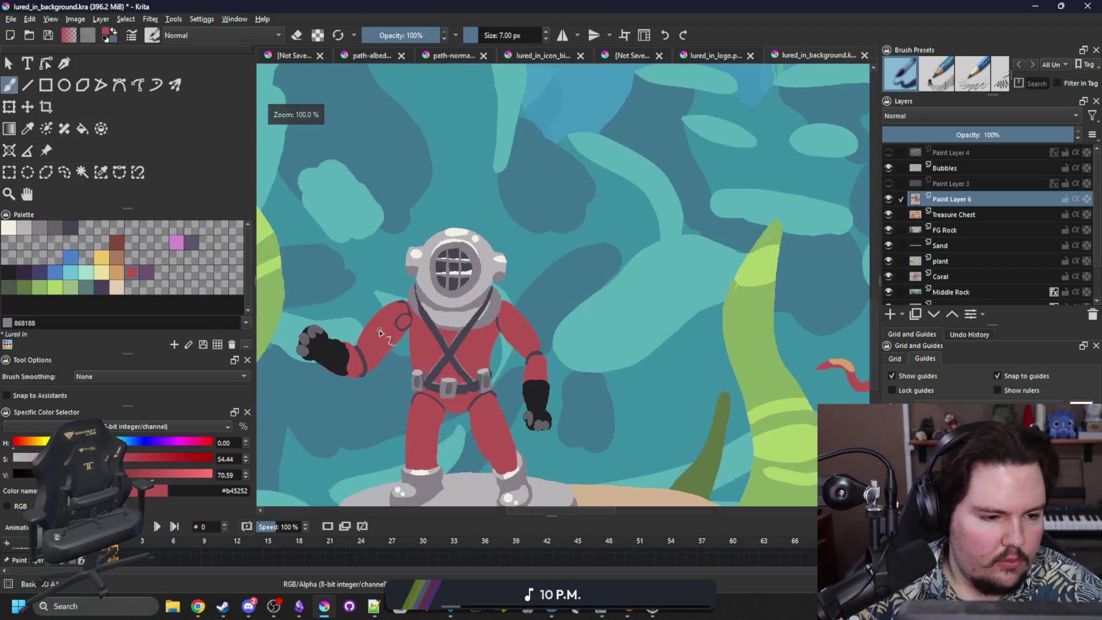
pyautogui.scroll(8, 436, 344)
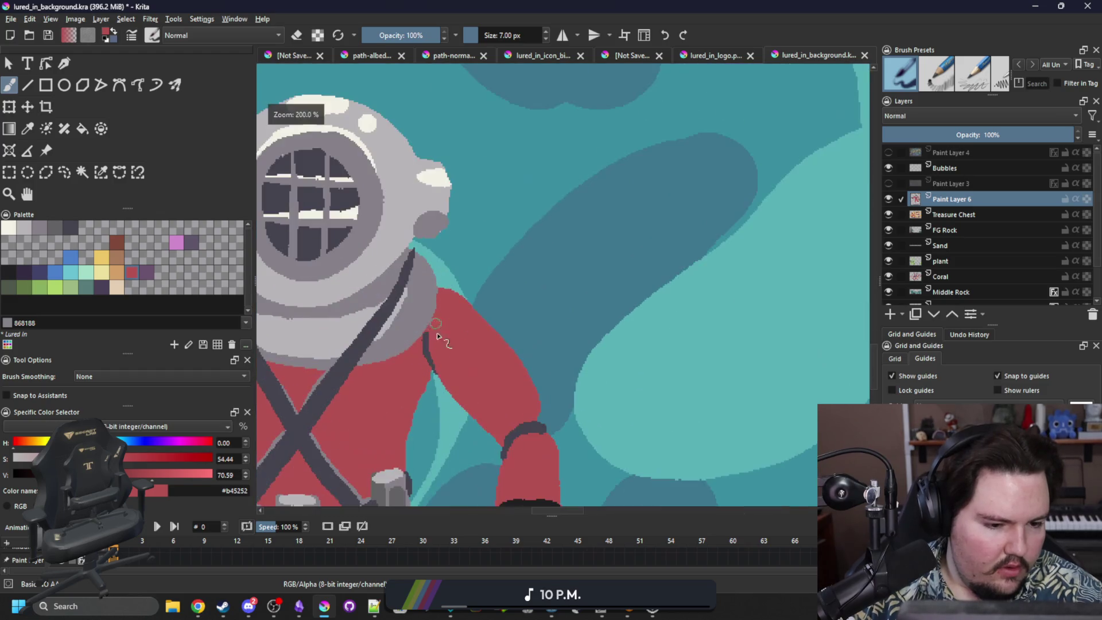
pyautogui.keyDown('ctrl'); pyautogui.click(397, 312); pyautogui.keyUp('ctrl')
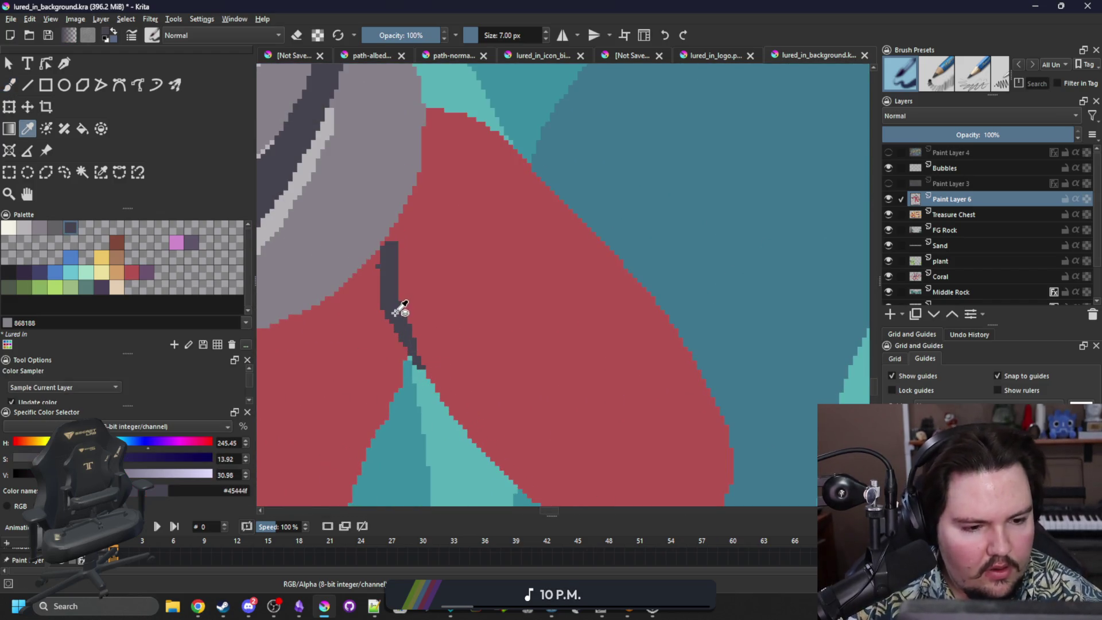
pyautogui.moveTo(429, 350)
pyautogui.mouseDown()
pyautogui.moveTo(456, 267)
pyautogui.moveTo(436, 338)
pyautogui.mouseUp()
pyautogui.keyDown('ctrl'); pyautogui.click(577, 303); pyautogui.keyUp('ctrl')
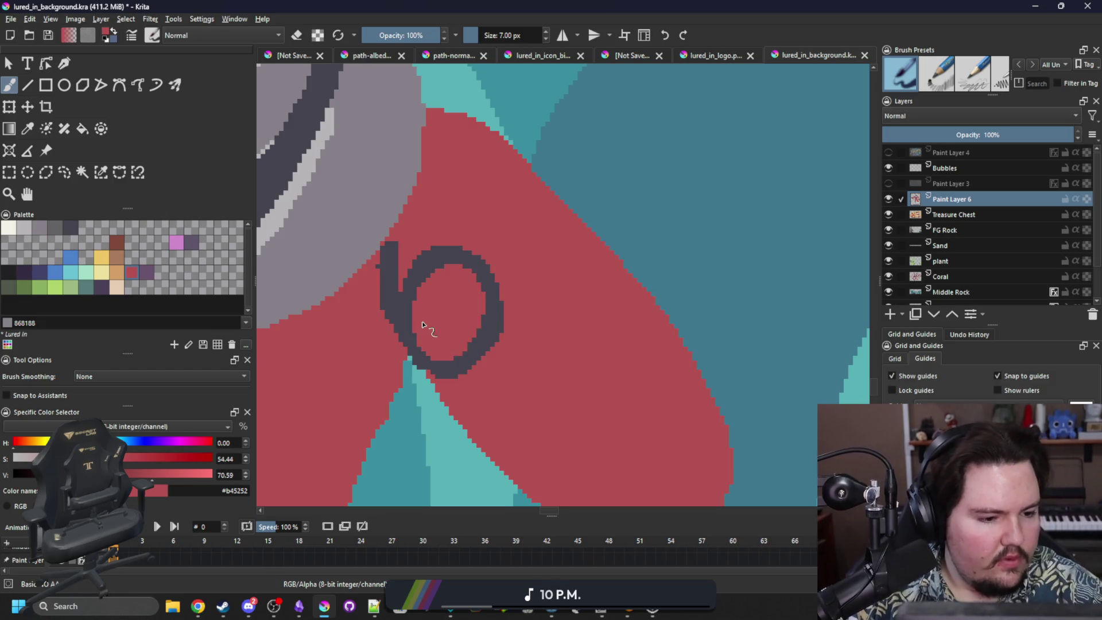
pyautogui.scroll(-10, 433, 318)
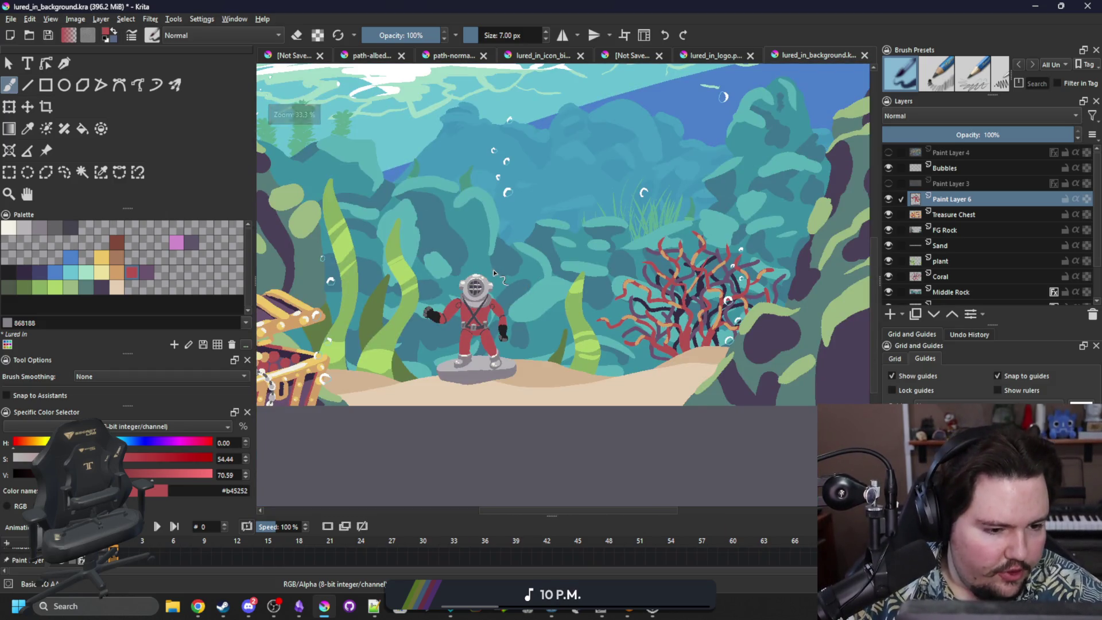
# Paint a dark grey loop at the diver's hip and down the leg, then fill it red, leaving an outline.
pyautogui.scroll(10, 471, 343)
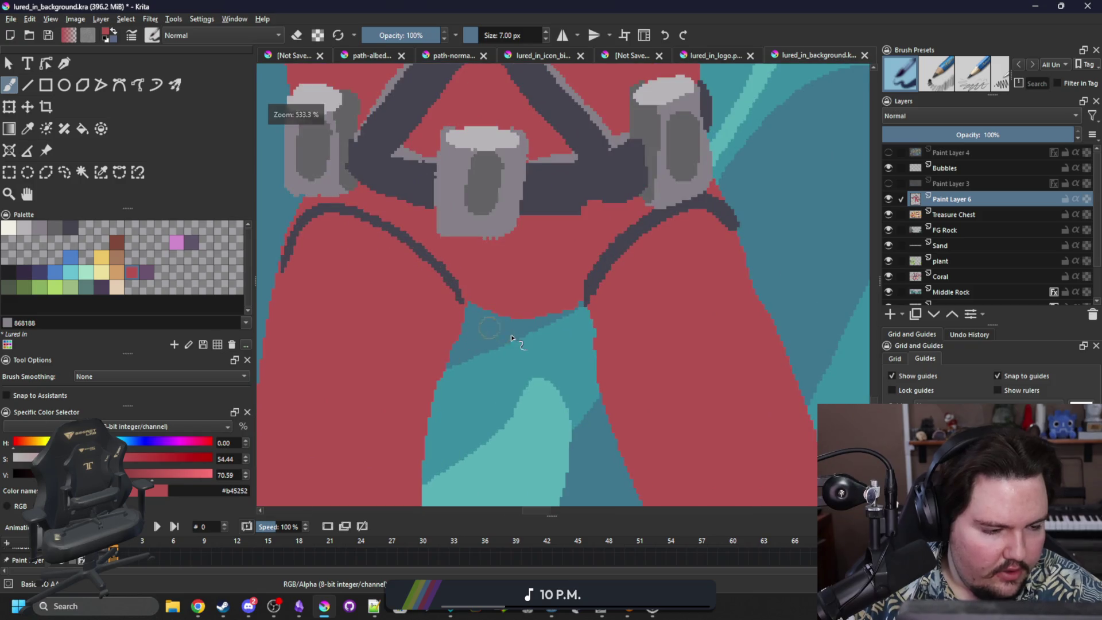
pyautogui.moveTo(511, 335); pyautogui.dragTo(481, 319)
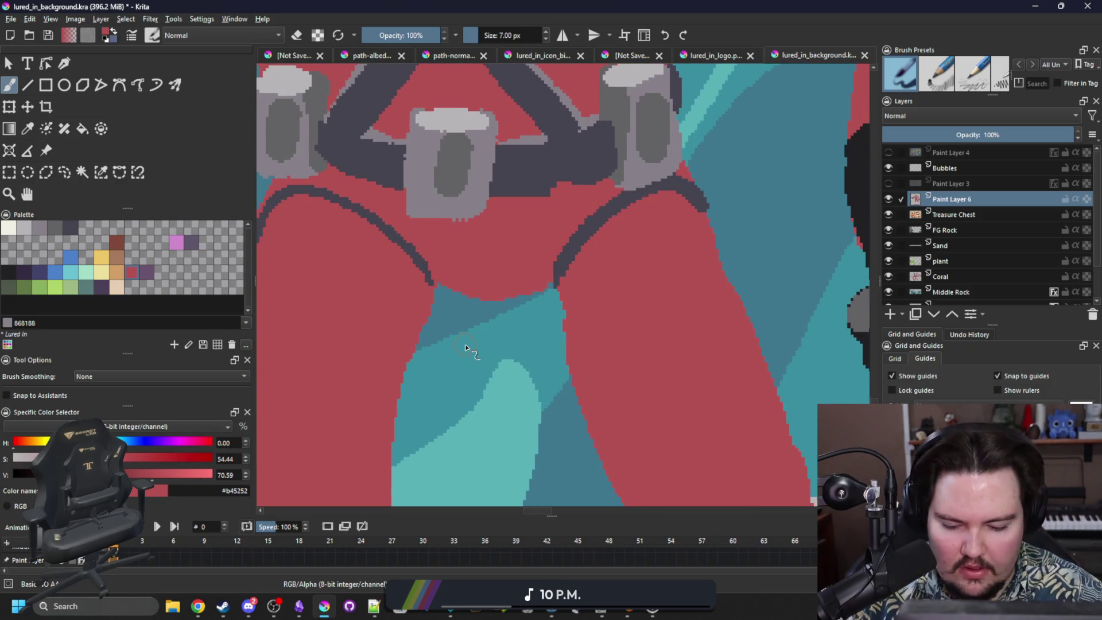
pyautogui.keyDown('ctrl'); pyautogui.click(377, 207); pyautogui.keyUp('ctrl')
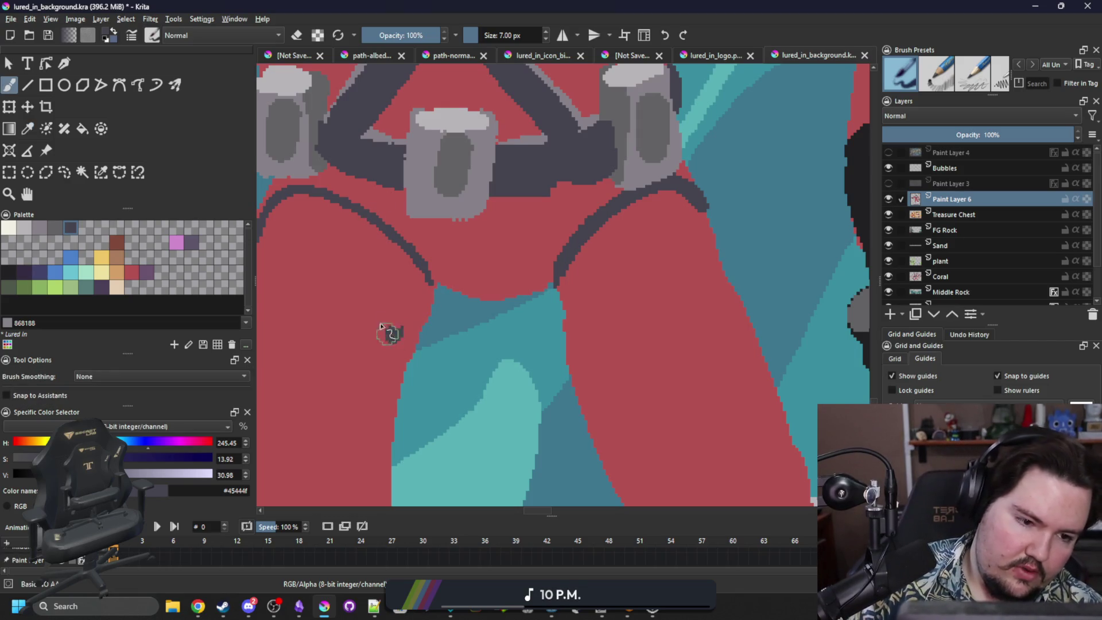
pyautogui.moveTo(388, 334)
pyautogui.mouseDown()
pyautogui.moveTo(391, 321)
pyautogui.moveTo(384, 344)
pyautogui.moveTo(419, 310)
pyautogui.moveTo(382, 333)
pyautogui.mouseUp()
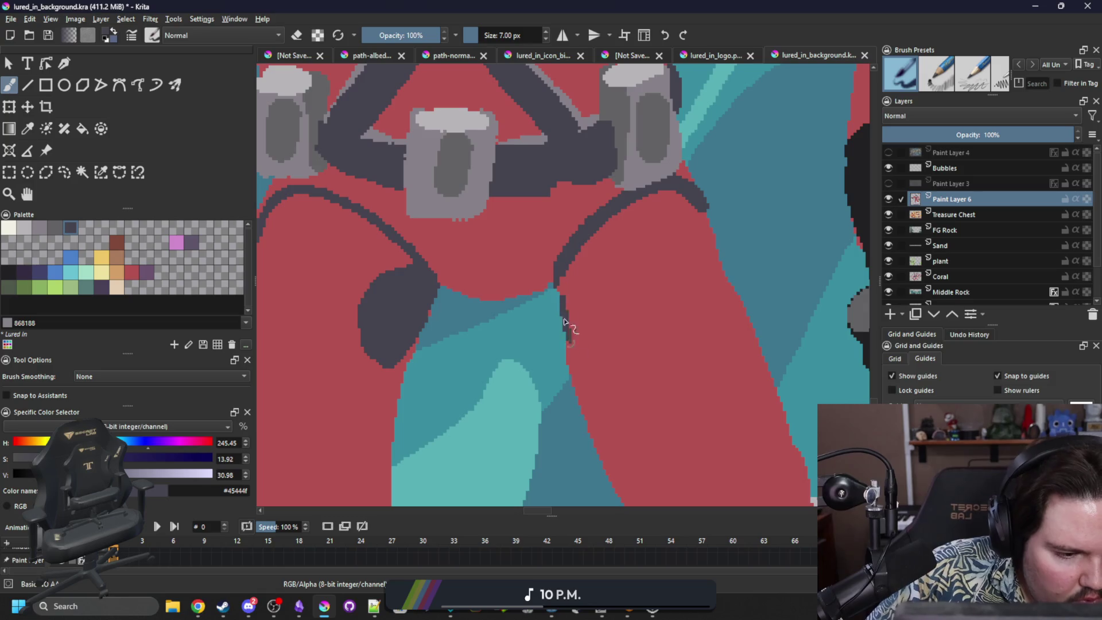
pyautogui.moveTo(564, 321); pyautogui.dragTo(574, 356)
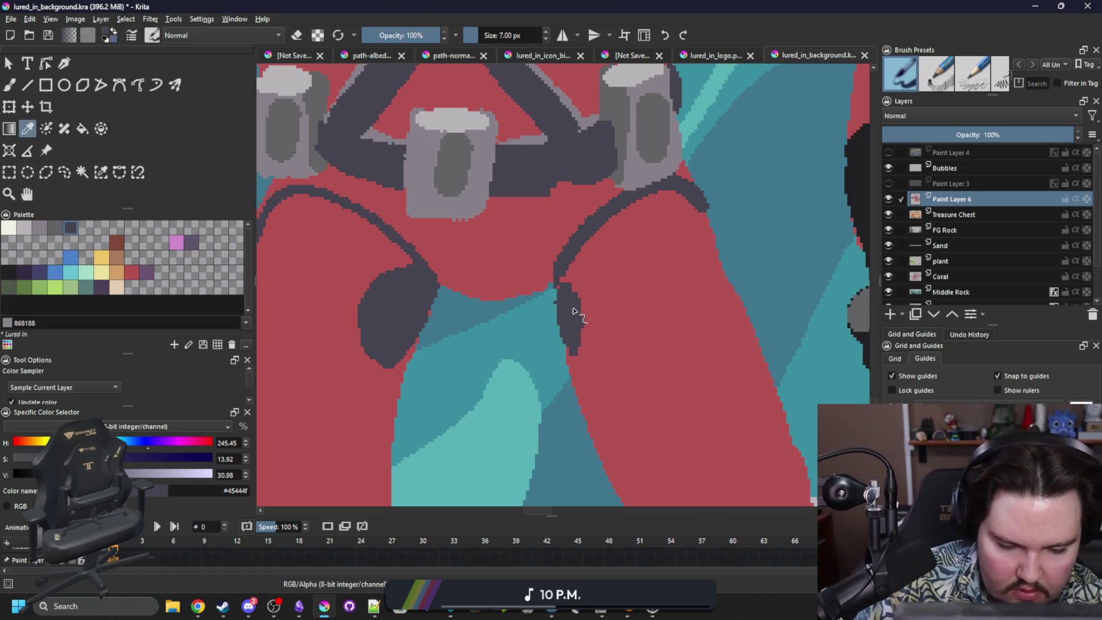
pyautogui.keyDown('ctrl'); pyautogui.click(631, 315); pyautogui.keyUp('ctrl')
pyautogui.moveTo(396, 310); pyautogui.dragTo(411, 299)
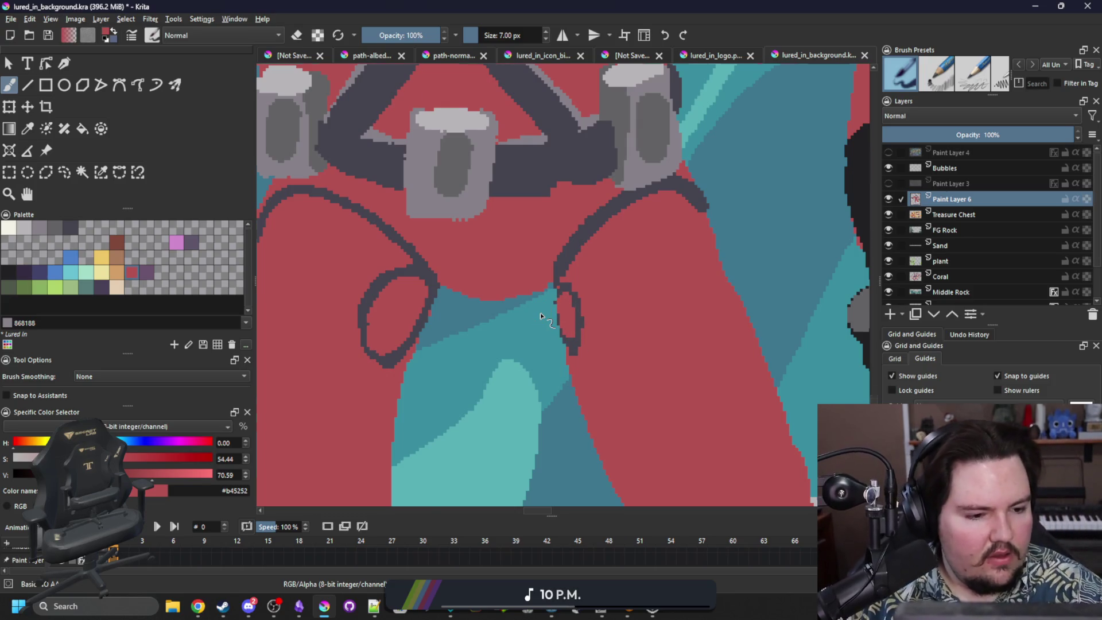
pyautogui.scroll(-6, 539, 312)
pyautogui.scroll(2, 515, 343)
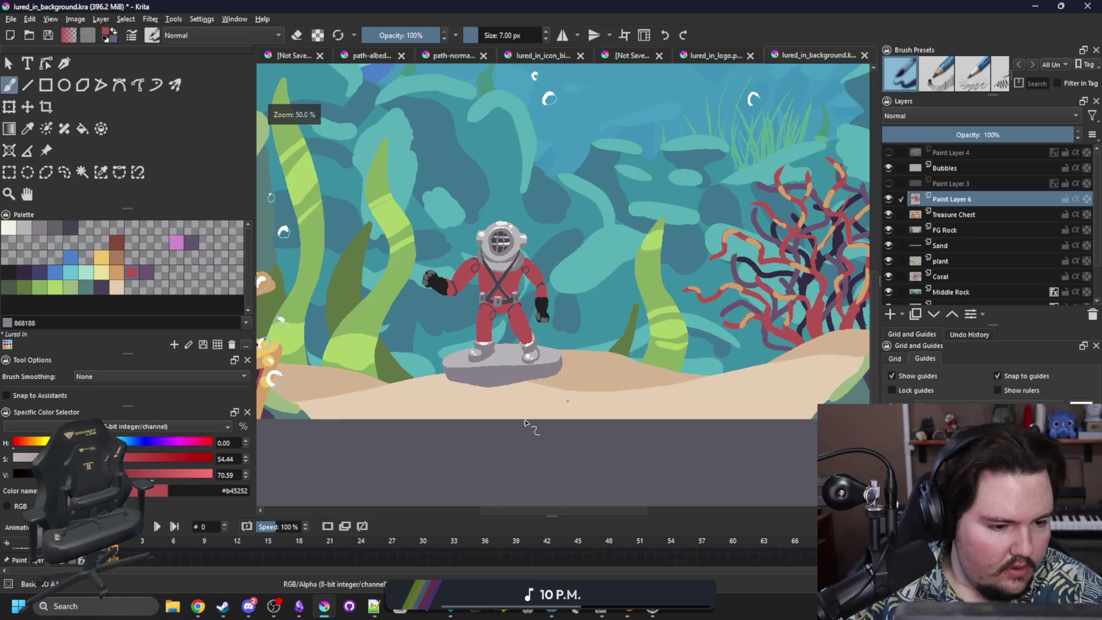
# Paint a dark grey ring at the diver's wrist with a suit-red centre.
pyautogui.scroll(-2, 468, 415)
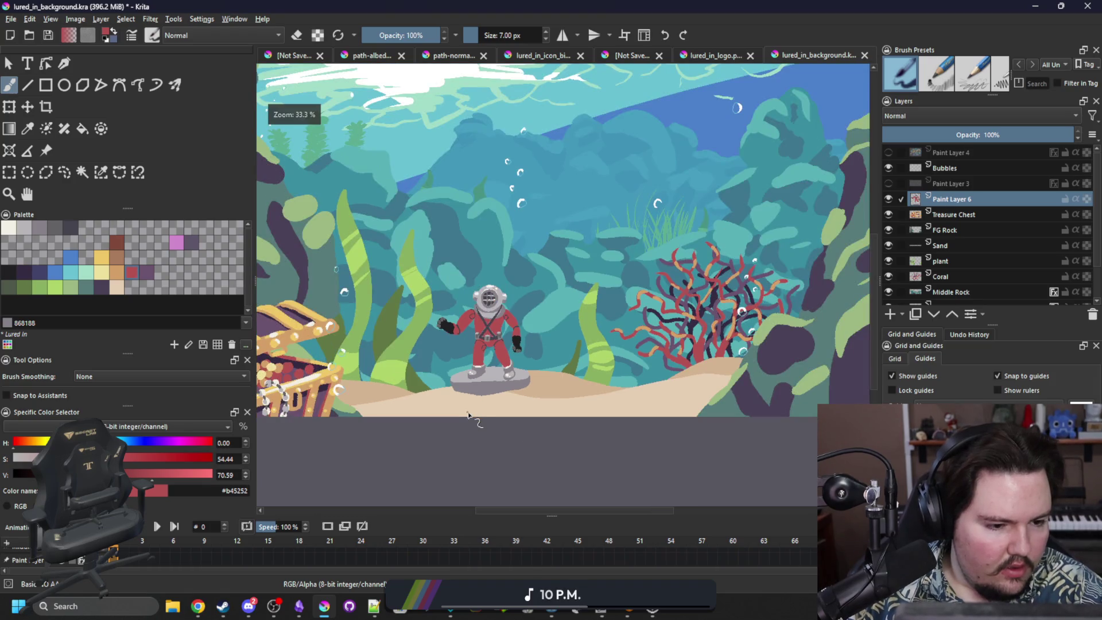
pyautogui.scroll(-1, 468, 415)
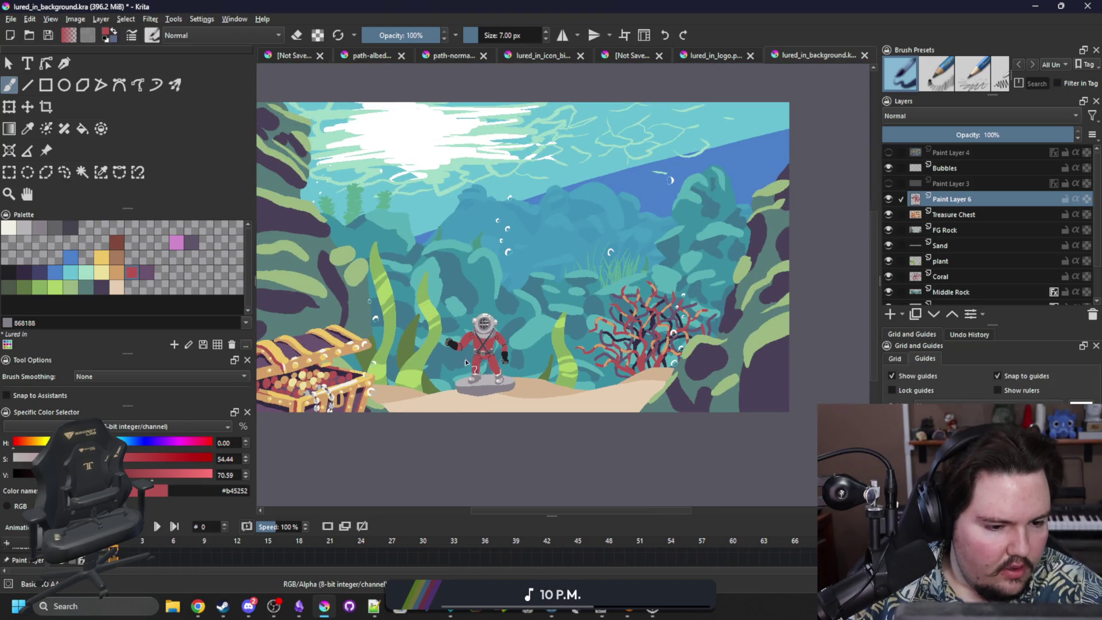
pyautogui.scroll(5, 467, 362)
pyautogui.scroll(3, 445, 331)
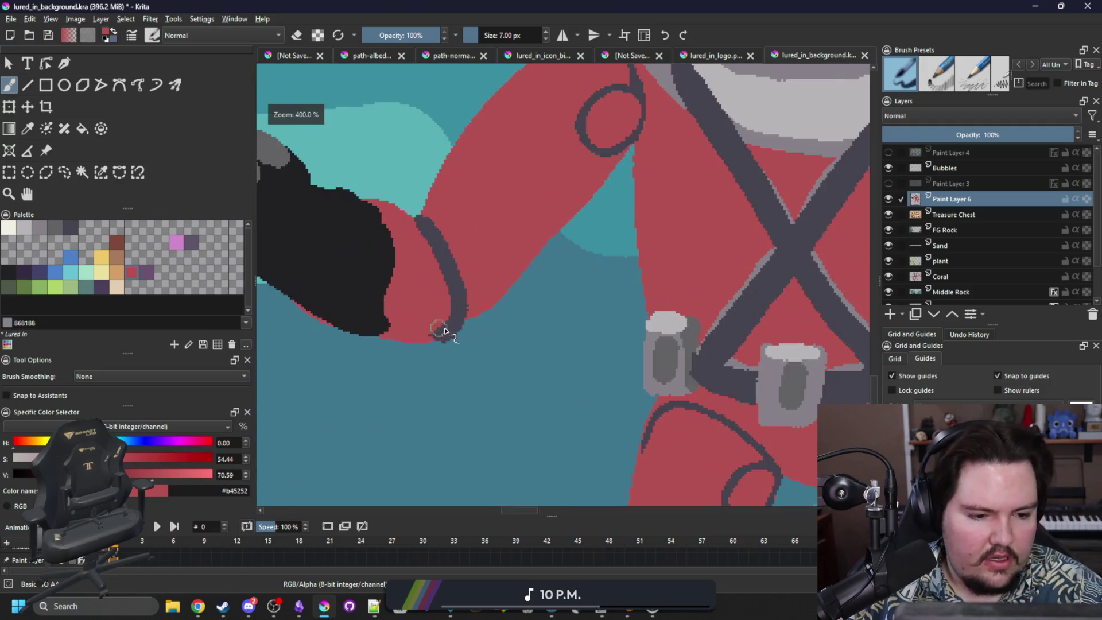
pyautogui.scroll(1, 445, 331)
pyautogui.press('p')
pyautogui.click(475, 285)
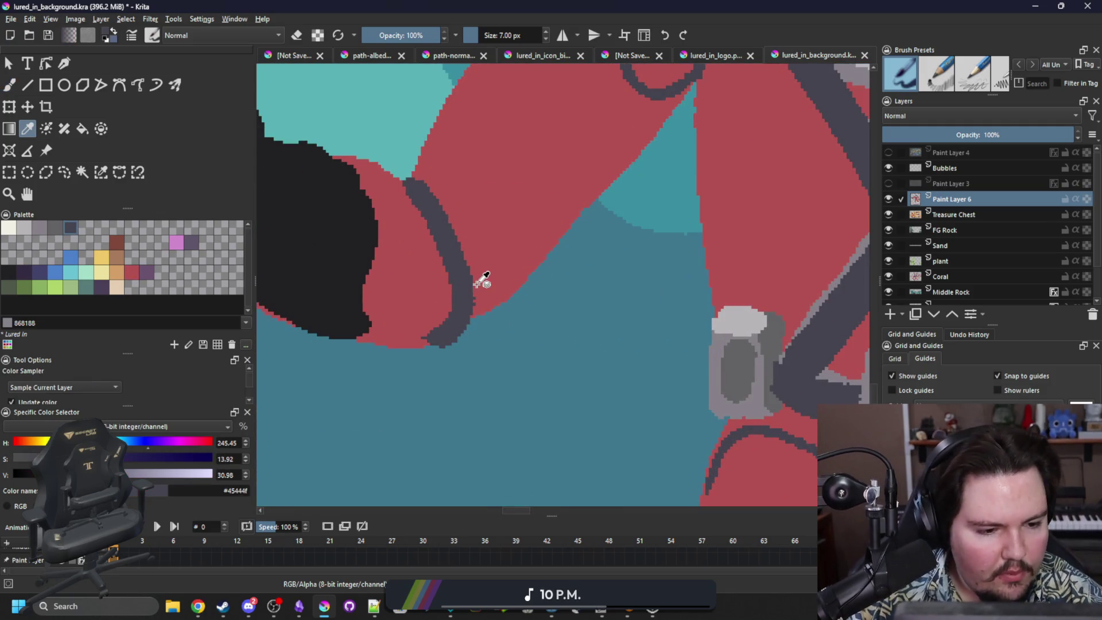
pyautogui.click(423, 283)
pyautogui.press('b')
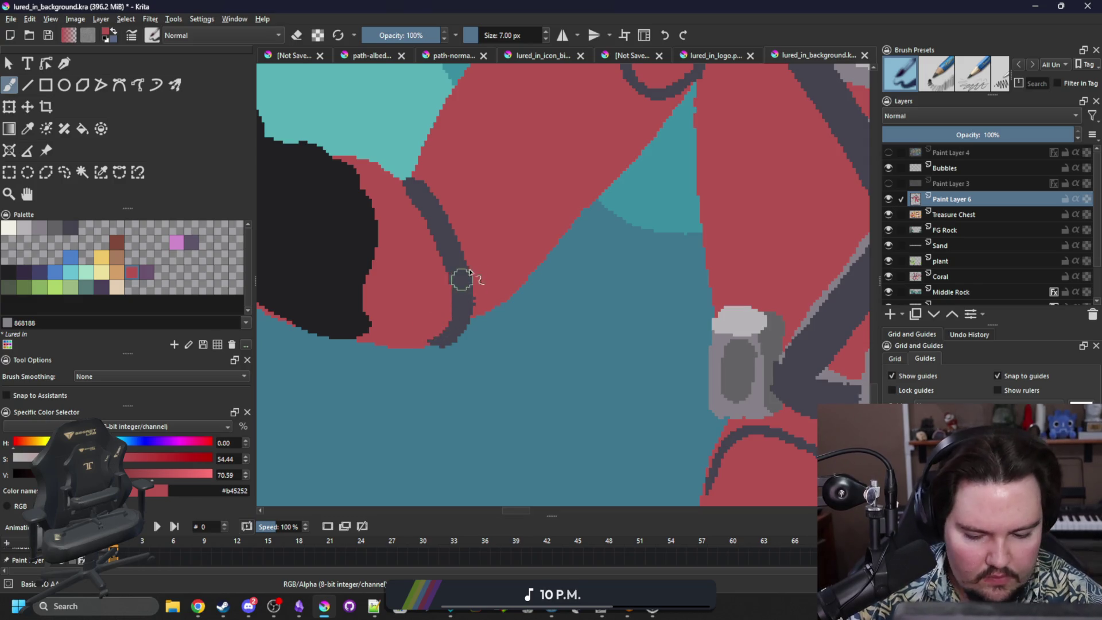
pyautogui.keyDown('ctrl'); pyautogui.click(463, 302); pyautogui.keyUp('ctrl')
pyautogui.moveTo(445, 338); pyautogui.dragTo(442, 327)
pyautogui.keyDown('ctrl'); pyautogui.click(449, 286); pyautogui.keyUp('ctrl')
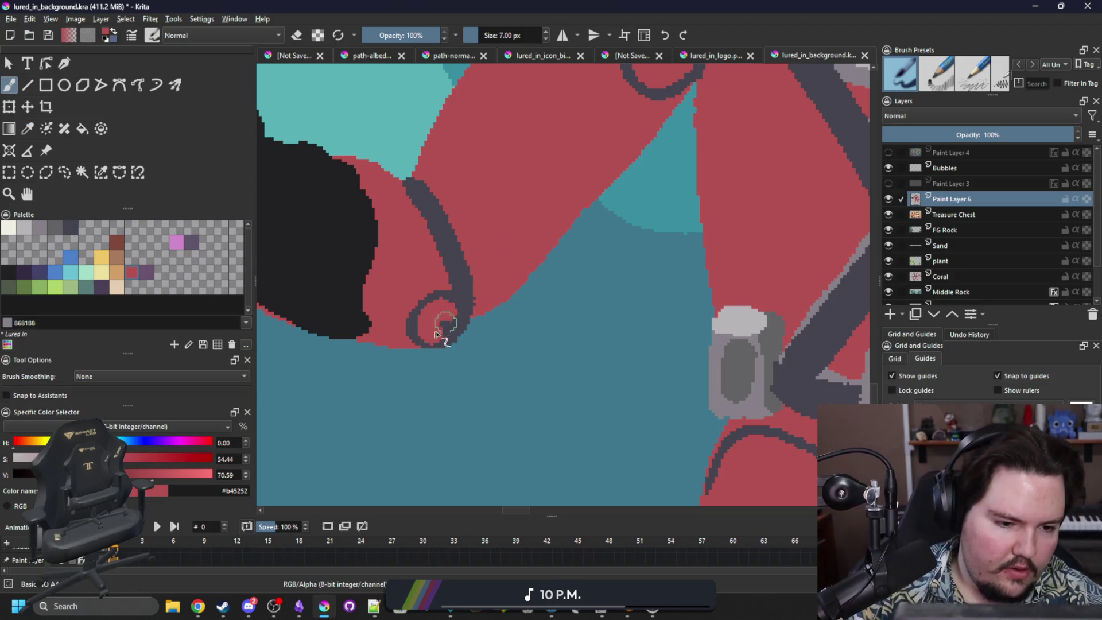
# Move Paint Layer 6 so the diver on his rock sits on the sand near the scene's centre.
pyautogui.scroll(-5, 418, 310)
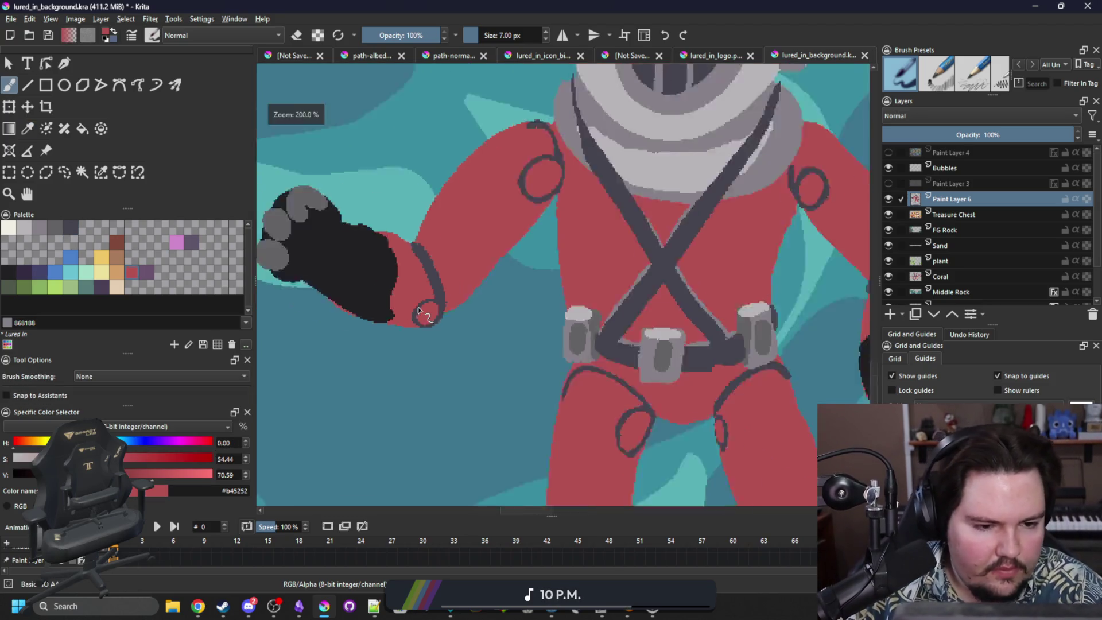
pyautogui.scroll(3, 685, 288)
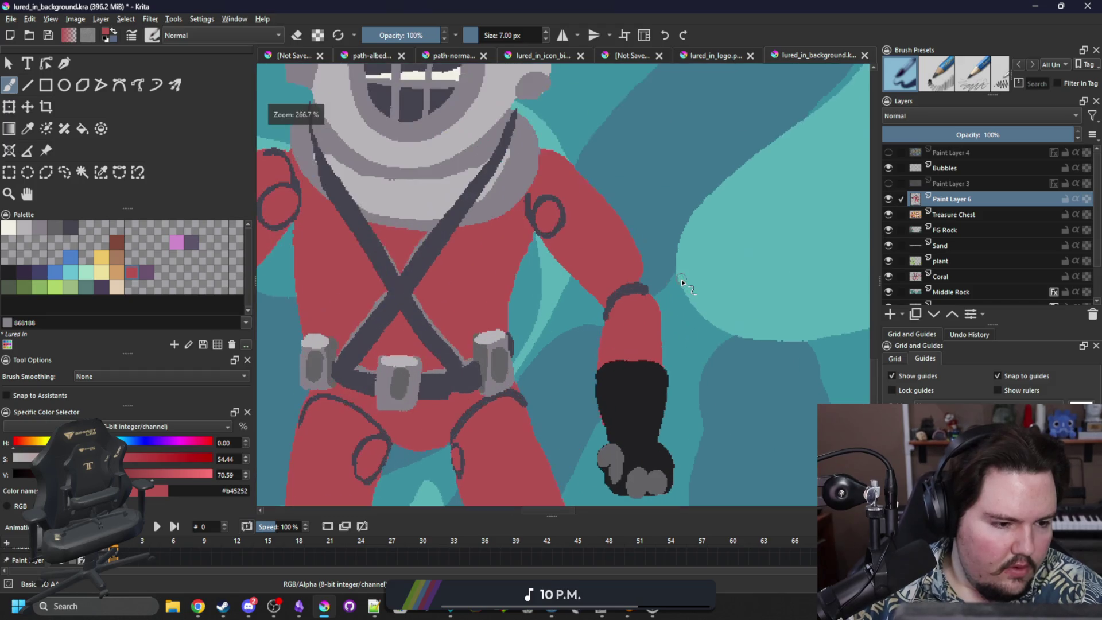
pyautogui.scroll(2, 671, 321)
pyautogui.scroll(-8, 558, 304)
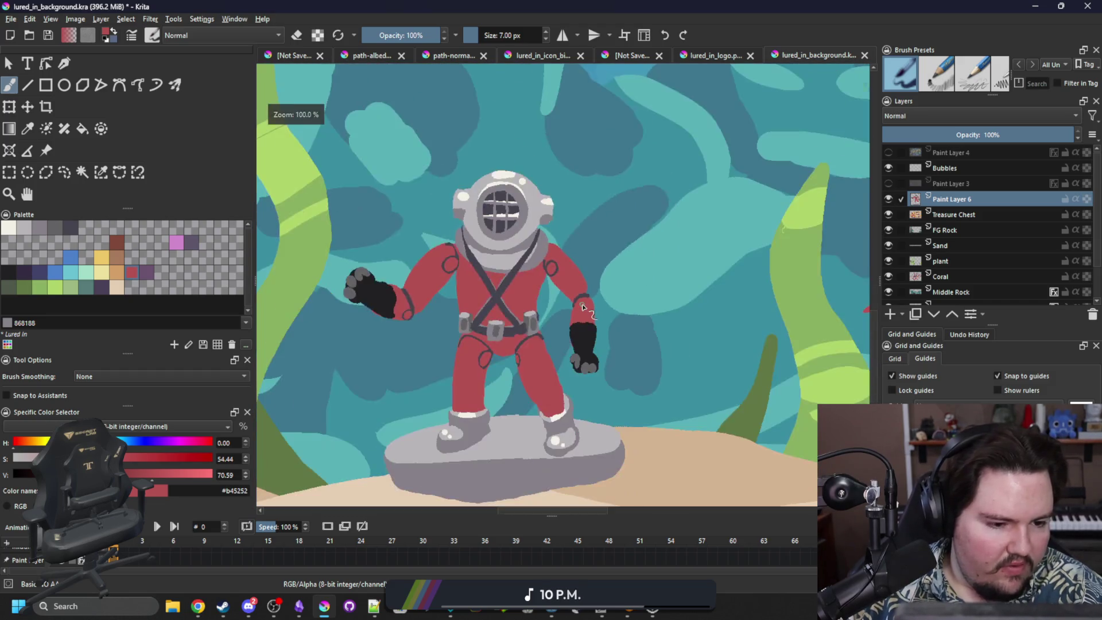
pyautogui.scroll(-1, 549, 395)
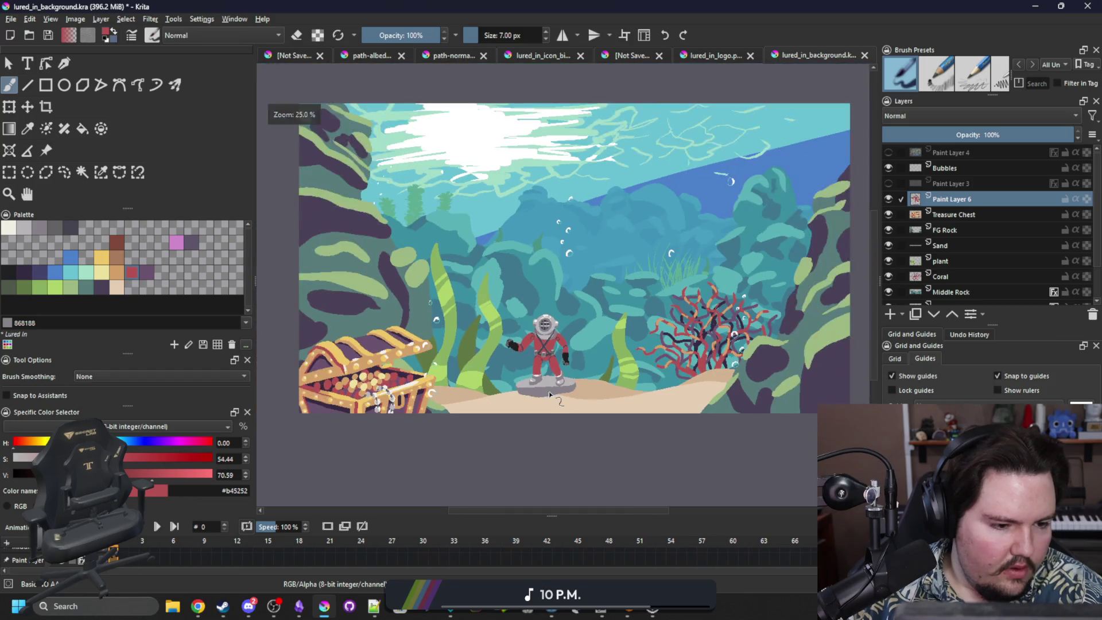
pyautogui.scroll(3, 519, 377)
pyautogui.scroll(-1, 467, 382)
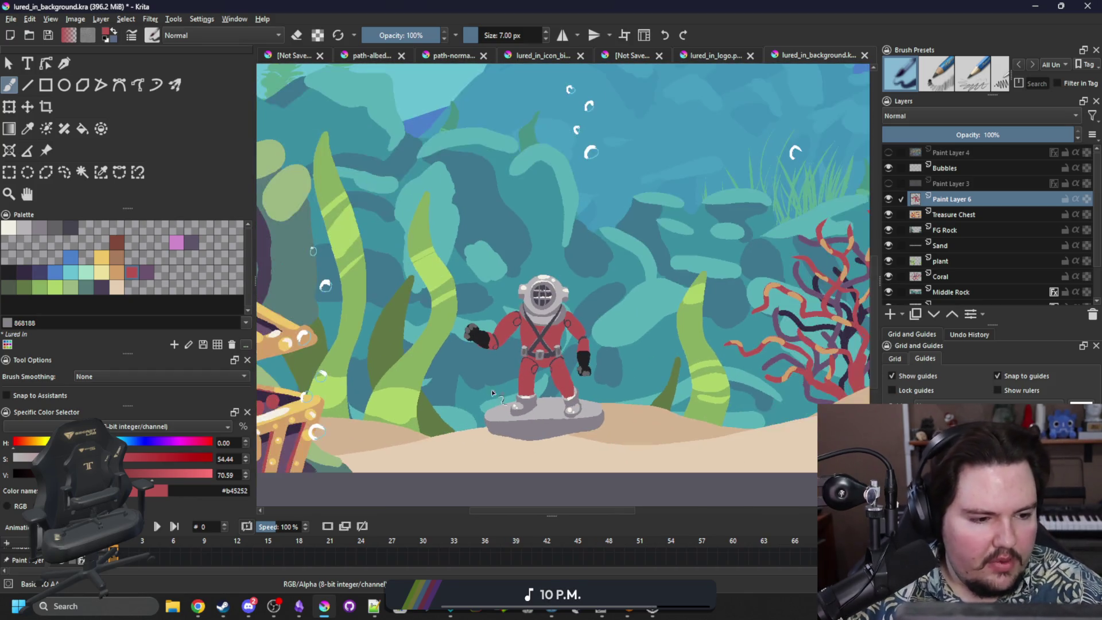
pyautogui.scroll(-1, 467, 382)
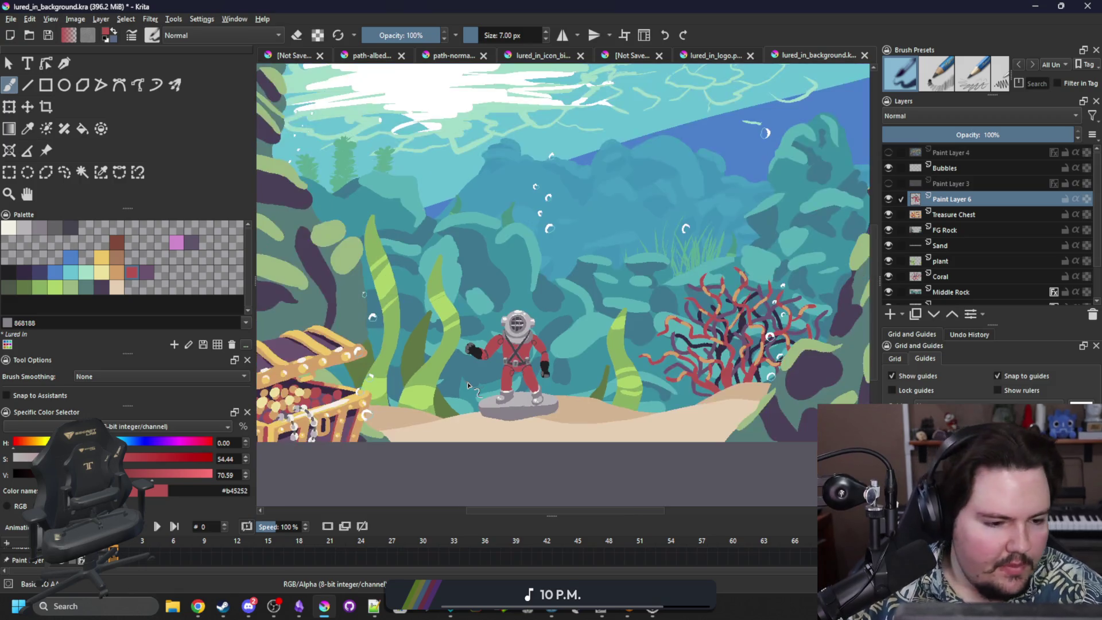
pyautogui.moveTo(474, 384); pyautogui.dragTo(319, 391)
pyautogui.click(27, 107)
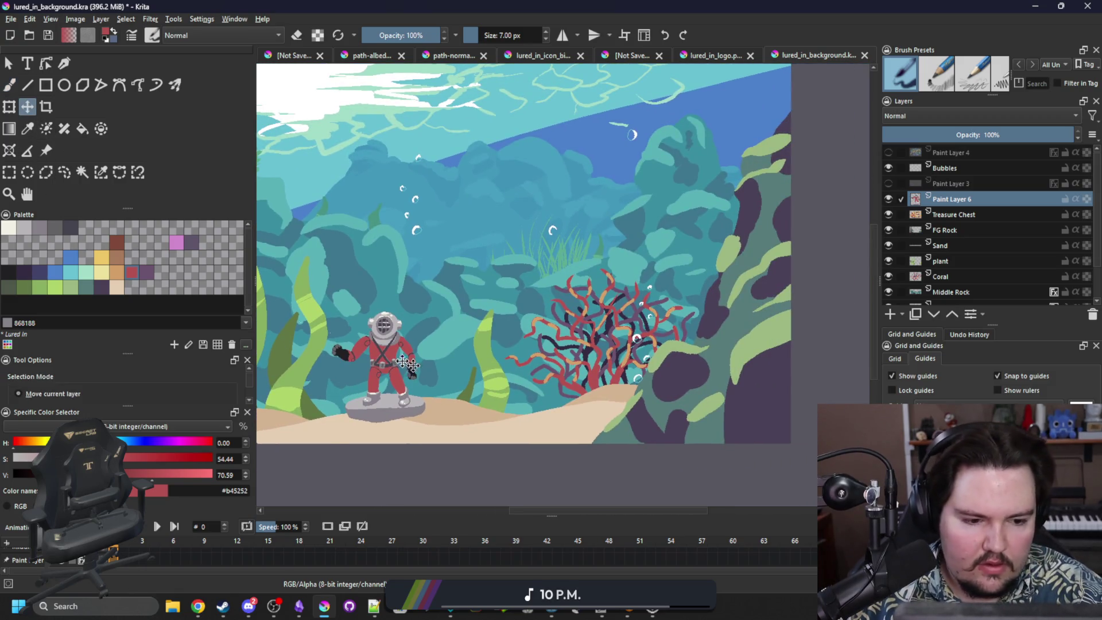
pyautogui.scroll(-1, 430, 324)
pyautogui.moveTo(430, 324)
pyautogui.mouseDown()
pyautogui.moveTo(492, 218)
pyautogui.moveTo(566, 144)
pyautogui.moveTo(628, 112)
pyautogui.moveTo(654, 112)
pyautogui.mouseUp()
pyautogui.scroll(-1, 709, 251)
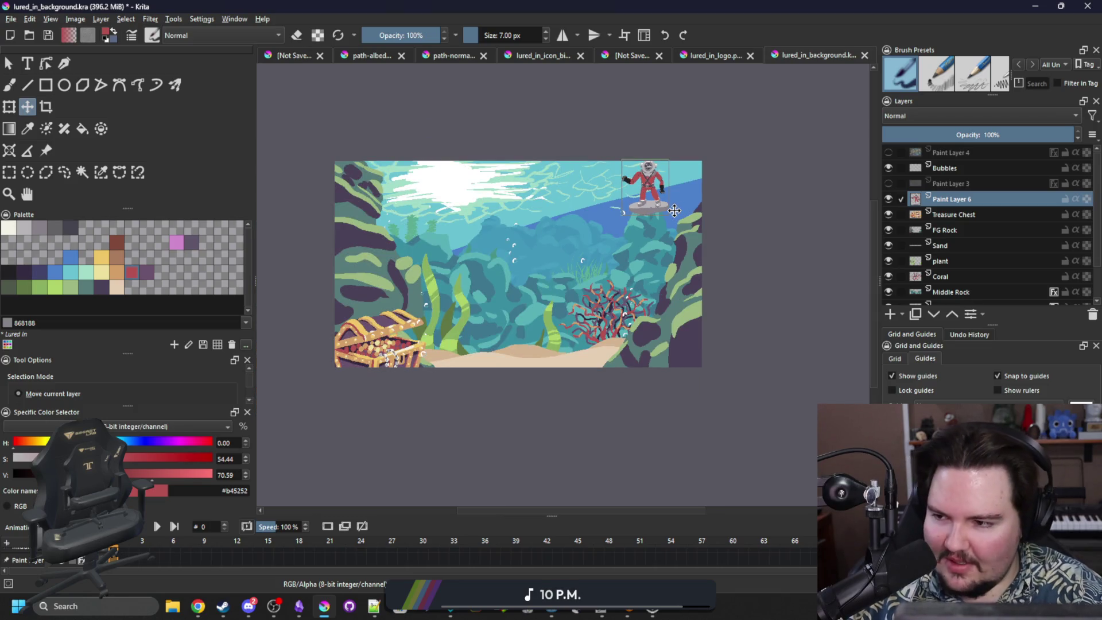
pyautogui.moveTo(669, 212)
pyautogui.mouseDown()
pyautogui.moveTo(570, 212)
pyautogui.moveTo(574, 267)
pyautogui.mouseUp()
pyautogui.moveTo(552, 305)
pyautogui.mouseDown()
pyautogui.moveTo(566, 244)
pyautogui.moveTo(565, 321)
pyautogui.moveTo(624, 366)
pyautogui.moveTo(556, 364)
pyautogui.moveTo(529, 377)
pyautogui.mouseUp()
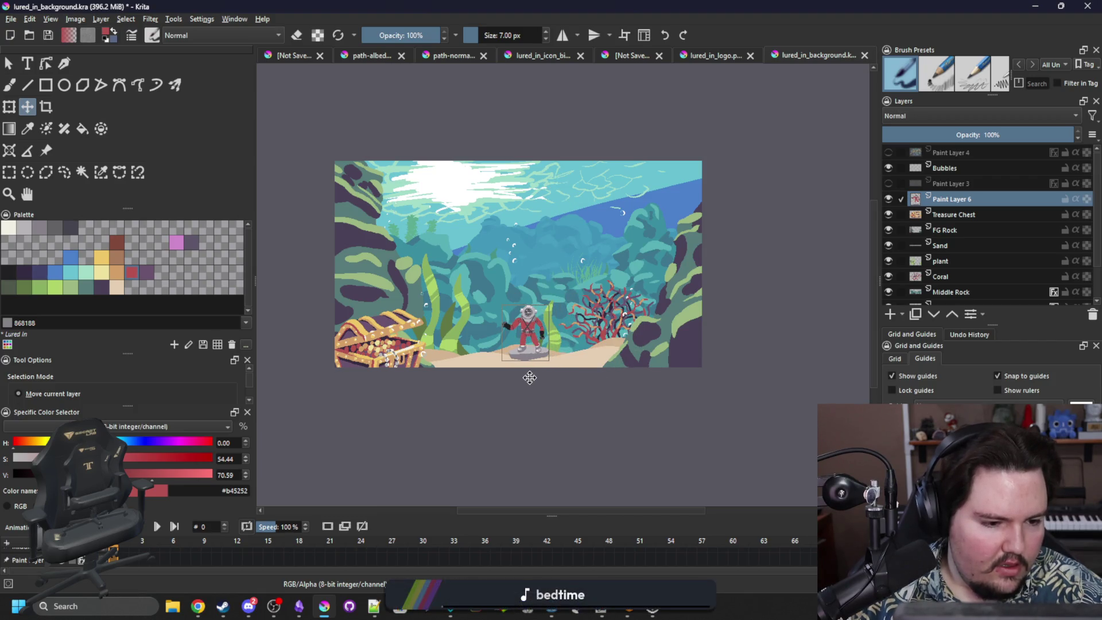
# Zoom around to review the placed diver and return to the brush tool.
pyautogui.scroll(5, 529, 377)
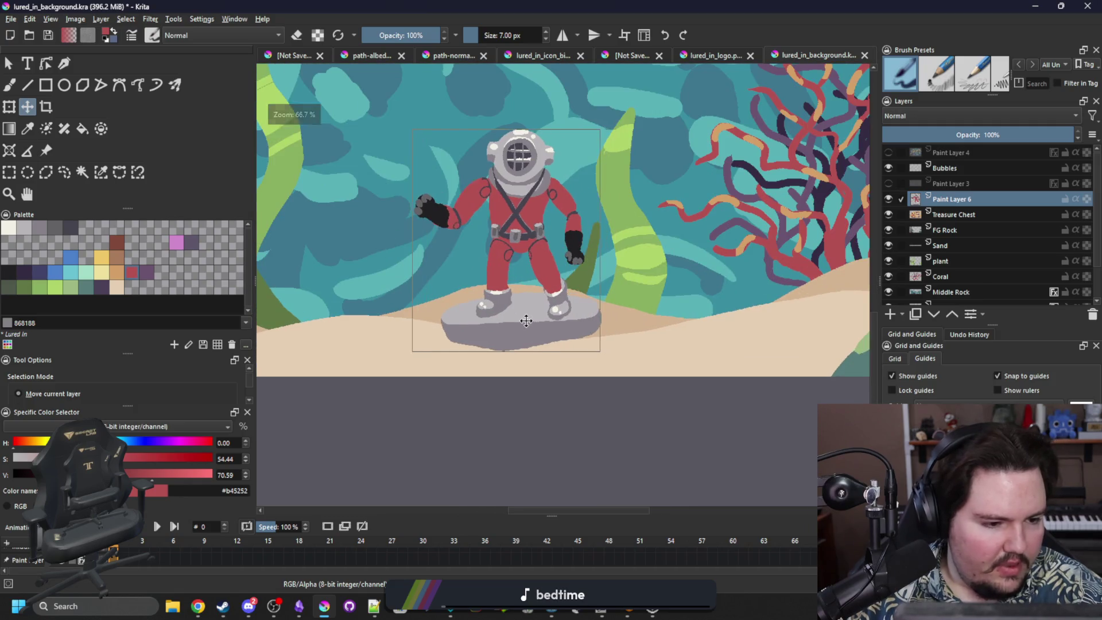
pyautogui.scroll(3, 526, 122)
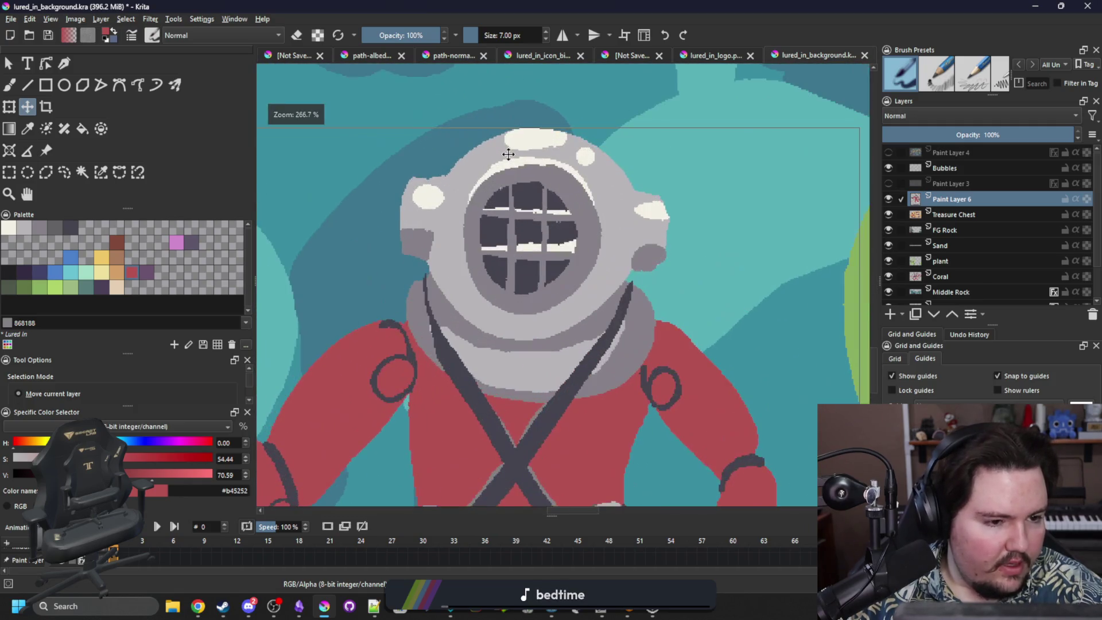
pyautogui.scroll(-5, 524, 284)
pyautogui.scroll(-3, 524, 285)
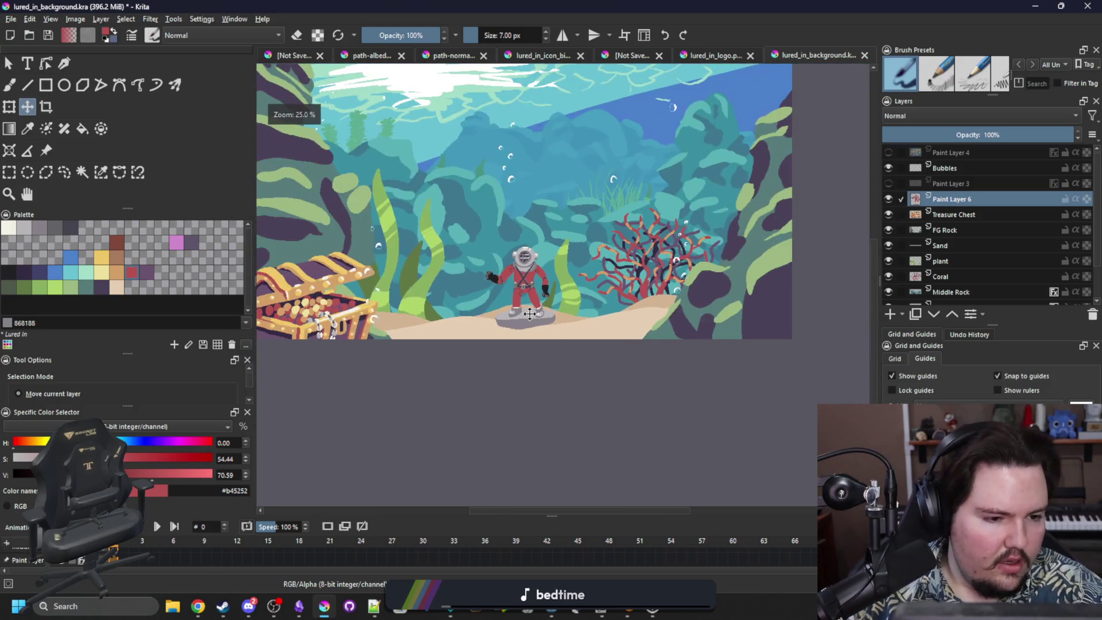
pyautogui.scroll(6, 515, 361)
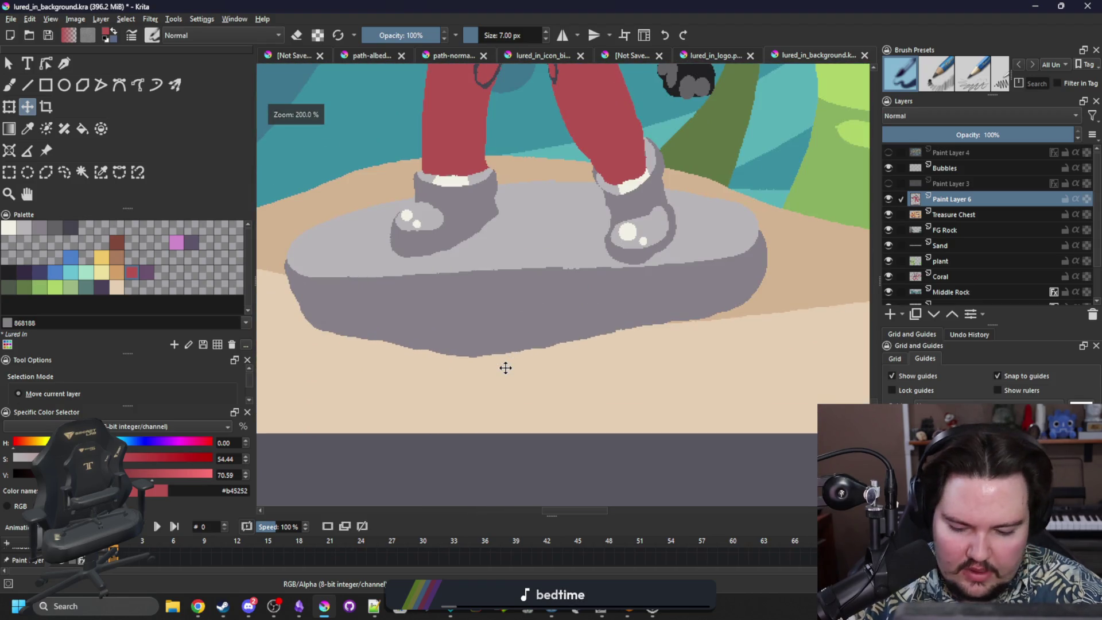
pyautogui.press('b')
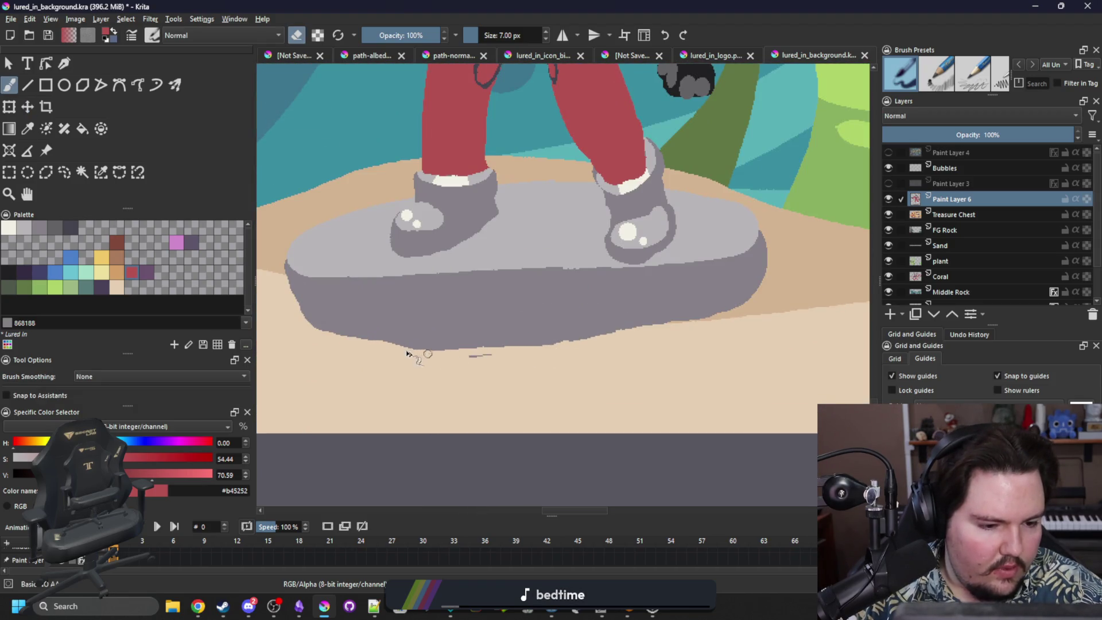
pyautogui.scroll(-4, 481, 373)
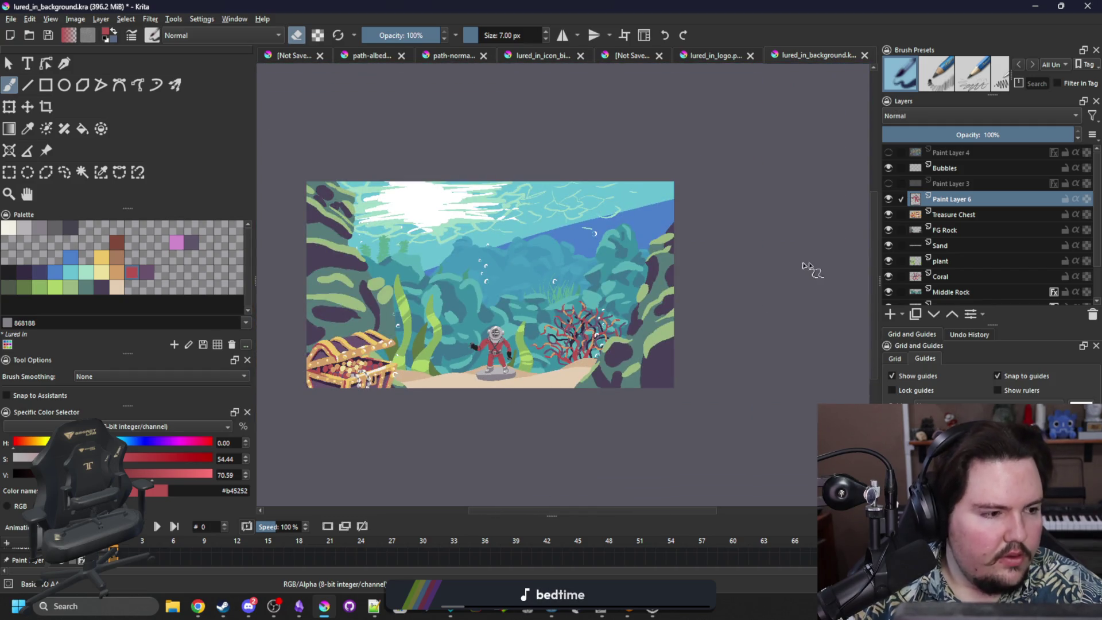
# Give Paint Layer 6 a teal Color Overlay layer style at 26% opacity.
pyautogui.rightClick(973, 206)
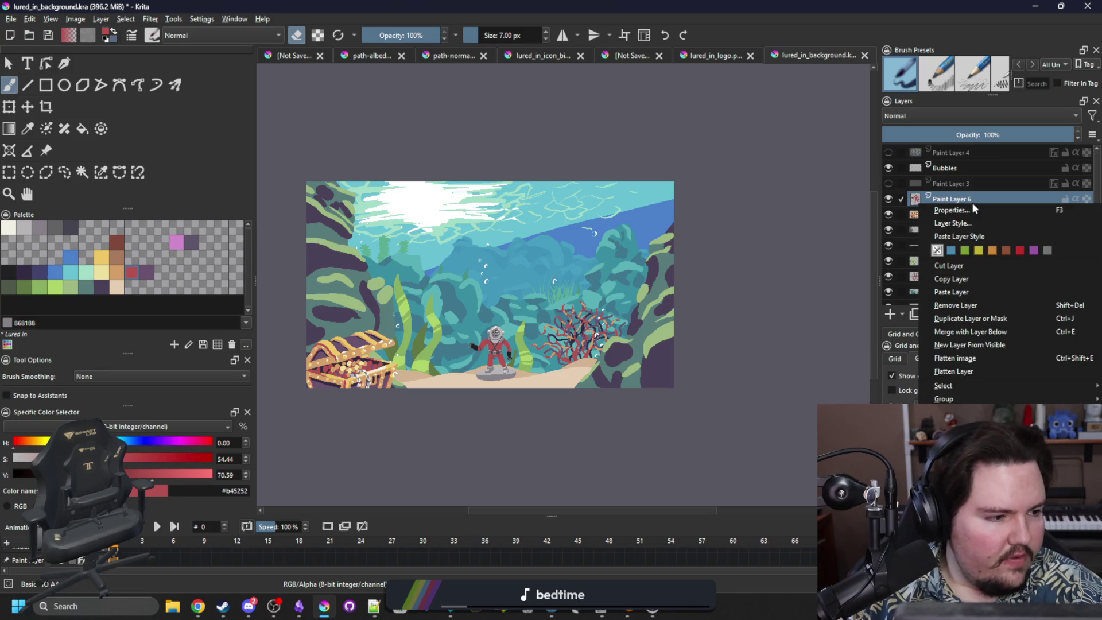
pyautogui.click(948, 241)
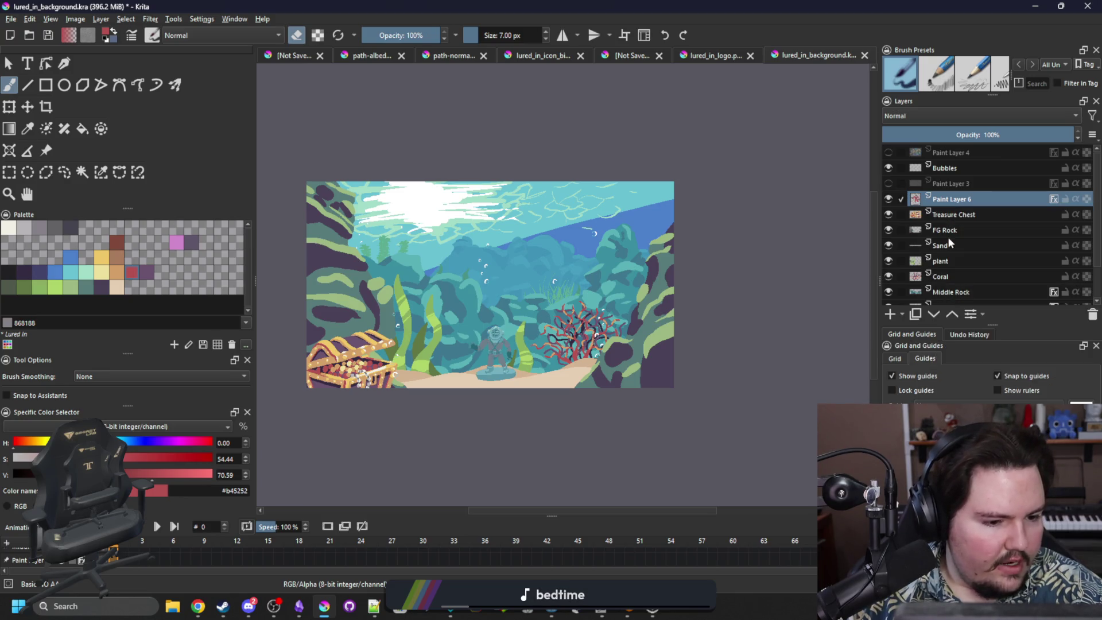
pyautogui.rightClick(985, 310)
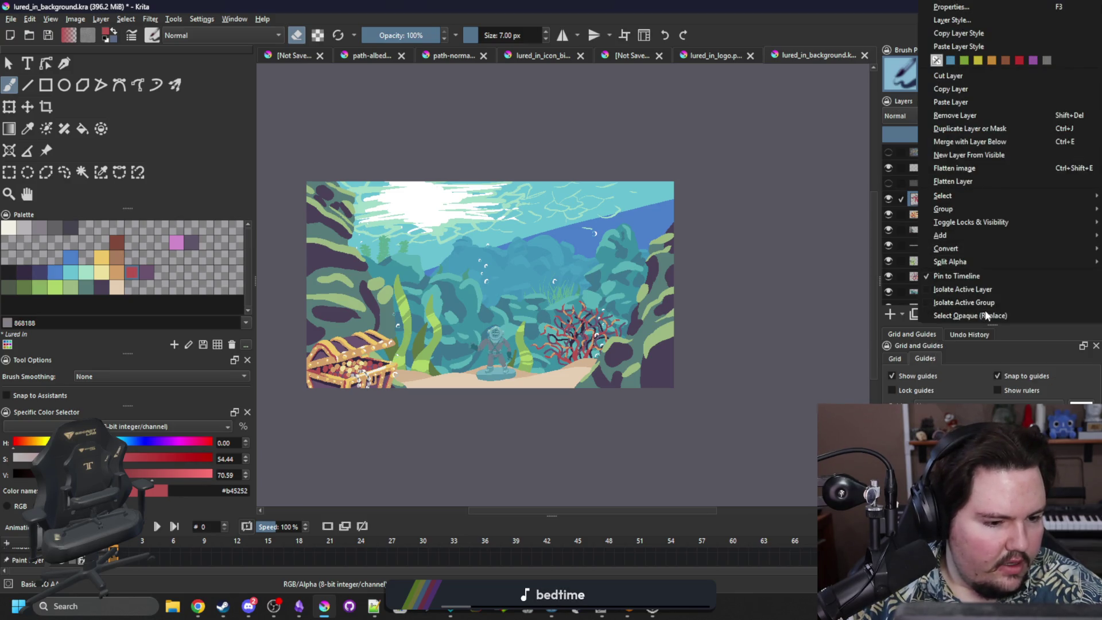
pyautogui.click(969, 21)
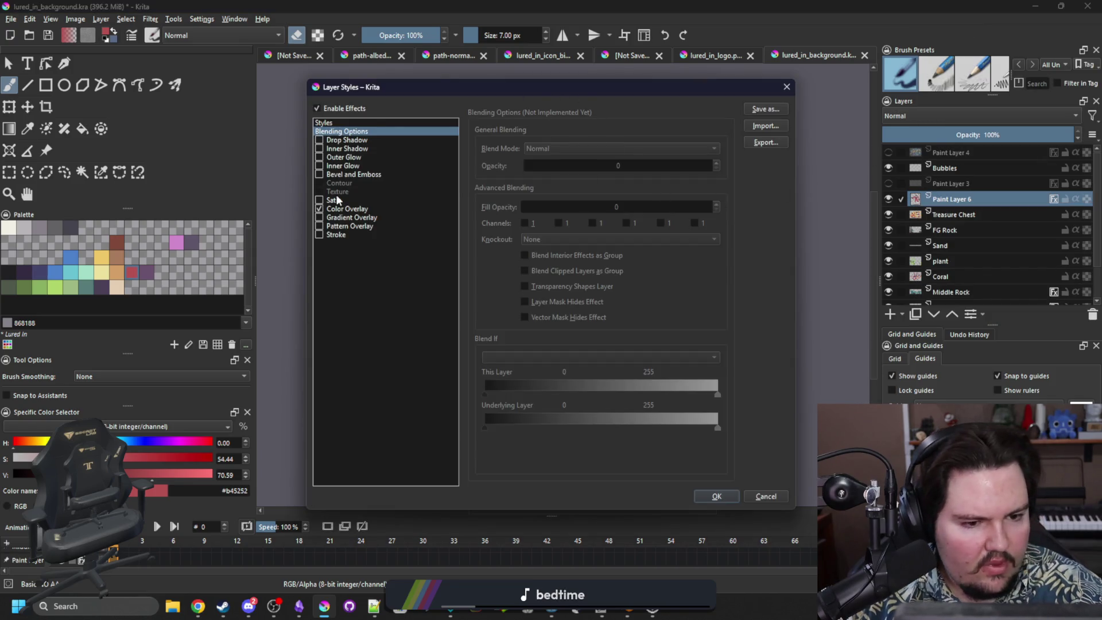
pyautogui.click(337, 199)
pyautogui.click(347, 208)
pyautogui.moveTo(433, 89); pyautogui.dragTo(703, 81)
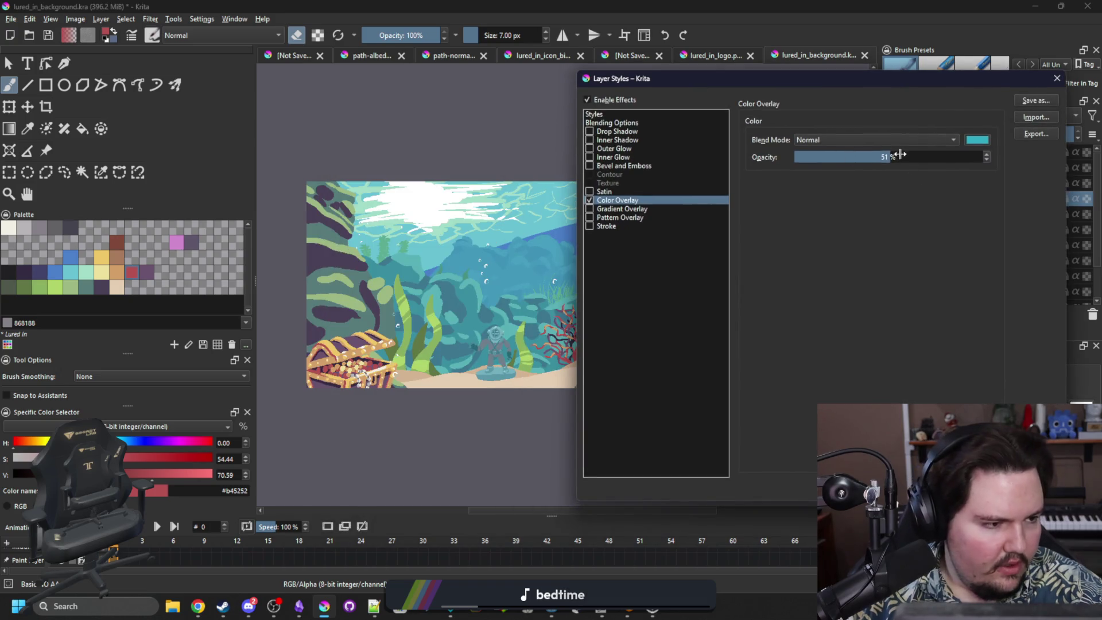
pyautogui.moveTo(899, 154); pyautogui.dragTo(969, 154)
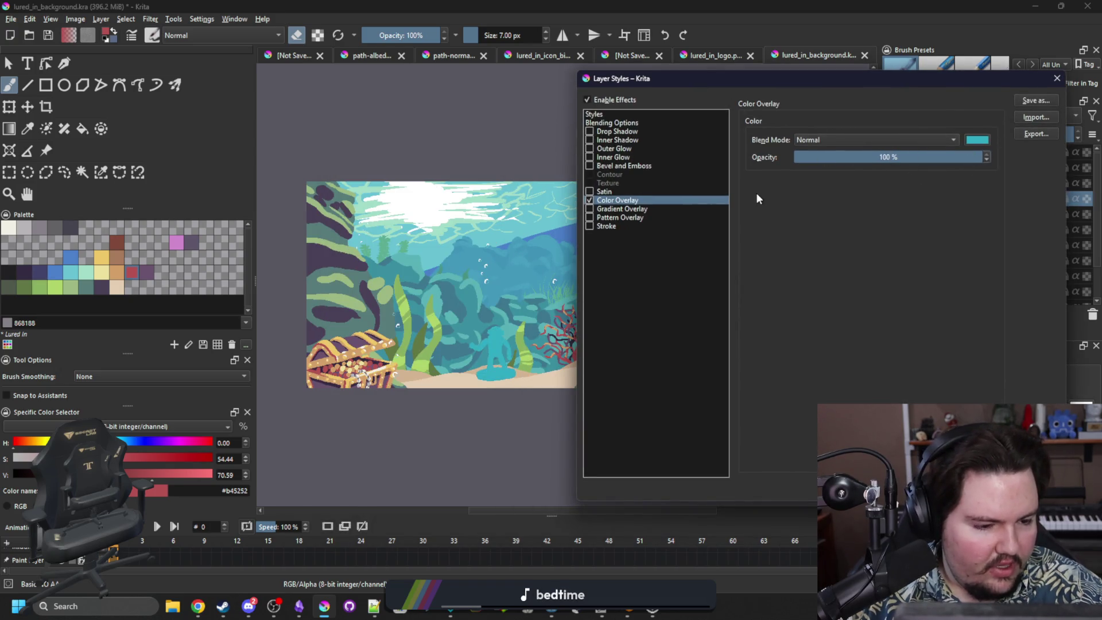
pyautogui.moveTo(957, 155); pyautogui.dragTo(867, 159)
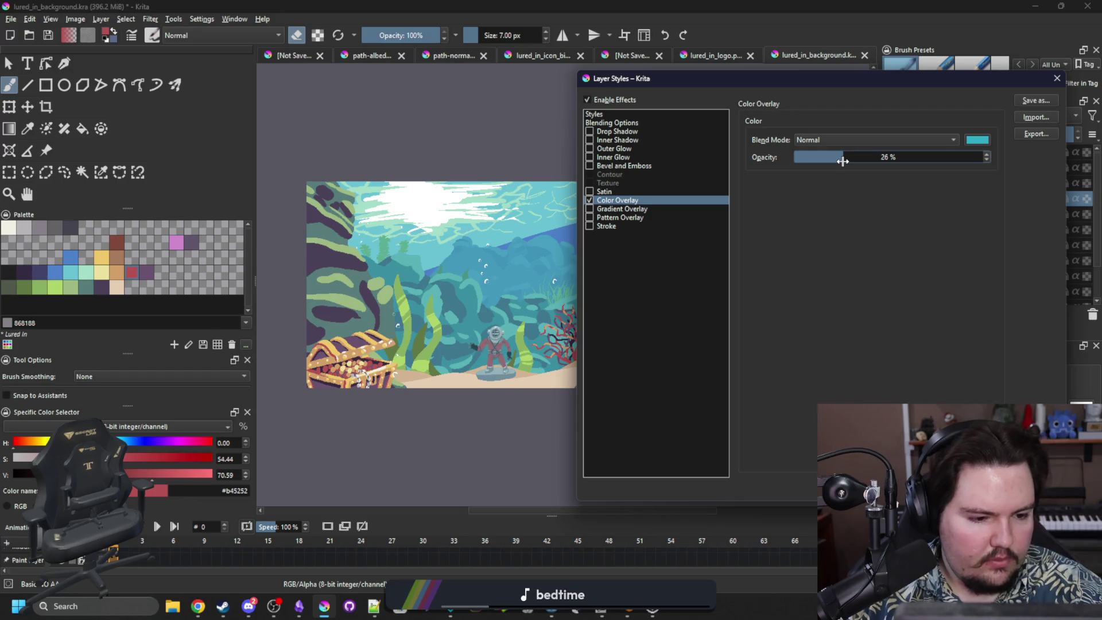
pyautogui.press('Return')
pyautogui.scroll(-2, 473, 307)
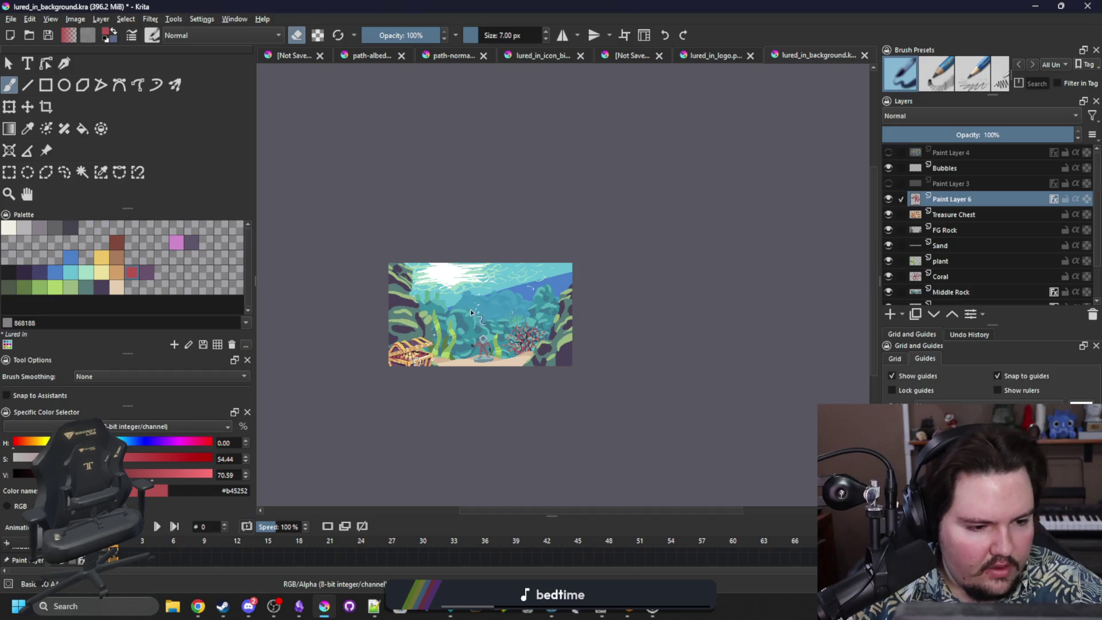
# Hide the Paint Layer 4 'Lured IN' logo and drag the diver toward the bottom-right corner.
pyautogui.scroll(1, 471, 312)
pyautogui.click(890, 152)
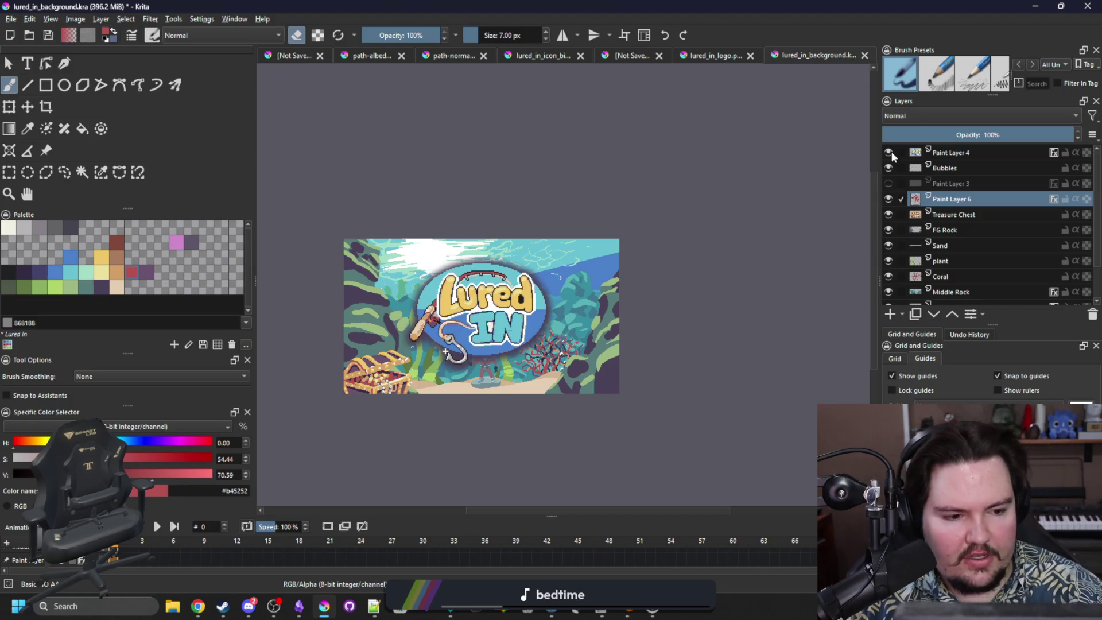
pyautogui.click(890, 152)
pyautogui.click(890, 152)
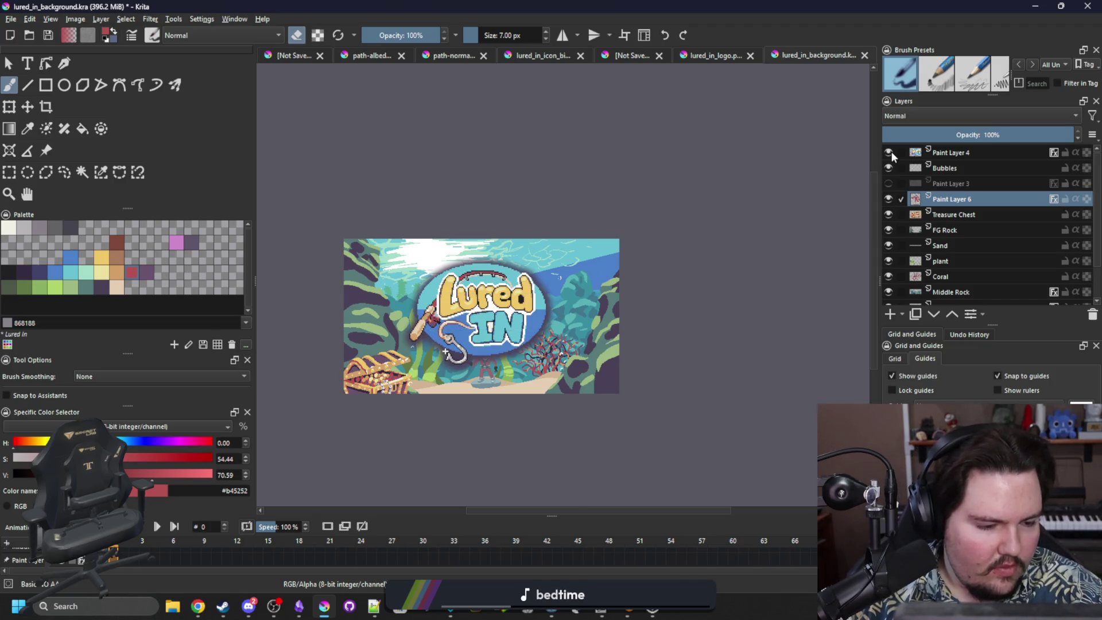
pyautogui.click(890, 152)
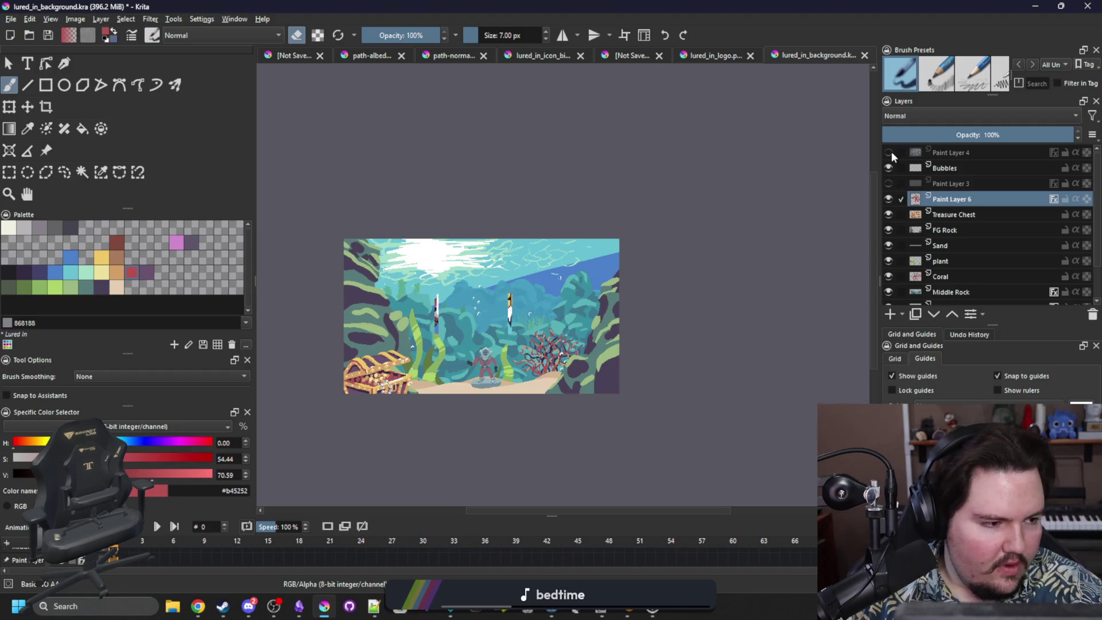
pyautogui.click(27, 106)
pyautogui.moveTo(642, 388); pyautogui.dragTo(658, 391)
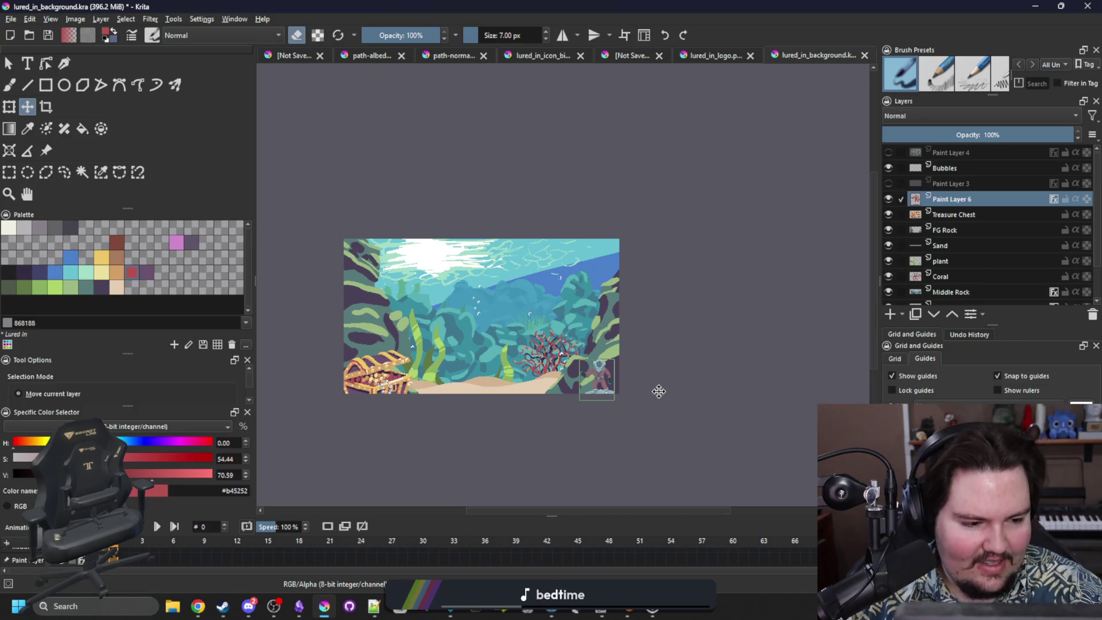
# Nudge the diver slightly left in the scene.
pyautogui.scroll(4, 607, 387)
pyautogui.moveTo(607, 387); pyautogui.dragTo(584, 370)
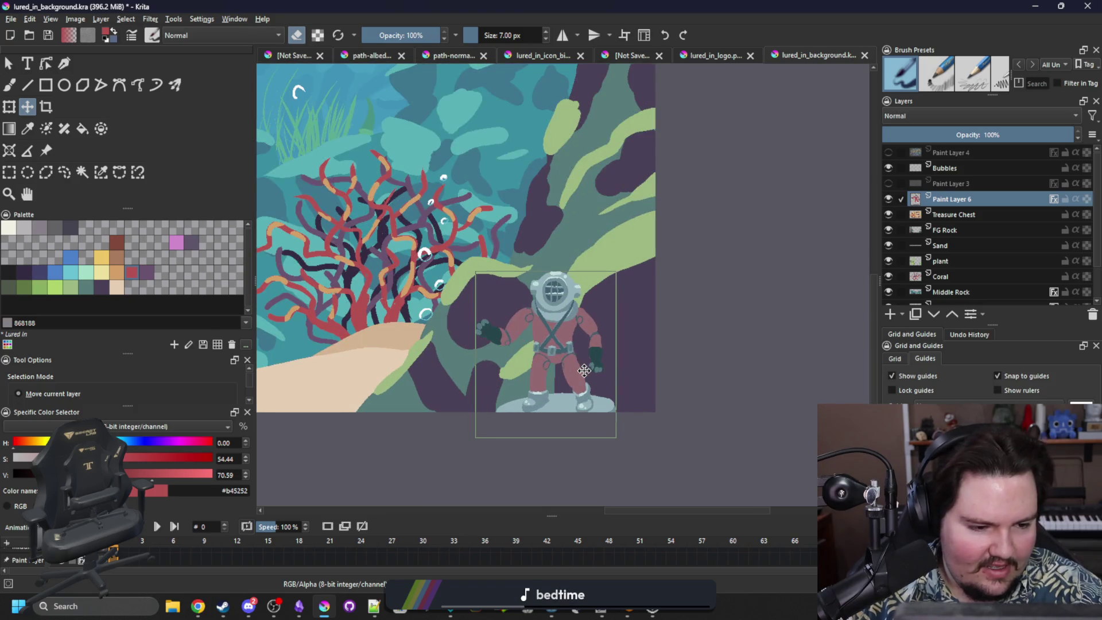
pyautogui.scroll(3, 529, 363)
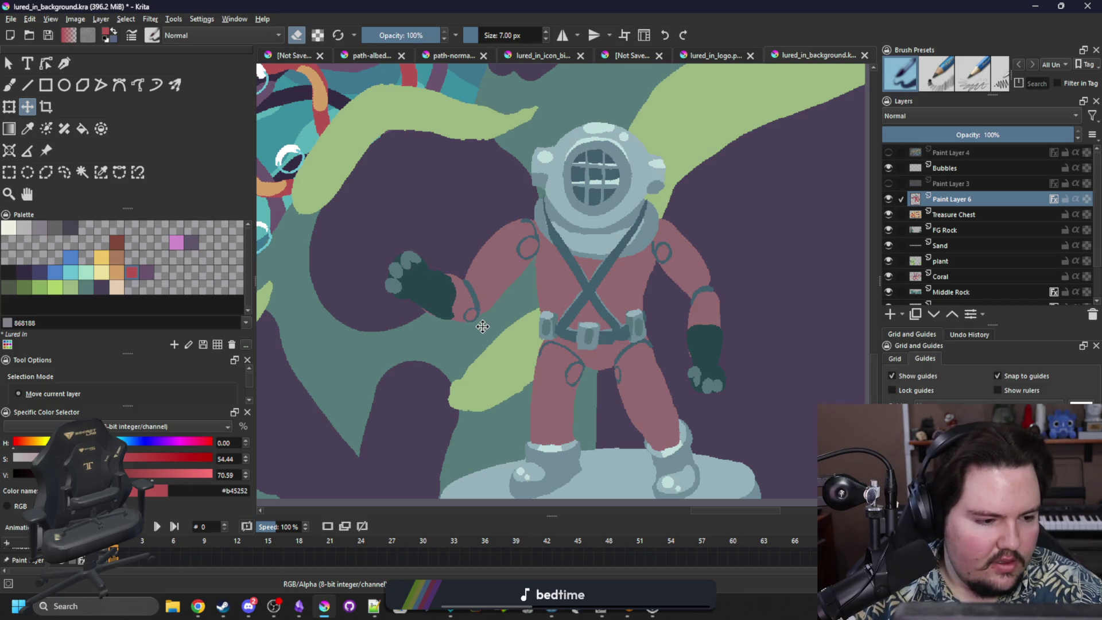
pyautogui.scroll(-8, 482, 327)
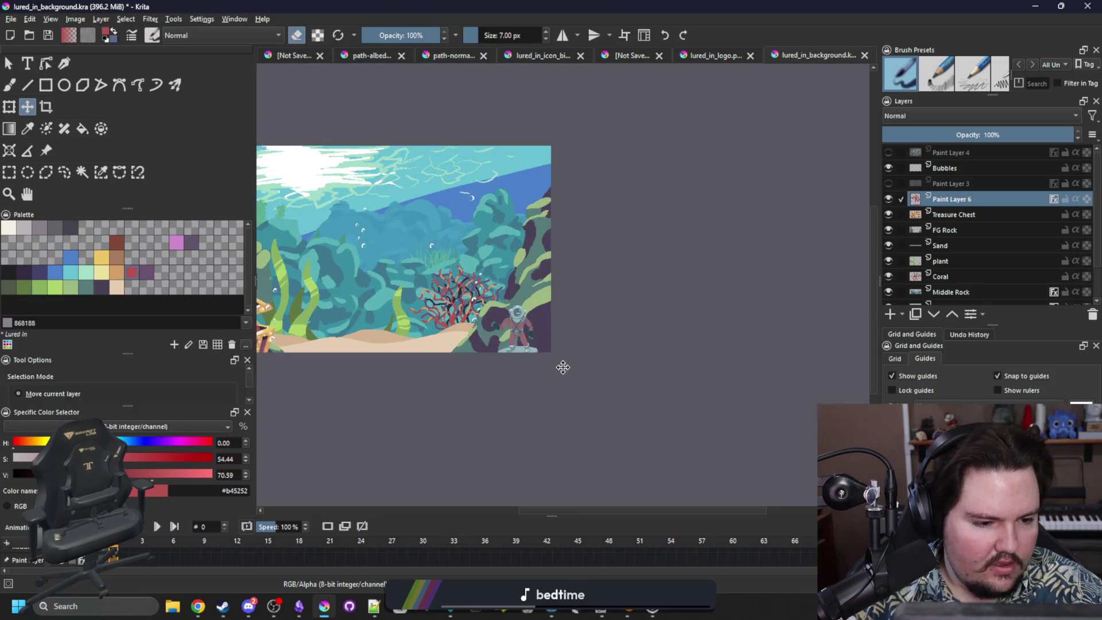
pyautogui.scroll(10, 509, 334)
# Sample the glove's colour and brush an extra toe pad onto the diver's glove.
pyautogui.press('x')
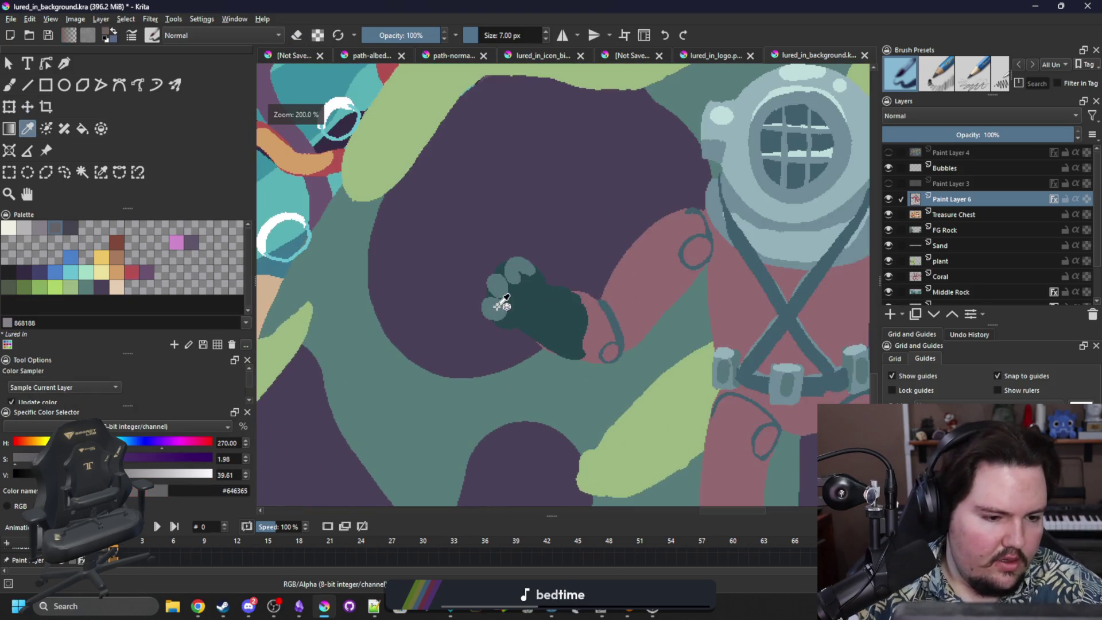
pyautogui.press('b')
pyautogui.moveTo(476, 309)
pyautogui.mouseDown()
pyautogui.moveTo(488, 241)
pyautogui.moveTo(445, 313)
pyautogui.moveTo(462, 262)
pyautogui.mouseUp()
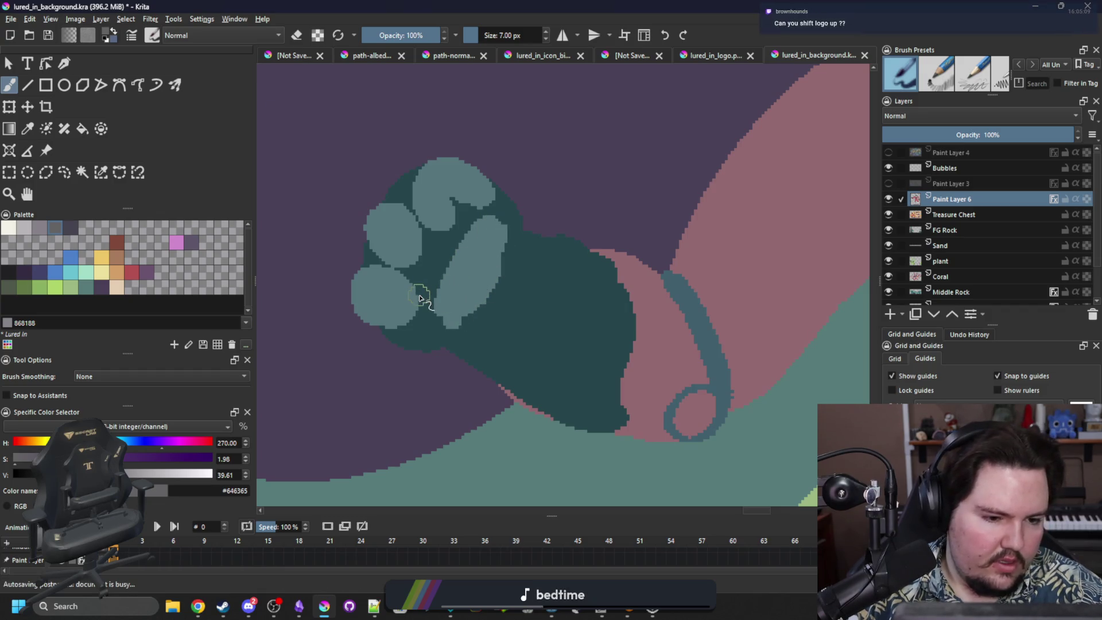
pyautogui.scroll(-8, 500, 332)
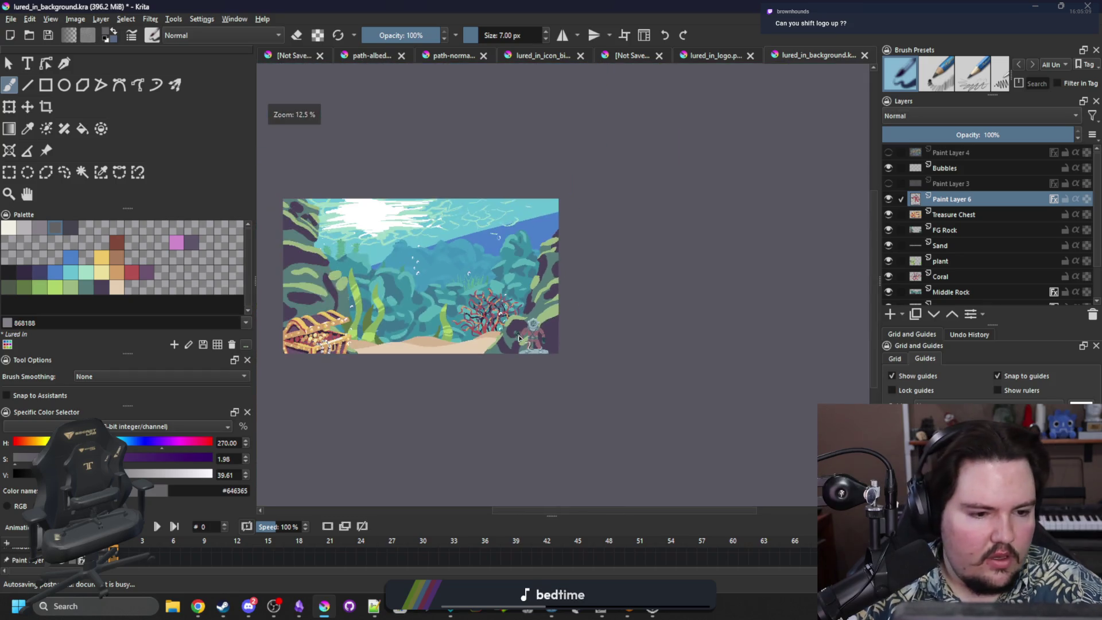
# Turn the 'Lured IN' logo layer's visibility back on.
pyautogui.press('t')
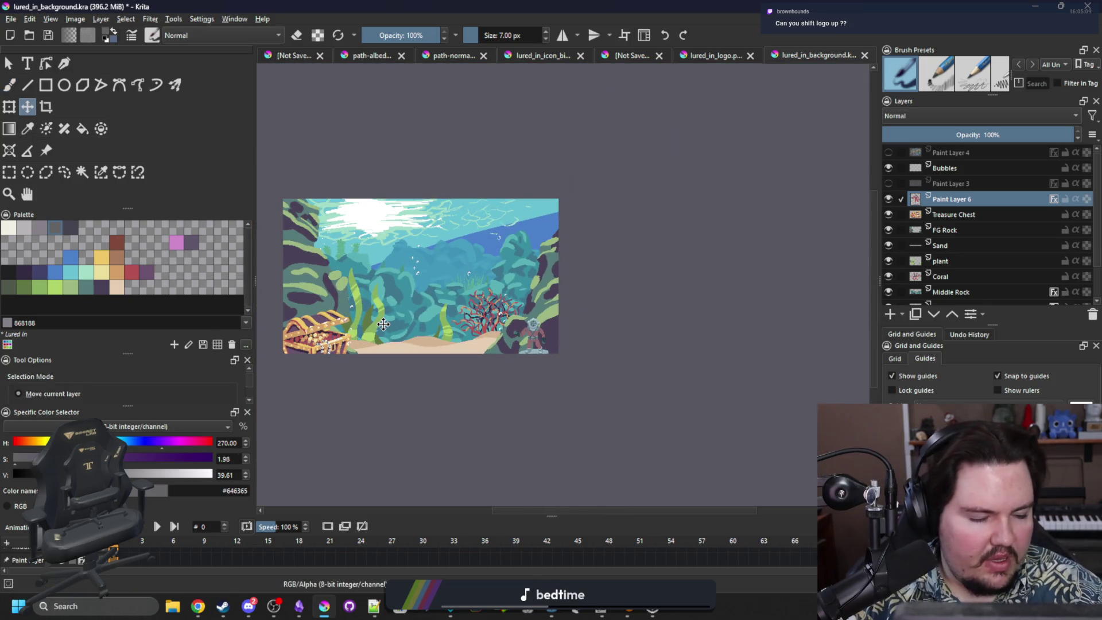
pyautogui.scroll(1, 385, 325)
pyautogui.scroll(-1, 470, 276)
pyautogui.scroll(1, 448, 275)
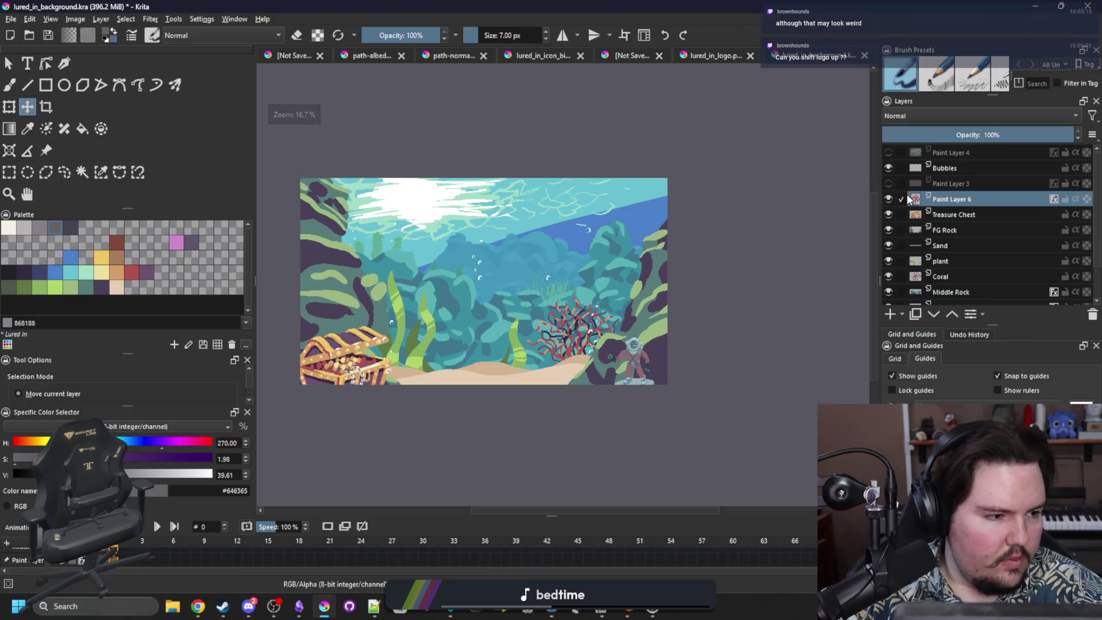
pyautogui.click(889, 154)
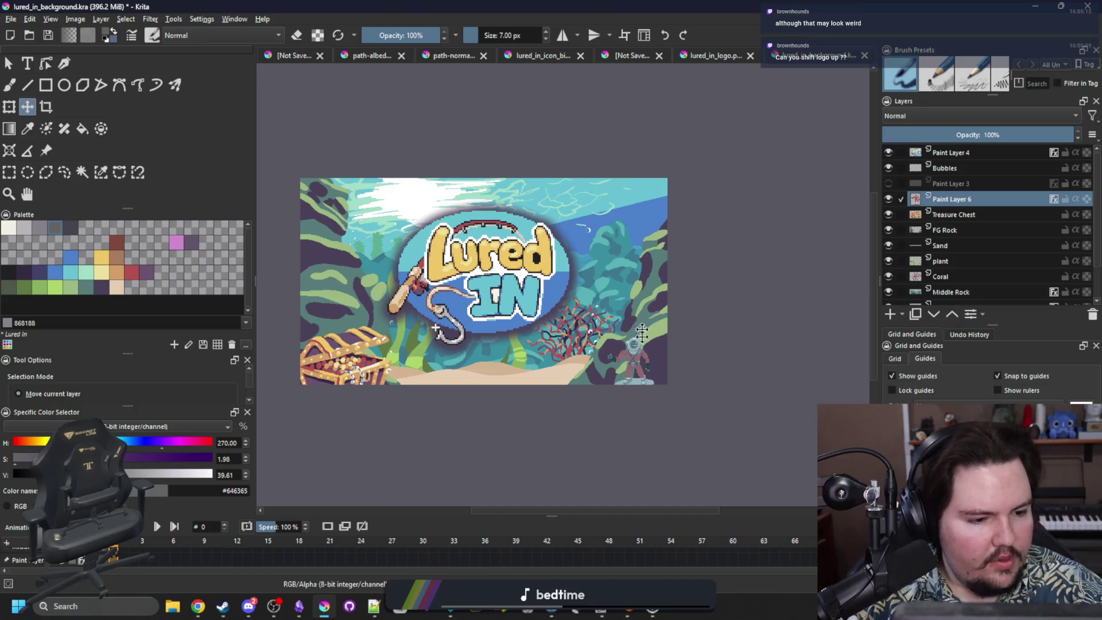
# Place the diver under the logo's 'IN' and raise the Paint Layer 4 logo higher.
pyautogui.moveTo(636, 340); pyautogui.dragTo(494, 354)
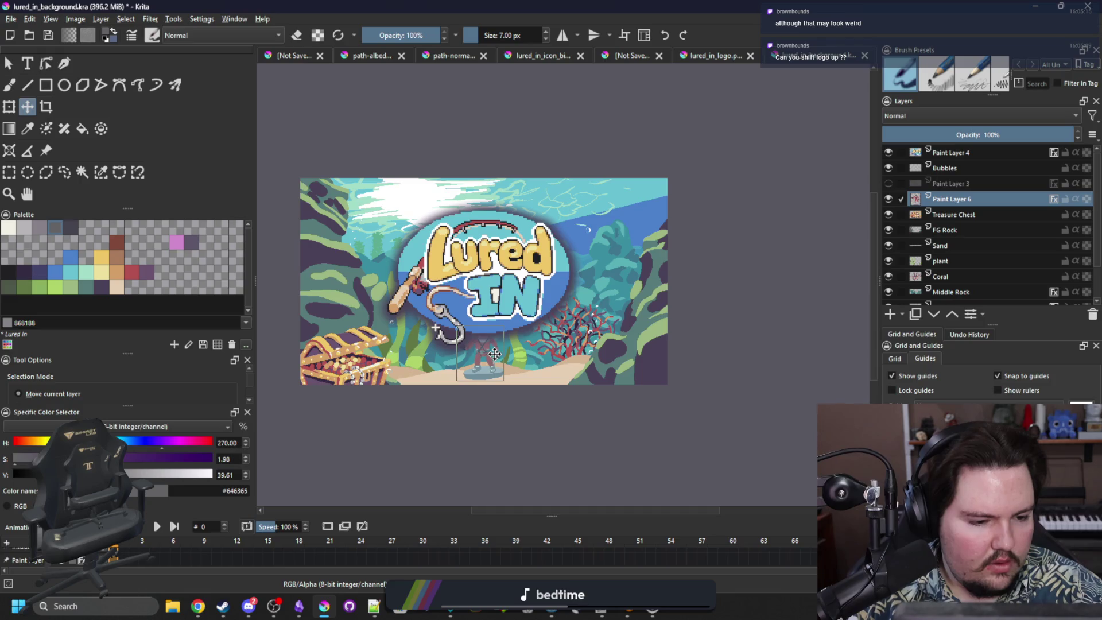
pyautogui.click(950, 152)
pyautogui.scroll(1, 434, 230)
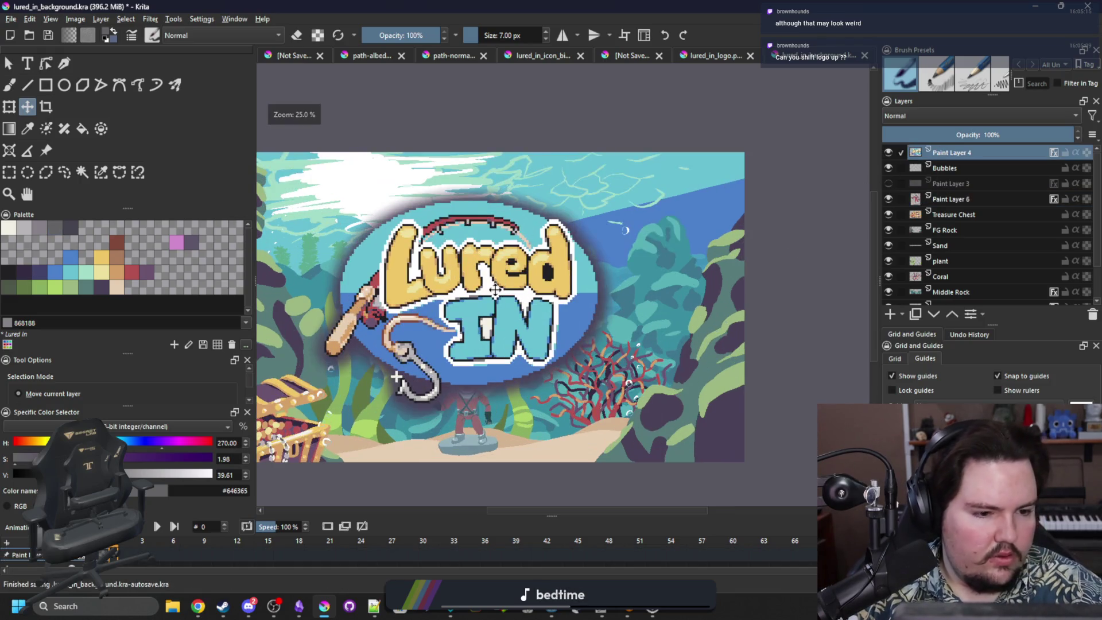
pyautogui.moveTo(495, 274); pyautogui.dragTo(497, 245)
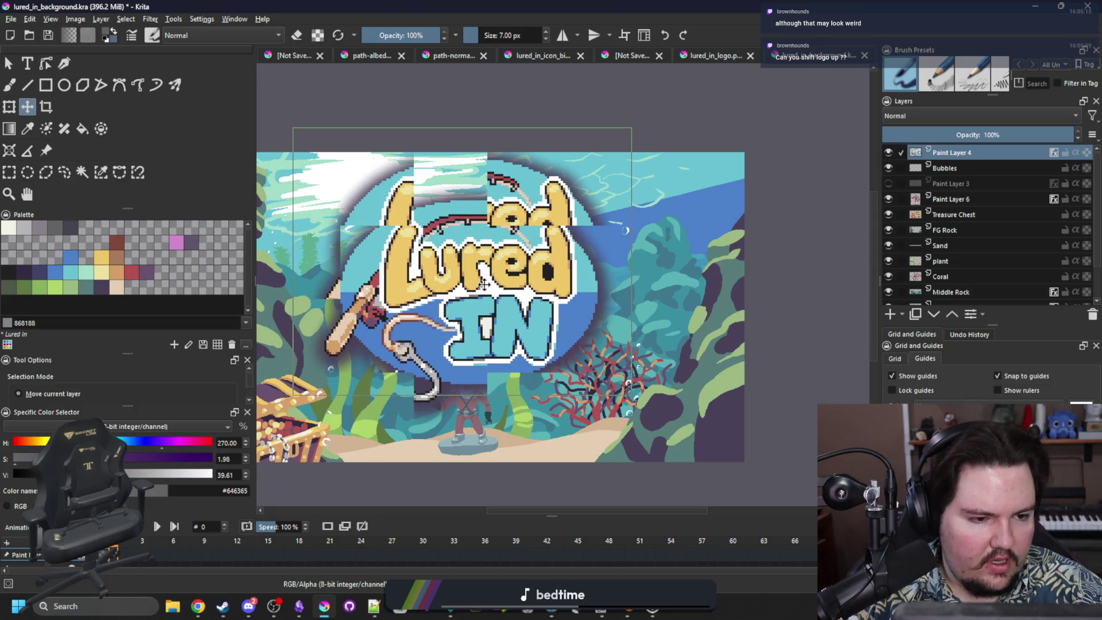
# Fine-tune the logo's height, undoing one shift and lowering it slightly.
pyautogui.scroll(-2, 484, 284)
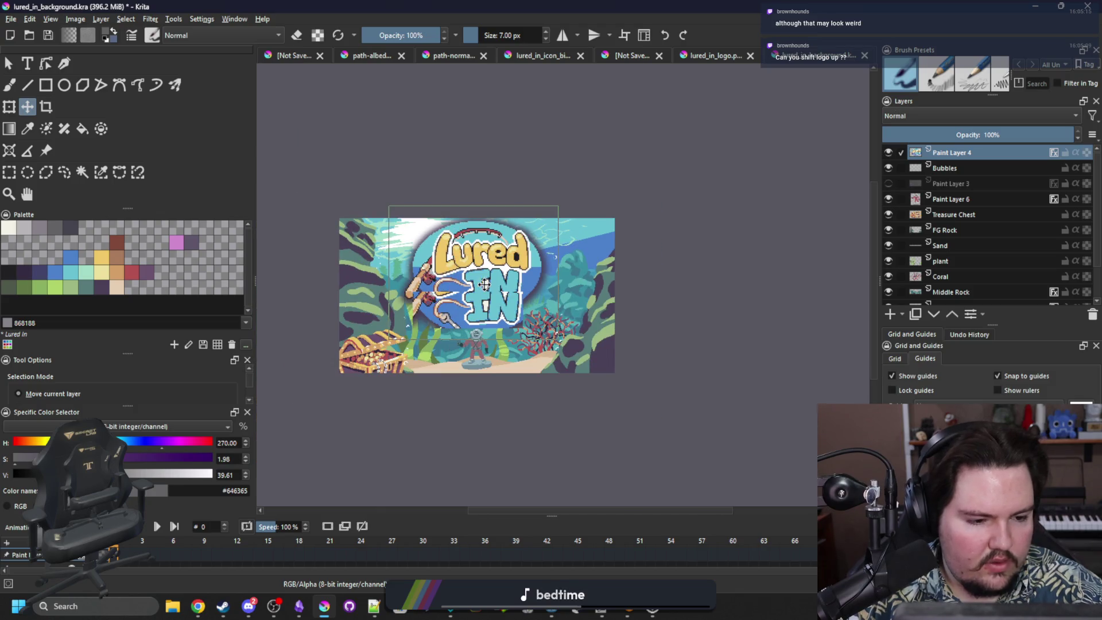
pyautogui.scroll(2, 480, 320)
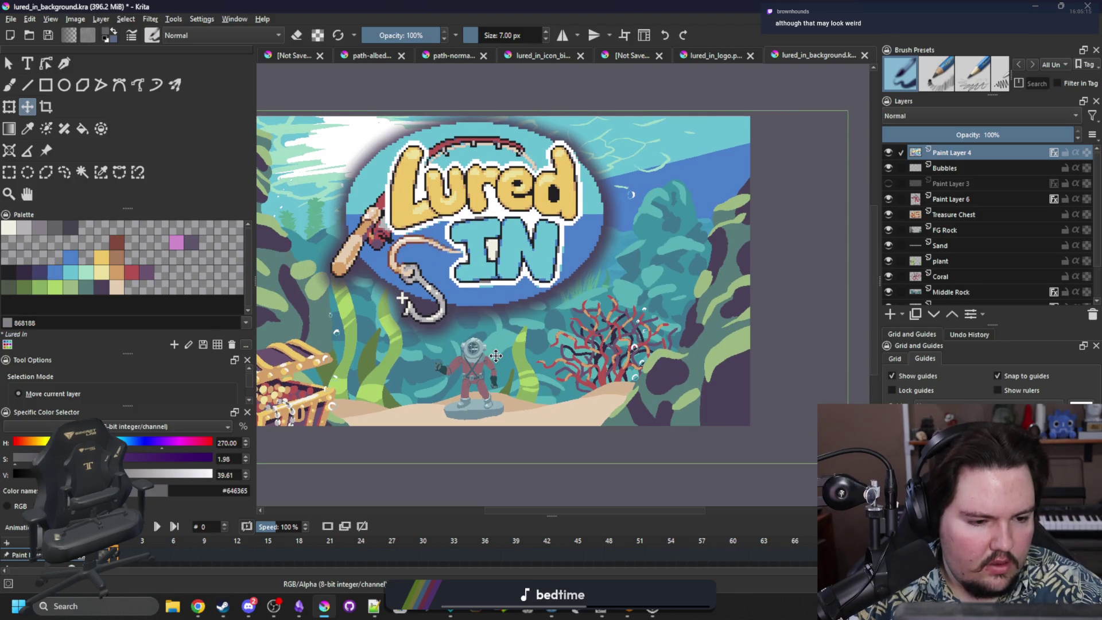
pyautogui.scroll(-2, 501, 305)
pyautogui.moveTo(501, 305); pyautogui.dragTo(479, 319)
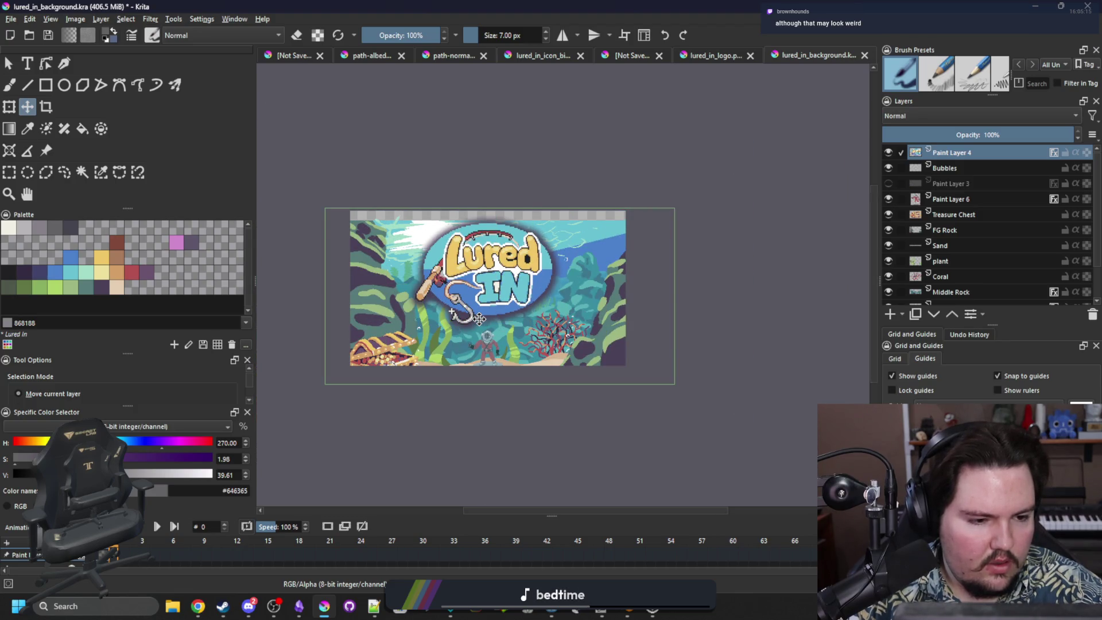
pyautogui.hotkey('ctrl', 'z')
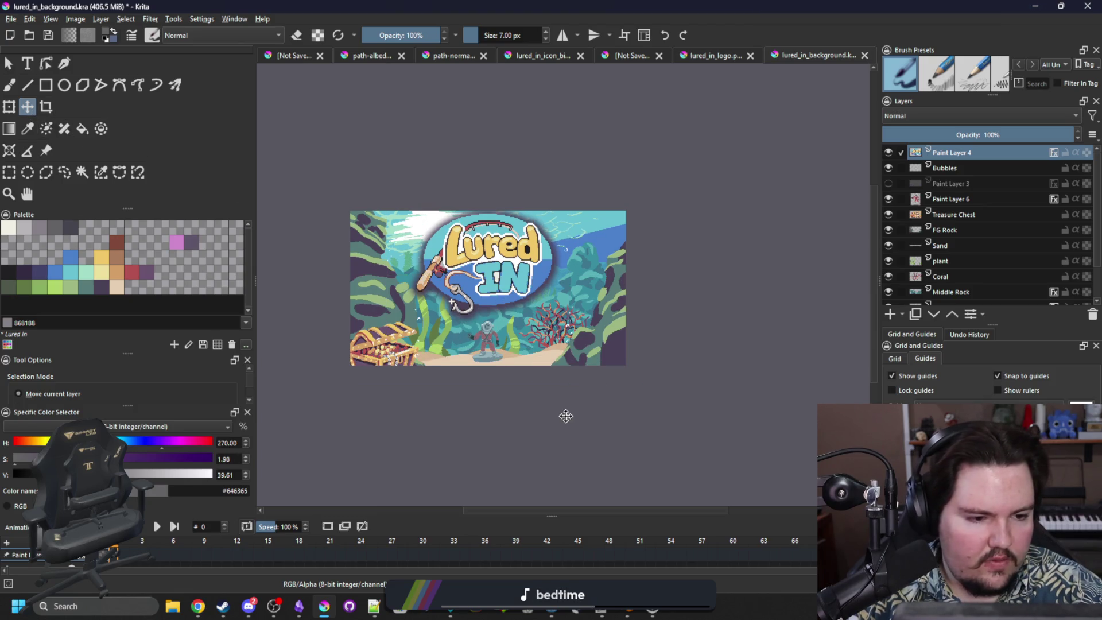
pyautogui.scroll(2, 495, 298)
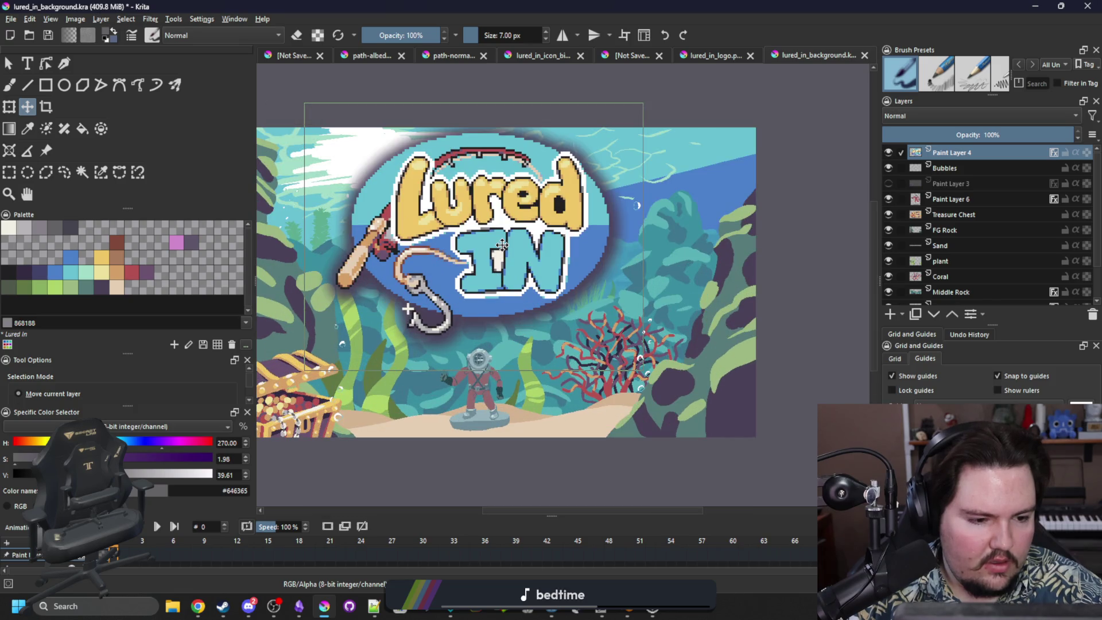
pyautogui.moveTo(502, 245); pyautogui.dragTo(497, 260)
pyautogui.scroll(-2, 498, 260)
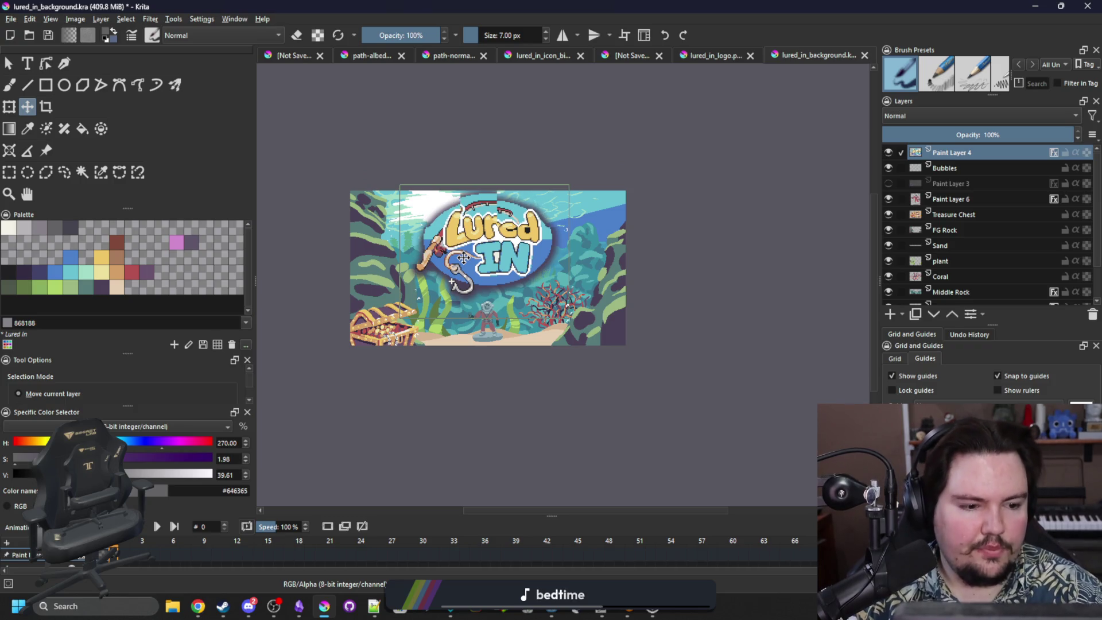
pyautogui.scroll(-2, 463, 258)
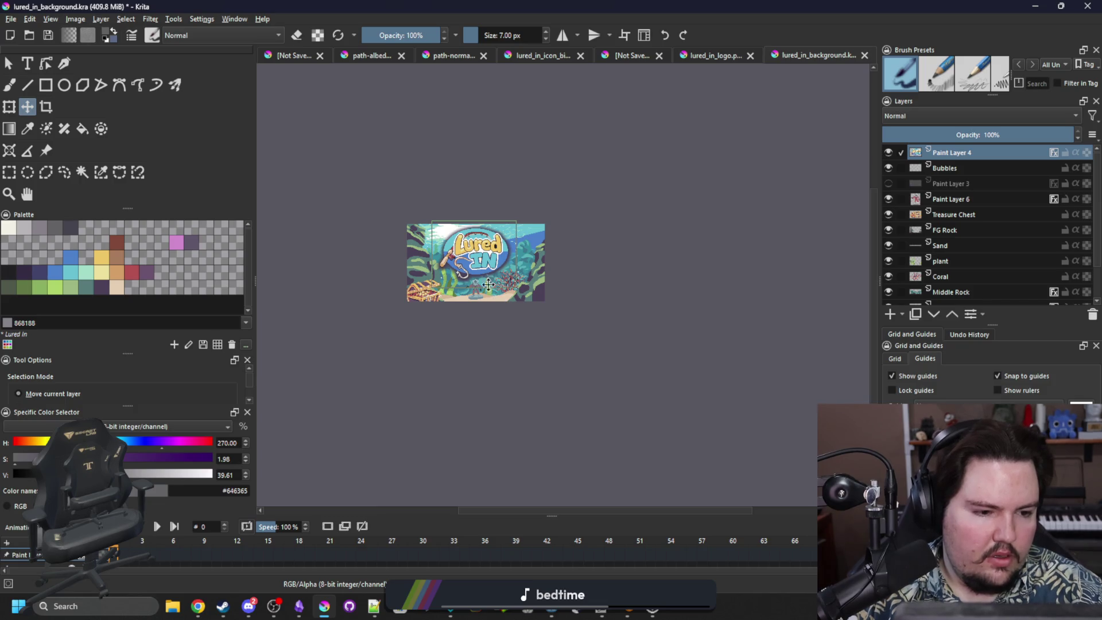
pyautogui.scroll(3, 471, 253)
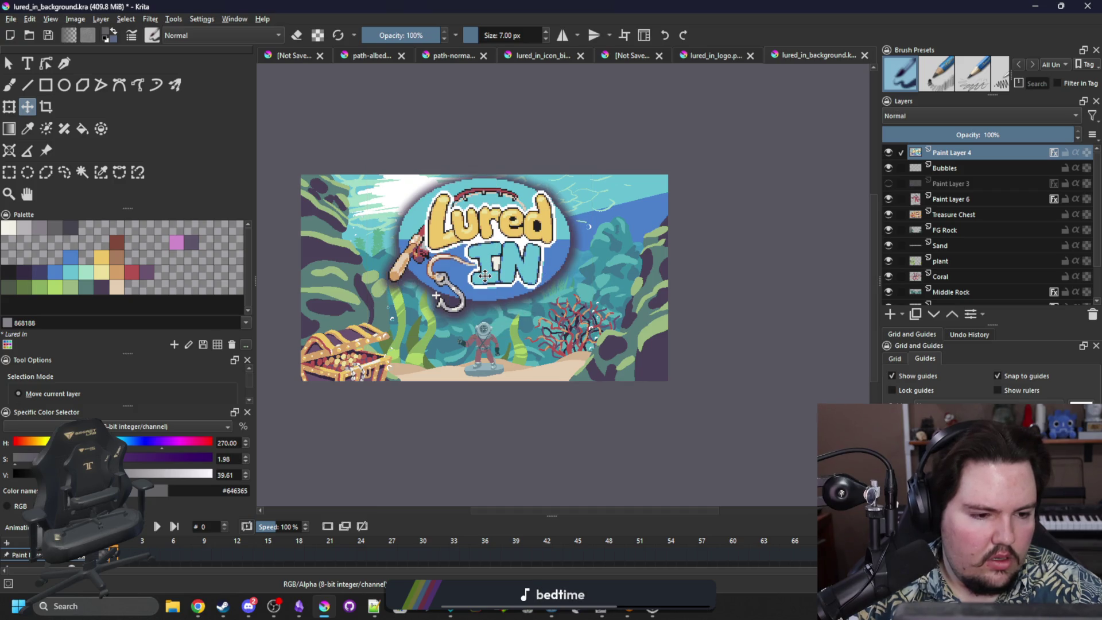
pyautogui.click(750, 363)
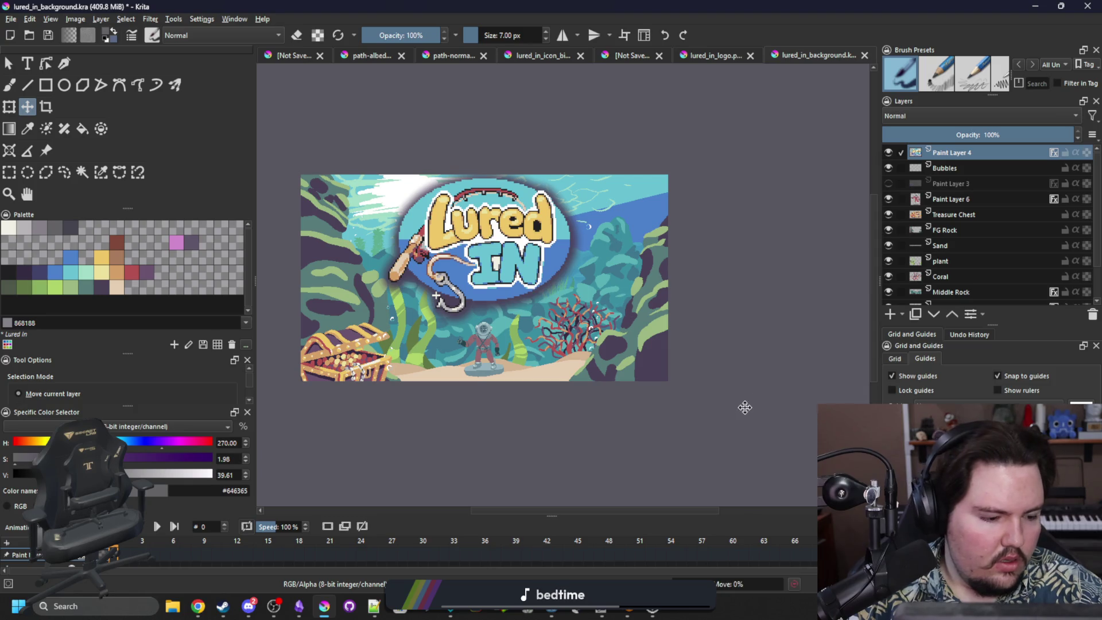
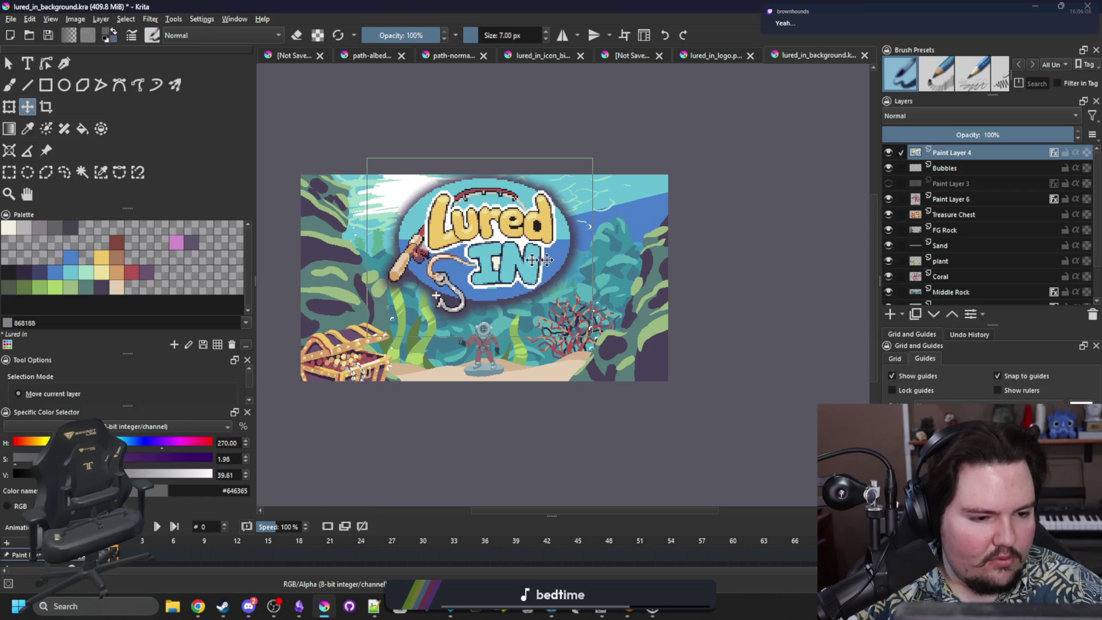
# Turn off Paint Layer 4's layer style and move the logo slightly lower.
pyautogui.click(1052, 153)
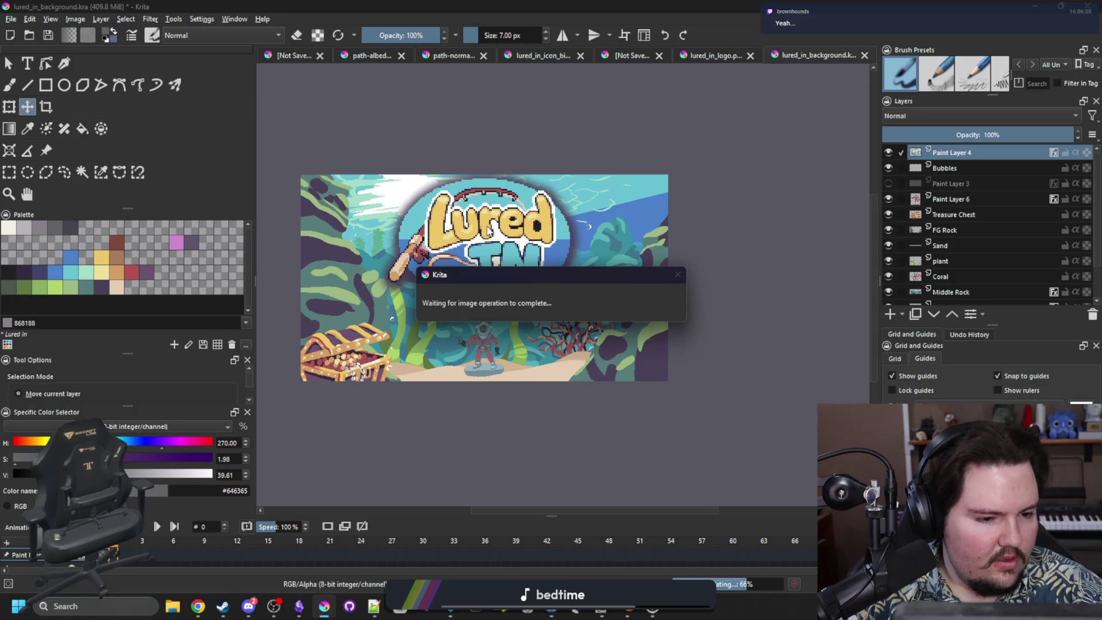
pyautogui.scroll(1, 483, 260)
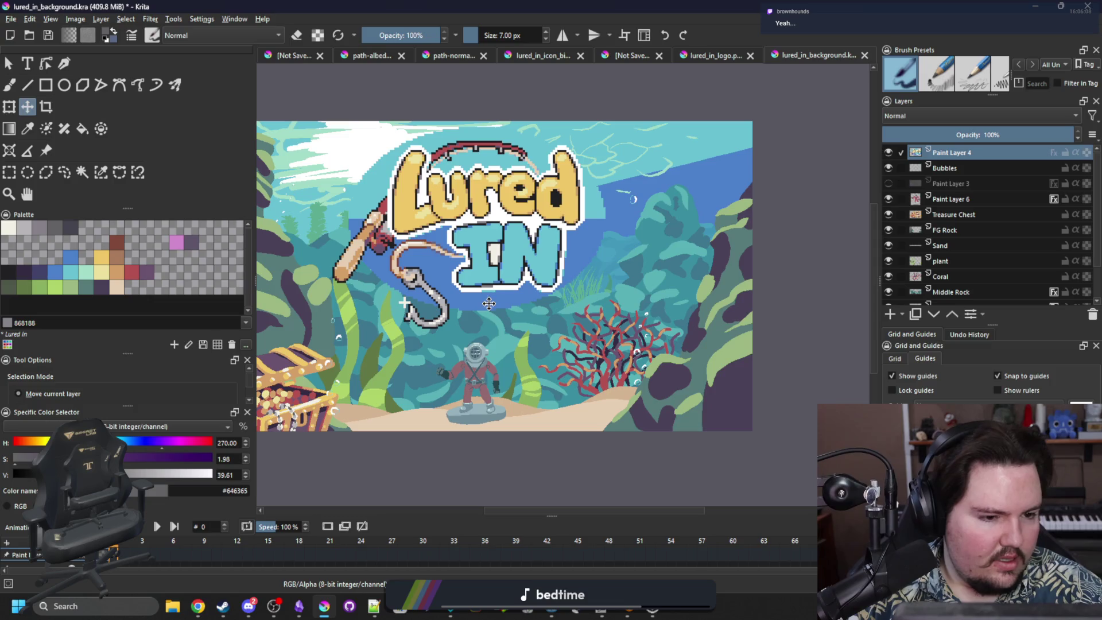
pyautogui.moveTo(492, 251)
pyautogui.mouseDown()
pyautogui.moveTo(492, 333)
pyautogui.moveTo(364, 263)
pyautogui.moveTo(413, 315)
pyautogui.moveTo(426, 298)
pyautogui.moveTo(613, 333)
pyautogui.moveTo(581, 314)
pyautogui.moveTo(568, 359)
pyautogui.moveTo(555, 322)
pyautogui.moveTo(502, 338)
pyautogui.moveTo(485, 330)
pyautogui.moveTo(508, 341)
pyautogui.moveTo(424, 321)
pyautogui.moveTo(445, 253)
pyautogui.moveTo(394, 239)
pyautogui.moveTo(404, 190)
pyautogui.moveTo(376, 237)
pyautogui.moveTo(376, 139)
pyautogui.moveTo(455, 164)
pyautogui.moveTo(484, 256)
pyautogui.mouseUp()
pyautogui.click(9, 107)
pyautogui.scroll(-1, 485, 256)
pyautogui.scroll(1, 485, 257)
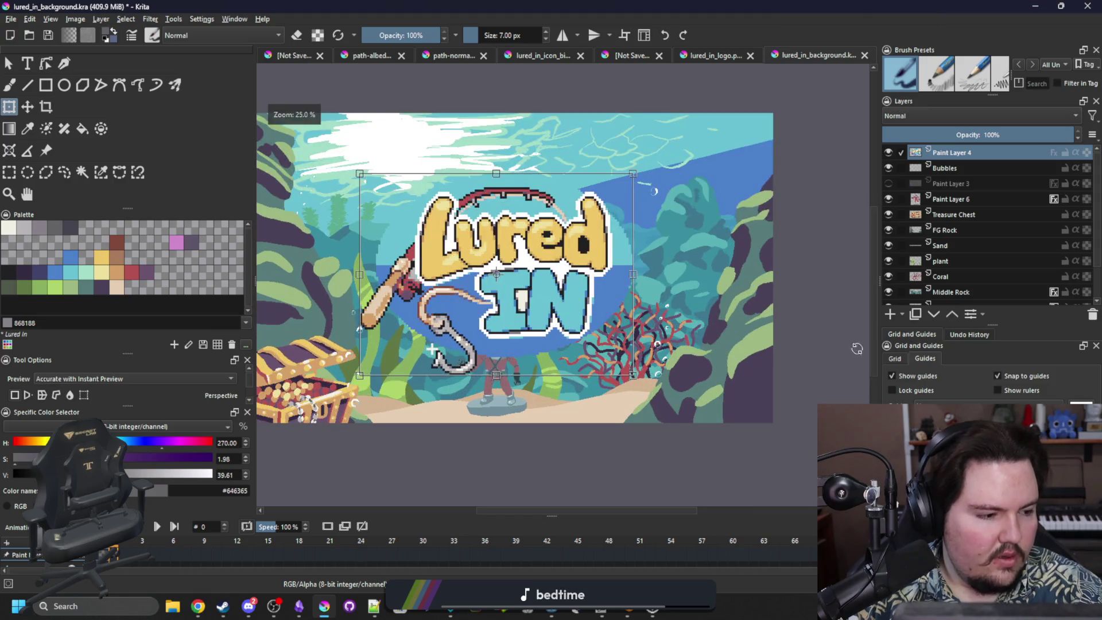
# Hide the guides, nudge the logo left to centre it, and re-enable its layer style.
pyautogui.click(892, 376)
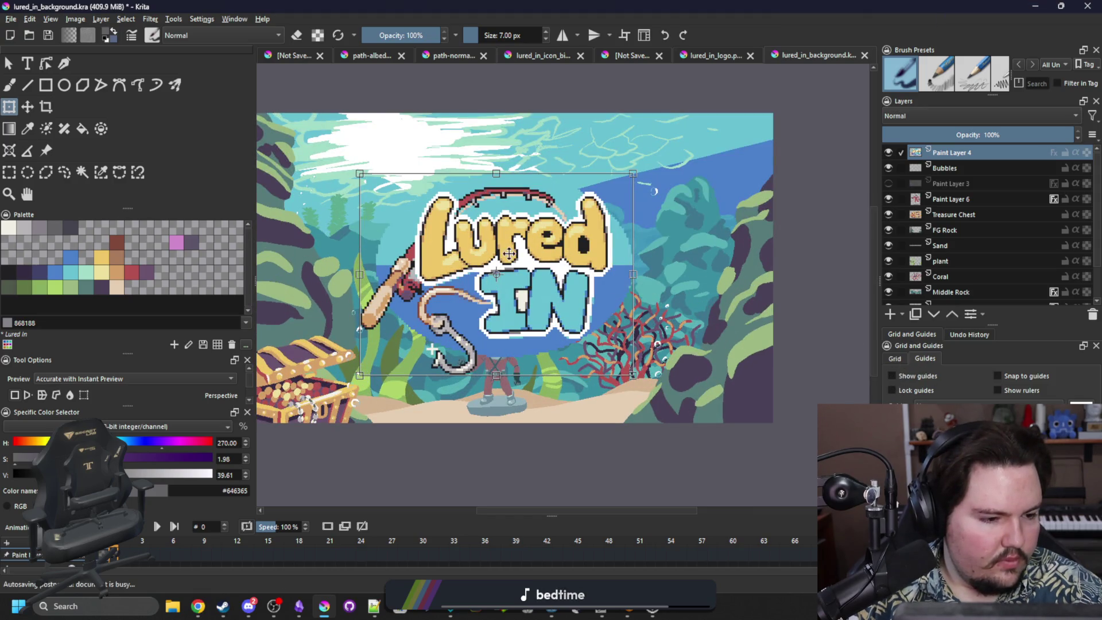
pyautogui.moveTo(509, 253)
pyautogui.mouseDown()
pyautogui.moveTo(396, 202)
pyautogui.moveTo(511, 190)
pyautogui.moveTo(523, 226)
pyautogui.moveTo(464, 251)
pyautogui.moveTo(412, 221)
pyautogui.moveTo(501, 242)
pyautogui.moveTo(505, 253)
pyautogui.mouseUp()
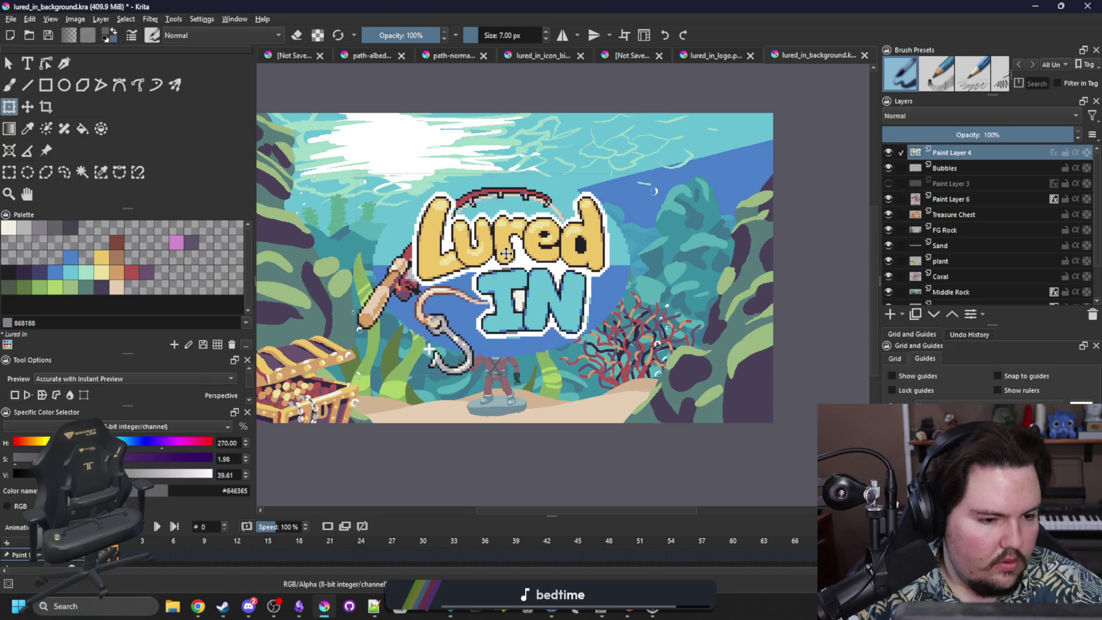
pyautogui.scroll(-2, 506, 253)
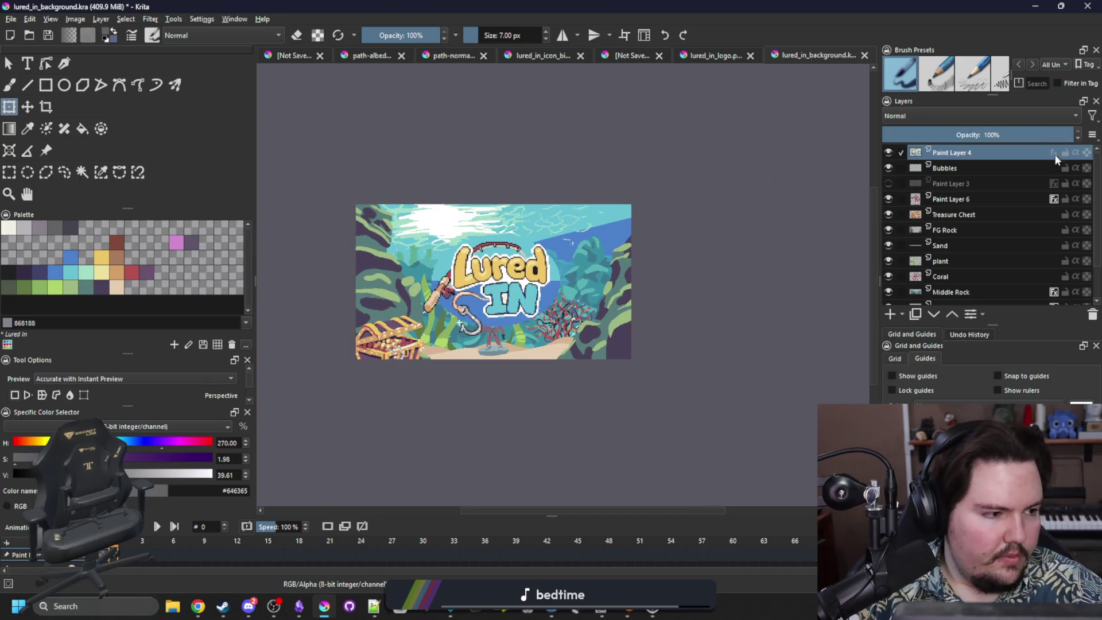
pyautogui.click(1054, 152)
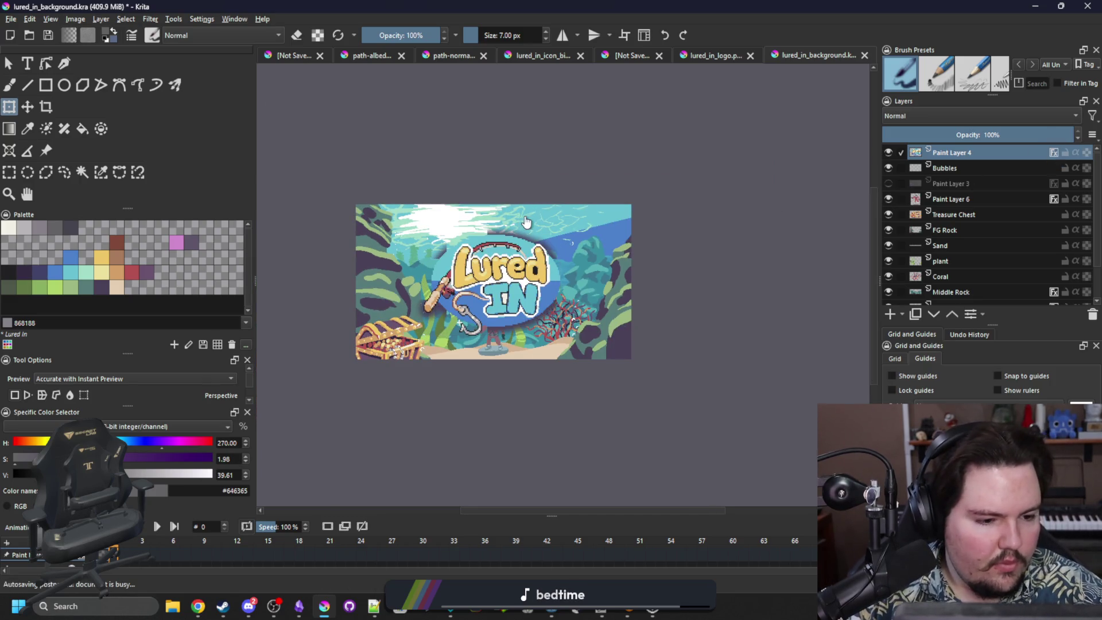
# Select the diver's layer, Paint Layer 6, and switch to the move tool.
pyautogui.click(946, 201)
pyautogui.scroll(1, 511, 367)
pyautogui.press('t')
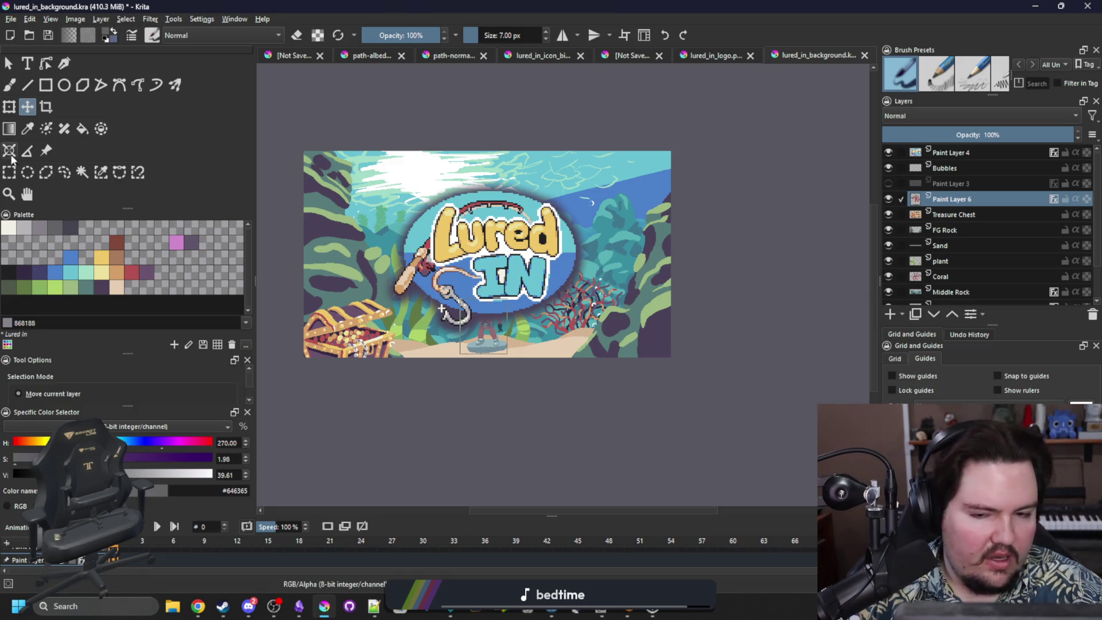
# Scale the diver on Paint Layer 6 up to about 1.5 times.
pyautogui.click(10, 107)
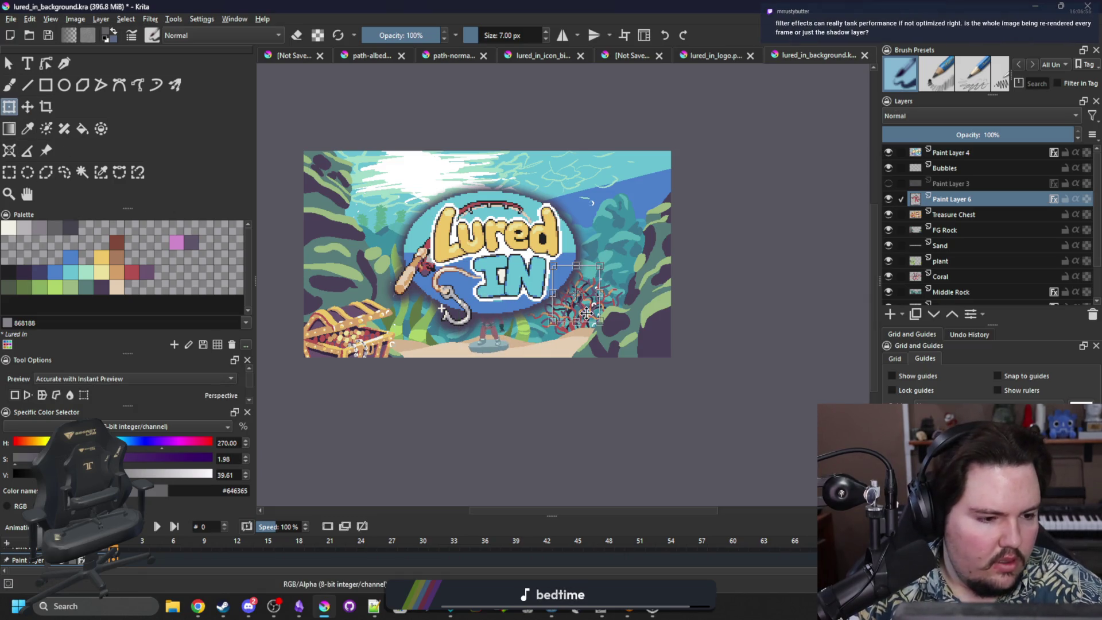
pyautogui.scroll(1, 586, 313)
pyautogui.scroll(-1, 357, 296)
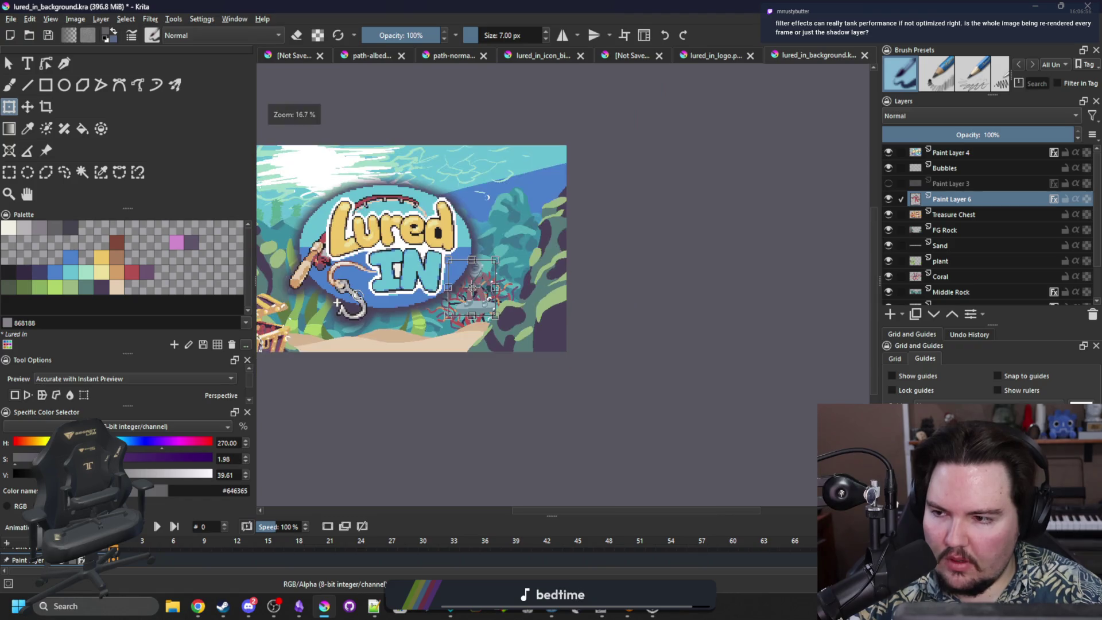
pyautogui.scroll(1, 470, 294)
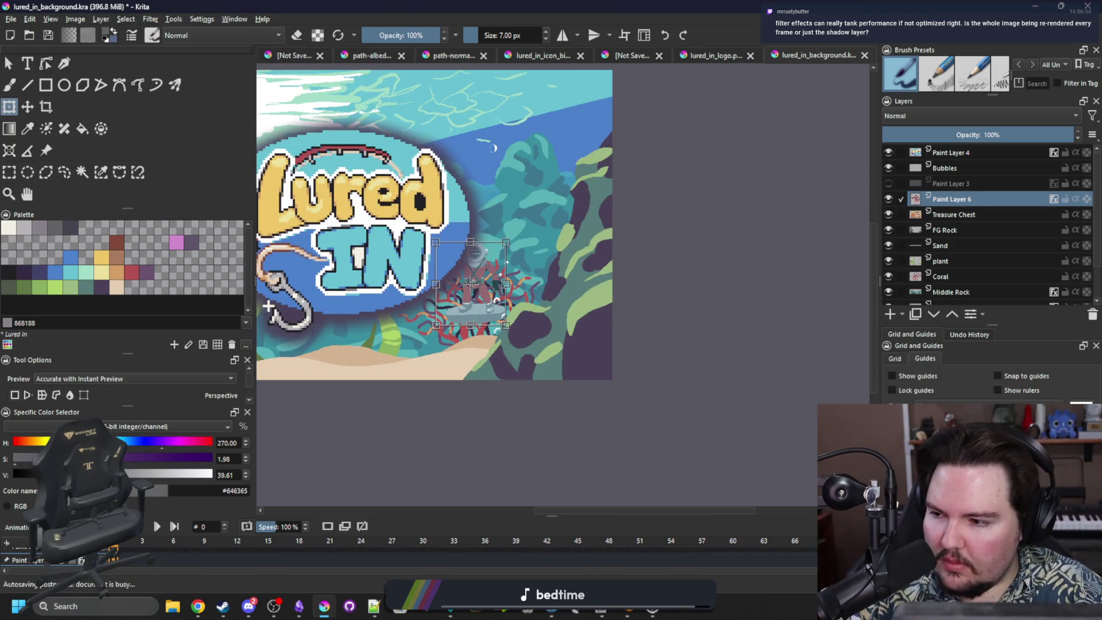
pyautogui.hotkey('alt', 'Tab')
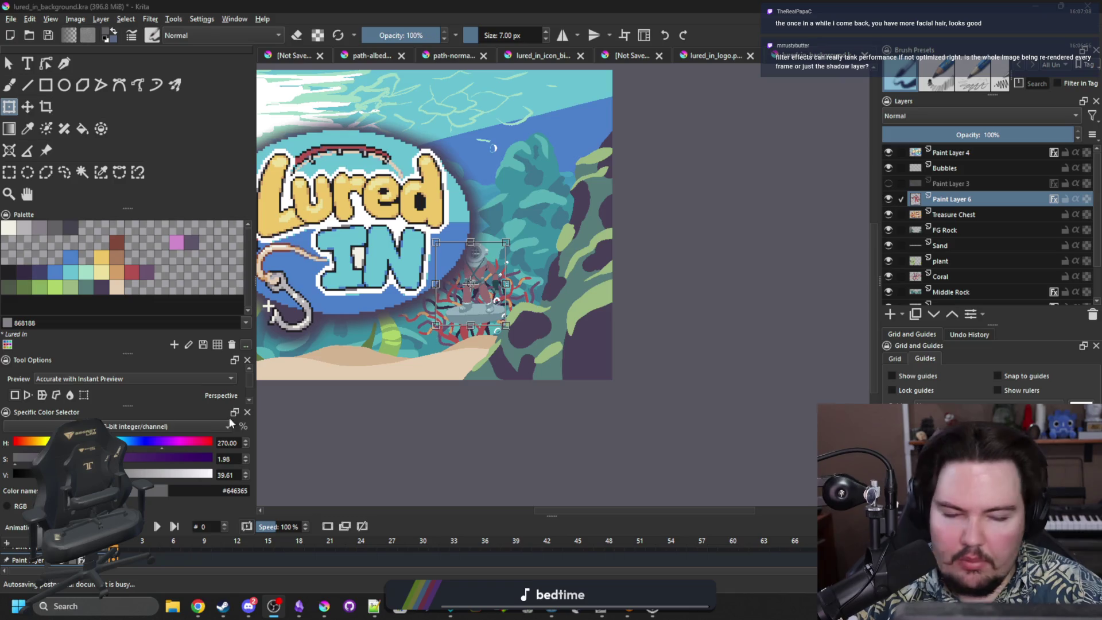
pyautogui.scroll(1, 469, 338)
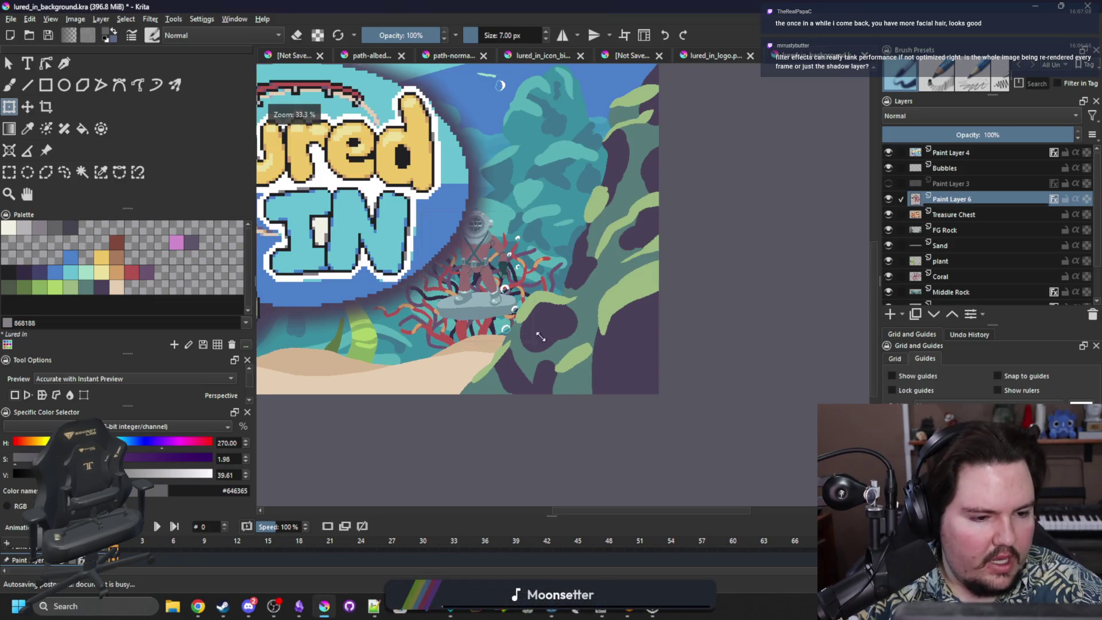
pyautogui.moveTo(591, 382); pyautogui.dragTo(575, 383)
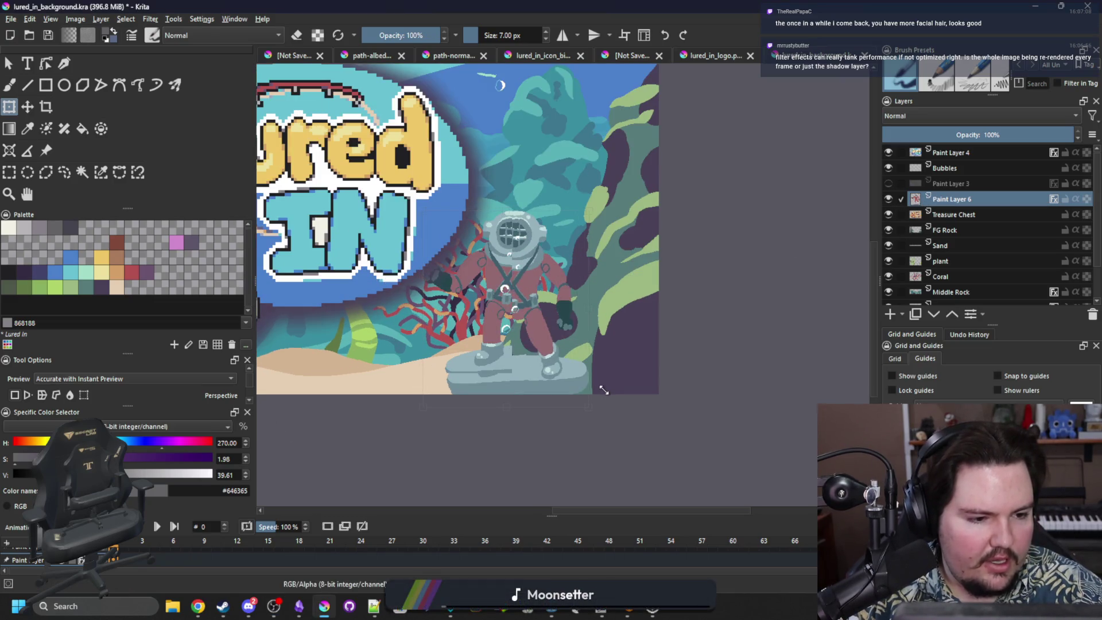
pyautogui.scroll(-2, 575, 382)
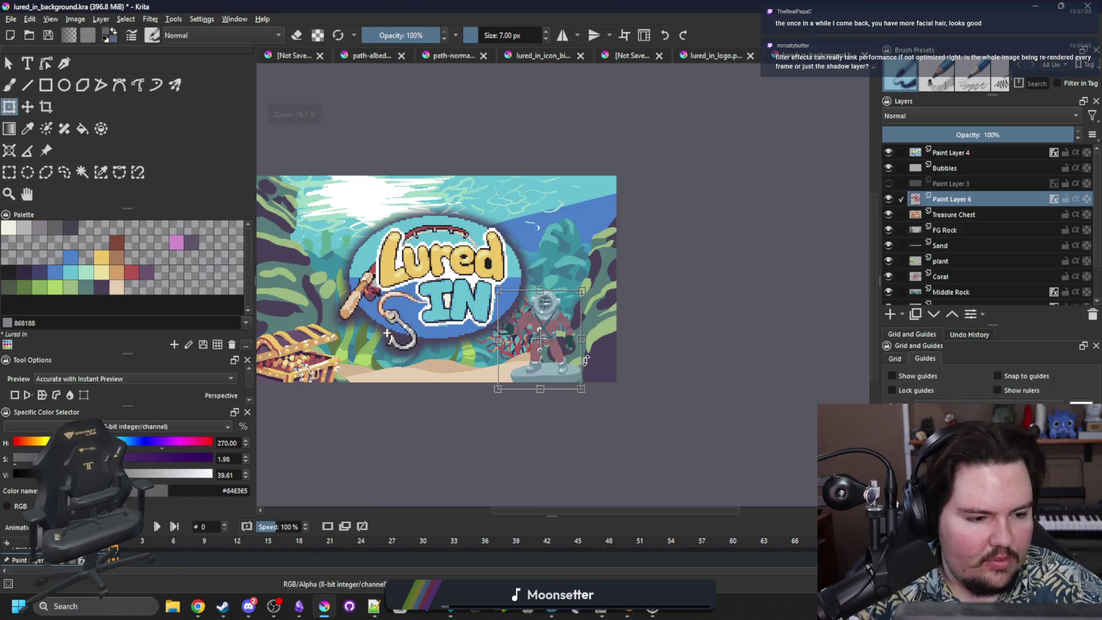
# Rotate the diver slightly counter-clockwise and apply the transform.
pyautogui.moveTo(596, 351)
pyautogui.mouseDown()
pyautogui.moveTo(568, 350)
pyautogui.moveTo(581, 361)
pyautogui.mouseUp()
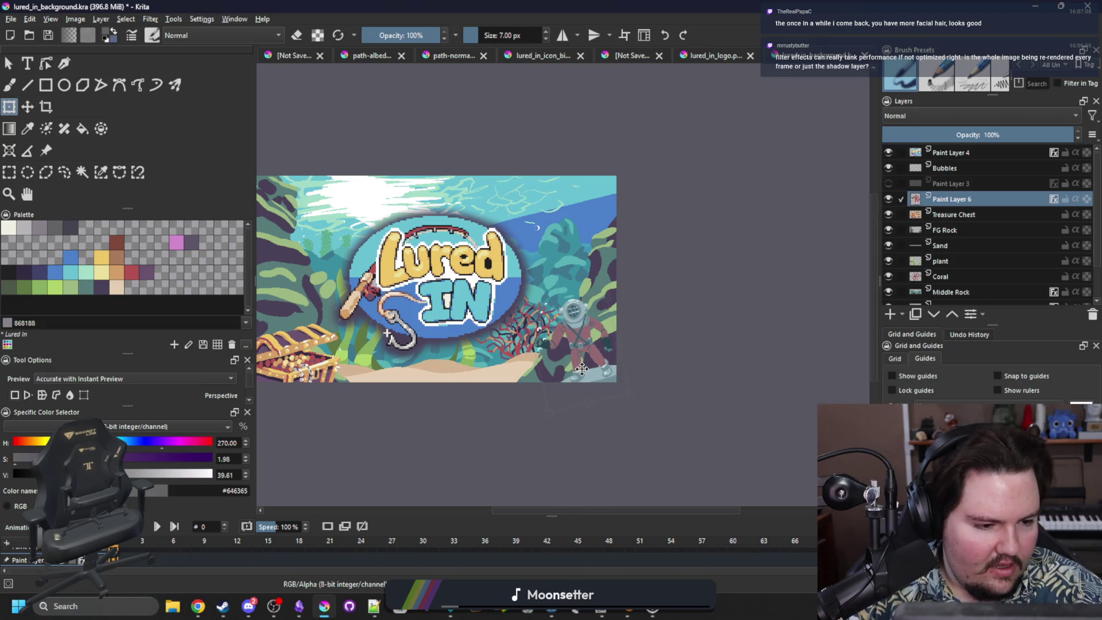
pyautogui.scroll(-1, 554, 361)
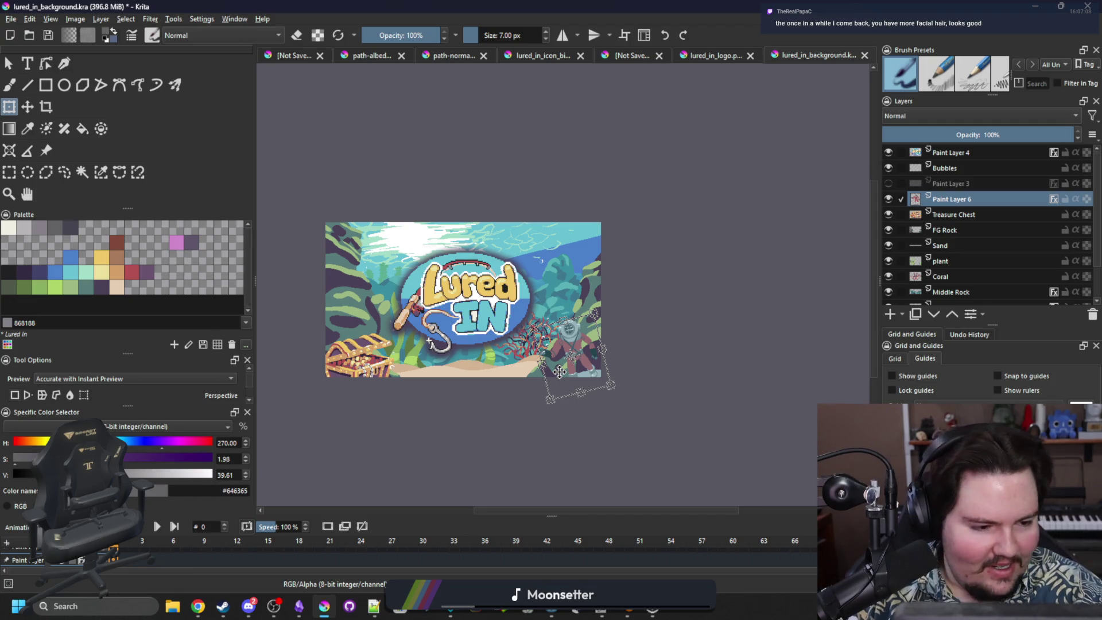
pyautogui.scroll(5, 560, 372)
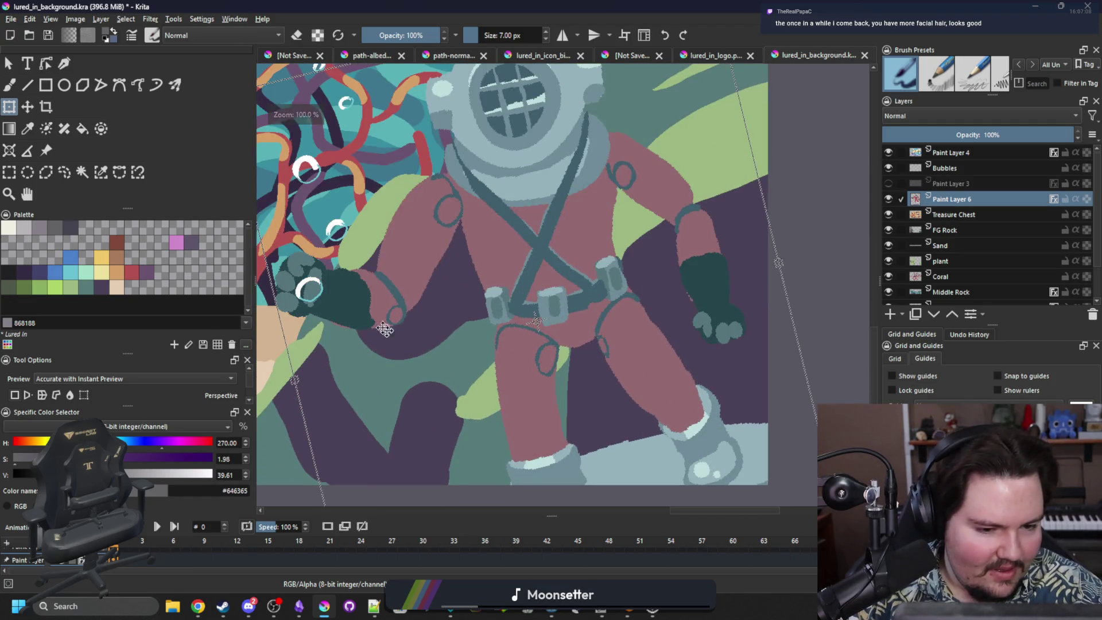
pyautogui.scroll(3, 385, 329)
pyautogui.scroll(-7, 543, 354)
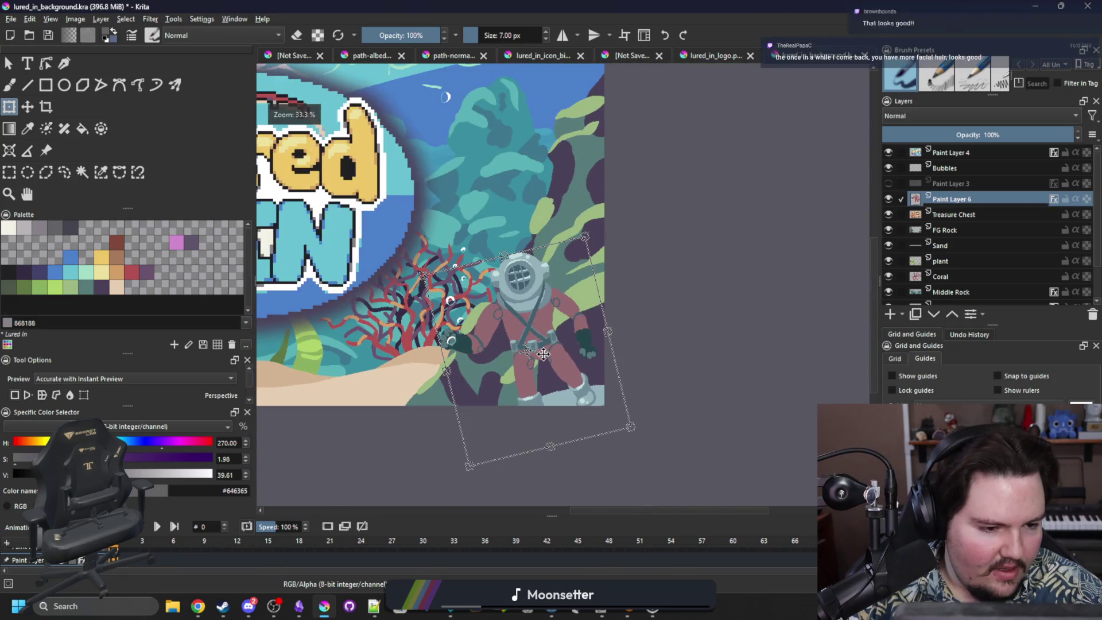
pyautogui.scroll(-2, 551, 360)
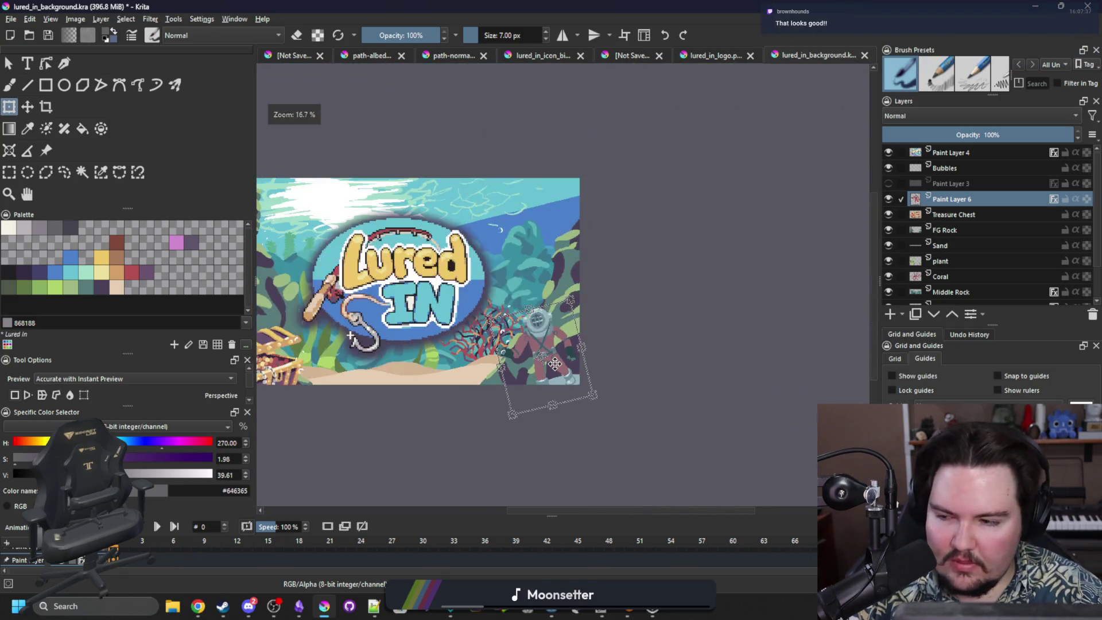
pyautogui.scroll(-1, 554, 364)
pyautogui.scroll(2, 555, 364)
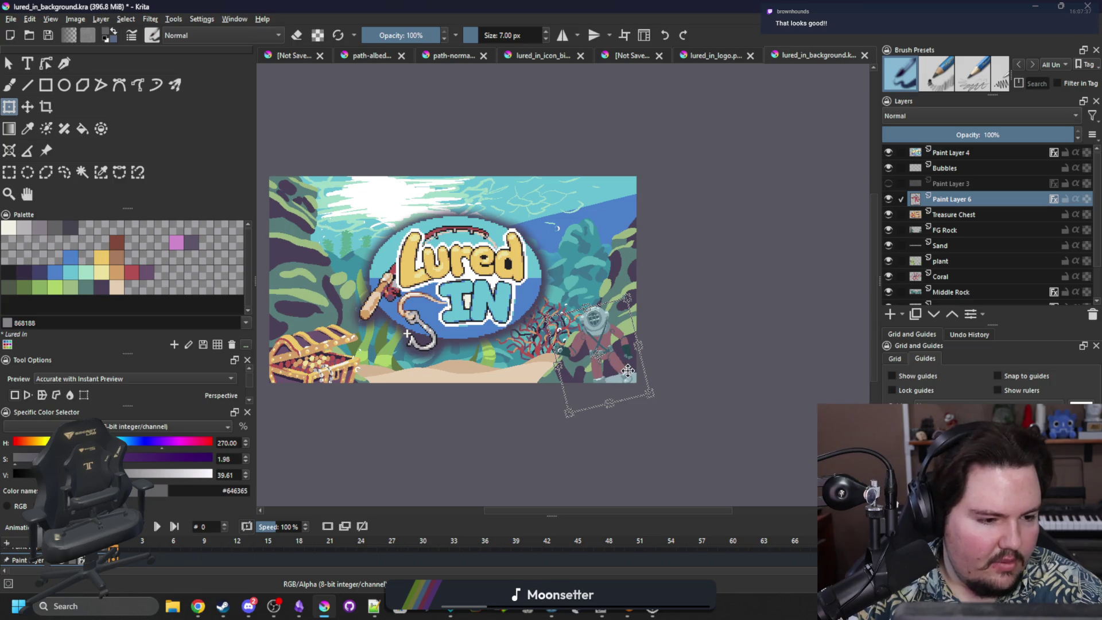
pyautogui.scroll(4, 628, 371)
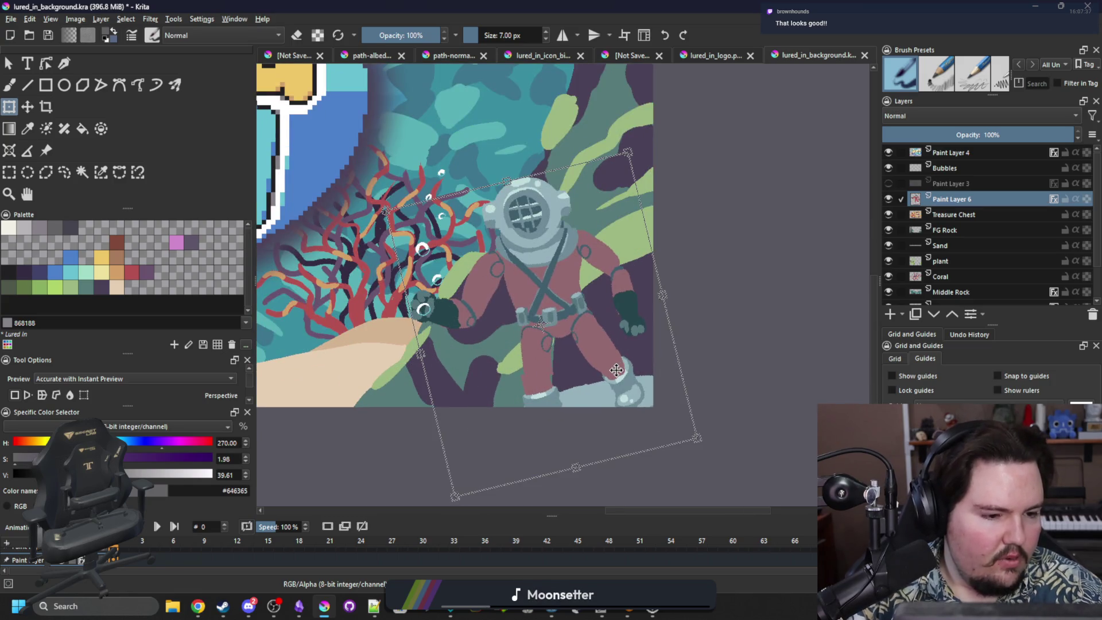
pyautogui.press('Return')
pyautogui.scroll(6, 570, 194)
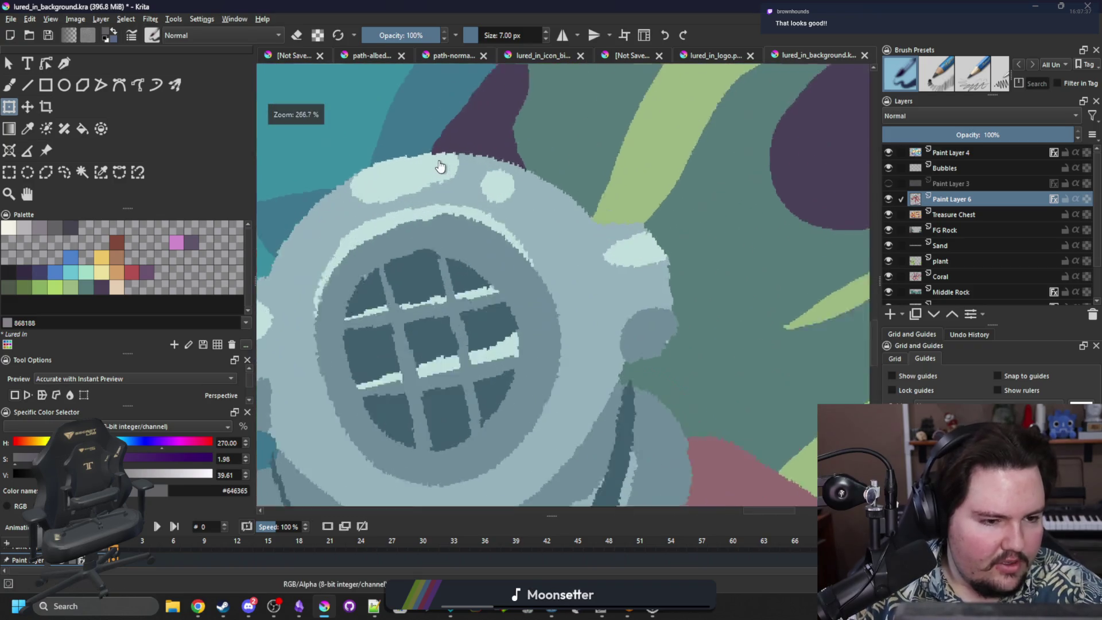
pyautogui.scroll(-4, 580, 278)
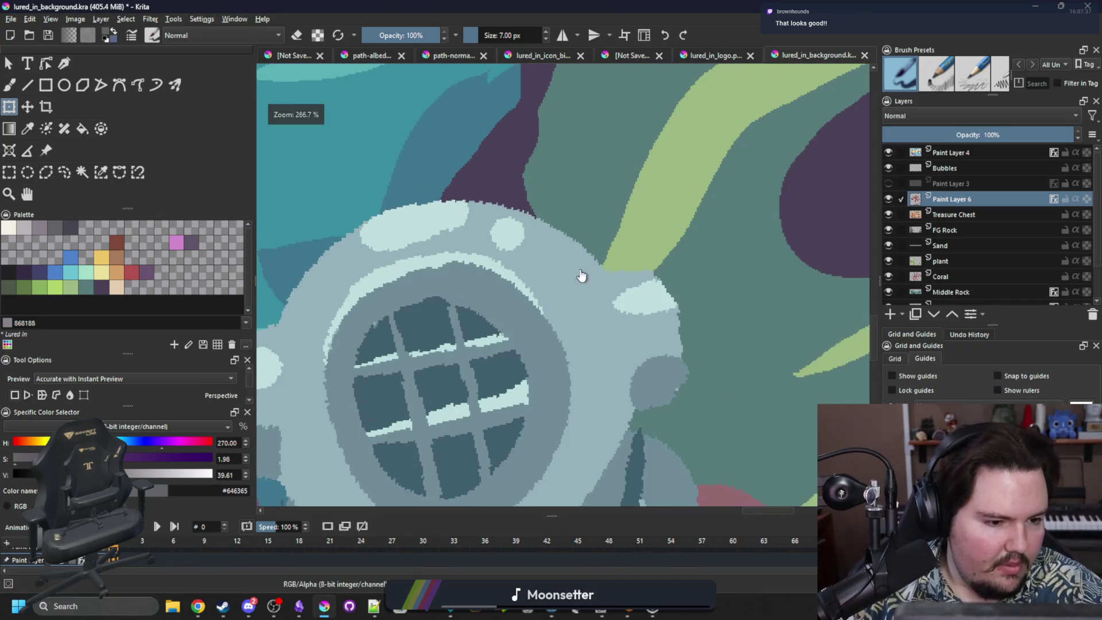
pyautogui.scroll(-3, 507, 278)
pyautogui.scroll(5, 513, 280)
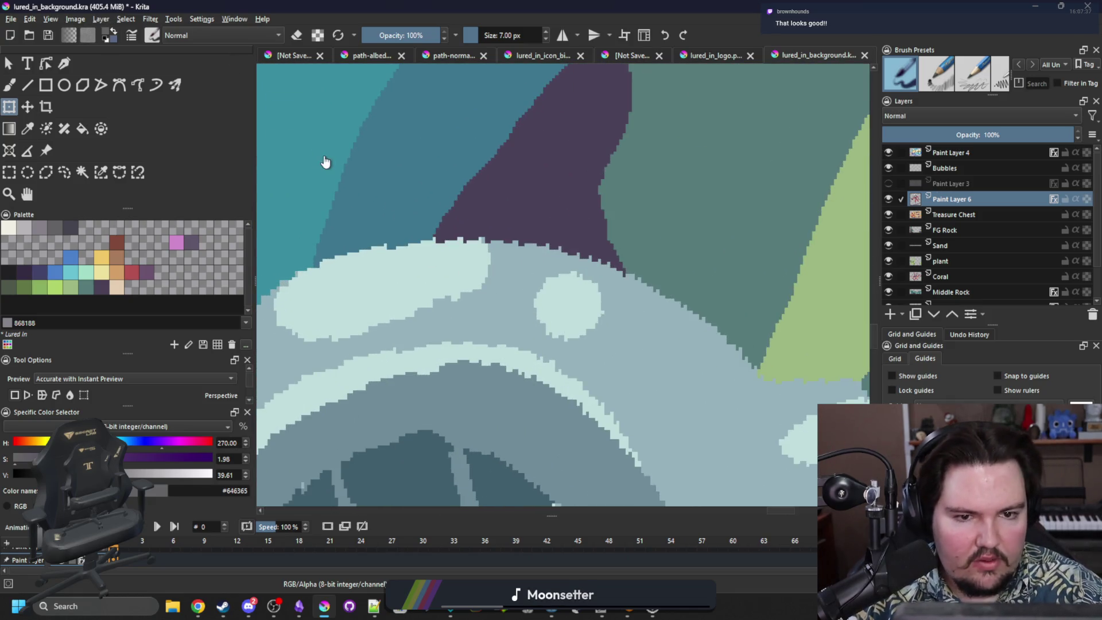
pyautogui.scroll(-1, 322, 162)
pyautogui.scroll(1, 322, 162)
# Open the Oilpaint filter and move its dialog off the diver.
pyautogui.click(150, 19)
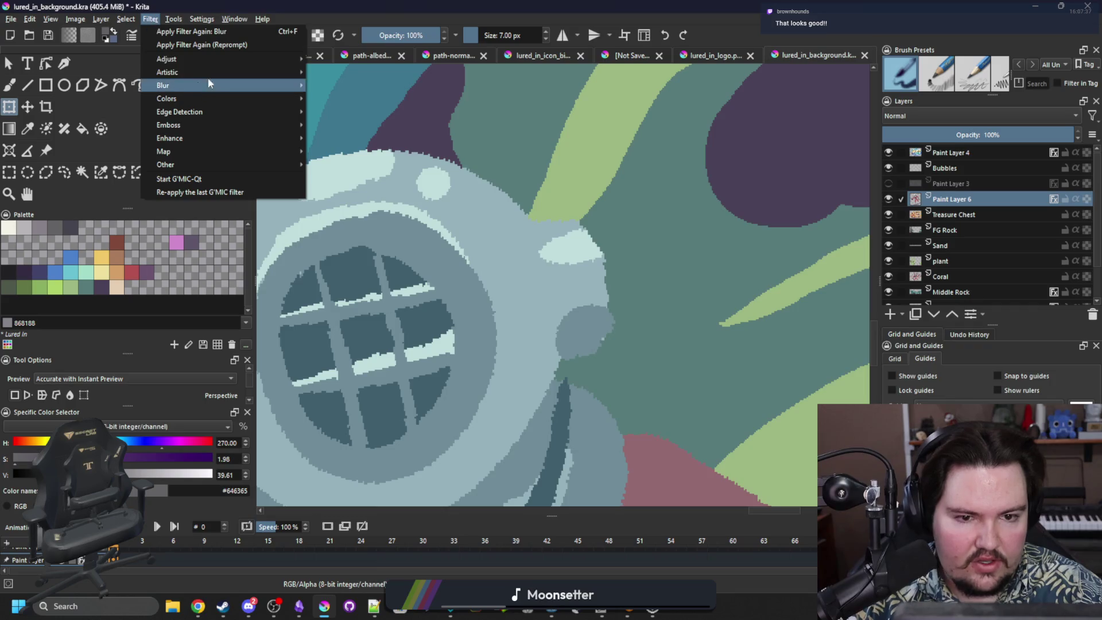
pyautogui.moveTo(216, 75)
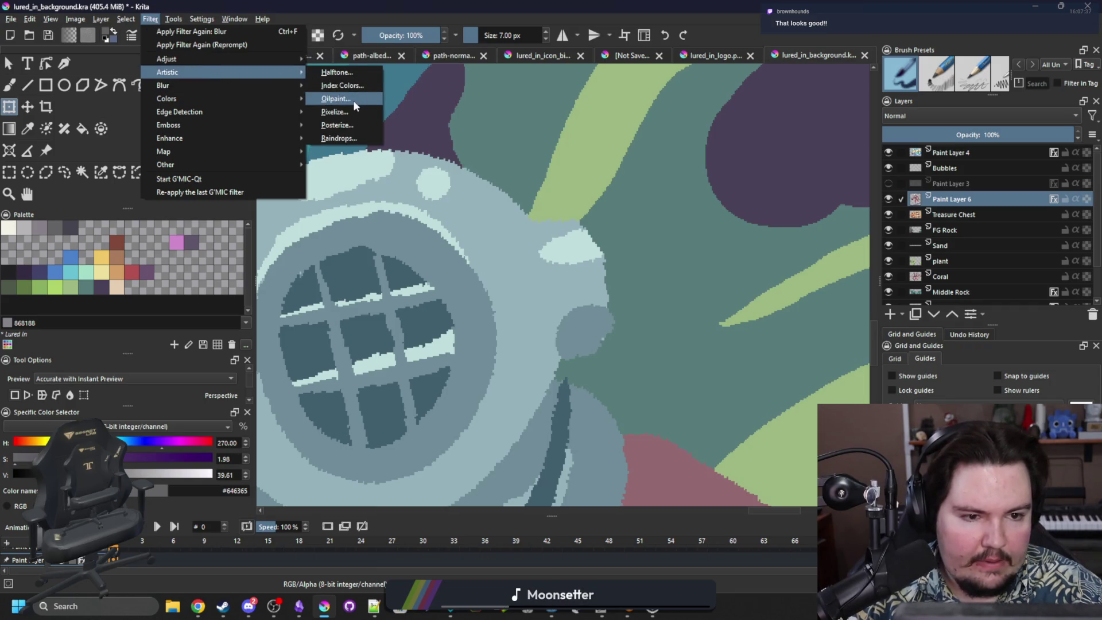
pyautogui.click(351, 99)
pyautogui.moveTo(237, 254); pyautogui.dragTo(754, 168)
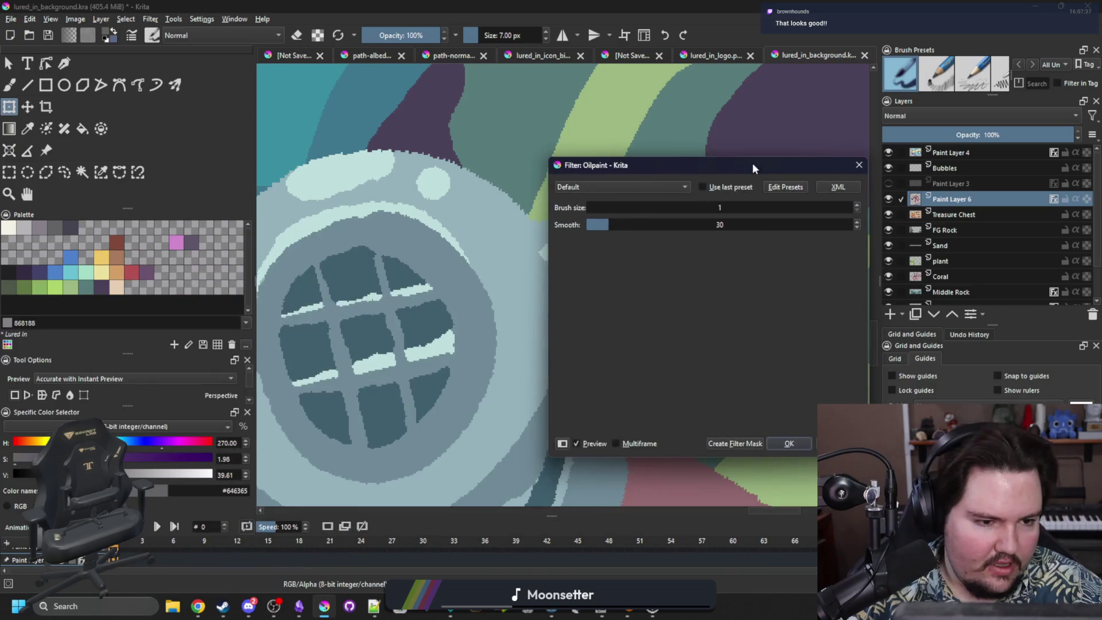
# Set Oilpaint brush size 2 and smooth 10, and apply it to Paint Layer 6.
pyautogui.moveTo(597, 207); pyautogui.dragTo(631, 202)
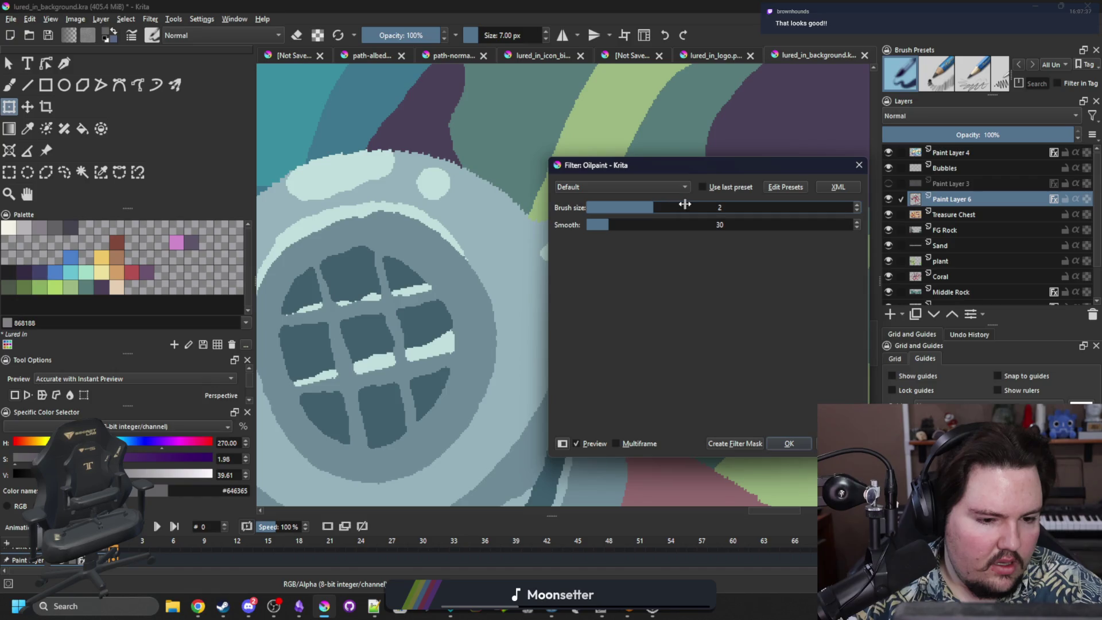
pyautogui.scroll(1, 683, 205)
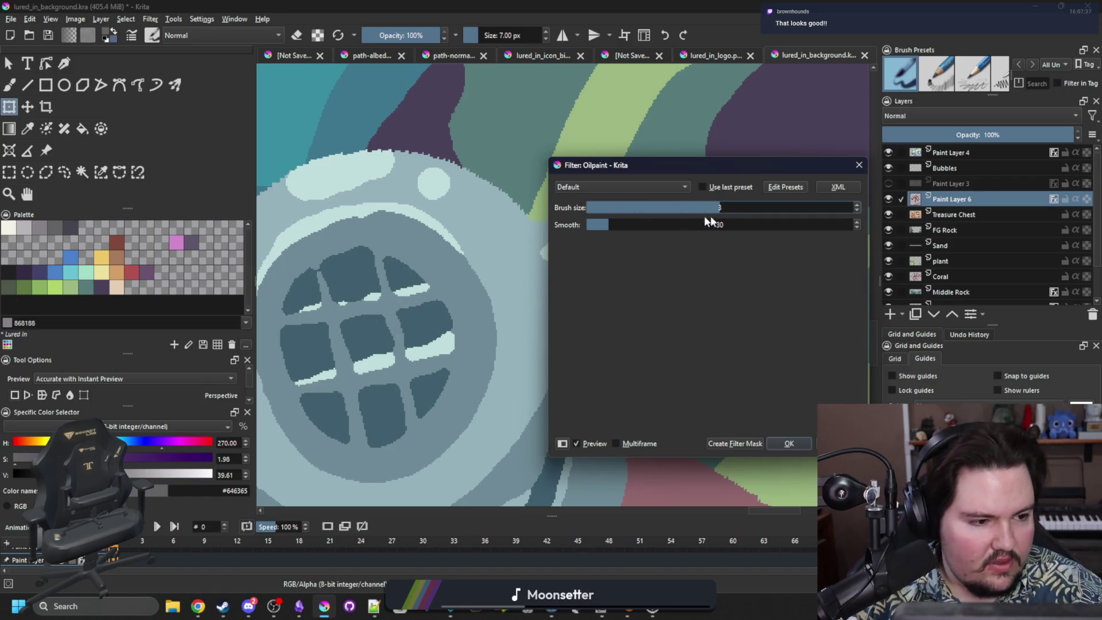
pyautogui.scroll(2, 730, 209)
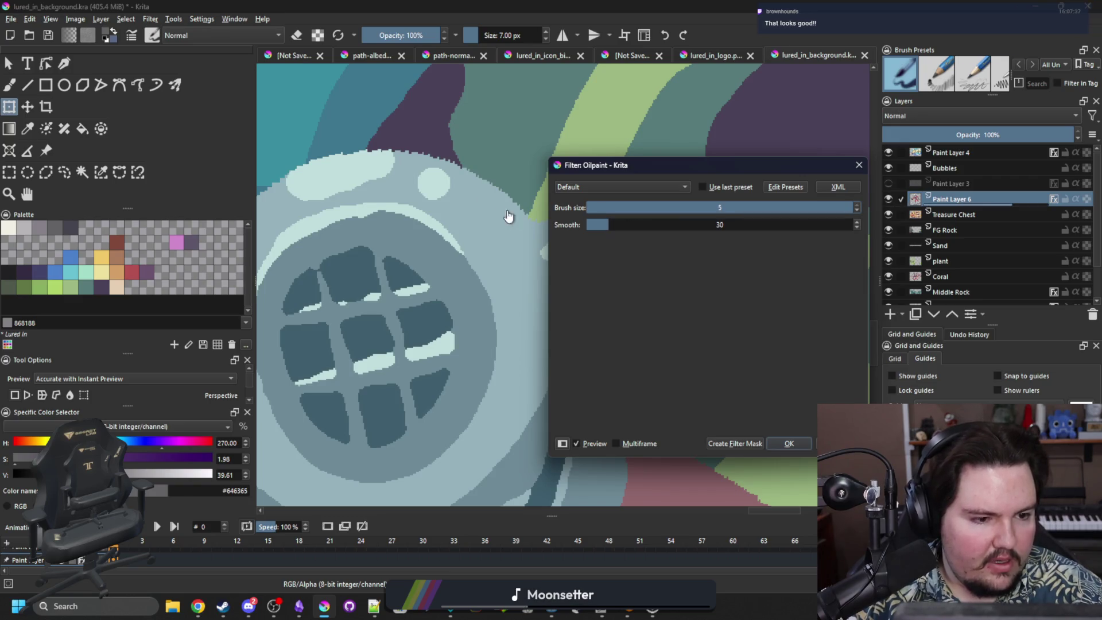
pyautogui.moveTo(664, 211); pyautogui.dragTo(563, 209)
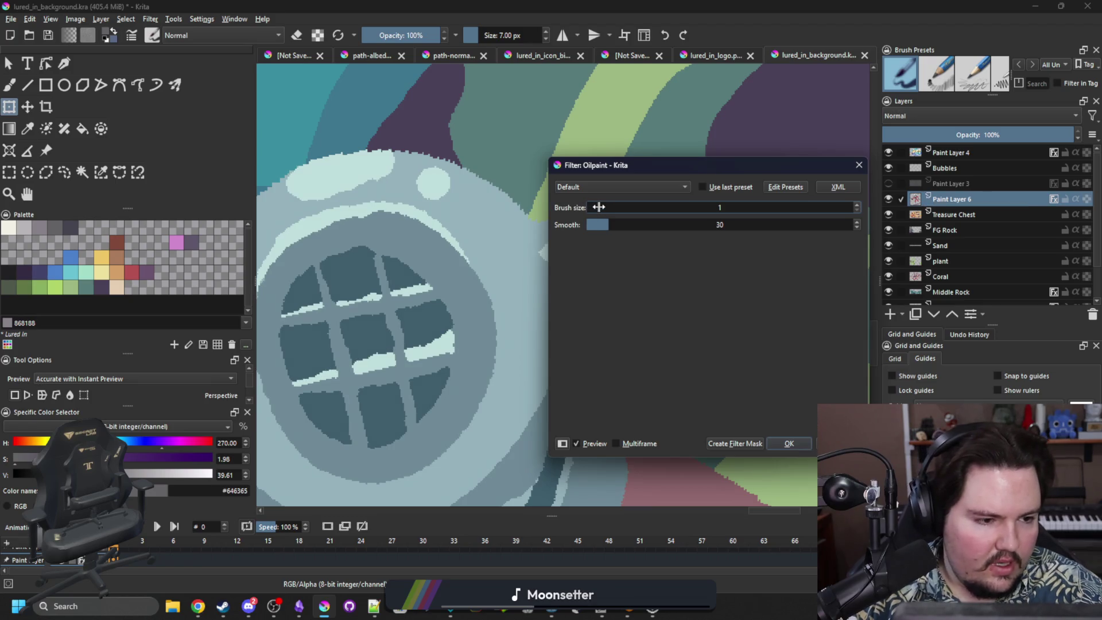
pyautogui.moveTo(599, 207)
pyautogui.mouseDown()
pyautogui.moveTo(627, 207)
pyautogui.moveTo(560, 227)
pyautogui.mouseUp()
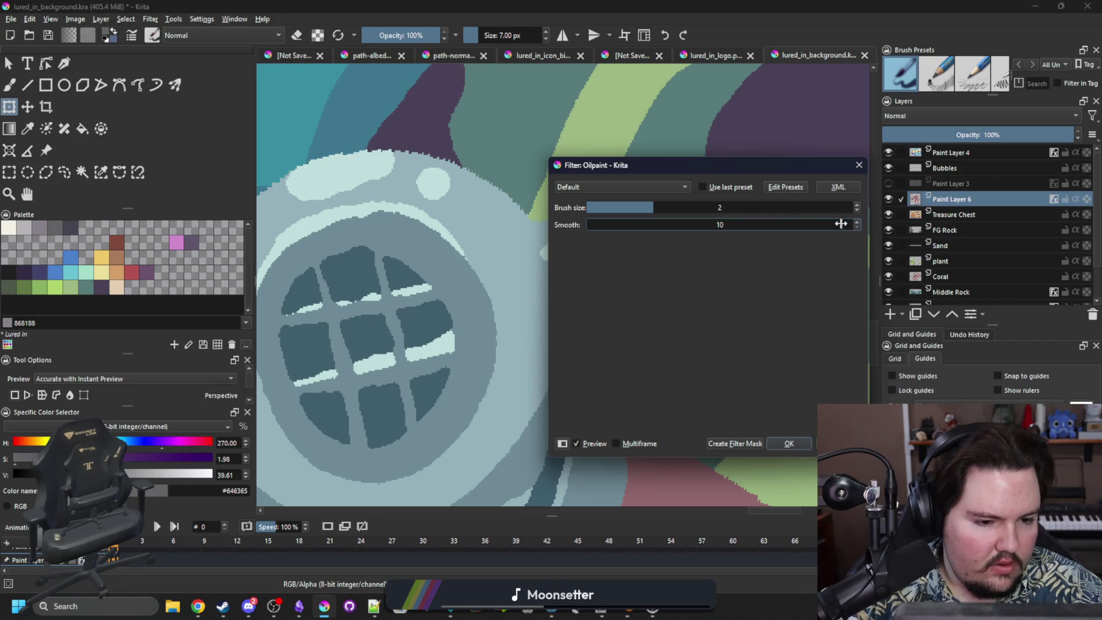
pyautogui.click(856, 203)
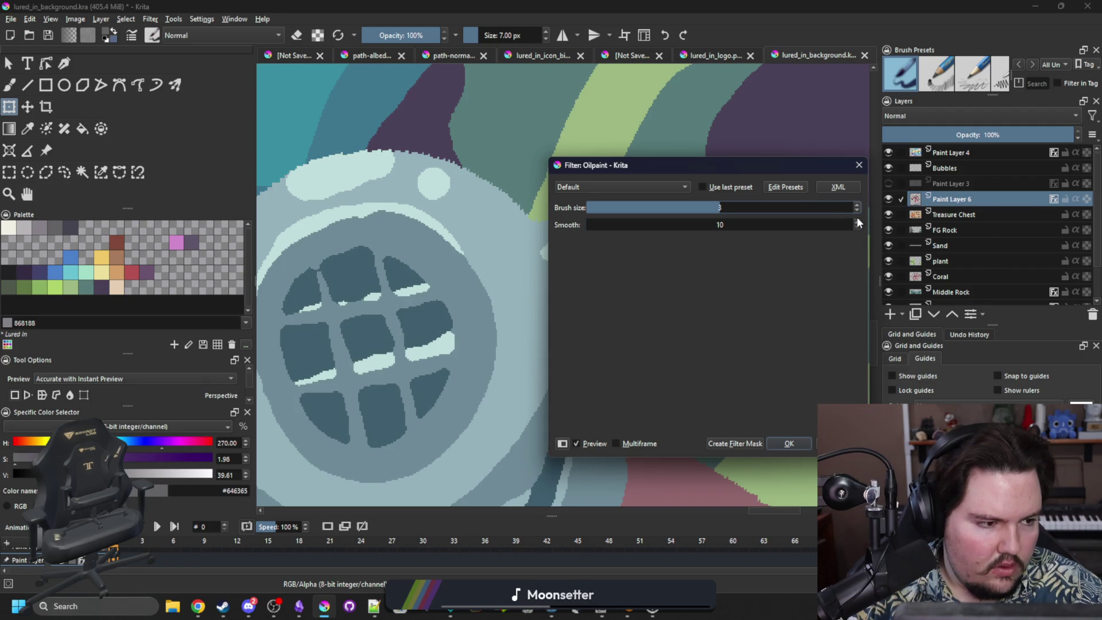
pyautogui.click(857, 209)
pyautogui.click(858, 208)
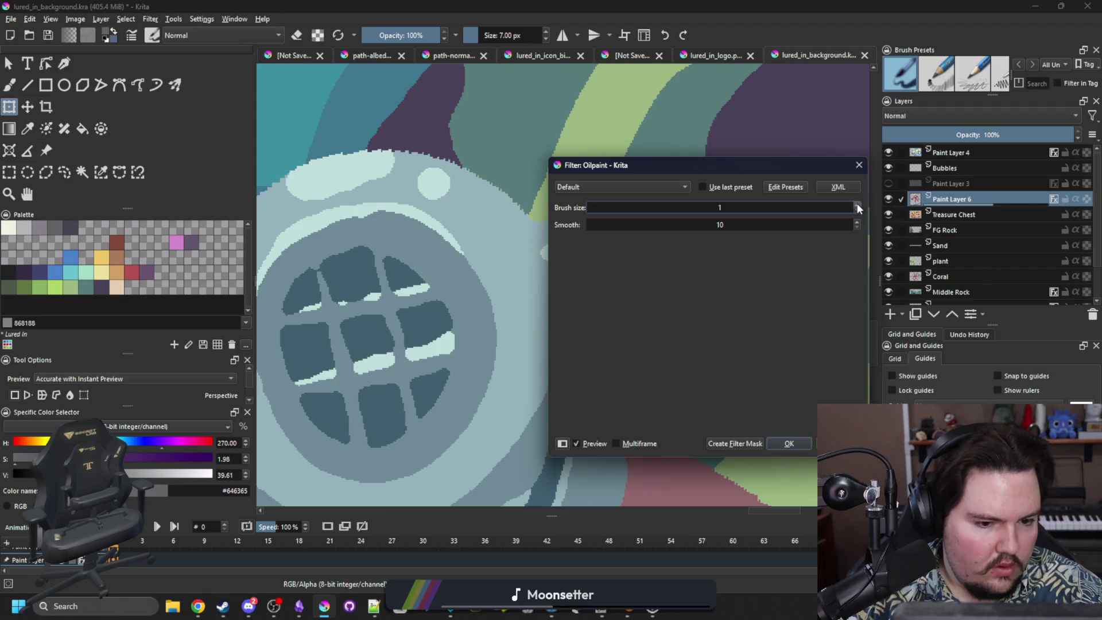
pyautogui.click(856, 204)
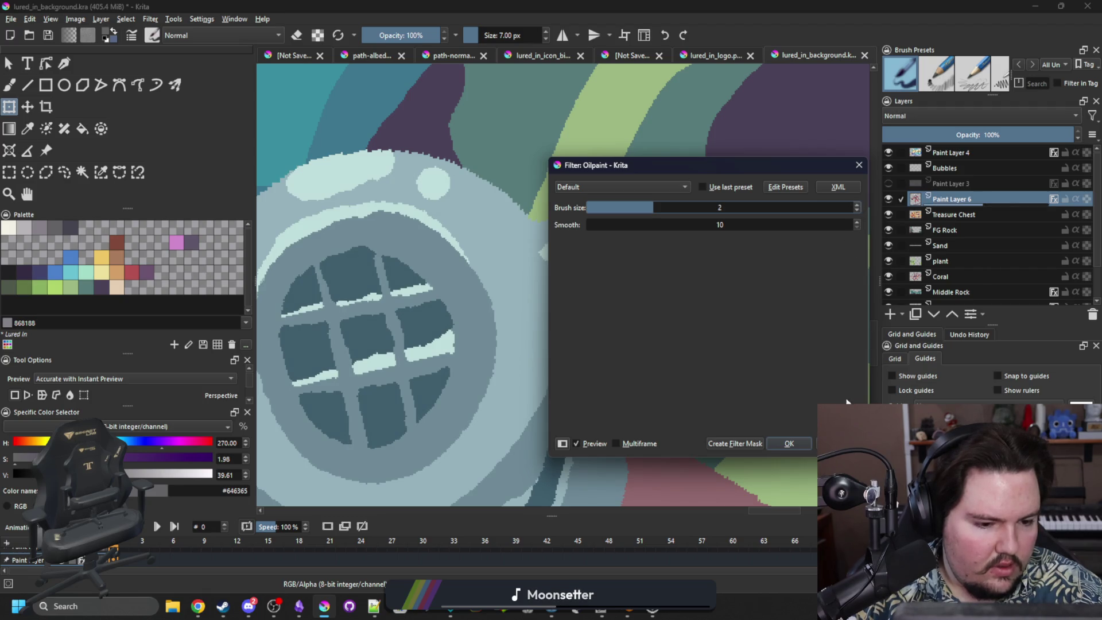
pyautogui.click(789, 444)
pyautogui.scroll(-5, 502, 319)
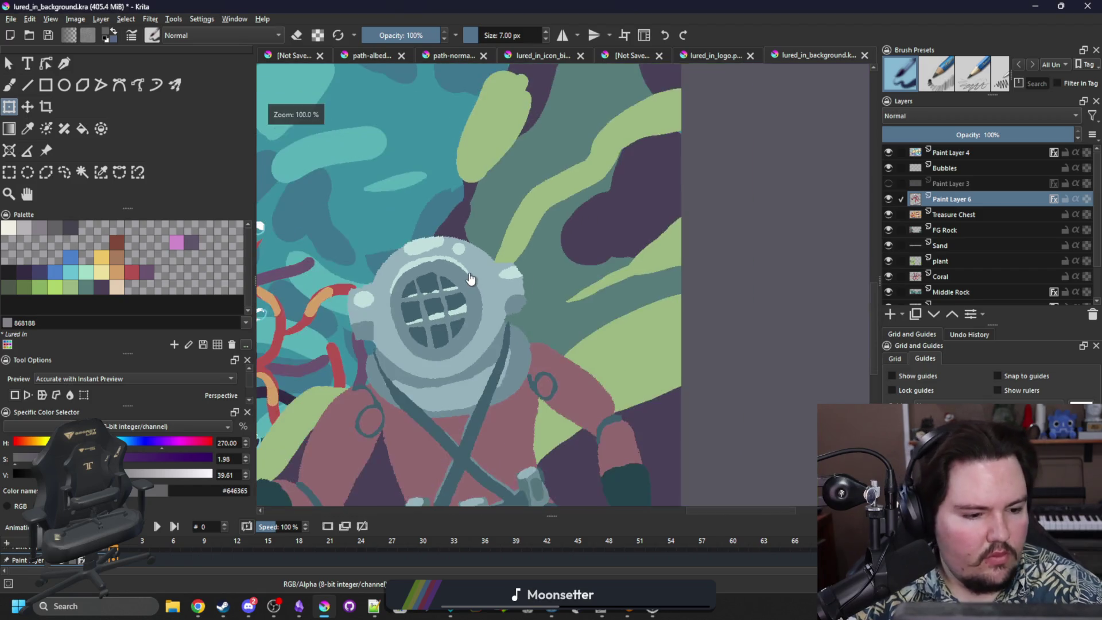
# Zoom in on the diver and set up a 2 px eraser brush.
pyautogui.scroll(8, 473, 431)
pyautogui.scroll(-2, 426, 201)
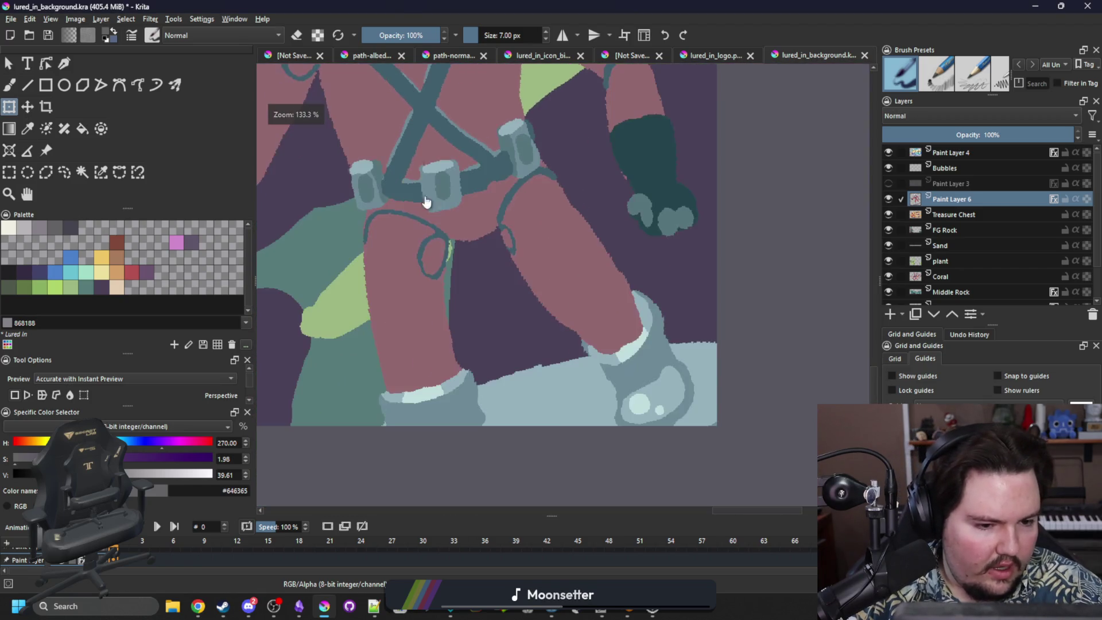
pyautogui.scroll(2, 620, 379)
pyautogui.scroll(2, 581, 287)
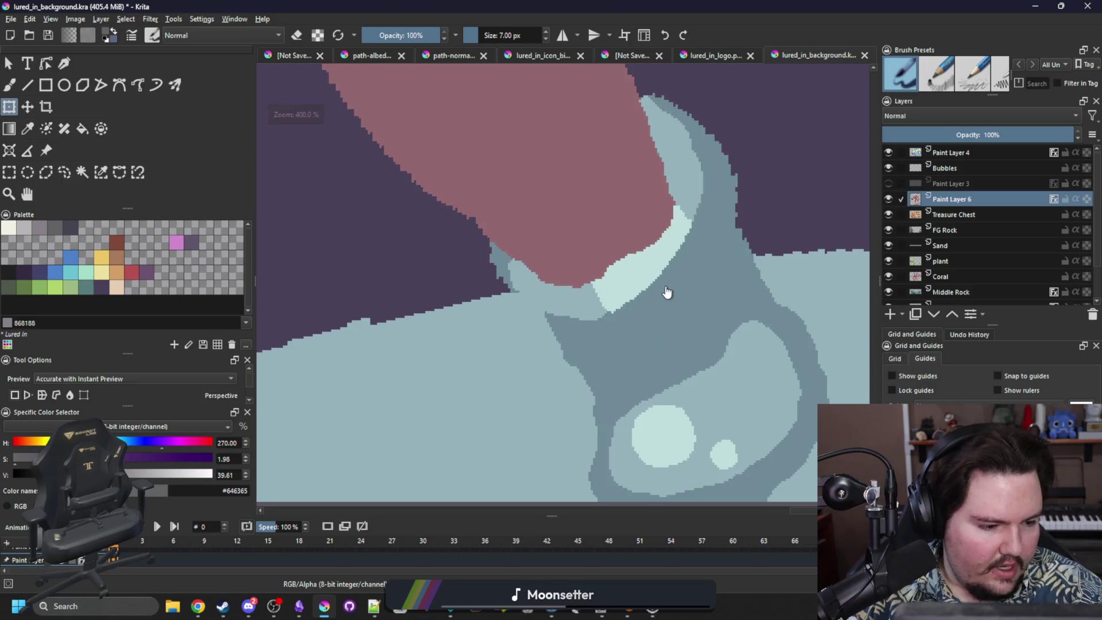
pyautogui.scroll(4, 666, 292)
pyautogui.press('b')
pyautogui.scroll(2, 489, 305)
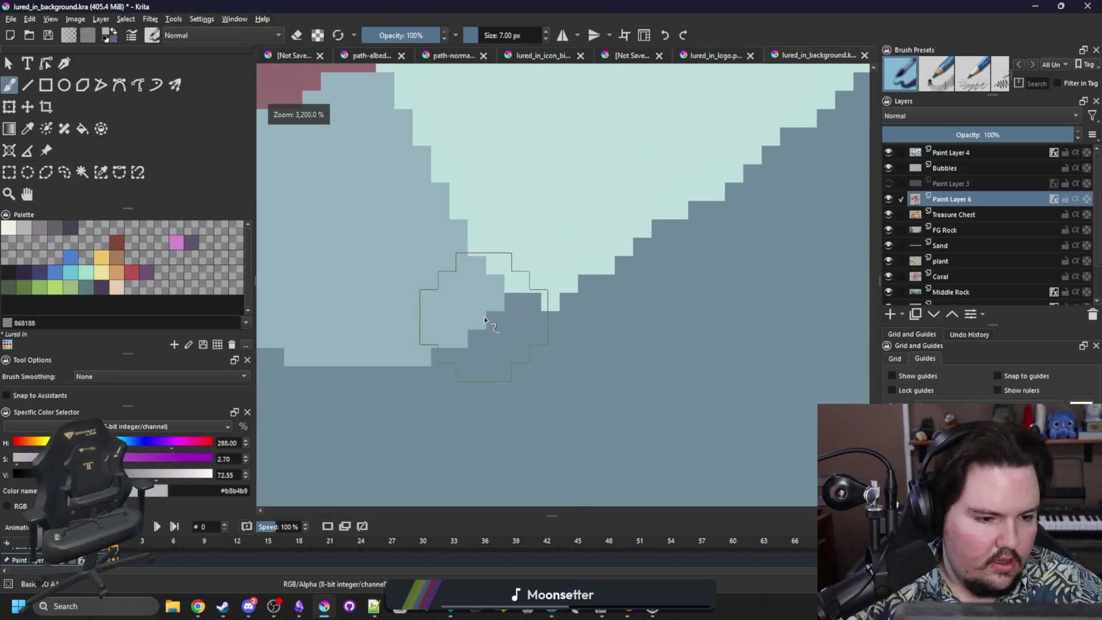
pyautogui.press('[')
pyautogui.press('[')
pyautogui.press('[')
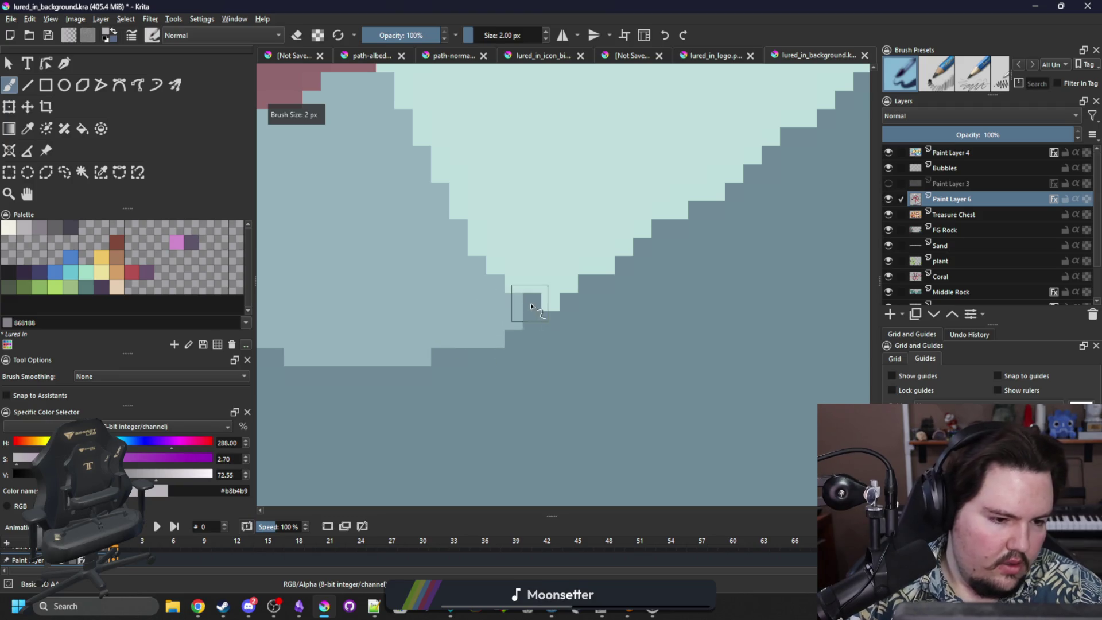
pyautogui.scroll(-10, 560, 393)
pyautogui.press('e')
pyautogui.scroll(8, 532, 375)
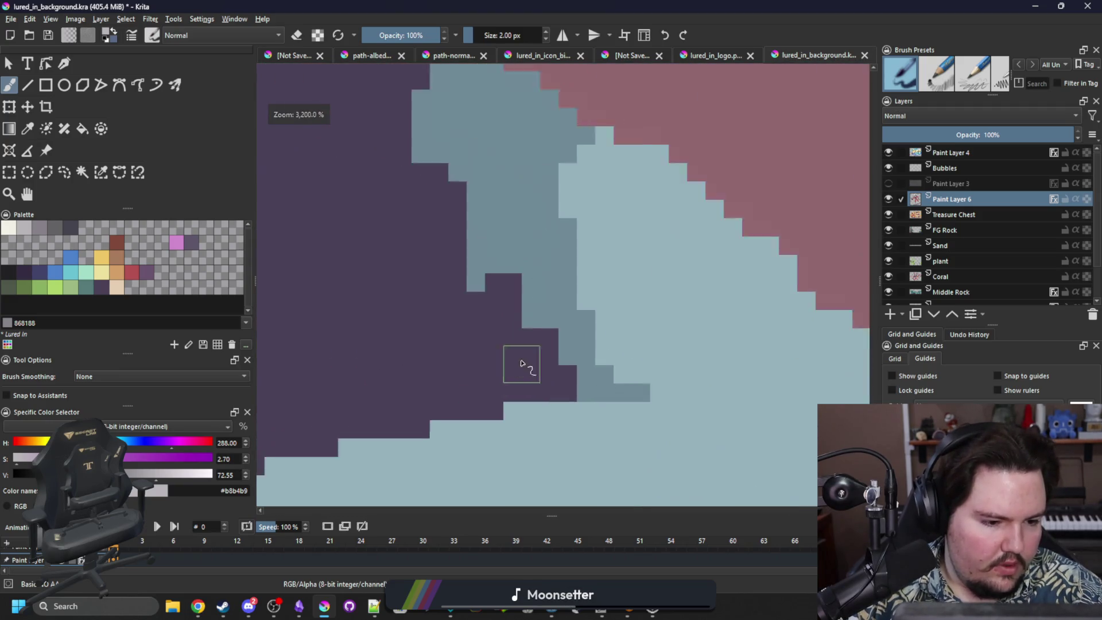
pyautogui.scroll(-3, 418, 211)
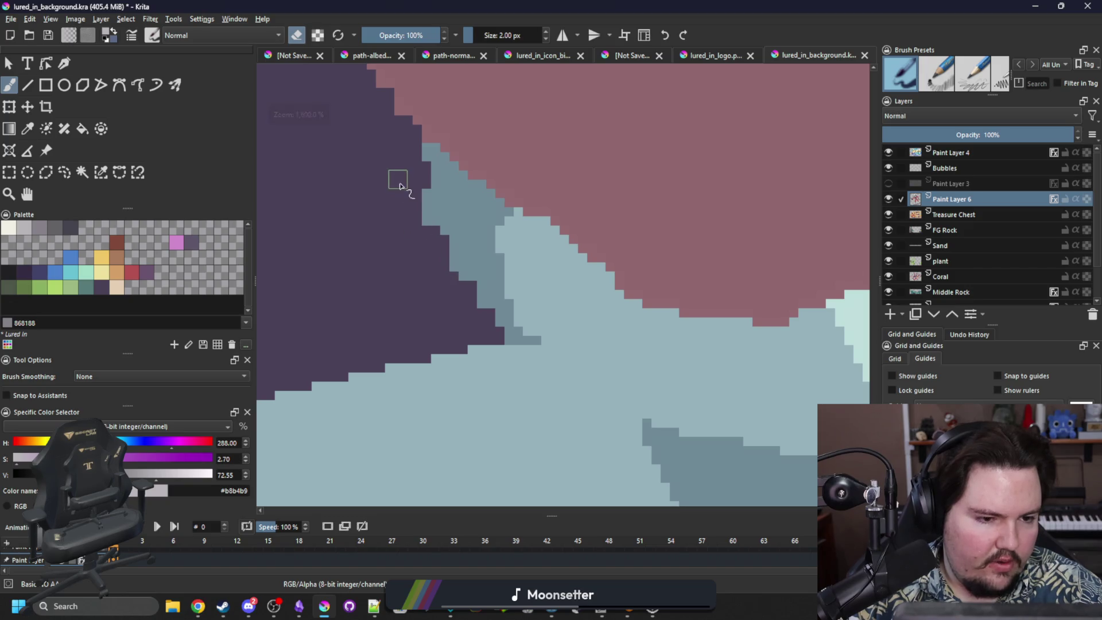
pyautogui.scroll(-3, 464, 299)
pyautogui.scroll(3, 511, 274)
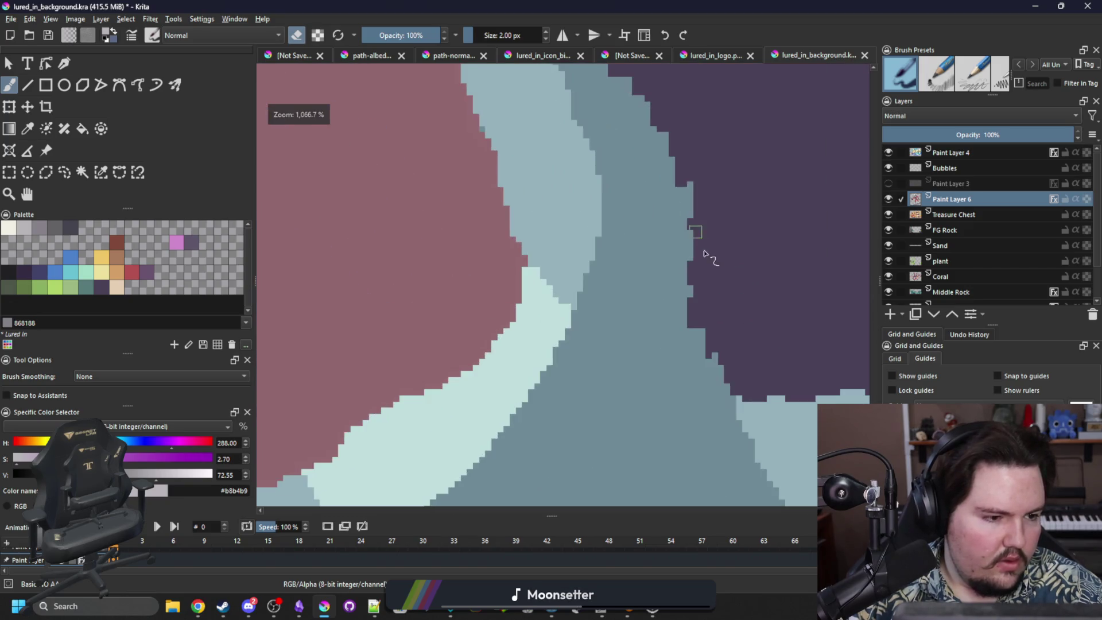
pyautogui.scroll(-3, 683, 390)
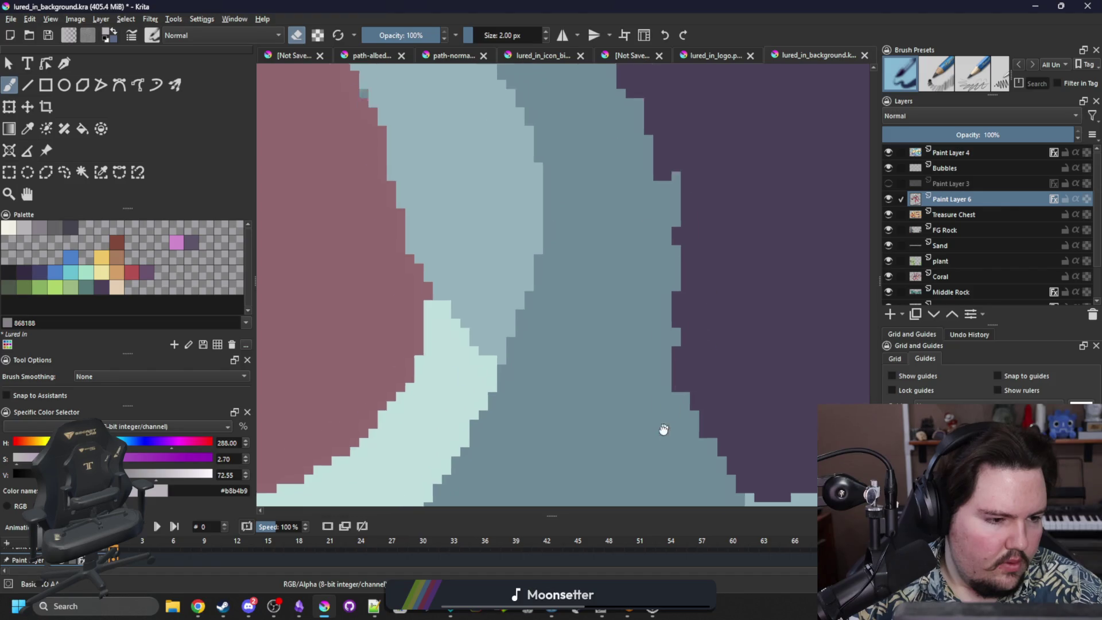
pyautogui.scroll(3, 659, 402)
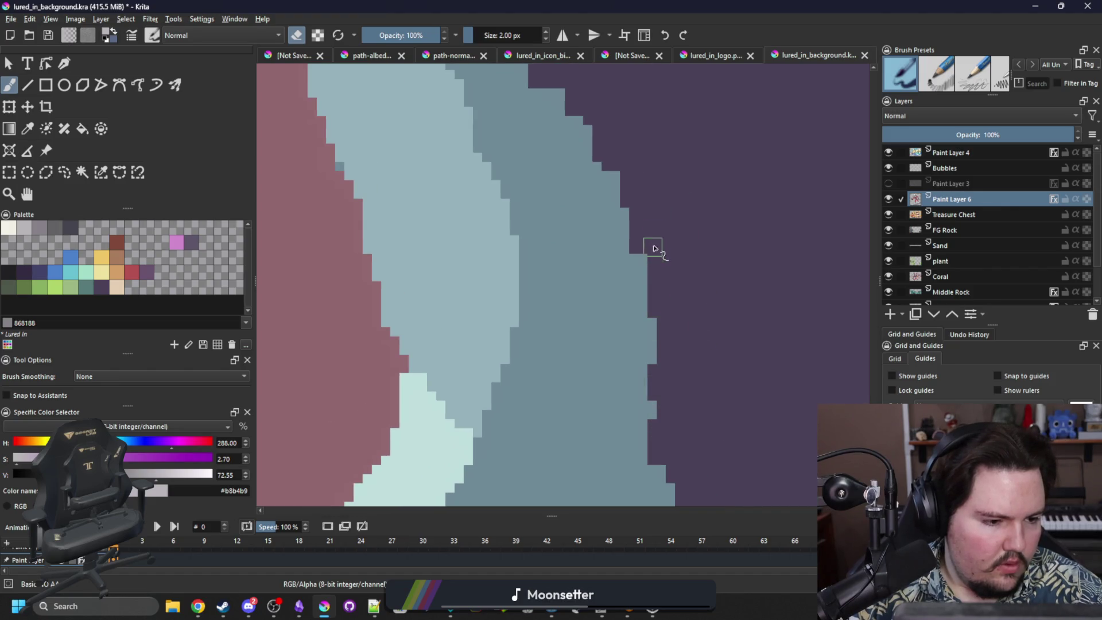
pyautogui.scroll(-2, 631, 251)
pyautogui.scroll(2, 493, 251)
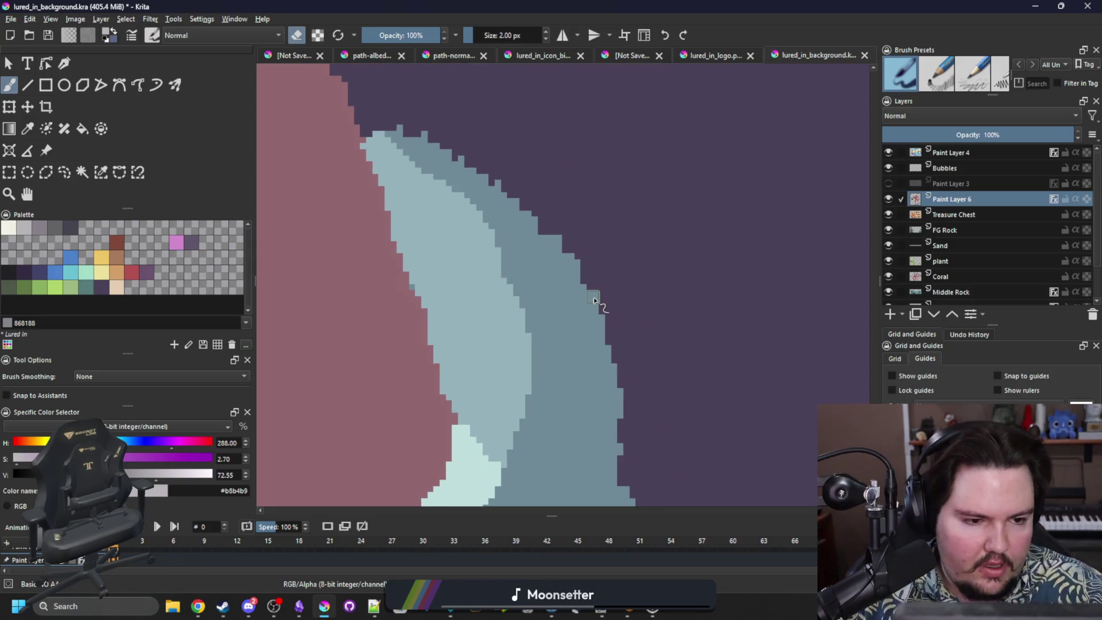
# On a later frame, erase the light-blue bumps along the upper edge with an 8 px eraser.
pyautogui.press('.')
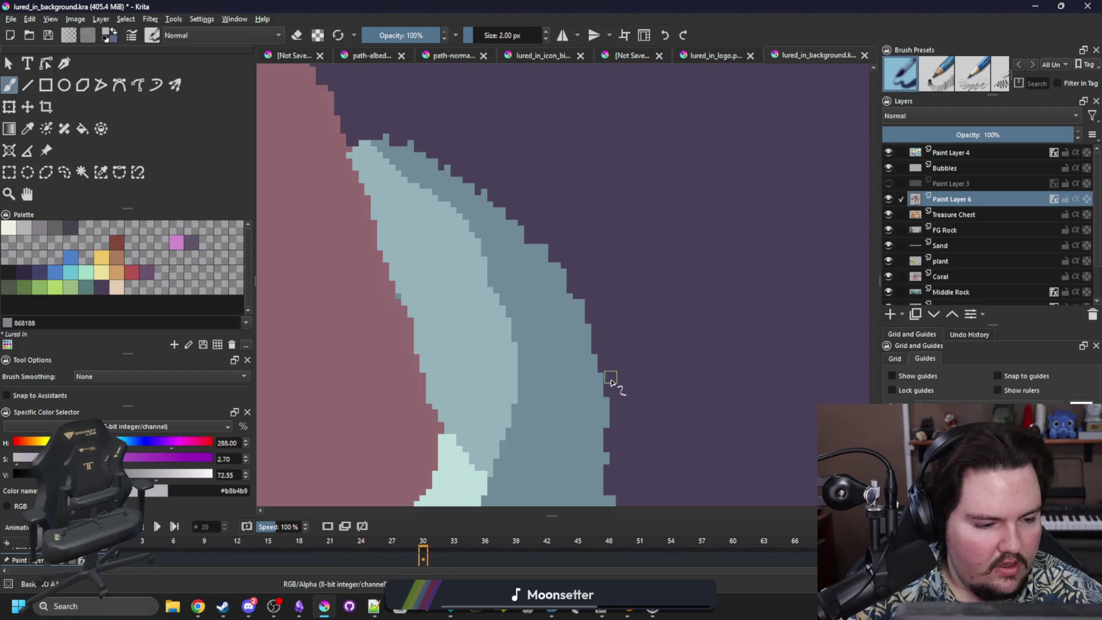
pyautogui.press(']')
pyautogui.press(']')
pyautogui.press(']')
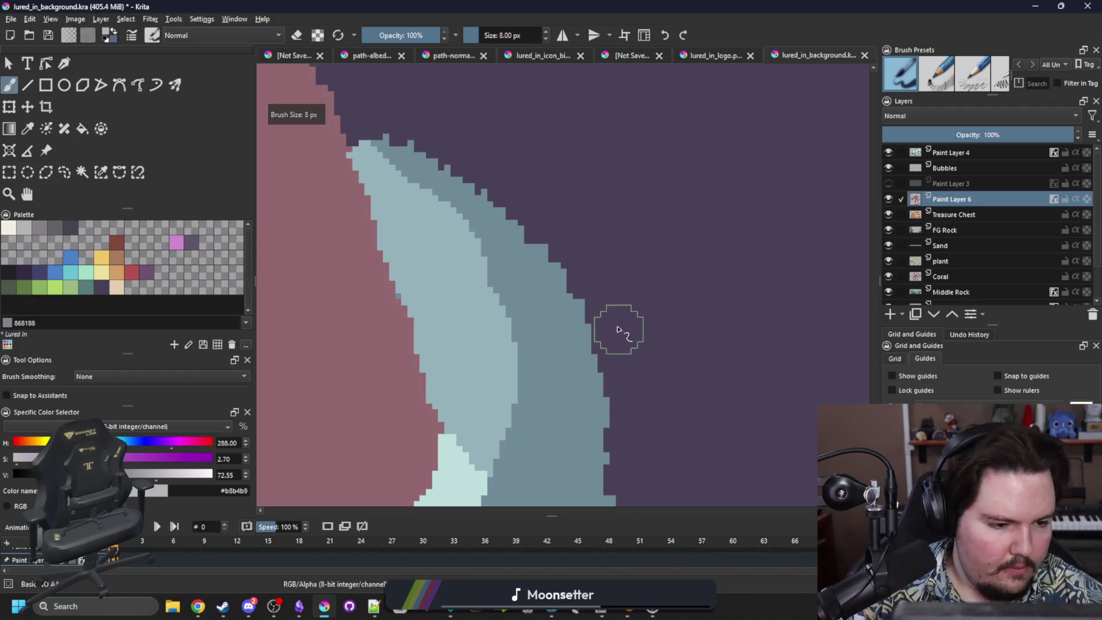
pyautogui.moveTo(603, 296); pyautogui.dragTo(592, 277)
pyautogui.hotkey('ctrl', 'z')
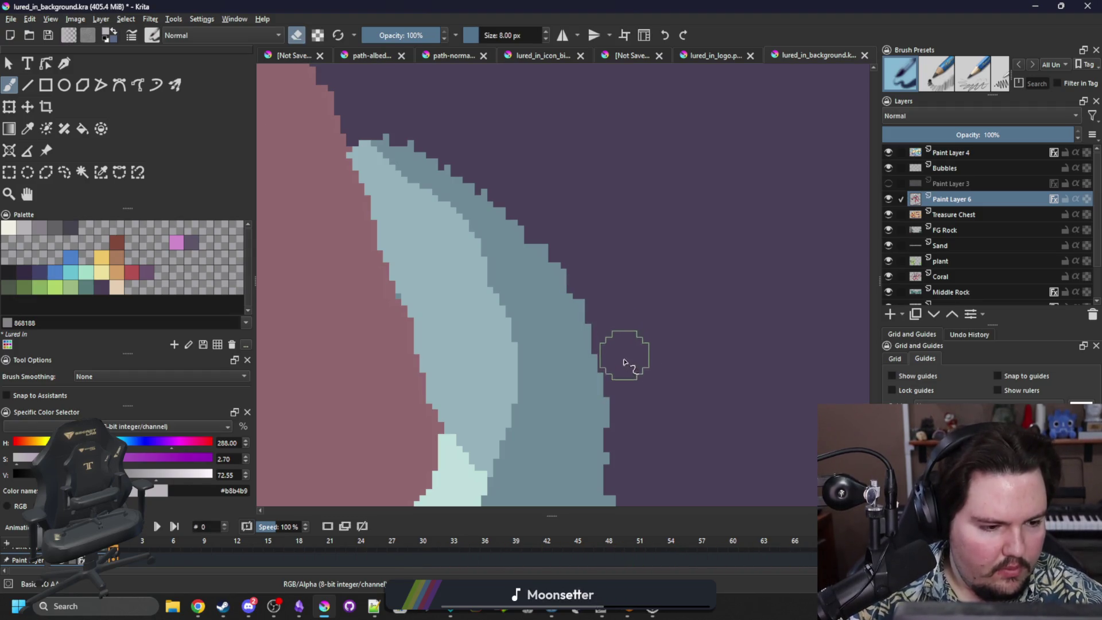
pyautogui.press('e')
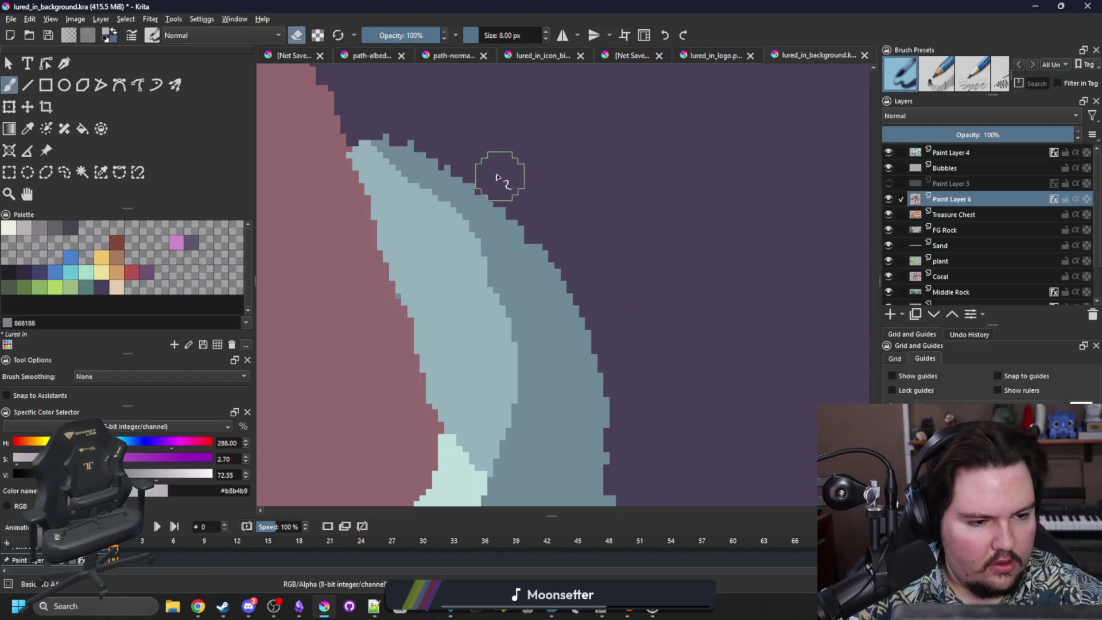
pyautogui.moveTo(401, 111); pyautogui.dragTo(467, 155)
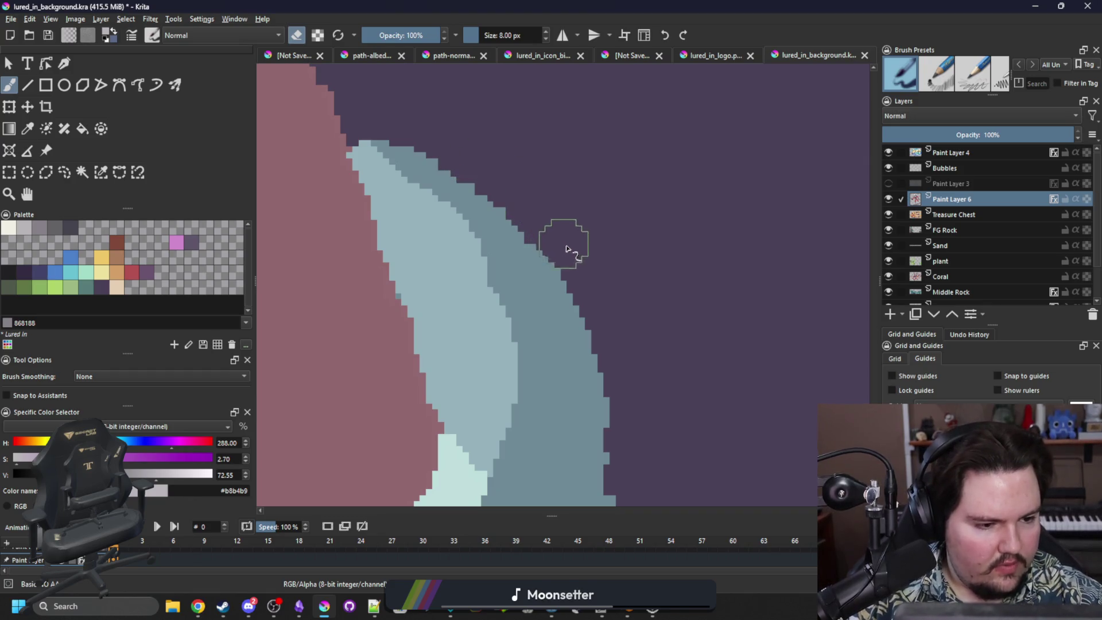
# Play the animation to review, then smooth the dark/pink staircase edge into regular steps.
pyautogui.press('space')
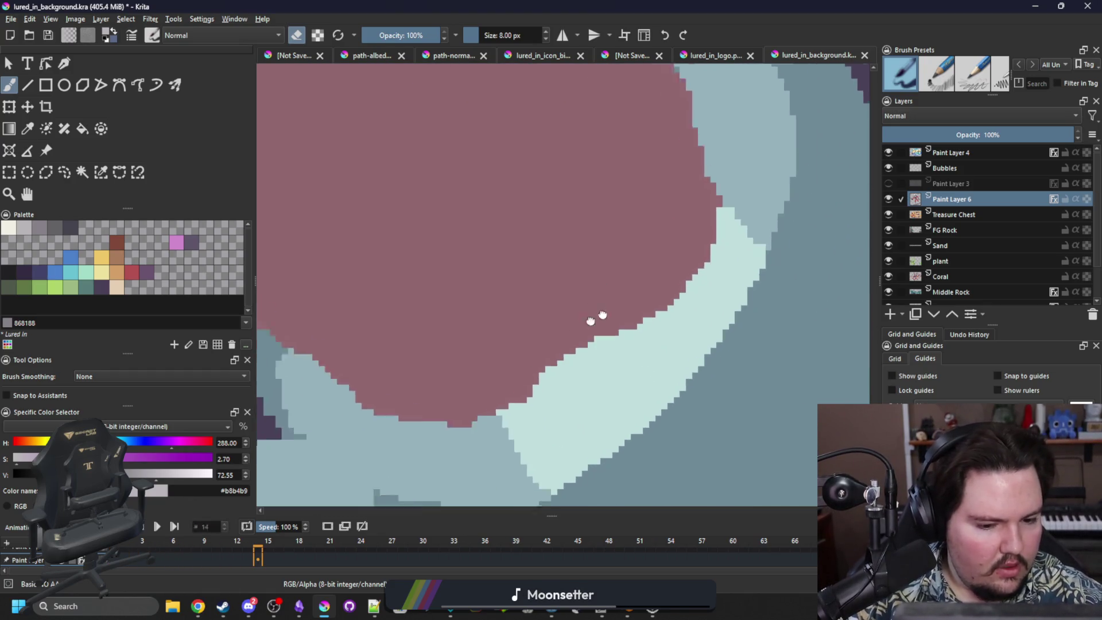
pyautogui.moveTo(474, 365); pyautogui.dragTo(634, 355)
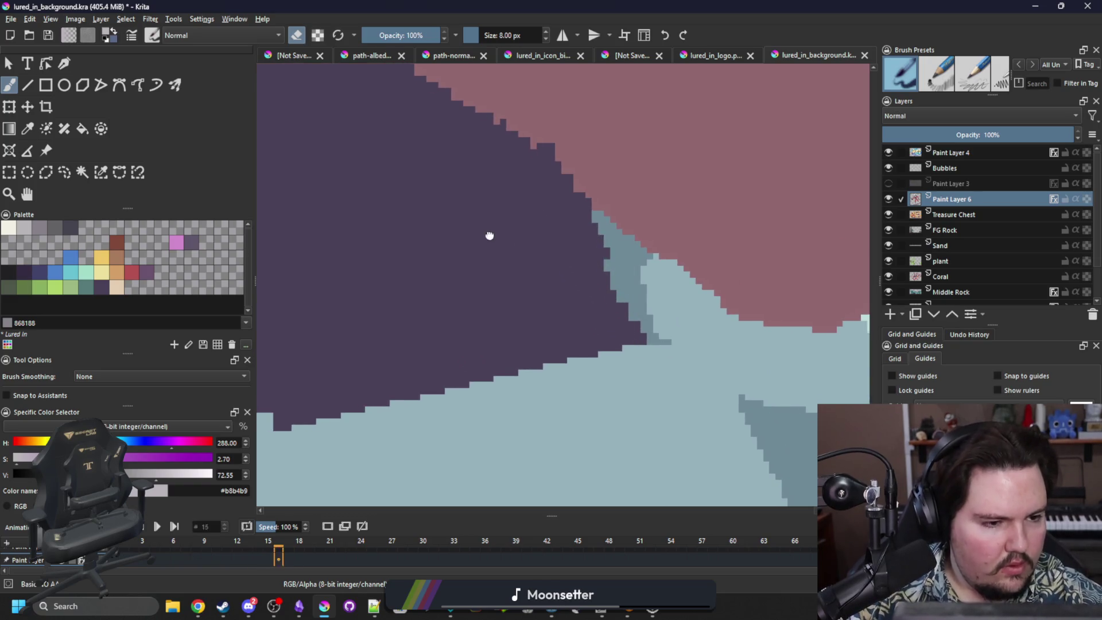
pyautogui.press('space')
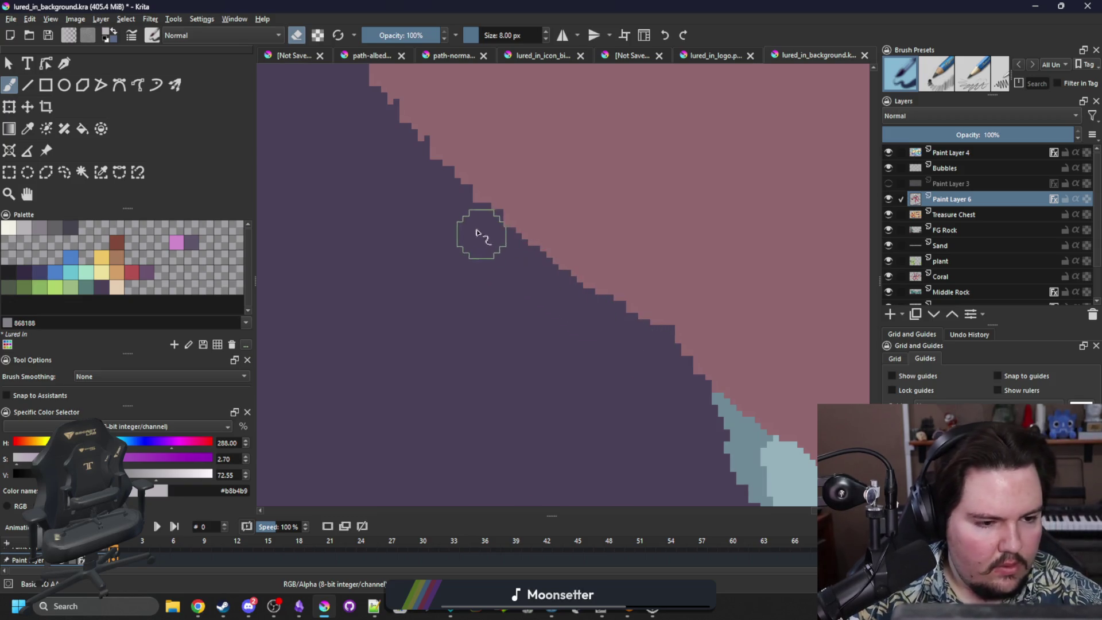
pyautogui.press('space')
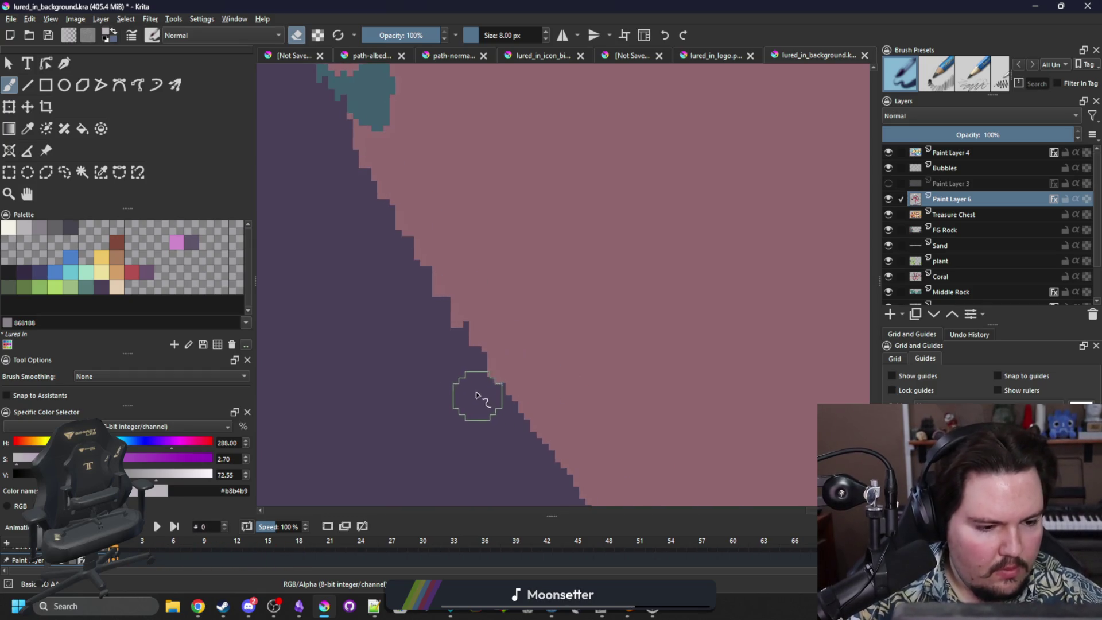
pyautogui.moveTo(450, 345)
pyautogui.mouseDown()
pyautogui.moveTo(352, 185)
pyautogui.moveTo(318, 152)
pyautogui.mouseUp()
# On frame 22, smooth the pink/purple boundary into a cleaner diagonal.
pyautogui.press('.')
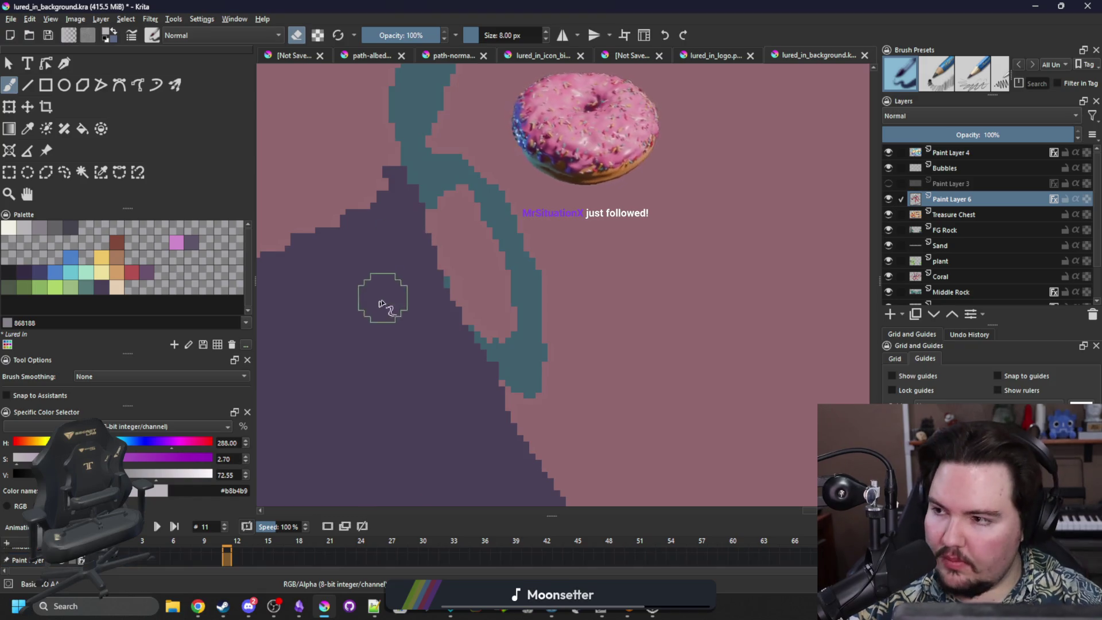
pyautogui.press('.')
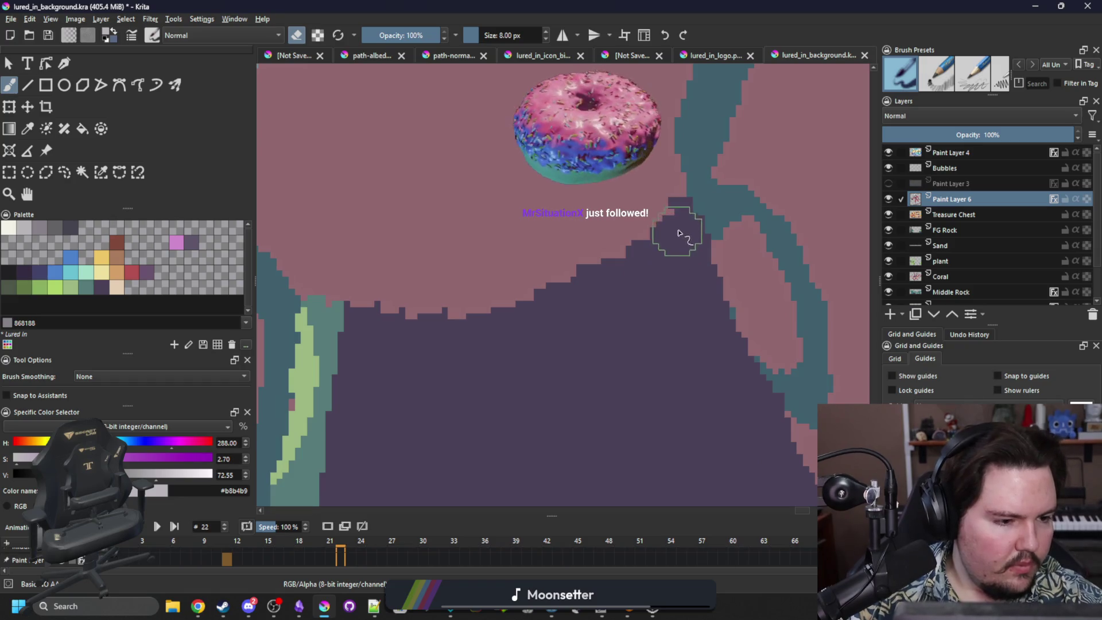
pyautogui.moveTo(653, 258)
pyautogui.mouseDown()
pyautogui.moveTo(615, 288)
pyautogui.moveTo(554, 307)
pyautogui.moveTo(396, 332)
pyautogui.mouseUp()
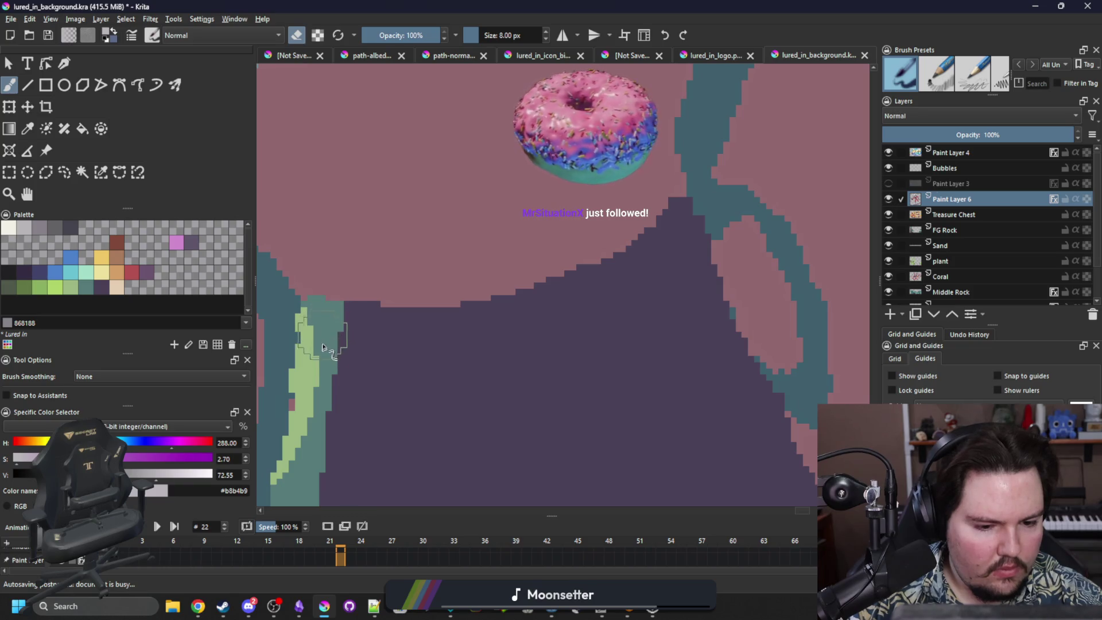
pyautogui.press('.')
pyautogui.press('.')
pyautogui.press('.')
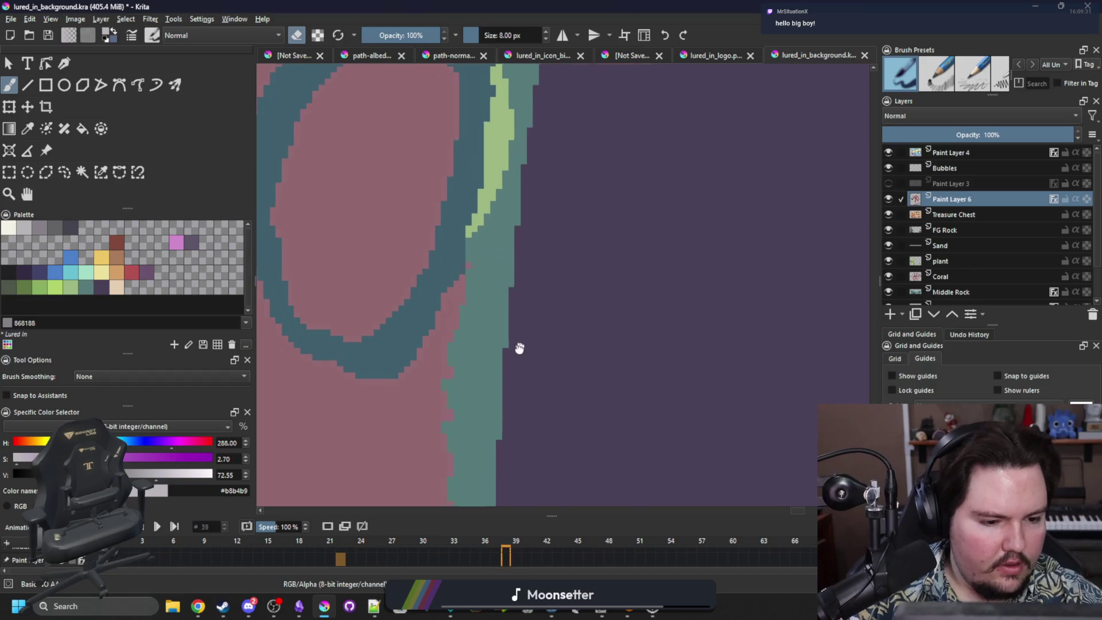
# On frame 0, sample the pink and paint over the ragged teal edge.
pyautogui.press('Home')
pyautogui.press('p')
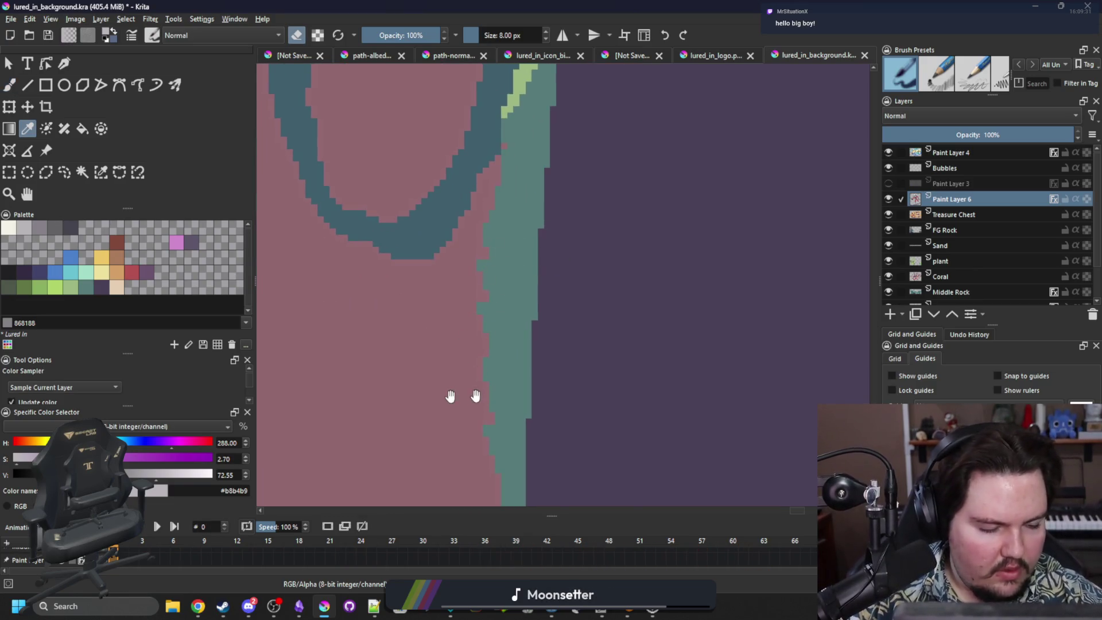
pyautogui.click(476, 396)
pyautogui.press('b')
pyautogui.moveTo(482, 297); pyautogui.dragTo(476, 389)
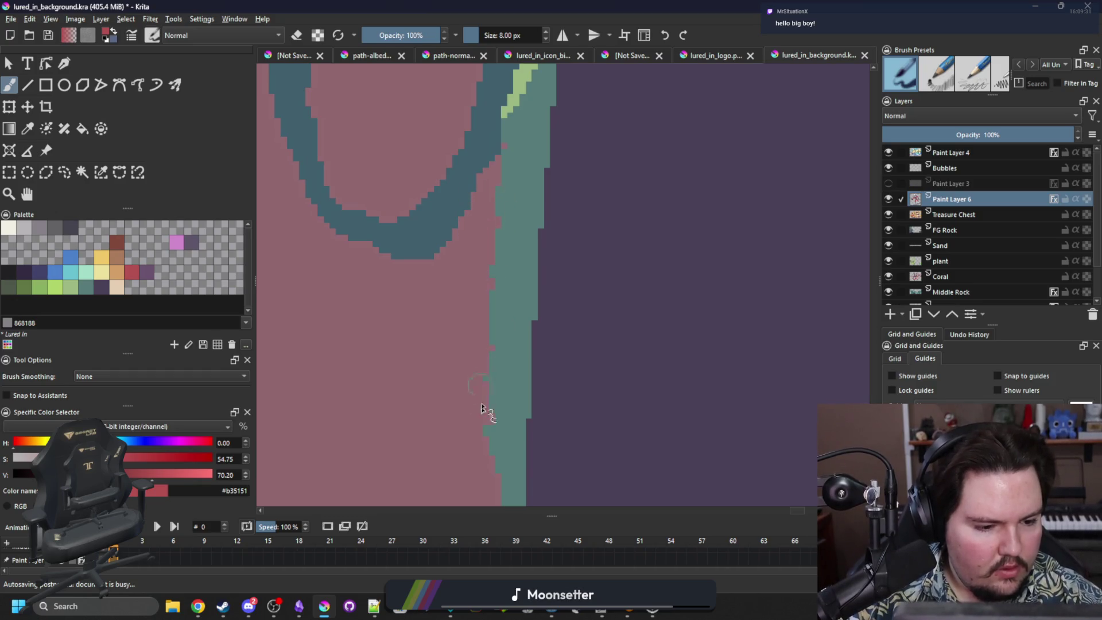
# Step to frames 12 and 23 and view the purple and pale blue boundary.
pyautogui.press('space')
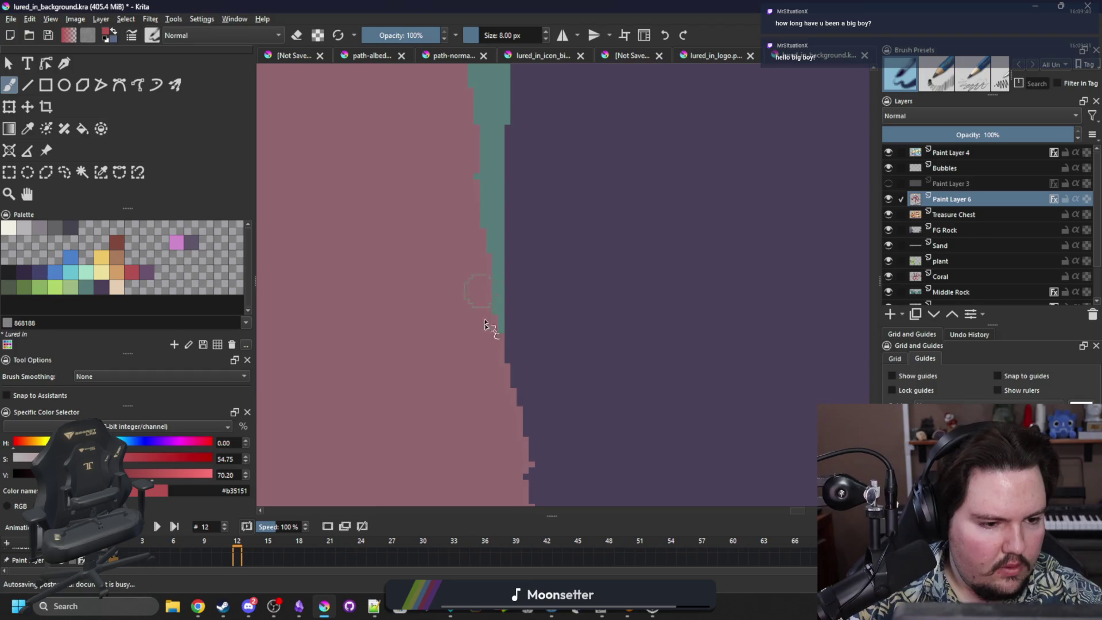
pyautogui.press('e')
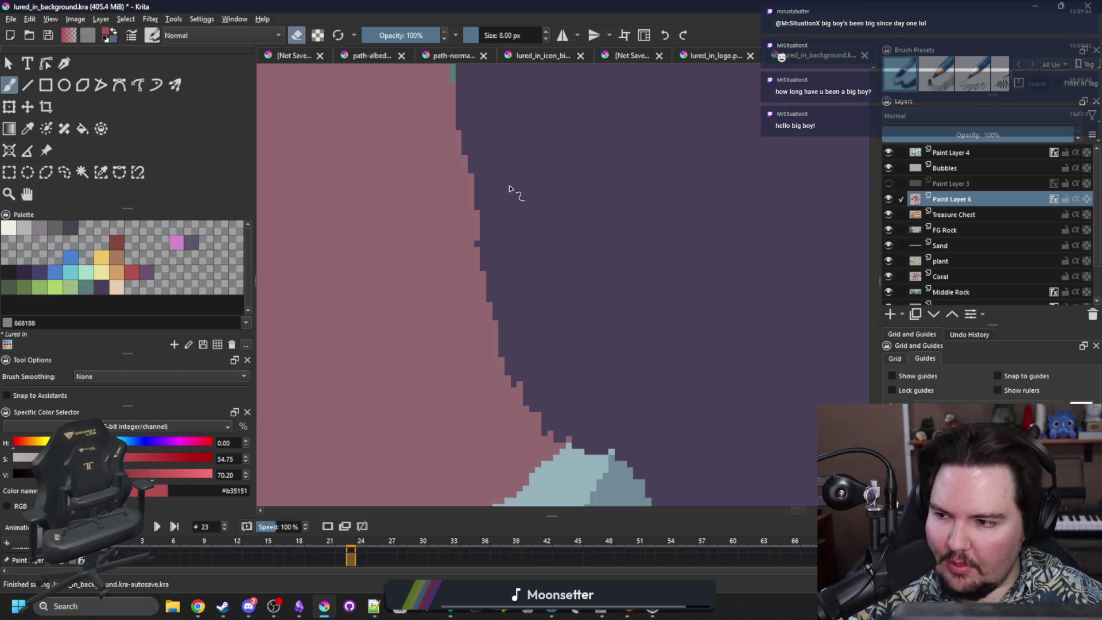
pyautogui.moveTo(580, 305); pyautogui.dragTo(520, 143)
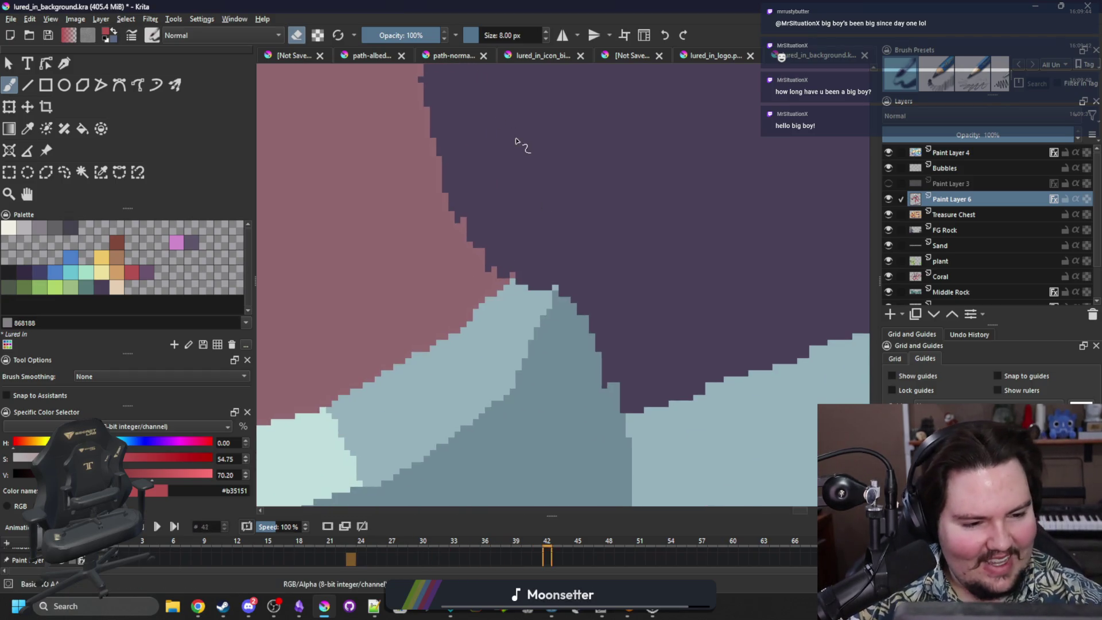
pyautogui.press('e')
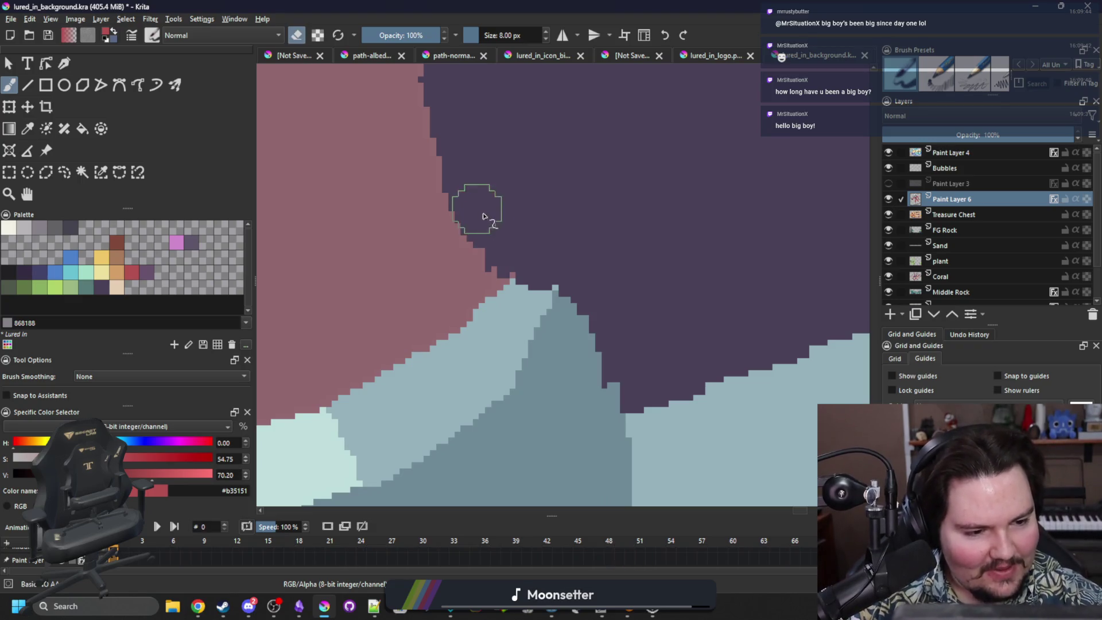
pyautogui.press('e')
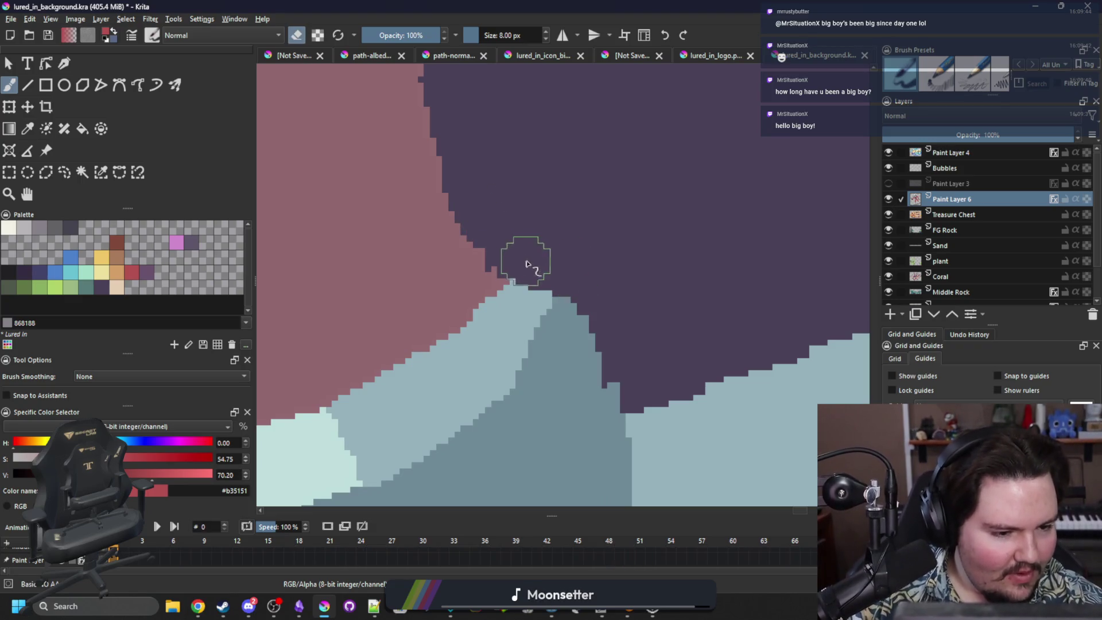
pyautogui.press('space')
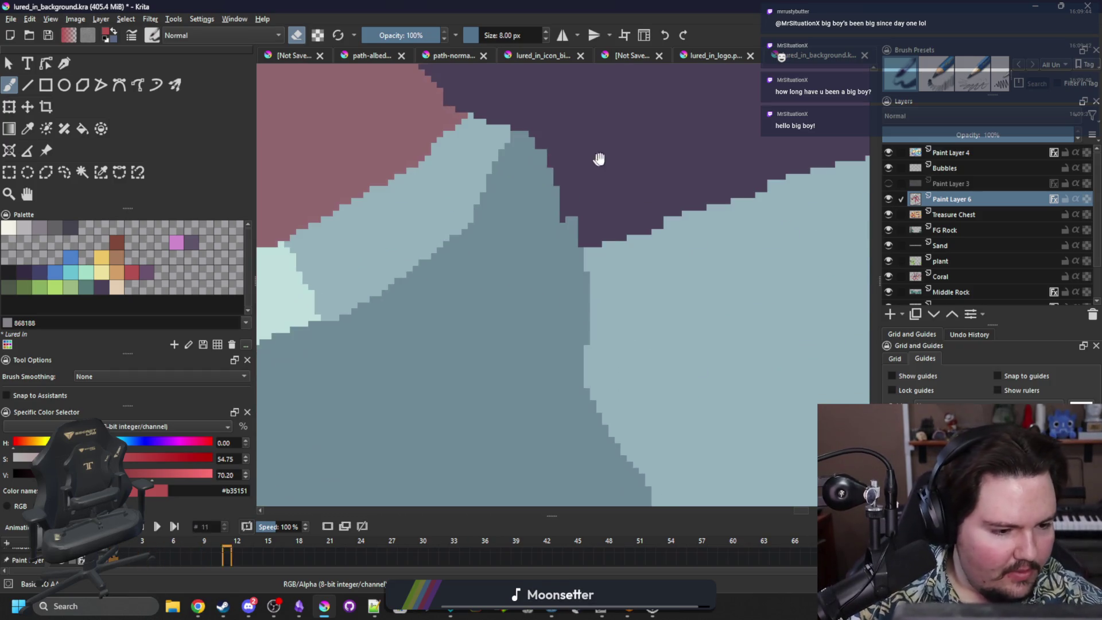
pyautogui.moveTo(594, 237); pyautogui.dragTo(599, 241)
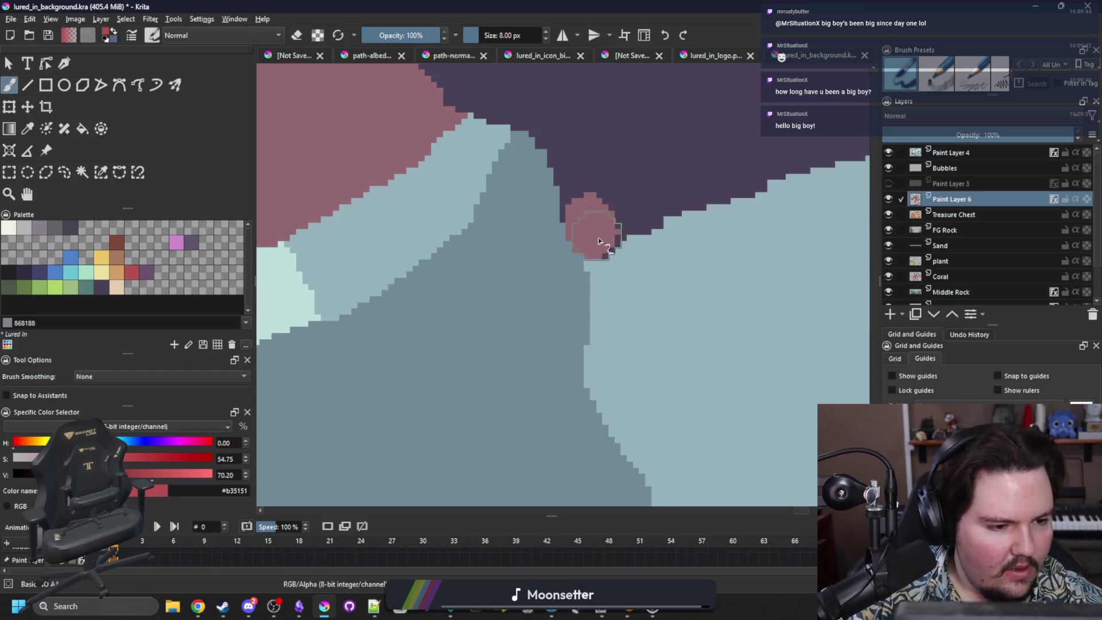
pyautogui.hotkey('ctrl', 'z')
# Sample the pale blue rock colour and fill the purple dip with it.
pyautogui.press('p')
pyautogui.click(644, 278)
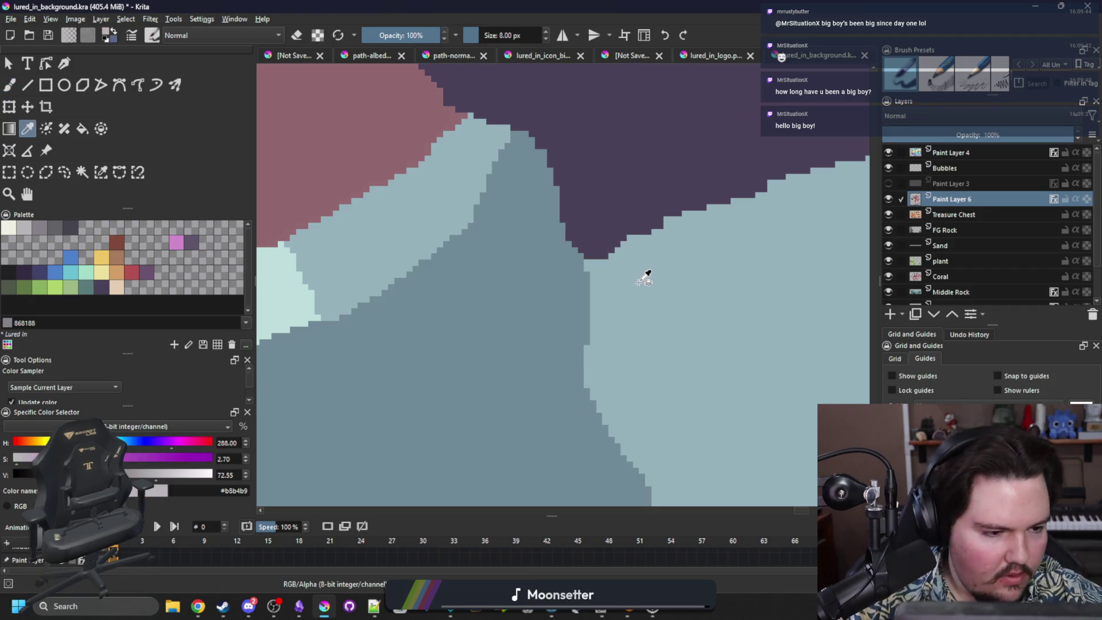
pyautogui.click(82, 173)
pyautogui.click(637, 191)
pyautogui.press('b')
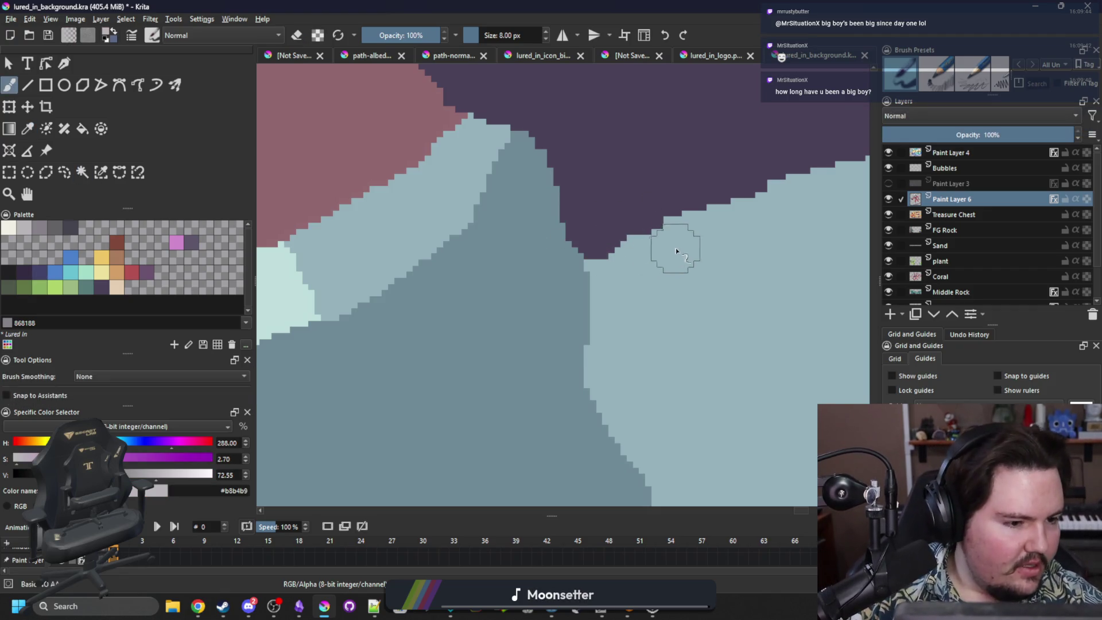
pyautogui.press('p')
pyautogui.press('b')
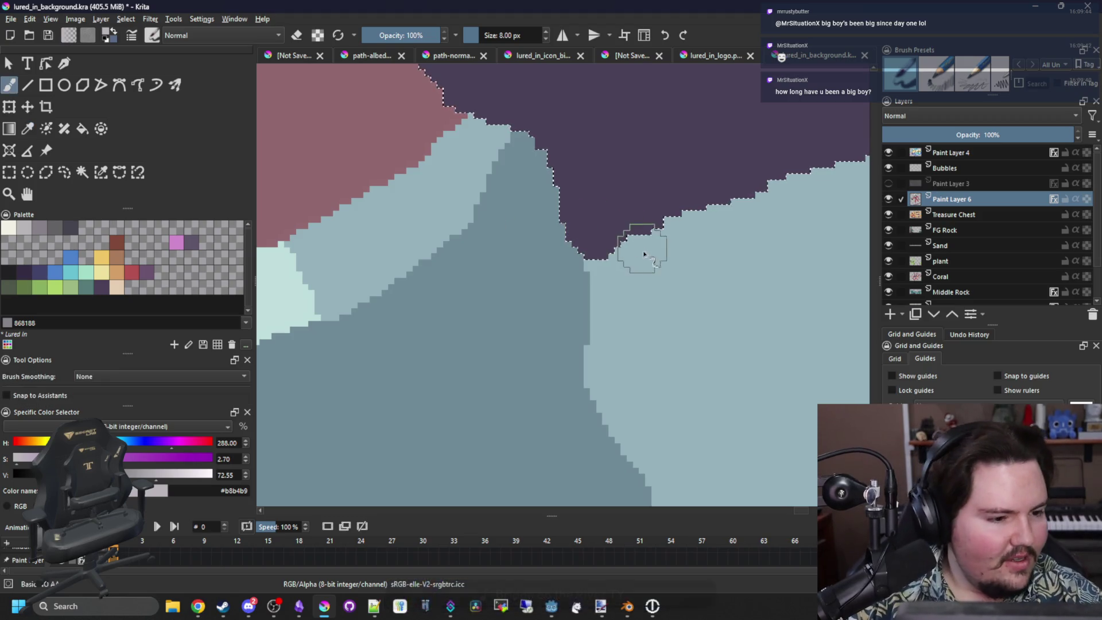
pyautogui.moveTo(601, 265); pyautogui.dragTo(637, 251)
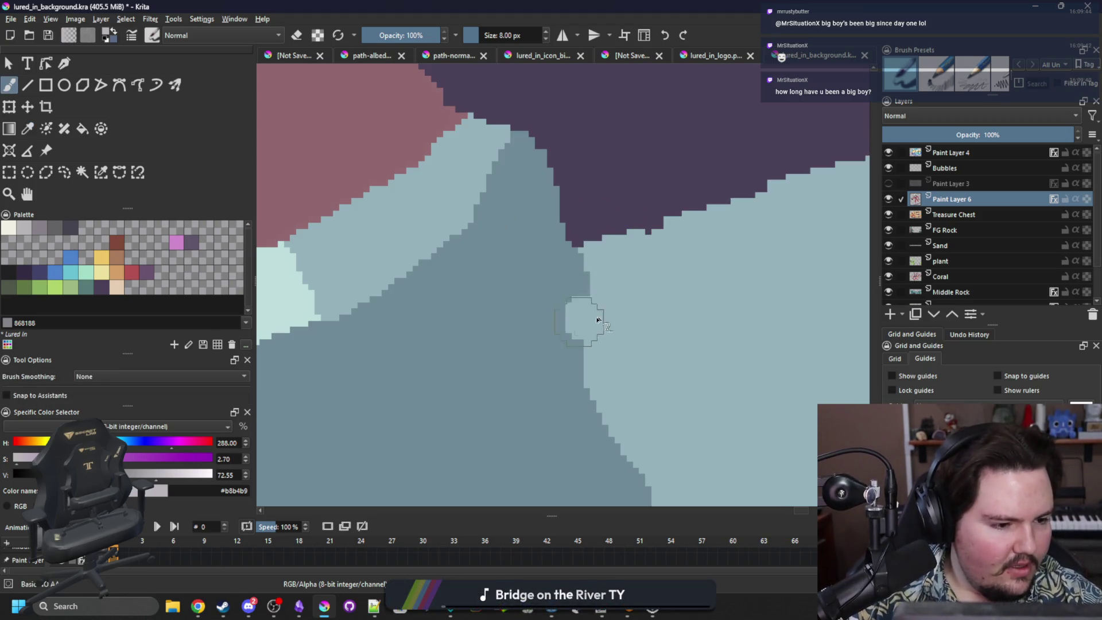
# Smooth the purple and pale blue boundary along the rock edge.
pyautogui.moveTo(673, 304); pyautogui.dragTo(442, 364)
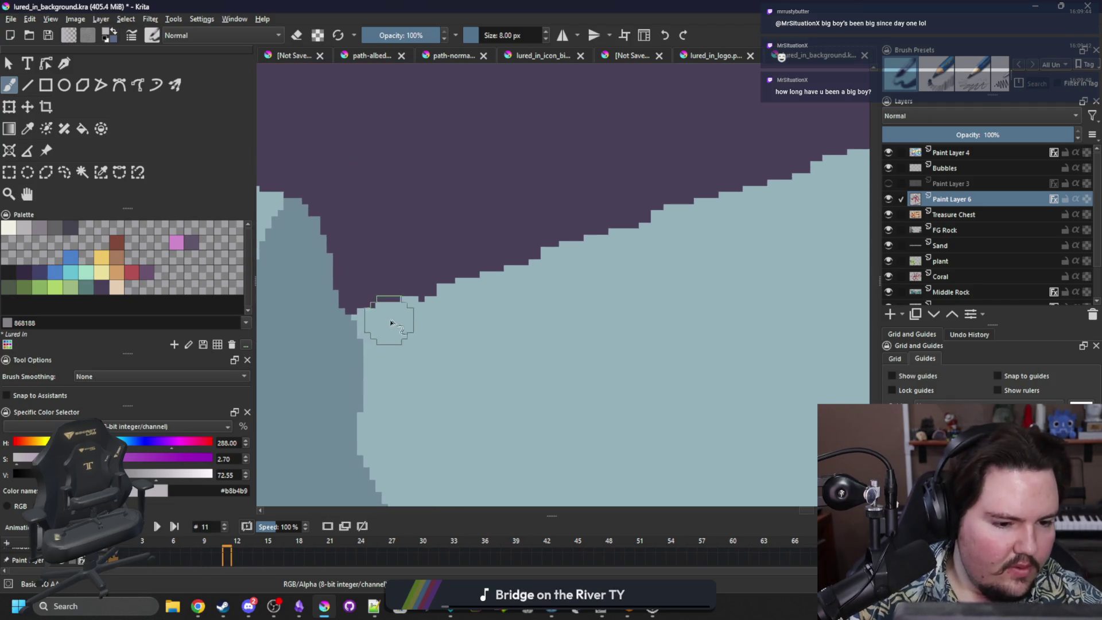
pyautogui.moveTo(391, 324); pyautogui.dragTo(746, 189)
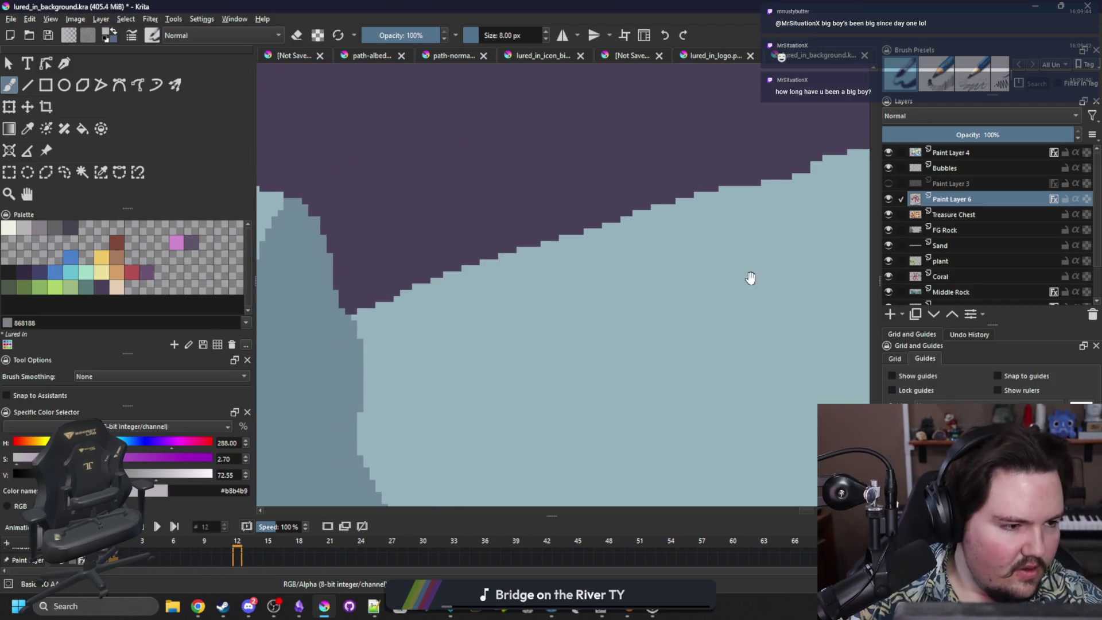
pyautogui.press('Down')
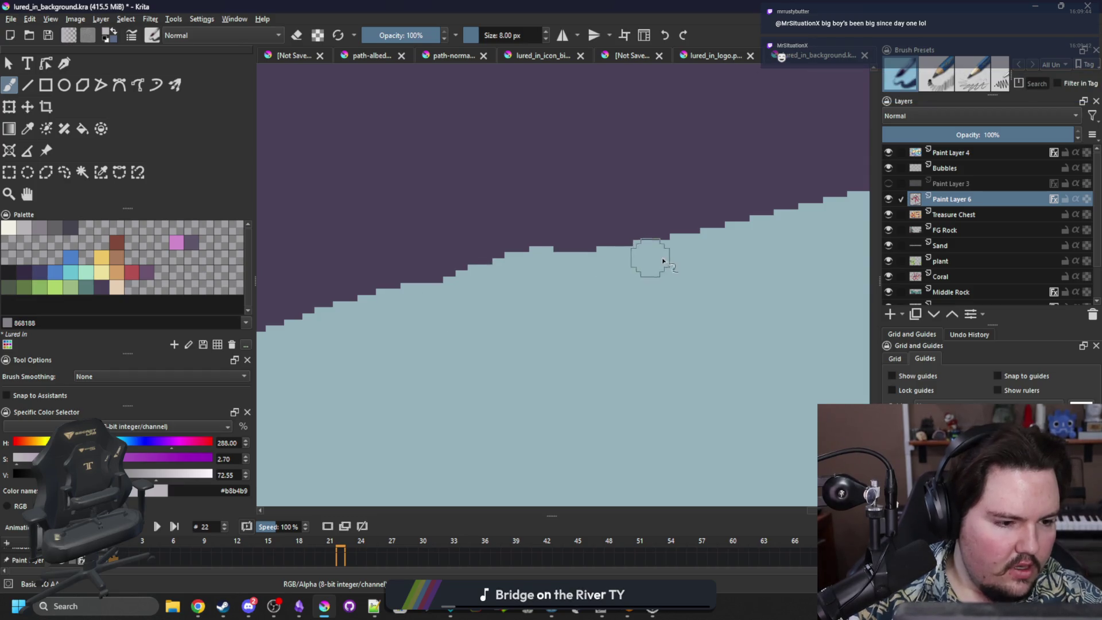
pyautogui.press('Down')
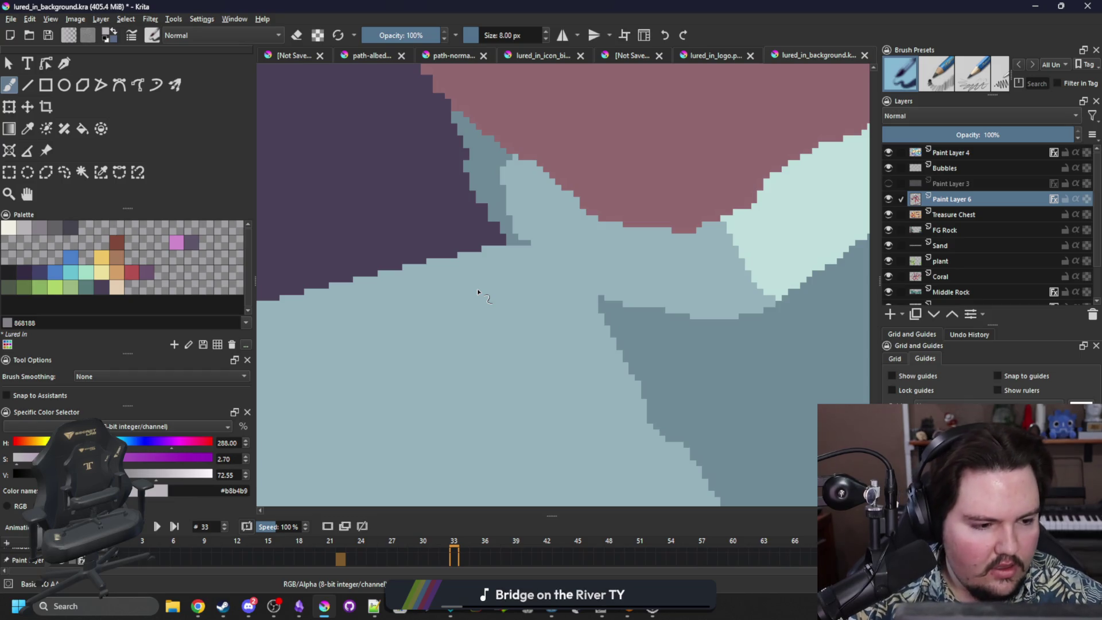
# Push the pale blue edge up into the purple area.
pyautogui.scroll(-5, 516, 282)
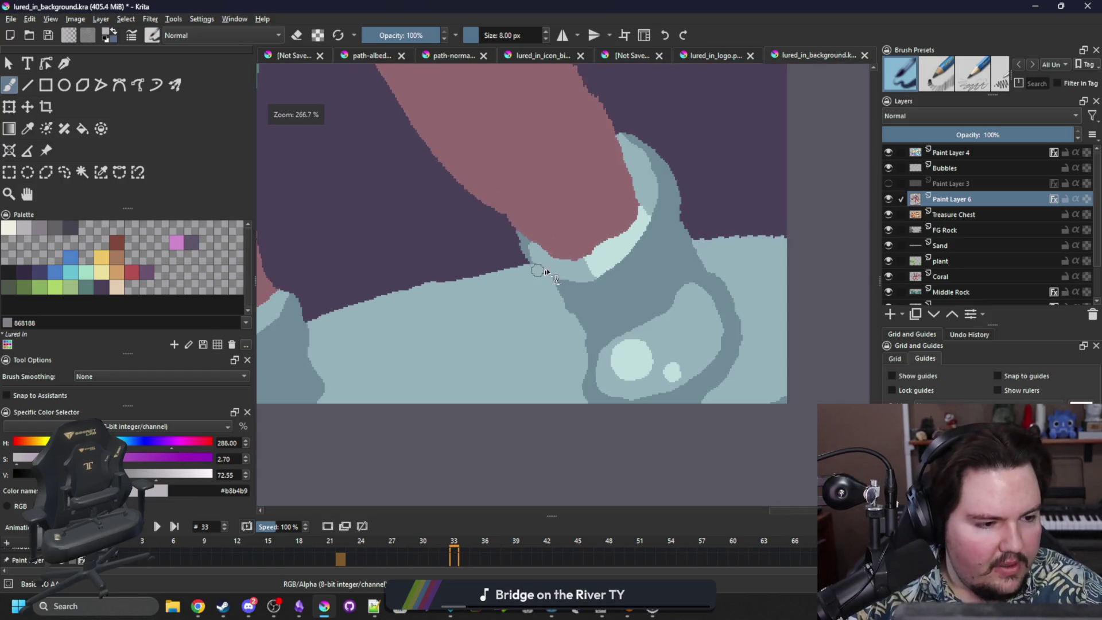
pyautogui.scroll(5, 767, 236)
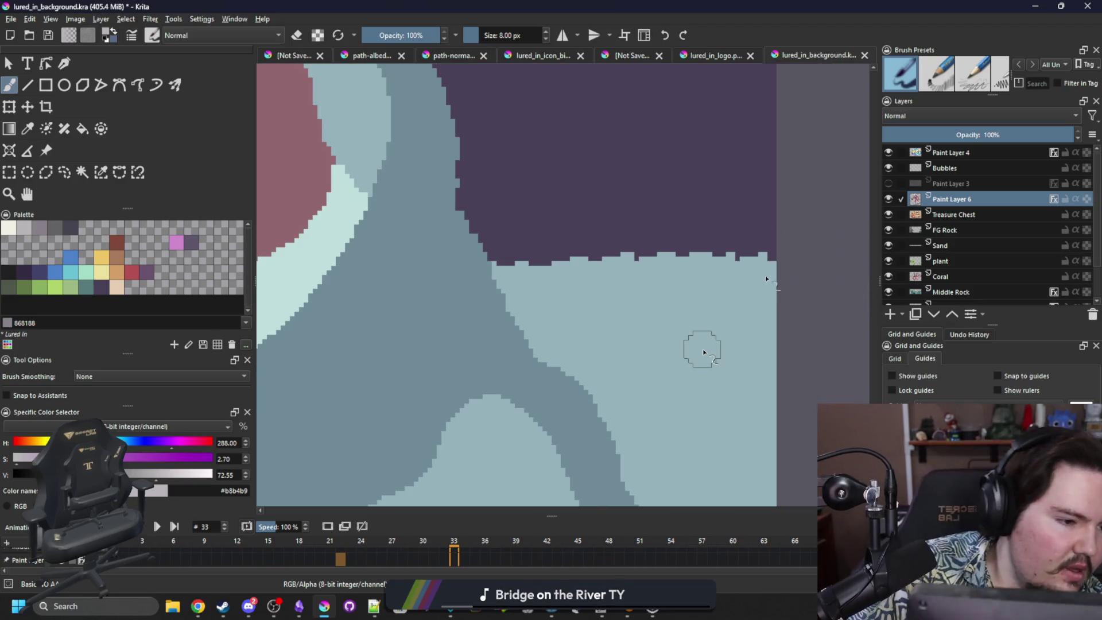
pyautogui.moveTo(777, 274)
pyautogui.mouseDown()
pyautogui.moveTo(725, 264)
pyautogui.moveTo(545, 281)
pyautogui.mouseUp()
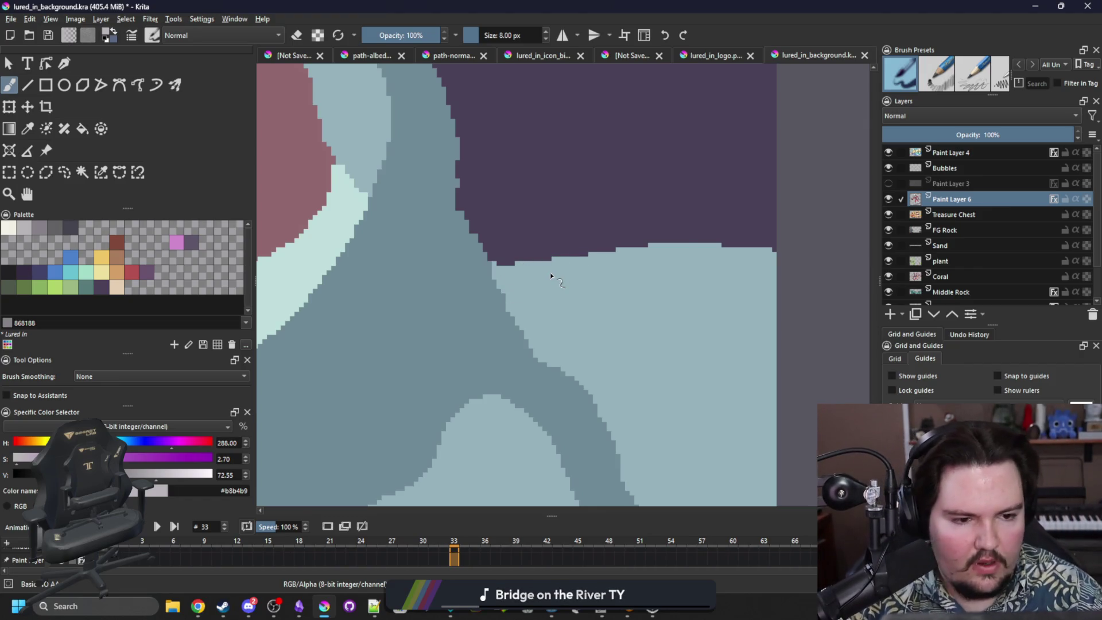
pyautogui.scroll(-4, 551, 276)
pyautogui.scroll(2, 625, 280)
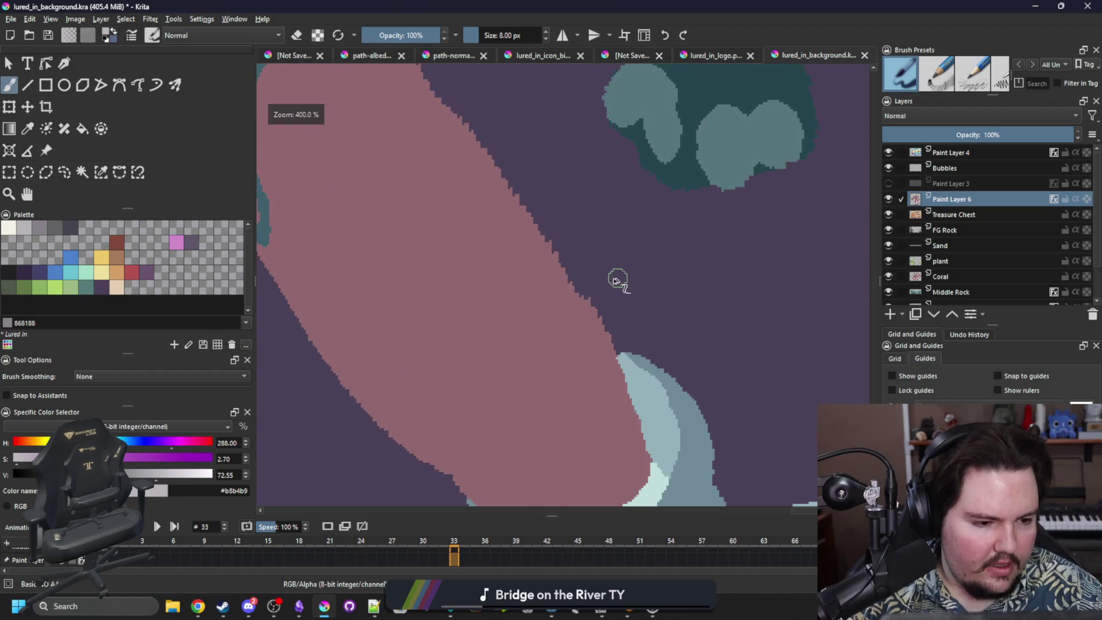
pyautogui.scroll(-2, 615, 341)
pyautogui.scroll(-1, 448, 367)
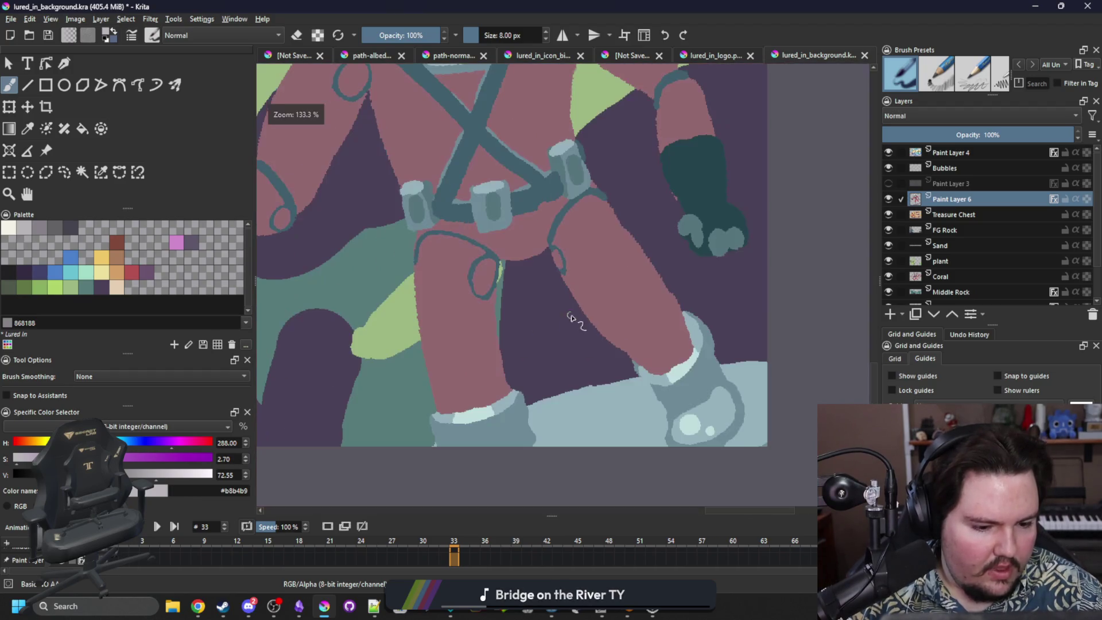
pyautogui.scroll(3, 436, 405)
pyautogui.scroll(-2, 430, 378)
pyautogui.scroll(3, 435, 426)
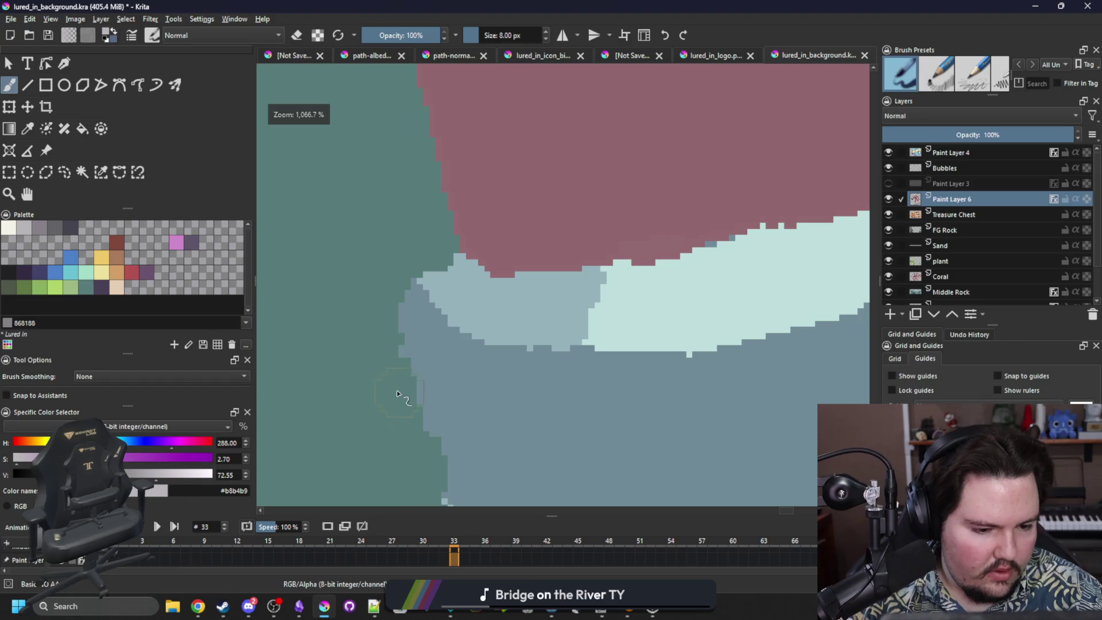
# Extend the green area over the dark bumps along the glove edge.
pyautogui.press('e')
pyautogui.scroll(-4, 373, 325)
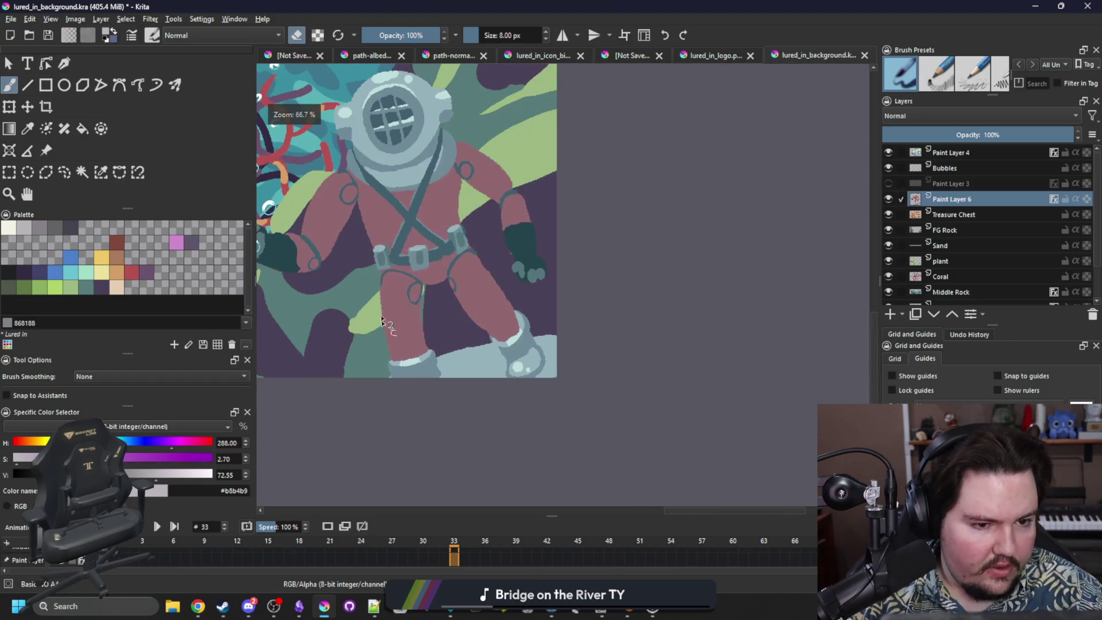
pyautogui.scroll(3, 381, 320)
pyautogui.scroll(-1, 316, 244)
pyautogui.scroll(3, 427, 313)
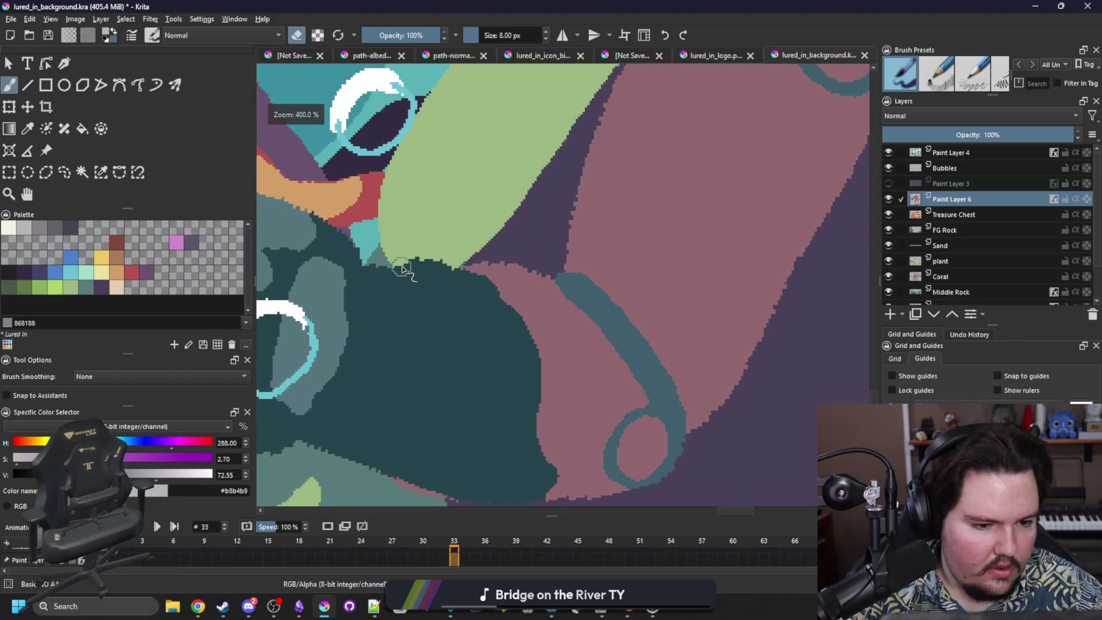
pyautogui.scroll(2, 402, 270)
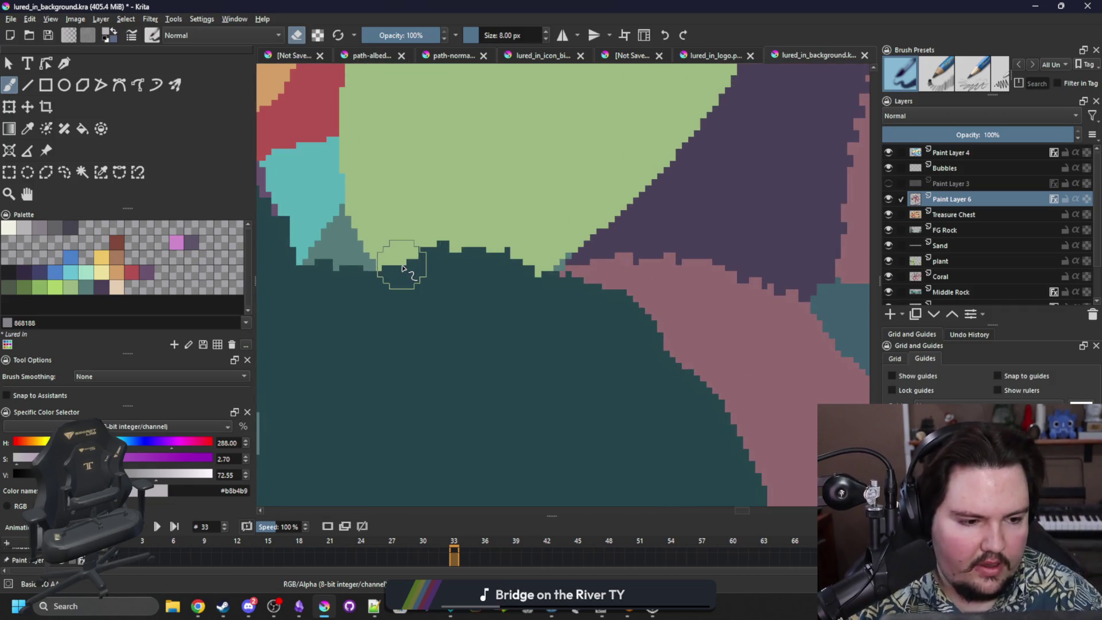
pyautogui.press('e')
pyautogui.moveTo(541, 245)
pyautogui.mouseDown()
pyautogui.moveTo(505, 230)
pyautogui.moveTo(447, 230)
pyautogui.mouseUp()
pyautogui.hotkey('ctrl', 'z')
pyautogui.press('e')
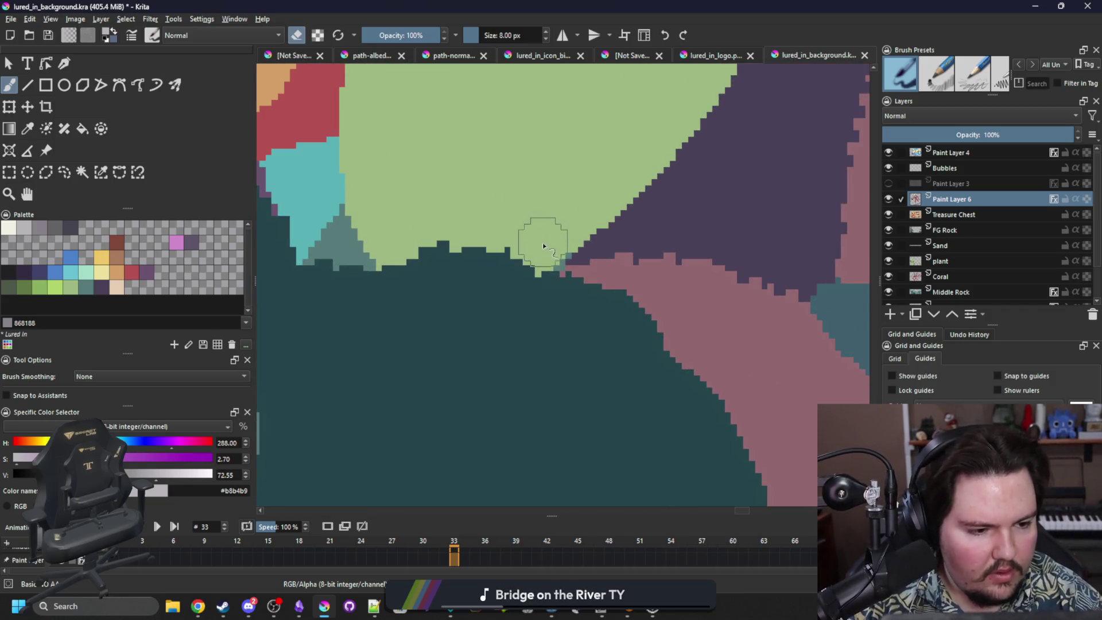
pyautogui.moveTo(543, 246)
pyautogui.mouseDown()
pyautogui.moveTo(474, 229)
pyautogui.moveTo(366, 248)
pyautogui.mouseUp()
# Switch to the dark colour and raise the dark area along the green edge.
pyautogui.press('e')
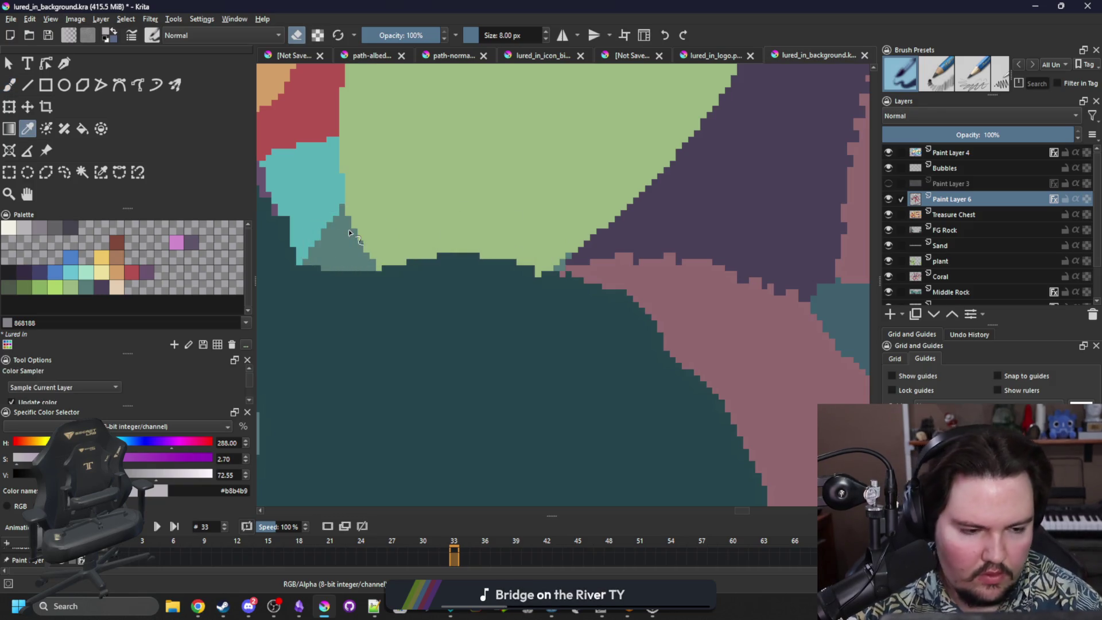
pyautogui.press('x')
pyautogui.moveTo(508, 279); pyautogui.dragTo(381, 300)
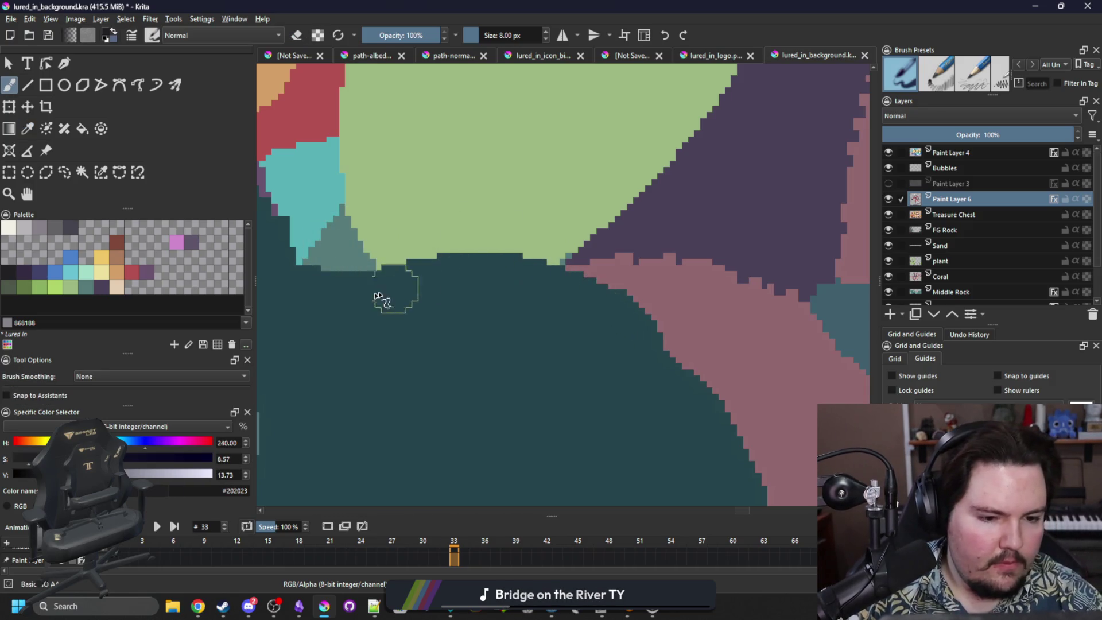
pyautogui.scroll(-4, 464, 289)
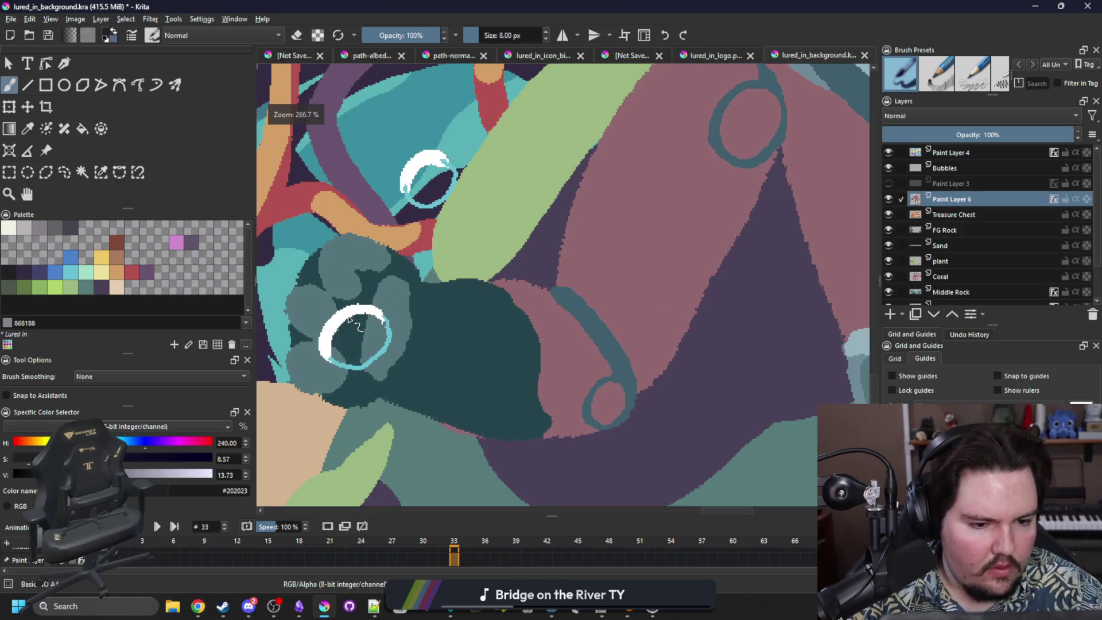
pyautogui.scroll(-4, 304, 312)
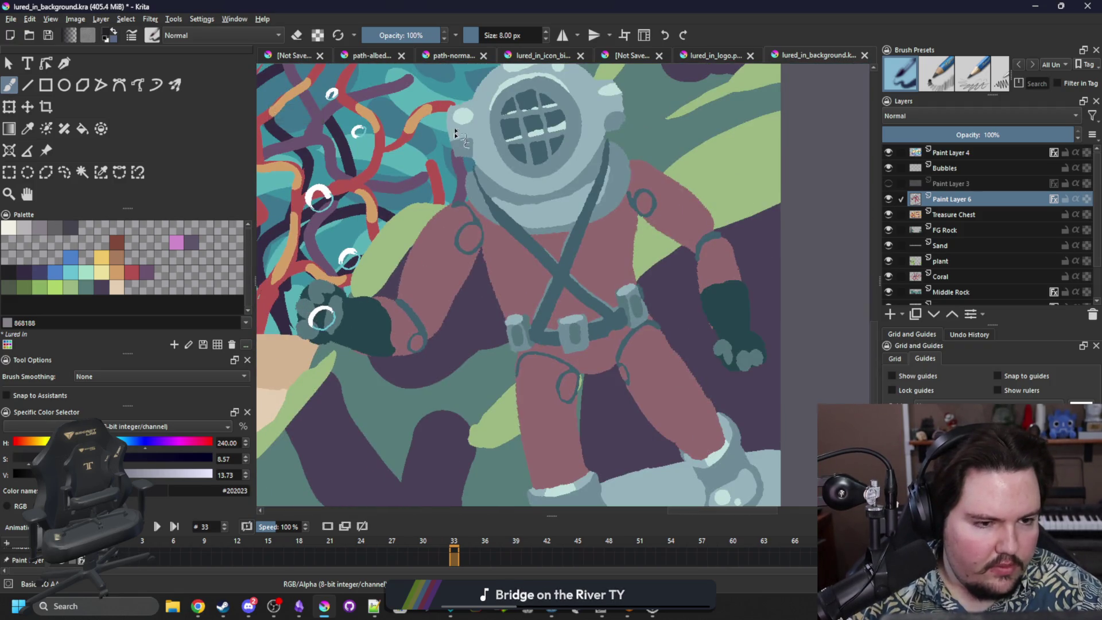
pyautogui.scroll(7, 464, 144)
# Sample the helmet's light grey and switch to Similar Color Selection on the helmet.
pyautogui.press('p')
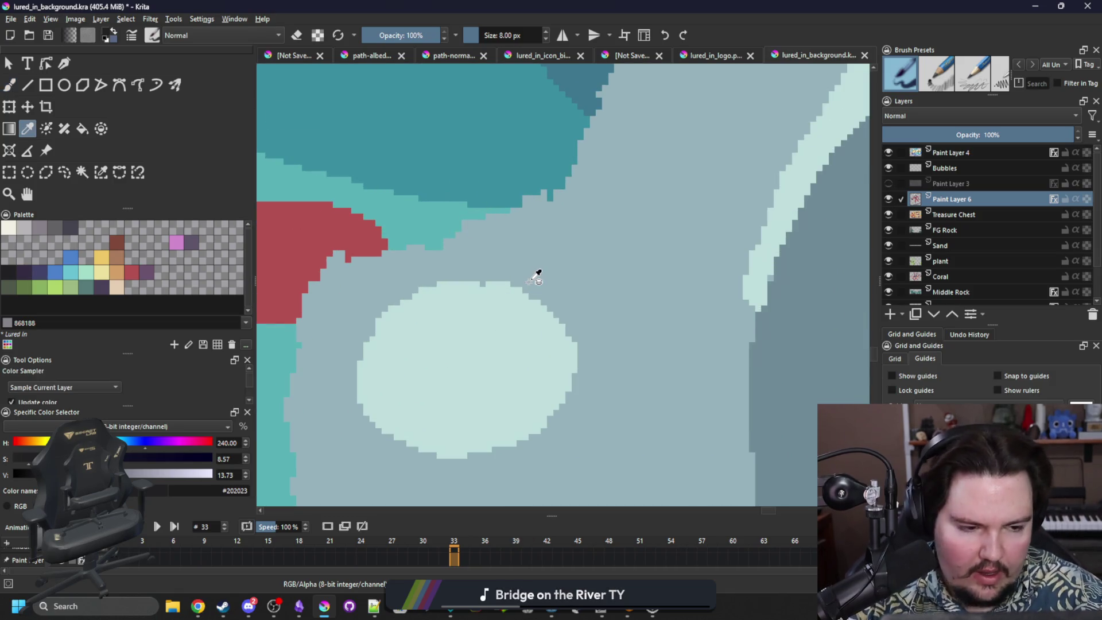
pyautogui.click(581, 248)
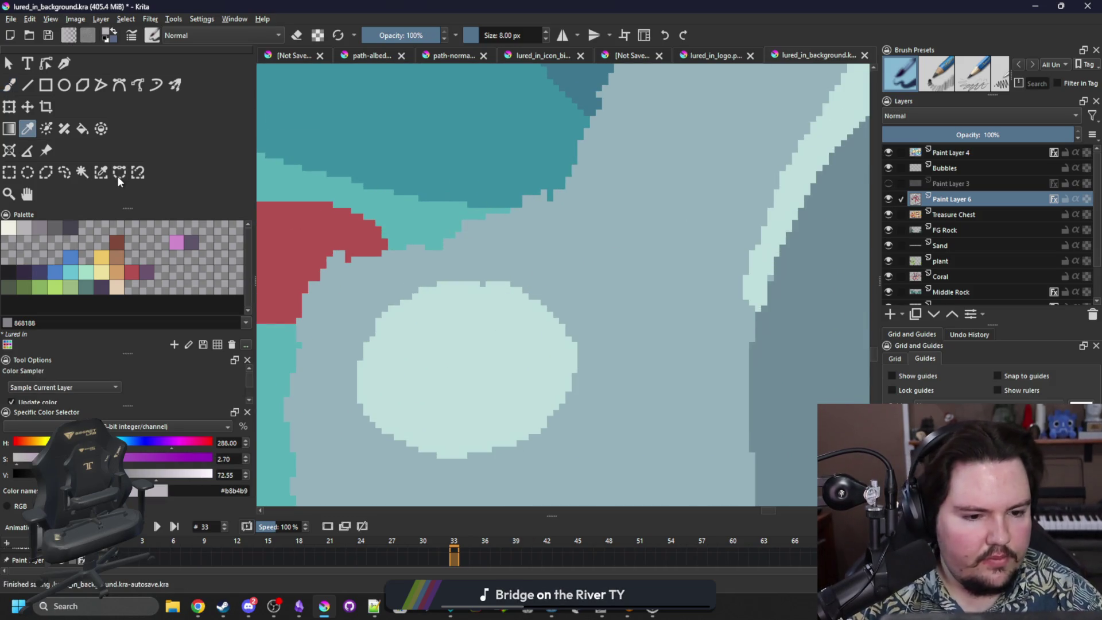
pyautogui.click(101, 172)
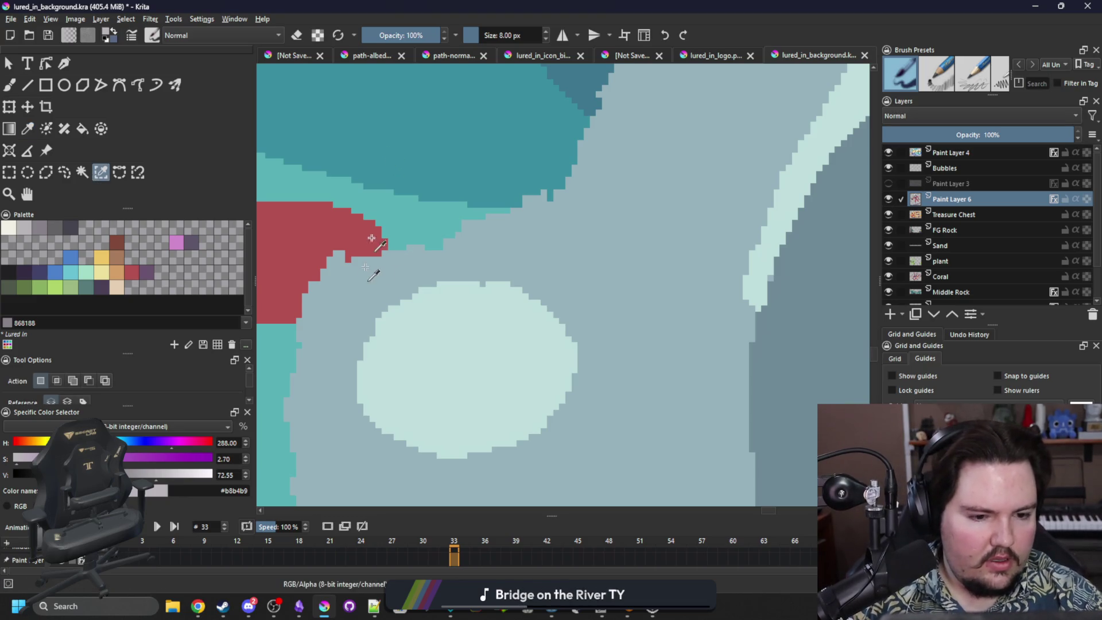
# Paint light grey over the teal fringe beside the red shape and down the helmet's left edge.
pyautogui.press('b')
pyautogui.moveTo(339, 278); pyautogui.dragTo(499, 225)
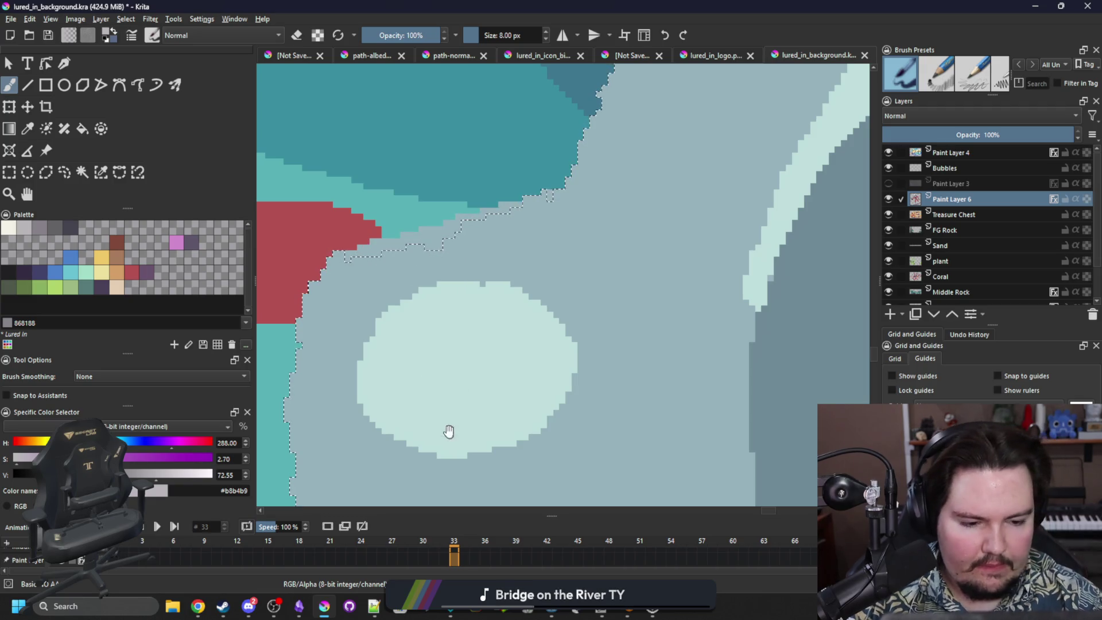
pyautogui.press('space')
pyautogui.moveTo(438, 128)
pyautogui.mouseDown()
pyautogui.moveTo(418, 229)
pyautogui.moveTo(432, 357)
pyautogui.moveTo(437, 325)
pyautogui.mouseUp()
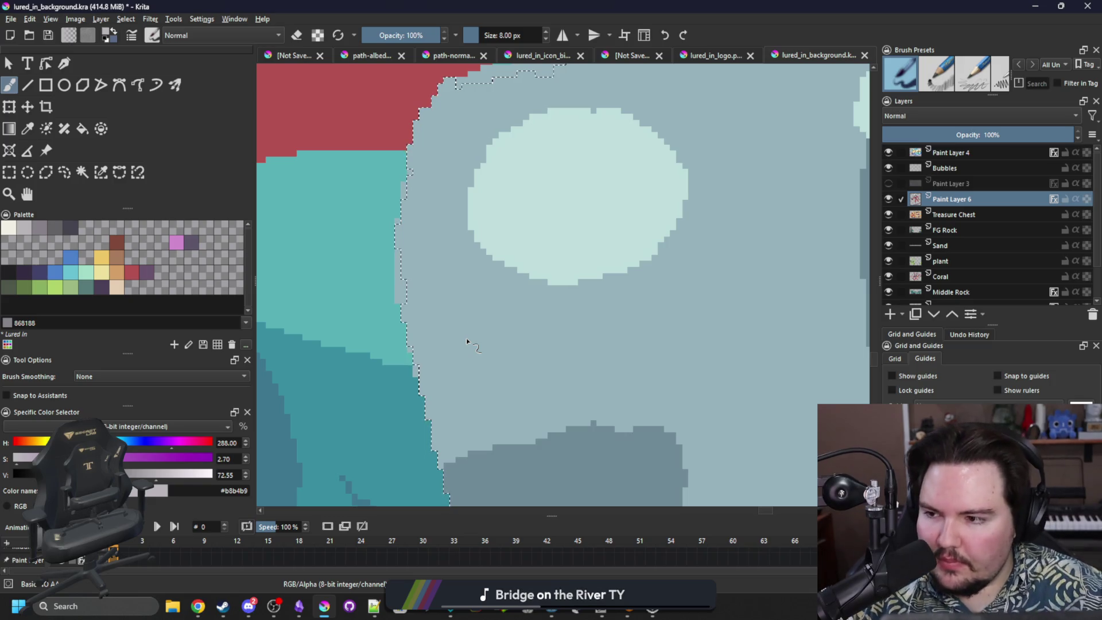
# Fill the ragged edge pixels on the helmet's right and lower-right sides with grey.
pyautogui.scroll(-2, 461, 347)
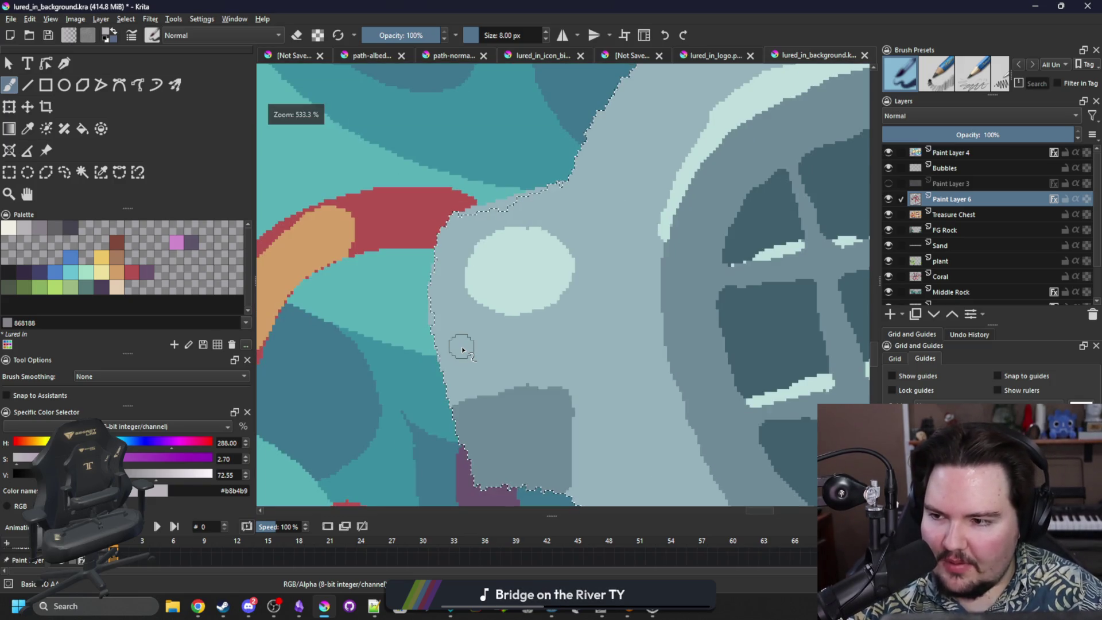
pyautogui.scroll(-2, 463, 347)
pyautogui.scroll(3, 595, 160)
pyautogui.scroll(-3, 596, 160)
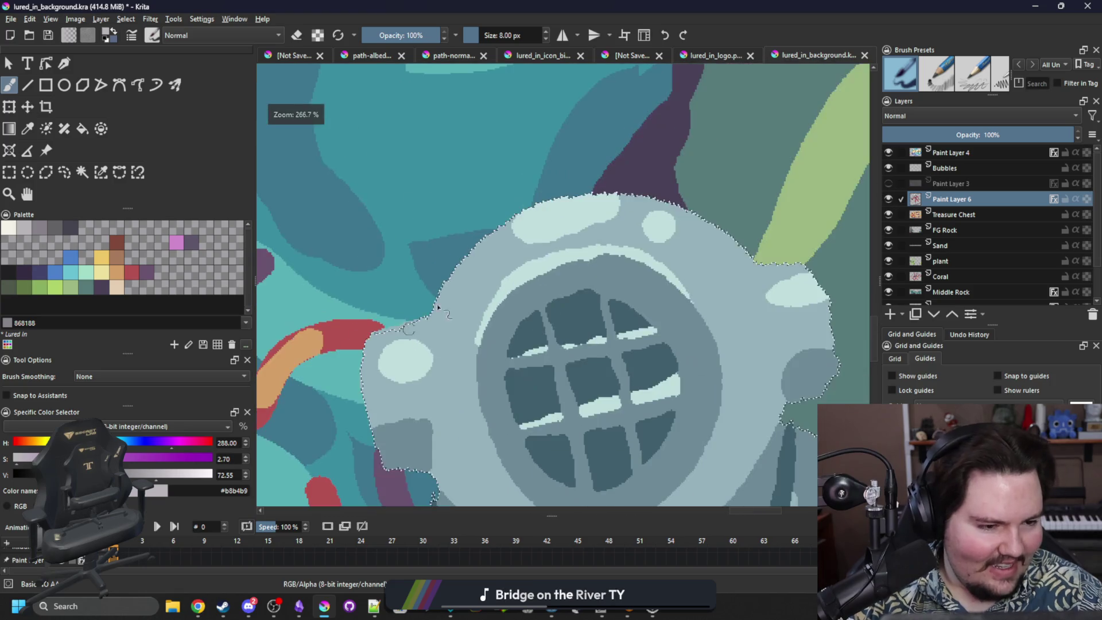
pyautogui.scroll(2, 442, 301)
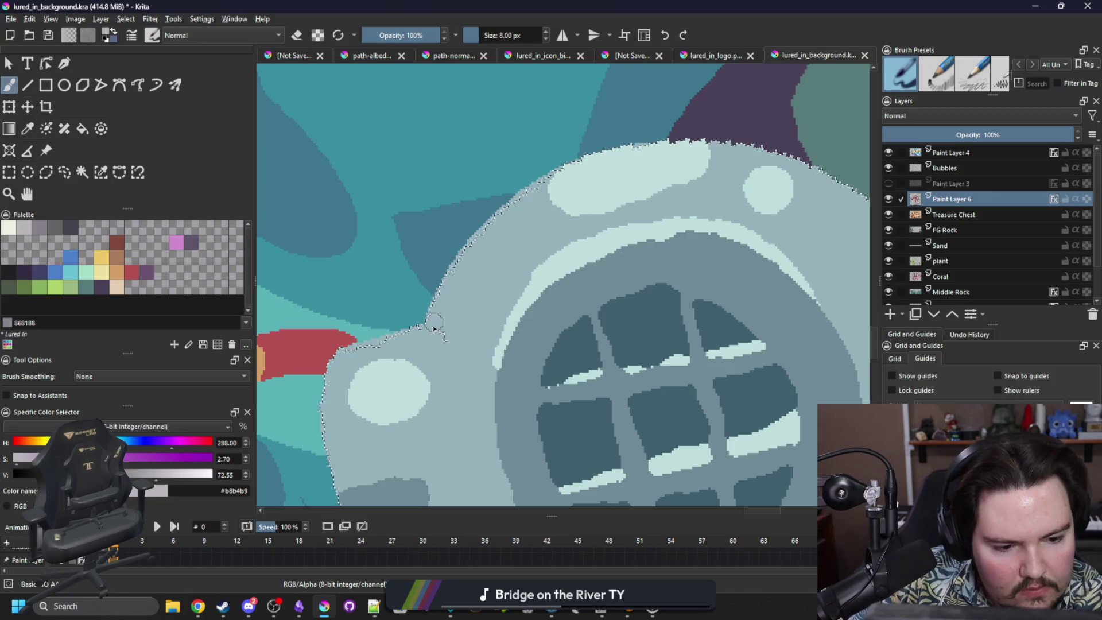
pyautogui.press('.')
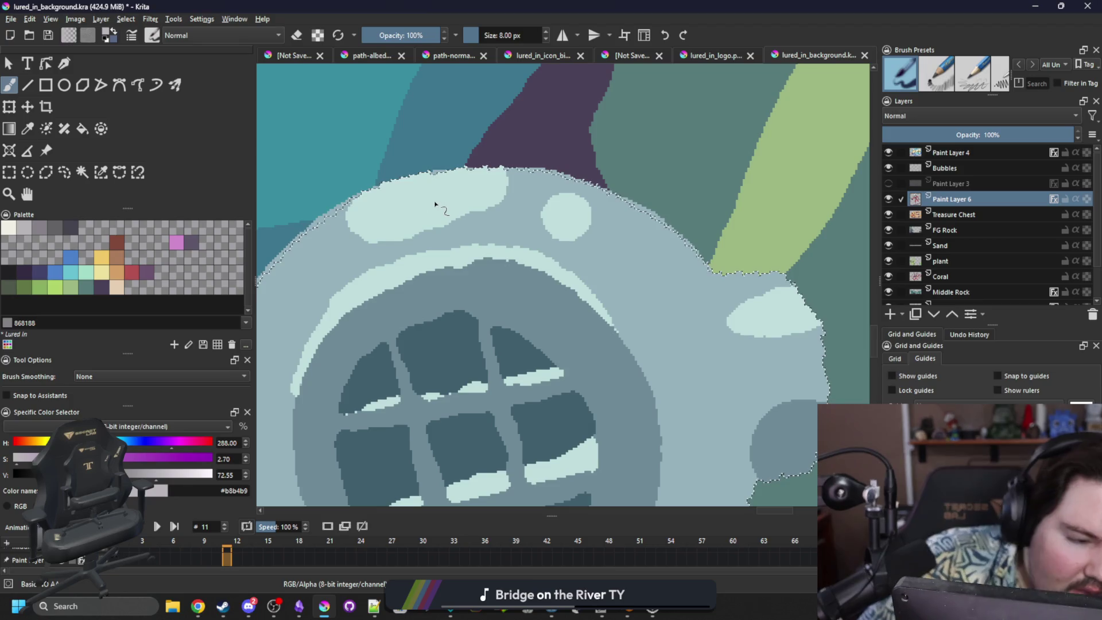
pyautogui.moveTo(714, 315)
pyautogui.mouseDown()
pyautogui.moveTo(516, 305)
pyautogui.moveTo(635, 320)
pyautogui.mouseUp()
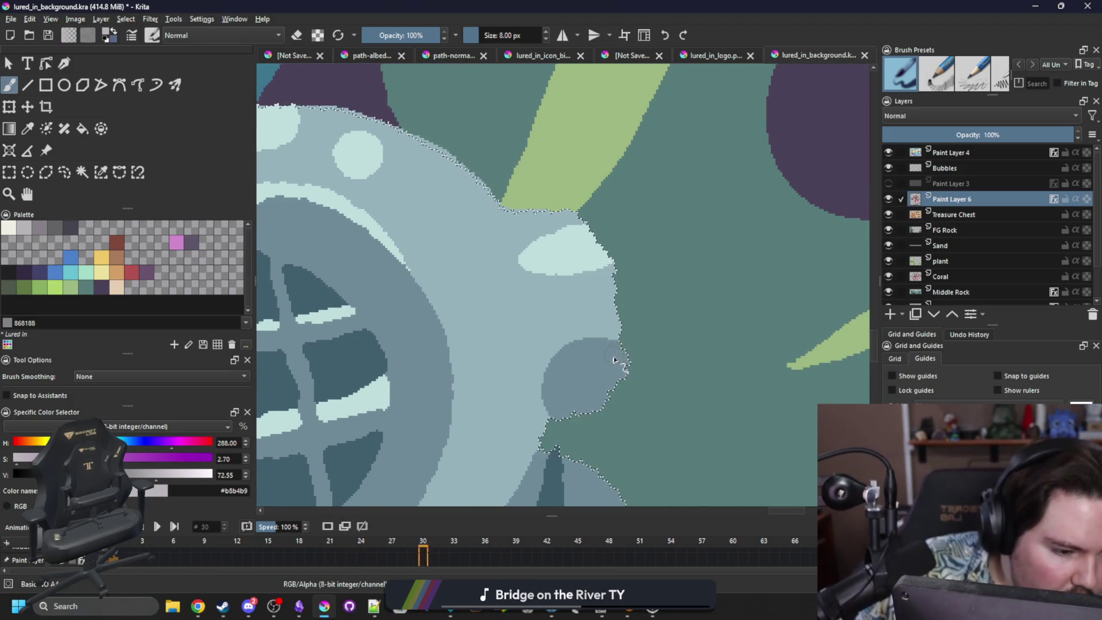
pyautogui.moveTo(619, 357)
pyautogui.mouseDown()
pyautogui.moveTo(612, 285)
pyautogui.moveTo(566, 222)
pyautogui.mouseUp()
pyautogui.moveTo(635, 372)
pyautogui.mouseDown()
pyautogui.moveTo(622, 369)
pyautogui.moveTo(601, 400)
pyautogui.mouseUp()
# Darken the grey two steps and back, then sample the suit's red #b35151.
pyautogui.scroll(-5, 556, 366)
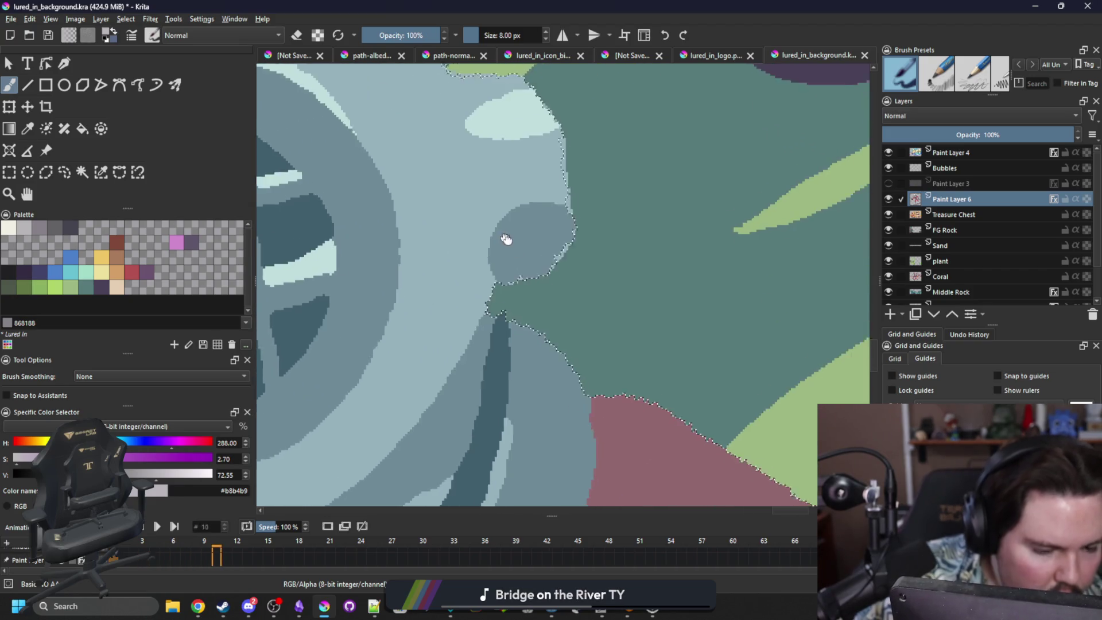
pyautogui.hscroll(3, 555, 366)
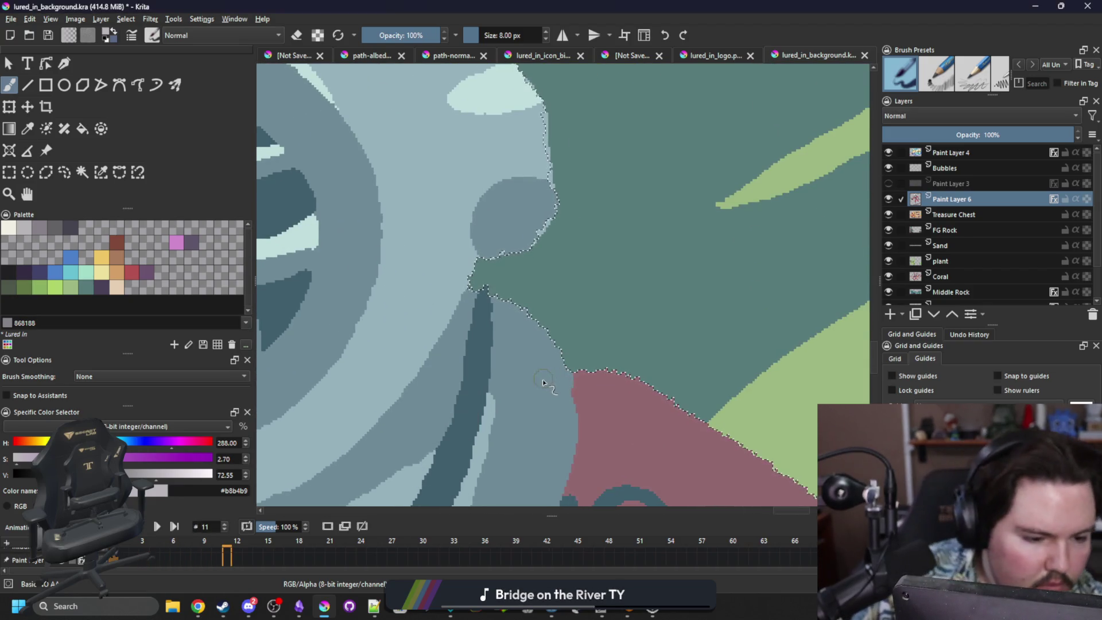
pyautogui.press('k')
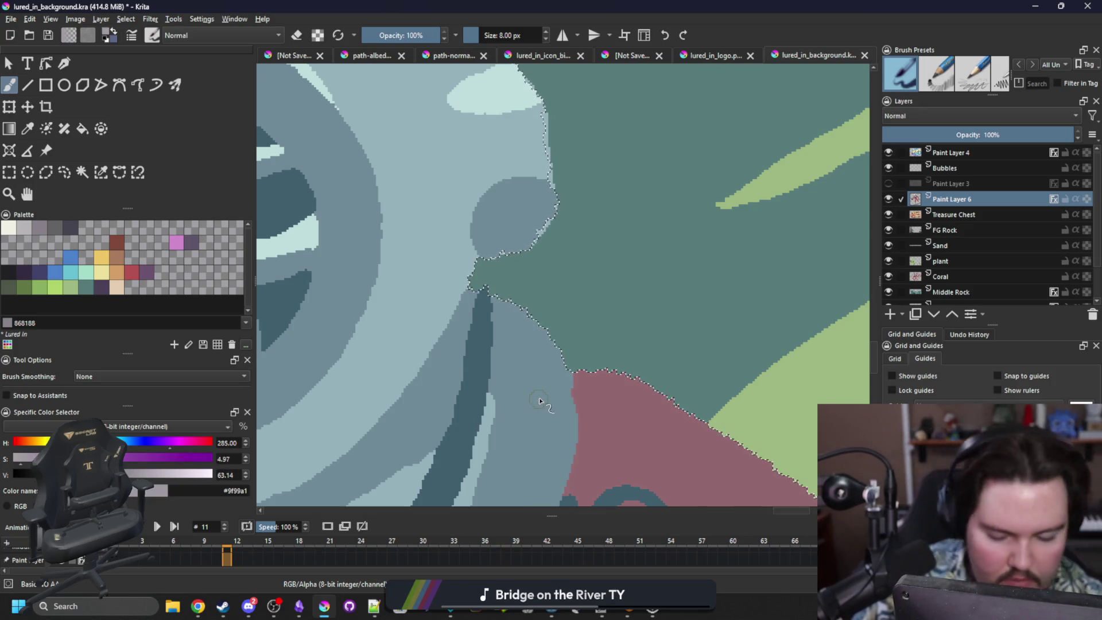
pyautogui.press('k')
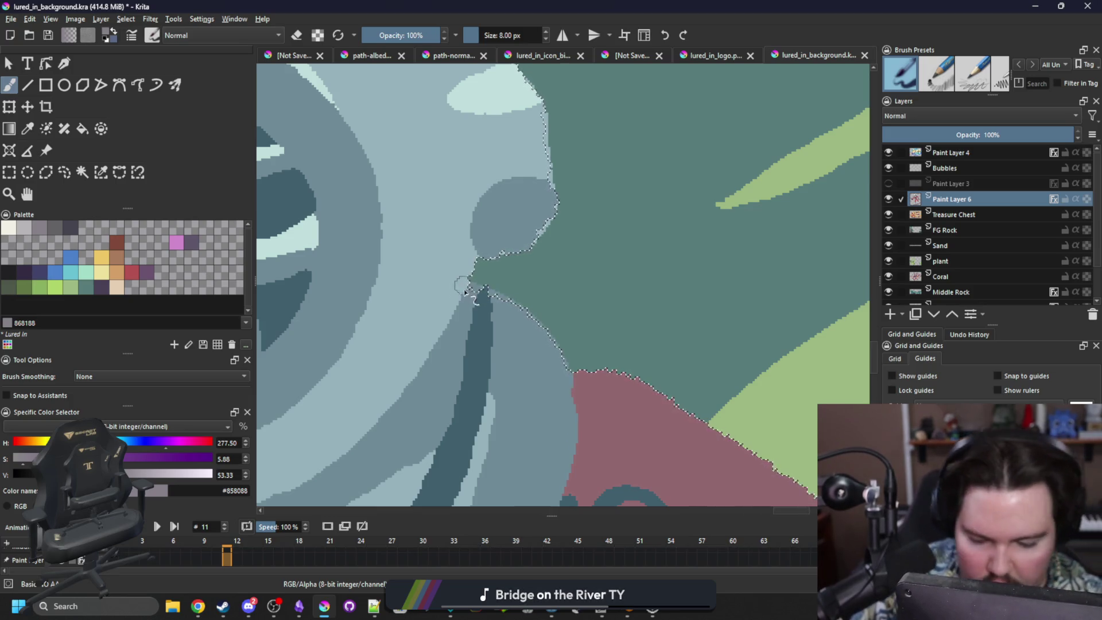
pyautogui.press('l')
pyautogui.press('l')
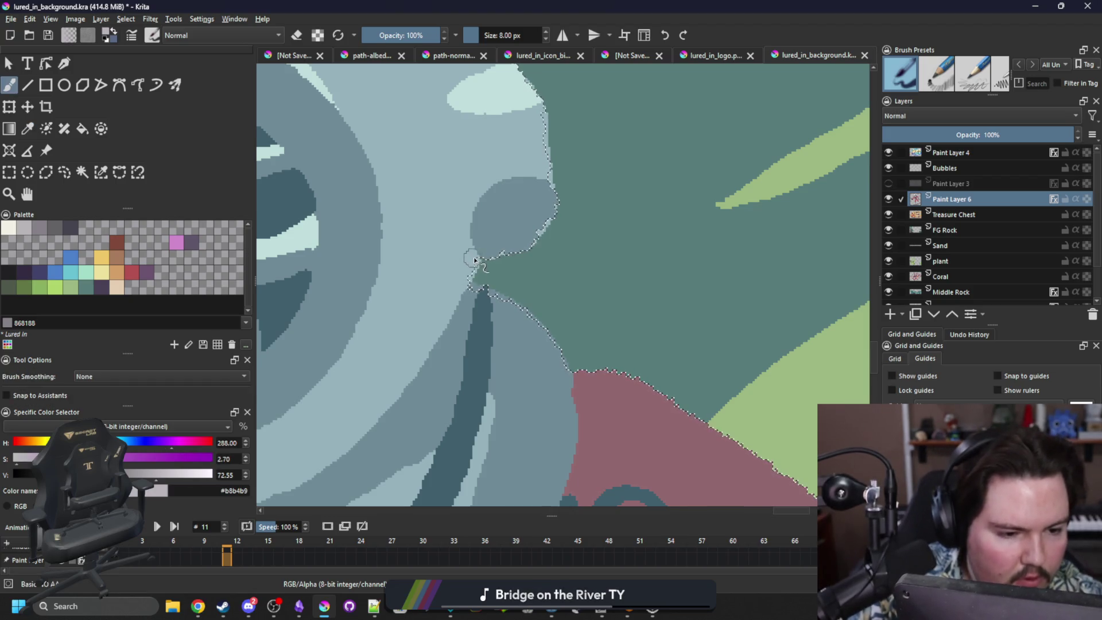
pyautogui.moveTo(498, 254)
pyautogui.mouseDown()
pyautogui.moveTo(509, 288)
pyautogui.moveTo(653, 369)
pyautogui.moveTo(578, 376)
pyautogui.moveTo(454, 362)
pyautogui.mouseUp()
pyautogui.press('p')
pyautogui.click(613, 438)
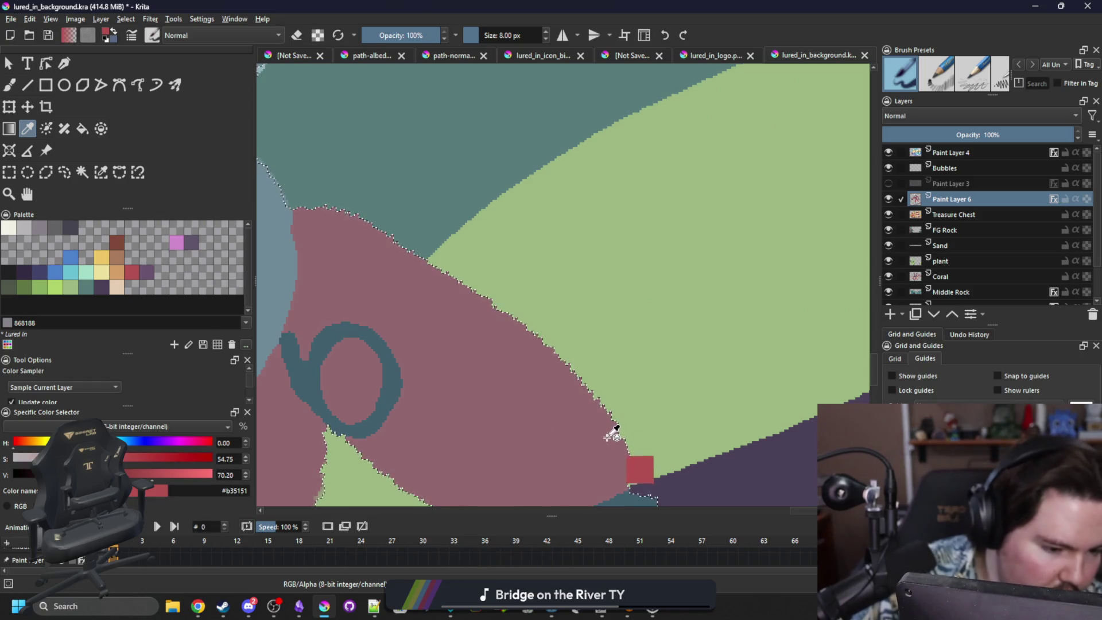
# Touch up the suit's edge against the green plant in red, then clear the selection.
pyautogui.press('b')
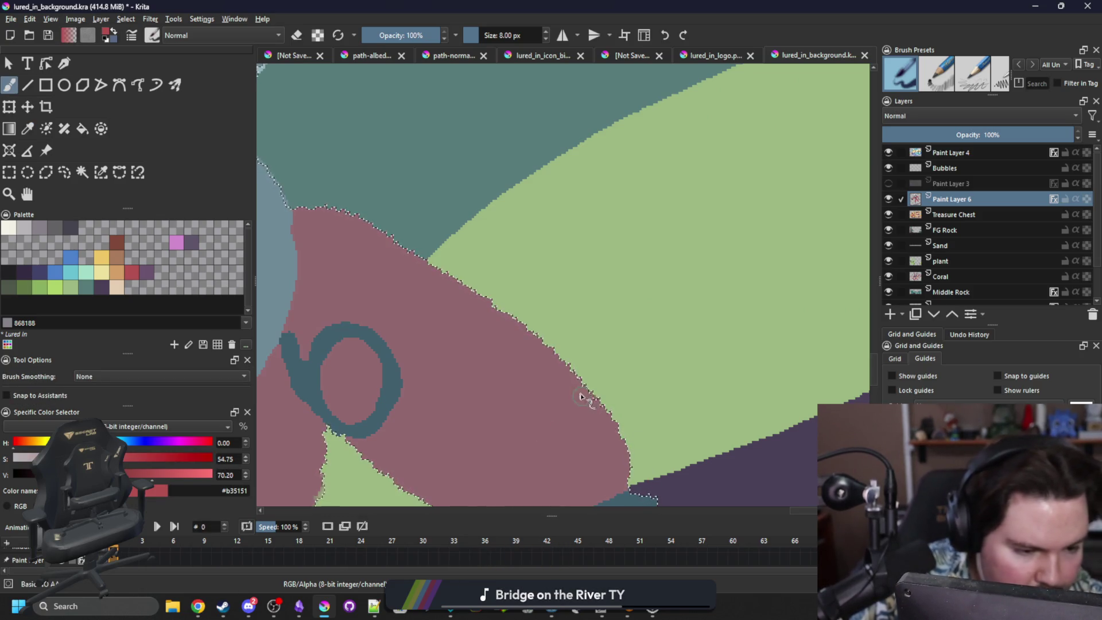
pyautogui.moveTo(581, 396)
pyautogui.mouseDown()
pyautogui.moveTo(532, 336)
pyautogui.moveTo(381, 239)
pyautogui.moveTo(298, 215)
pyautogui.mouseUp()
pyautogui.hotkey('ctrl', 'shift', 'a')
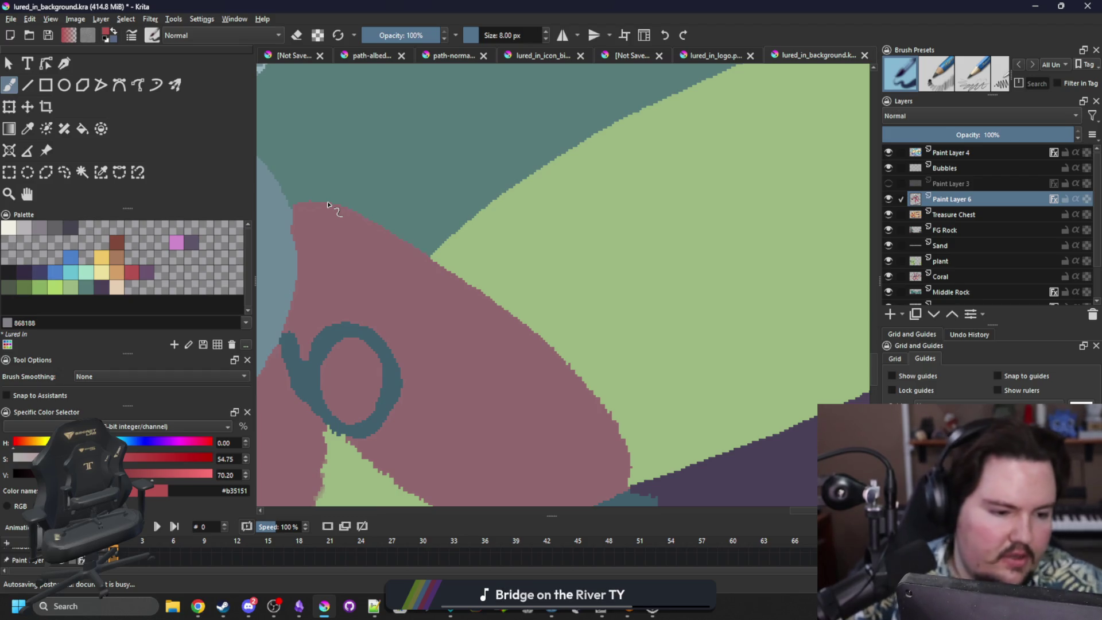
pyautogui.scroll(-5, 329, 205)
pyautogui.scroll(4, 456, 156)
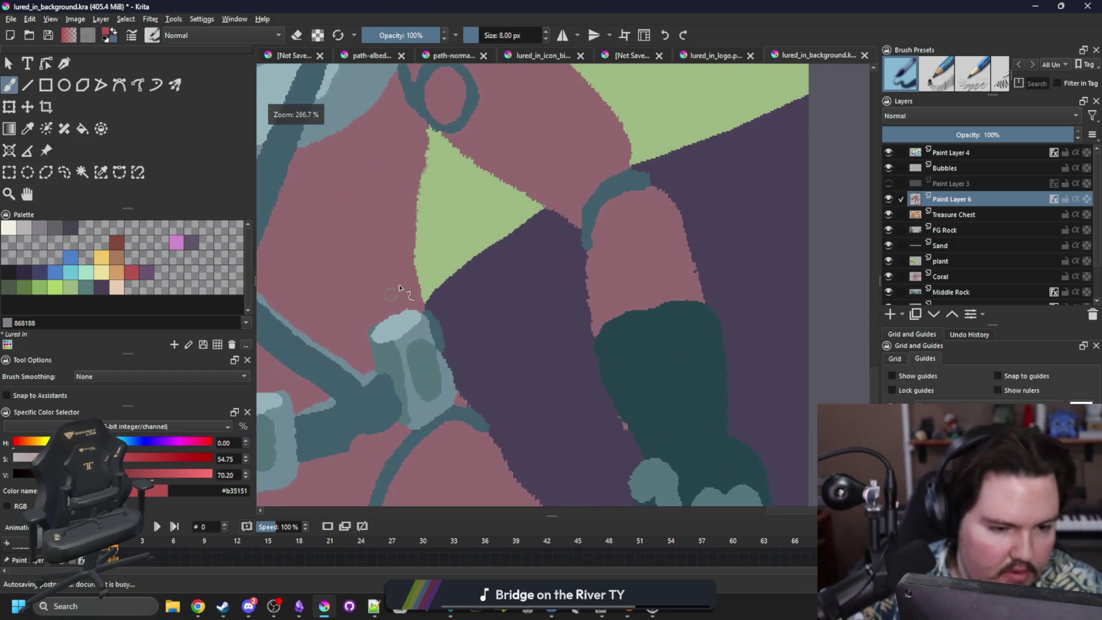
pyautogui.scroll(4, 440, 157)
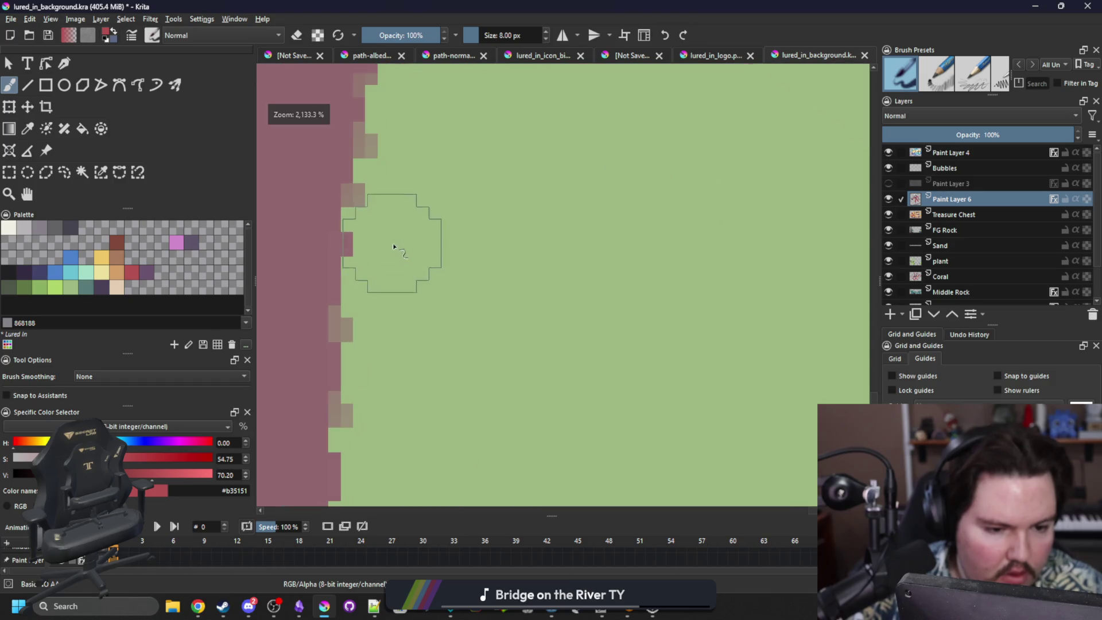
pyautogui.scroll(-2, 370, 293)
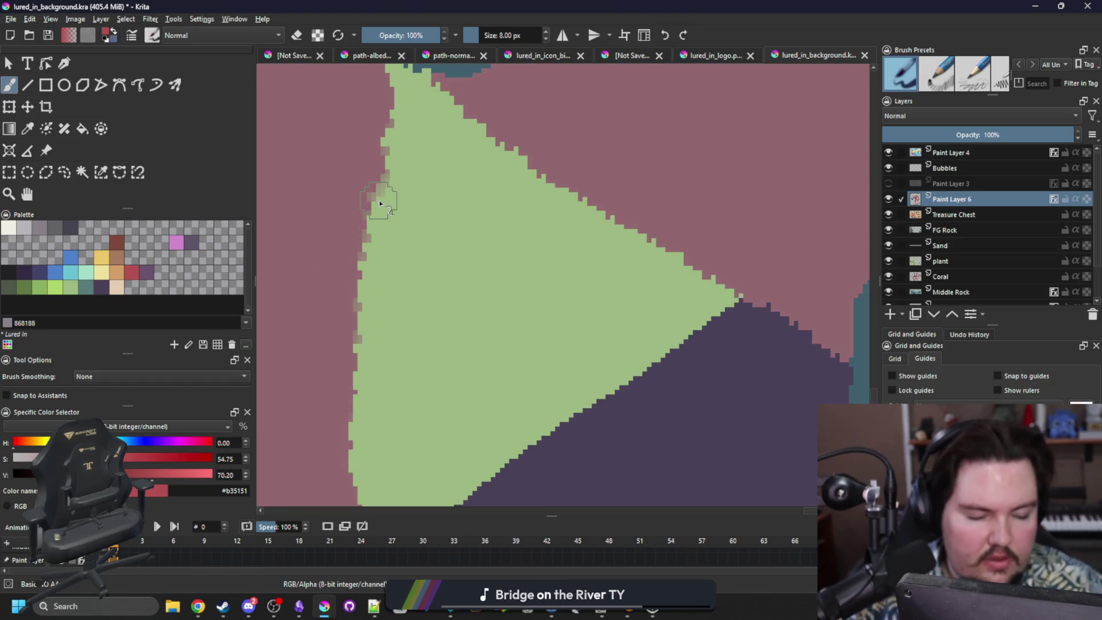
# Select the green plant triangle with Similar Color Selection, briefly trying the Fill tool.
pyautogui.click(100, 172)
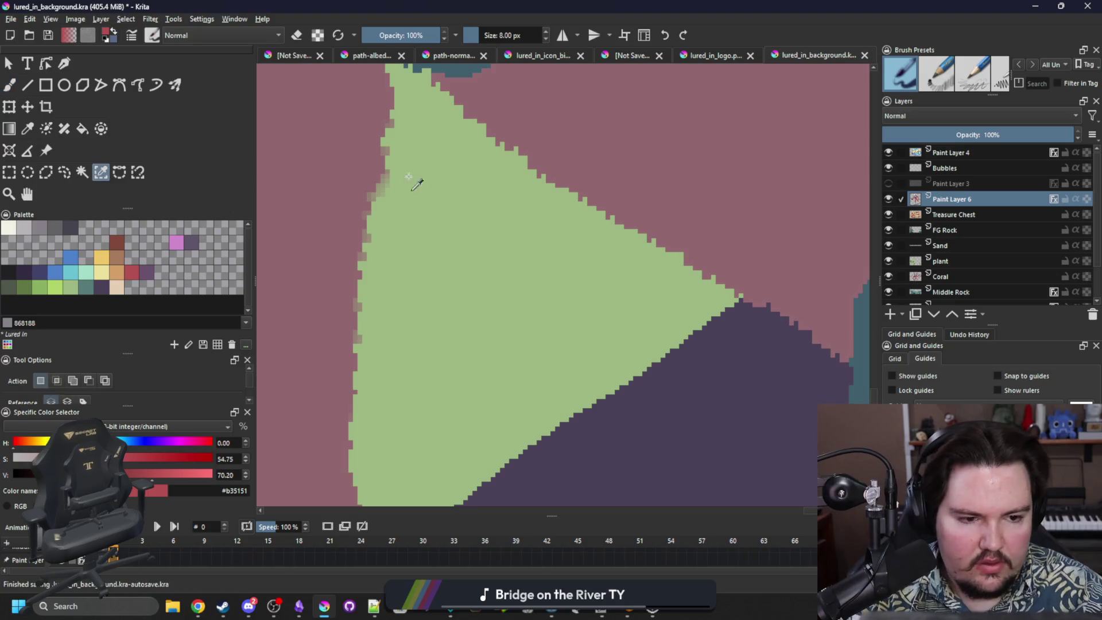
pyautogui.scroll(2, 413, 183)
pyautogui.click(392, 192)
pyautogui.scroll(-3, 402, 224)
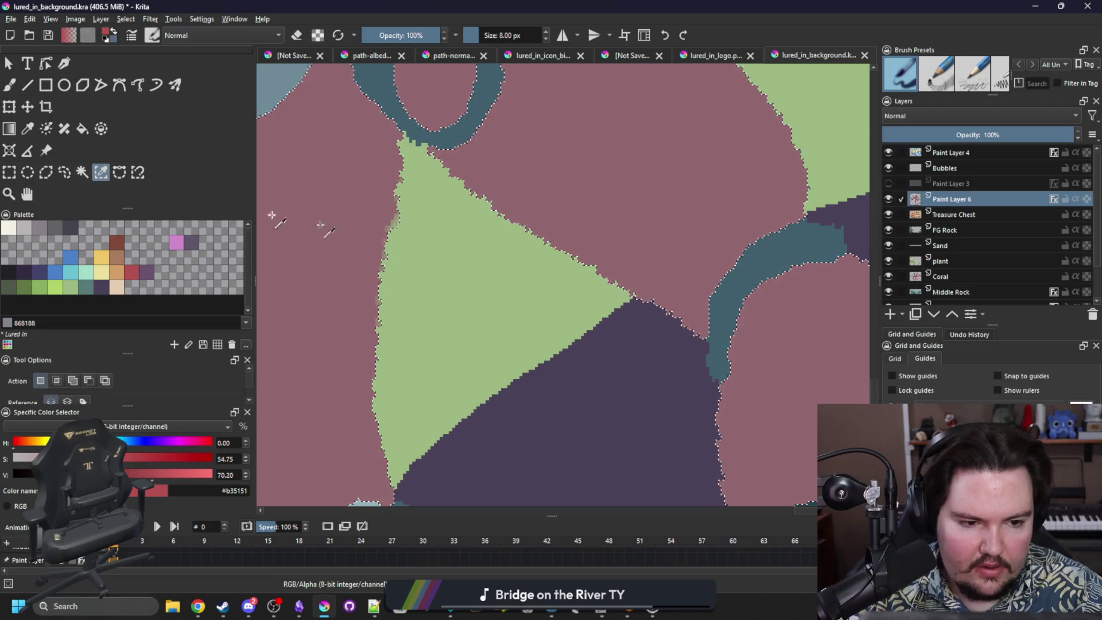
pyautogui.scroll(3, 459, 241)
pyautogui.scroll(-3, 467, 258)
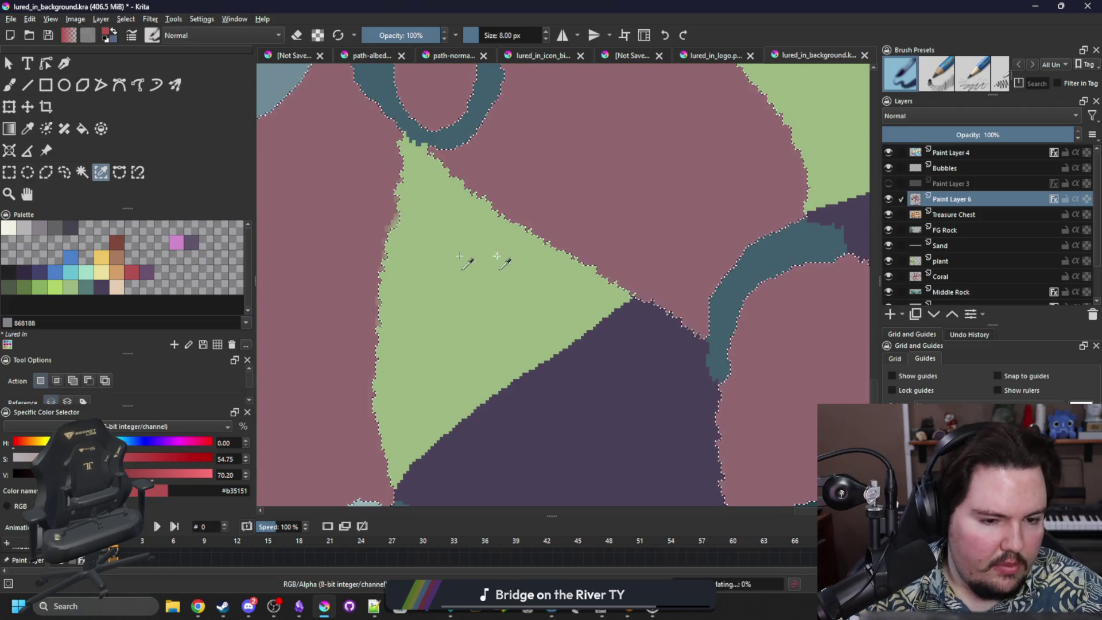
pyautogui.scroll(3, 327, 214)
pyautogui.scroll(-1, 357, 214)
pyautogui.scroll(2, 350, 206)
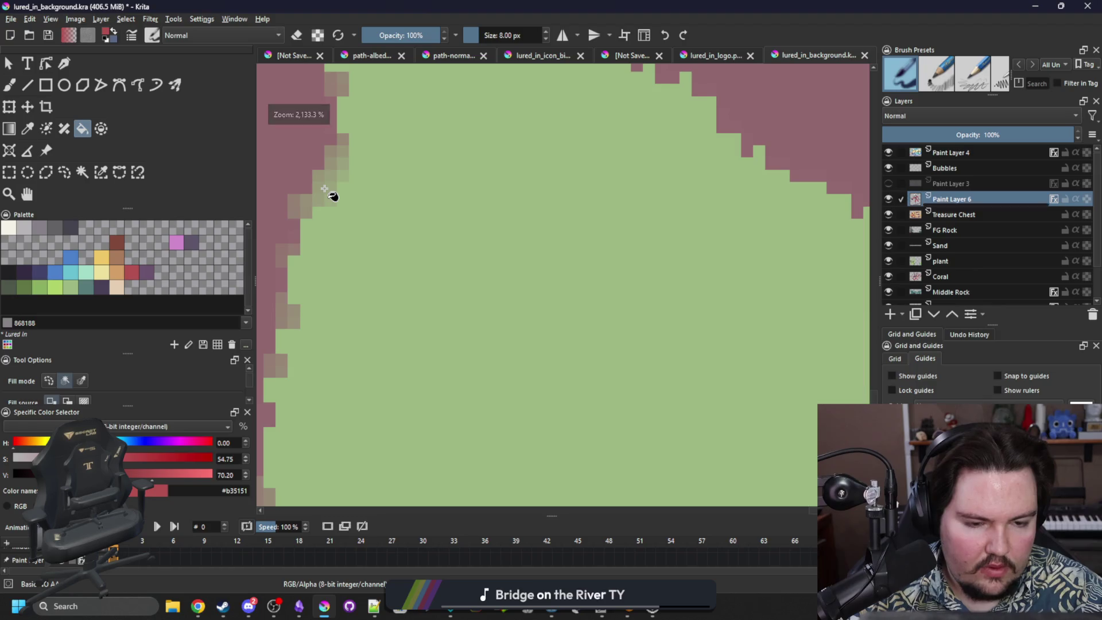
pyautogui.press('f')
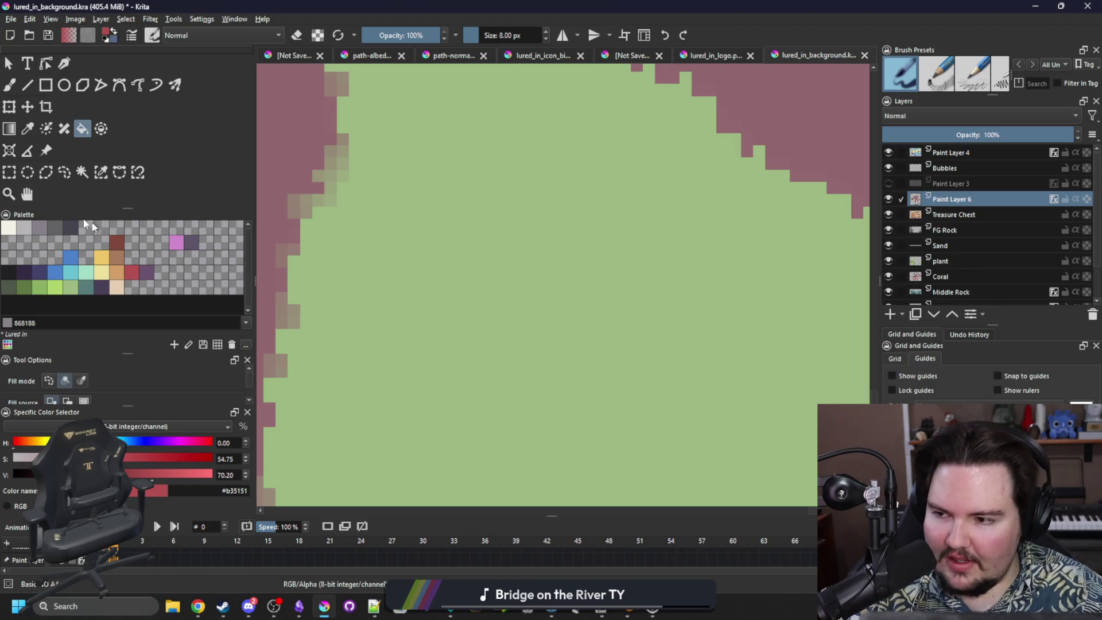
pyautogui.click(101, 173)
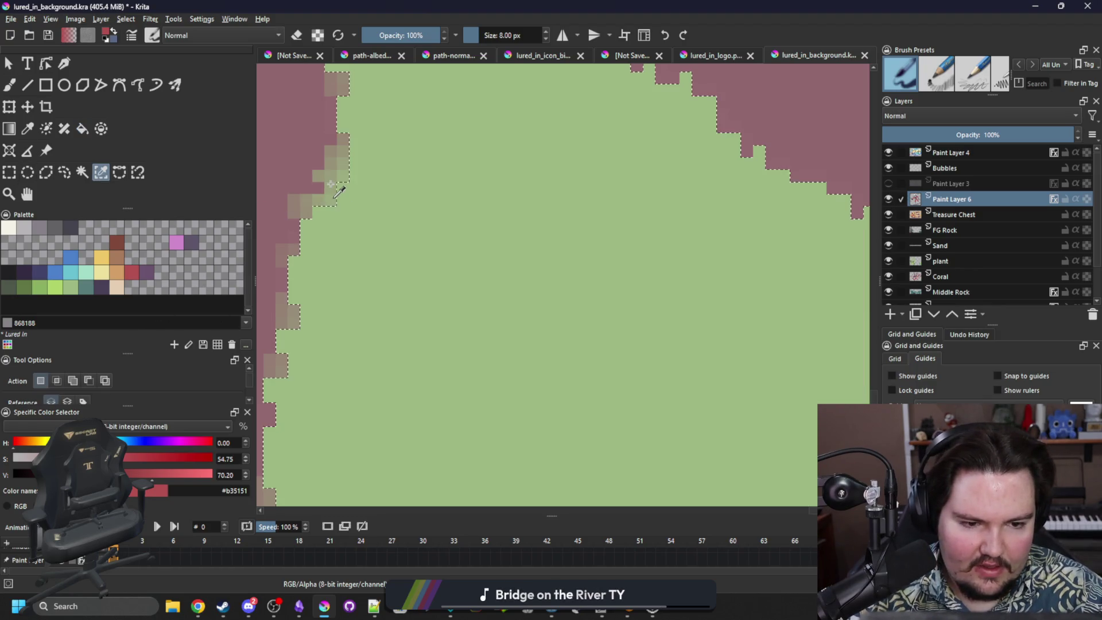
pyautogui.scroll(-8, 425, 244)
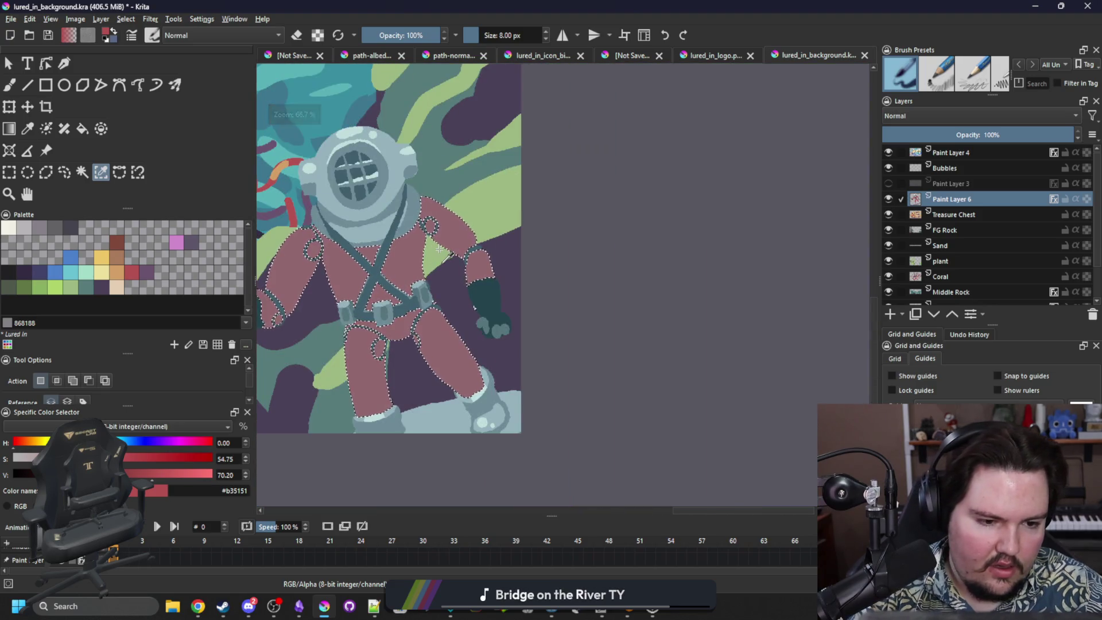
pyautogui.scroll(10, 503, 266)
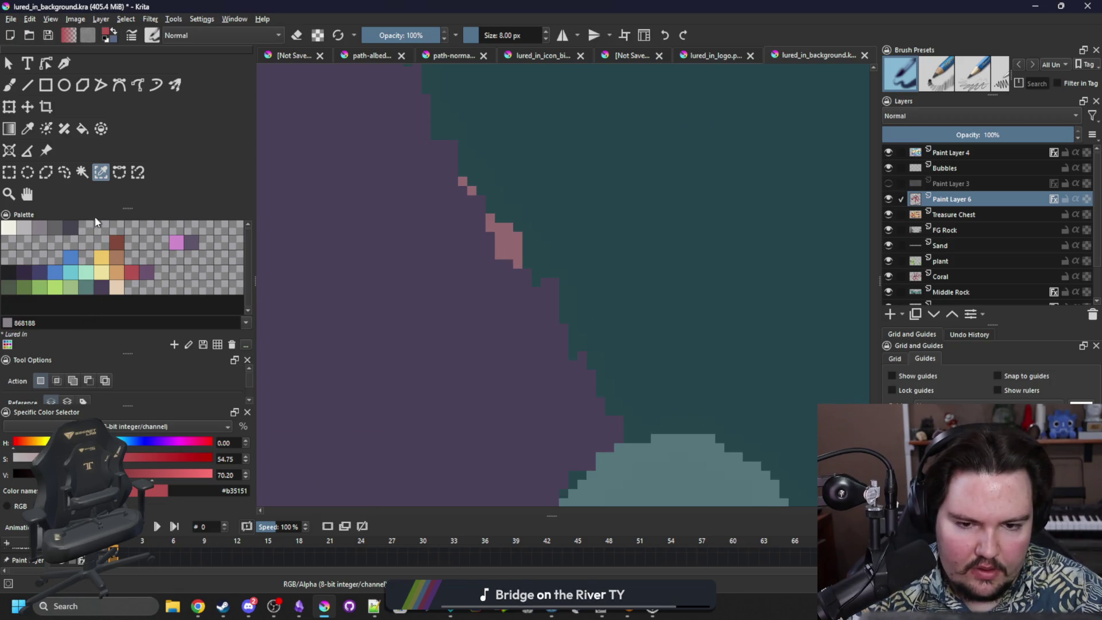
# Select the stray pink patch with Contiguous Selection, remove it, and return to the brush.
pyautogui.click(82, 172)
pyautogui.hotkey('ctrl', 'z')
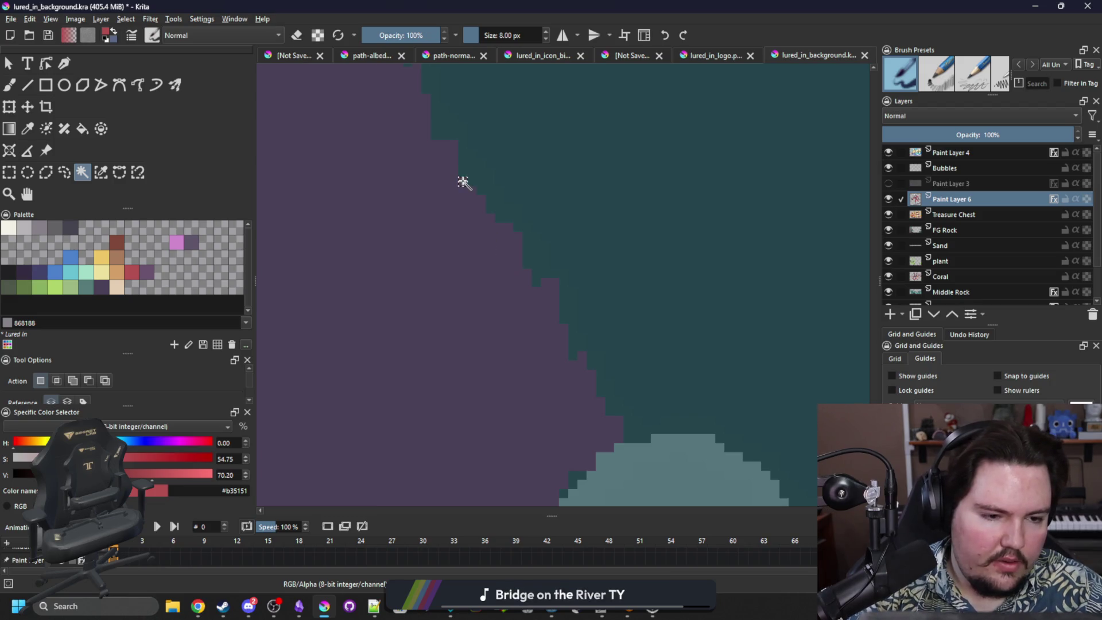
pyautogui.scroll(-10, 482, 316)
pyautogui.scroll(6, 277, 351)
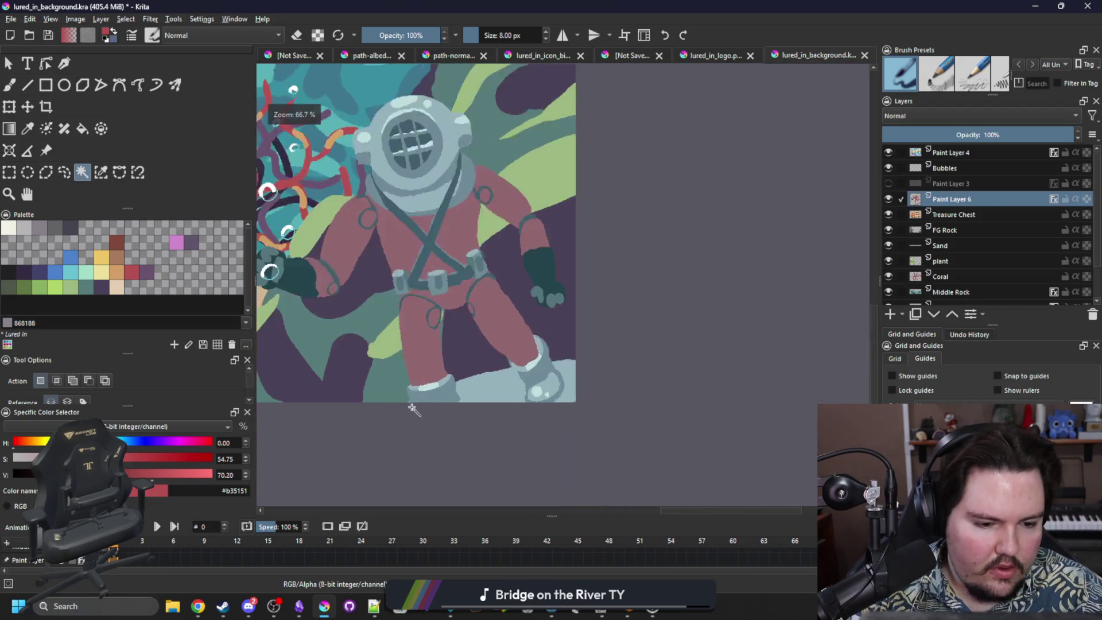
pyautogui.scroll(3, 276, 351)
pyautogui.press('b')
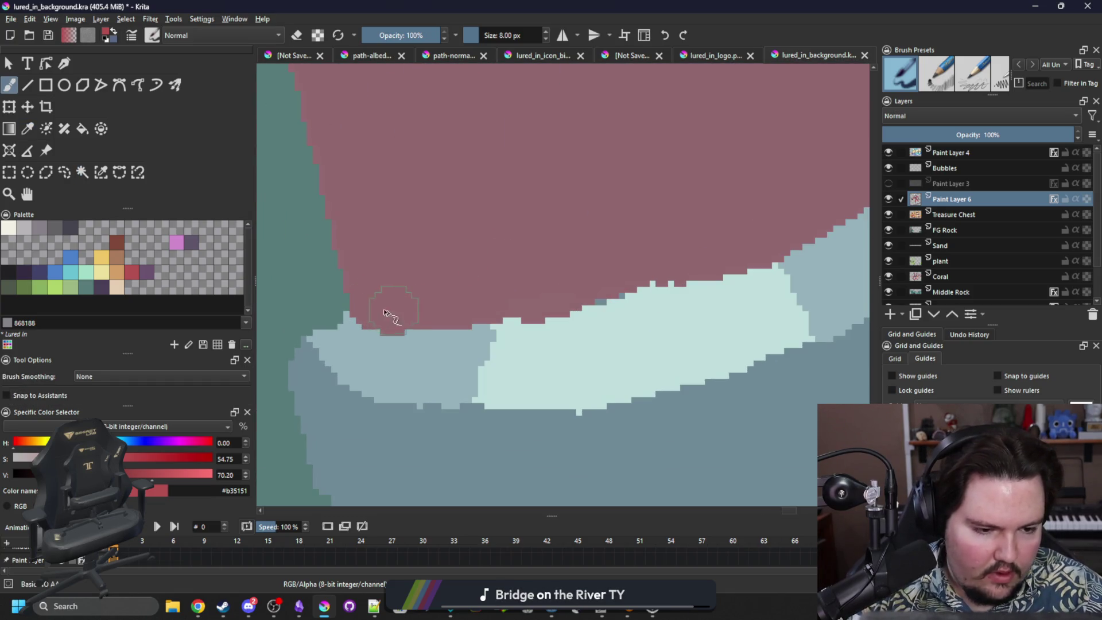
# Fill pink along the boot's lower edge and erase overspill on the rock's right edge.
pyautogui.moveTo(384, 311); pyautogui.dragTo(432, 316)
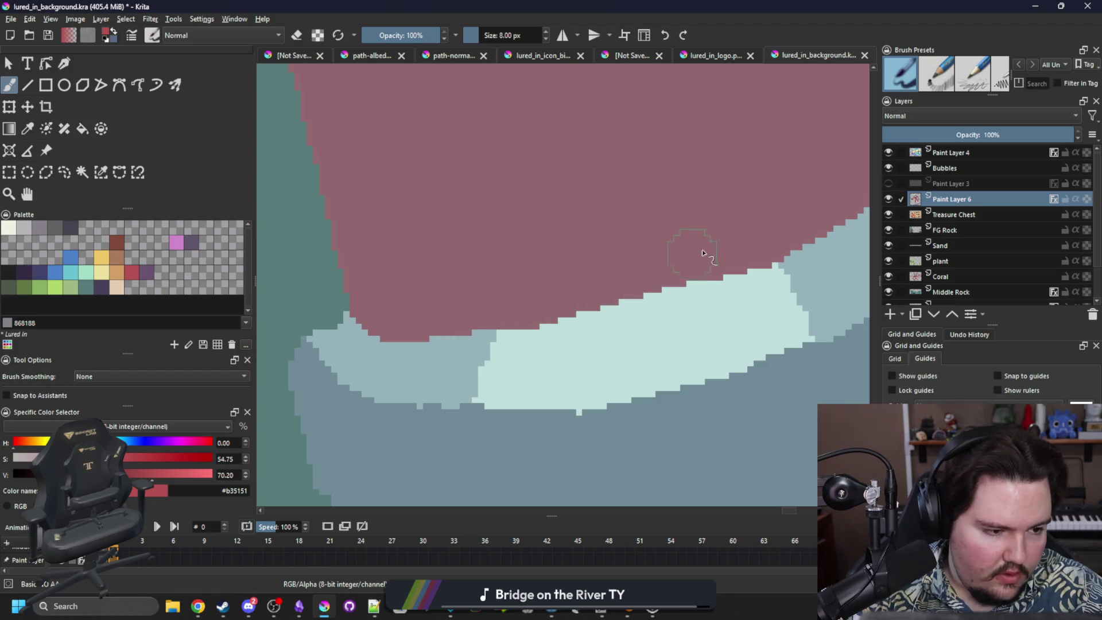
pyautogui.scroll(-4, 703, 253)
pyautogui.scroll(5, 826, 247)
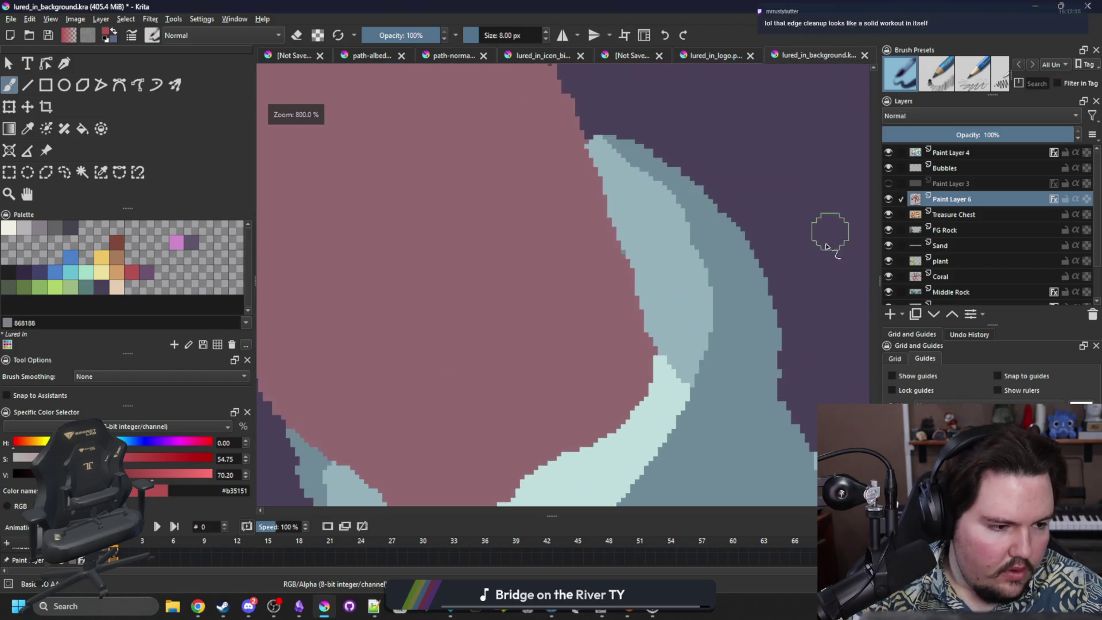
pyautogui.press('e')
pyautogui.moveTo(796, 381)
pyautogui.mouseDown()
pyautogui.moveTo(791, 315)
pyautogui.moveTo(756, 235)
pyautogui.moveTo(794, 369)
pyautogui.mouseUp()
# Stroke along the boot edge, then cover the purple and red blob with light grey.
pyautogui.scroll(-2, 649, 336)
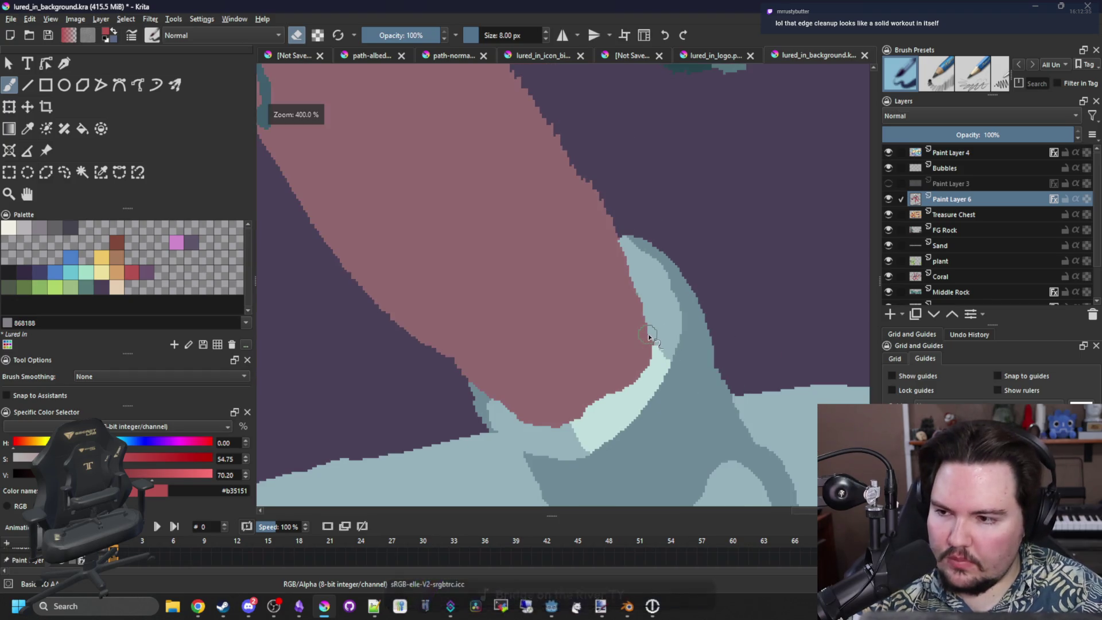
pyautogui.scroll(-2, 517, 282)
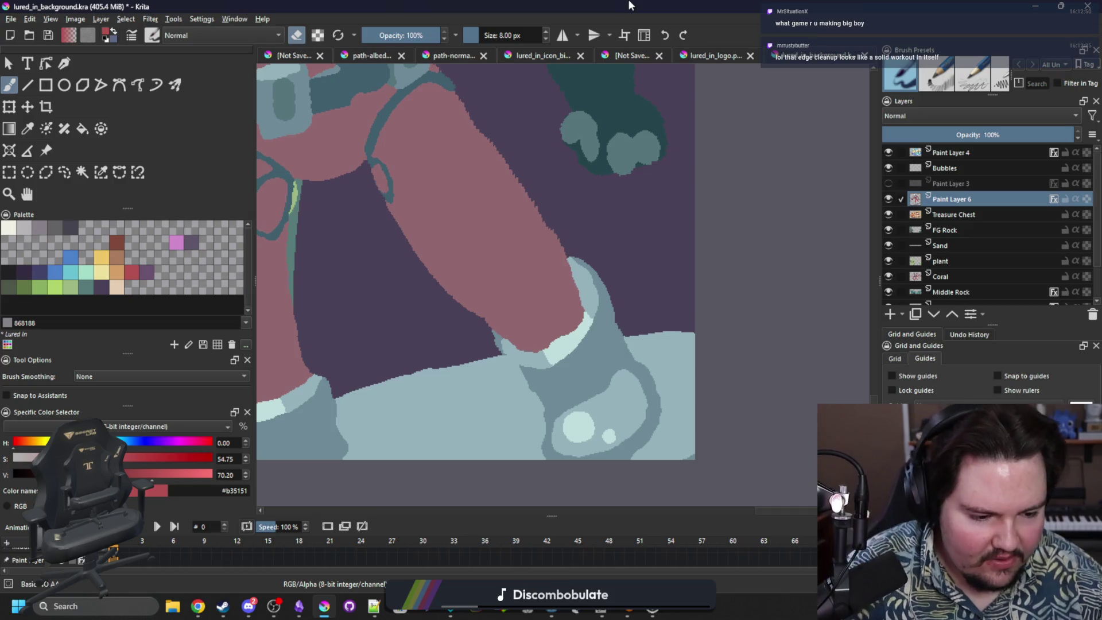
pyautogui.scroll(6, 562, 419)
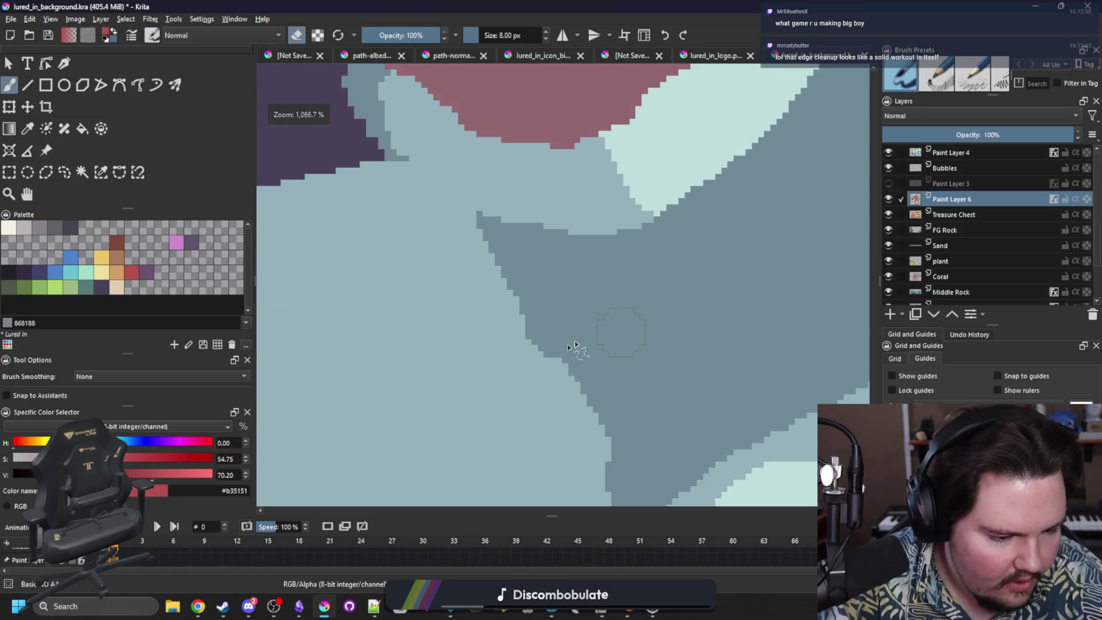
pyautogui.moveTo(532, 378); pyautogui.dragTo(492, 313)
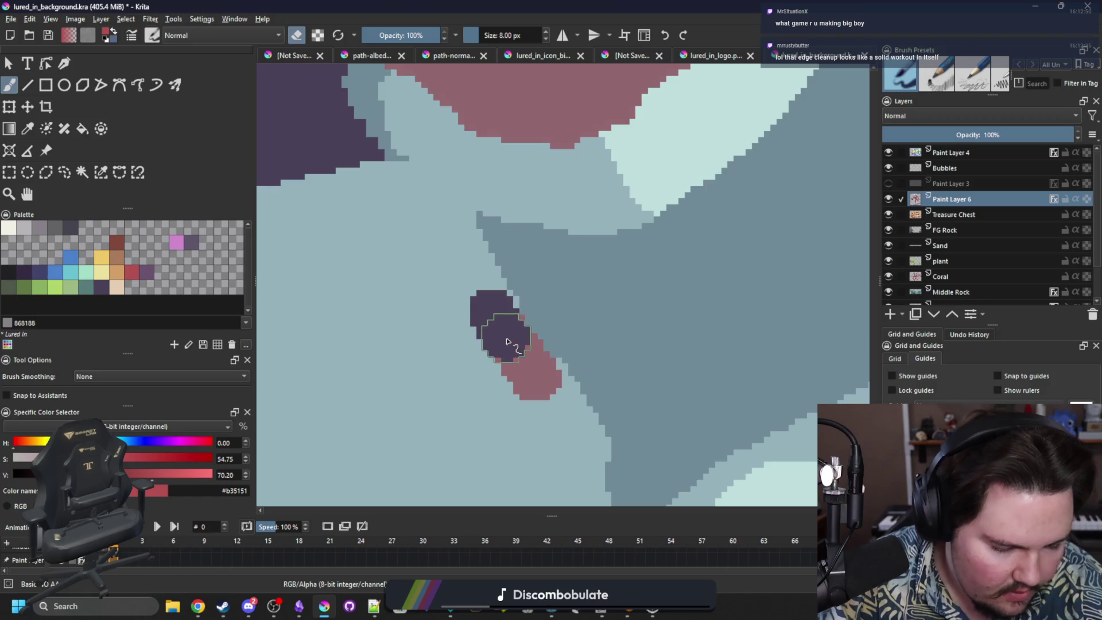
pyautogui.keyDown('ctrl'); pyautogui.click(500, 419); pyautogui.keyUp('ctrl')
pyautogui.moveTo(553, 414); pyautogui.dragTo(492, 318)
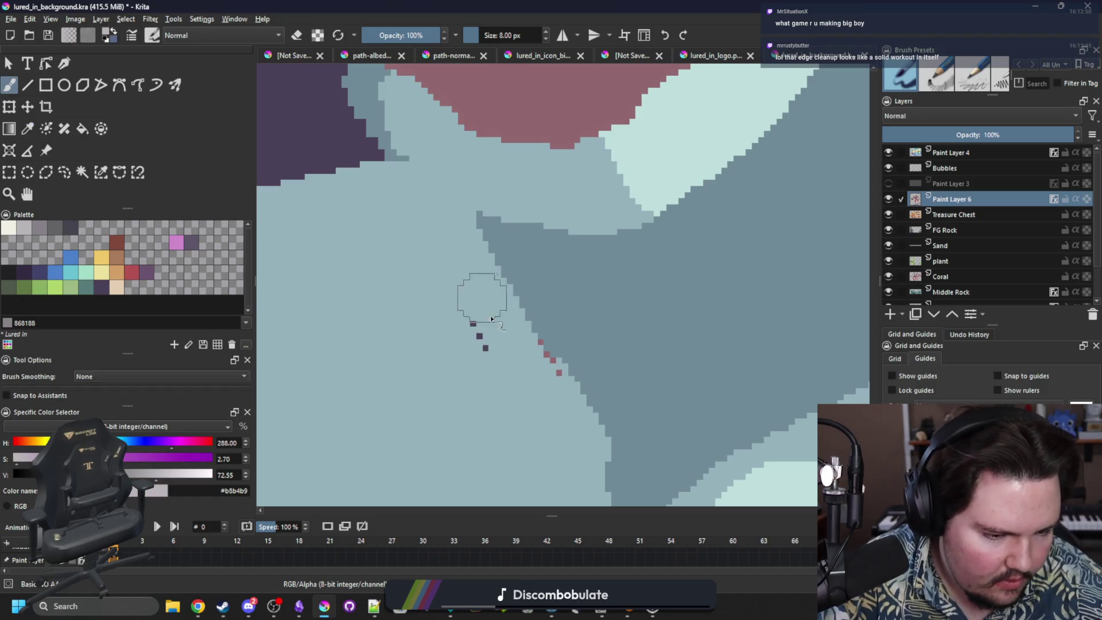
# Sample the diver's red suit colour #b35151 from the canvas.
pyautogui.scroll(-6, 532, 370)
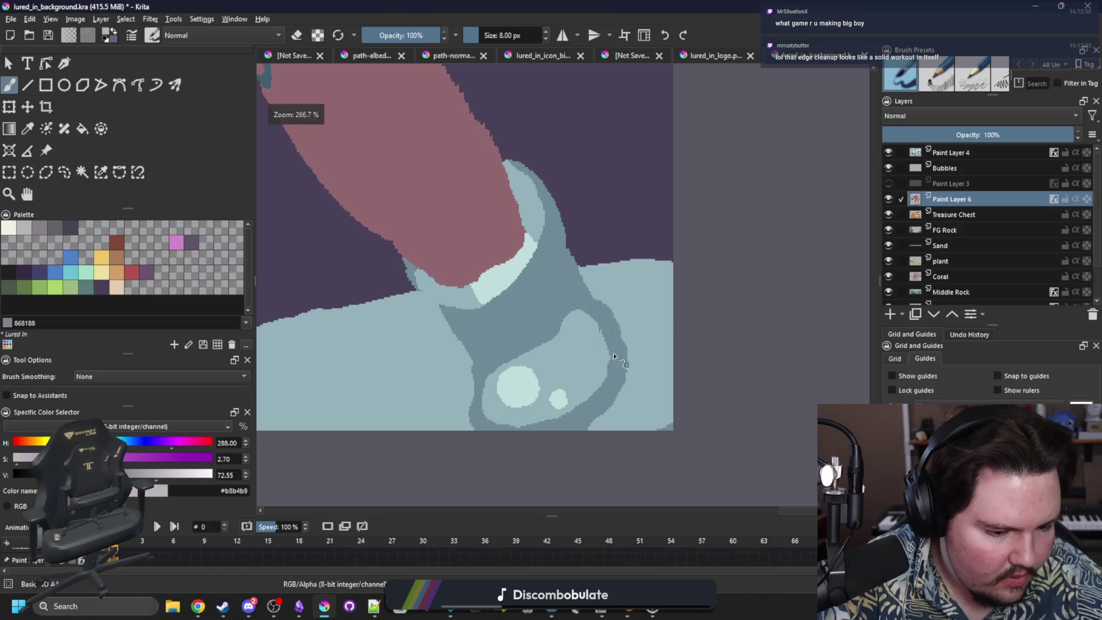
pyautogui.scroll(4, 614, 356)
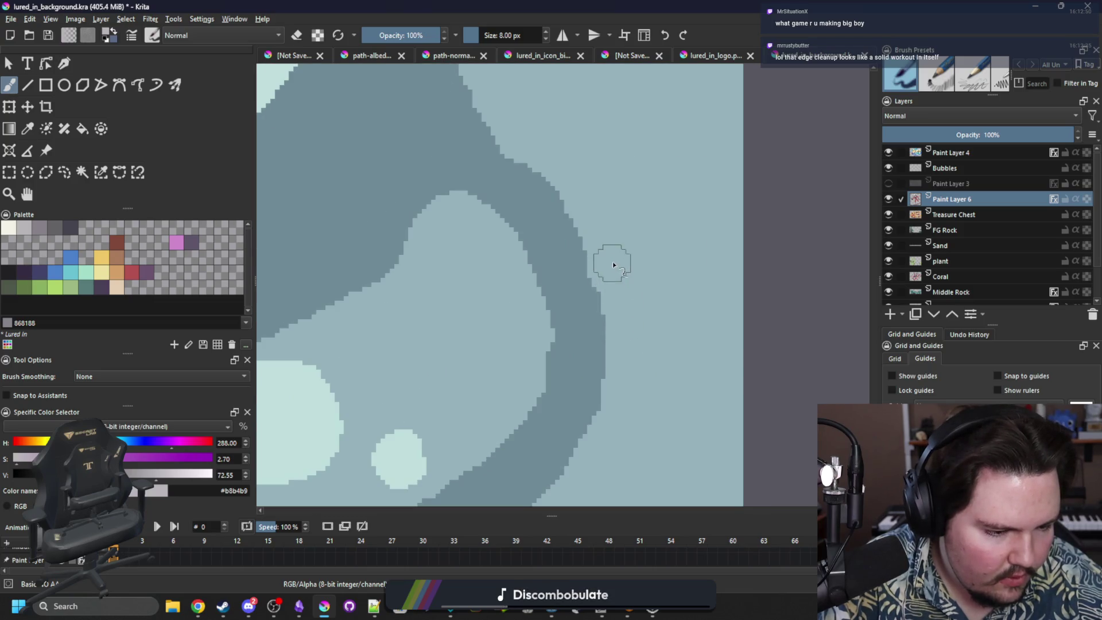
pyautogui.scroll(-8, 613, 264)
pyautogui.scroll(2, 511, 414)
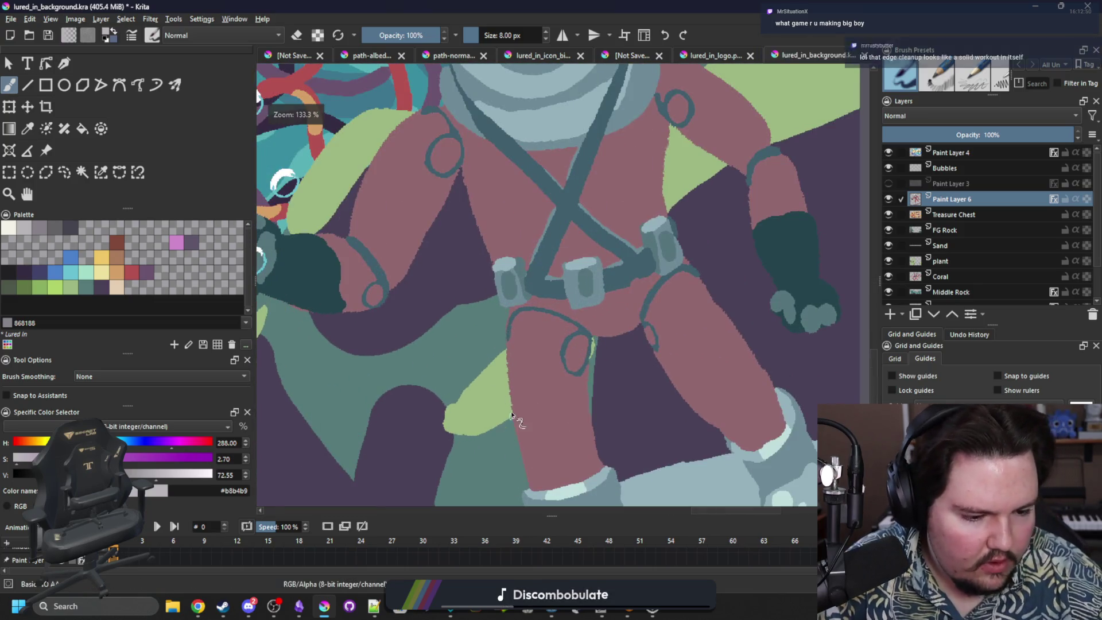
pyautogui.scroll(2, 514, 409)
pyautogui.press('p')
pyautogui.click(524, 347)
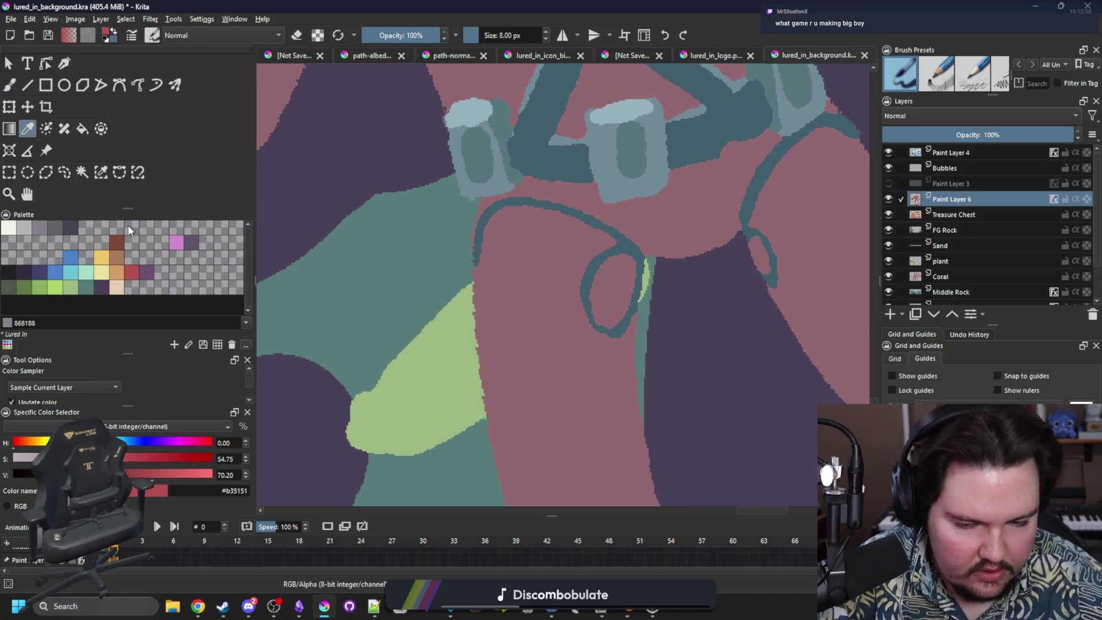
# Select the red suit areas by similar colour and paint along the red leg's left edge.
pyautogui.click(105, 174)
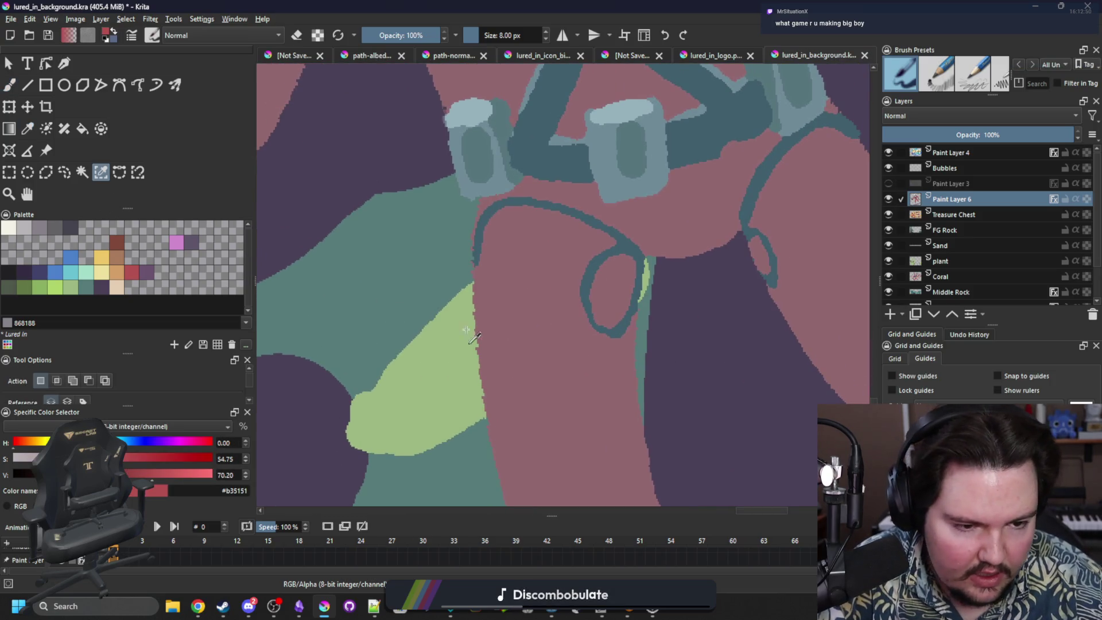
pyautogui.click(379, 327)
pyautogui.press('b')
pyautogui.moveTo(497, 335); pyautogui.dragTo(478, 288)
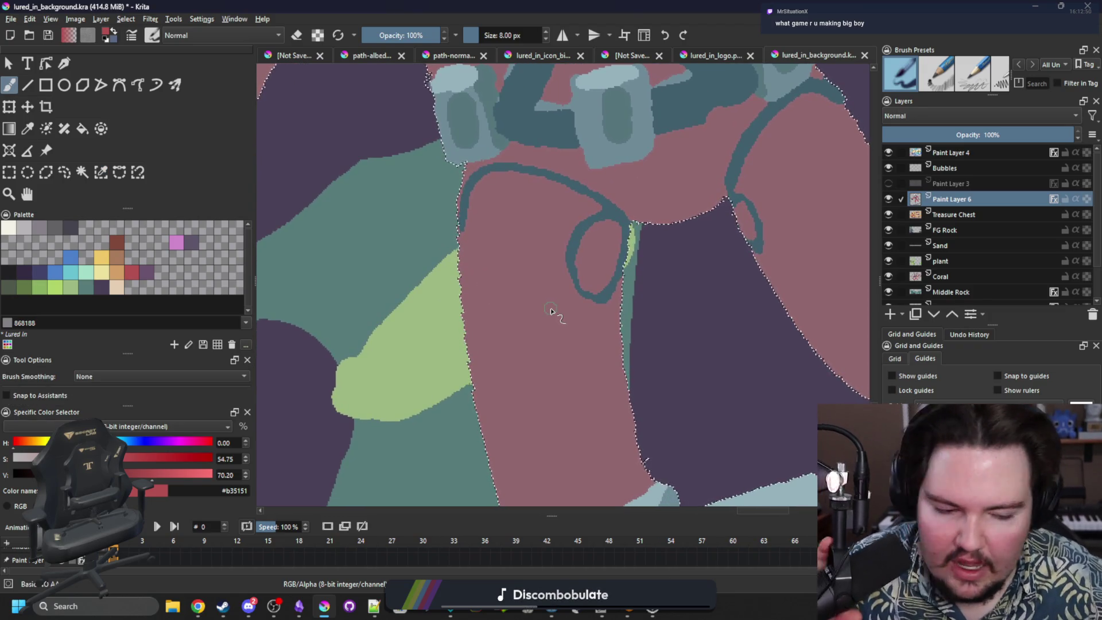
pyautogui.moveTo(492, 273); pyautogui.dragTo(482, 192)
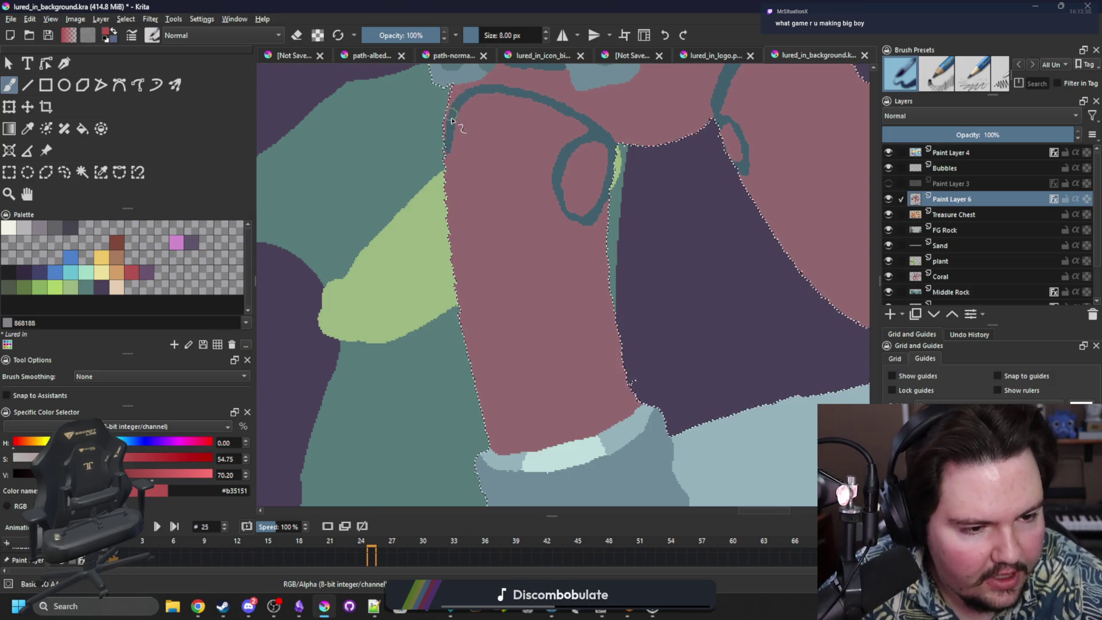
pyautogui.moveTo(449, 150); pyautogui.dragTo(472, 339)
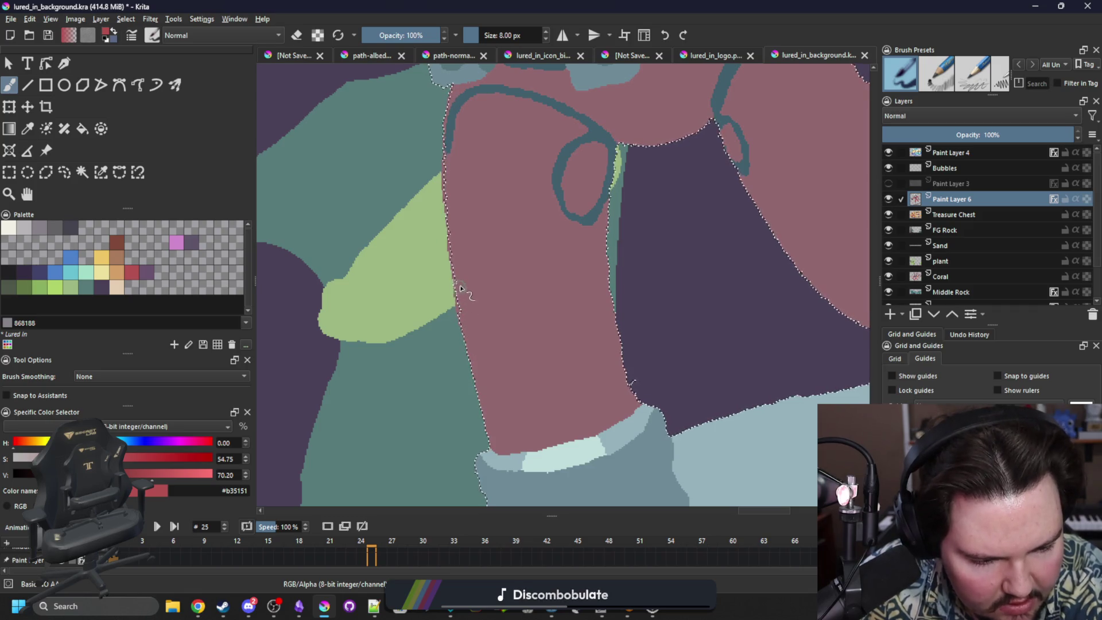
# Zoom to the upper leg and belt, reselect the red suit areas, then clear the selection.
pyautogui.hotkey('alt', ',')
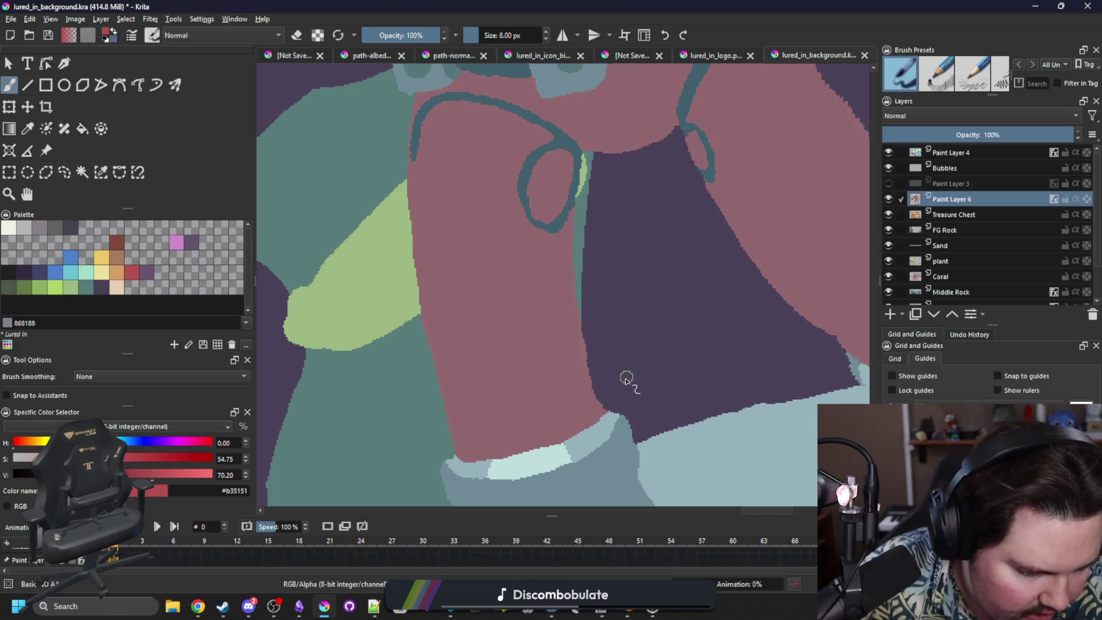
pyautogui.hotkey('alt', '.')
pyautogui.moveTo(593, 278); pyautogui.dragTo(639, 405)
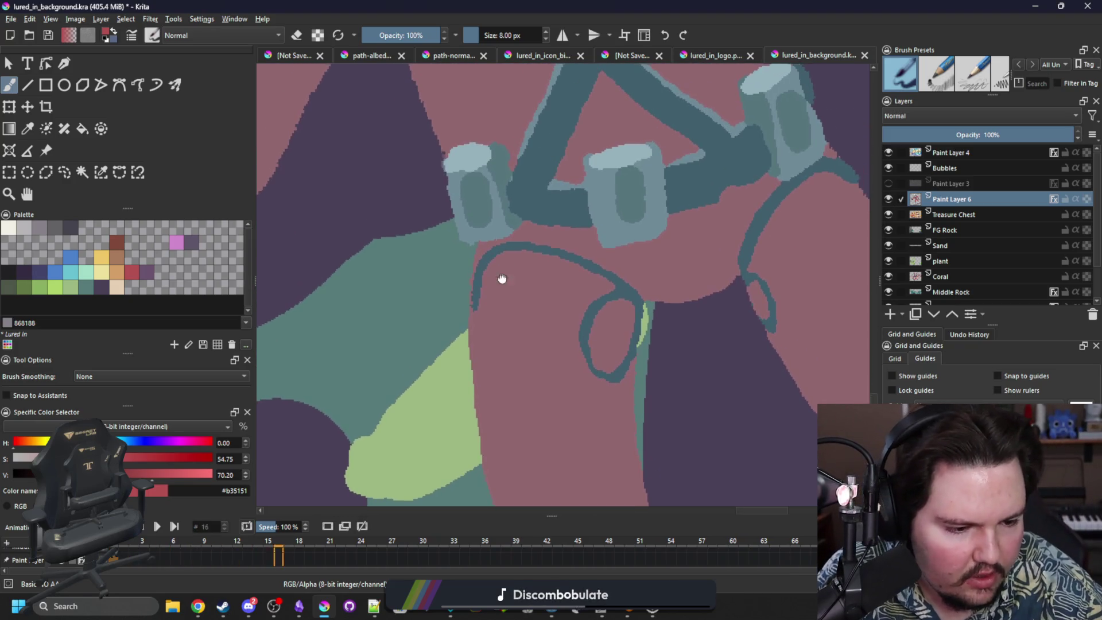
pyautogui.hotkey('alt', '.')
pyautogui.moveTo(499, 278); pyautogui.dragTo(620, 415)
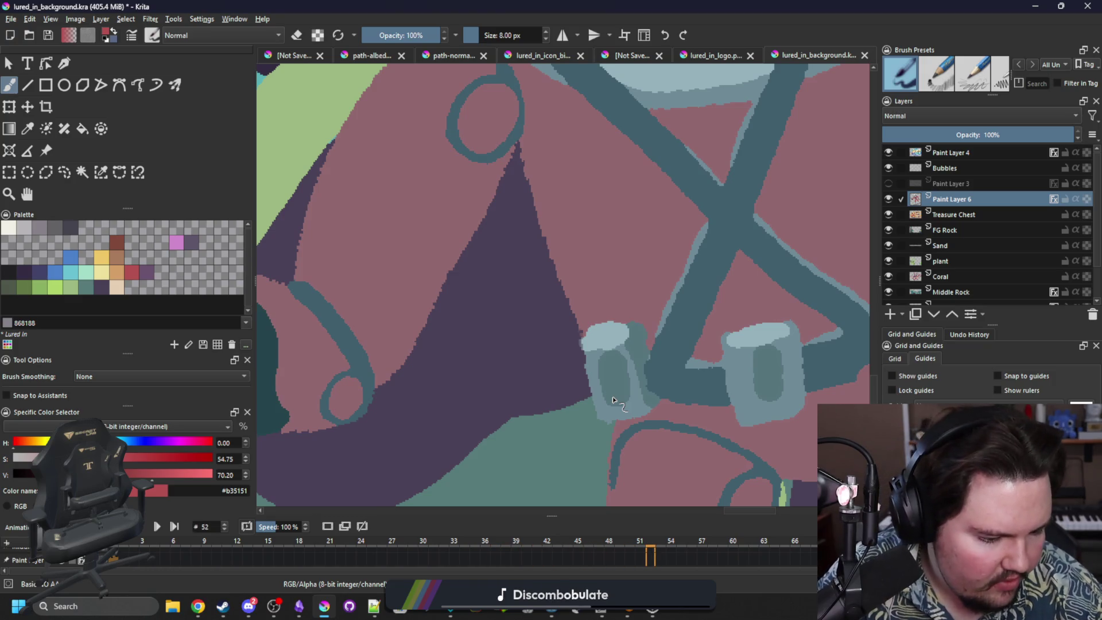
pyautogui.press('p')
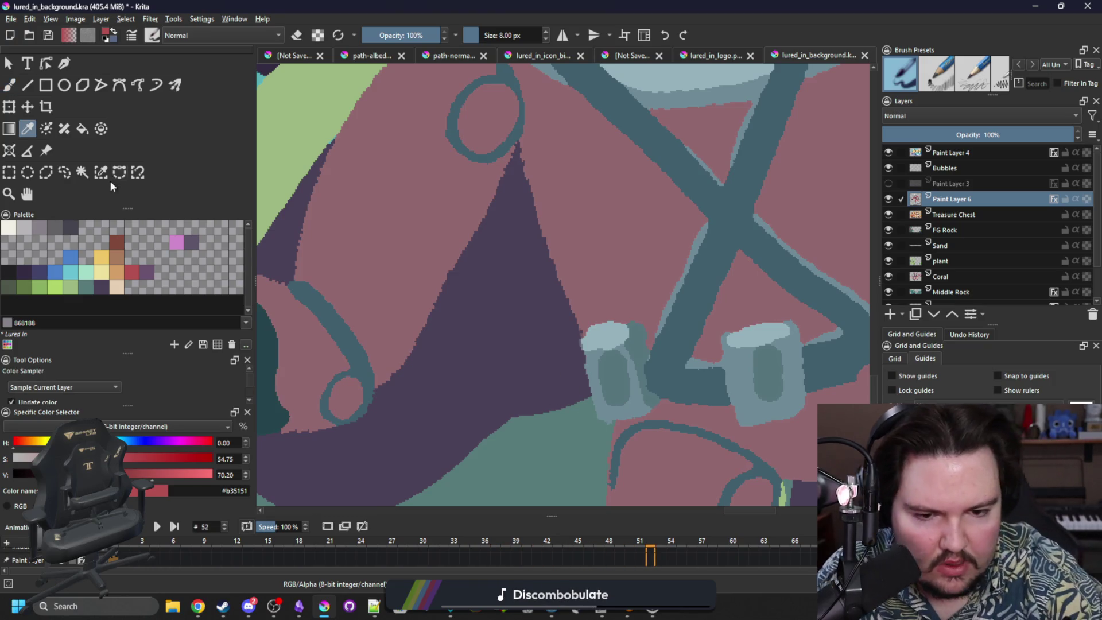
pyautogui.click(100, 171)
pyautogui.click(588, 244)
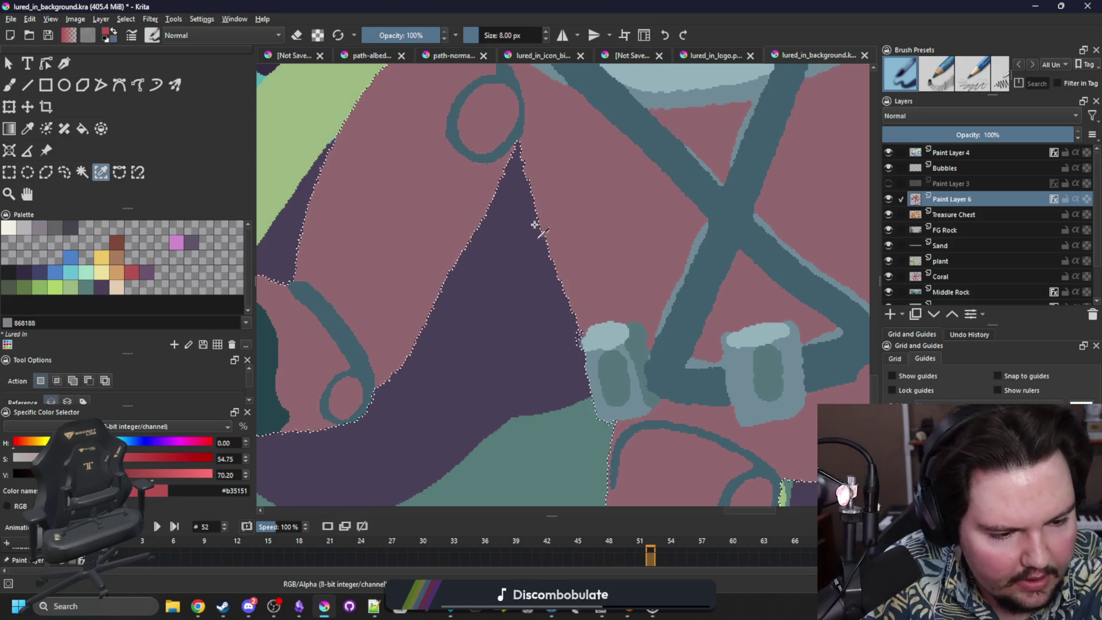
pyautogui.press('b')
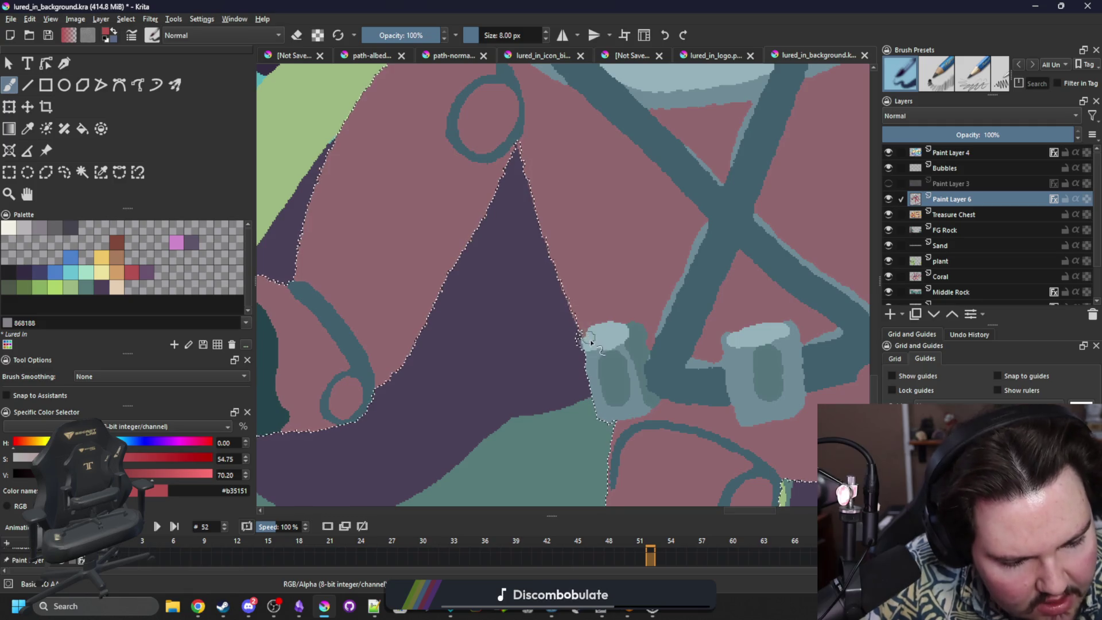
pyautogui.hotkey('ctrl', 'shift', 'a')
# Select the dark triangle between the arms, sample the purple background, and shrink the brush to 4 px.
pyautogui.moveTo(481, 390); pyautogui.dragTo(567, 430)
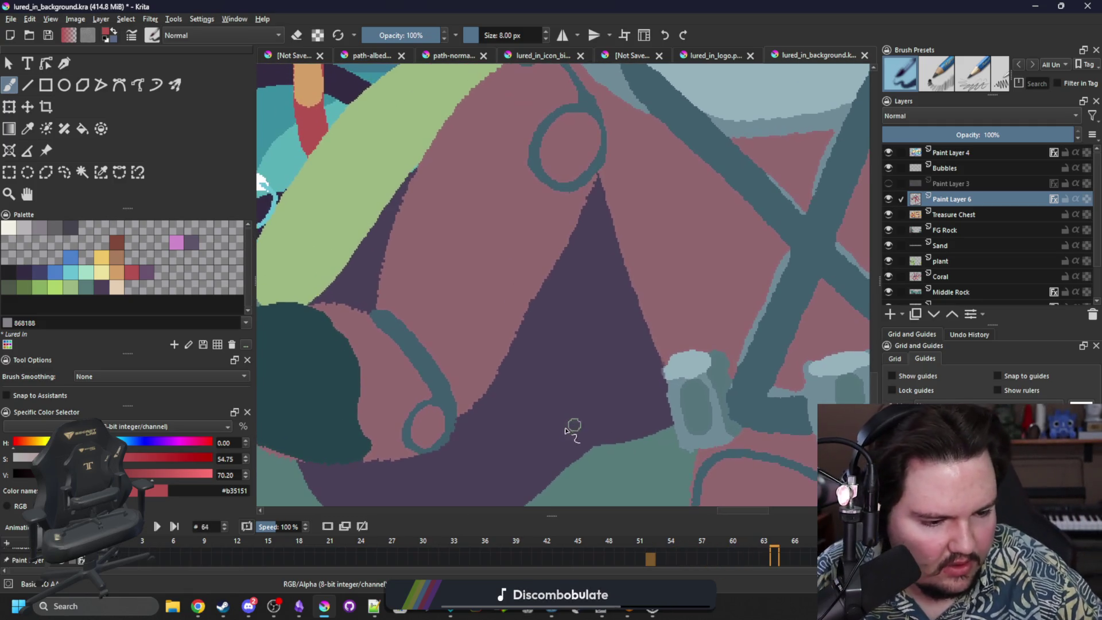
pyautogui.click(101, 173)
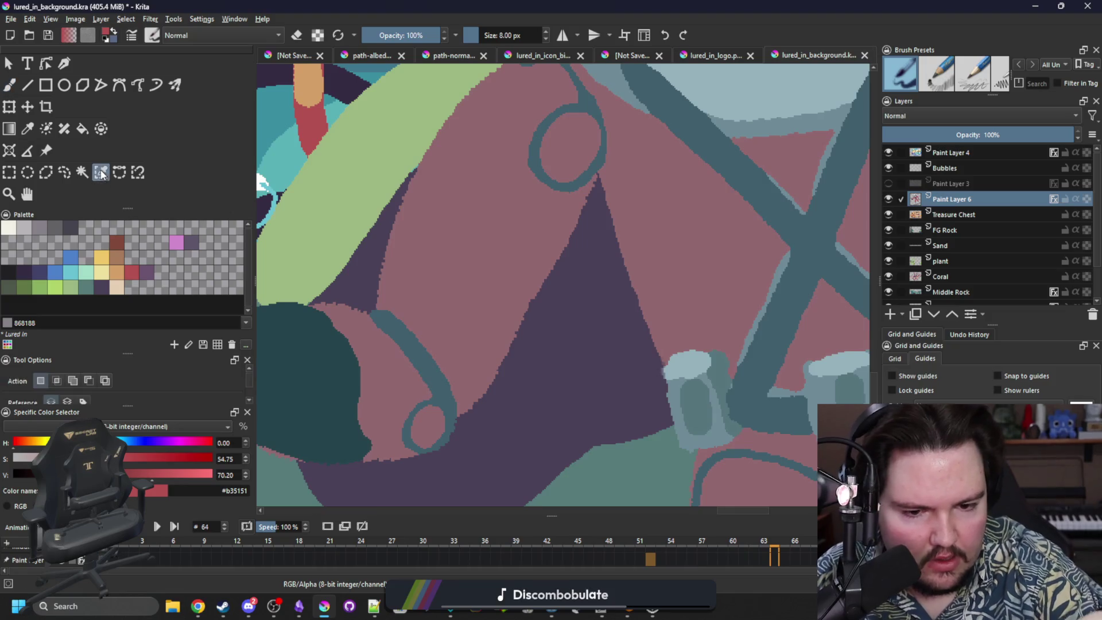
pyautogui.click(586, 212)
pyautogui.press('b')
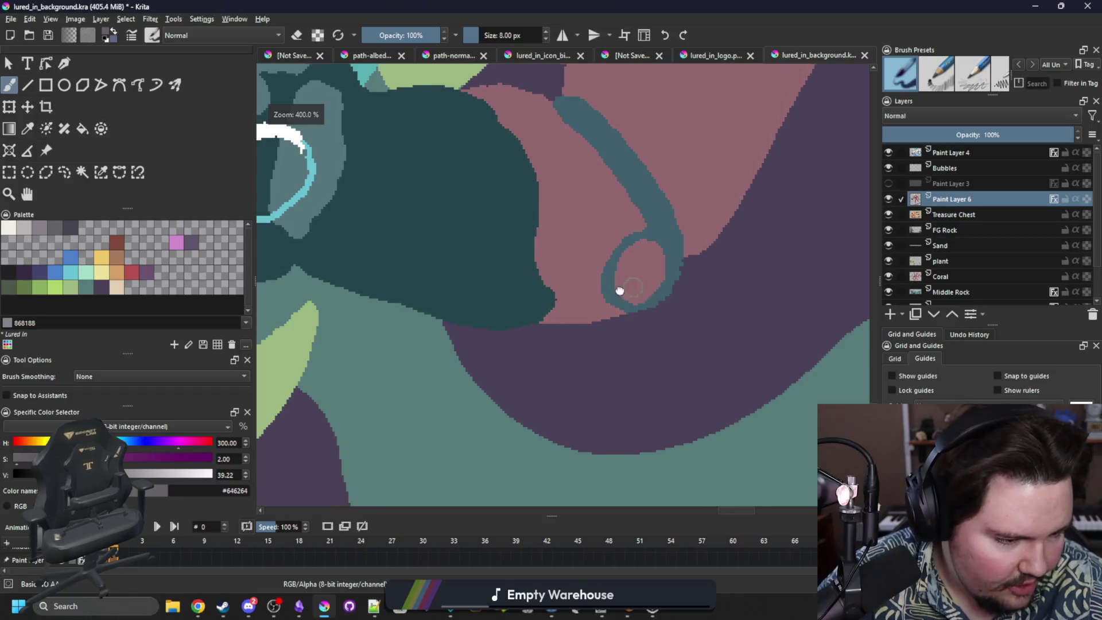
pyautogui.scroll(3, 540, 317)
pyautogui.keyDown('ctrl'); pyautogui.click(521, 290); pyautogui.keyUp('ctrl')
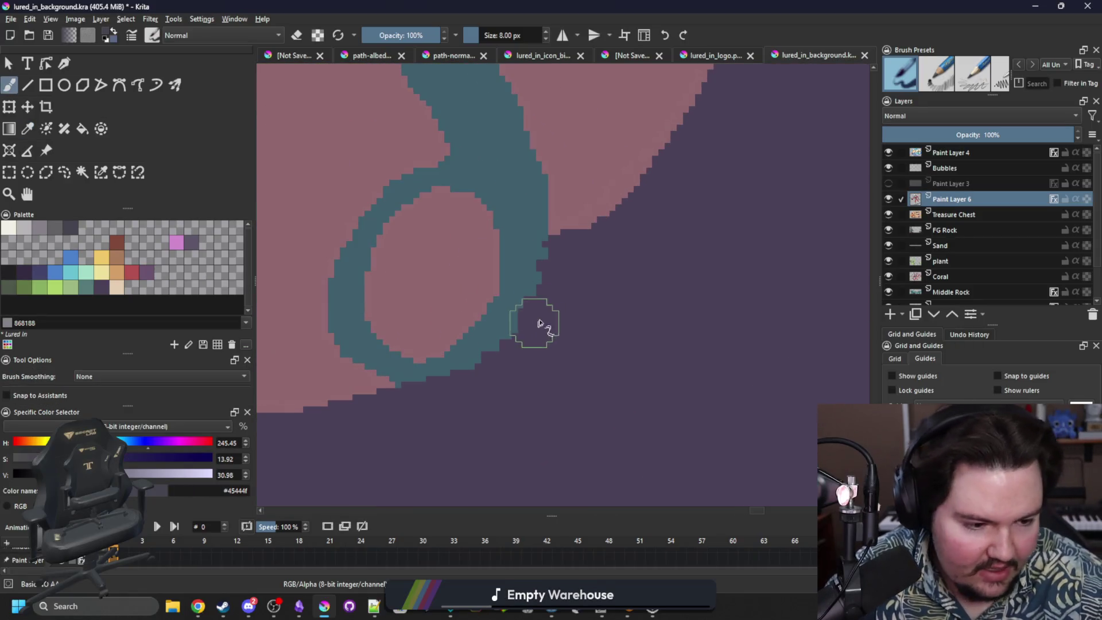
pyautogui.press('[')
pyautogui.press('[')
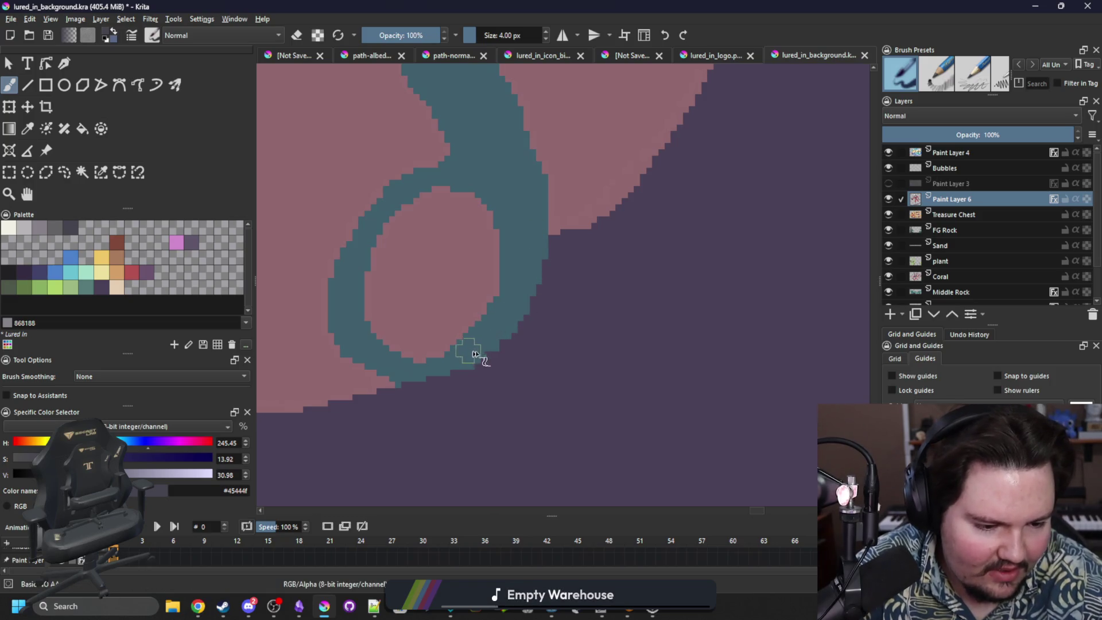
# Bring the belt canisters into view and select the teal outline band by similar colour.
pyautogui.scroll(-3, 472, 354)
pyautogui.moveTo(576, 350)
pyautogui.mouseDown()
pyautogui.moveTo(510, 327)
pyautogui.moveTo(493, 344)
pyautogui.mouseUp()
pyautogui.scroll(8, 367, 304)
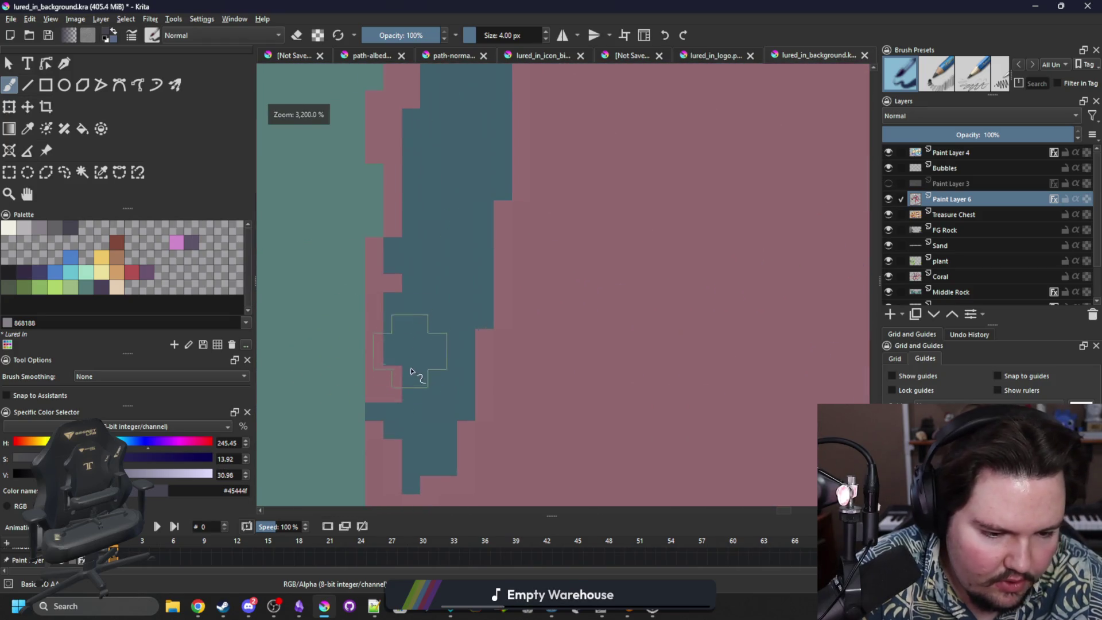
pyautogui.click(100, 169)
pyautogui.scroll(-2, 496, 260)
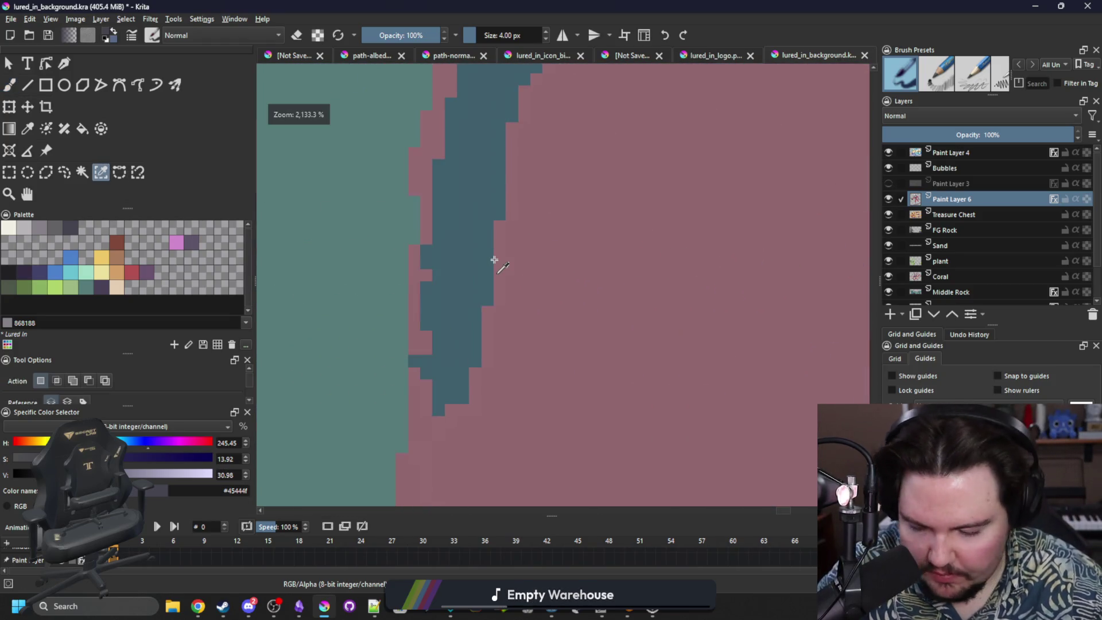
pyautogui.click(484, 253)
pyautogui.press('b')
# Paint the band's stray pink gaps teal, then narrow its inner edge with the suit pink.
pyautogui.moveTo(427, 400); pyautogui.dragTo(419, 246)
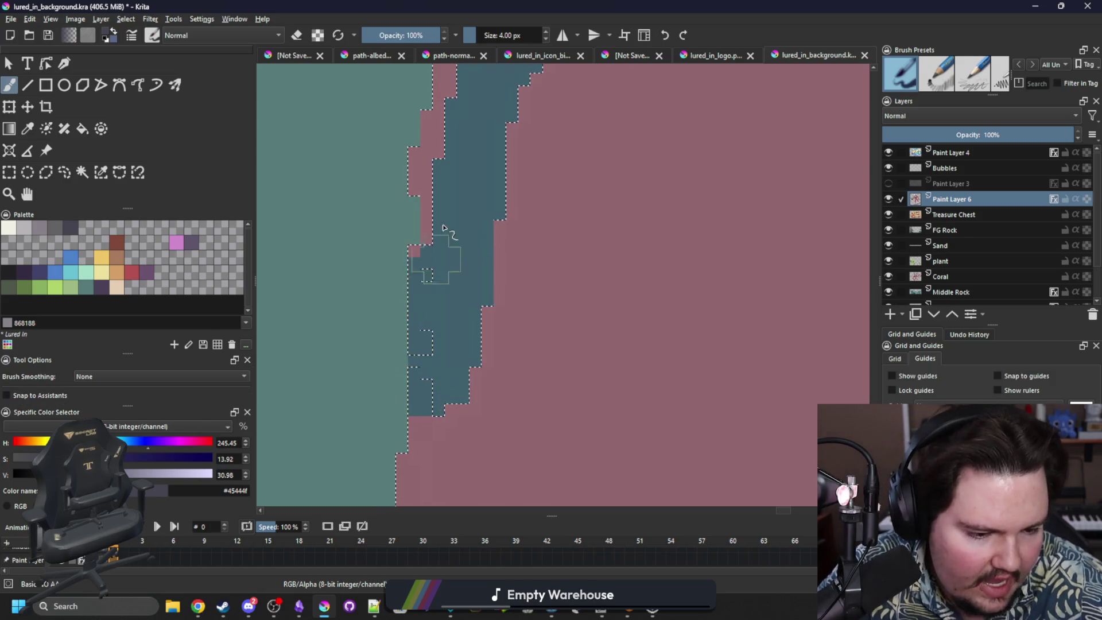
pyautogui.scroll(-2, 422, 287)
pyautogui.moveTo(423, 315)
pyautogui.mouseDown()
pyautogui.moveTo(443, 192)
pyautogui.moveTo(483, 140)
pyautogui.mouseUp()
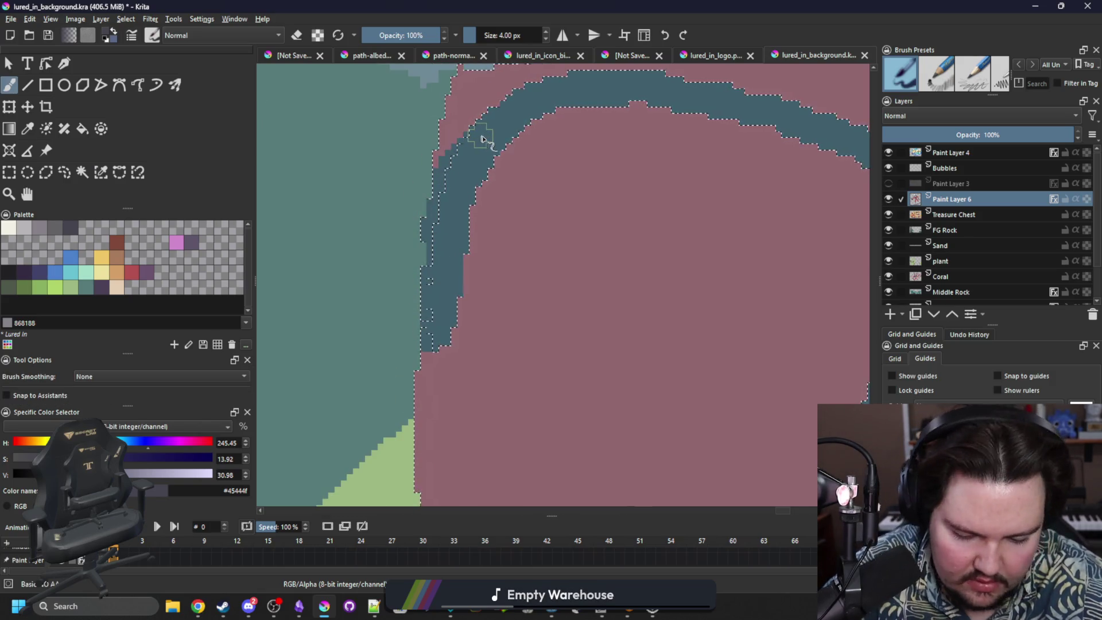
pyautogui.keyDown('ctrl'); pyautogui.click(590, 214); pyautogui.keyUp('ctrl')
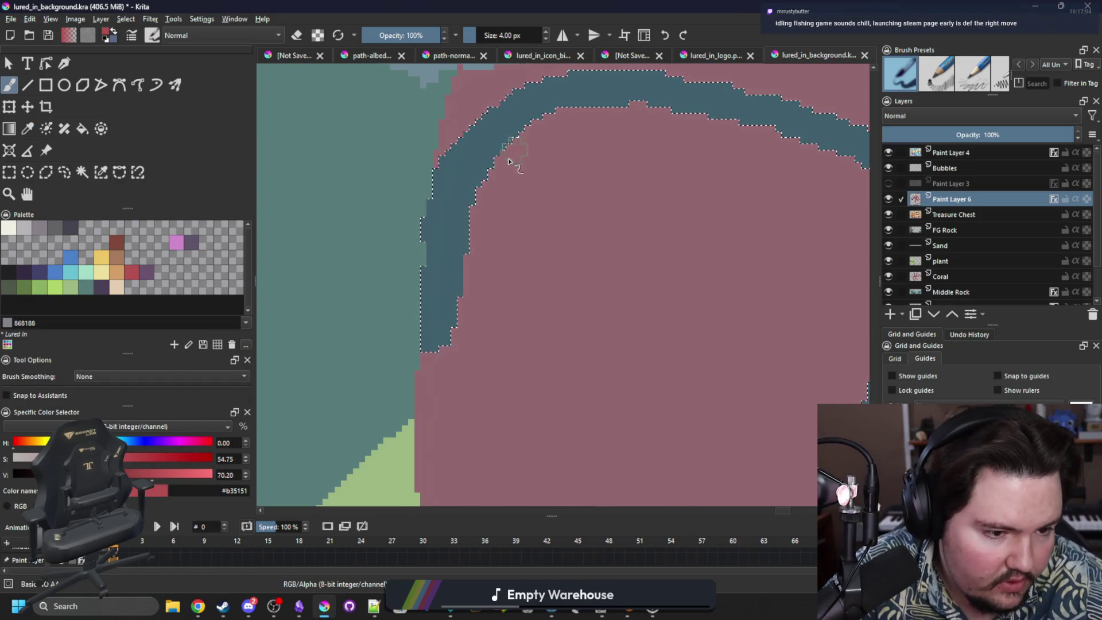
pyautogui.moveTo(472, 226); pyautogui.dragTo(435, 377)
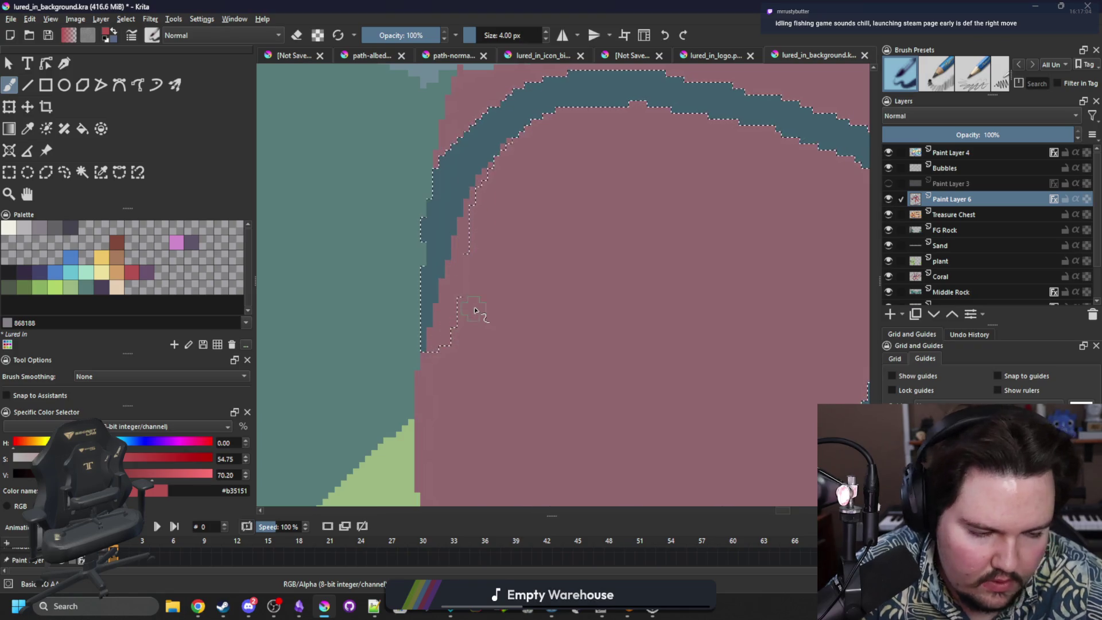
pyautogui.scroll(-5, 421, 314)
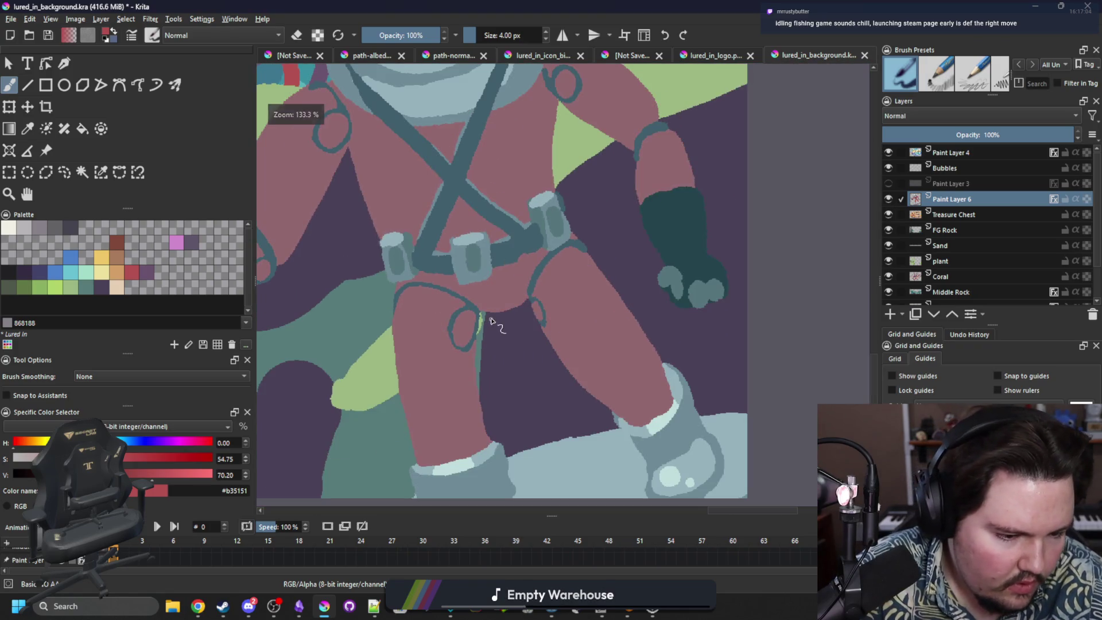
# Select the dark green glove by similar colour and sample the dark background colour to paint with.
pyautogui.scroll(-1, 491, 320)
pyautogui.scroll(1, 607, 408)
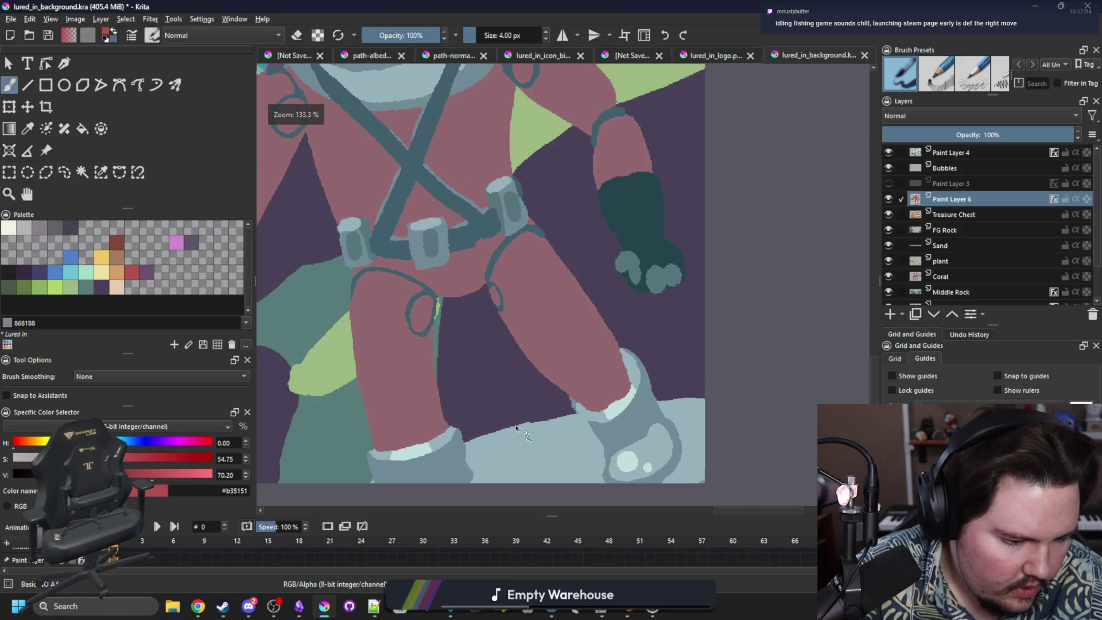
pyautogui.scroll(-2, 499, 402)
pyautogui.scroll(3, 574, 367)
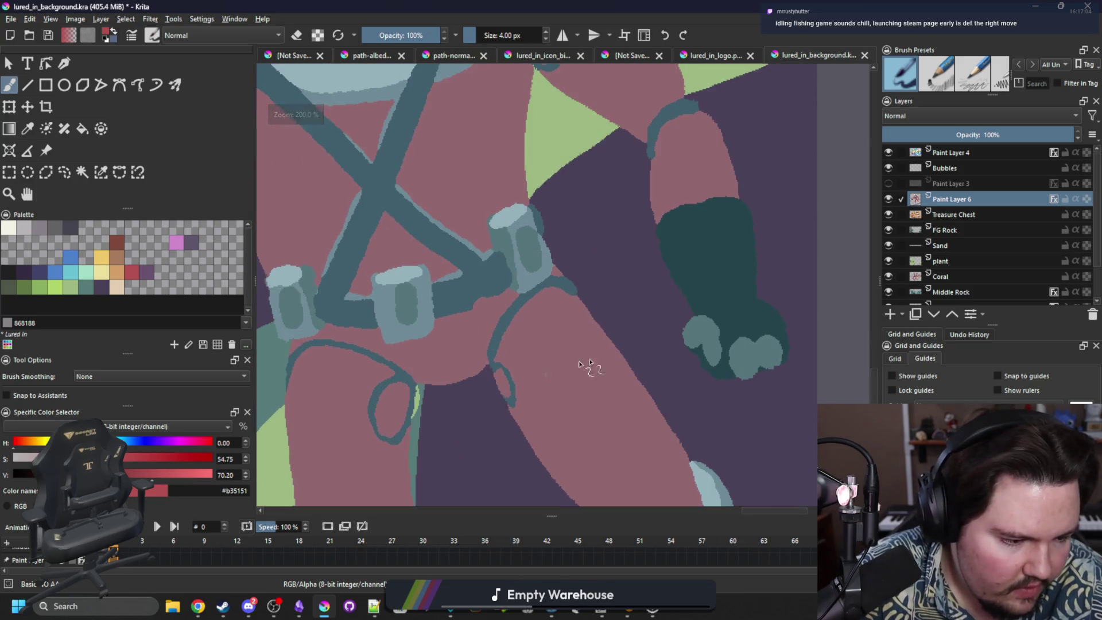
pyautogui.scroll(2, 580, 363)
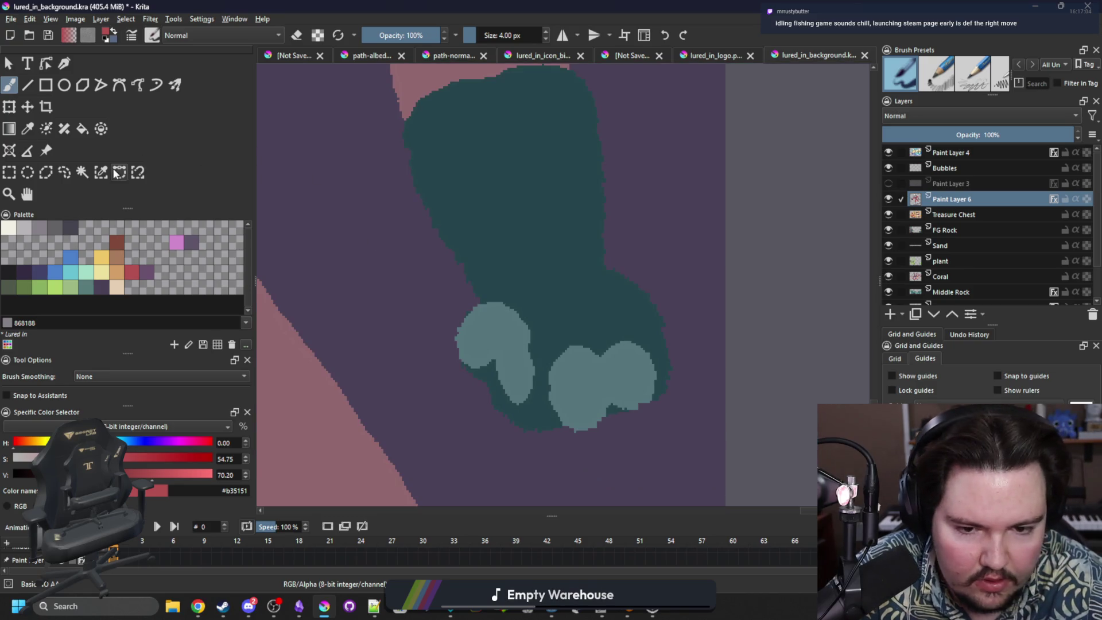
pyautogui.click(107, 172)
pyautogui.click(463, 192)
pyautogui.press('p')
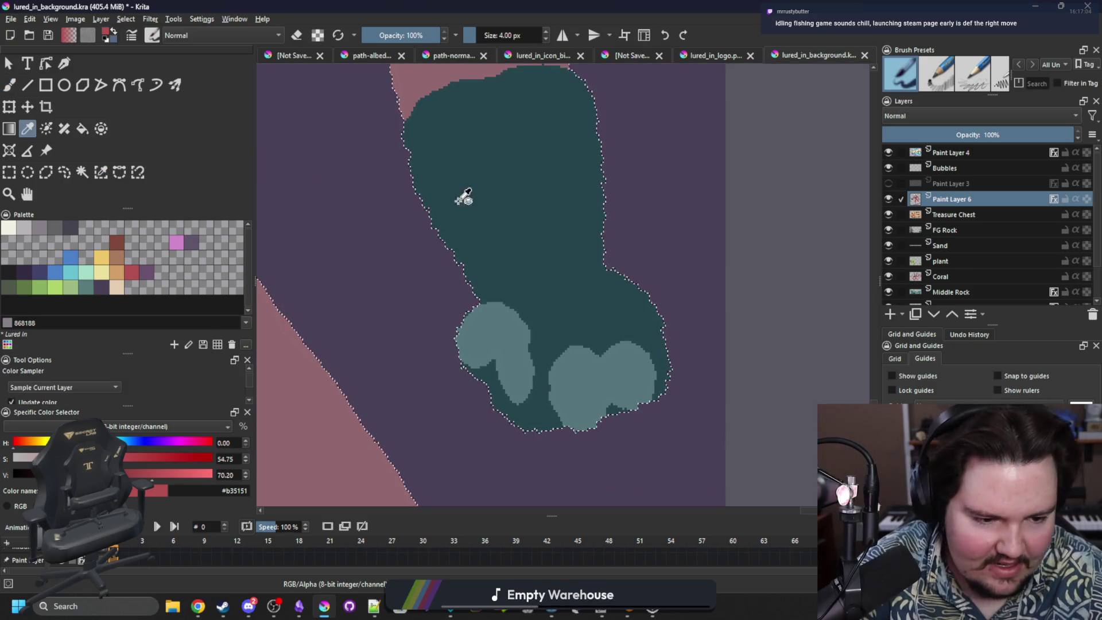
pyautogui.click(474, 184)
pyautogui.press('b')
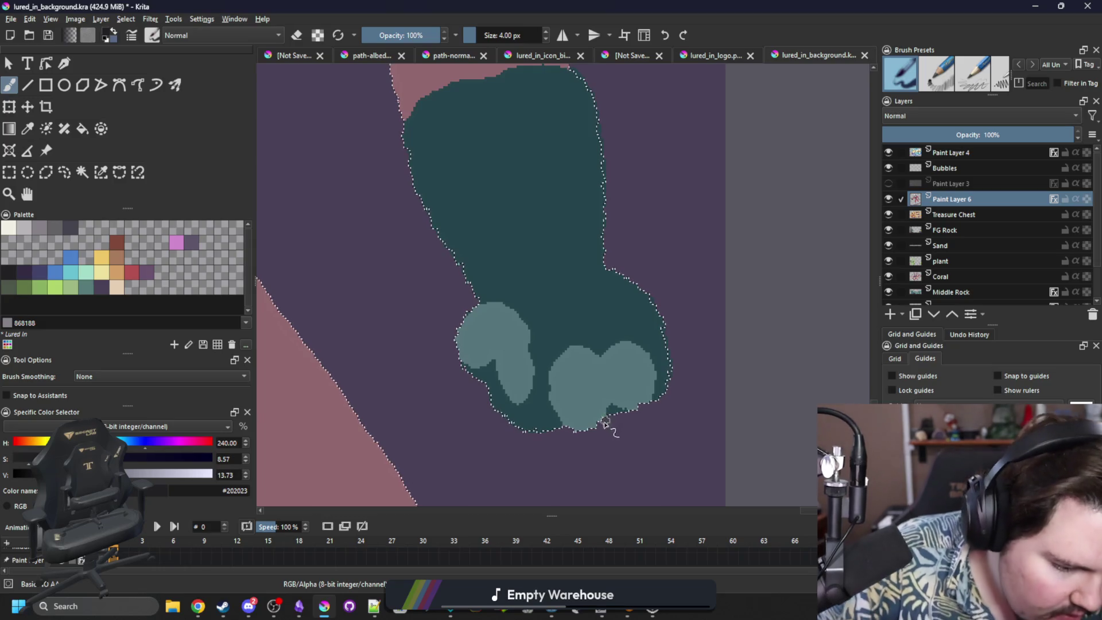
# Reselect the glove shape and switch the brush to eraser mode for its ragged edges.
pyautogui.click(102, 177)
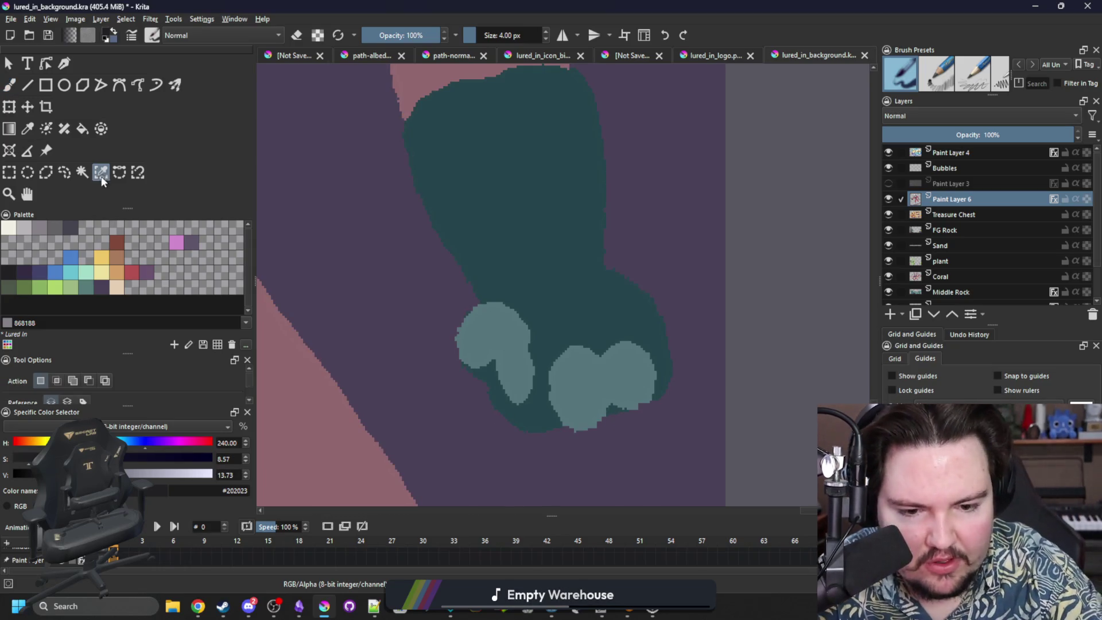
pyautogui.click(528, 214)
pyautogui.press('b')
pyautogui.press('e')
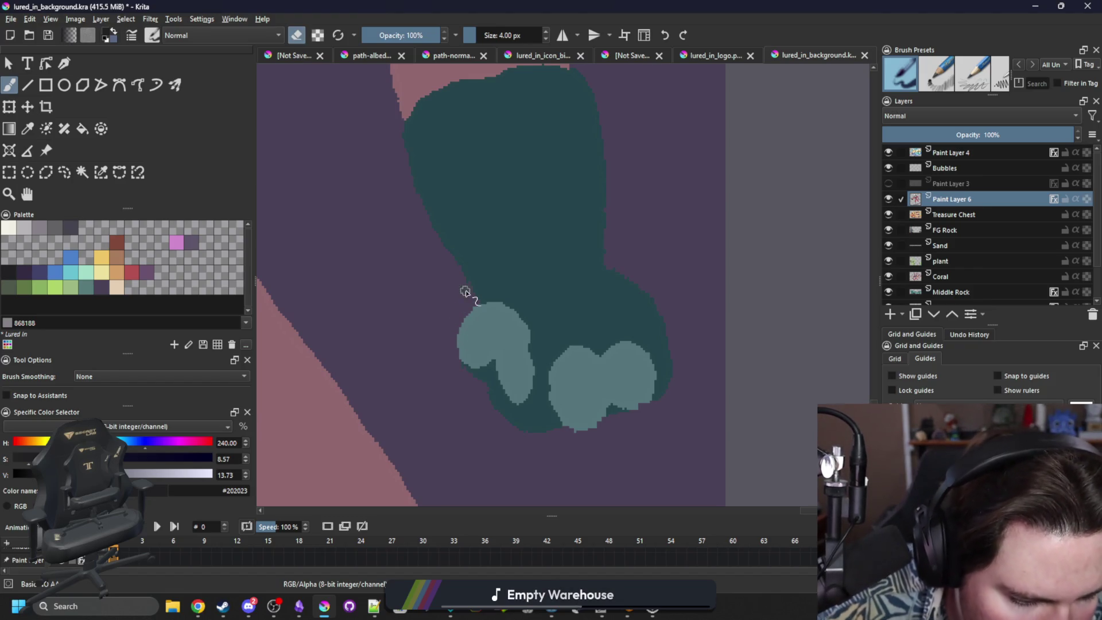
pyautogui.scroll(-5, 468, 295)
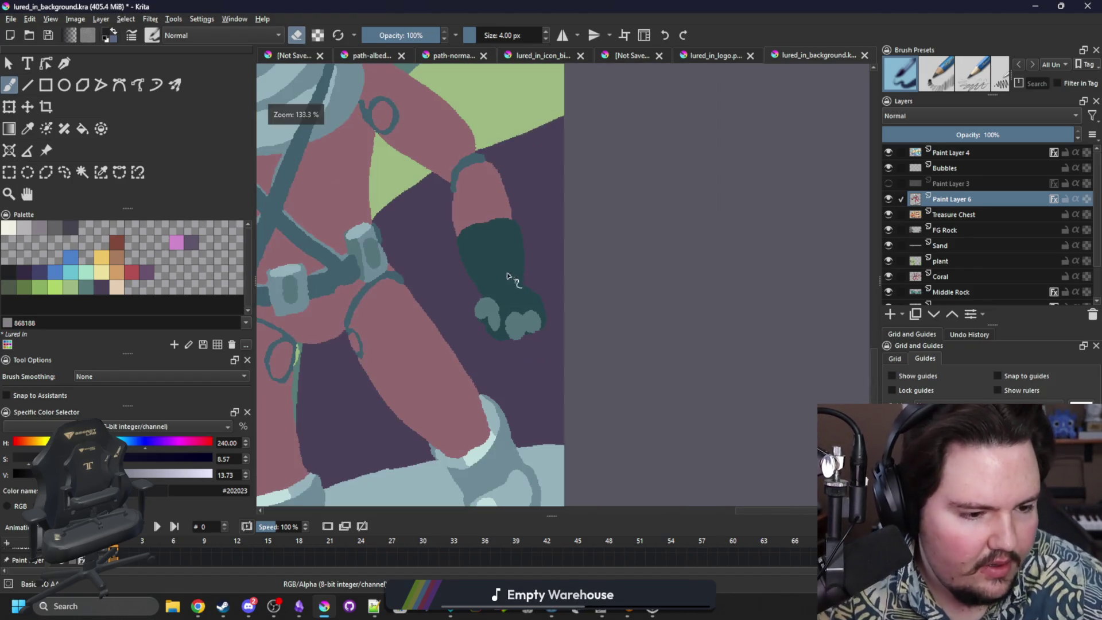
pyautogui.scroll(5, 499, 178)
pyautogui.scroll(2, 475, 207)
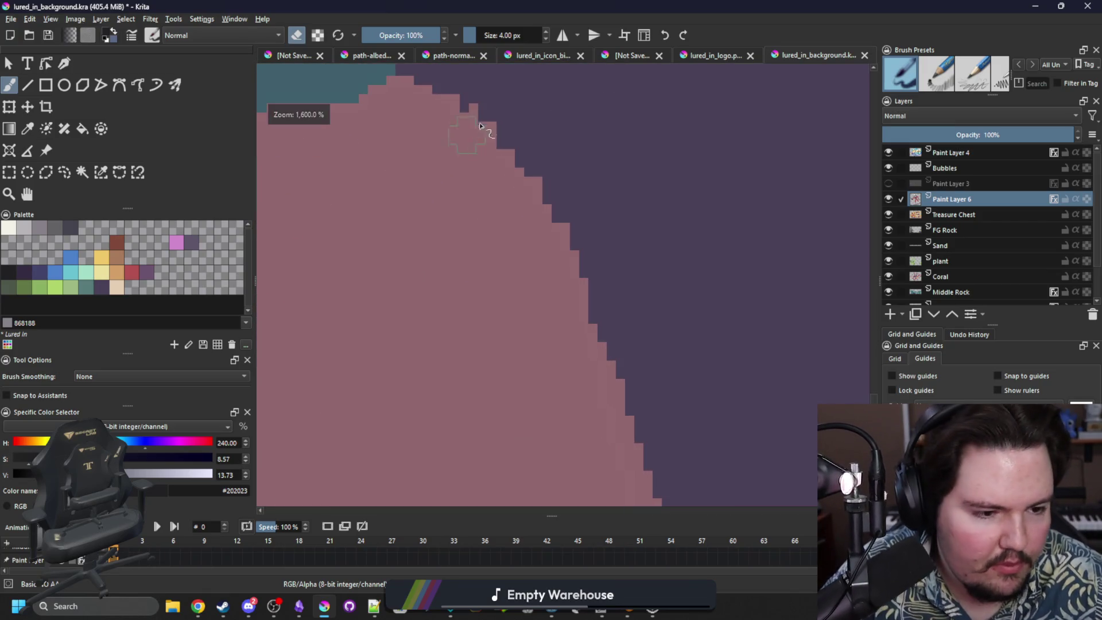
pyautogui.moveTo(478, 98); pyautogui.dragTo(510, 123)
pyautogui.hotkey('ctrl', 'z')
pyautogui.press('e')
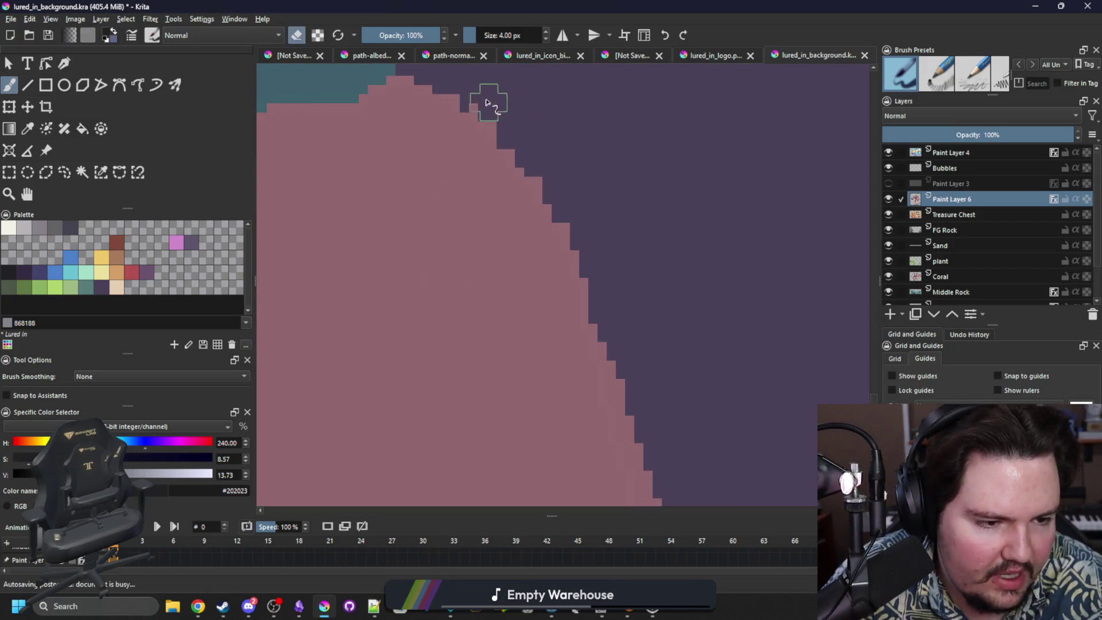
pyautogui.scroll(-2, 520, 270)
pyautogui.scroll(1, 528, 233)
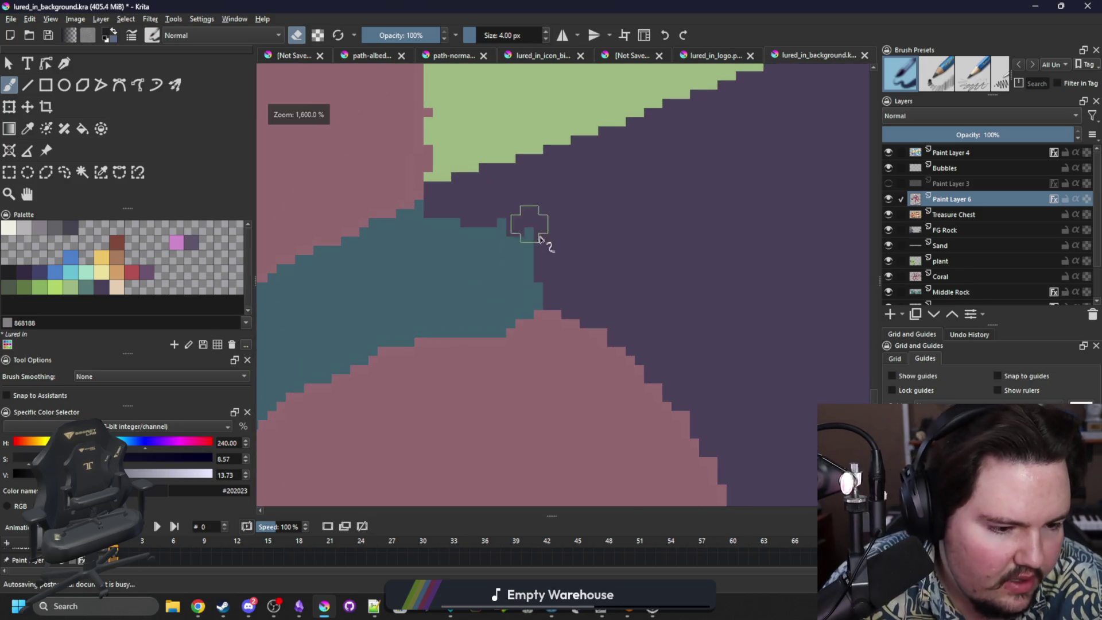
pyautogui.scroll(-4, 478, 265)
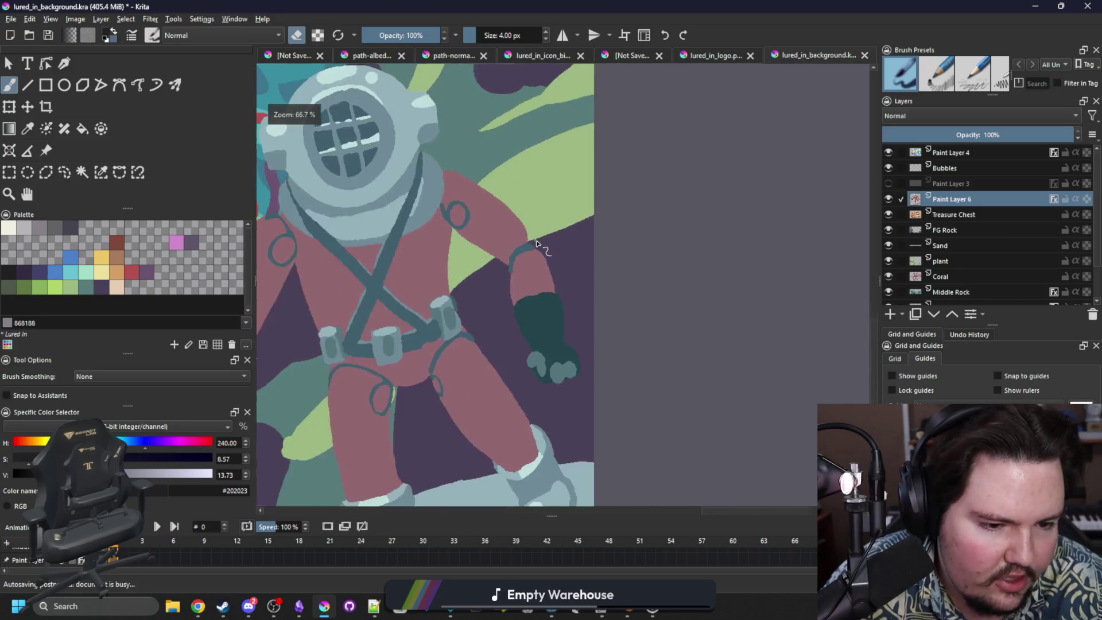
pyautogui.scroll(2, 438, 222)
pyautogui.scroll(5, 553, 254)
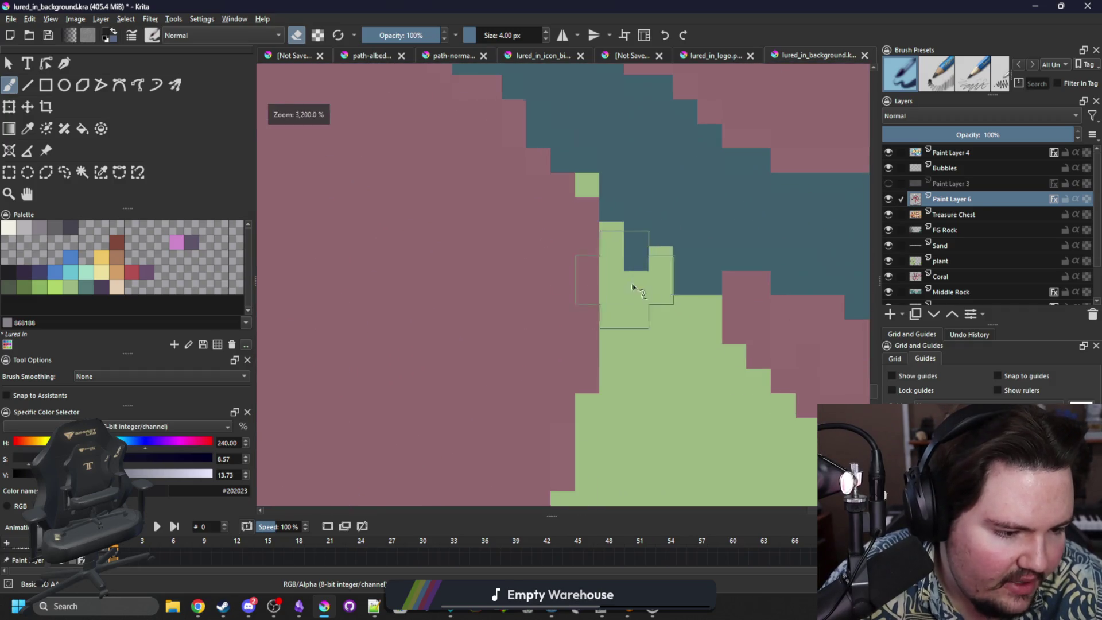
pyautogui.scroll(-4, 580, 319)
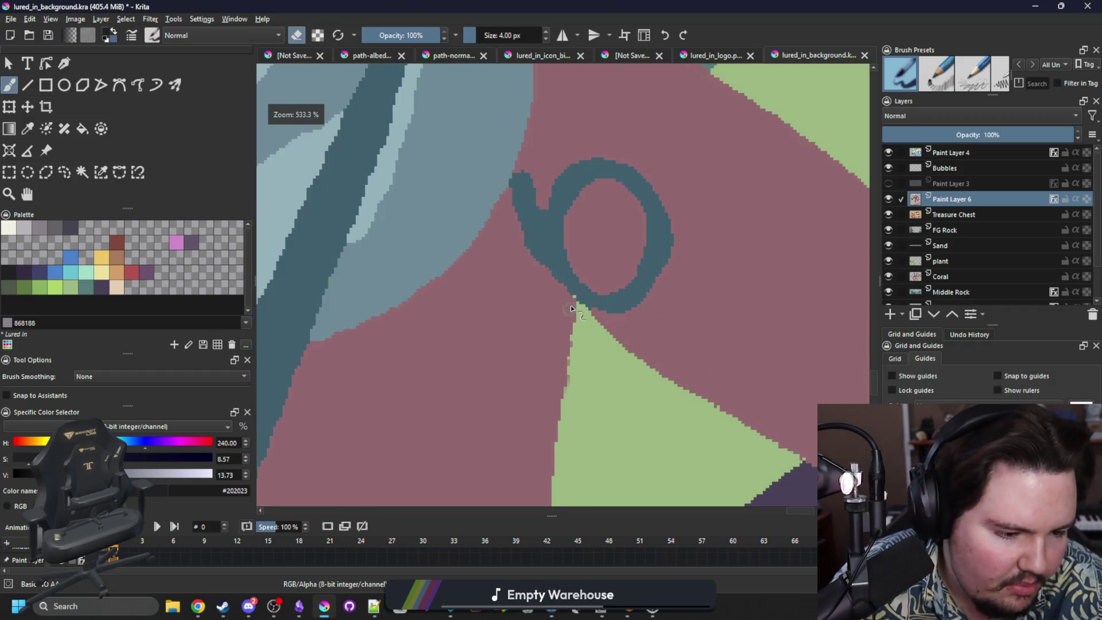
pyautogui.scroll(4, 596, 287)
pyautogui.press('e')
pyautogui.scroll(-8, 579, 282)
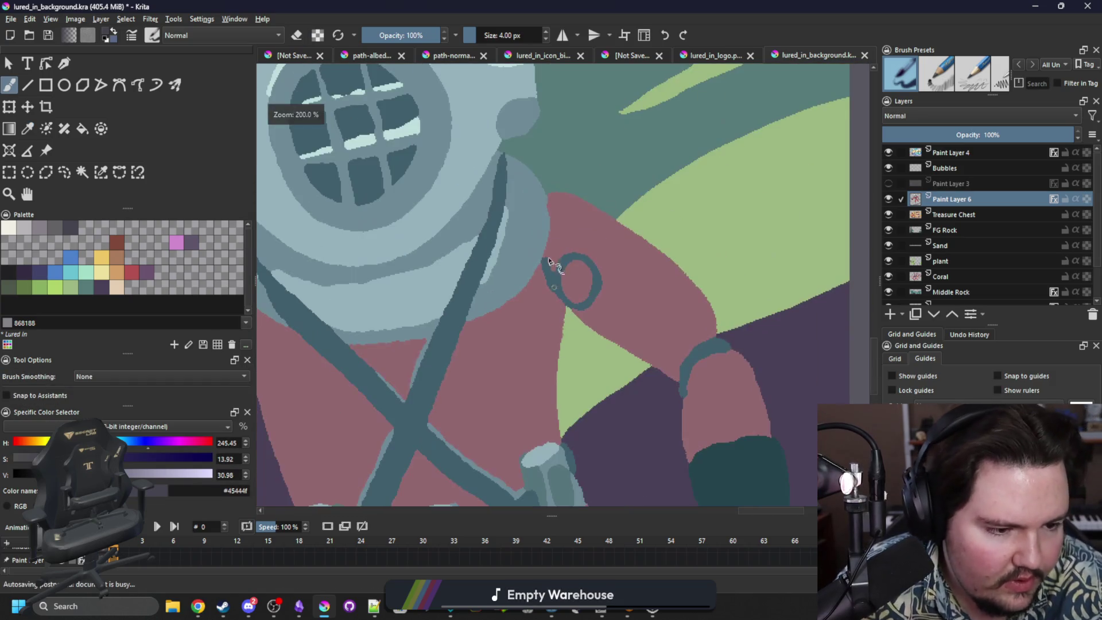
pyautogui.scroll(10, 556, 294)
pyautogui.press('e')
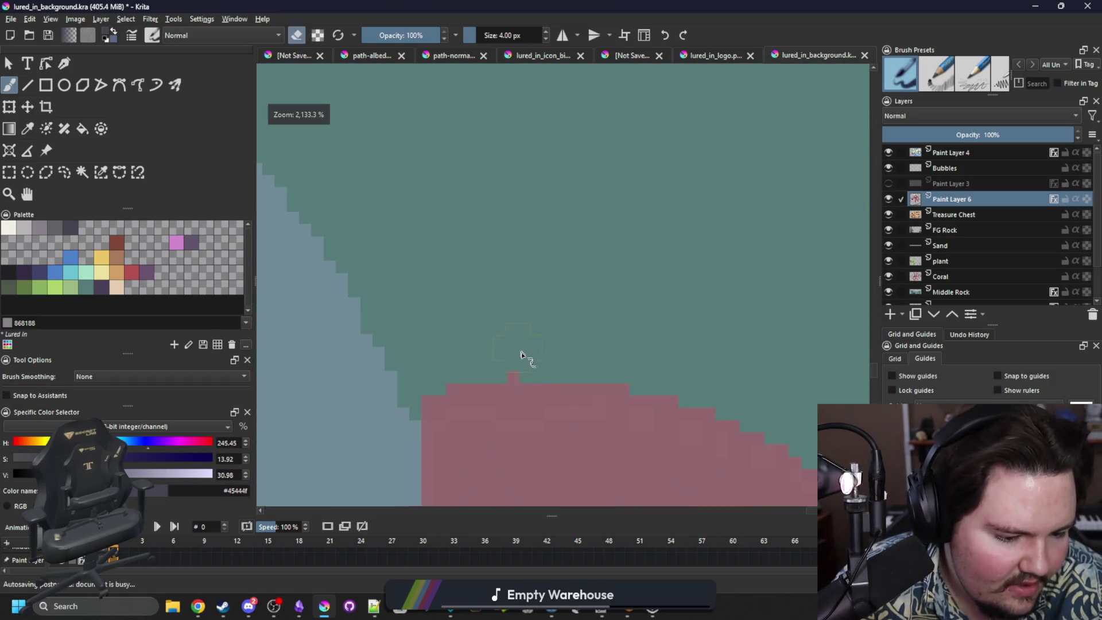
pyautogui.scroll(-7, 507, 360)
pyautogui.scroll(2, 441, 241)
pyautogui.hotkey('ctrl', 'r')
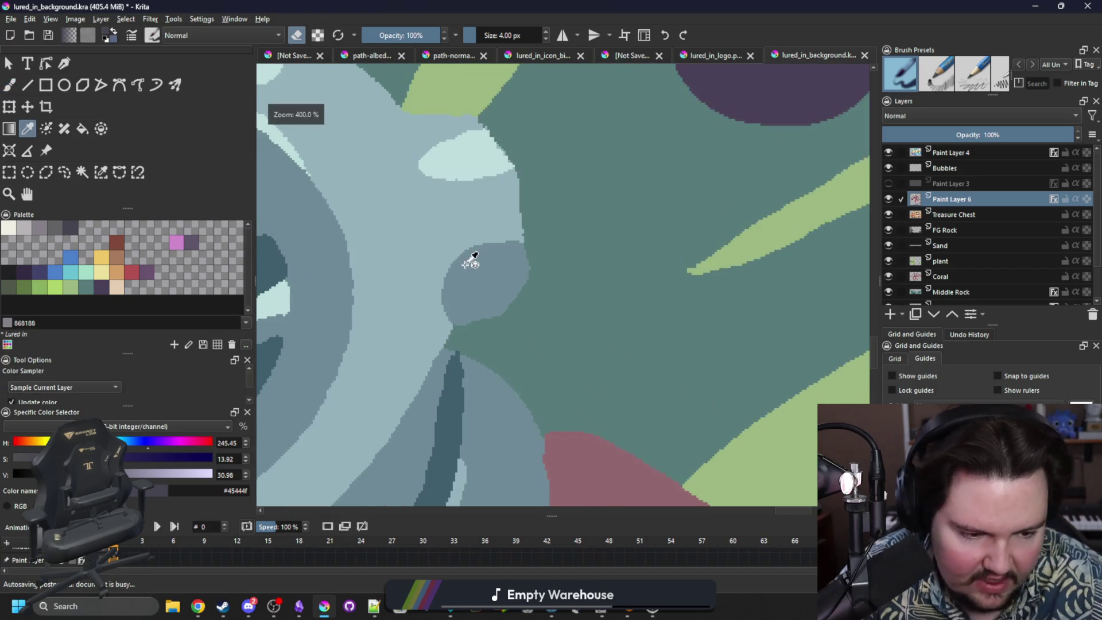
pyautogui.click(463, 224)
pyautogui.press('b')
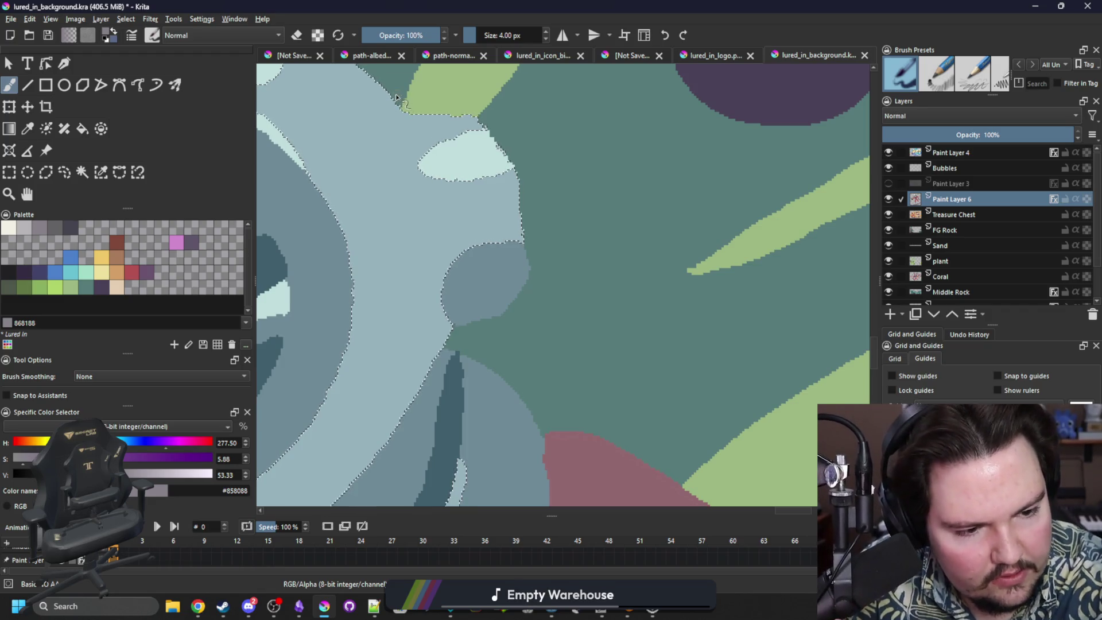
pyautogui.moveTo(439, 290); pyautogui.dragTo(432, 253)
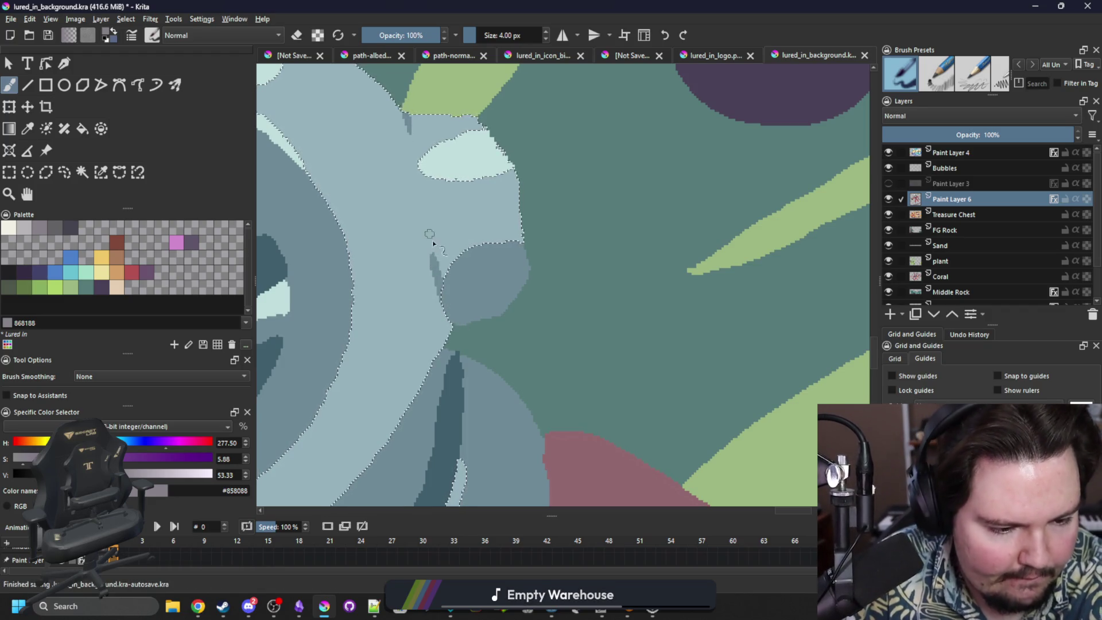
pyautogui.press('space')
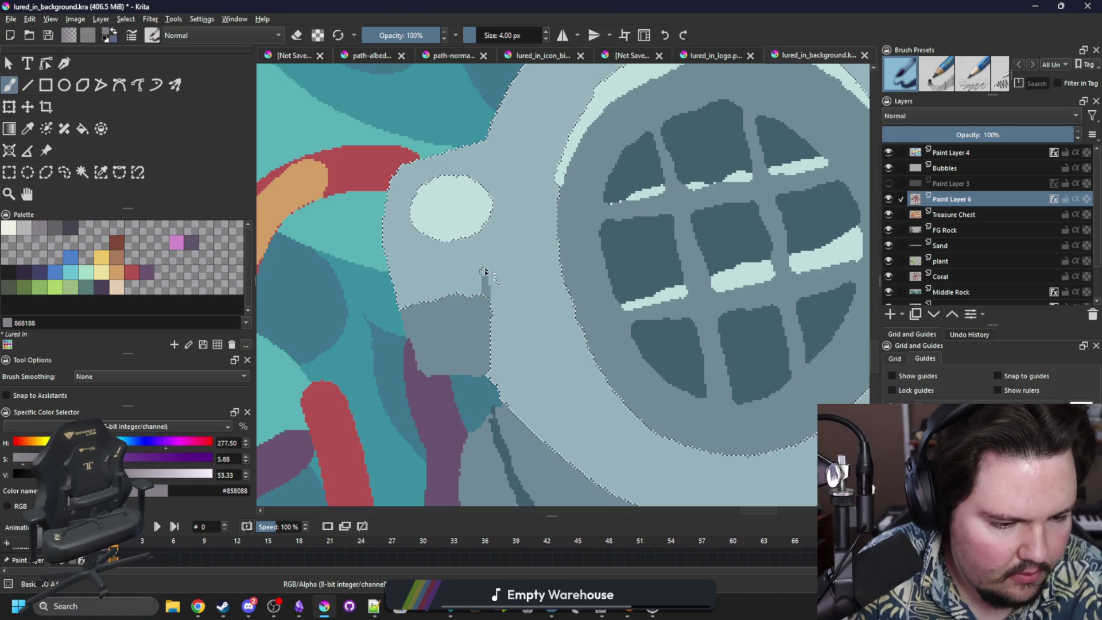
pyautogui.moveTo(486, 143); pyautogui.dragTo(482, 182)
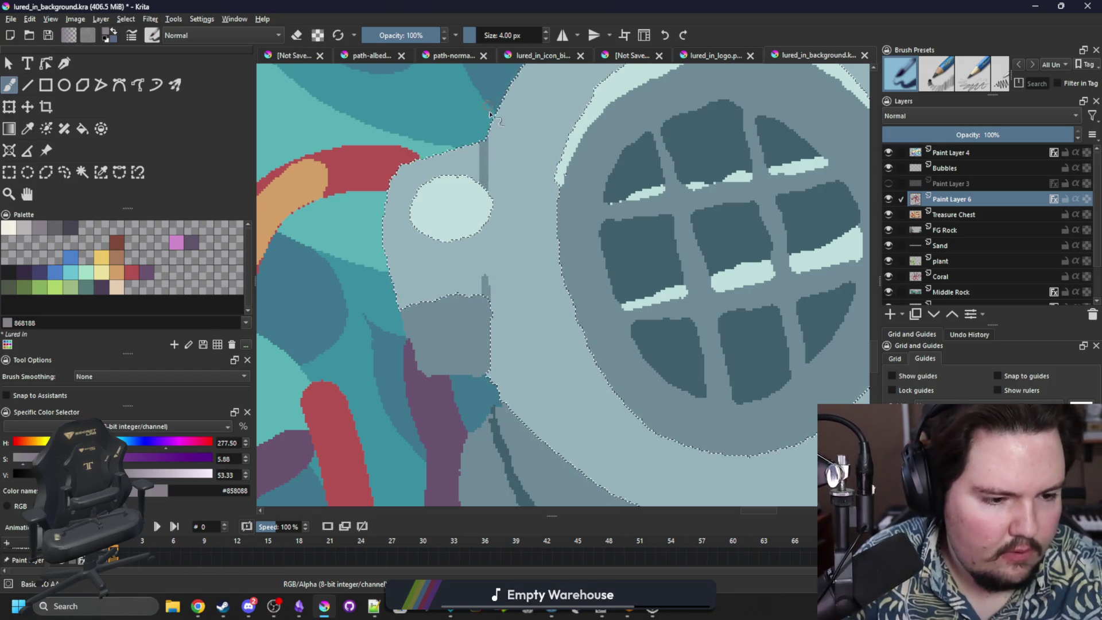
pyautogui.hotkey('ctrl', 'z')
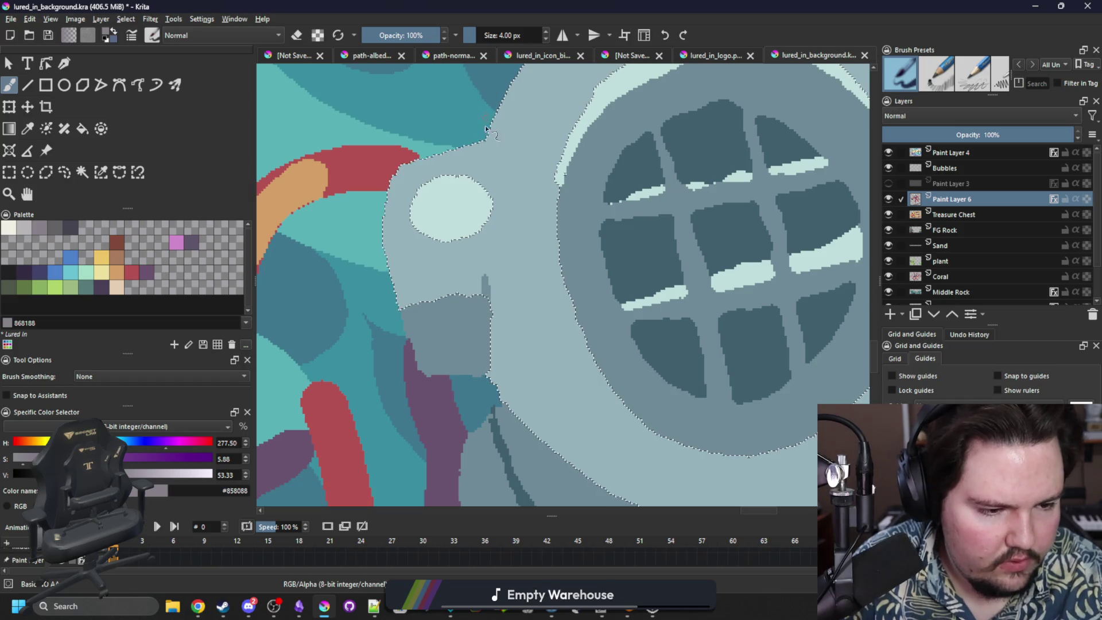
pyautogui.hotkey('ctrl', 'shift', 'a')
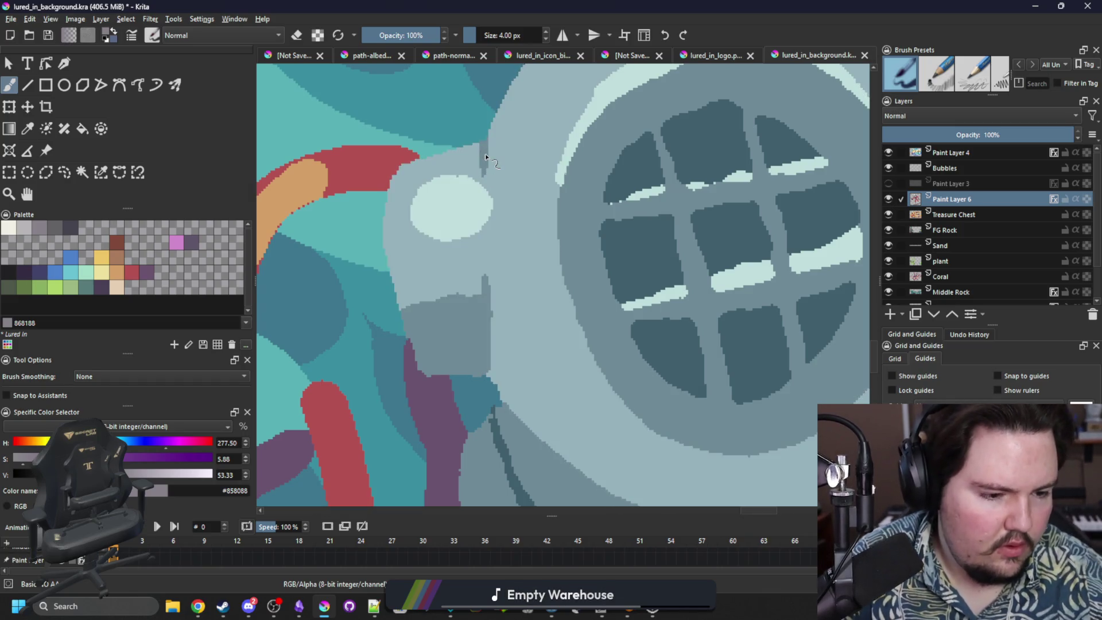
pyautogui.scroll(-5, 484, 154)
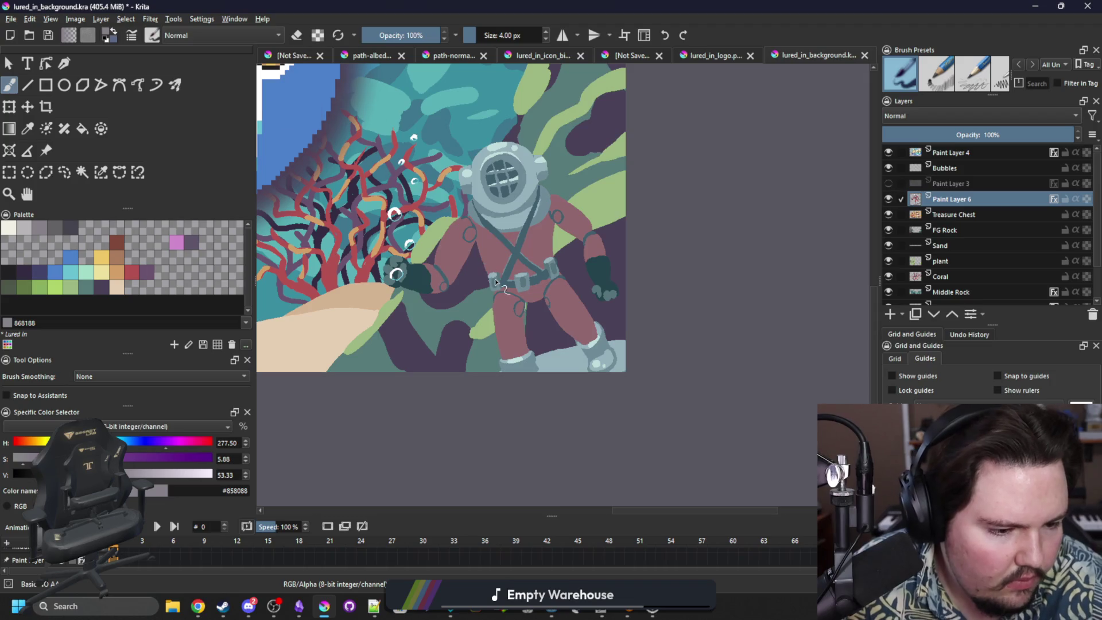
pyautogui.scroll(1, 520, 290)
pyautogui.scroll(1, 520, 291)
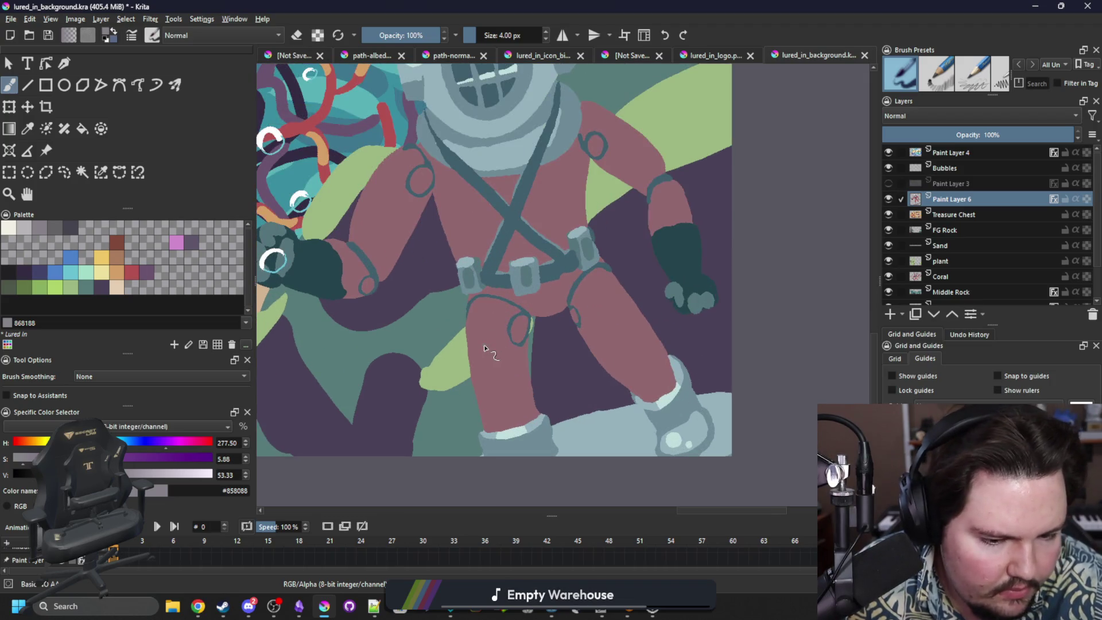
pyautogui.scroll(-3, 507, 348)
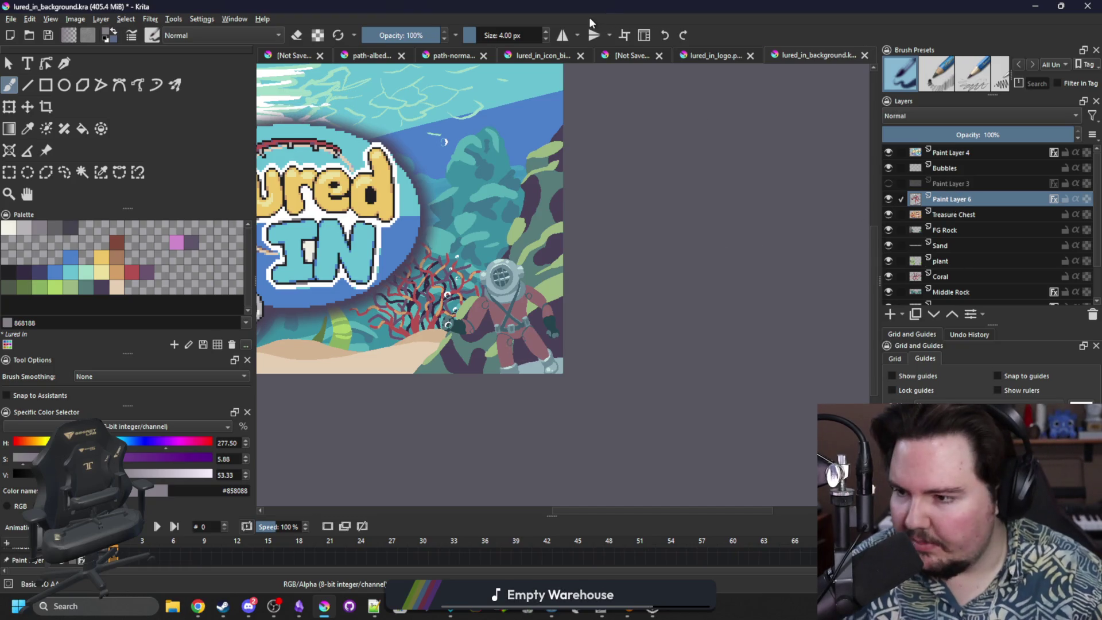
# Turn off Color Overlay in the diver layer's Layer Styles and close the dialog.
pyautogui.click(979, 317)
pyautogui.click(773, 150)
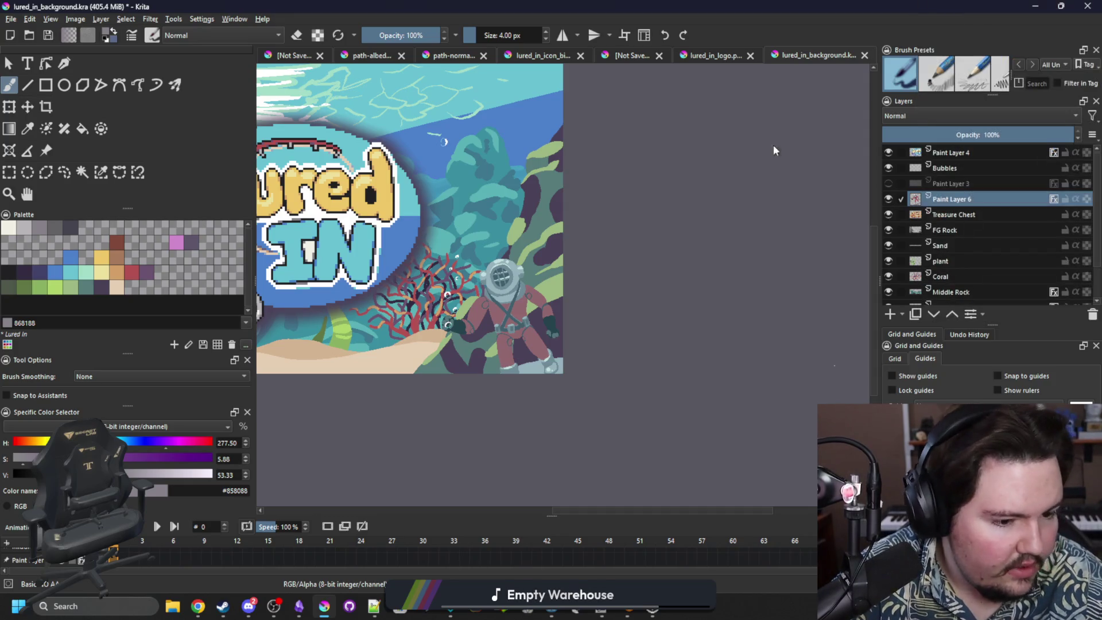
pyautogui.click(338, 212)
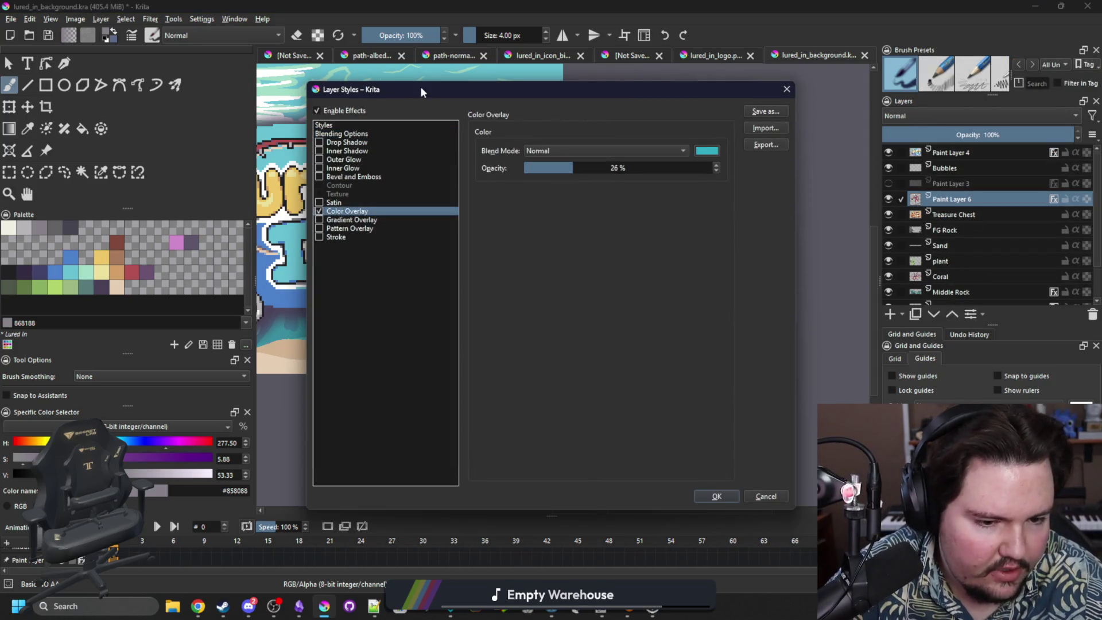
pyautogui.moveTo(420, 91); pyautogui.dragTo(750, 95)
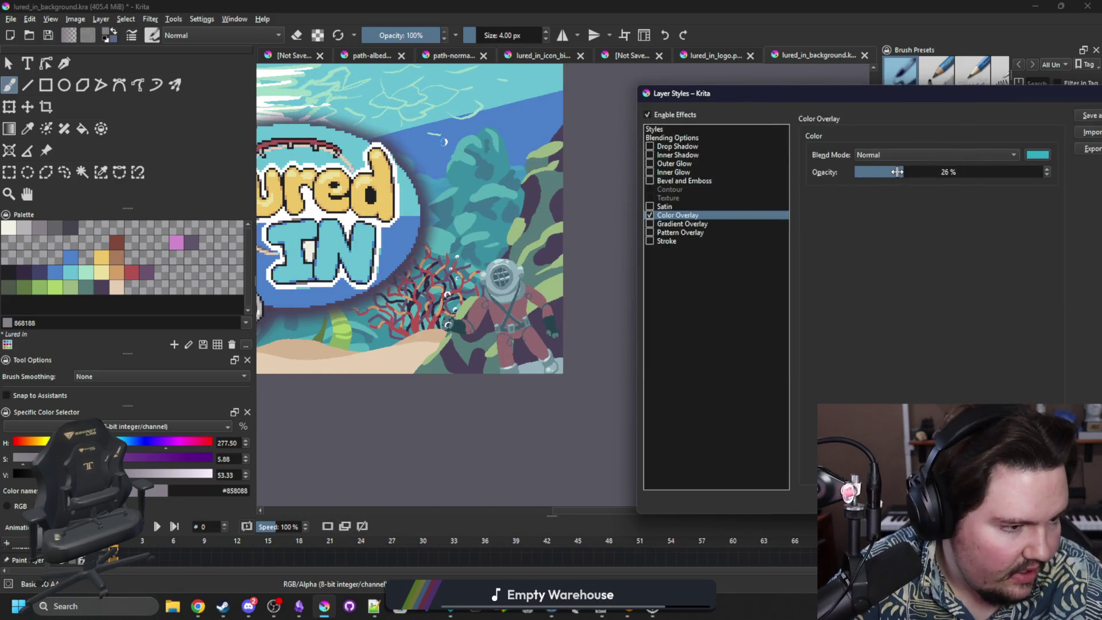
pyautogui.click(649, 216)
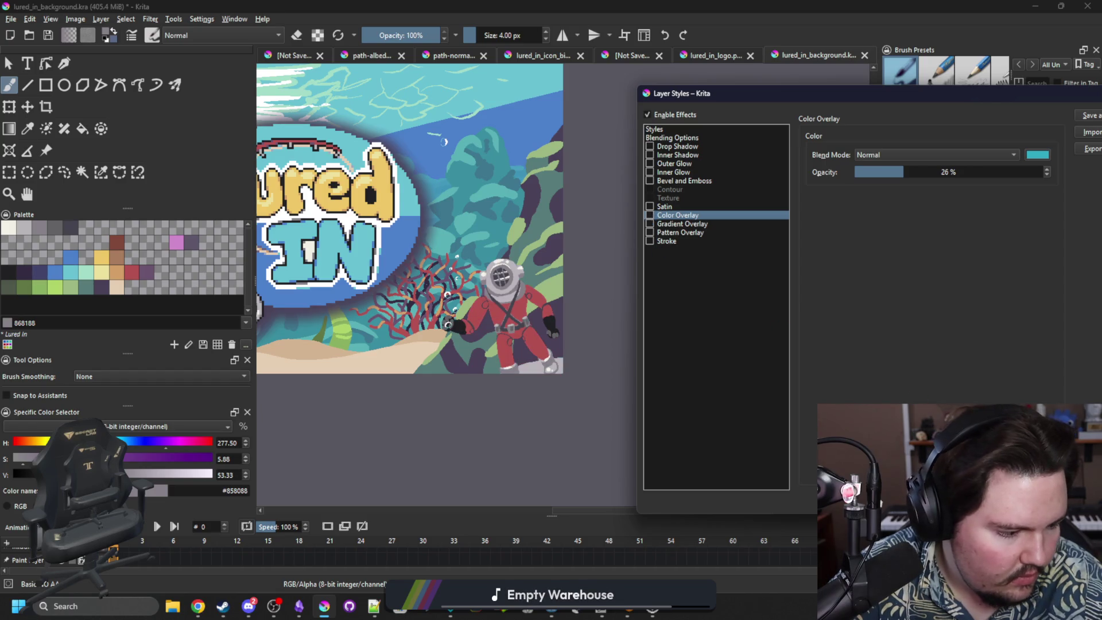
pyautogui.press('Return')
# Zoom in and out to inspect the diver's restored bright red suit.
pyautogui.scroll(-2, 694, 388)
pyautogui.scroll(2, 472, 356)
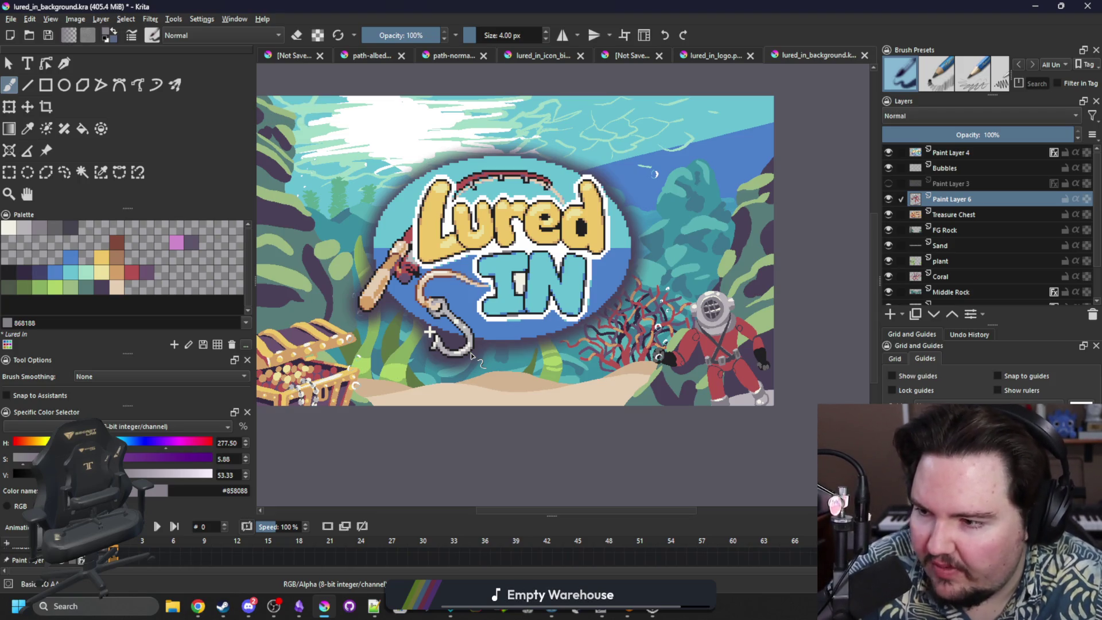
pyautogui.scroll(-1, 572, 306)
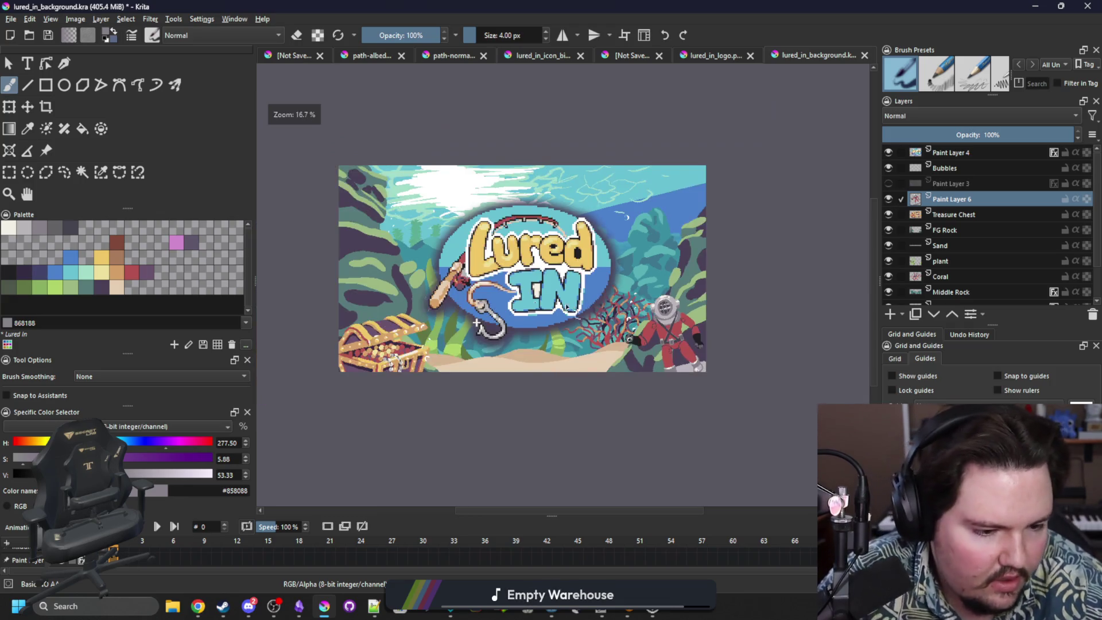
pyautogui.scroll(5, 680, 359)
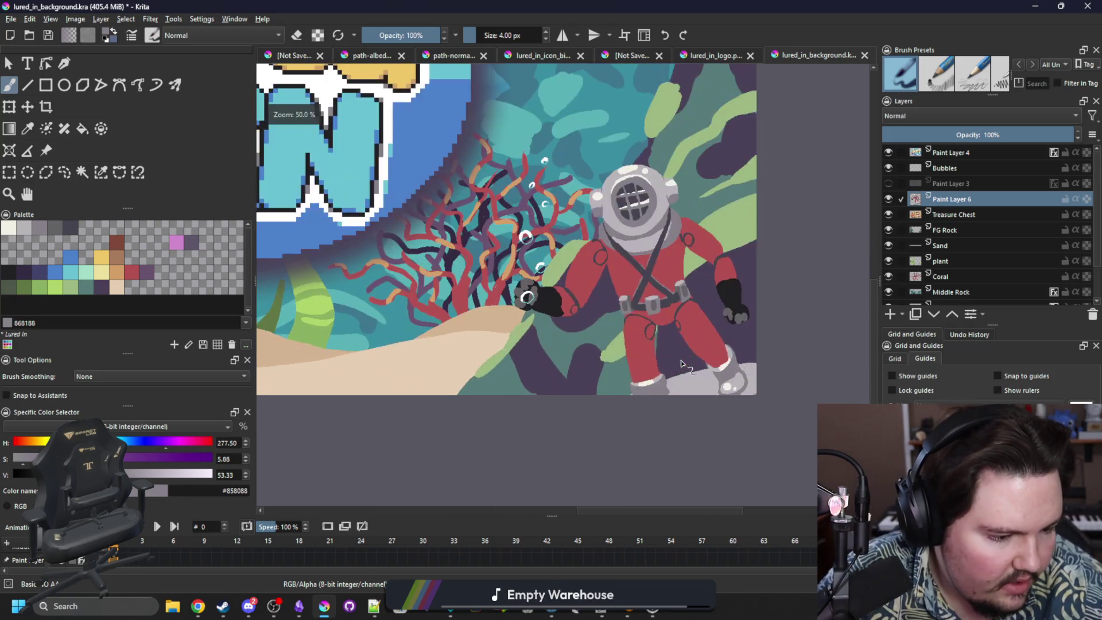
pyautogui.scroll(-4, 623, 362)
pyautogui.scroll(-1, 624, 363)
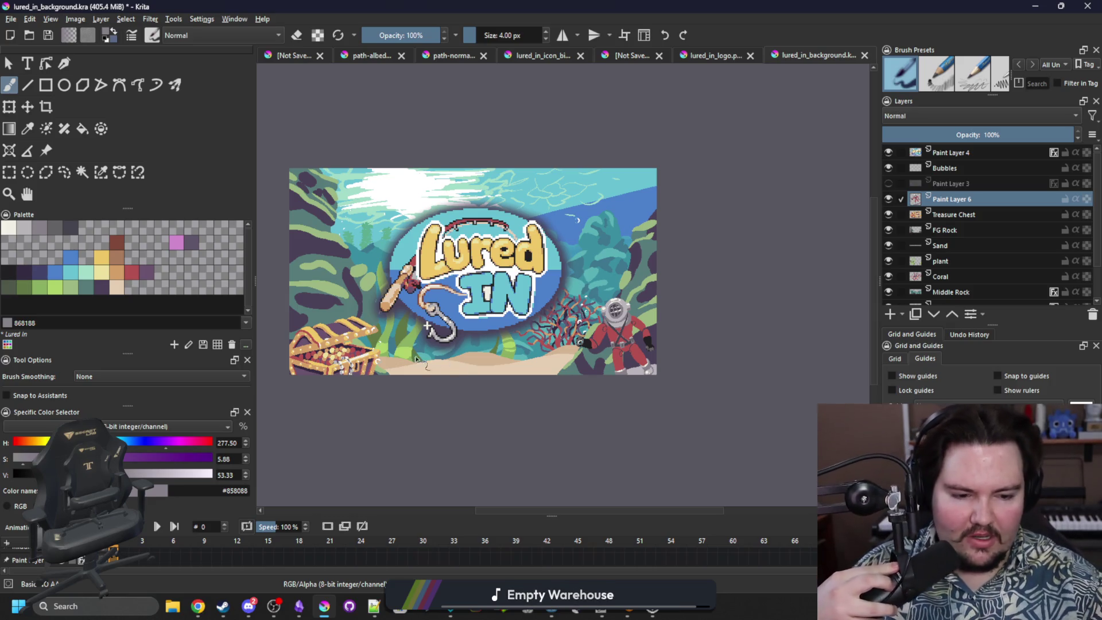
pyautogui.scroll(1, 472, 311)
pyautogui.scroll(3, 724, 334)
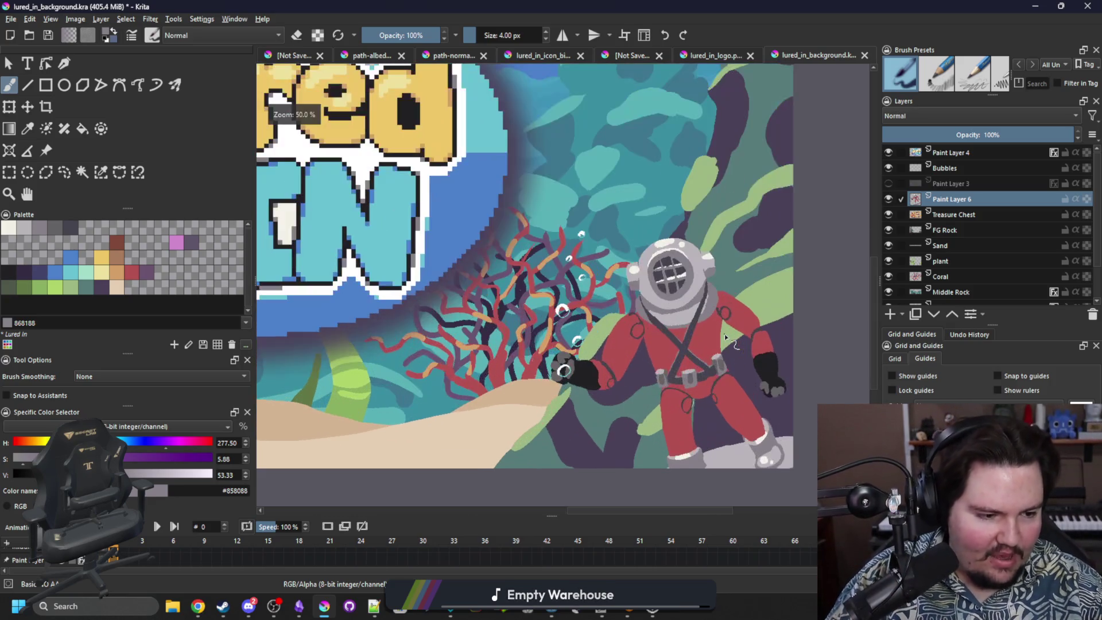
pyautogui.scroll(1, 724, 334)
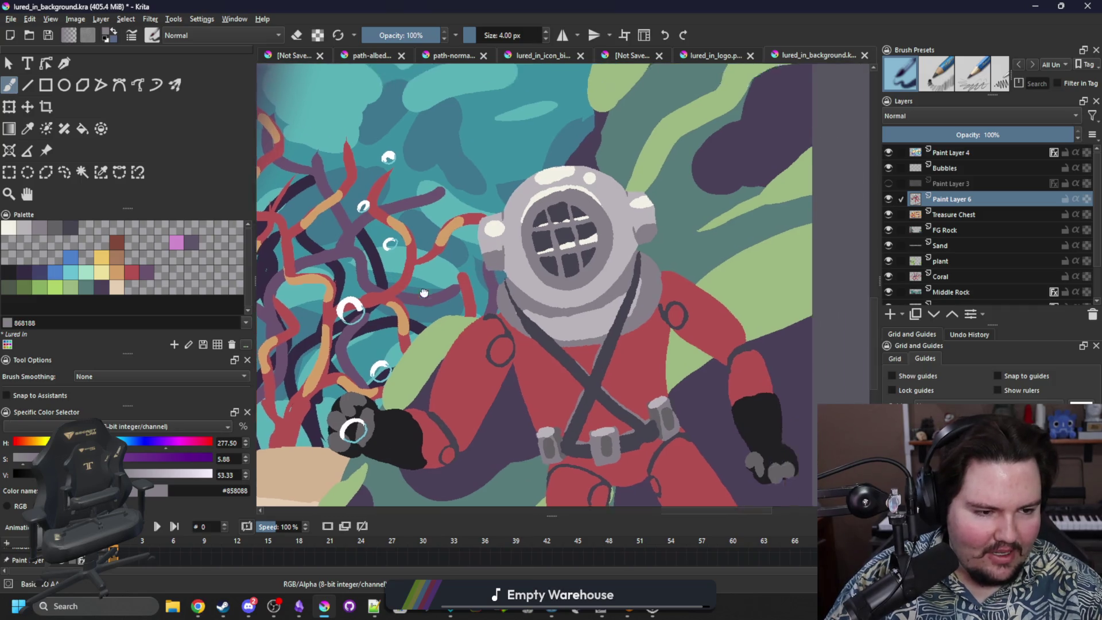
# Lasso the helmet's left fitting, then straighten it and shift it snugly against the helmet.
pyautogui.scroll(3, 454, 273)
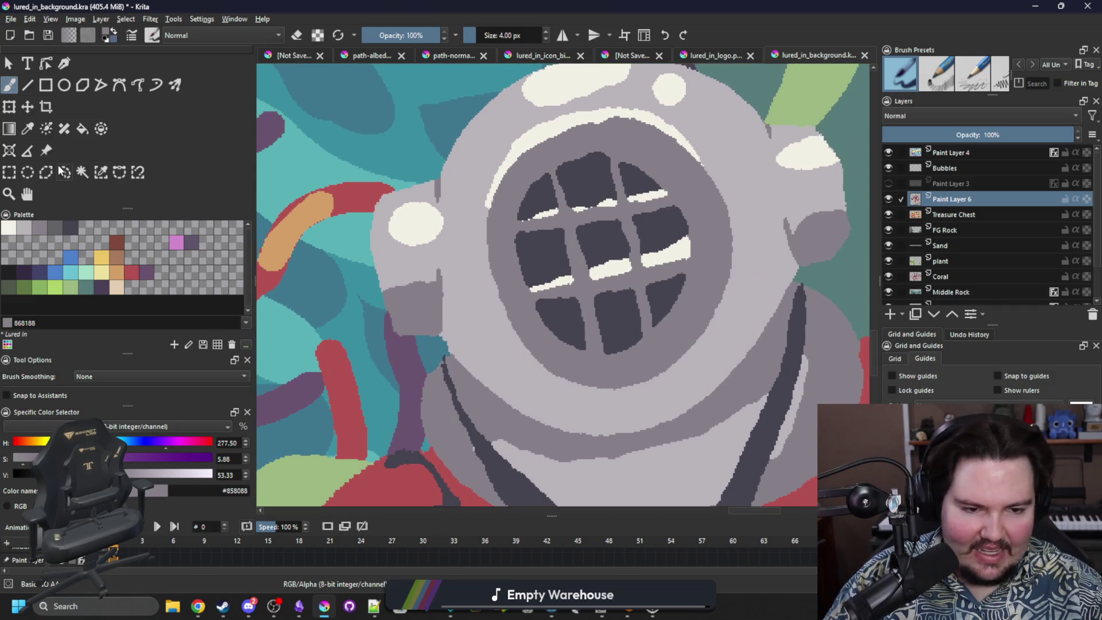
pyautogui.click(62, 171)
pyautogui.scroll(-1, 448, 322)
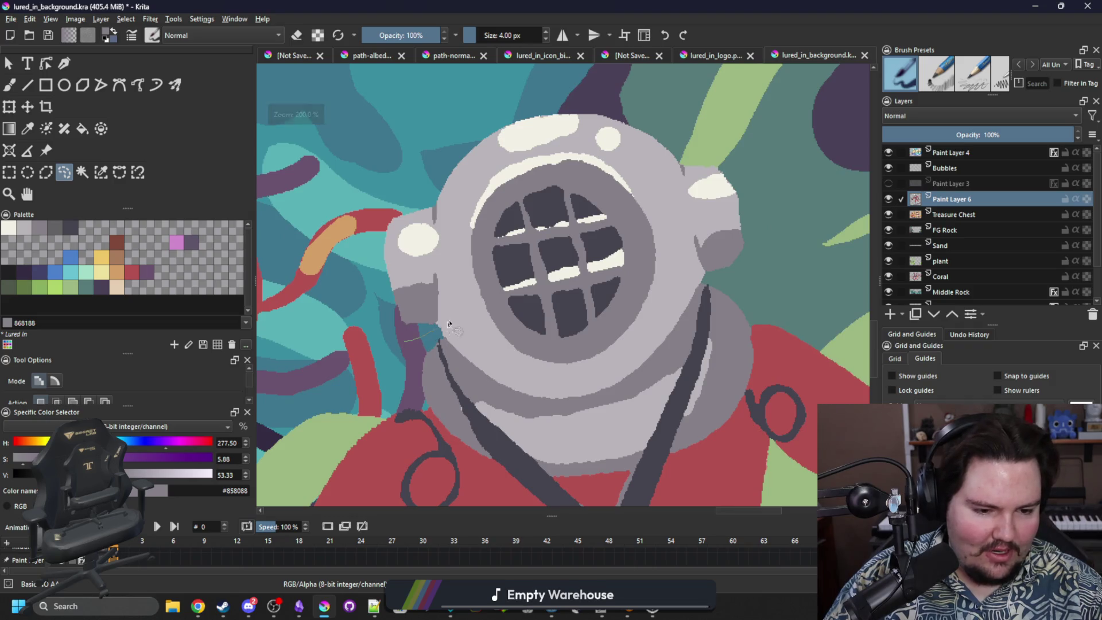
pyautogui.moveTo(449, 324)
pyautogui.mouseDown()
pyautogui.moveTo(423, 167)
pyautogui.moveTo(408, 346)
pyautogui.mouseUp()
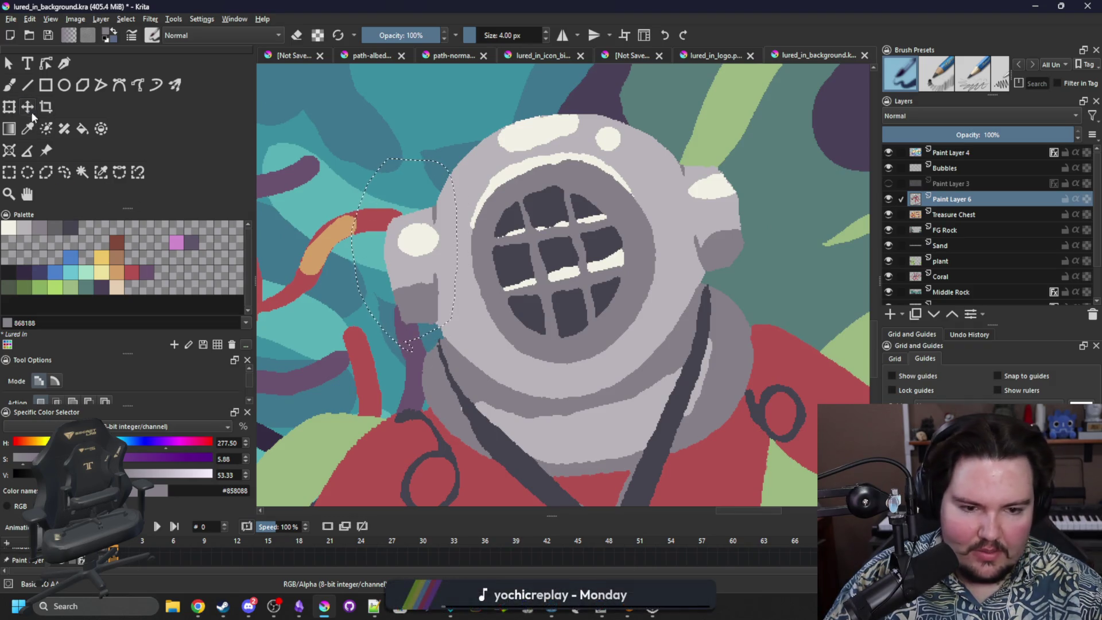
pyautogui.click(28, 107)
pyautogui.scroll(1, 448, 258)
pyautogui.moveTo(445, 259)
pyautogui.mouseDown()
pyautogui.moveTo(428, 265)
pyautogui.moveTo(439, 286)
pyautogui.moveTo(483, 255)
pyautogui.mouseUp()
pyautogui.hotkey('ctrl', 't')
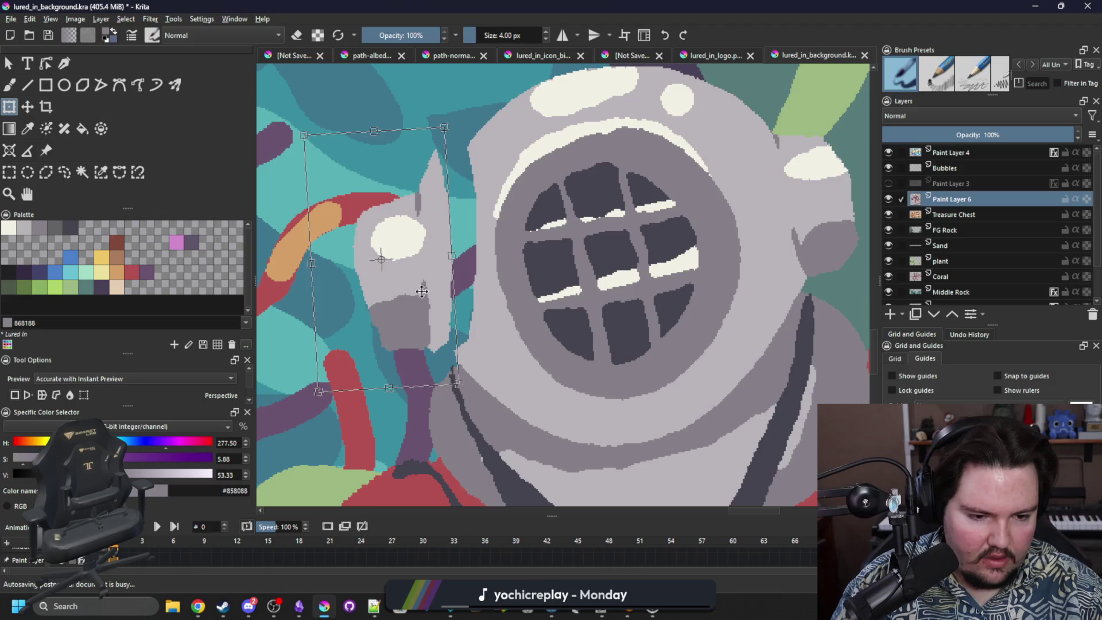
pyautogui.moveTo(423, 290); pyautogui.dragTo(450, 286)
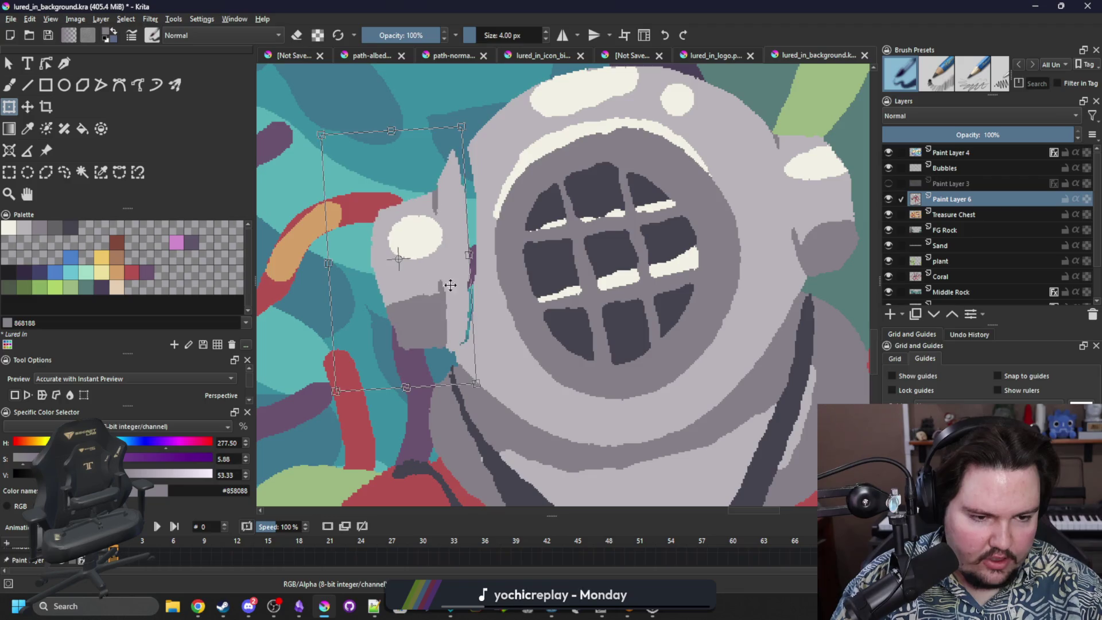
pyautogui.press('Return')
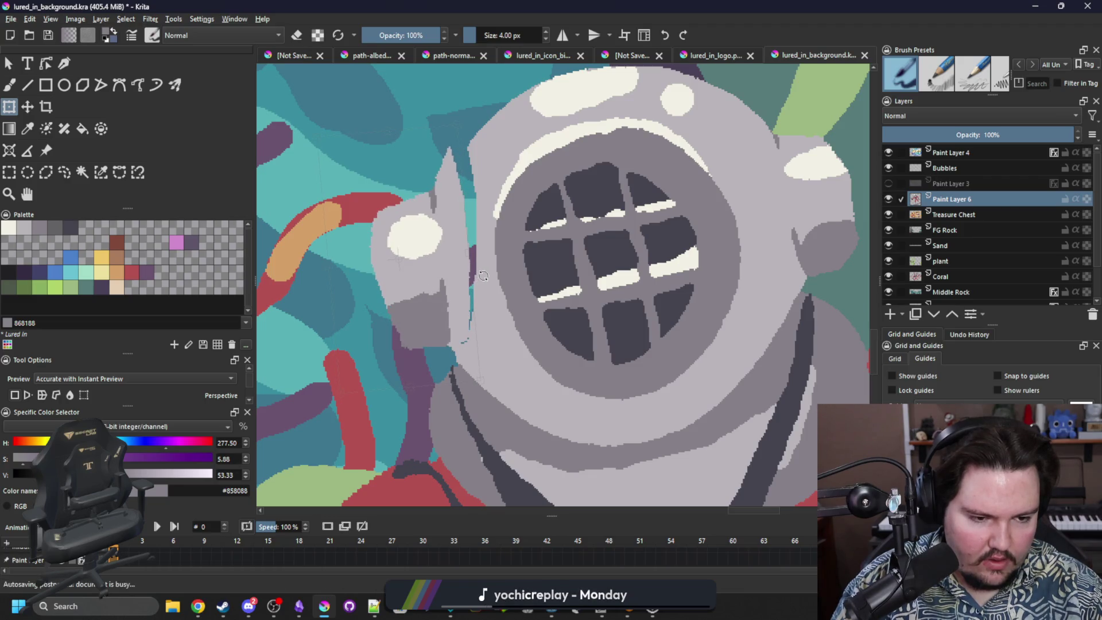
pyautogui.moveTo(417, 287); pyautogui.dragTo(422, 294)
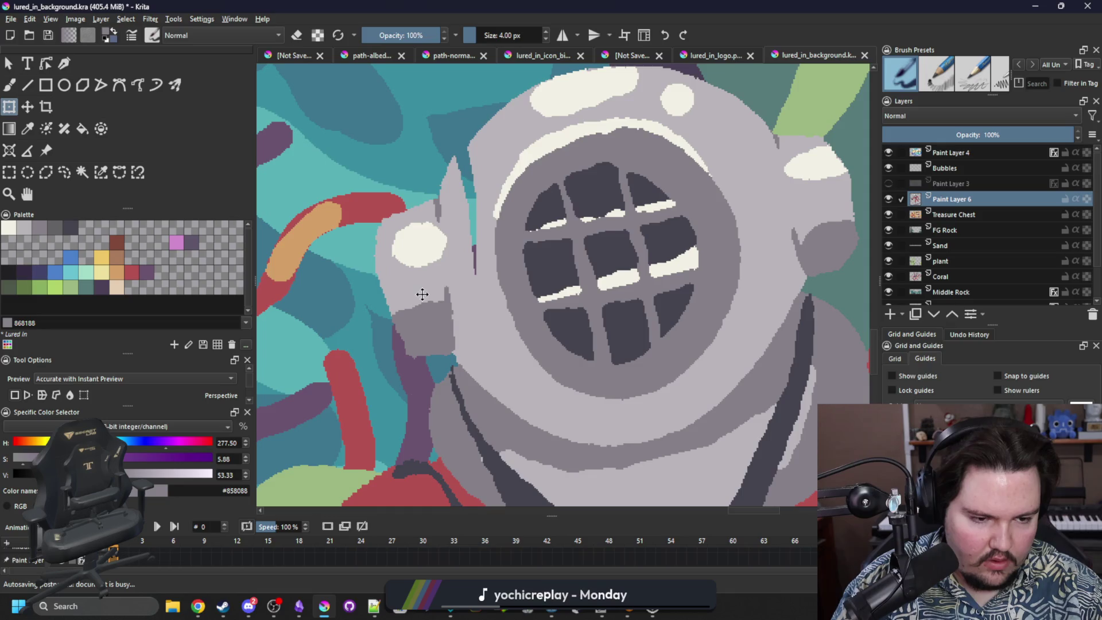
# Pick up the helmet's light grey and paint over the teal line.
pyautogui.press('b')
pyautogui.keyDown('ctrl'); pyautogui.click(465, 257); pyautogui.keyUp('ctrl')
pyautogui.scroll(2, 478, 215)
pyautogui.moveTo(472, 338); pyautogui.dragTo(462, 114)
# Cover the remaining dark teal gap pixels on the helmet in light grey.
pyautogui.scroll(2, 450, 194)
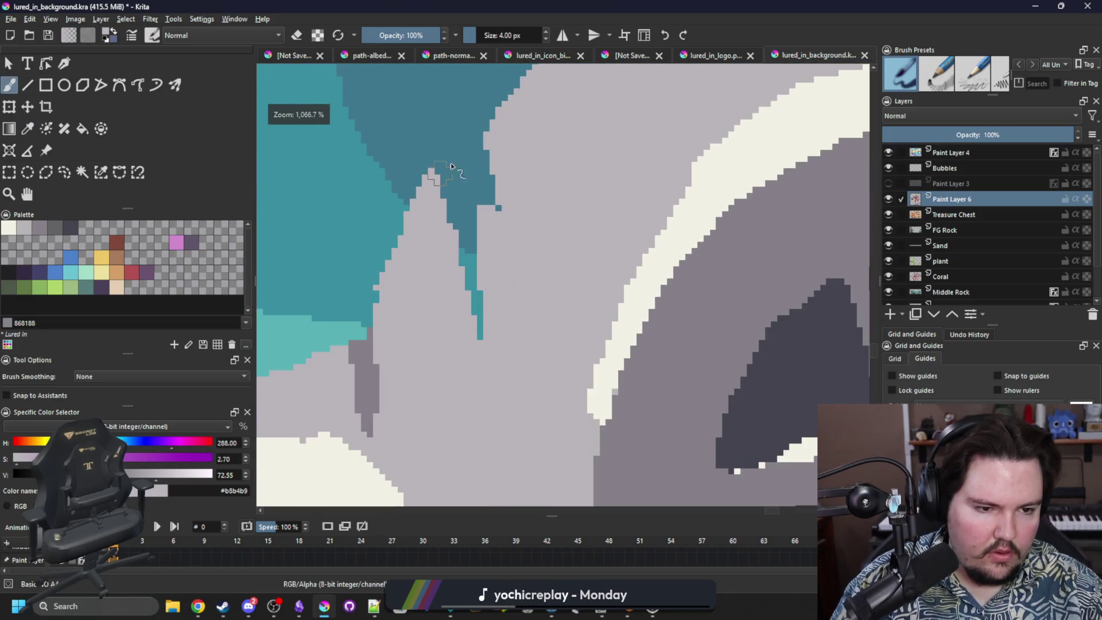
pyautogui.moveTo(451, 166)
pyautogui.mouseDown()
pyautogui.moveTo(529, 79)
pyautogui.moveTo(431, 238)
pyautogui.moveTo(475, 153)
pyautogui.moveTo(482, 212)
pyautogui.mouseUp()
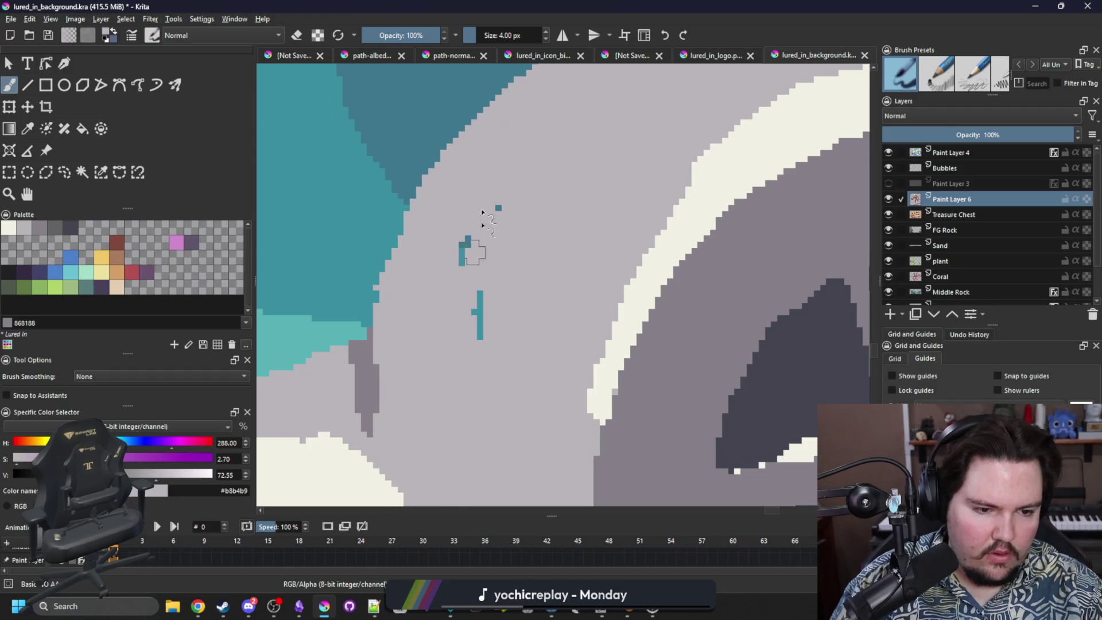
pyautogui.moveTo(475, 253); pyautogui.dragTo(478, 319)
pyautogui.scroll(-8, 508, 220)
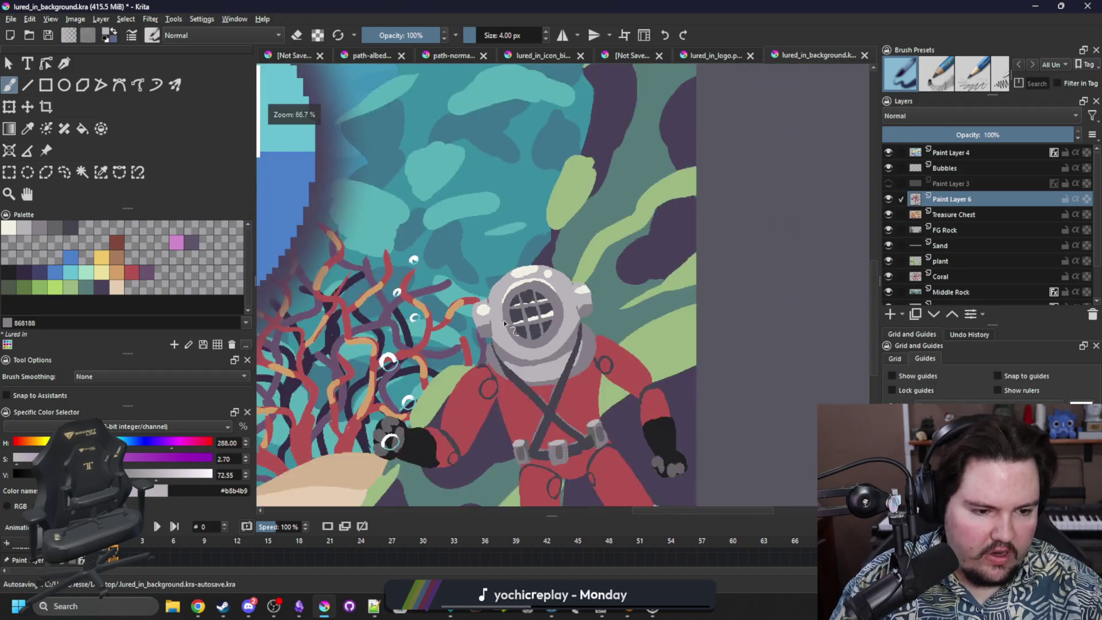
pyautogui.scroll(5, 545, 341)
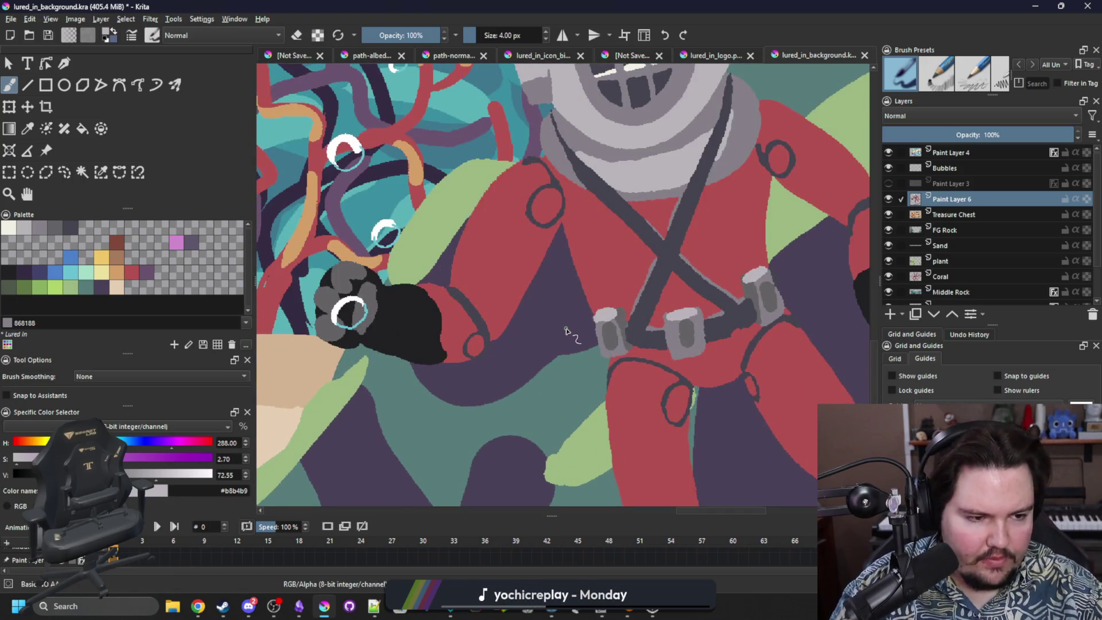
pyautogui.scroll(-3, 566, 331)
pyautogui.scroll(6, 488, 321)
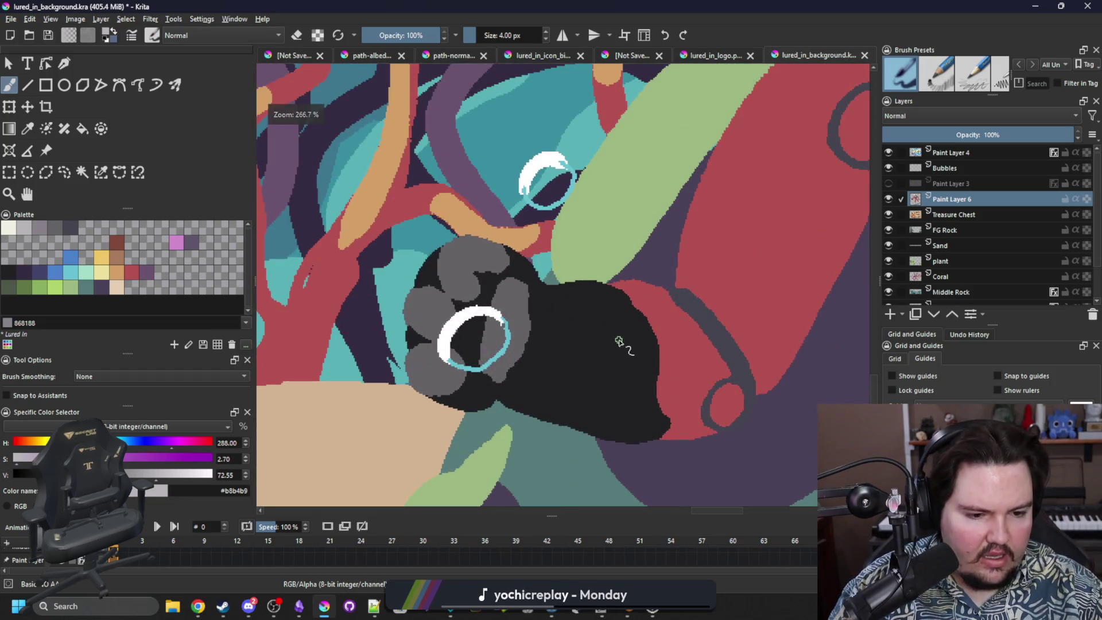
pyautogui.scroll(-4, 446, 369)
pyautogui.scroll(5, 545, 380)
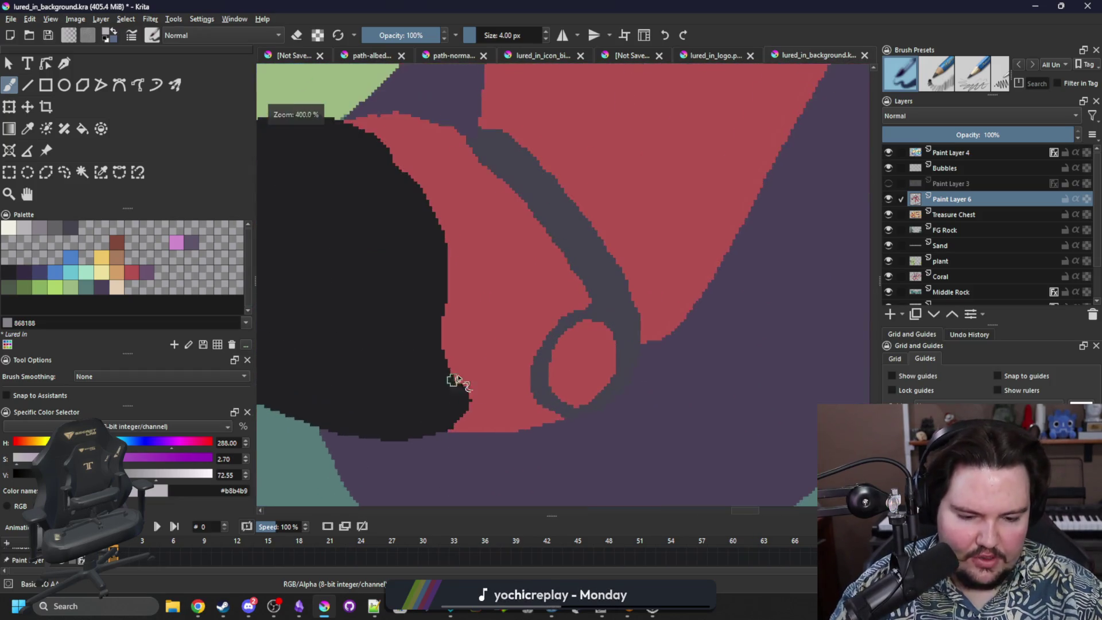
# Sample the suit red, select the glove by similar colour, paint its ragged edge red, then deselect.
pyautogui.press('p')
pyautogui.click(455, 367)
pyautogui.click(99, 175)
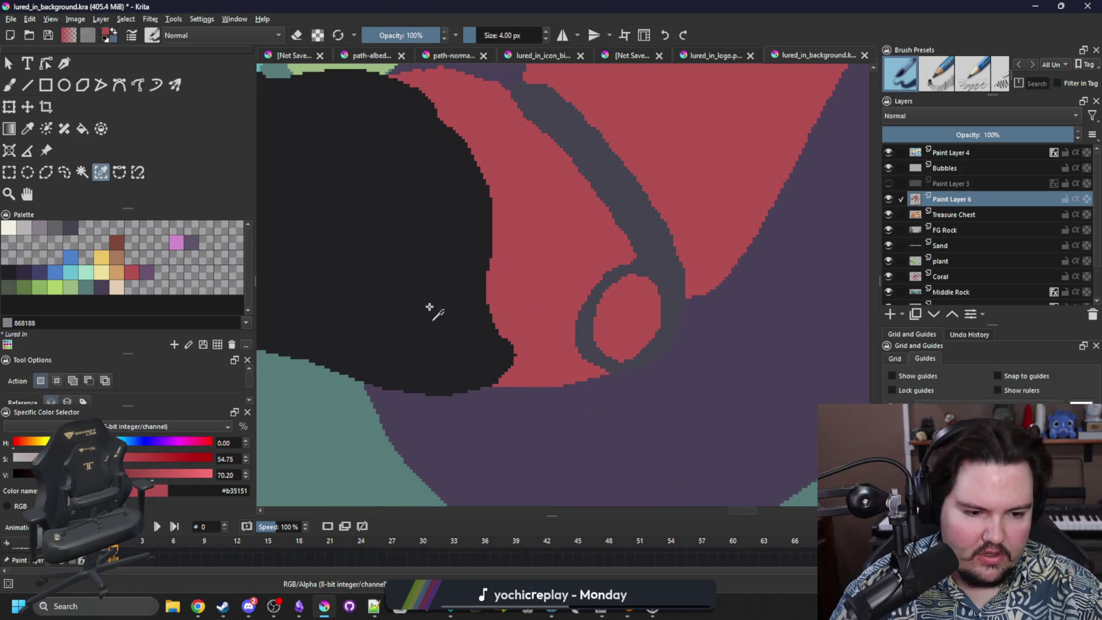
pyautogui.click(430, 307)
pyautogui.scroll(1, 517, 339)
pyautogui.press('b')
pyautogui.moveTo(482, 314)
pyautogui.mouseDown()
pyautogui.moveTo(474, 369)
pyautogui.moveTo(509, 373)
pyautogui.moveTo(480, 354)
pyautogui.moveTo(451, 418)
pyautogui.mouseUp()
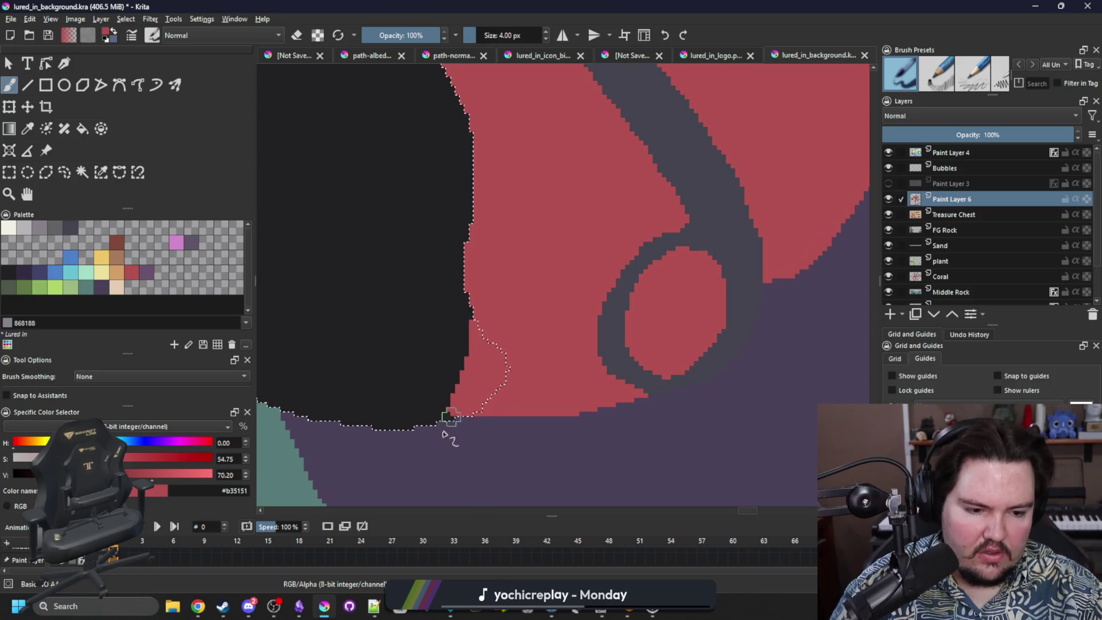
pyautogui.hotkey('ctrl', 'shift', 'a')
pyautogui.scroll(-5, 504, 402)
pyautogui.scroll(5, 483, 392)
# Paint black along the glove's red edge using the sampled glove colour.
pyautogui.keyDown('ctrl'); pyautogui.click(504, 374); pyautogui.keyUp('ctrl')
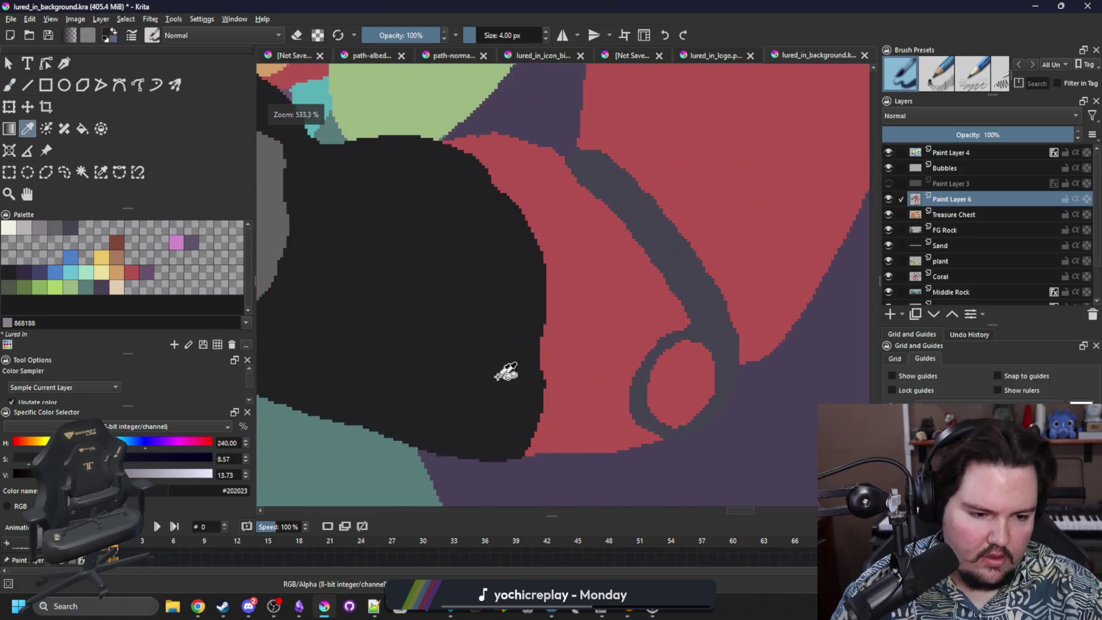
pyautogui.scroll(3, 504, 374)
pyautogui.moveTo(534, 394); pyautogui.dragTo(541, 320)
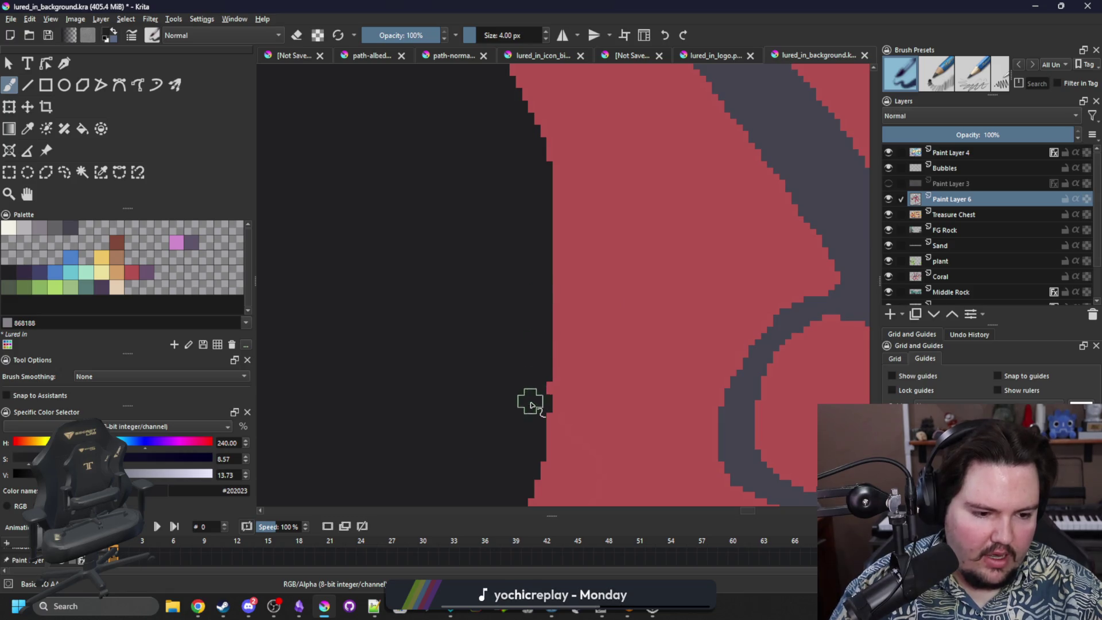
pyautogui.scroll(-8, 540, 388)
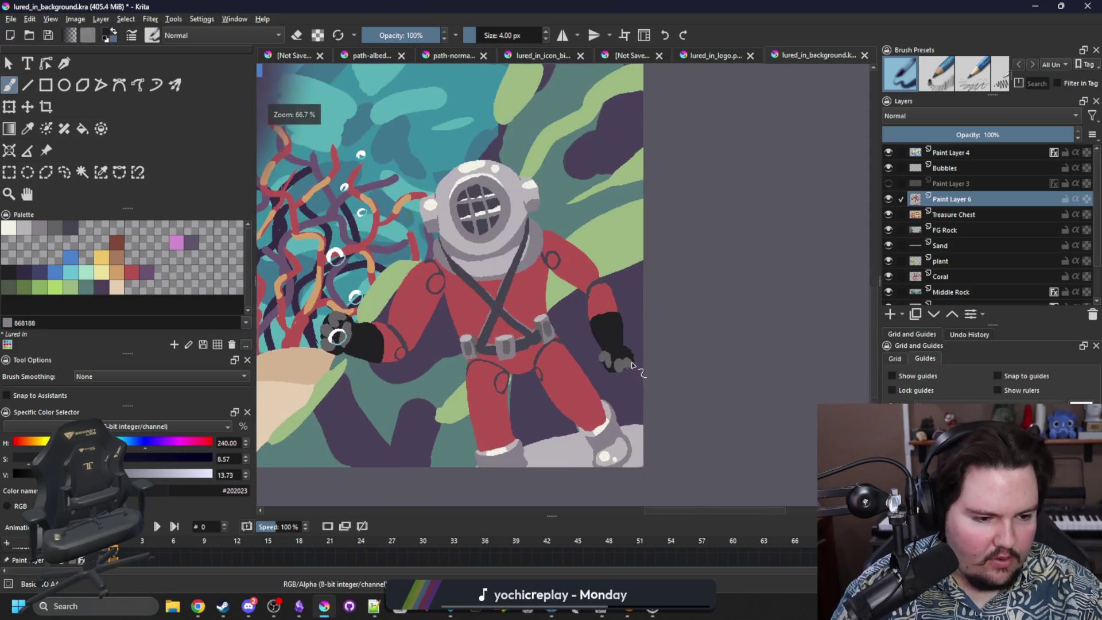
pyautogui.scroll(3, 423, 319)
pyautogui.scroll(-2, 463, 305)
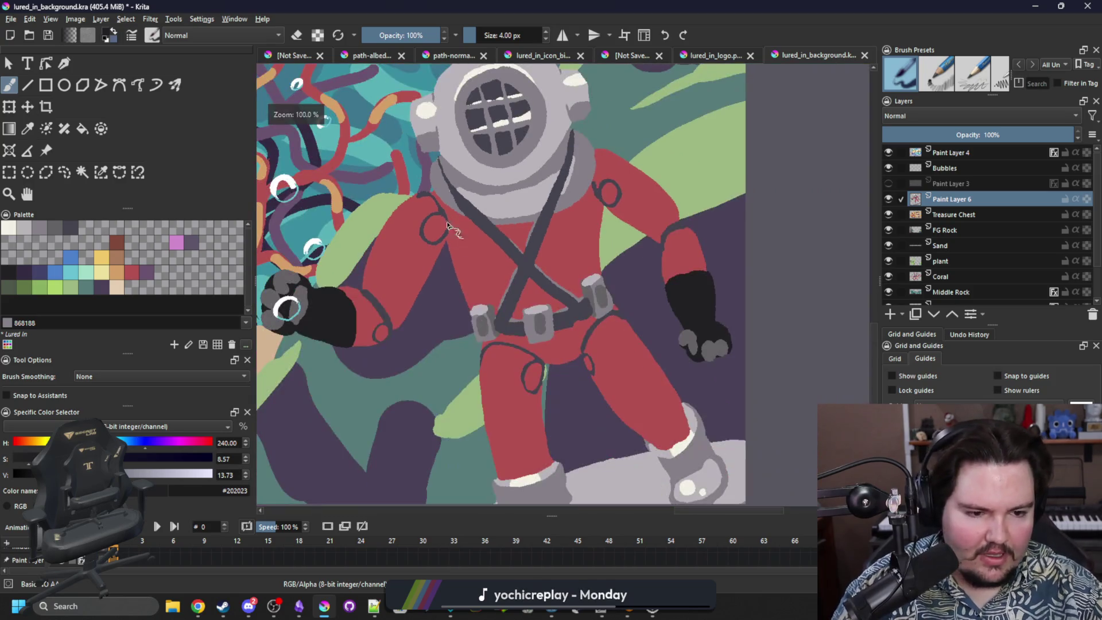
pyautogui.scroll(6, 435, 214)
# Select the suit's red area by similar colour, paint the dark strap red, then deselect.
pyautogui.keyDown('ctrl'); pyautogui.click(475, 224); pyautogui.keyUp('ctrl')
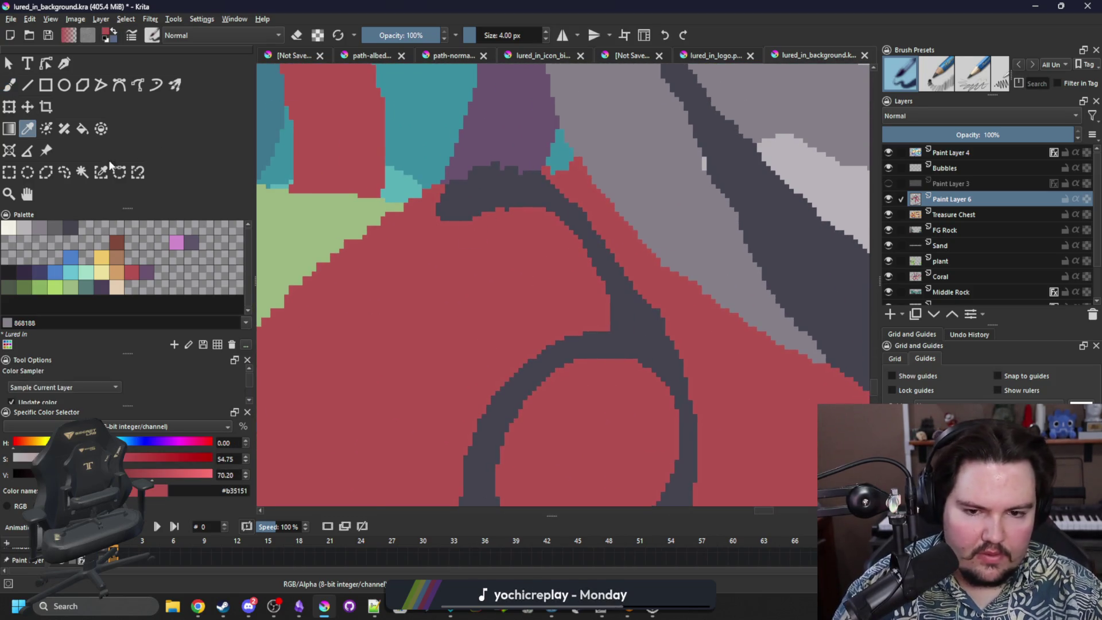
pyautogui.click(550, 225)
pyautogui.scroll(1, 451, 189)
pyautogui.press('b')
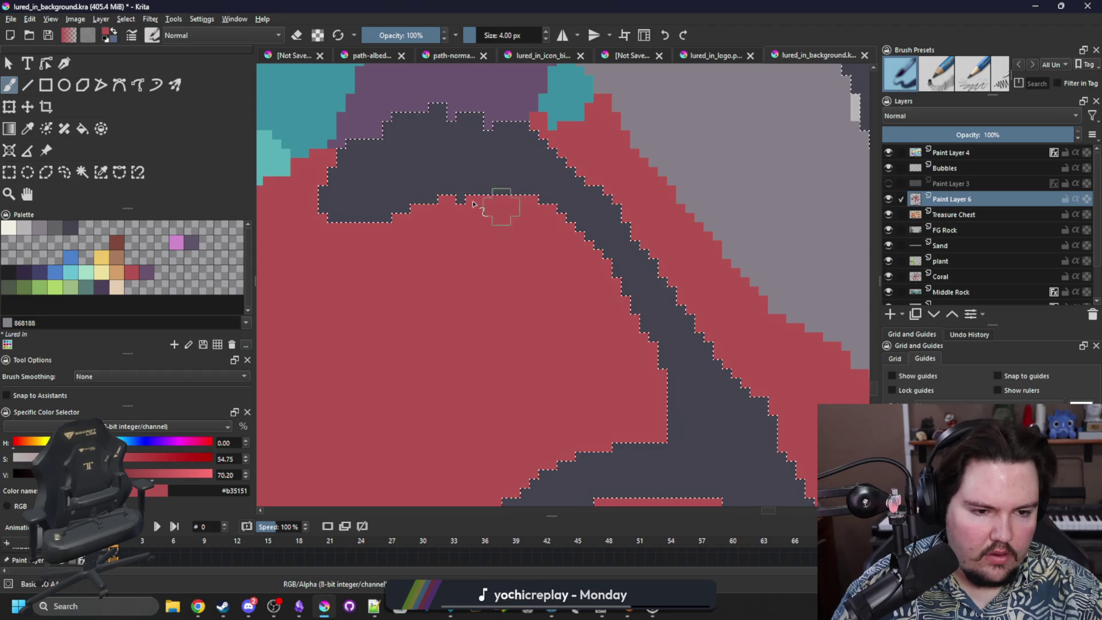
pyautogui.moveTo(305, 196)
pyautogui.mouseDown()
pyautogui.moveTo(333, 206)
pyautogui.moveTo(324, 175)
pyautogui.moveTo(359, 169)
pyautogui.moveTo(505, 225)
pyautogui.mouseUp()
pyautogui.hotkey('ctrl', 'shift', 'a')
pyautogui.scroll(-6, 494, 235)
pyautogui.scroll(4, 431, 238)
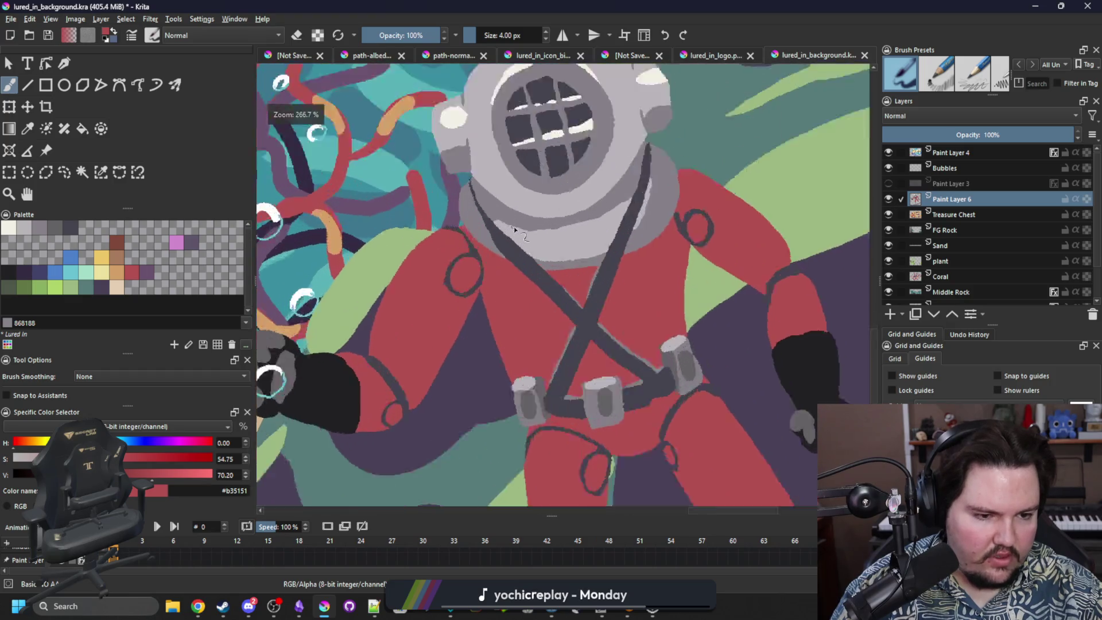
pyautogui.scroll(3, 430, 238)
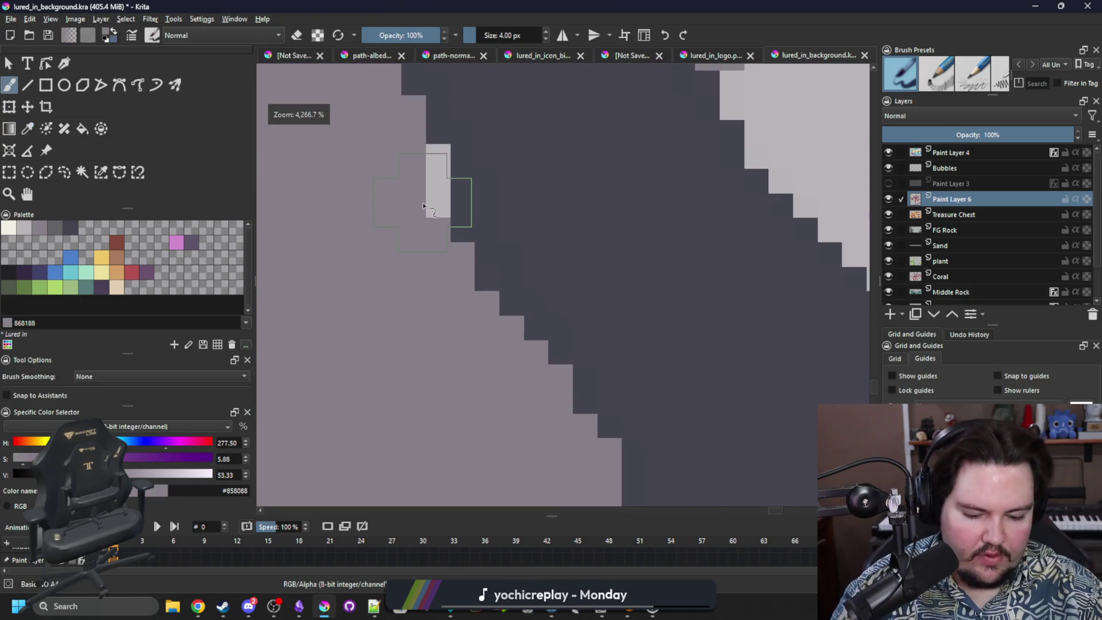
# Fill the lower-left helmet edge with the helmet's grey using a smaller brush, then review the image.
pyautogui.keyDown('ctrl'); pyautogui.click(422, 202); pyautogui.keyUp('ctrl')
pyautogui.press('[')
pyautogui.press('[')
pyautogui.press('[')
pyautogui.scroll(-6, 436, 229)
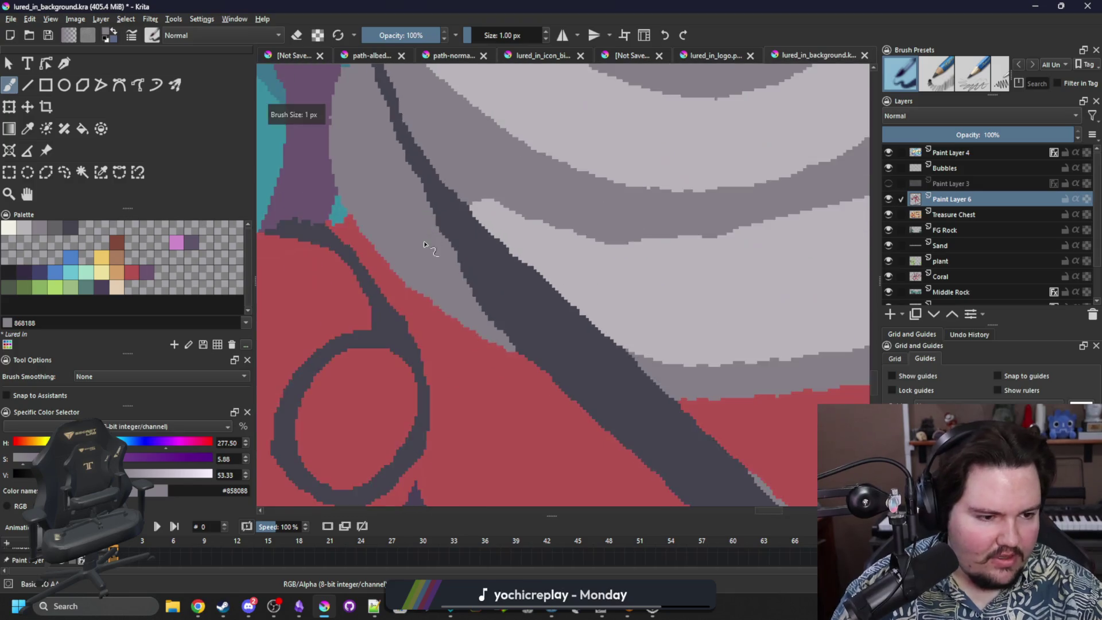
pyautogui.scroll(-4, 594, 212)
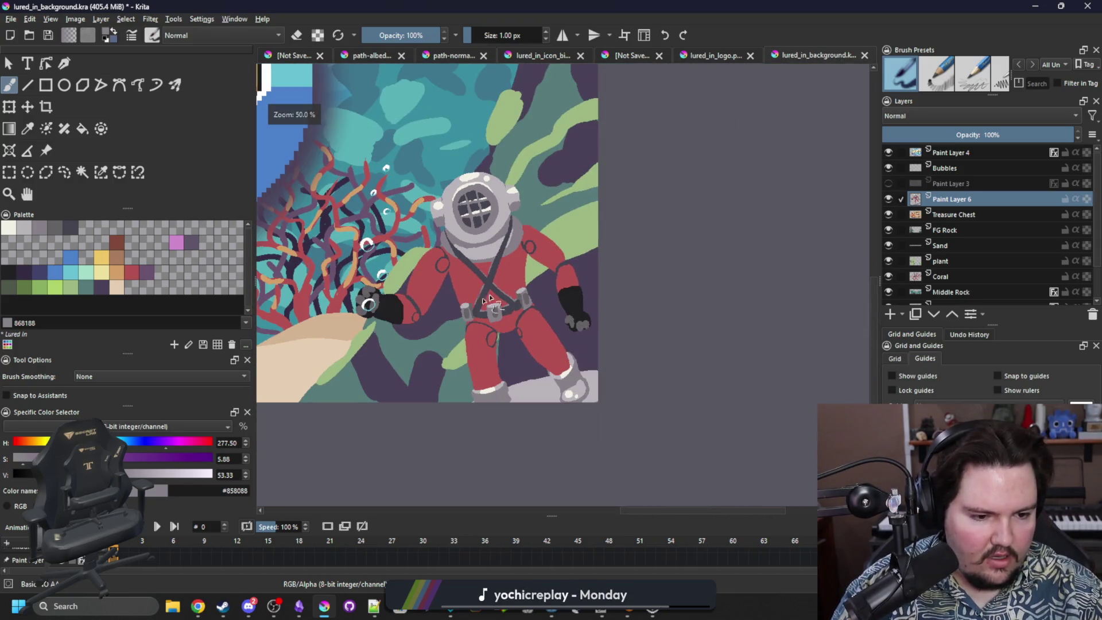
pyautogui.moveTo(422, 359); pyautogui.dragTo(427, 362)
pyautogui.scroll(1, 469, 405)
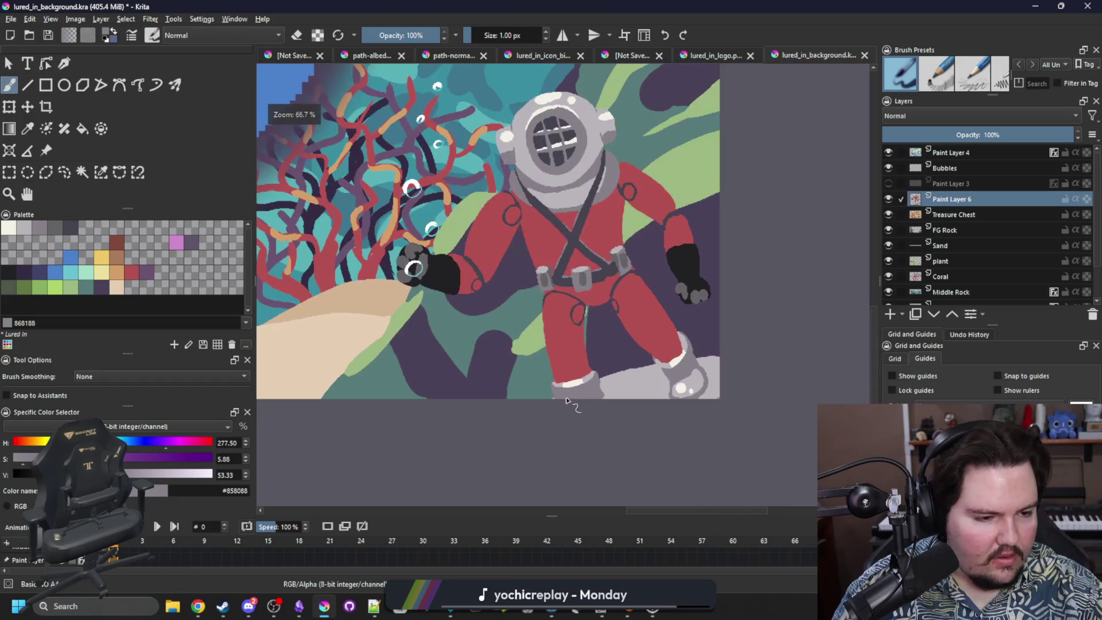
pyautogui.scroll(-5, 564, 387)
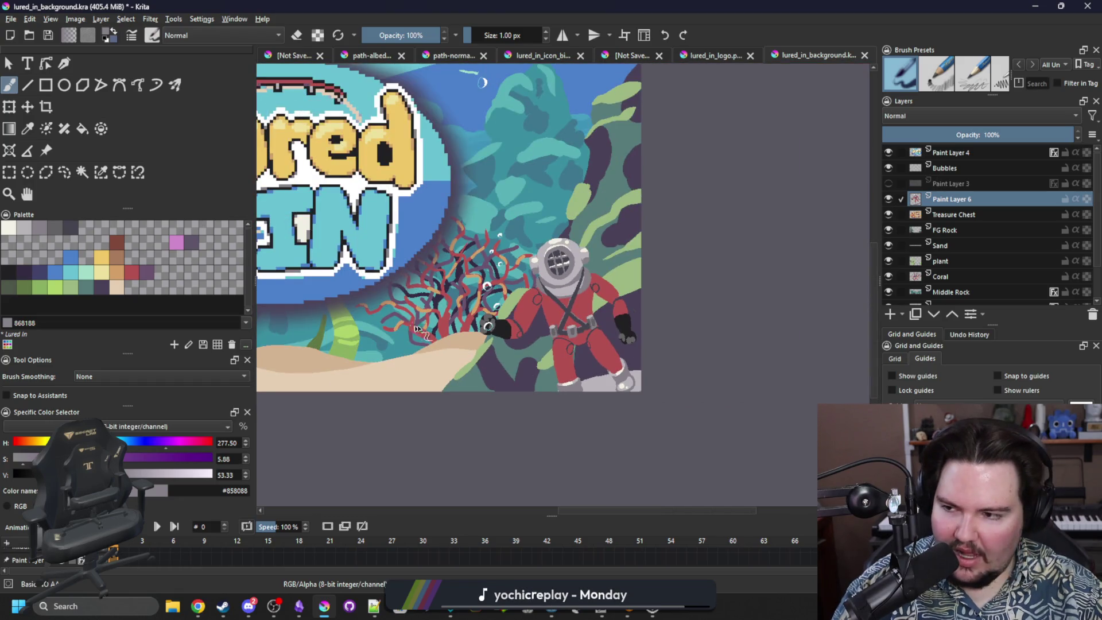
pyautogui.scroll(1, 312, 335)
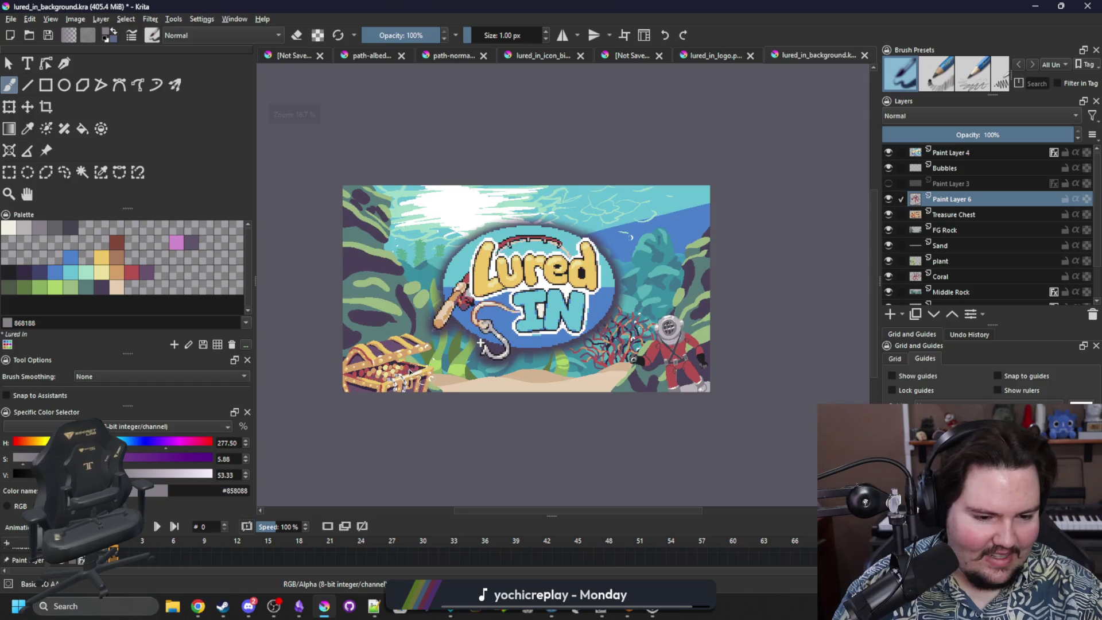
pyautogui.scroll(3, 338, 384)
pyautogui.scroll(-3, 342, 390)
pyautogui.scroll(1, 635, 394)
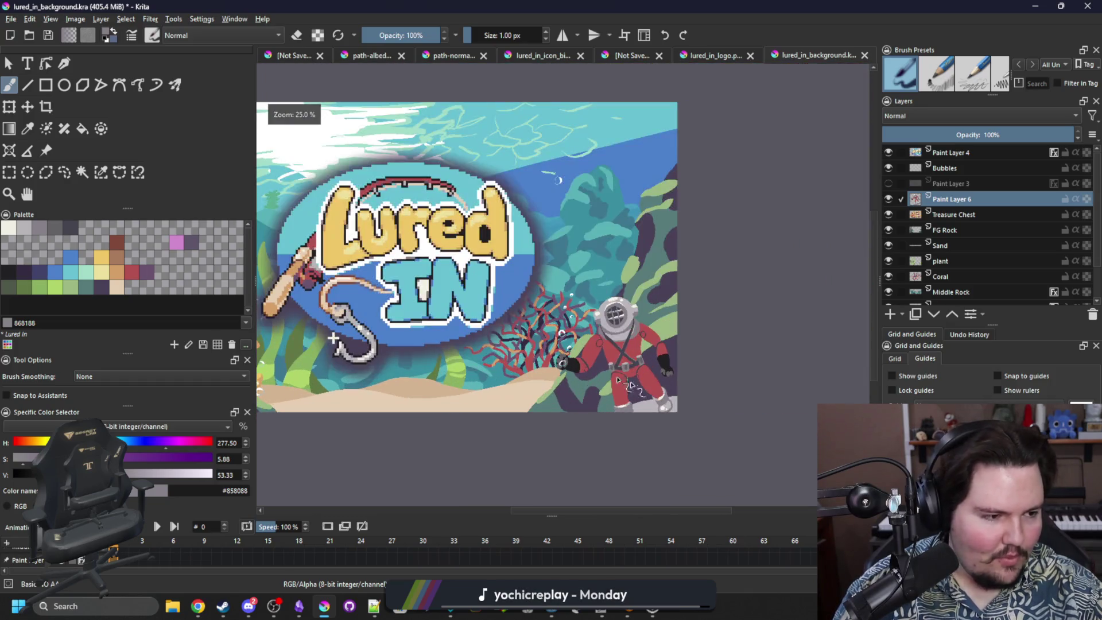
pyautogui.hotkey('ctrl', 't')
pyautogui.scroll(2, 654, 390)
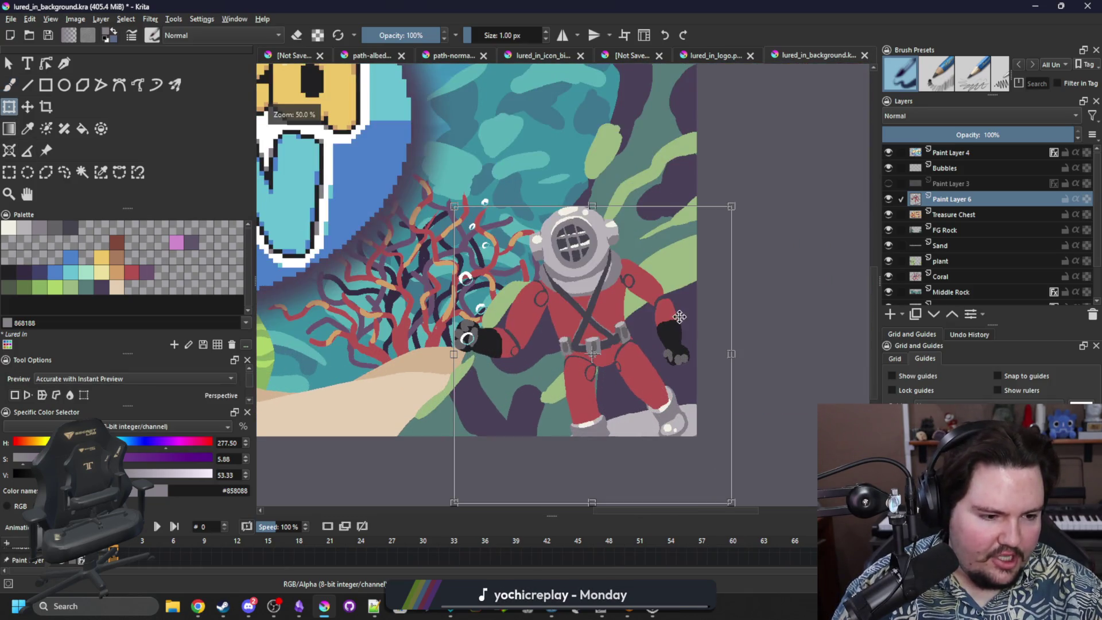
pyautogui.scroll(4, 679, 316)
pyautogui.scroll(-4, 680, 316)
pyautogui.scroll(-1, 688, 368)
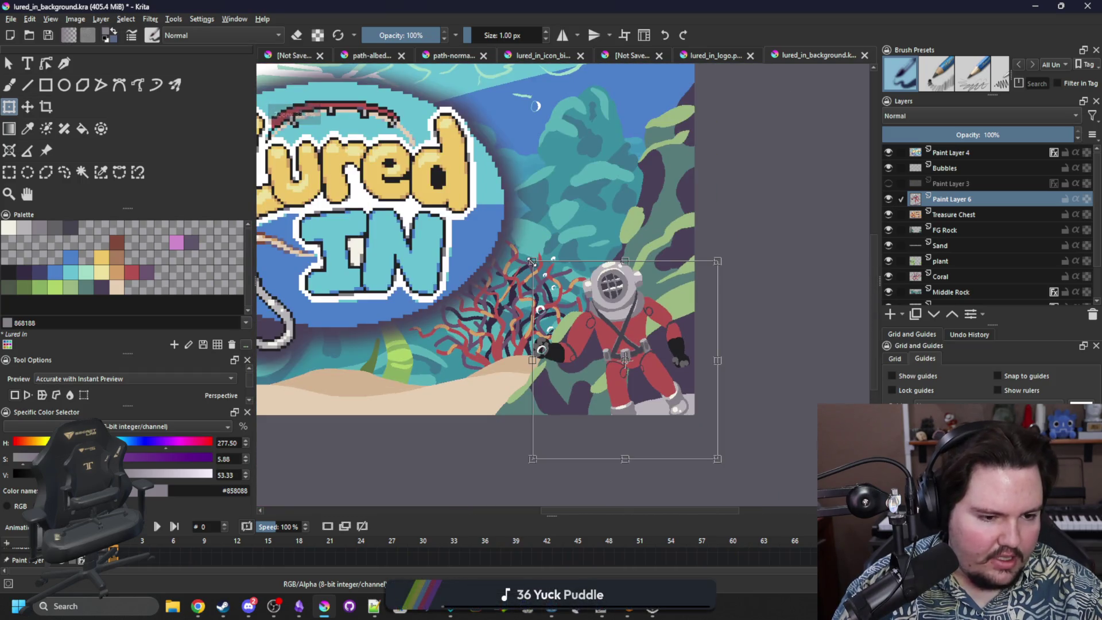
pyautogui.moveTo(532, 261); pyautogui.dragTo(429, 201)
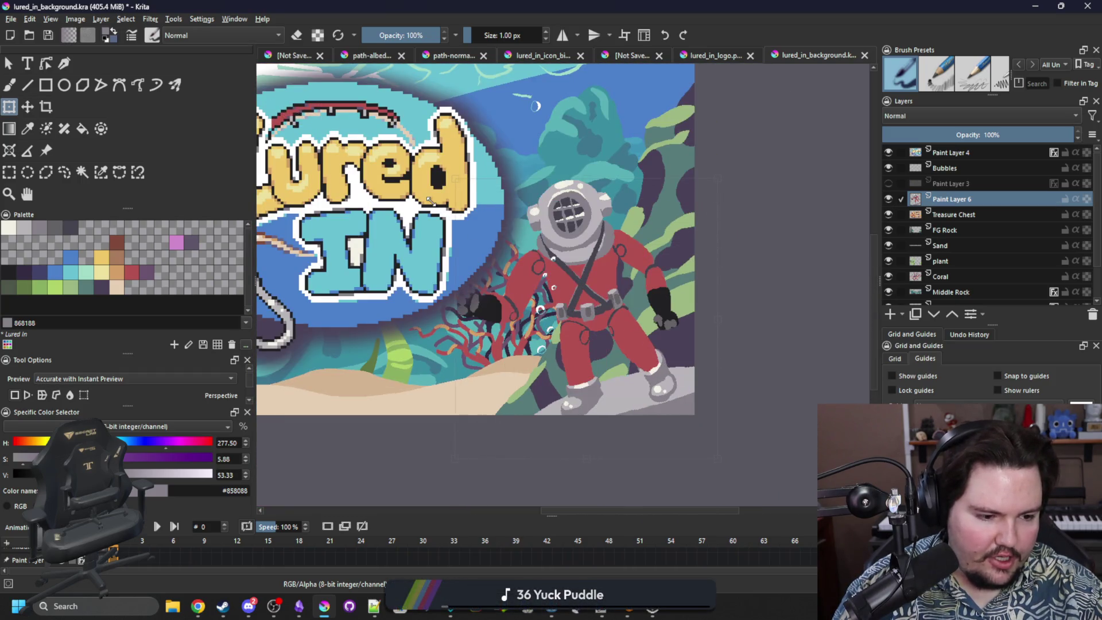
pyautogui.scroll(8, 342, 308)
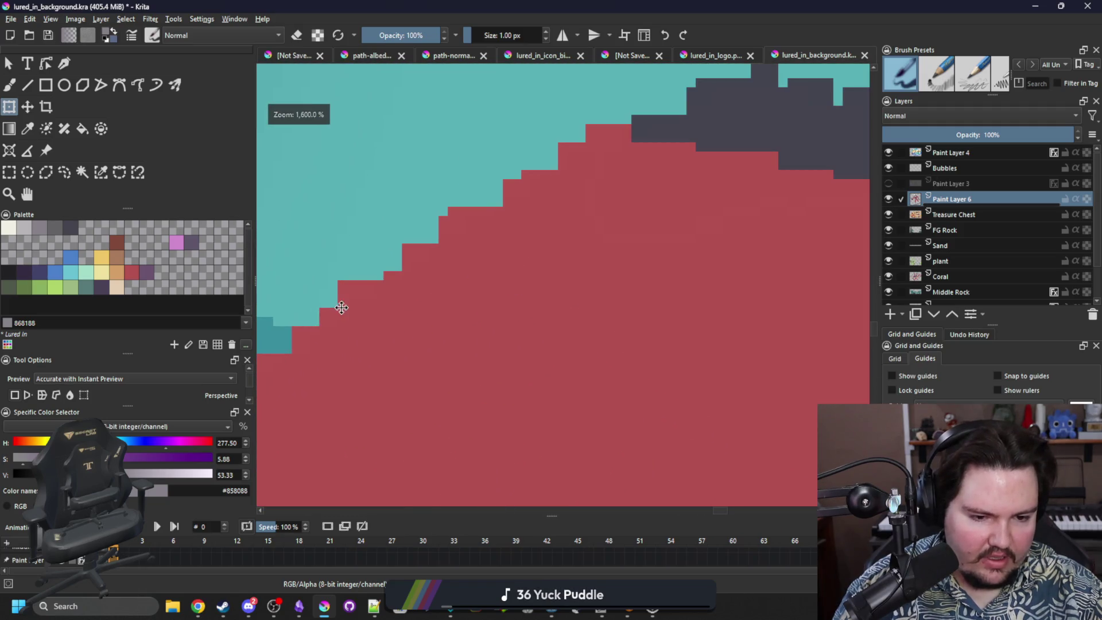
pyautogui.scroll(-6, 341, 308)
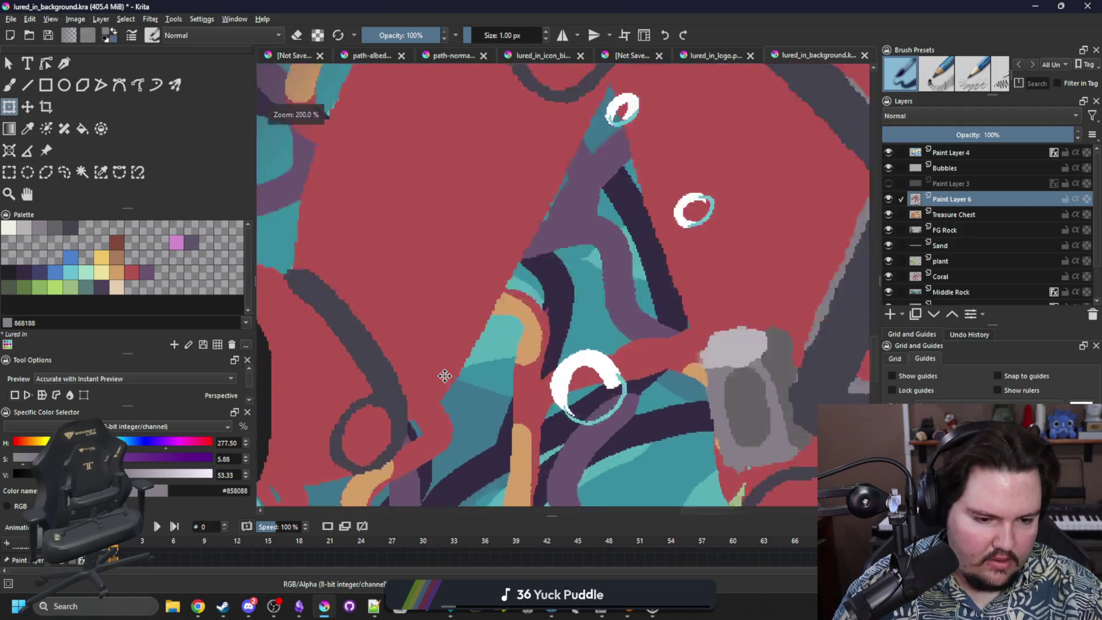
pyautogui.scroll(-6, 445, 376)
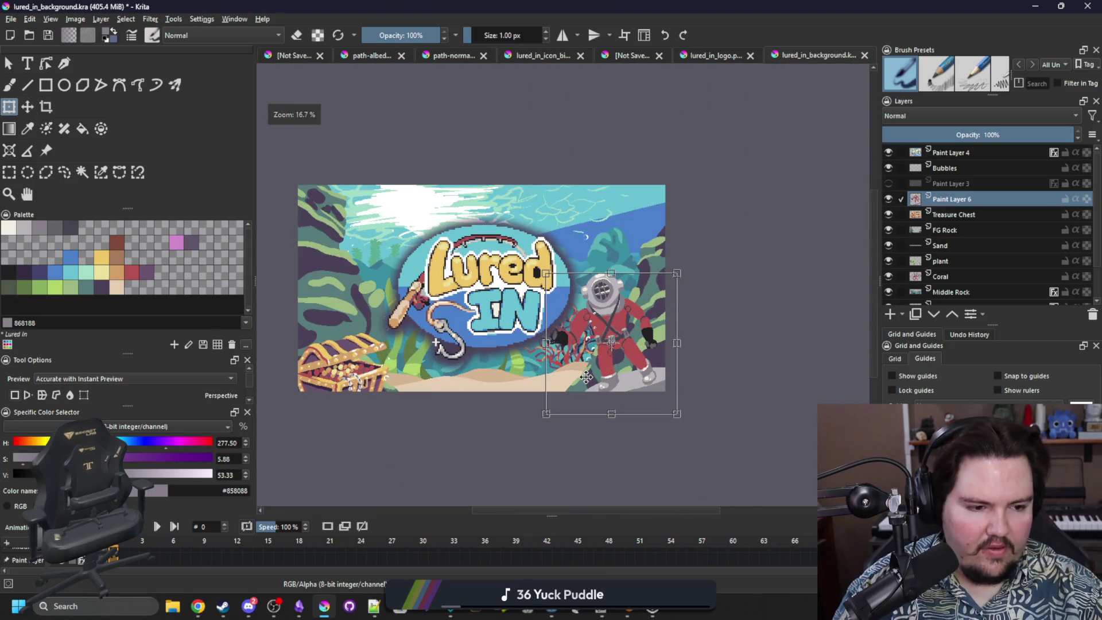
pyautogui.hotkey('ctrl', 'z')
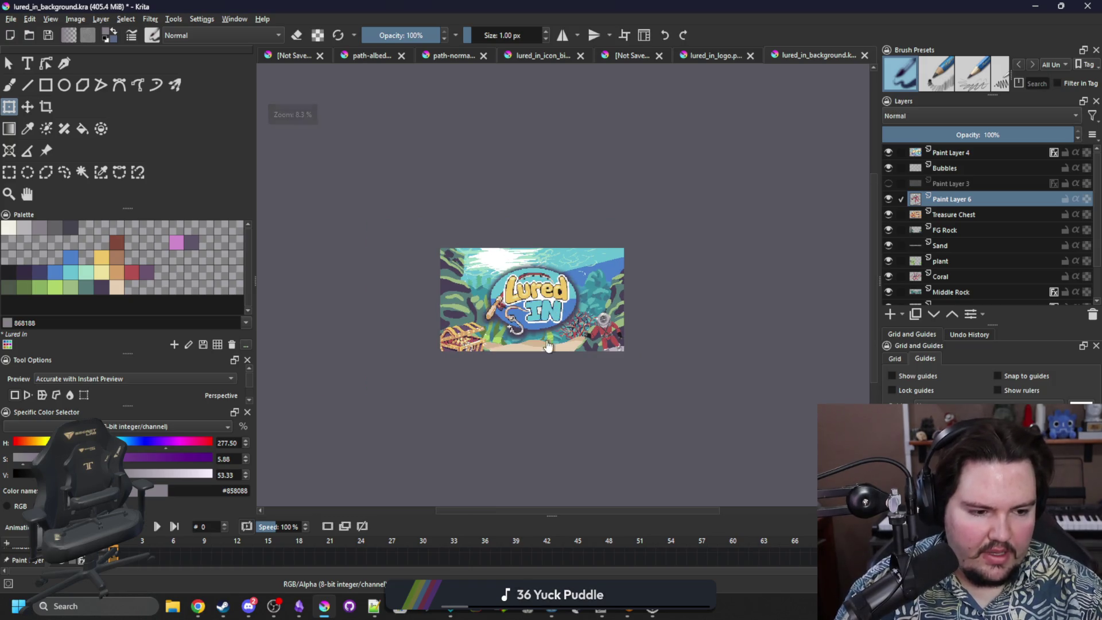
pyautogui.scroll(1, 549, 350)
pyautogui.scroll(1, 581, 314)
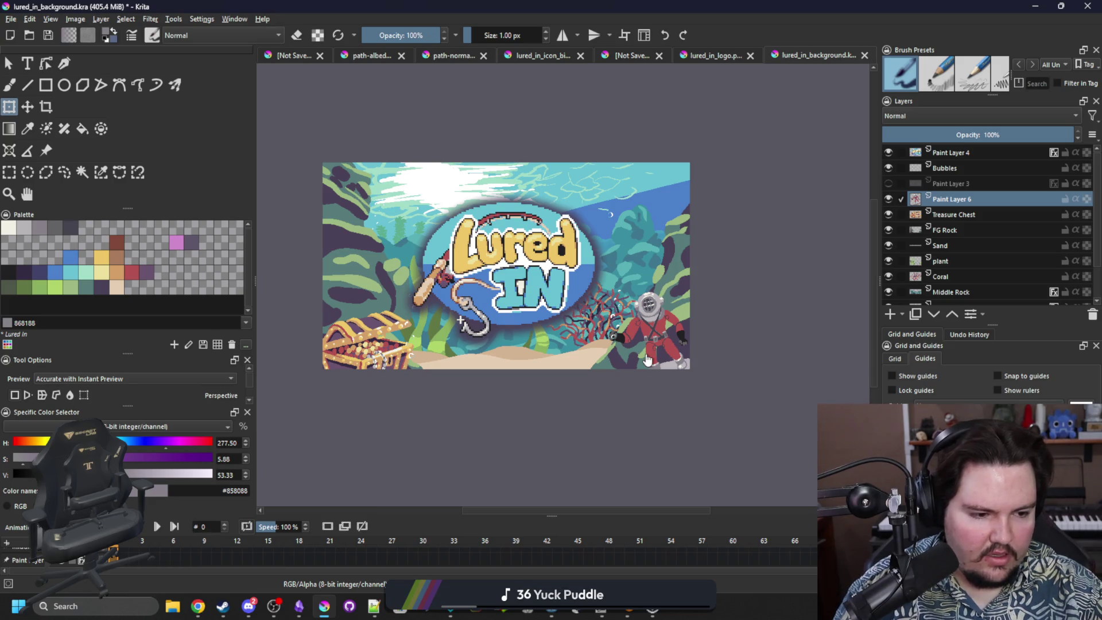
pyautogui.scroll(2, 647, 360)
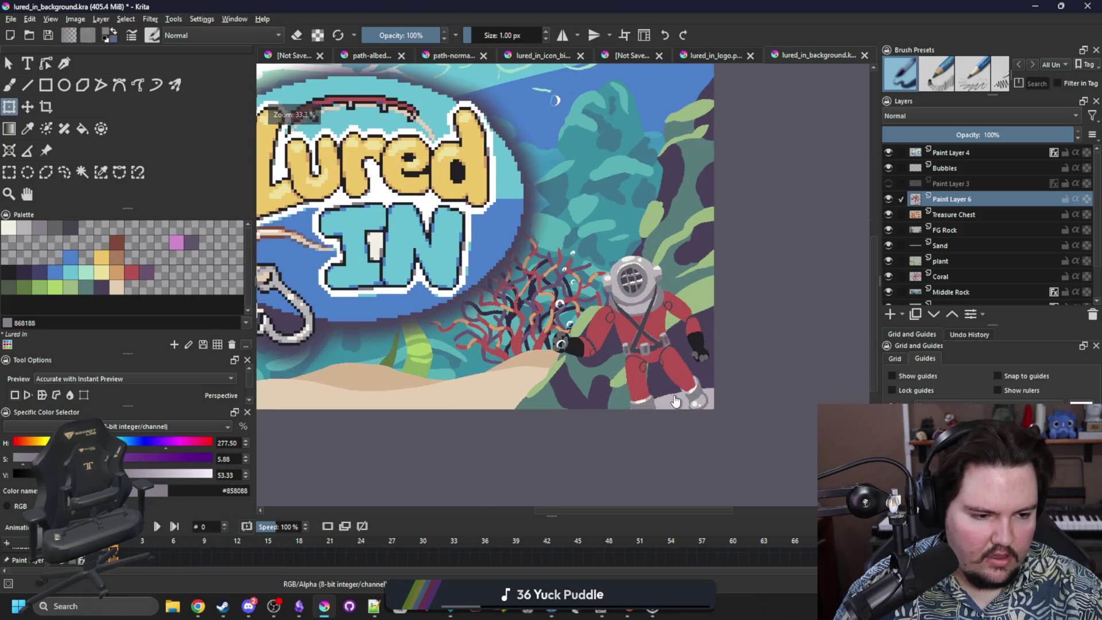
pyautogui.scroll(-3, 677, 399)
pyautogui.scroll(1, 680, 400)
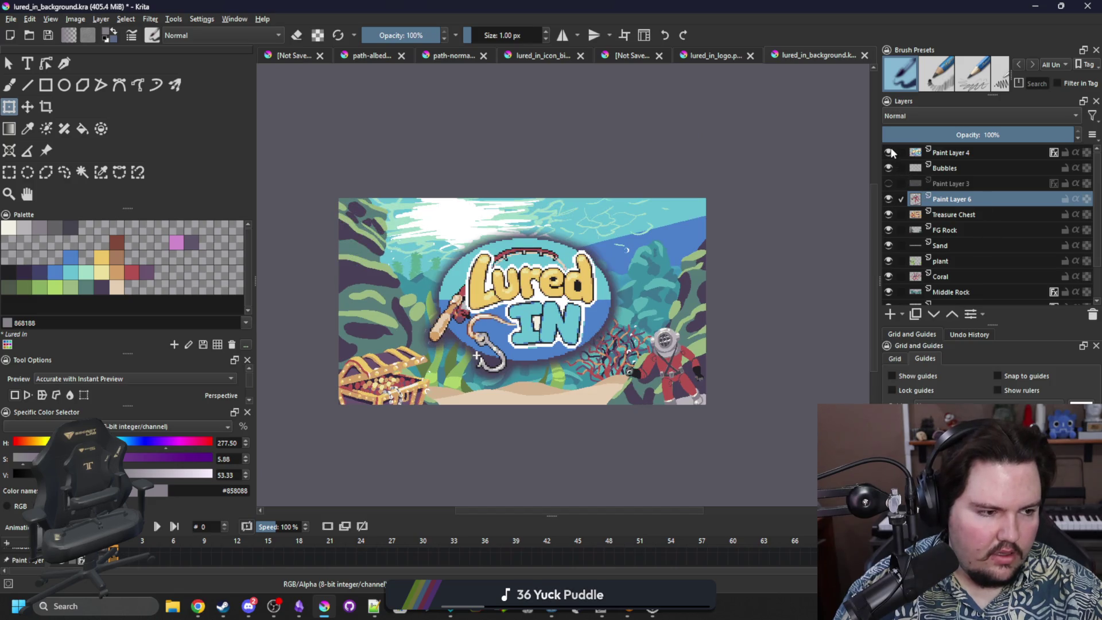
# Hide the Lured IN logo layer, Paint Layer 4, leaving it switched off.
pyautogui.click(889, 152)
pyautogui.scroll(-2, 537, 279)
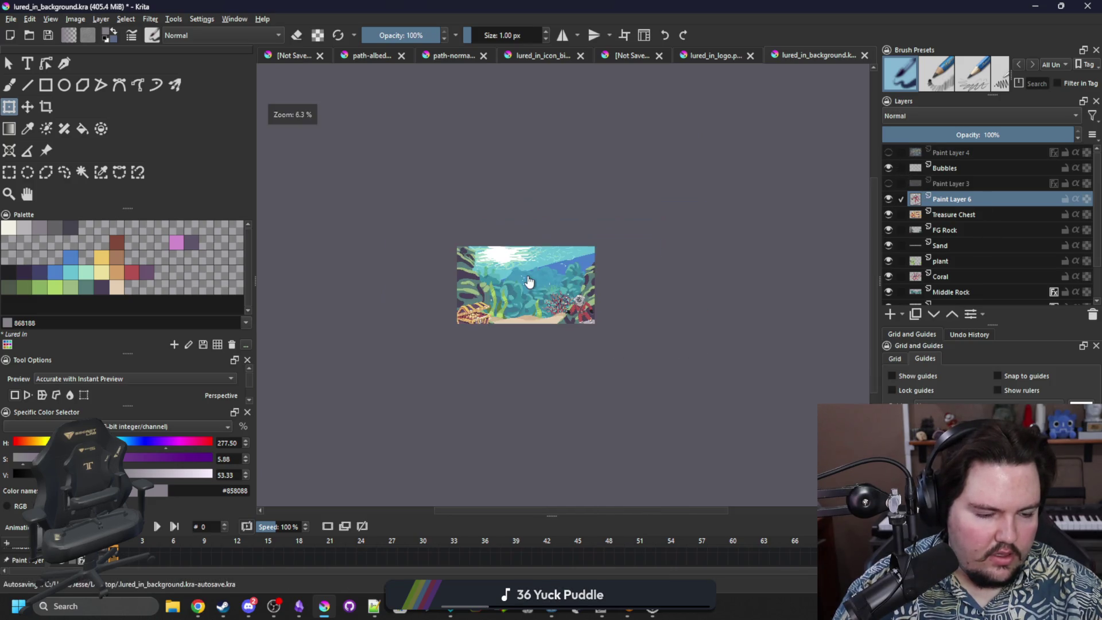
pyautogui.scroll(1, 537, 278)
pyautogui.scroll(1, 537, 279)
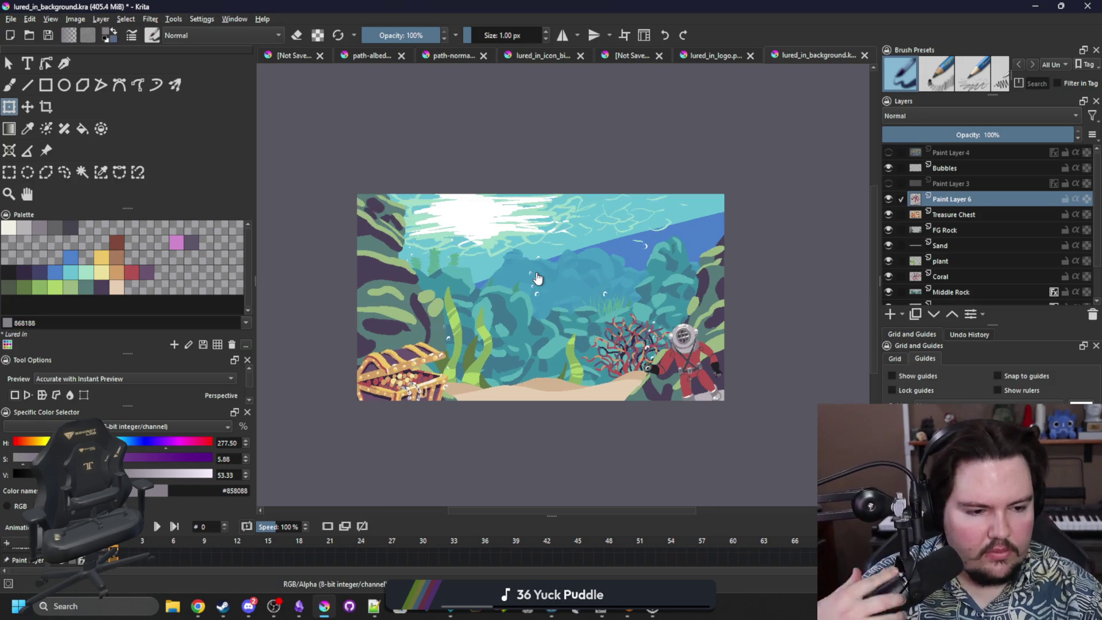
pyautogui.scroll(1, 558, 339)
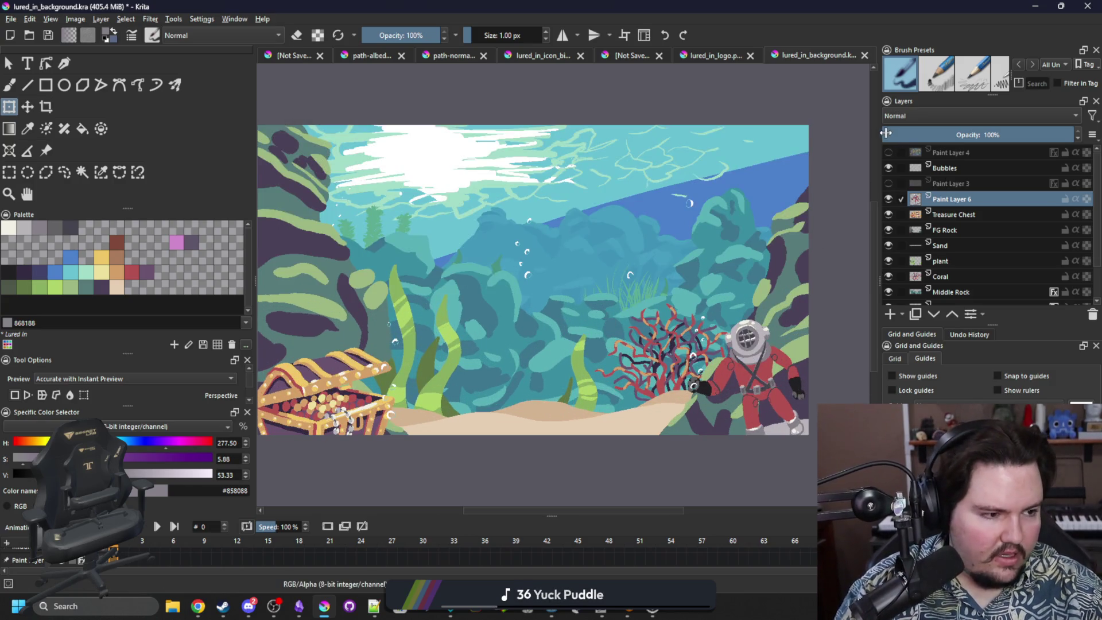
pyautogui.click(888, 153)
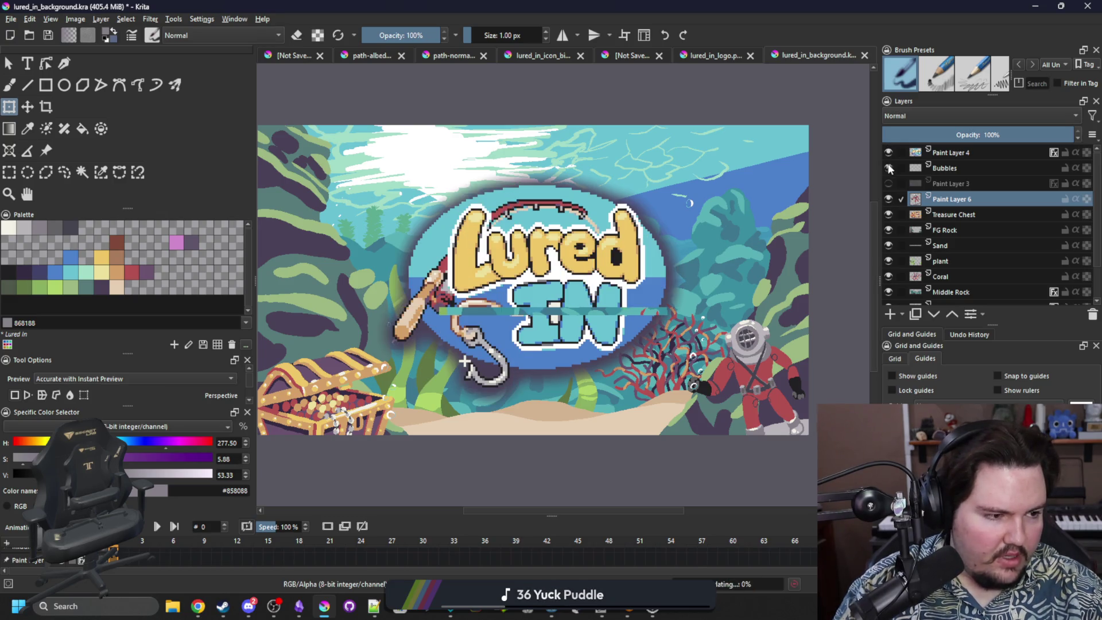
pyautogui.click(888, 152)
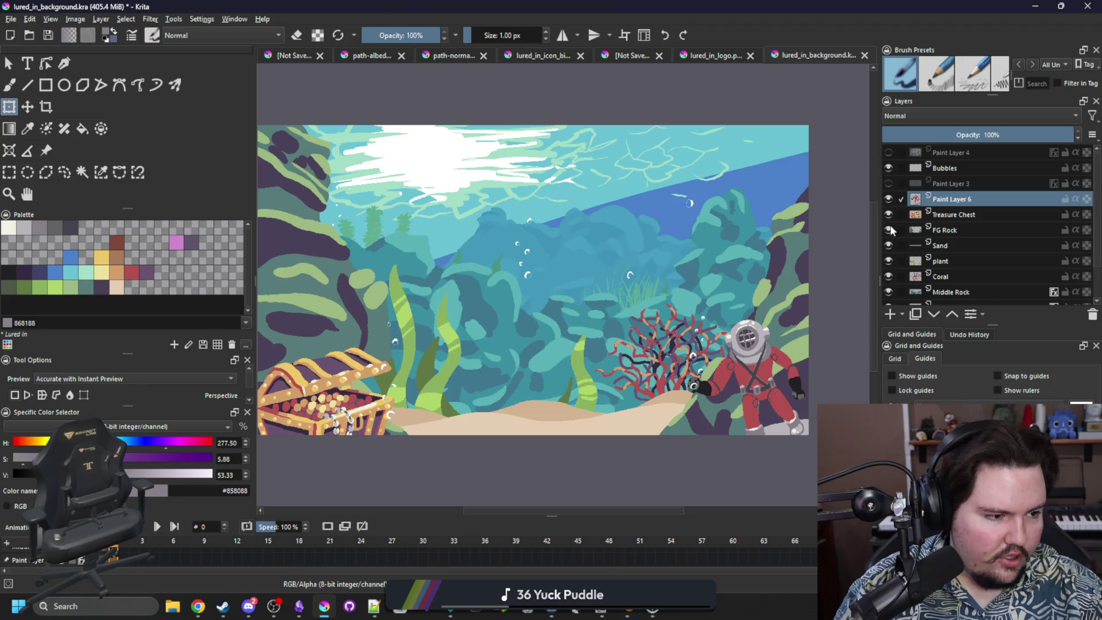
# Add a new empty Paint Layer 7 above Paint Layer 6 and select the brush.
pyautogui.click(890, 315)
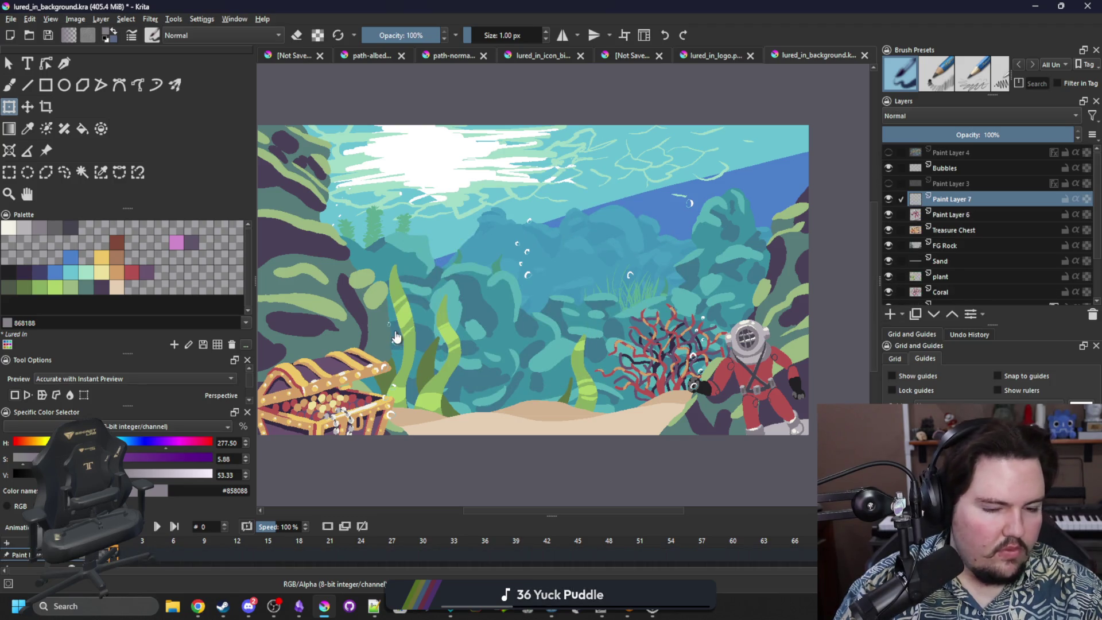
pyautogui.press('b')
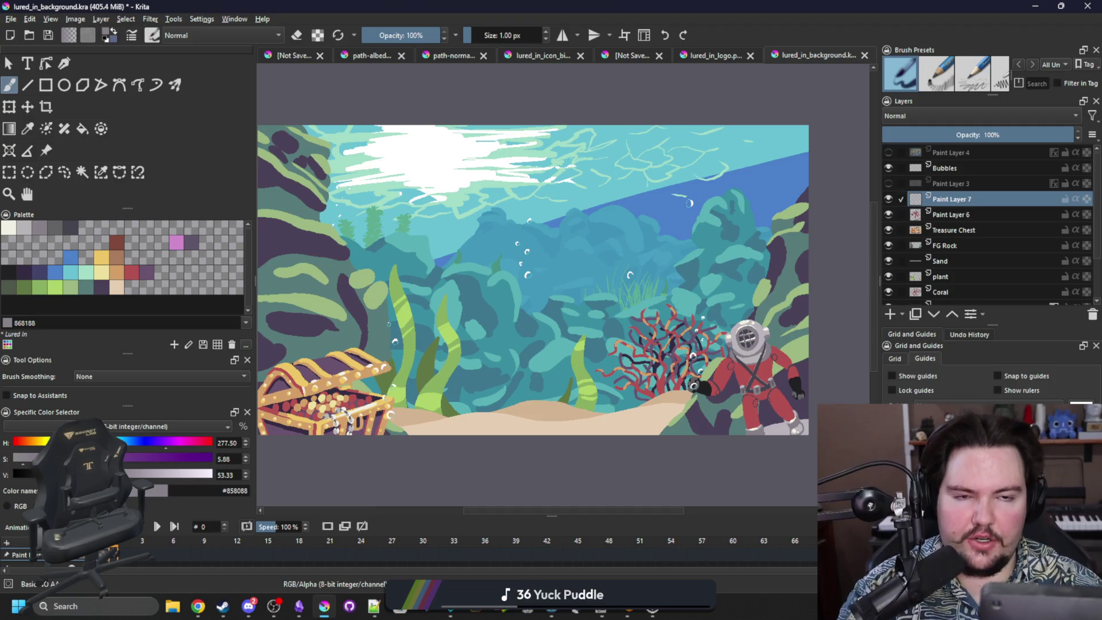
pyautogui.hotkey('alt', 'Tab')
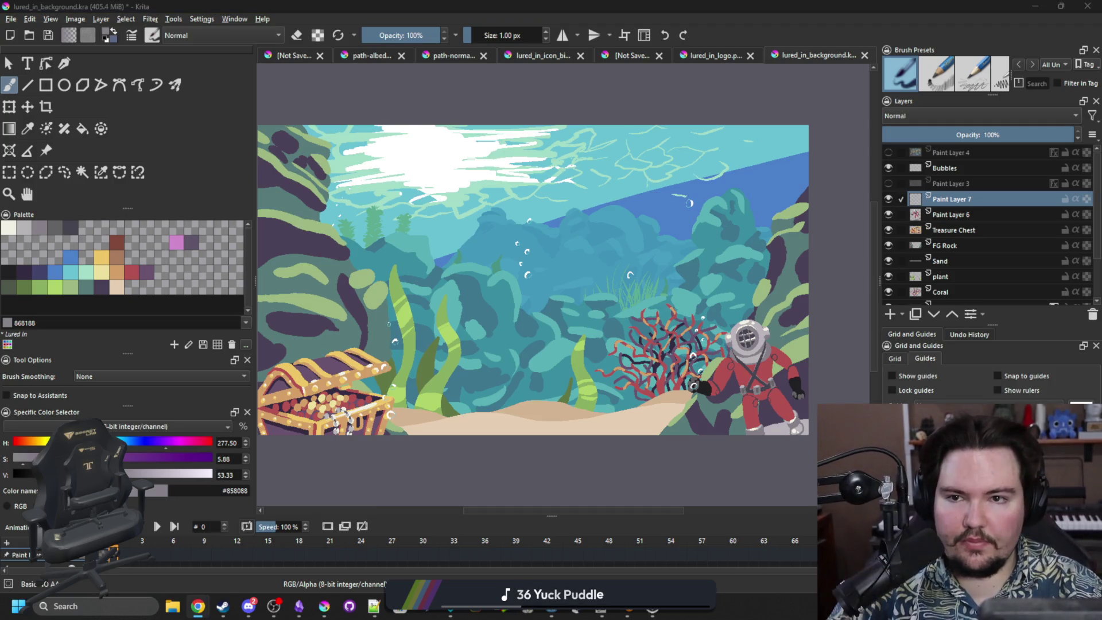
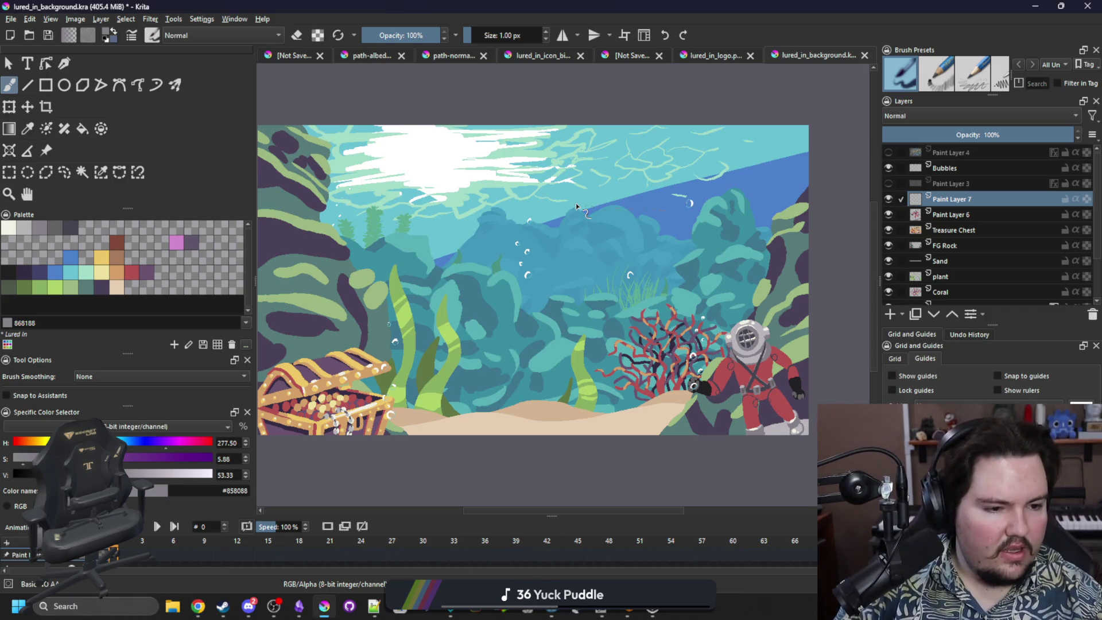
# Enlarge the brush and paint grey strokes across the upper water and left rocks, undoing the curved one.
pyautogui.press(']')
pyautogui.press(']')
pyautogui.press(']')
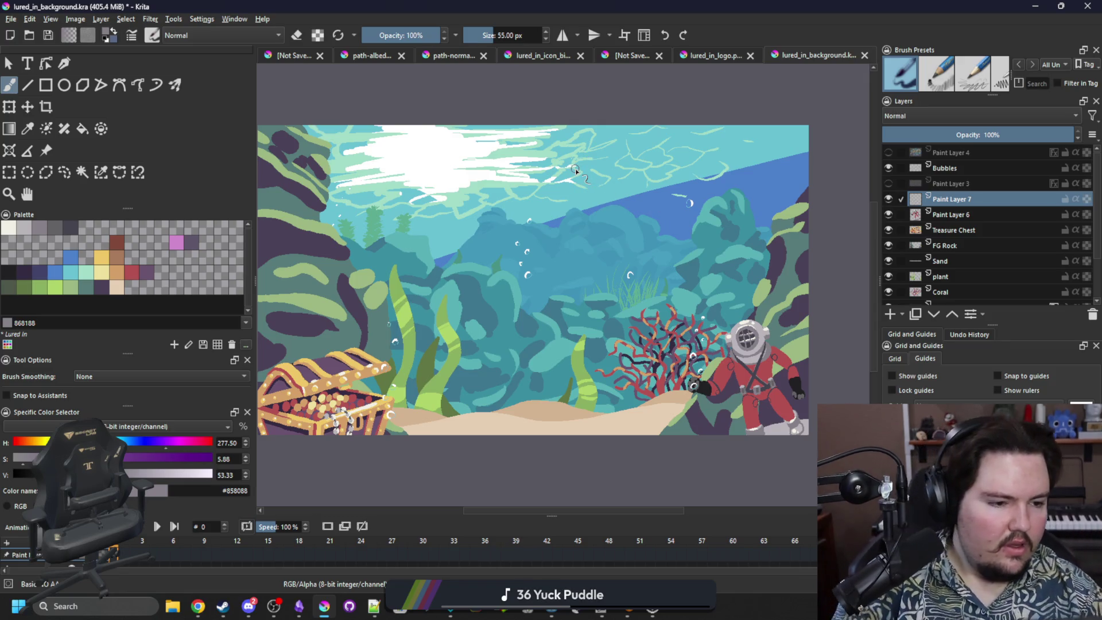
pyautogui.moveTo(643, 214); pyautogui.dragTo(590, 193)
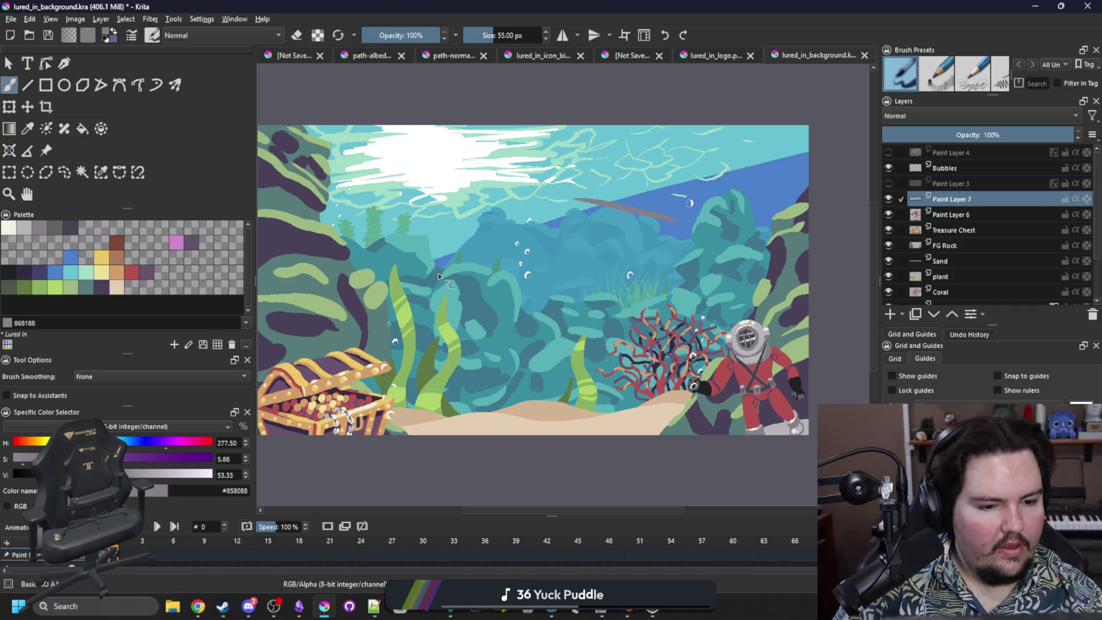
pyautogui.moveTo(418, 296); pyautogui.dragTo(454, 292)
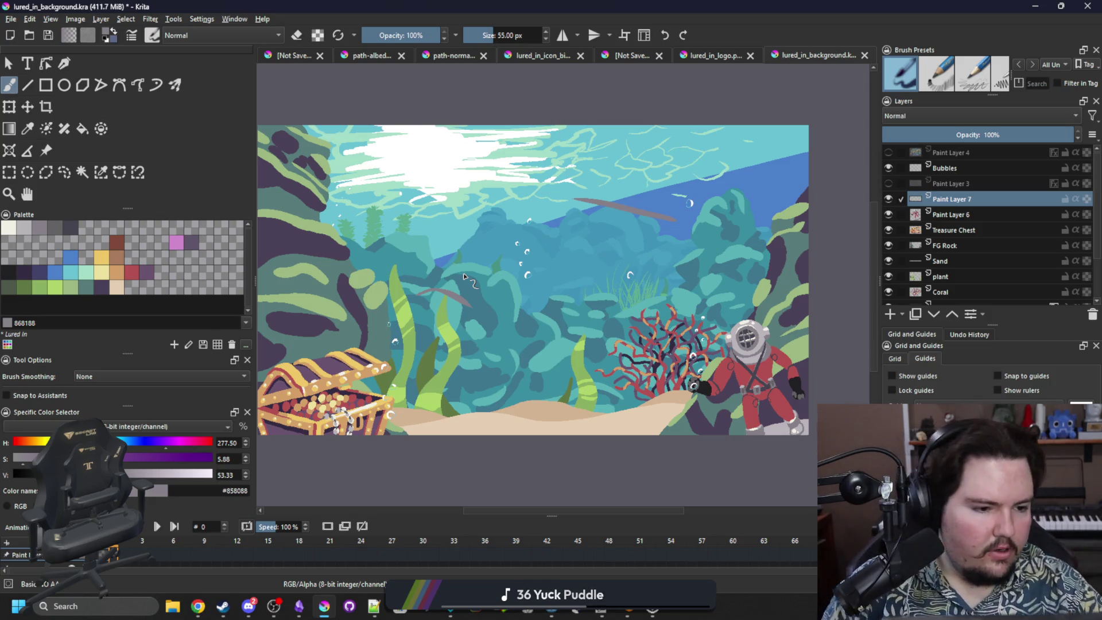
pyautogui.moveTo(712, 276); pyautogui.dragTo(739, 254)
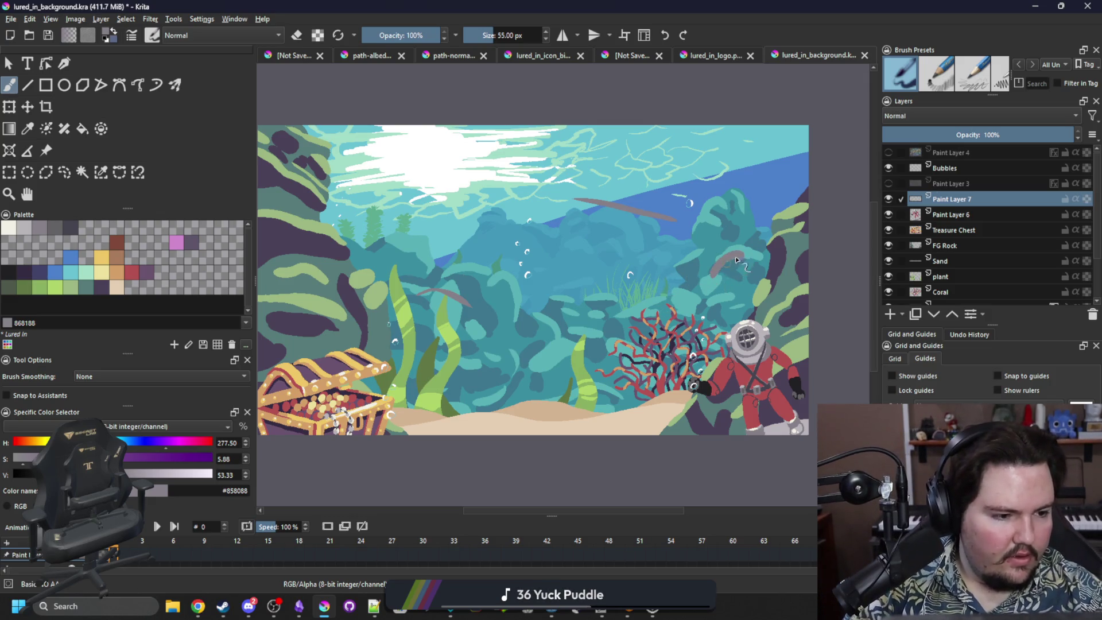
pyautogui.hotkey('ctrl', 'z')
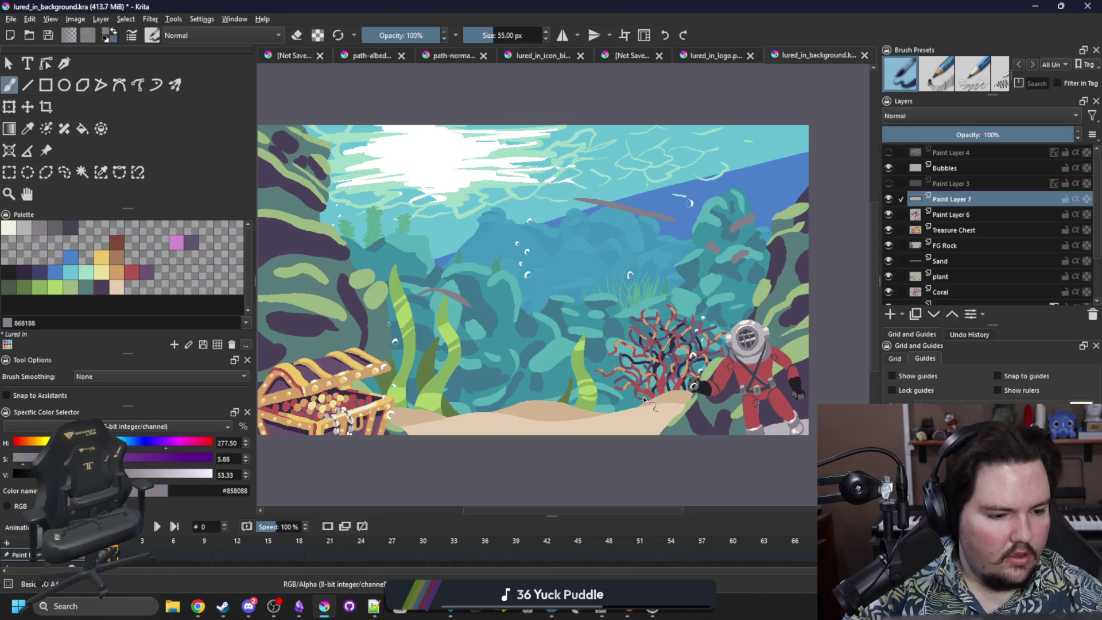
# Add more thin grey strokes beside the coral, at the upper left and lower in the scene.
pyautogui.moveTo(647, 372)
pyautogui.mouseDown()
pyautogui.moveTo(638, 403)
pyautogui.moveTo(597, 401)
pyautogui.mouseUp()
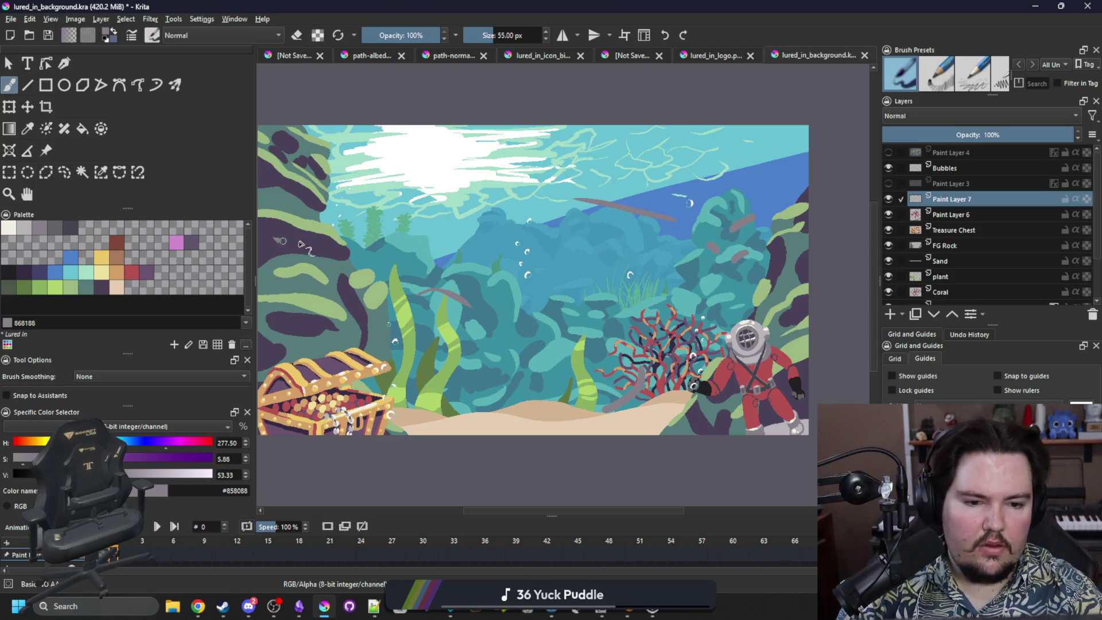
pyautogui.moveTo(279, 235); pyautogui.dragTo(333, 216)
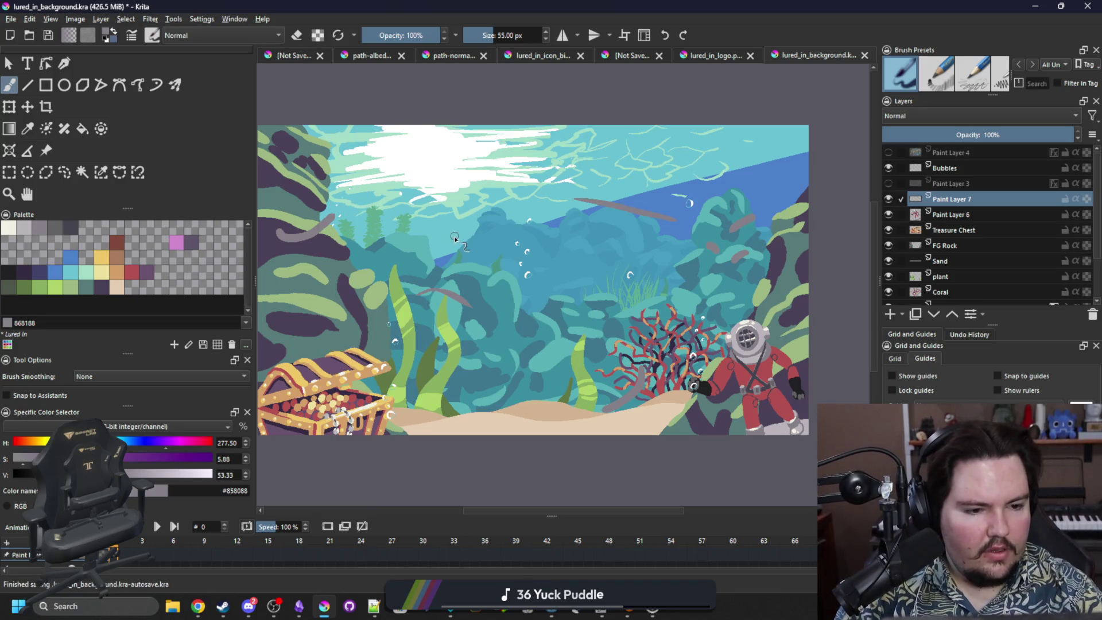
pyautogui.moveTo(461, 227); pyautogui.dragTo(443, 219)
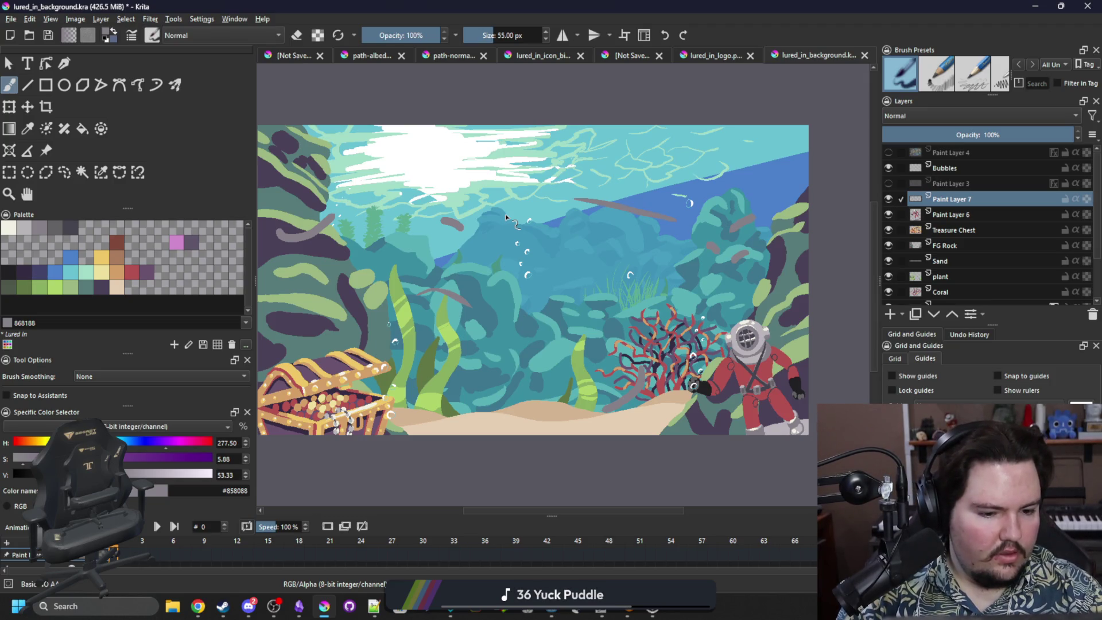
pyautogui.moveTo(429, 406); pyautogui.dragTo(415, 404)
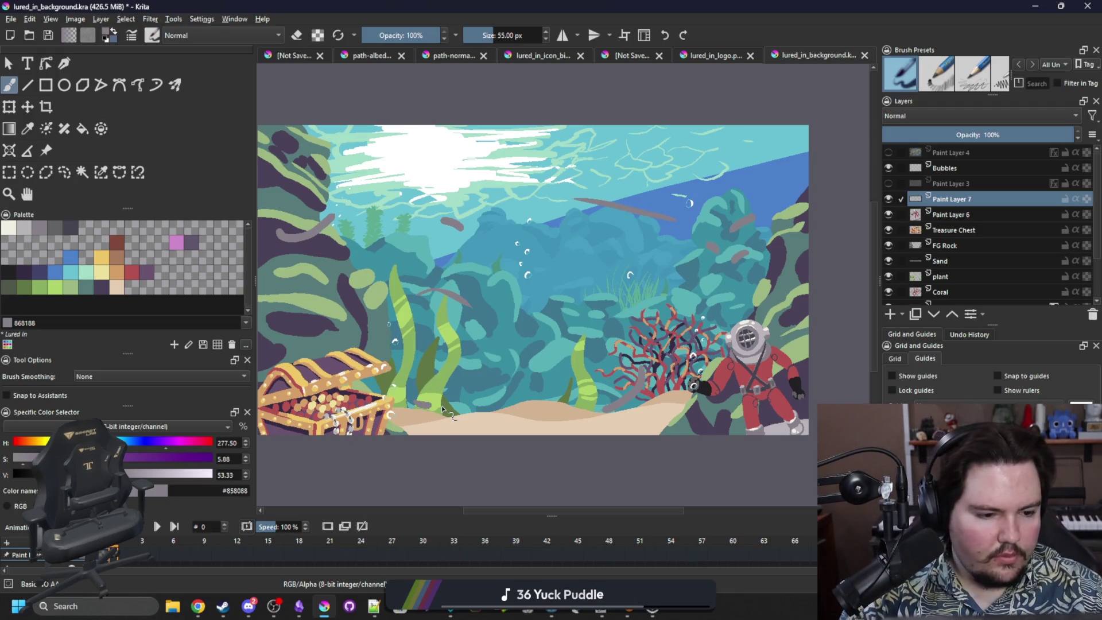
pyautogui.moveTo(535, 378); pyautogui.dragTo(642, 419)
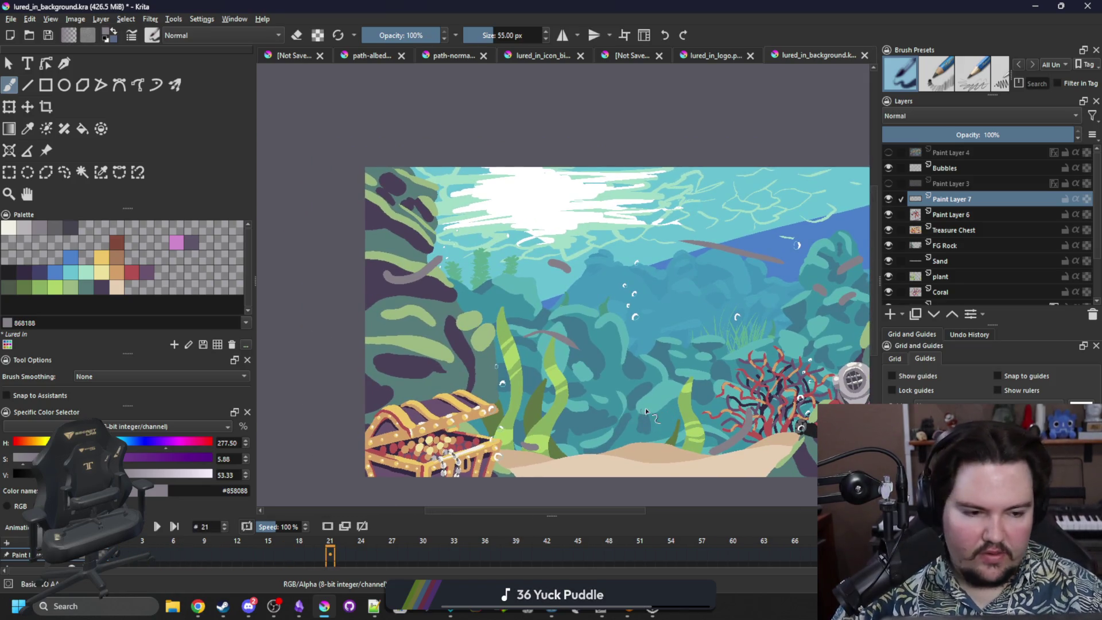
# Fill the grey background strokes with a mint colour using the Fill tool.
pyautogui.scroll(5, 645, 411)
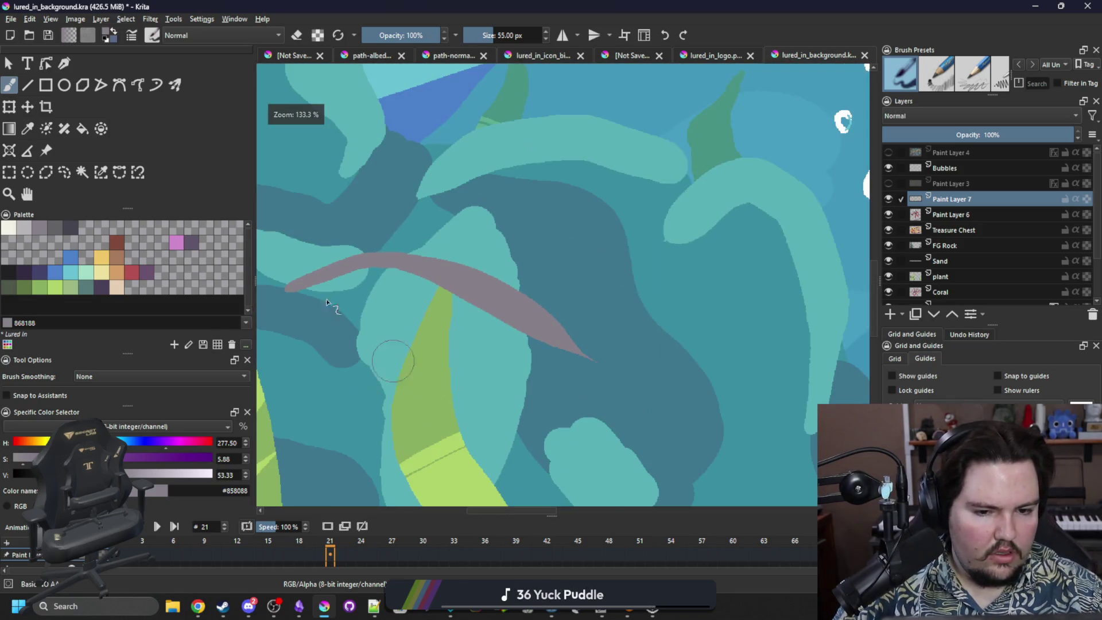
pyautogui.click(91, 278)
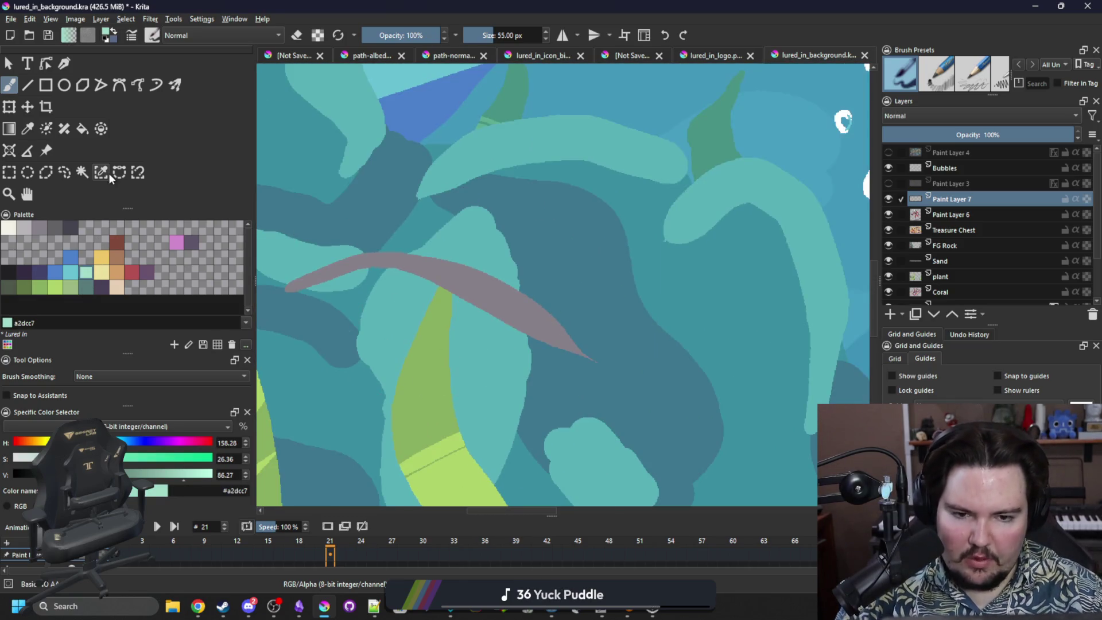
pyautogui.press('f')
pyautogui.click(451, 274)
# Recolour all the strokes bright pink (#df8acb) from the palette.
pyautogui.scroll(-1, 449, 273)
pyautogui.scroll(-3, 456, 280)
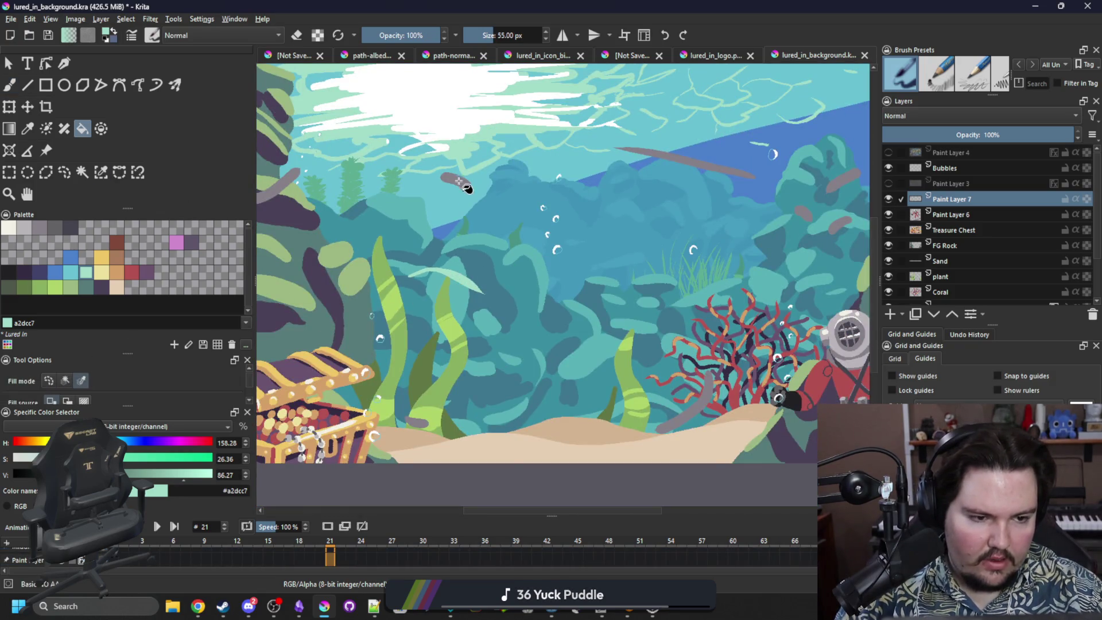
pyautogui.scroll(-2, 454, 269)
pyautogui.scroll(3, 436, 278)
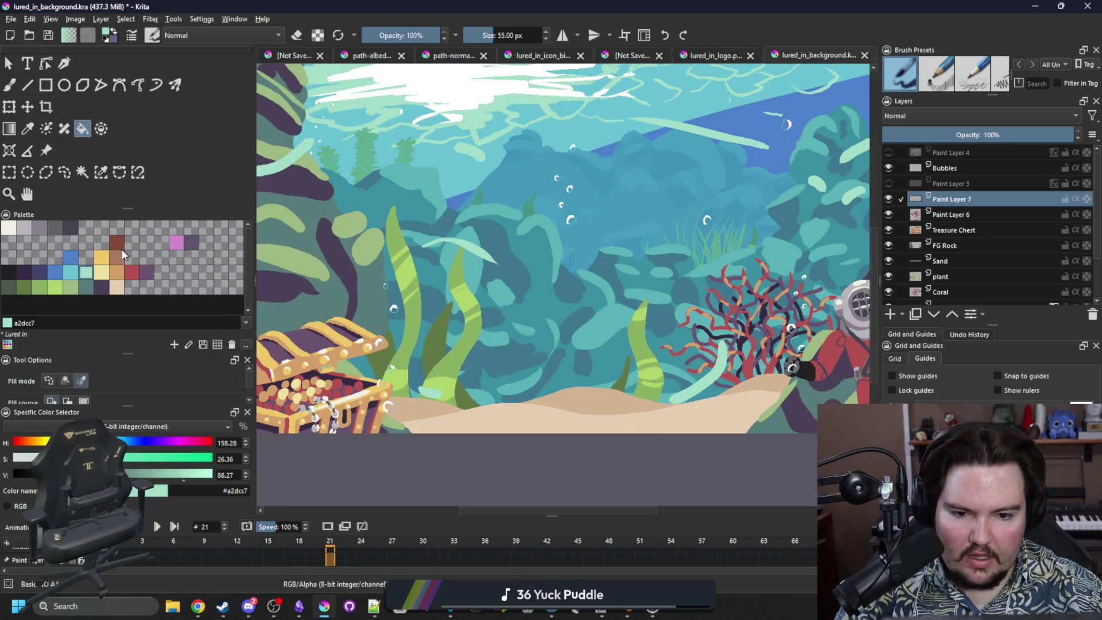
pyautogui.click(177, 242)
pyautogui.click(472, 249)
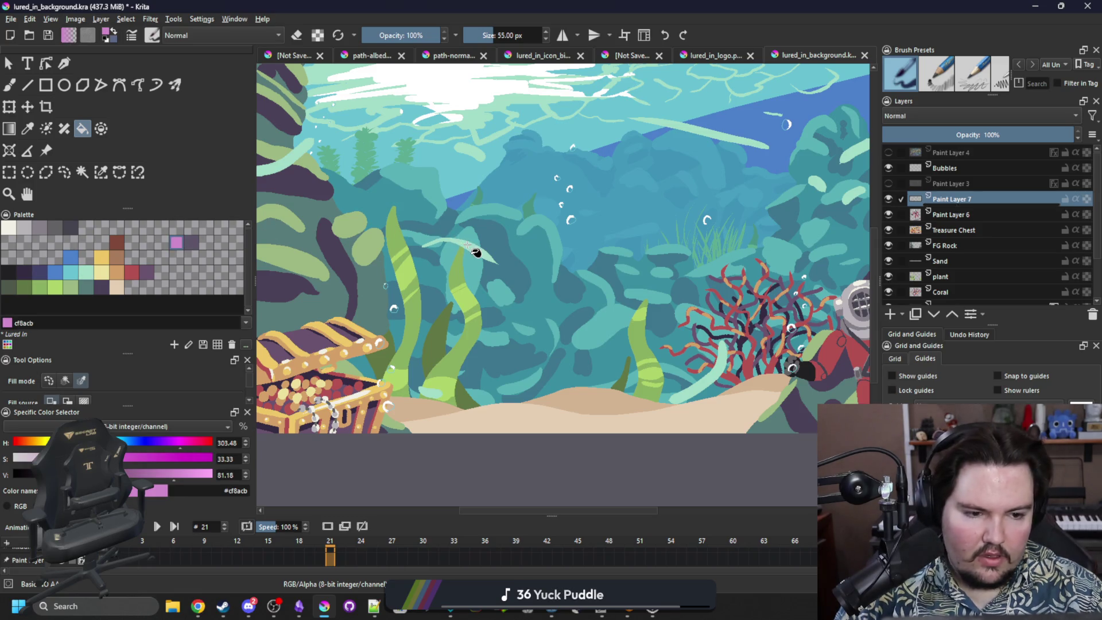
pyautogui.scroll(-2, 443, 291)
pyautogui.scroll(1, 436, 289)
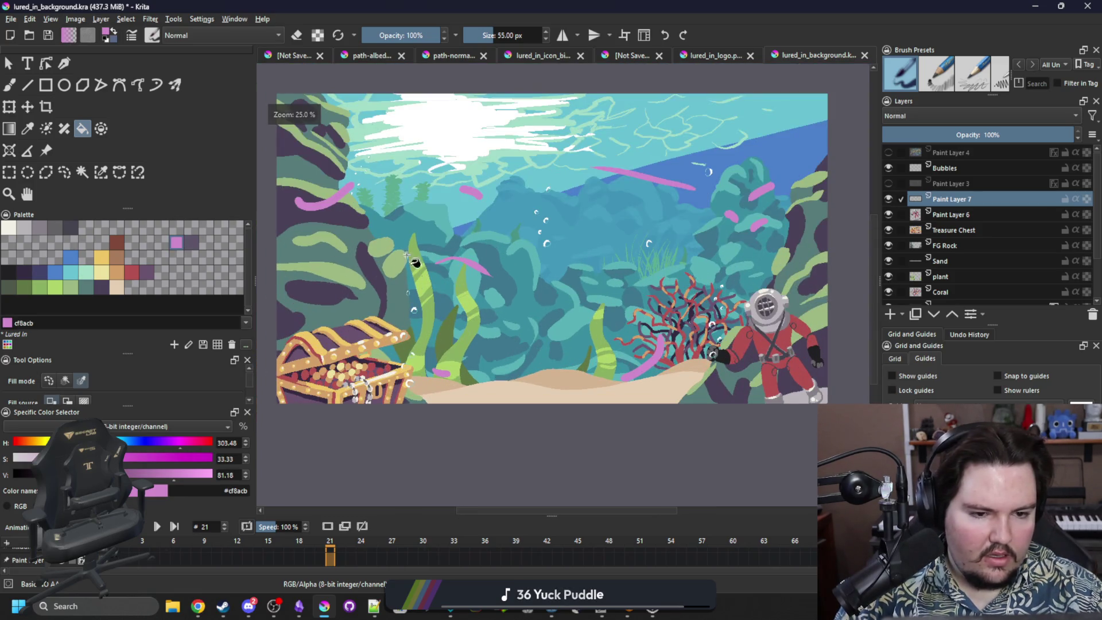
pyautogui.scroll(4, 447, 226)
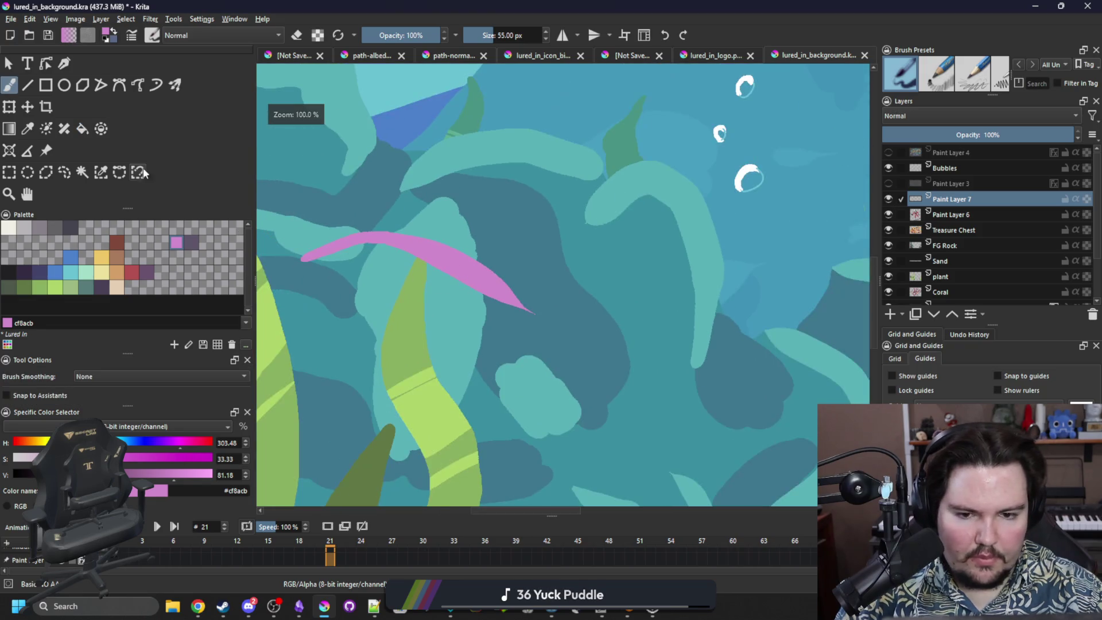
pyautogui.press('s')
pyautogui.scroll(1, 278, 218)
# Select the pink stroke by colour and paint it into a fuller fish body with a tail lobe.
pyautogui.click(376, 251)
pyautogui.press('b')
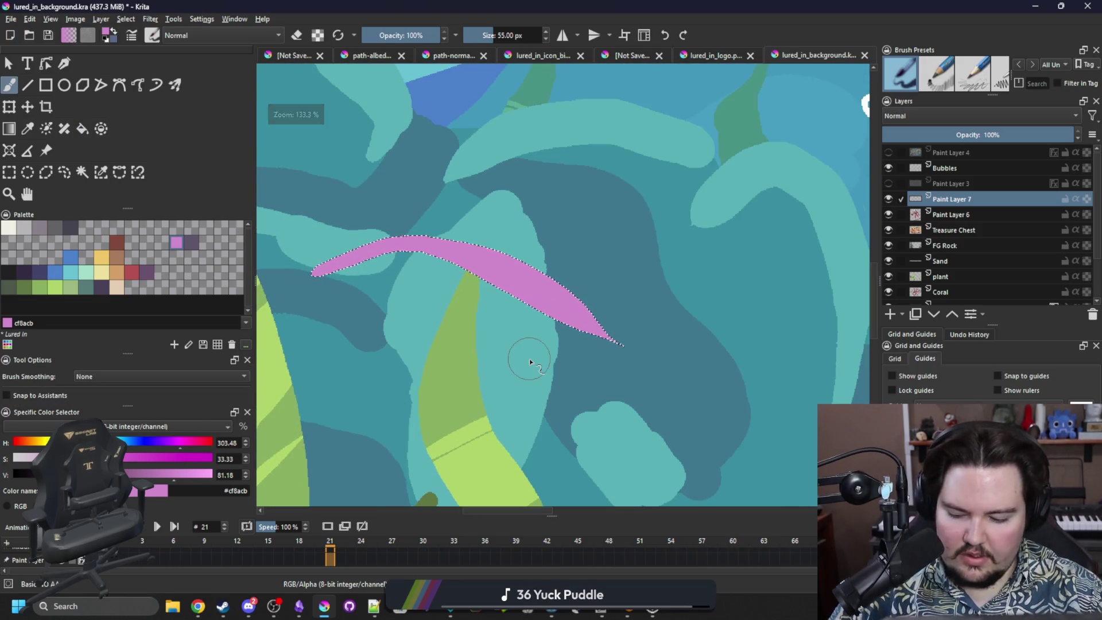
pyautogui.moveTo(622, 344); pyautogui.dragTo(594, 300)
pyautogui.hotkey('ctrl', 'z')
pyautogui.press('[')
pyautogui.press('[')
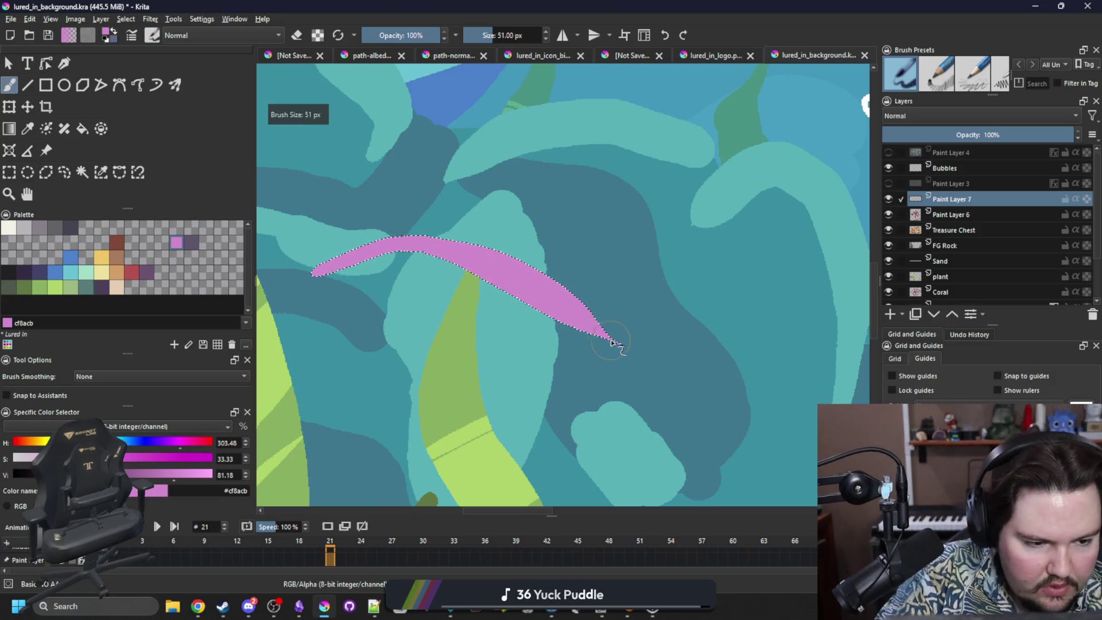
pyautogui.press('[')
pyautogui.press('[')
pyautogui.moveTo(620, 344)
pyautogui.mouseDown()
pyautogui.moveTo(559, 267)
pyautogui.moveTo(504, 238)
pyautogui.moveTo(448, 230)
pyautogui.moveTo(551, 313)
pyautogui.moveTo(618, 341)
pyautogui.moveTo(488, 303)
pyautogui.moveTo(447, 253)
pyautogui.moveTo(505, 287)
pyautogui.moveTo(402, 255)
pyautogui.moveTo(337, 304)
pyautogui.moveTo(324, 275)
pyautogui.mouseUp()
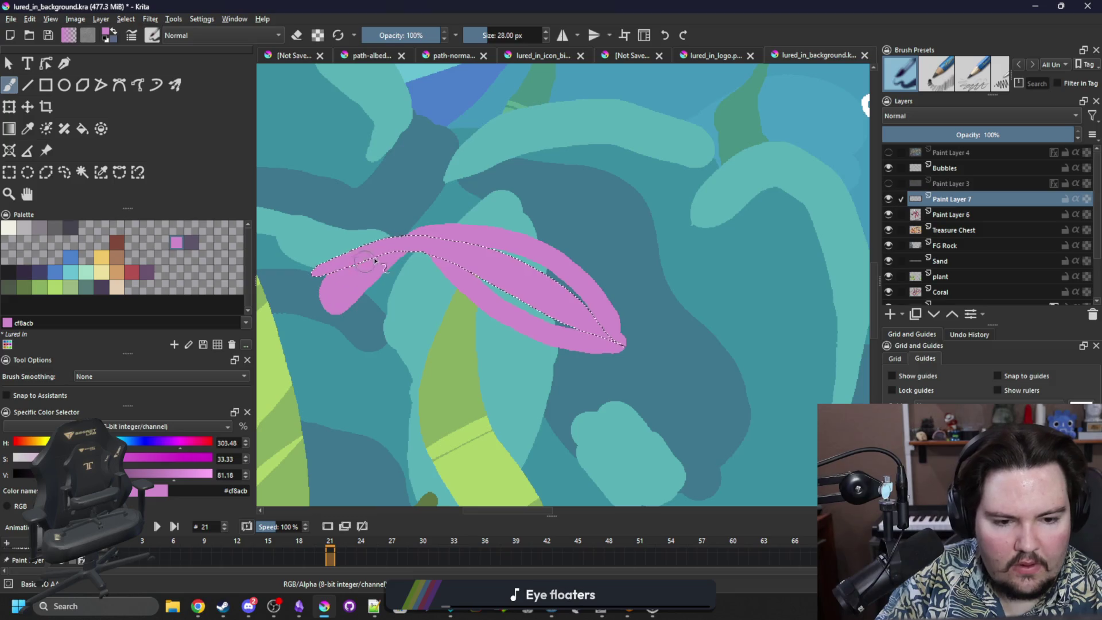
pyautogui.moveTo(411, 241)
pyautogui.mouseDown()
pyautogui.moveTo(373, 229)
pyautogui.moveTo(327, 239)
pyautogui.moveTo(345, 265)
pyautogui.moveTo(375, 244)
pyautogui.mouseUp()
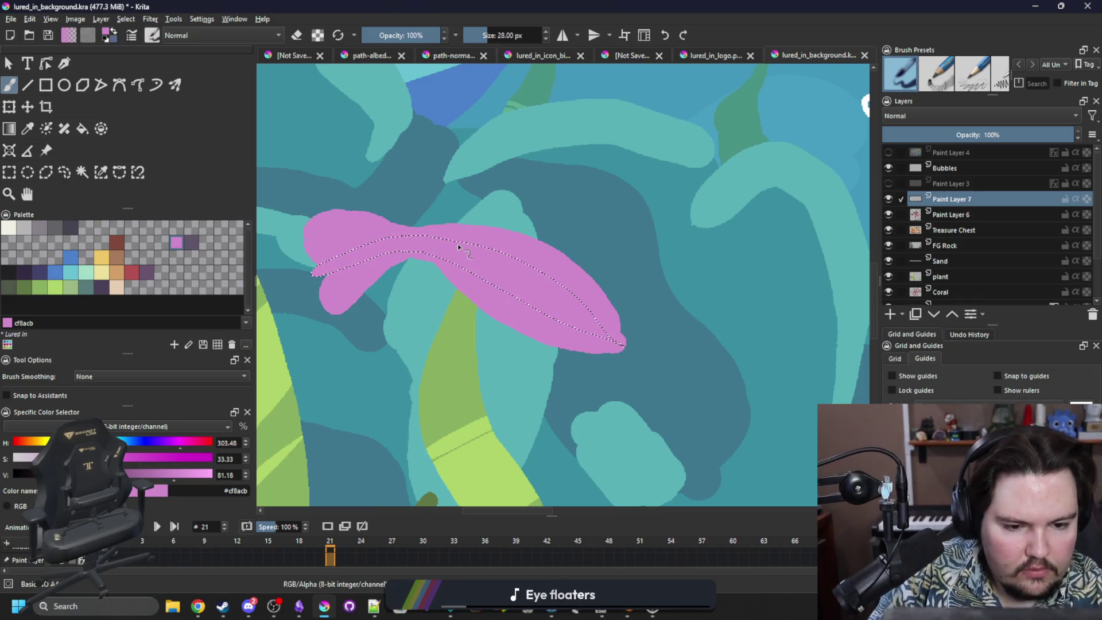
# Deselect and erase along the fish's left and right edges to tidy its shape.
pyautogui.hotkey('ctrl', 'shift', 'a')
pyautogui.press('e')
pyautogui.moveTo(322, 279)
pyautogui.mouseDown()
pyautogui.moveTo(310, 284)
pyautogui.moveTo(321, 274)
pyautogui.moveTo(330, 287)
pyautogui.moveTo(317, 292)
pyautogui.mouseUp()
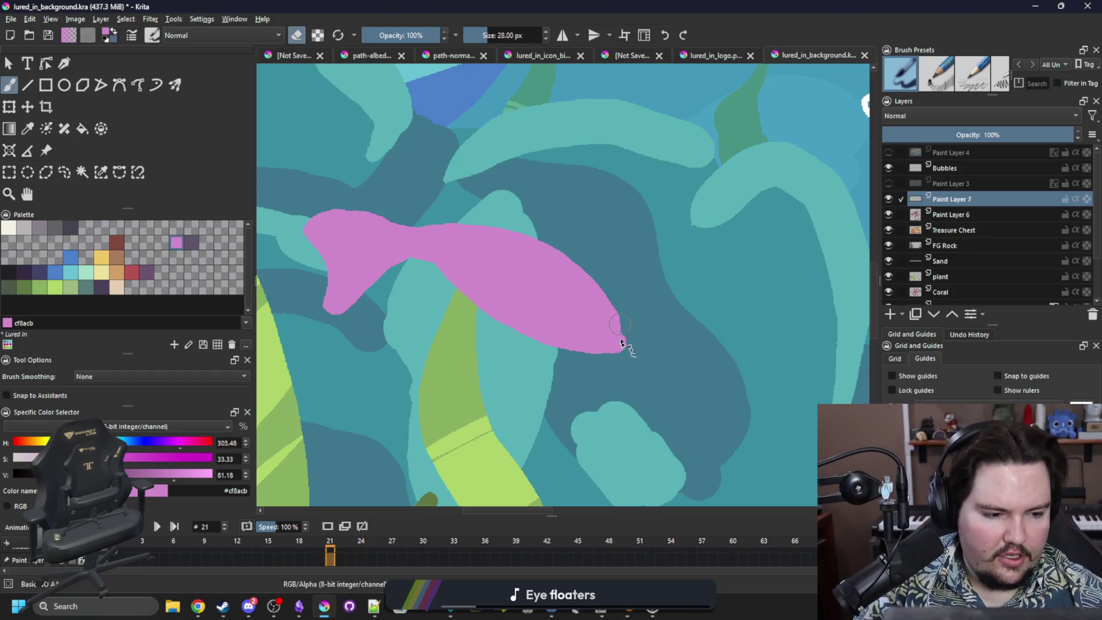
pyautogui.moveTo(633, 330); pyautogui.dragTo(624, 359)
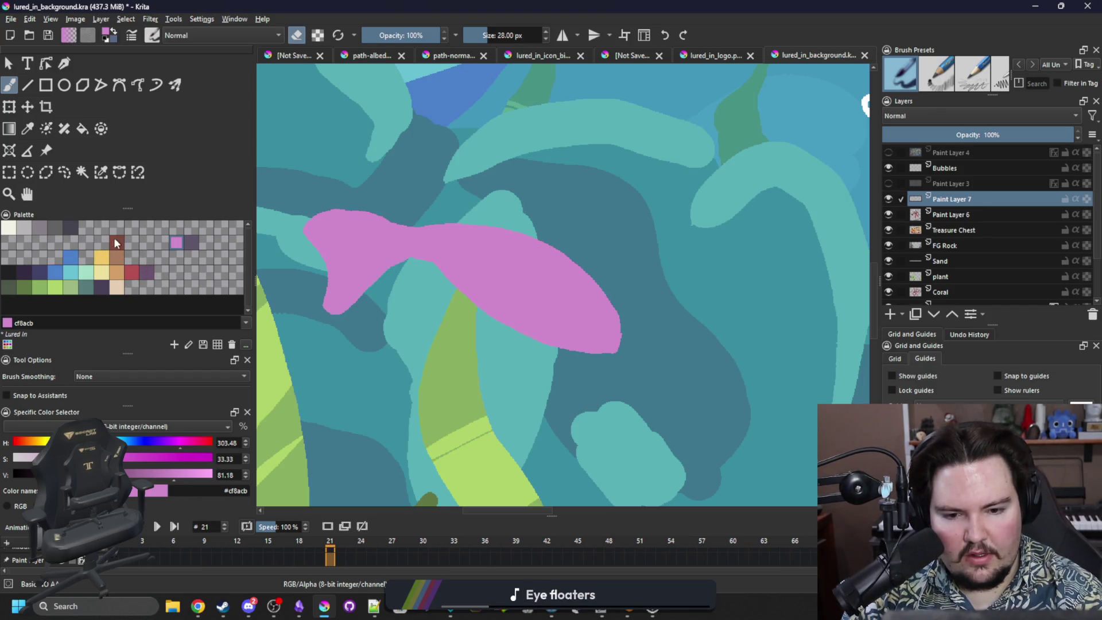
pyautogui.click(39, 284)
# Select the fish by colour and paint a thick pale beige stripe along its belly.
pyautogui.press('f')
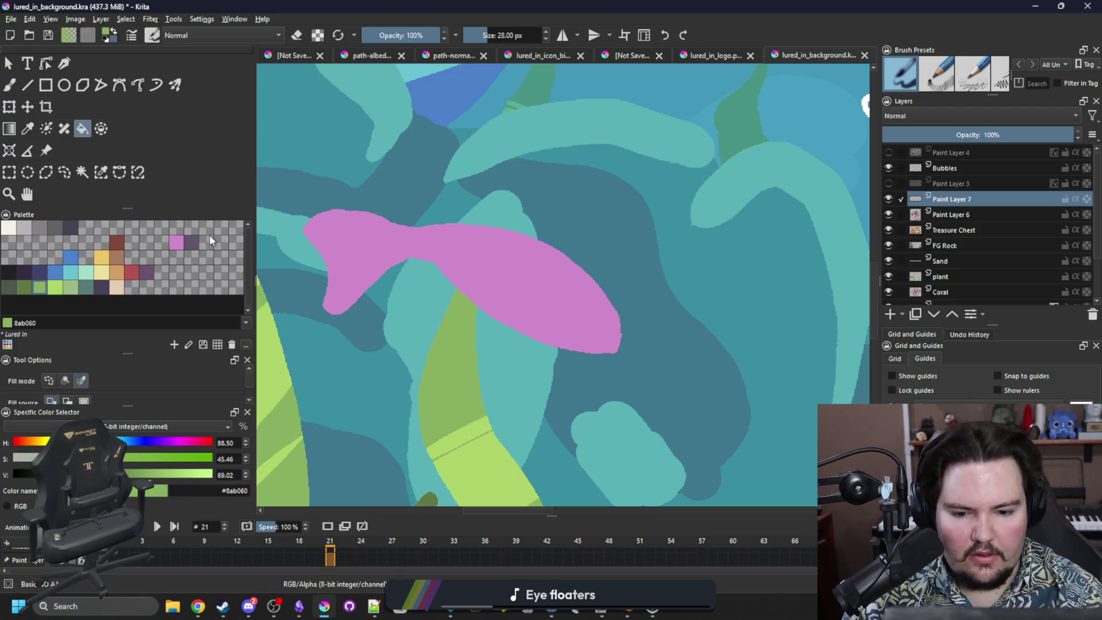
pyautogui.click(101, 172)
pyautogui.click(490, 267)
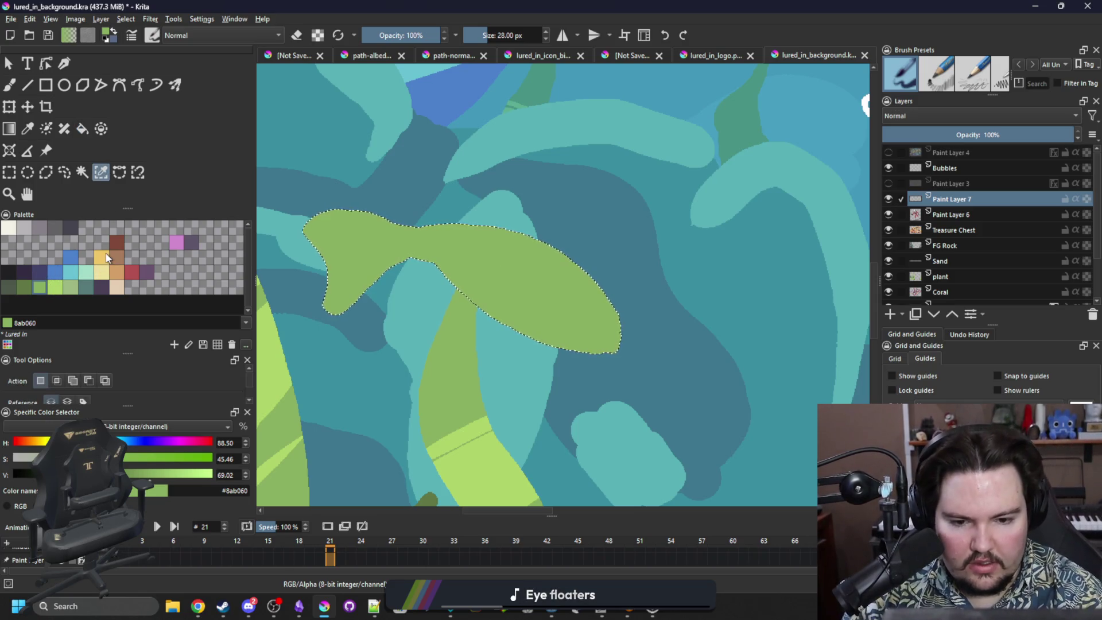
pyautogui.click(116, 287)
pyautogui.press('b')
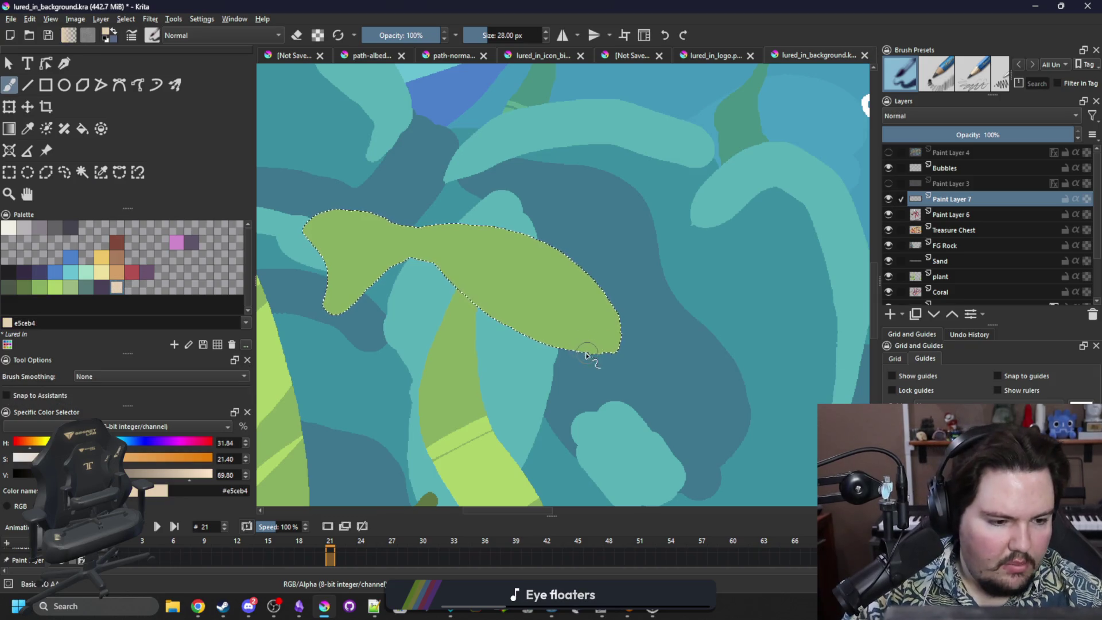
pyautogui.moveTo(574, 346)
pyautogui.mouseDown()
pyautogui.moveTo(484, 312)
pyautogui.moveTo(436, 260)
pyautogui.mouseUp()
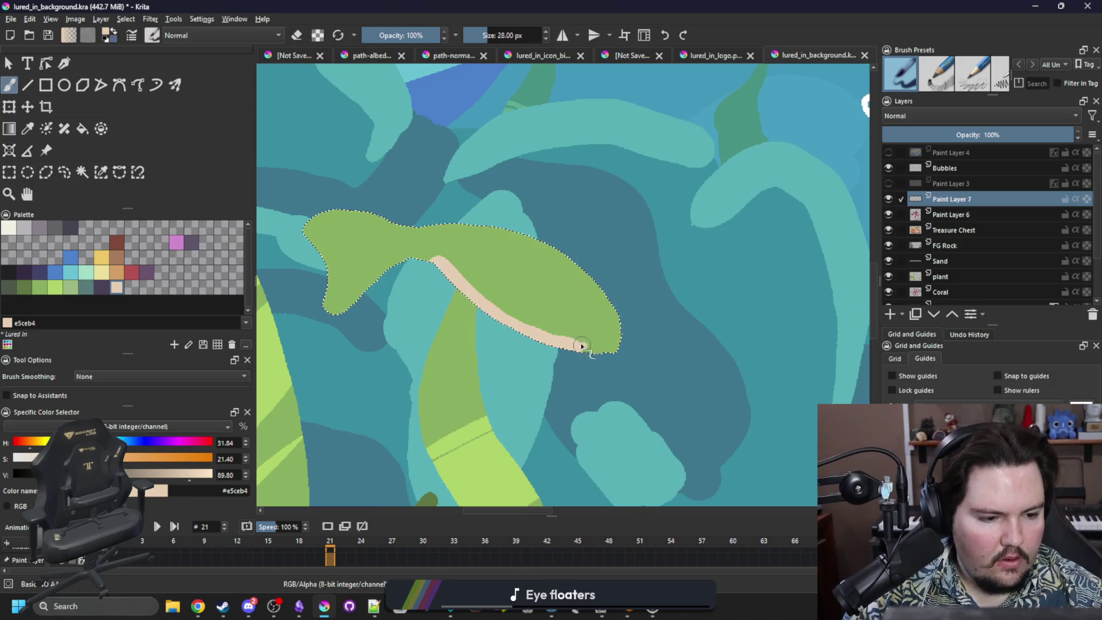
pyautogui.moveTo(581, 346); pyautogui.dragTo(419, 259)
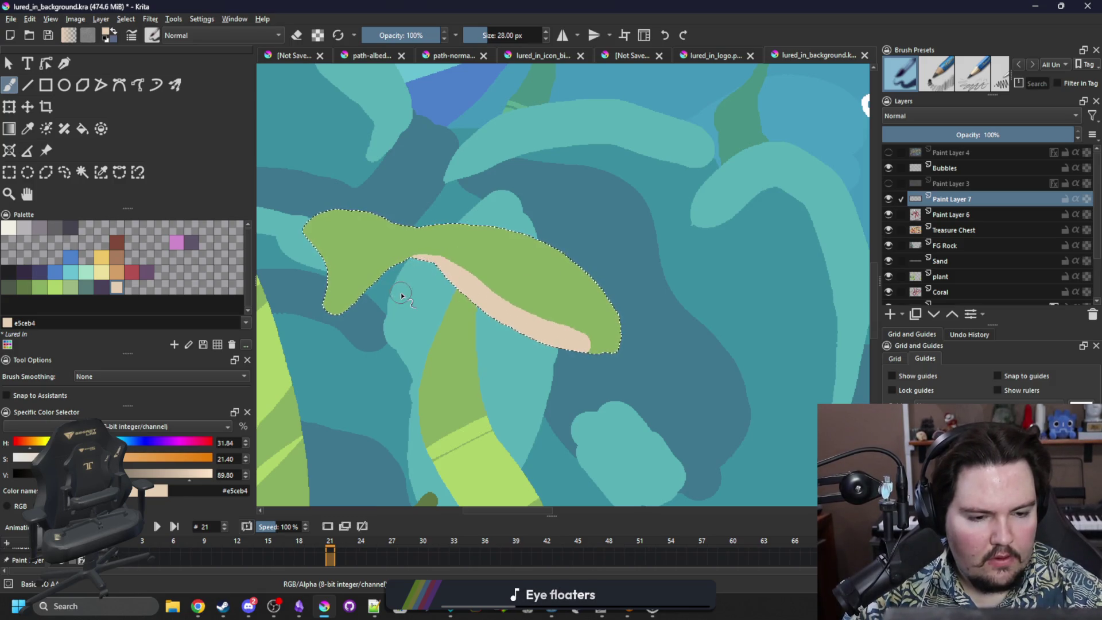
# Deselect and paint dark teal-grey fins on the fish's back and over the beige stripe.
pyautogui.click(88, 283)
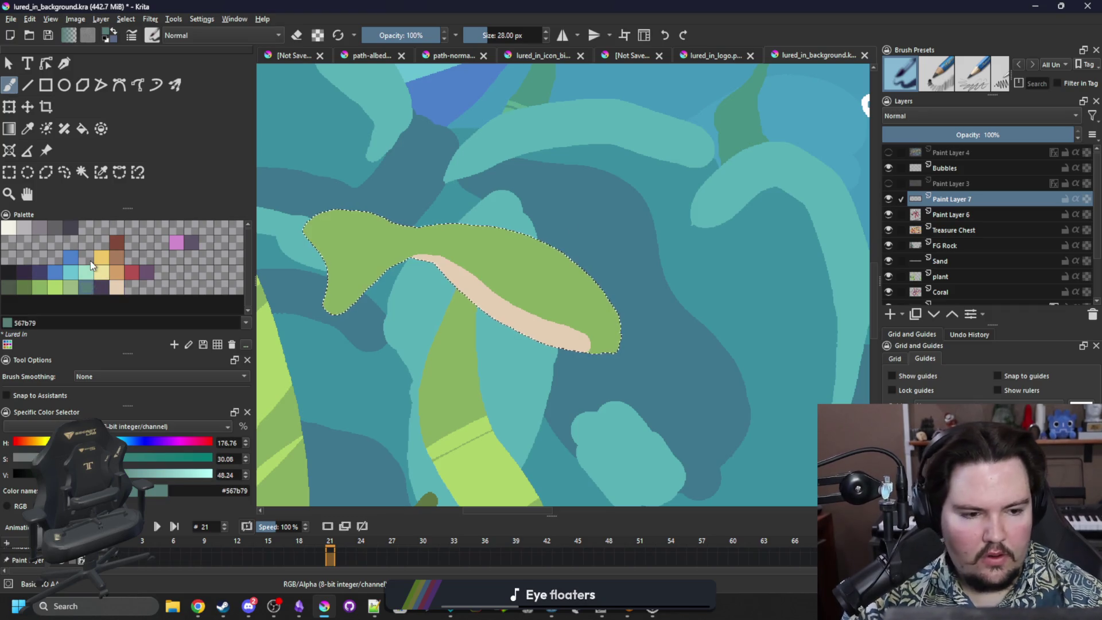
pyautogui.hotkey('ctrl', 'shift', 'a')
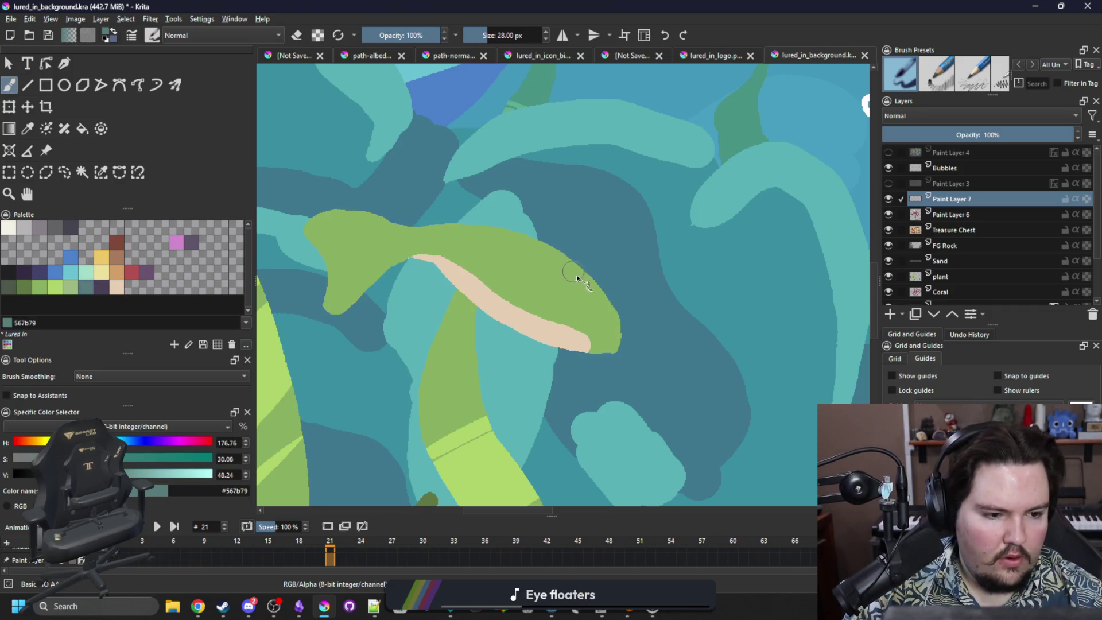
pyautogui.moveTo(579, 279); pyautogui.dragTo(500, 211)
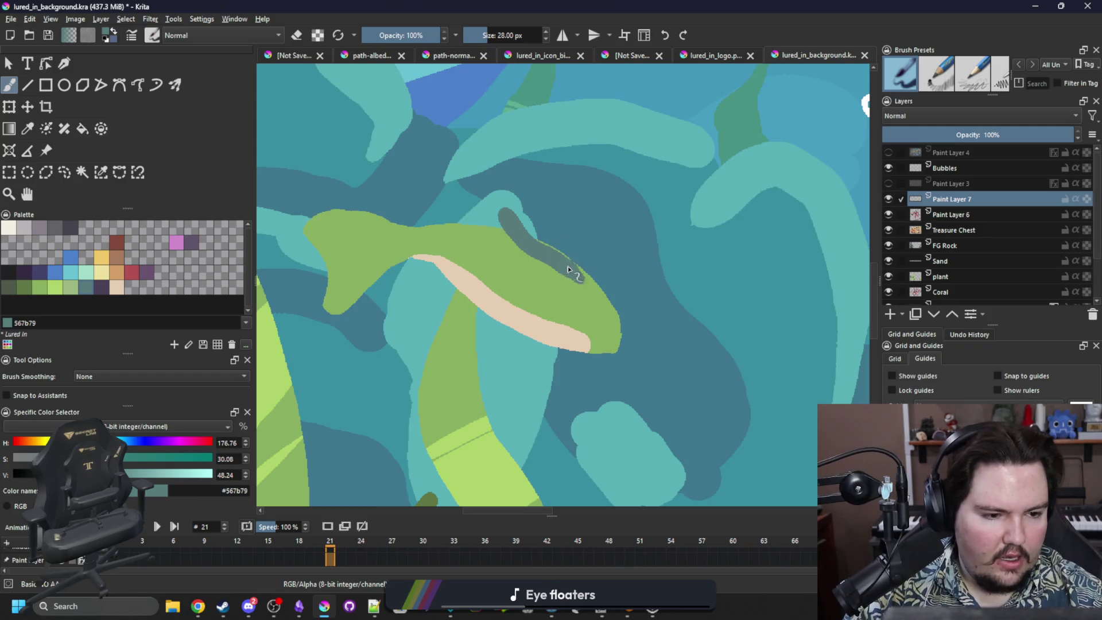
pyautogui.moveTo(580, 278)
pyautogui.mouseDown()
pyautogui.moveTo(517, 201)
pyautogui.moveTo(497, 231)
pyautogui.mouseUp()
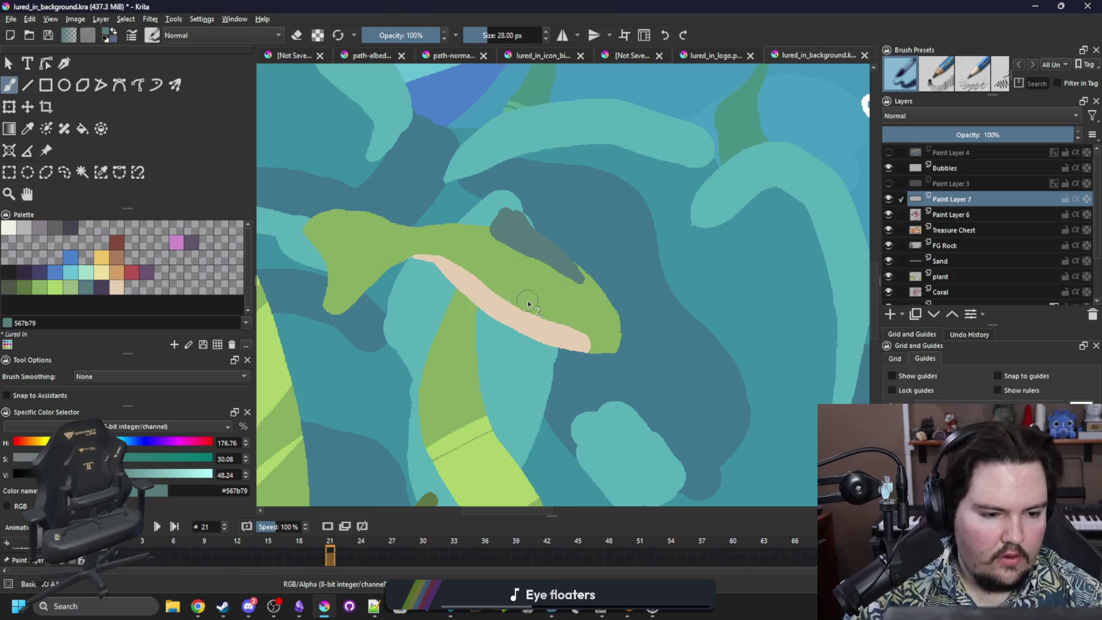
pyautogui.moveTo(536, 311)
pyautogui.mouseDown()
pyautogui.moveTo(502, 293)
pyautogui.moveTo(517, 284)
pyautogui.moveTo(543, 317)
pyautogui.mouseUp()
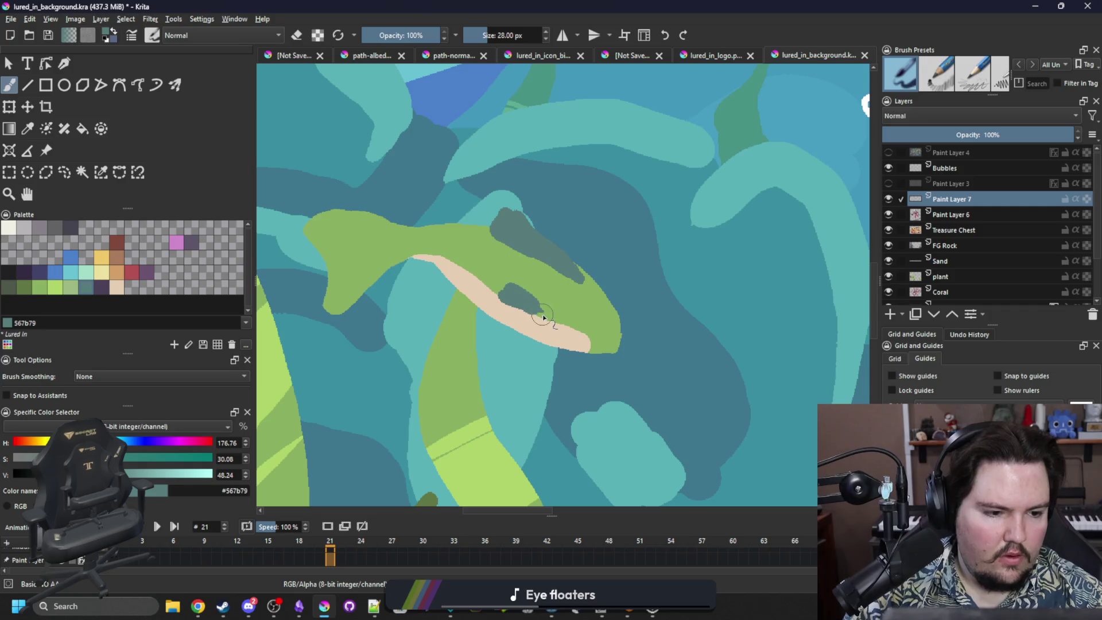
pyautogui.click(101, 173)
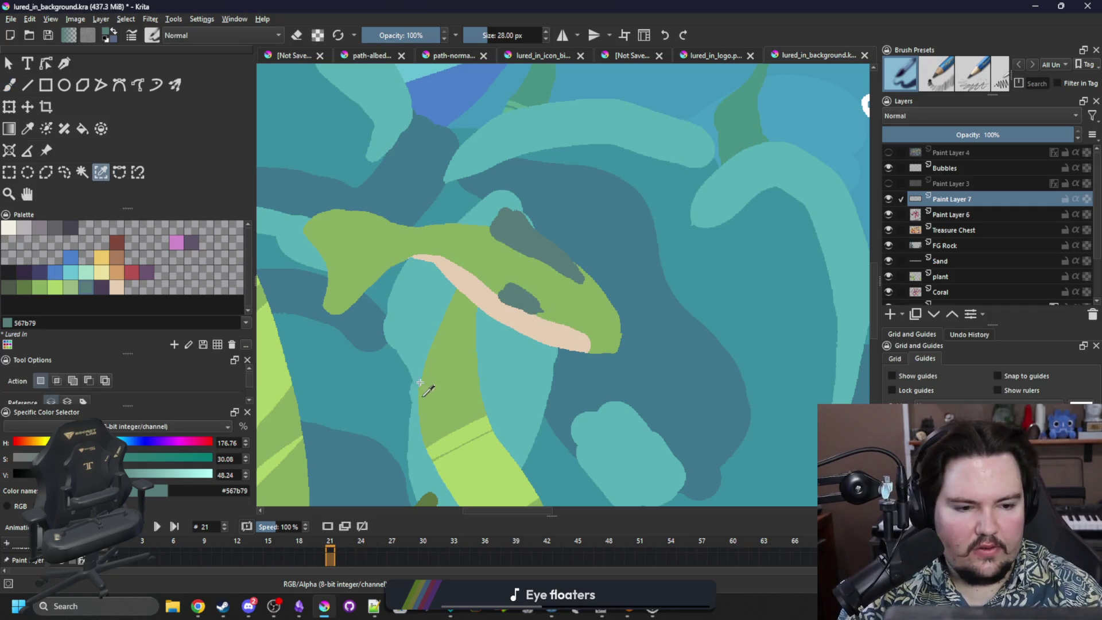
# Select the green body and paint the fish's tail dark teal-grey, undoing stray fin strokes.
pyautogui.click(430, 377)
pyautogui.press('b')
pyautogui.moveTo(531, 343)
pyautogui.mouseDown()
pyautogui.moveTo(529, 315)
pyautogui.moveTo(528, 327)
pyautogui.moveTo(516, 324)
pyautogui.moveTo(543, 332)
pyautogui.mouseUp()
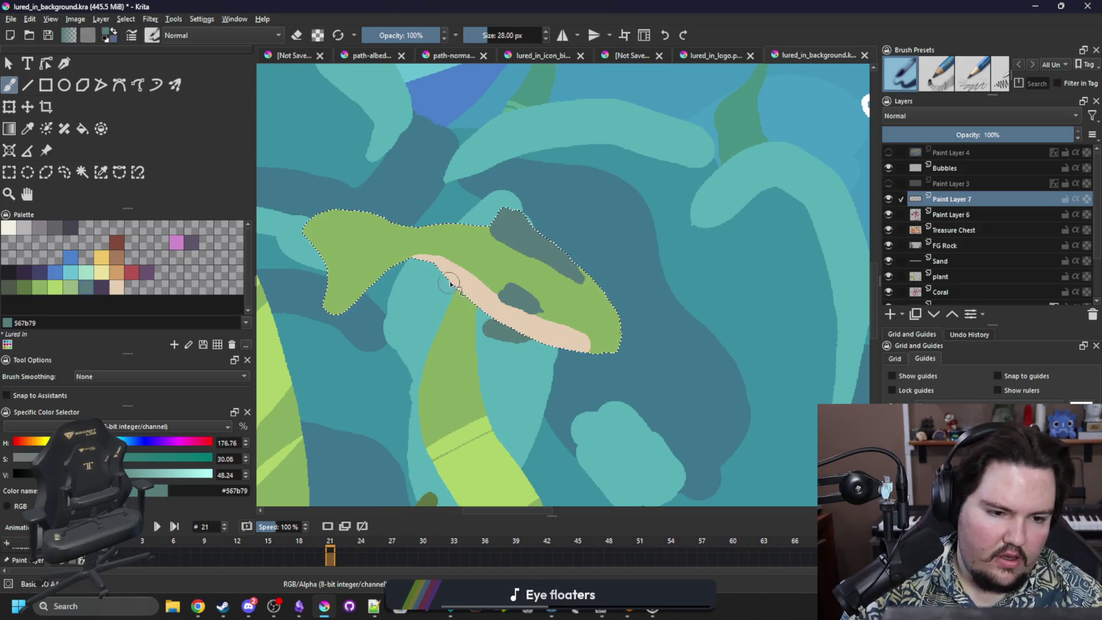
pyautogui.moveTo(448, 277); pyautogui.dragTo(494, 313)
pyautogui.hotkey('ctrl', 'z')
pyautogui.hotkey('ctrl', 'z')
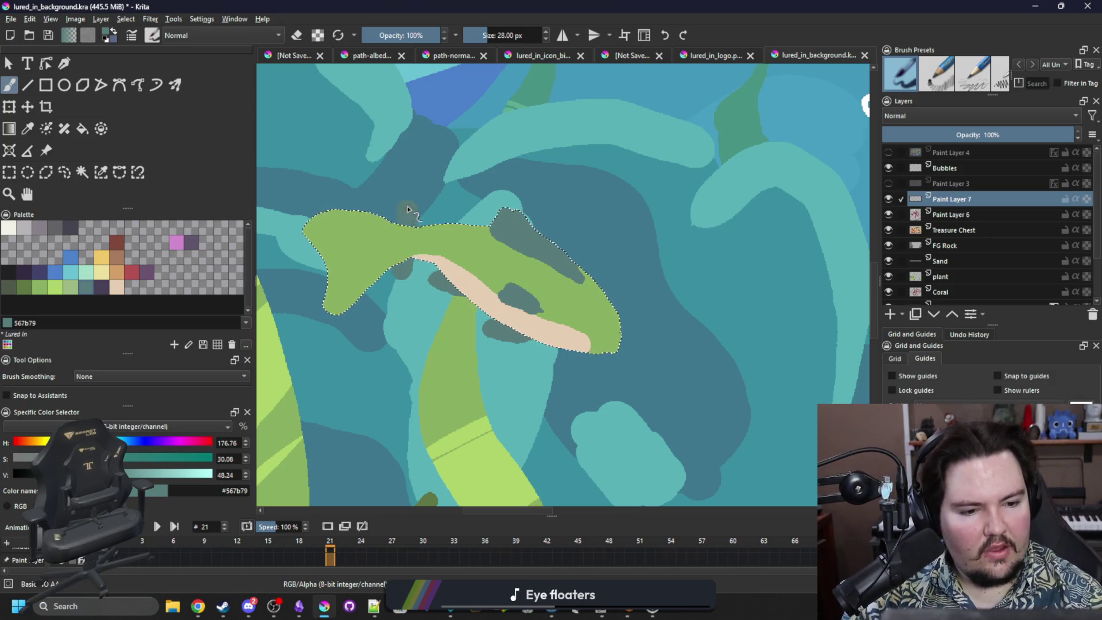
pyautogui.hotkey('ctrl', 'z')
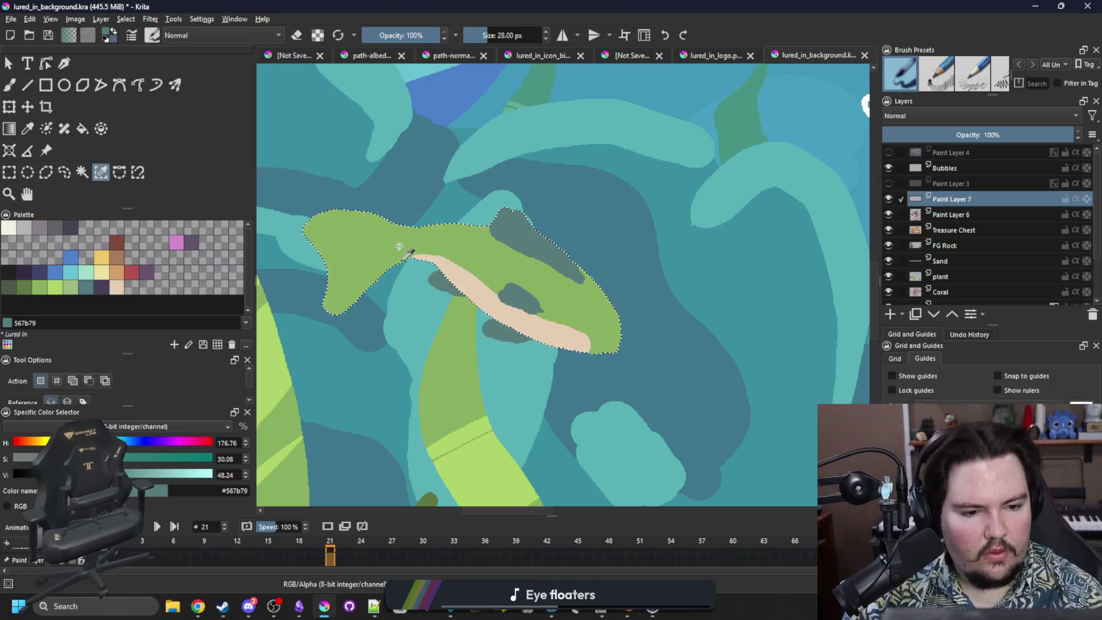
pyautogui.moveTo(400, 249)
pyautogui.mouseDown()
pyautogui.moveTo(344, 287)
pyautogui.moveTo(401, 222)
pyautogui.moveTo(365, 193)
pyautogui.mouseUp()
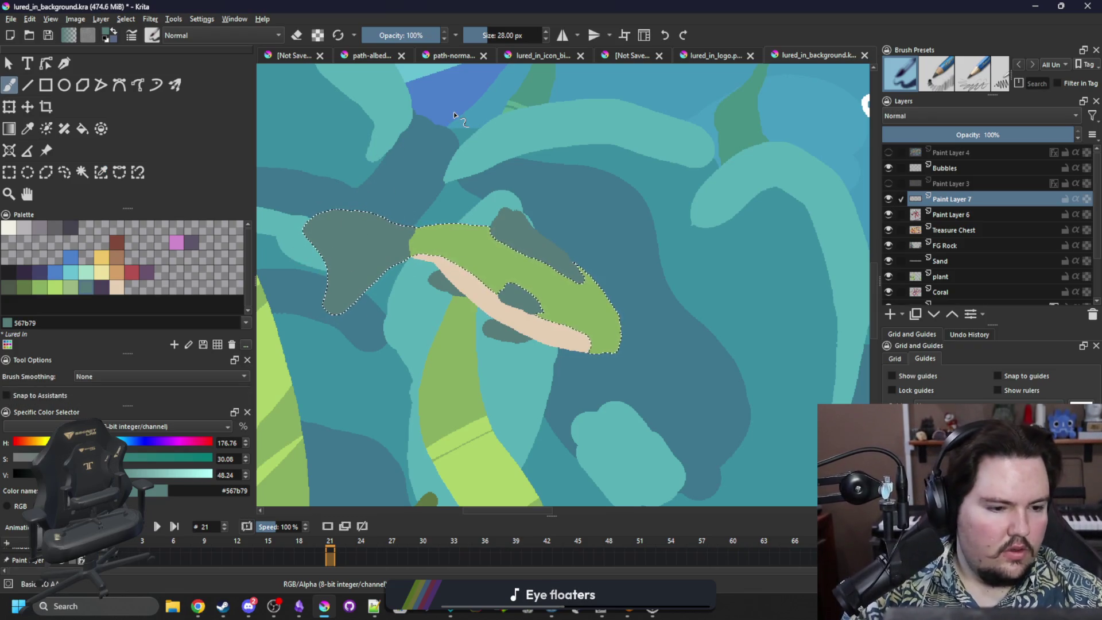
# Dab a dark grey eye on the head and paint a dark lower jaw within the body selection.
pyautogui.click(71, 227)
pyautogui.hotkey('ctrl', 'shift', 'a')
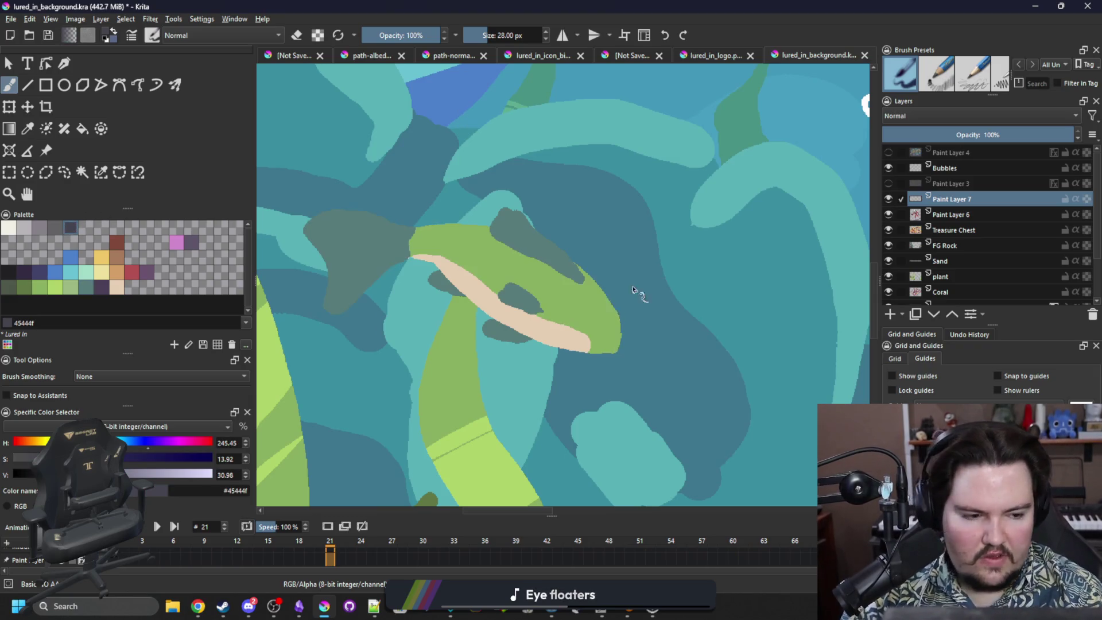
pyautogui.click(581, 328)
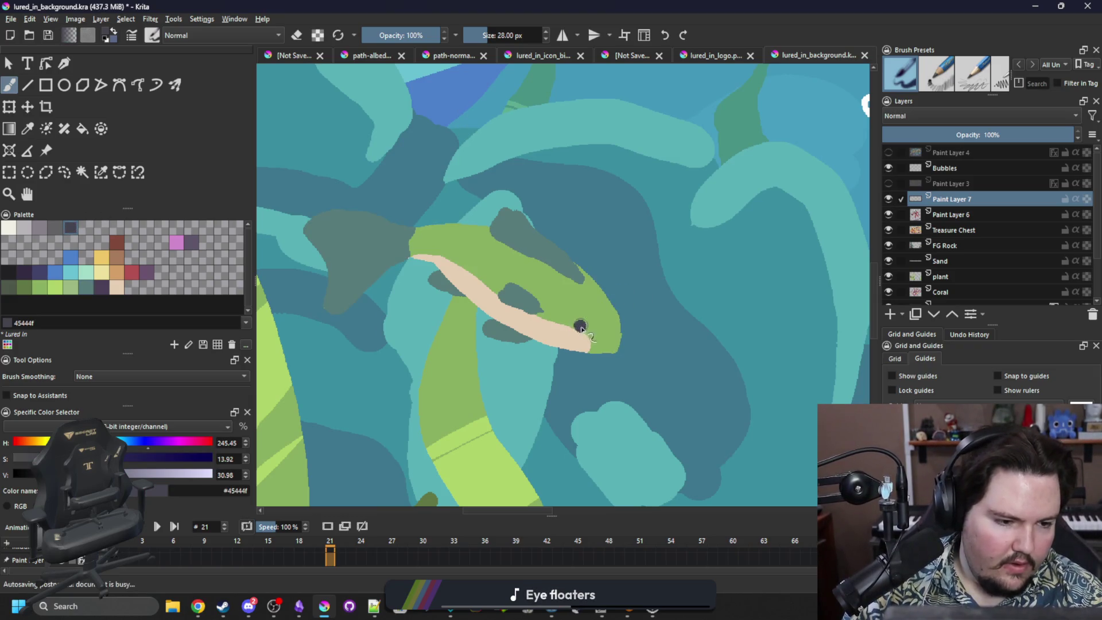
pyautogui.click(101, 174)
pyautogui.click(613, 328)
pyautogui.press('b')
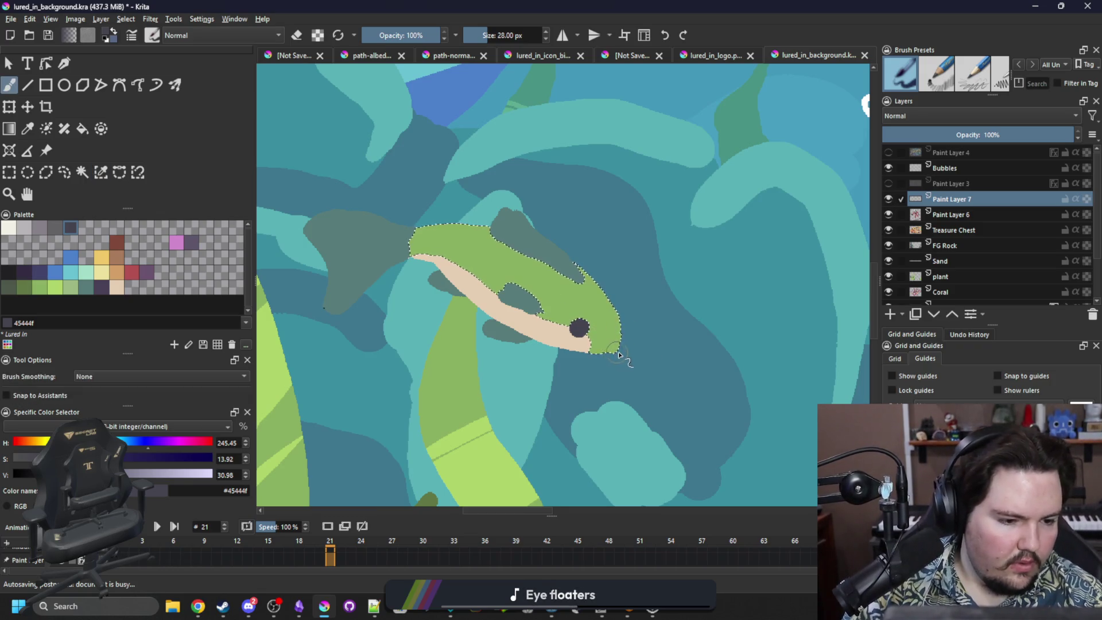
pyautogui.moveTo(597, 357)
pyautogui.mouseDown()
pyautogui.moveTo(621, 348)
pyautogui.moveTo(597, 357)
pyautogui.mouseUp()
pyautogui.hotkey('ctrl', 'z')
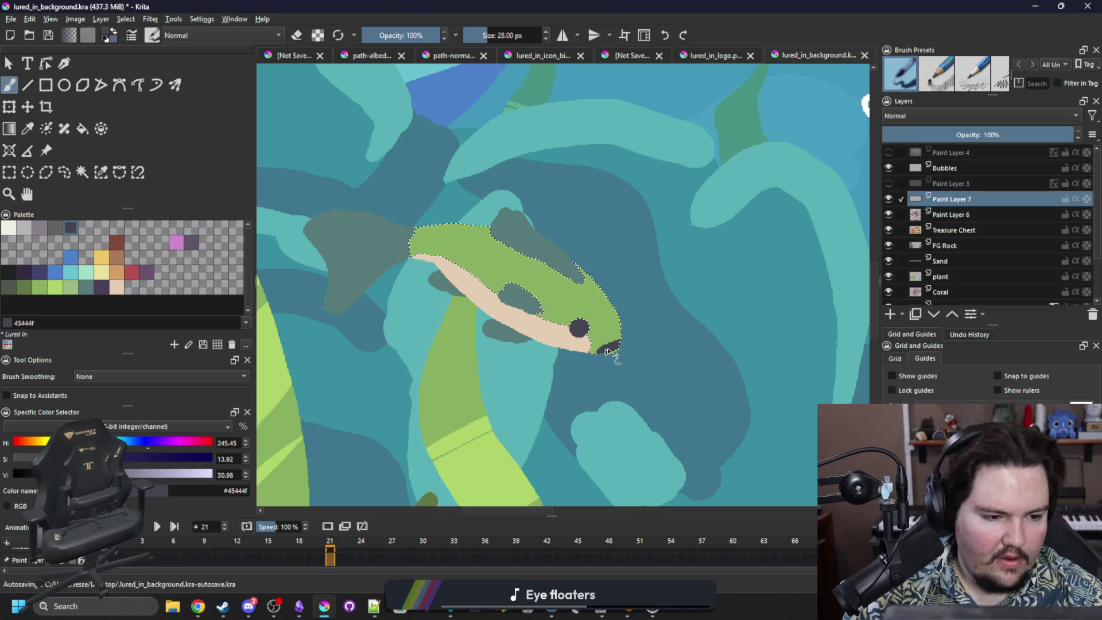
pyautogui.moveTo(610, 357); pyautogui.dragTo(609, 342)
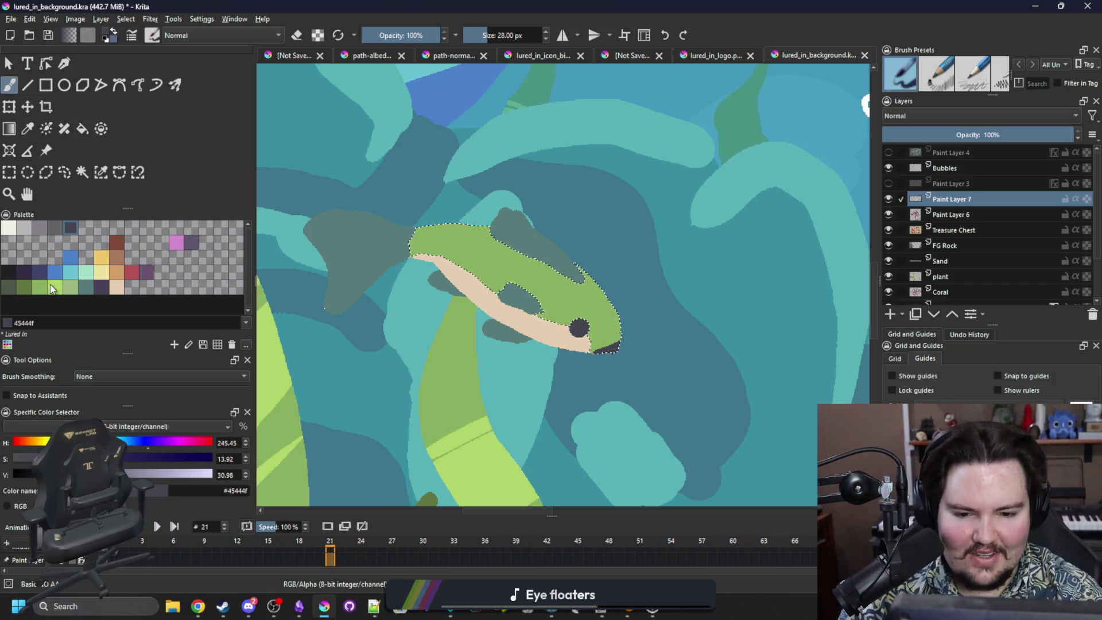
# Set up yellow and near-black eye colours and a slightly smaller brush for the eye detail.
pyautogui.click(103, 258)
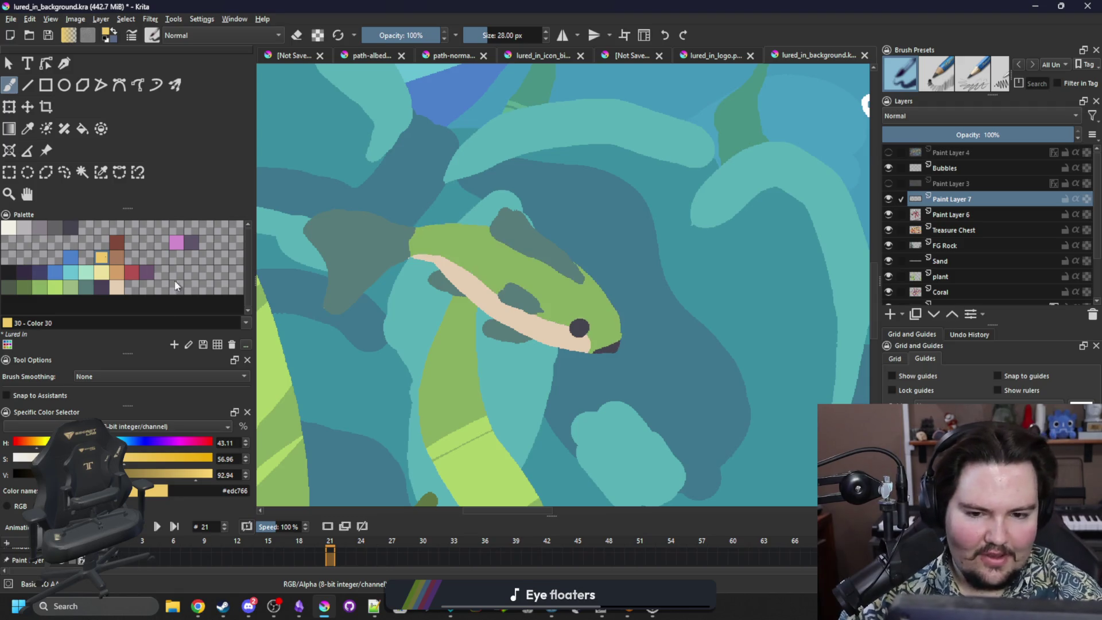
pyautogui.press('f')
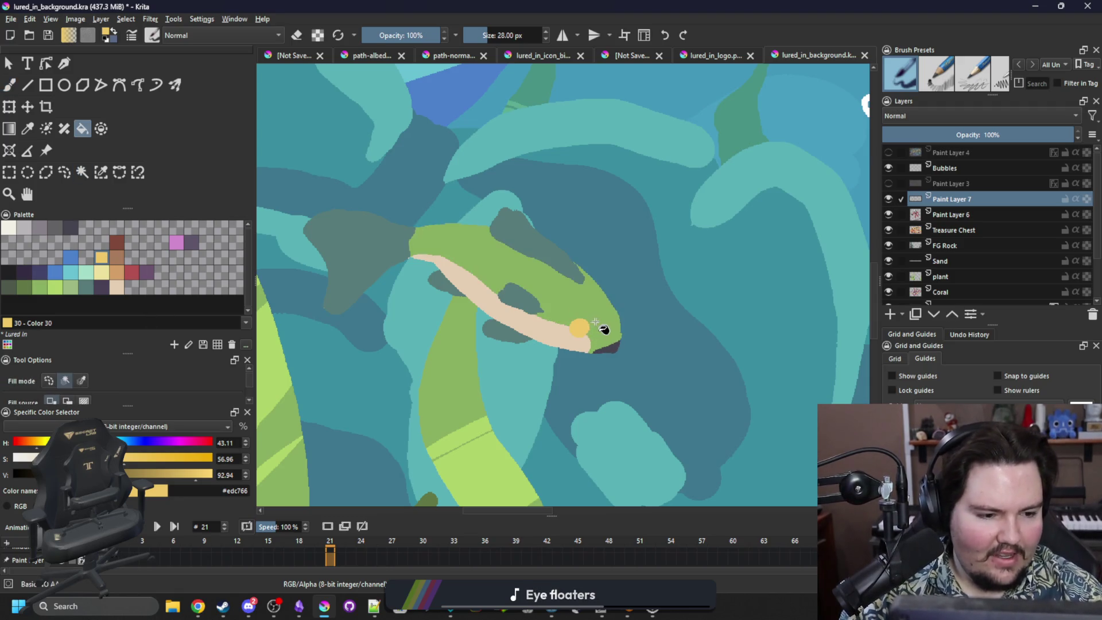
pyautogui.click(9, 271)
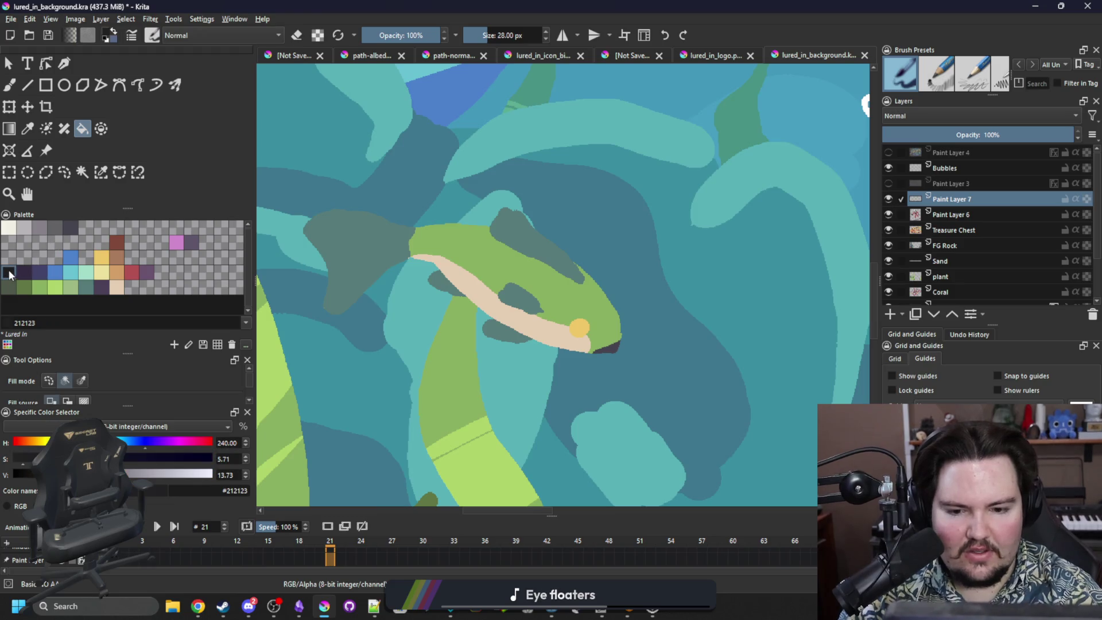
pyautogui.click(102, 173)
pyautogui.press('b')
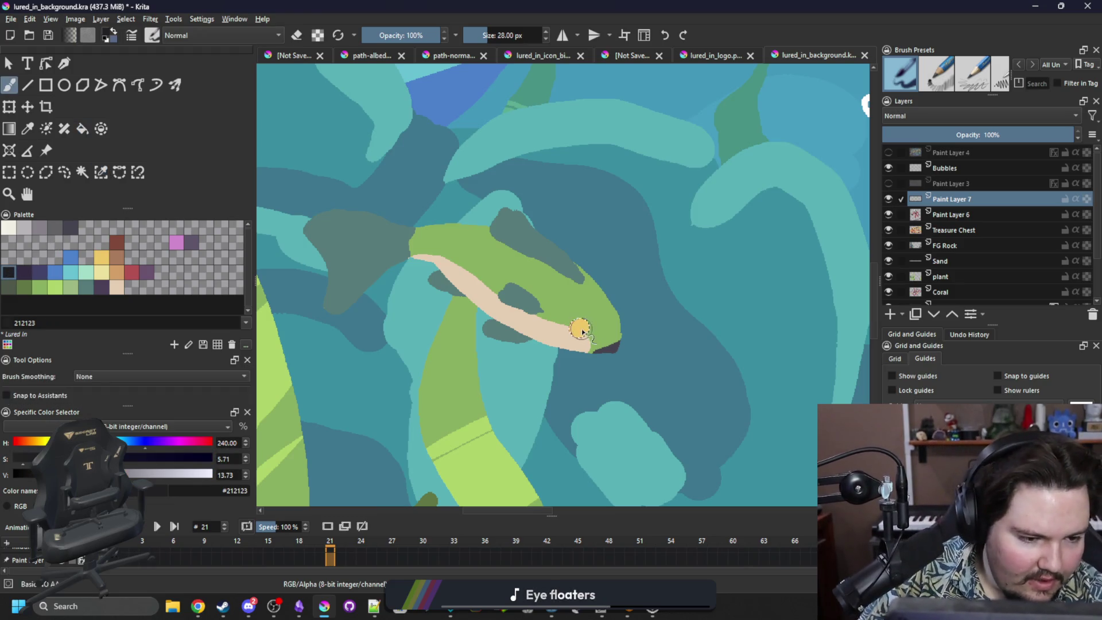
pyautogui.press('[')
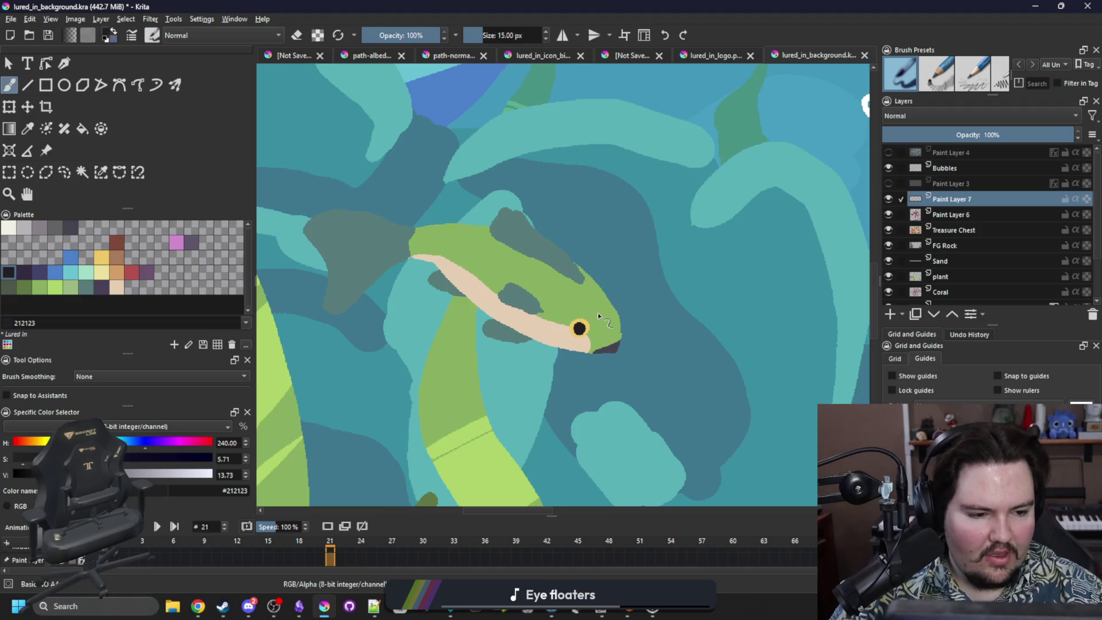
pyautogui.scroll(2, 599, 315)
pyautogui.scroll(-5, 539, 325)
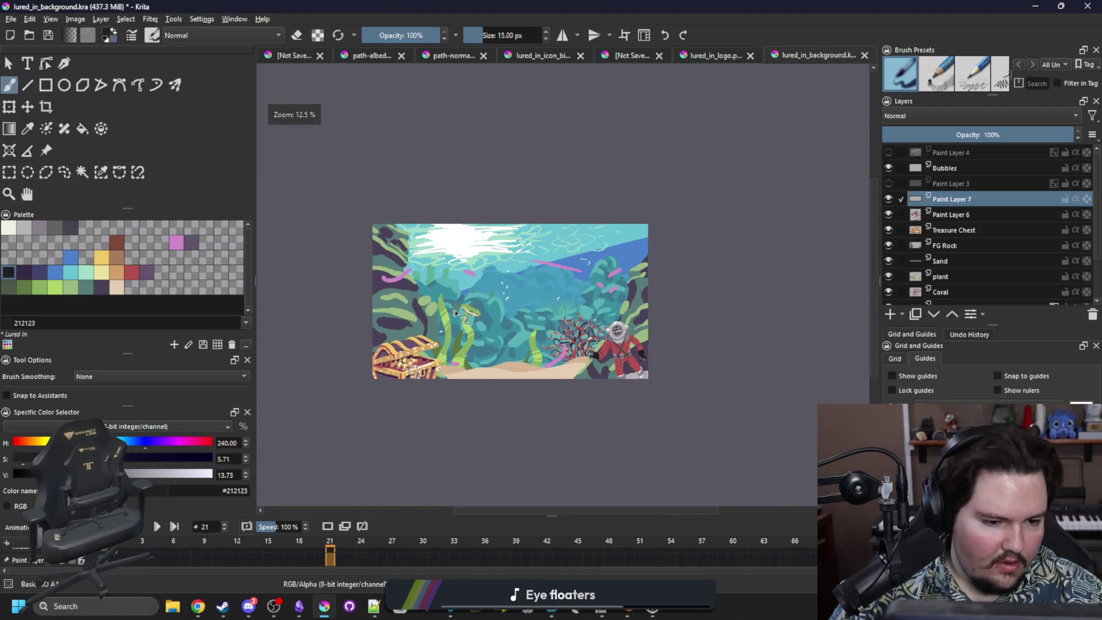
pyautogui.scroll(4, 482, 310)
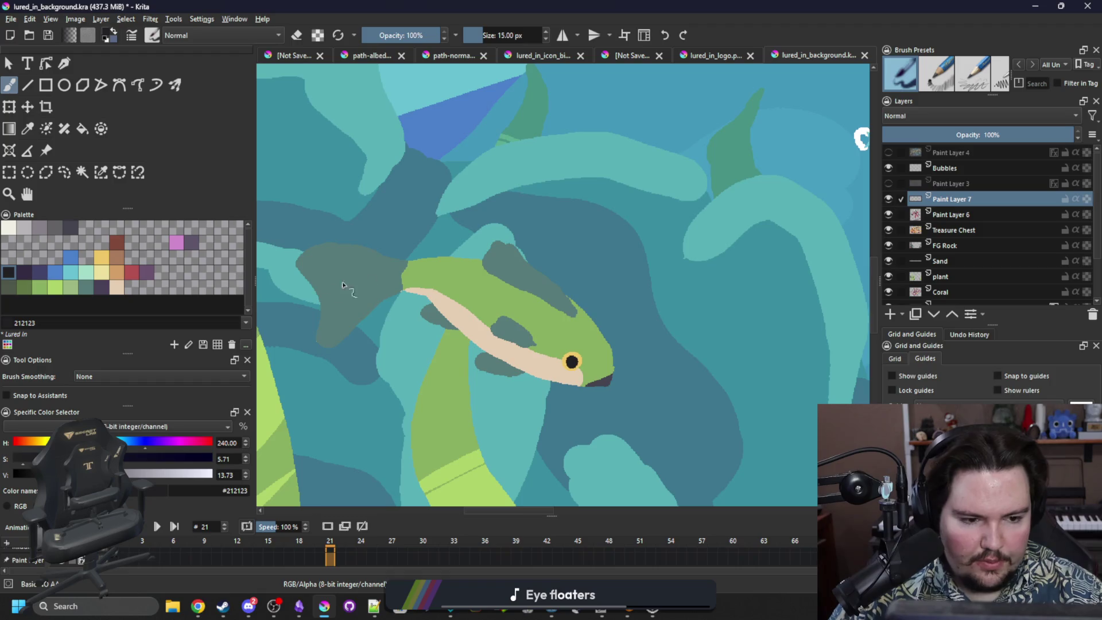
pyautogui.click(102, 287)
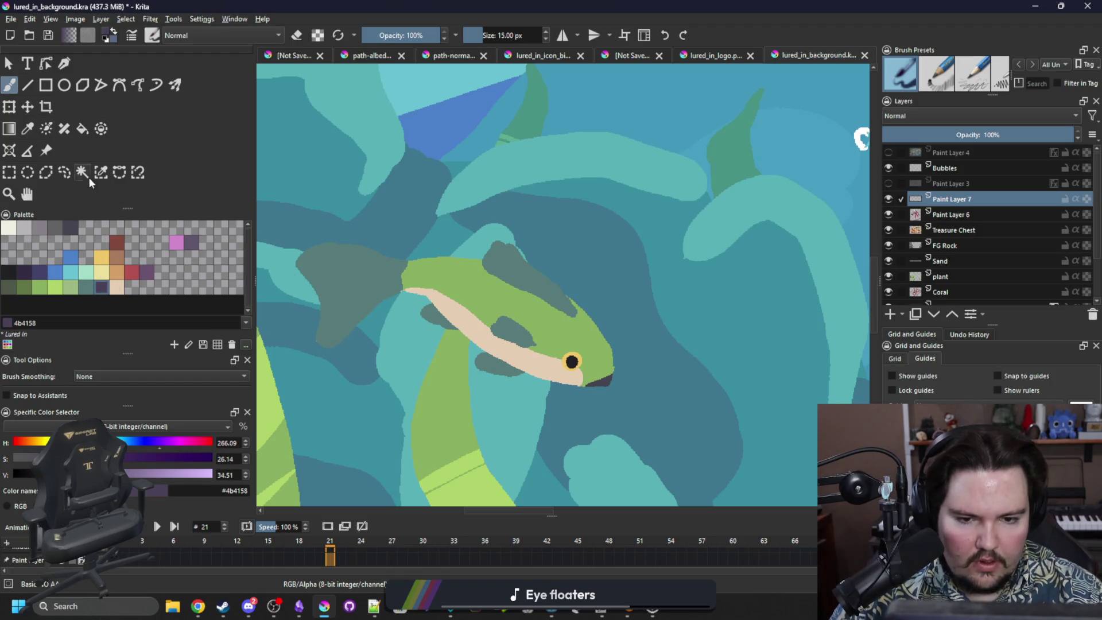
# Select the dark grey fins and paint dark purple stripes along the tail fin.
pyautogui.click(101, 172)
pyautogui.click(360, 272)
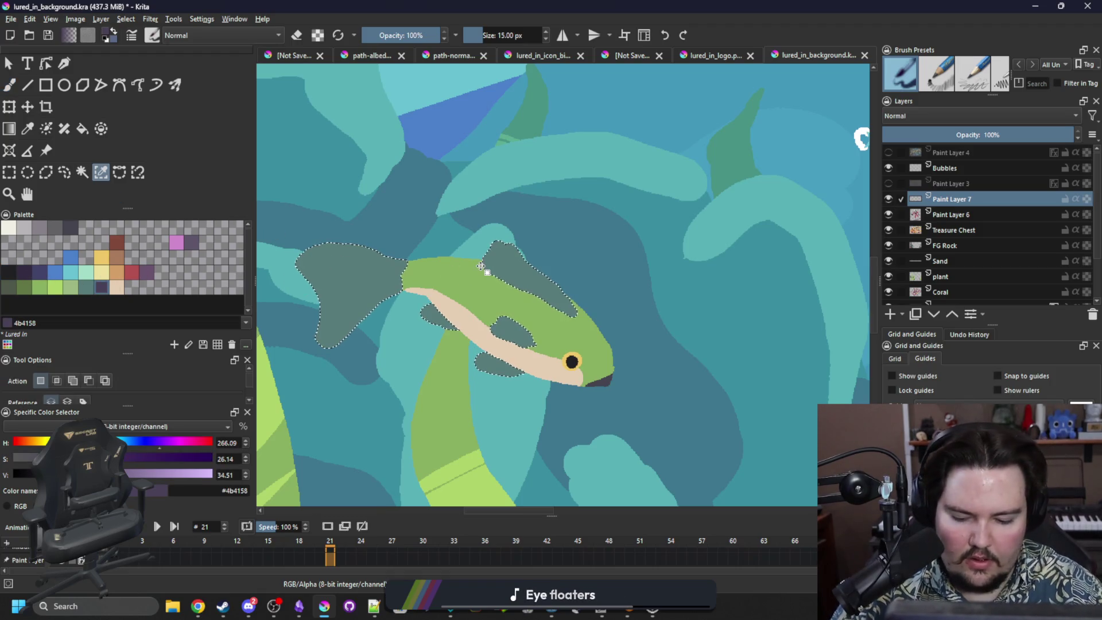
pyautogui.press('b')
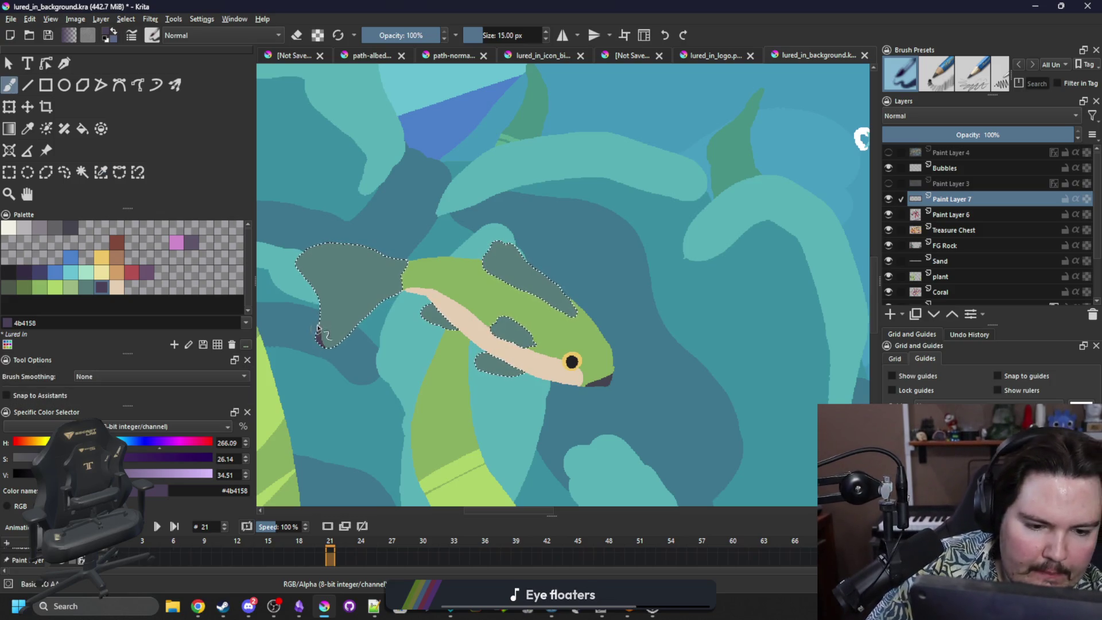
pyautogui.moveTo(317, 328)
pyautogui.mouseDown()
pyautogui.moveTo(299, 252)
pyautogui.moveTo(332, 317)
pyautogui.moveTo(319, 343)
pyautogui.moveTo(350, 316)
pyautogui.moveTo(364, 285)
pyautogui.moveTo(358, 267)
pyautogui.mouseUp()
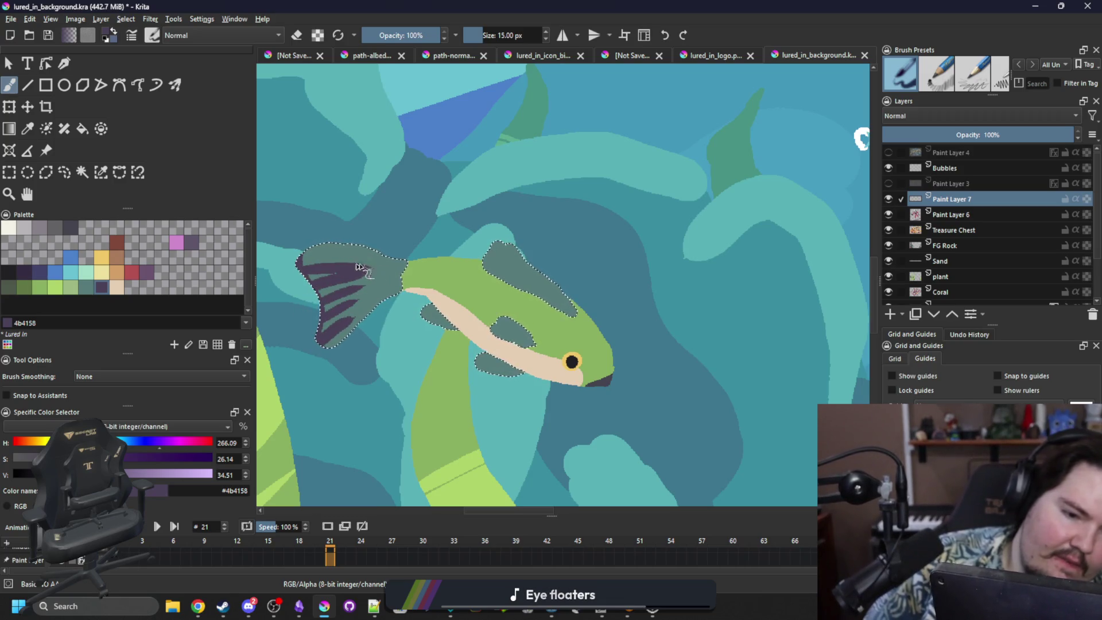
pyautogui.moveTo(289, 256); pyautogui.dragTo(386, 251)
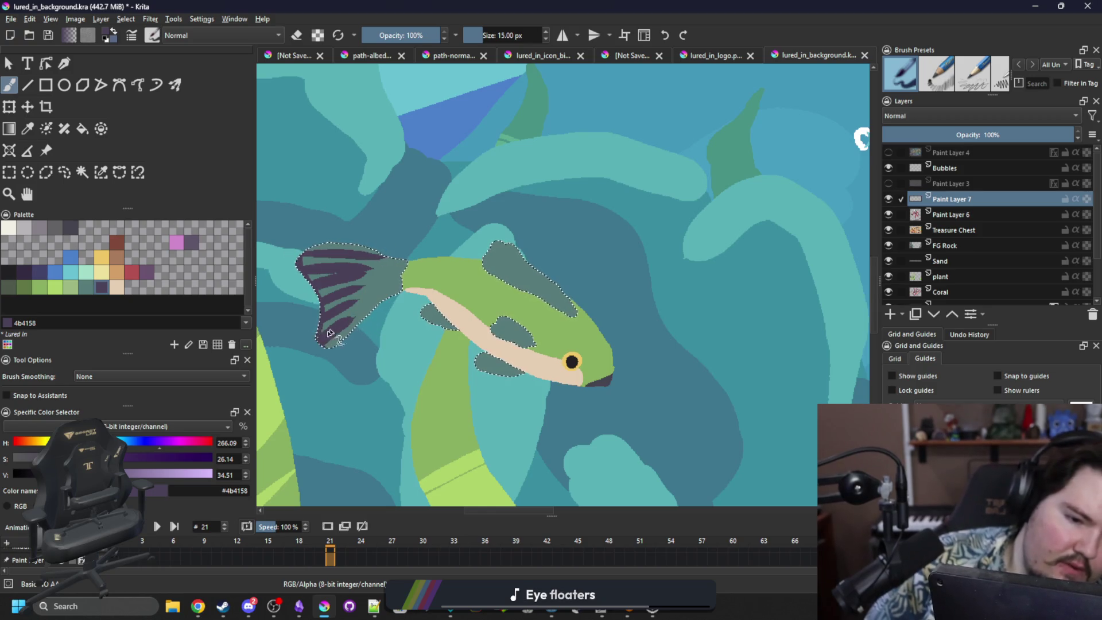
pyautogui.moveTo(299, 266); pyautogui.dragTo(383, 282)
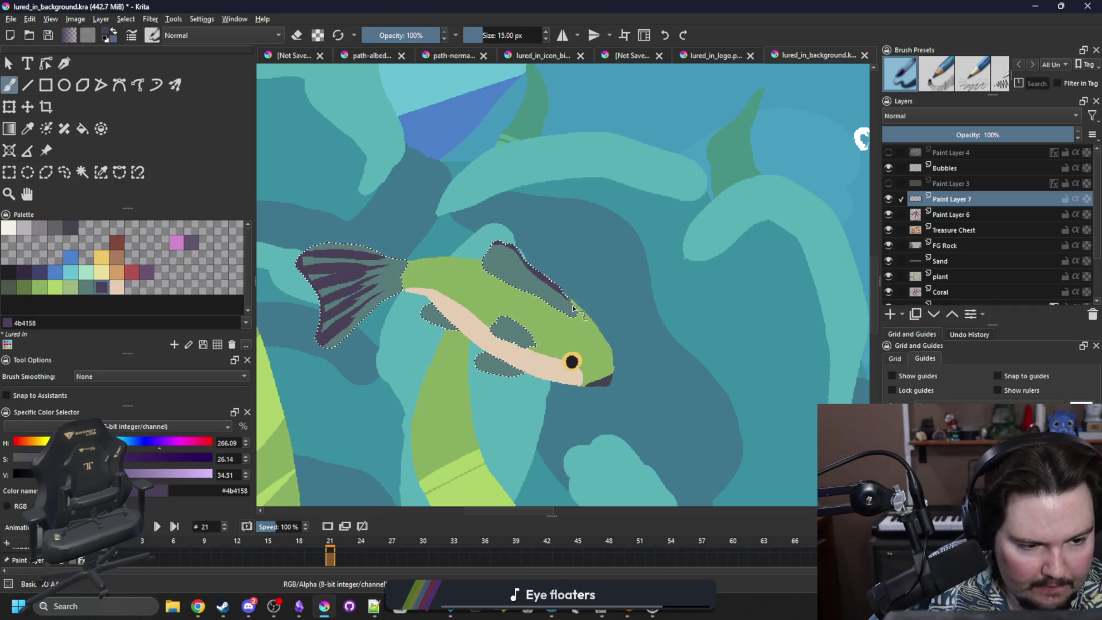
# Add purple stripes to the dorsal, pelvic, lower and middle fins, then deselect.
pyautogui.moveTo(565, 309); pyautogui.dragTo(495, 247)
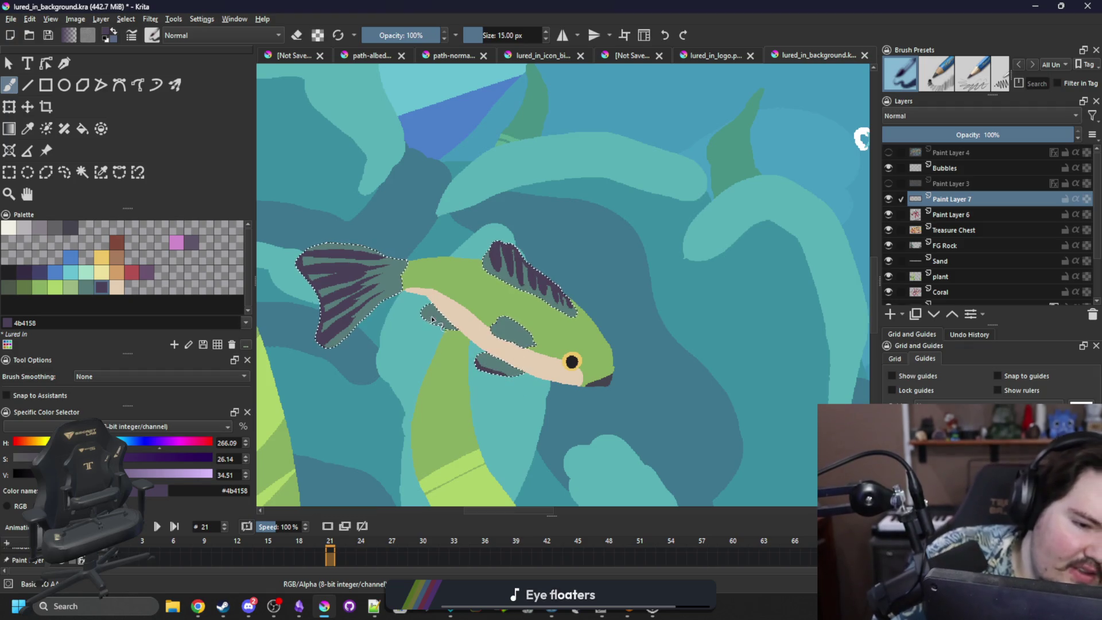
pyautogui.moveTo(425, 316); pyautogui.dragTo(444, 323)
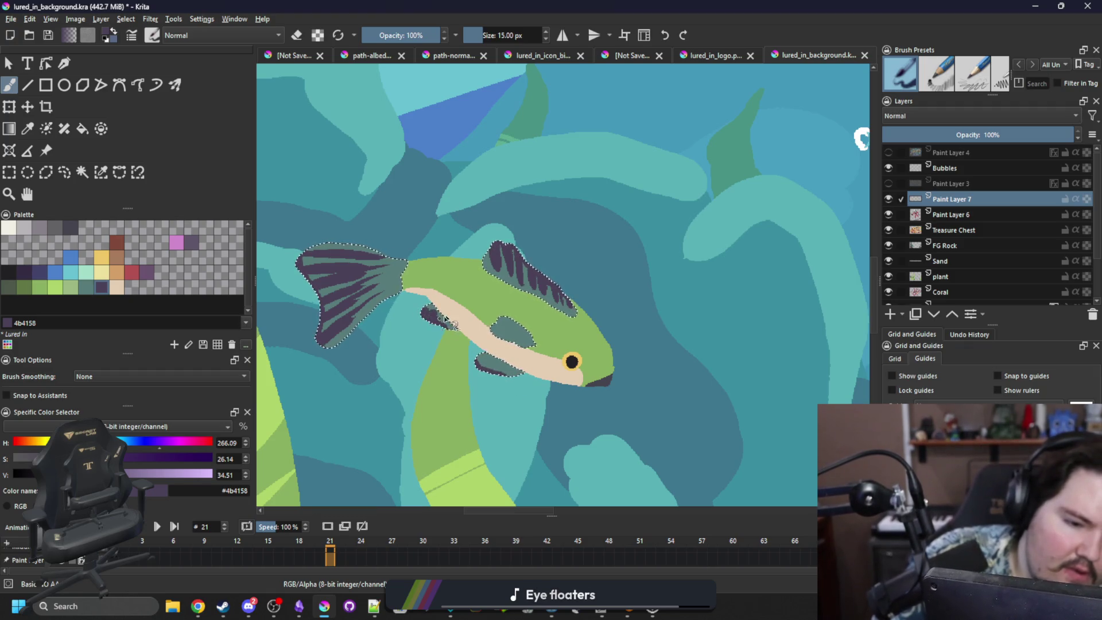
pyautogui.moveTo(497, 374)
pyautogui.mouseDown()
pyautogui.moveTo(485, 364)
pyautogui.moveTo(509, 378)
pyautogui.mouseUp()
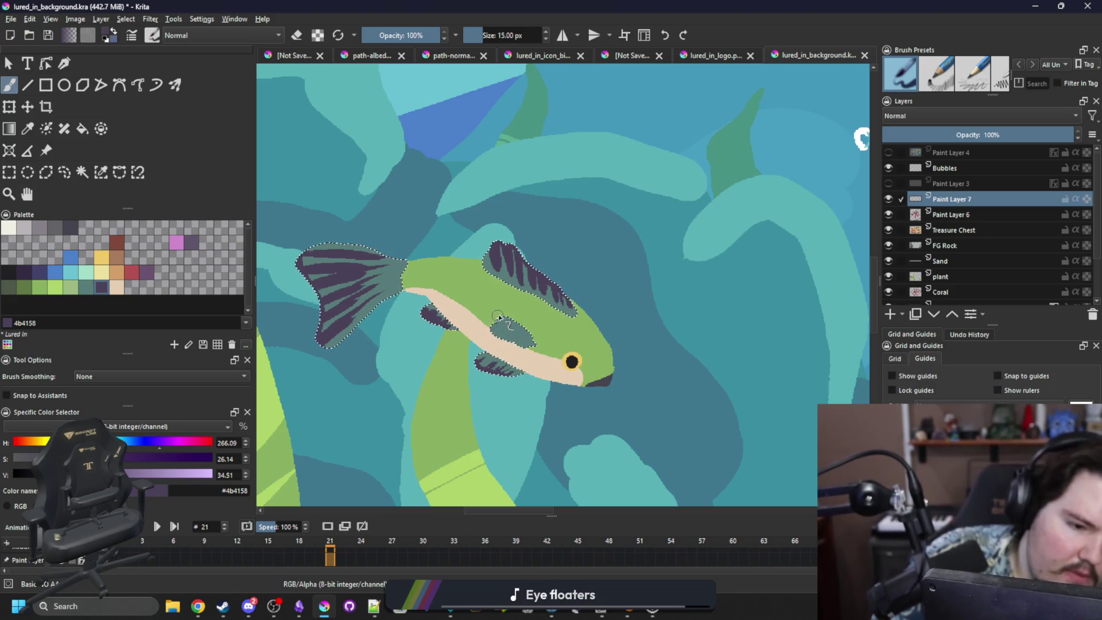
pyautogui.moveTo(507, 331)
pyautogui.mouseDown()
pyautogui.moveTo(501, 319)
pyautogui.moveTo(520, 336)
pyautogui.moveTo(532, 327)
pyautogui.mouseUp()
pyautogui.hotkey('ctrl', 'shift', 'a')
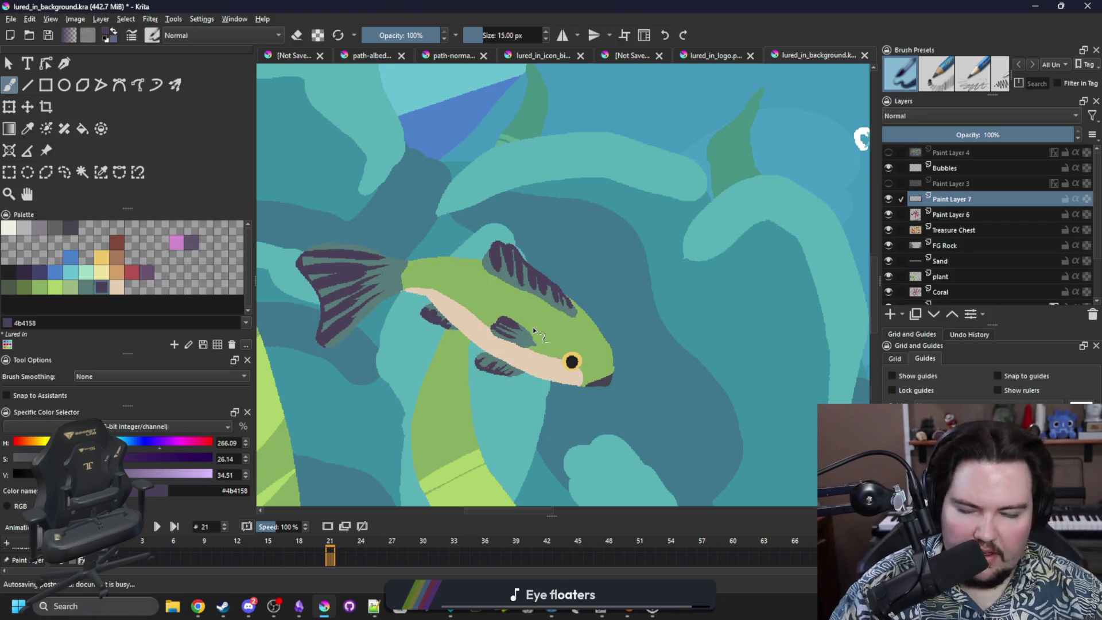
pyautogui.click(86, 287)
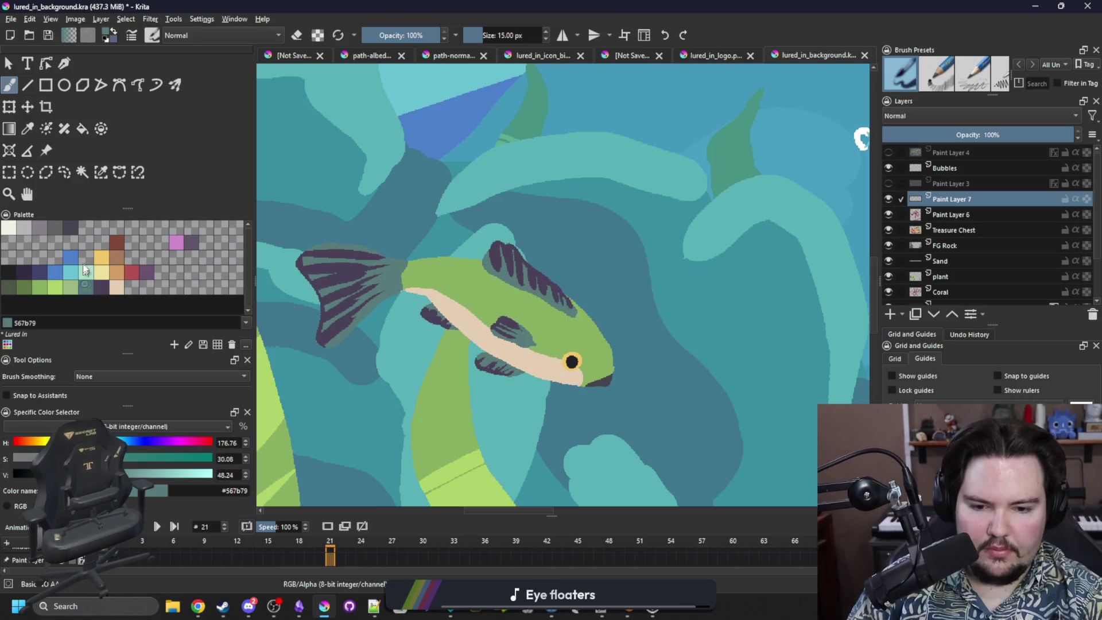
# Select the green body and paint a dark green band along the fish's back toward the head.
pyautogui.click(102, 174)
pyautogui.click(507, 300)
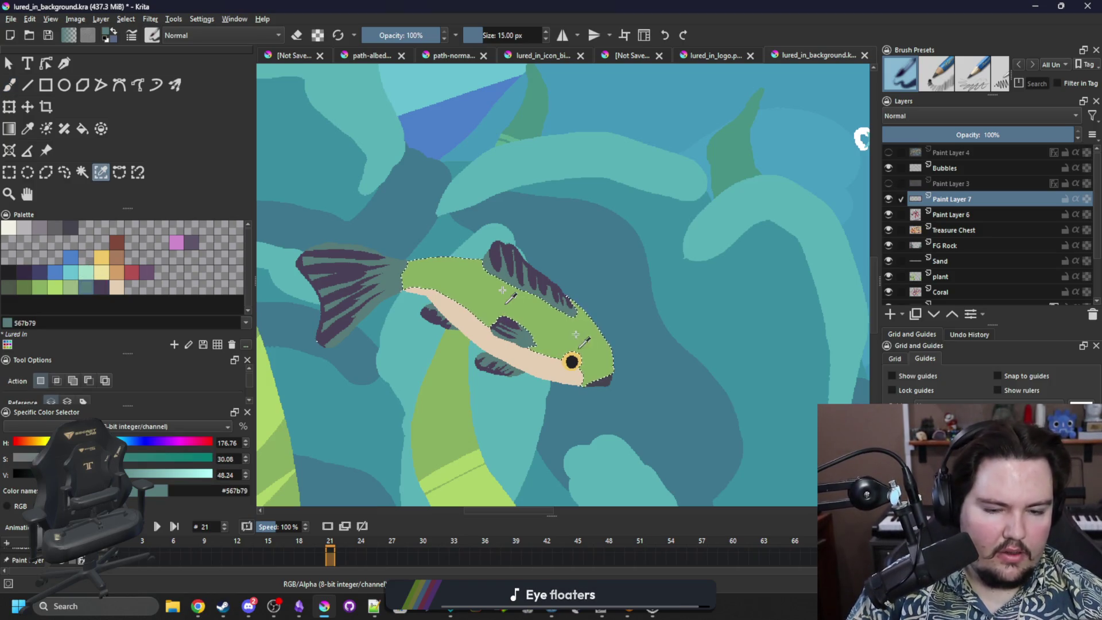
pyautogui.press('b')
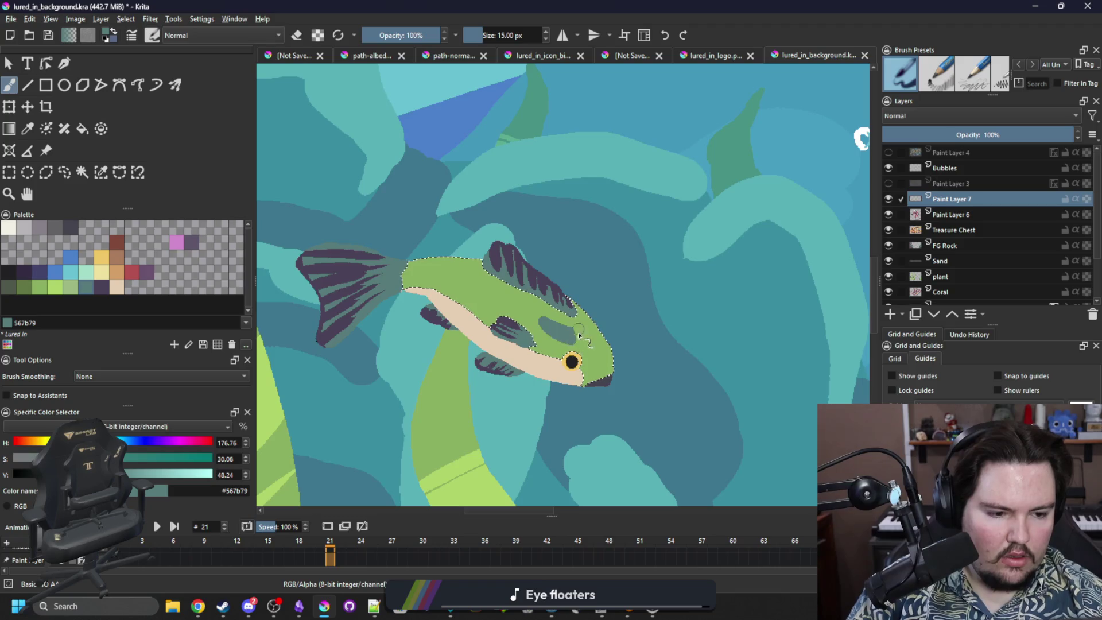
pyautogui.keyDown('ctrl'); pyautogui.click(561, 336); pyautogui.keyUp('ctrl')
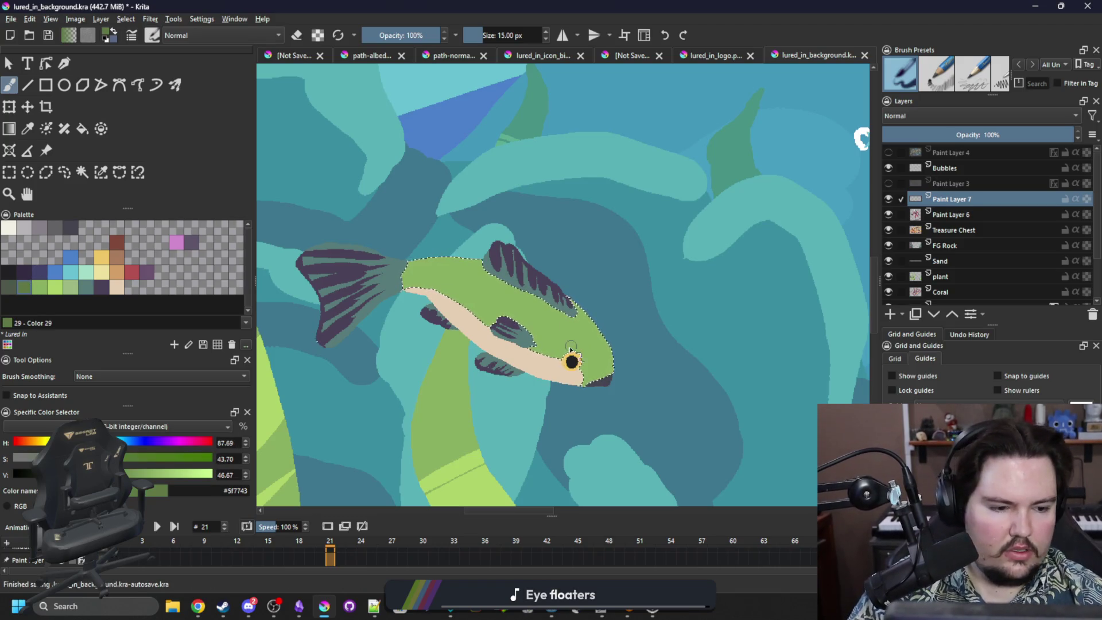
pyautogui.moveTo(562, 344); pyautogui.dragTo(423, 276)
pyautogui.moveTo(568, 344)
pyautogui.mouseDown()
pyautogui.moveTo(439, 277)
pyautogui.moveTo(534, 344)
pyautogui.moveTo(413, 281)
pyautogui.moveTo(574, 304)
pyautogui.moveTo(574, 336)
pyautogui.mouseUp()
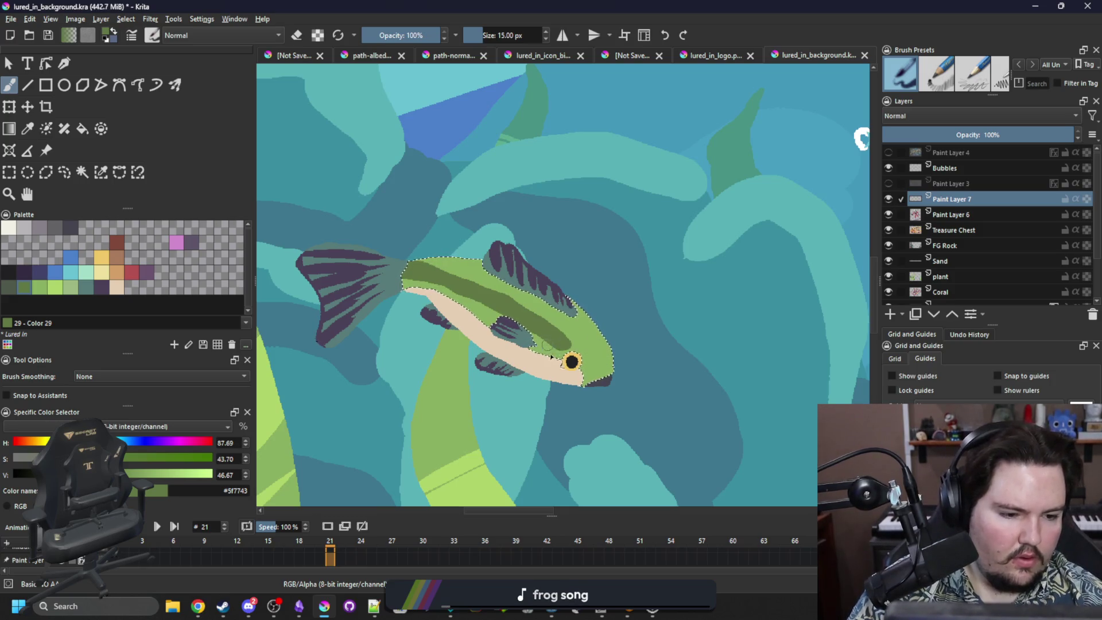
pyautogui.hotkey('ctrl', 'shift', 'a')
# Sample the teal from the fish and paint a teal gill mark behind the eye.
pyautogui.press('p')
pyautogui.click(520, 318)
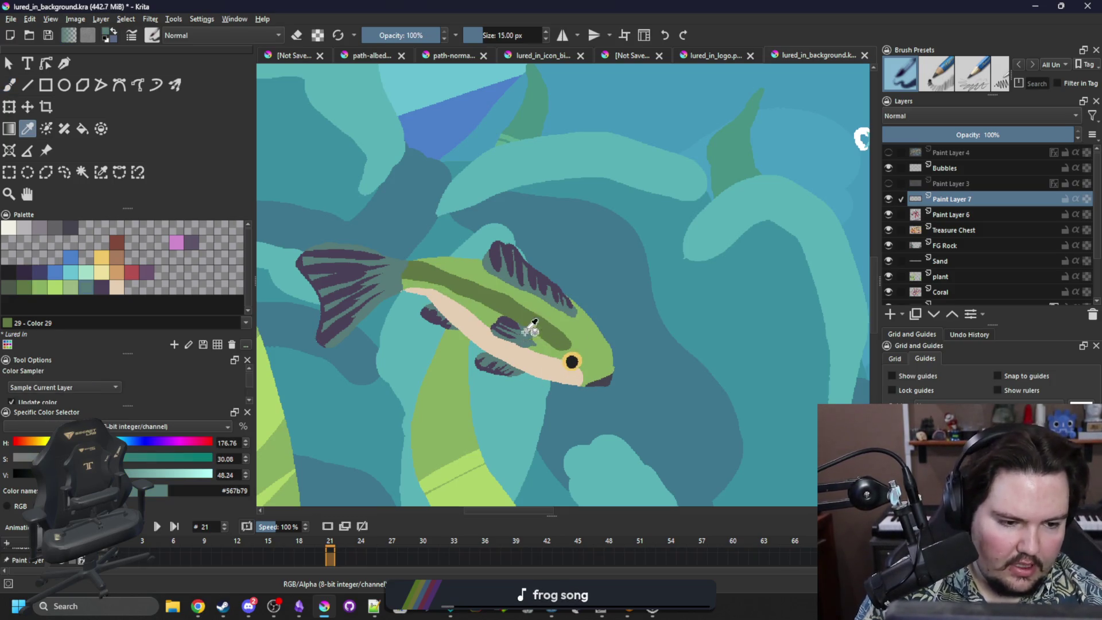
pyautogui.press('b')
pyautogui.moveTo(545, 367)
pyautogui.mouseDown()
pyautogui.moveTo(551, 381)
pyautogui.moveTo(541, 338)
pyautogui.mouseUp()
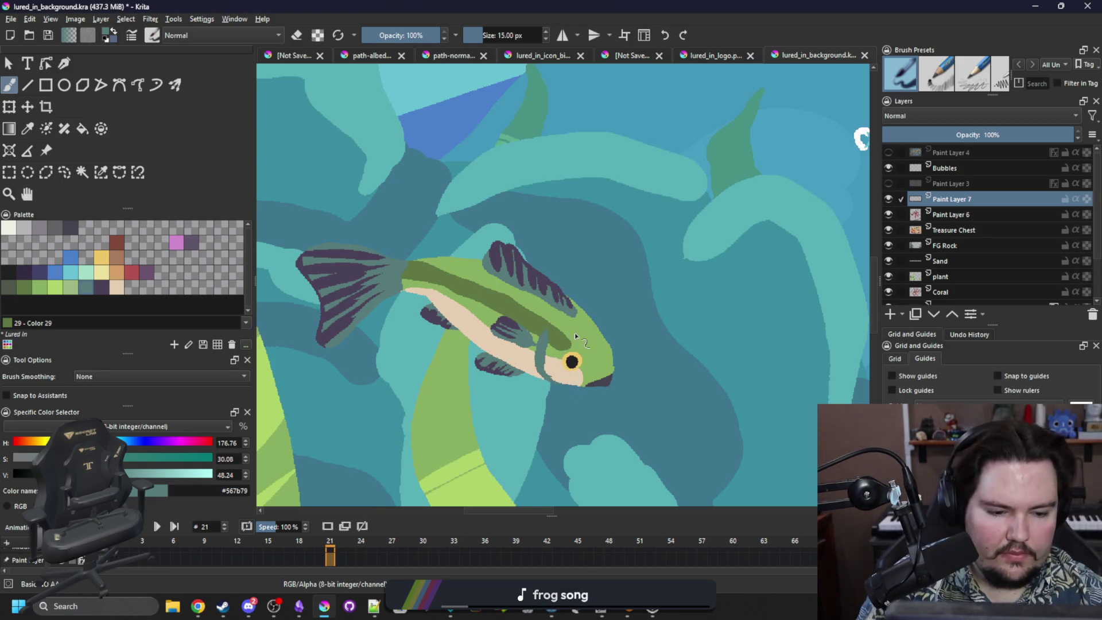
# Dab pale peach spots on the fish's head and back.
pyautogui.click(72, 283)
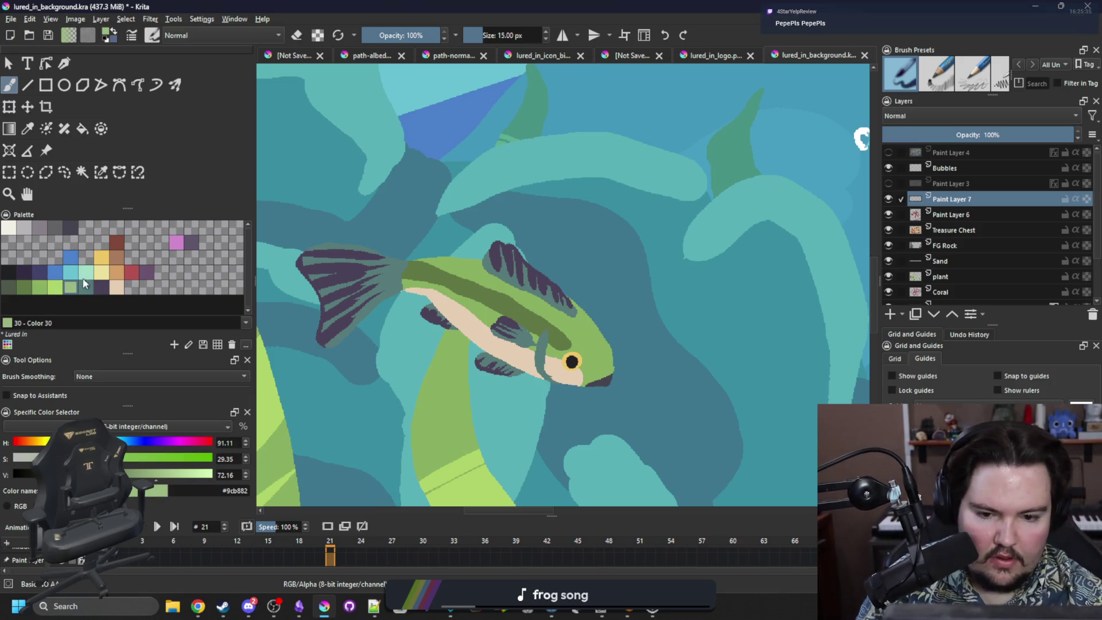
pyautogui.click(116, 286)
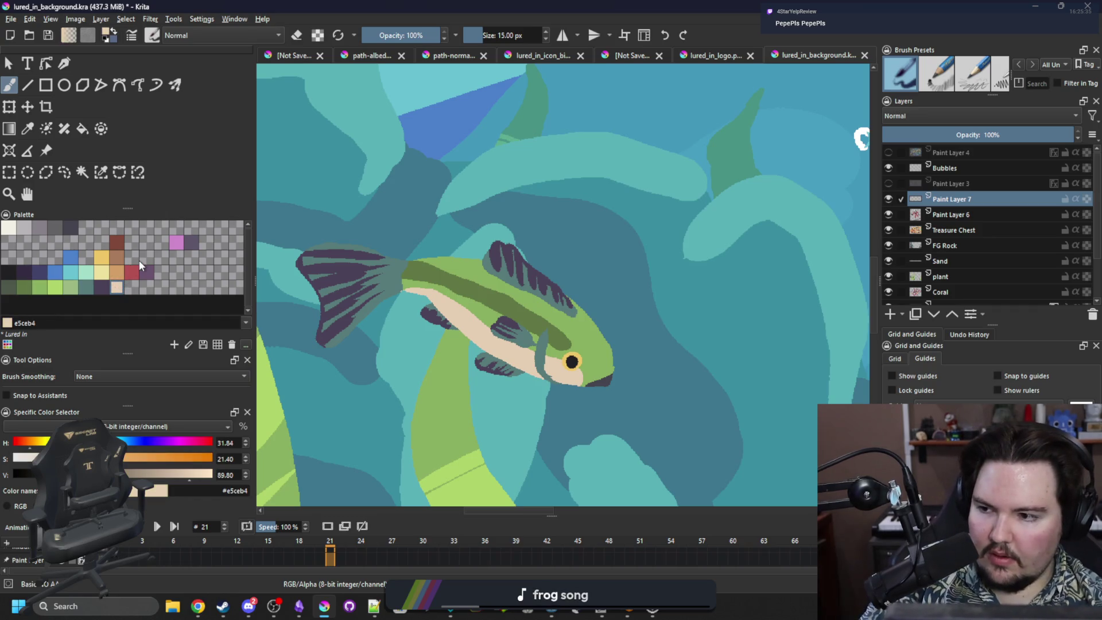
pyautogui.moveTo(597, 318)
pyautogui.mouseDown()
pyautogui.moveTo(581, 327)
pyautogui.moveTo(597, 332)
pyautogui.mouseUp()
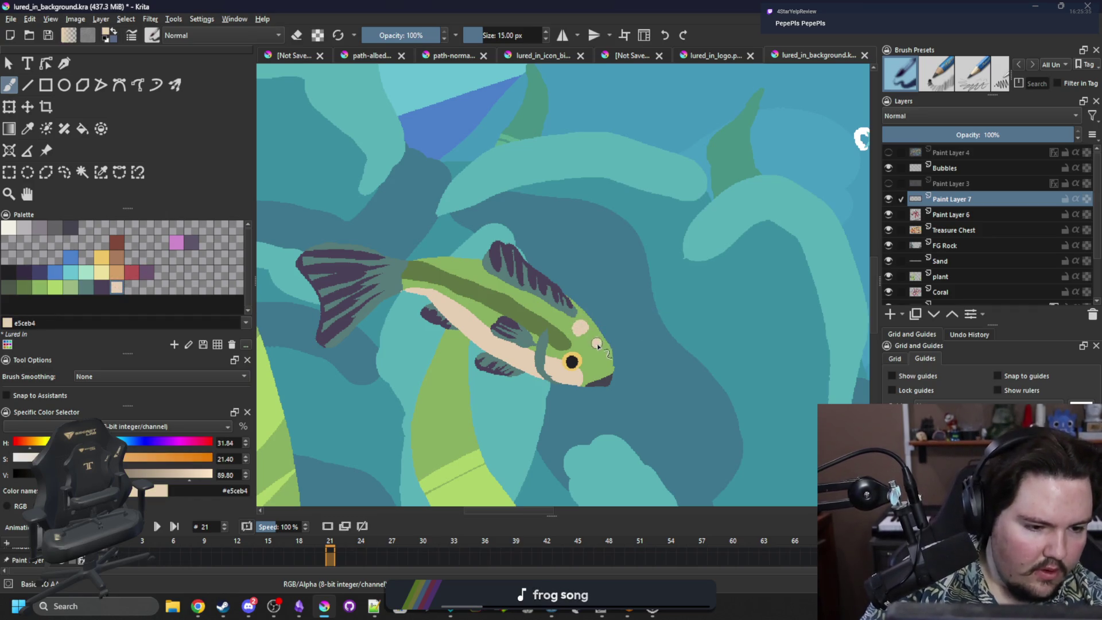
pyautogui.click(465, 267)
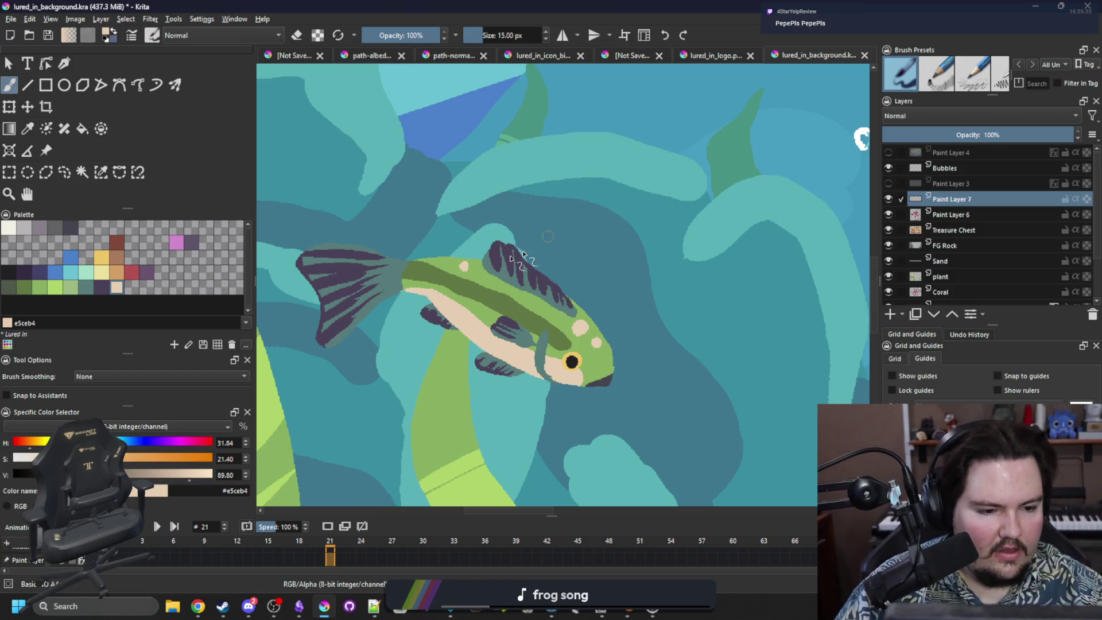
pyautogui.scroll(-10, 439, 277)
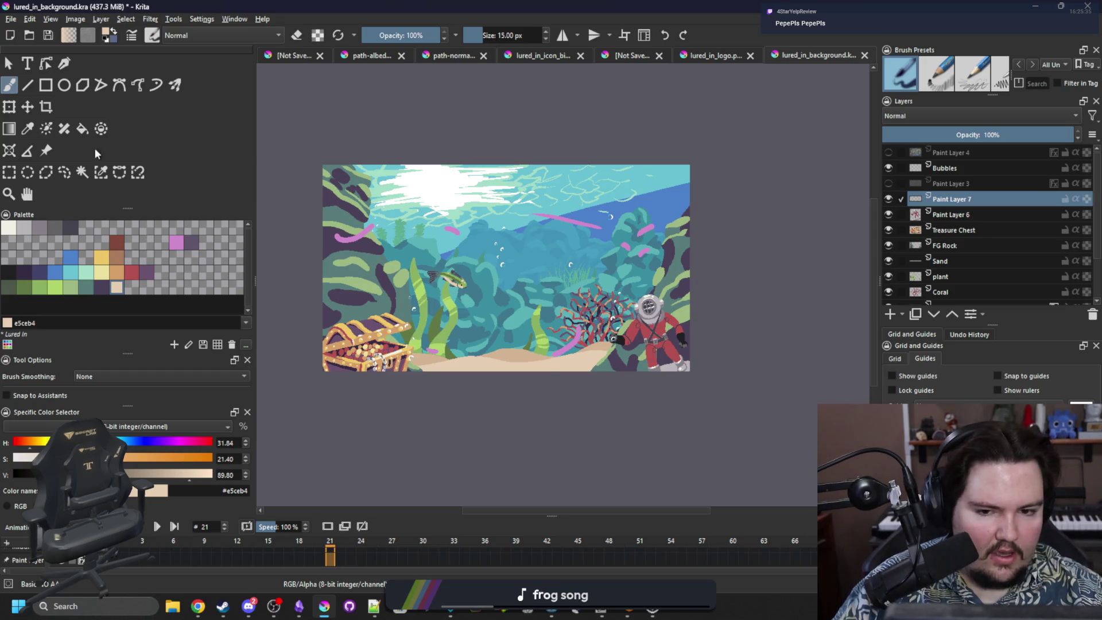
# Zoom out, pan the scene lower-right with the Move tool, then zoom in on the pink streak.
pyautogui.click(28, 107)
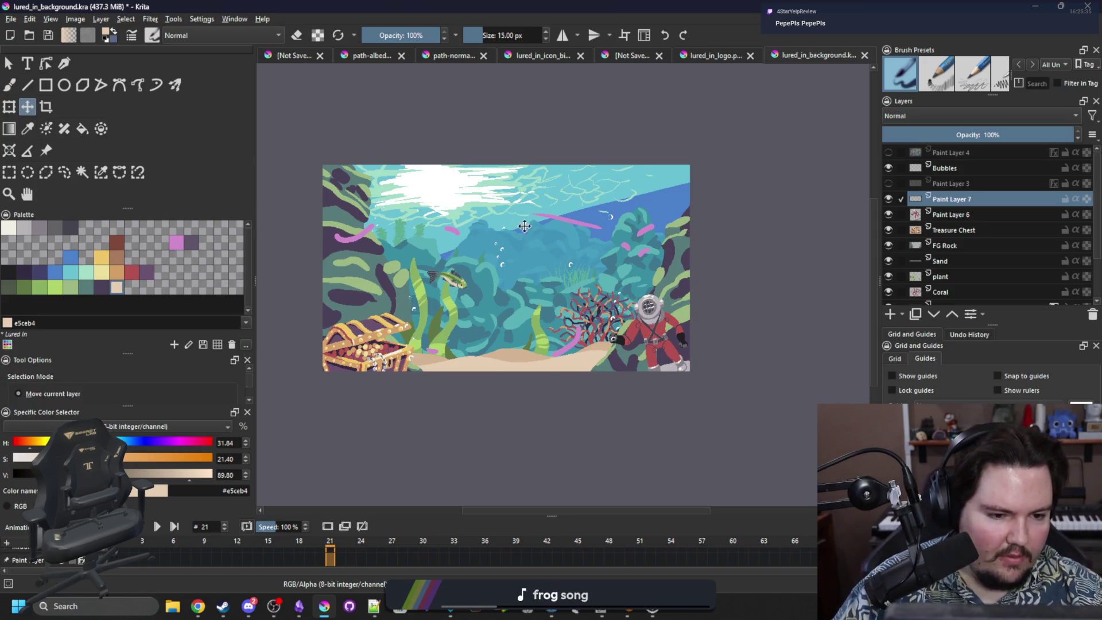
pyautogui.scroll(2, 560, 330)
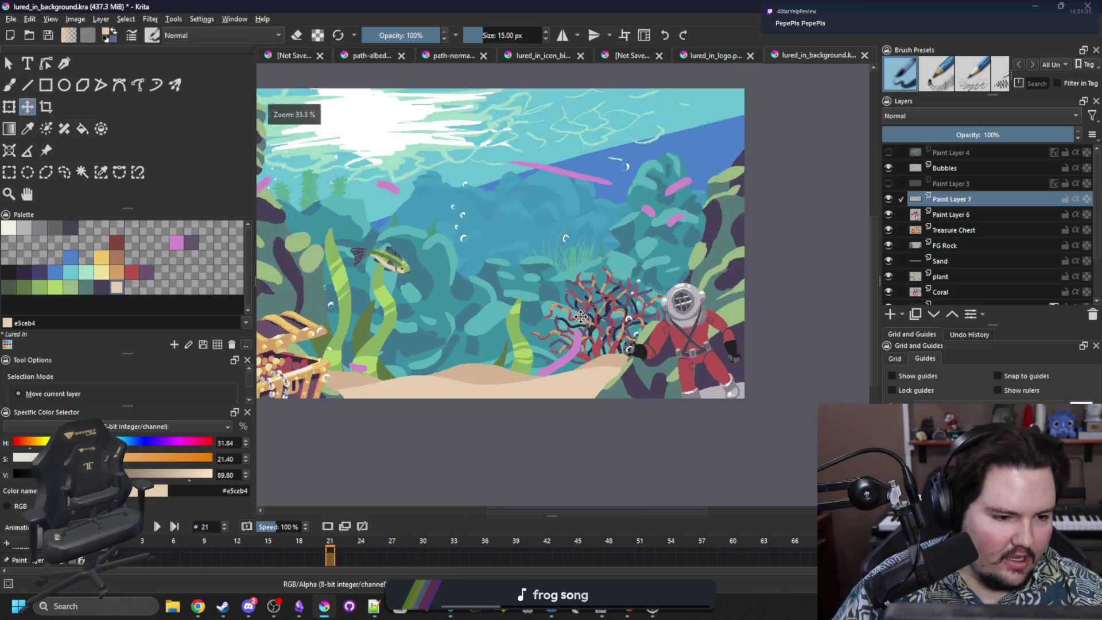
pyautogui.scroll(-1, 561, 390)
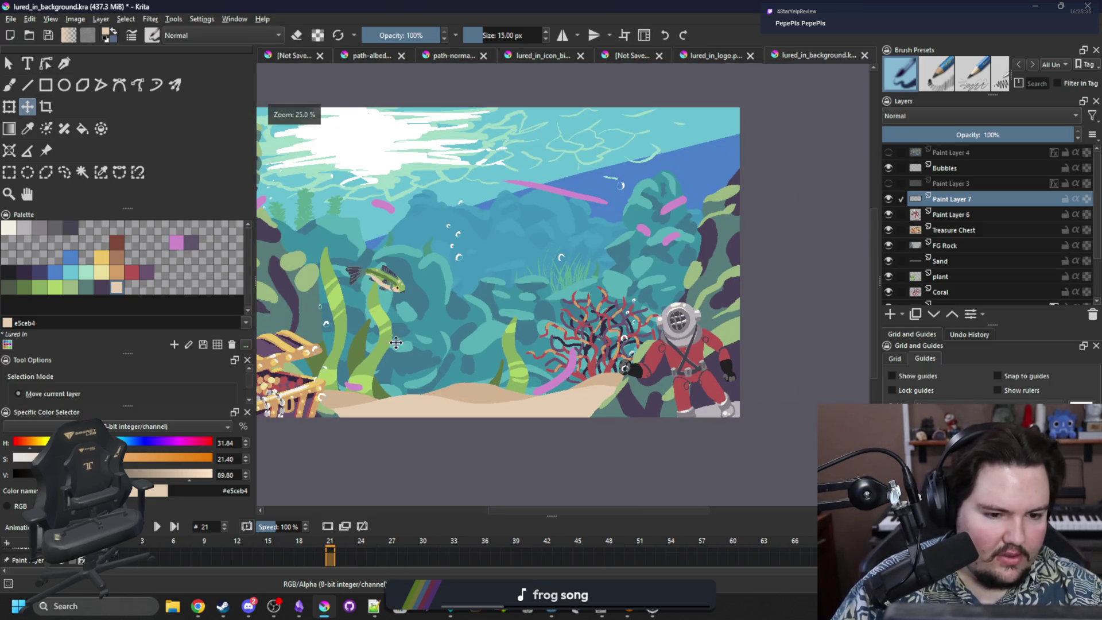
pyautogui.moveTo(394, 341)
pyautogui.mouseDown()
pyautogui.moveTo(486, 374)
pyautogui.moveTo(443, 381)
pyautogui.mouseUp()
pyautogui.scroll(3, 583, 242)
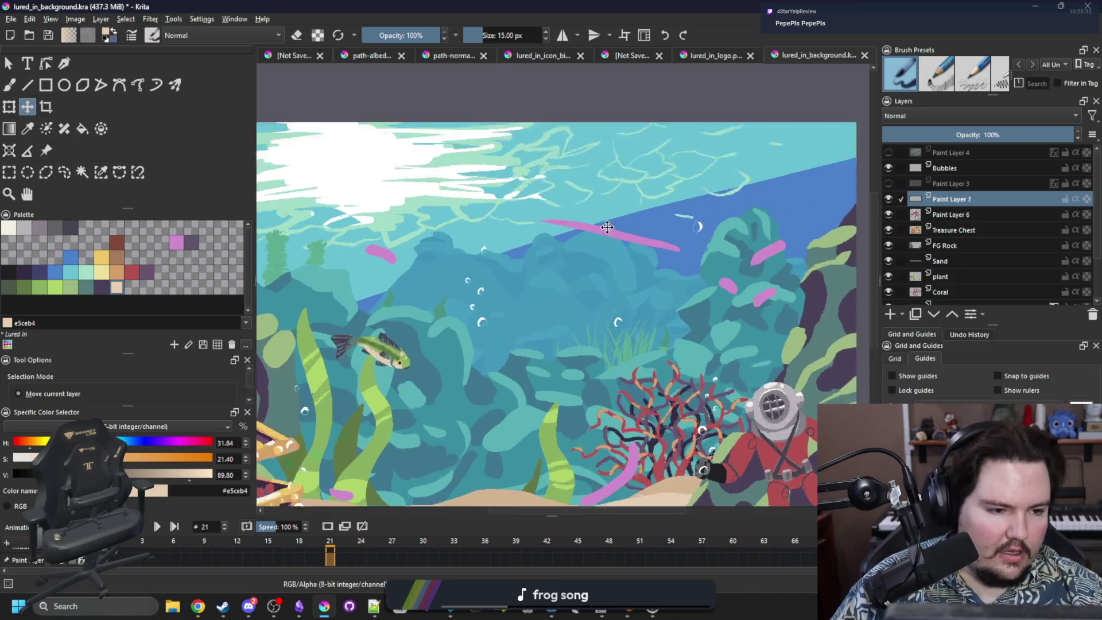
# Sample the streak's pink and outline the shark's body and forked tail around it.
pyautogui.press('p')
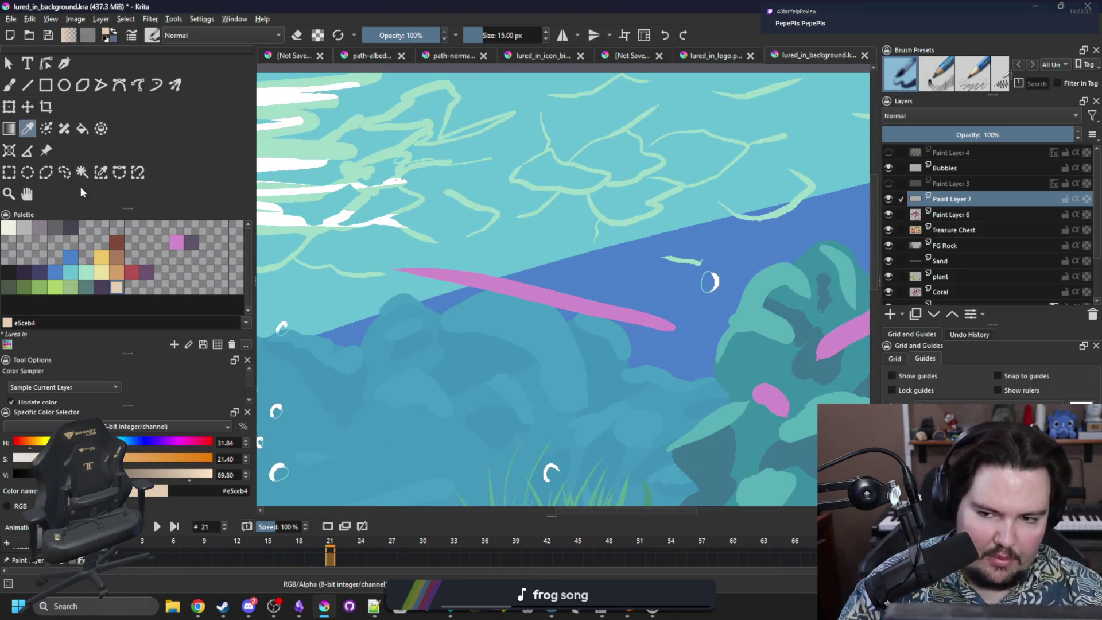
pyautogui.hotkey('alt', 'Tab')
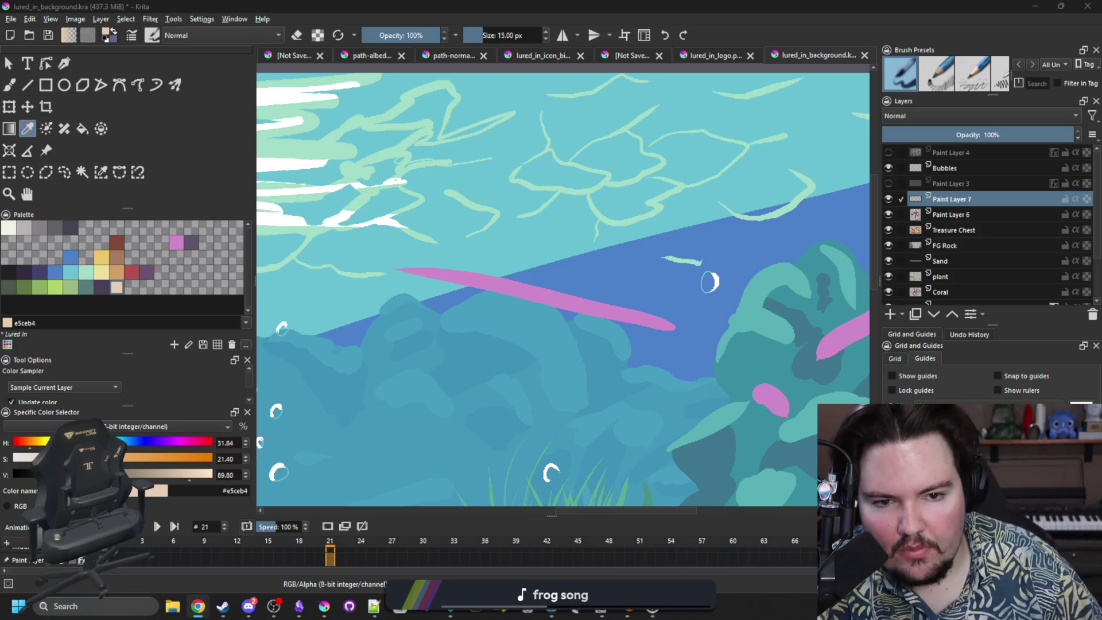
pyautogui.click(554, 290)
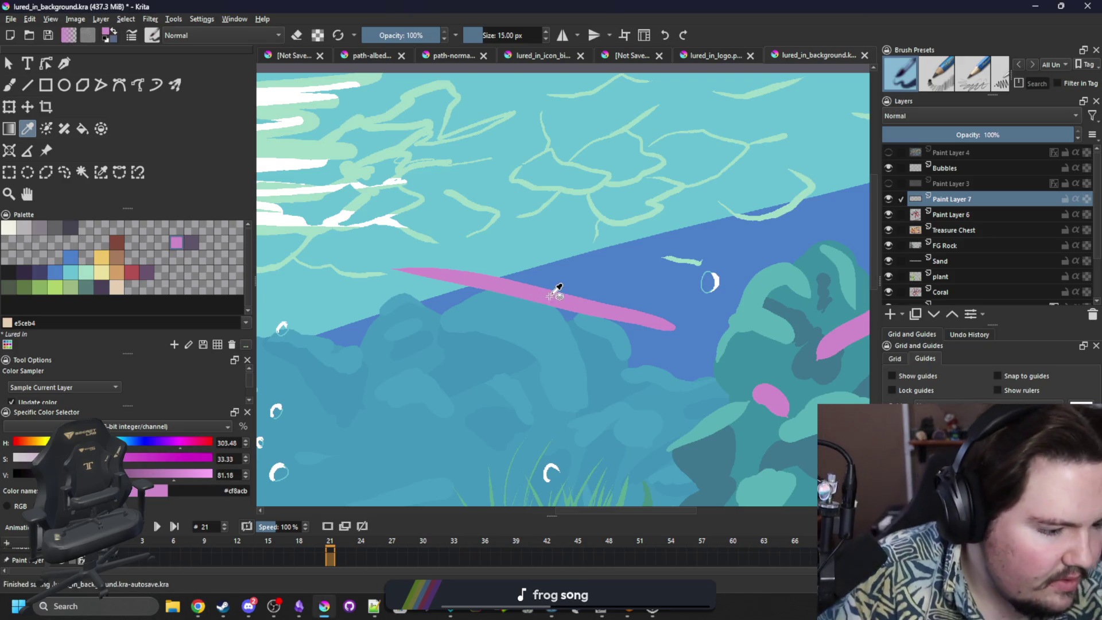
pyautogui.press('b')
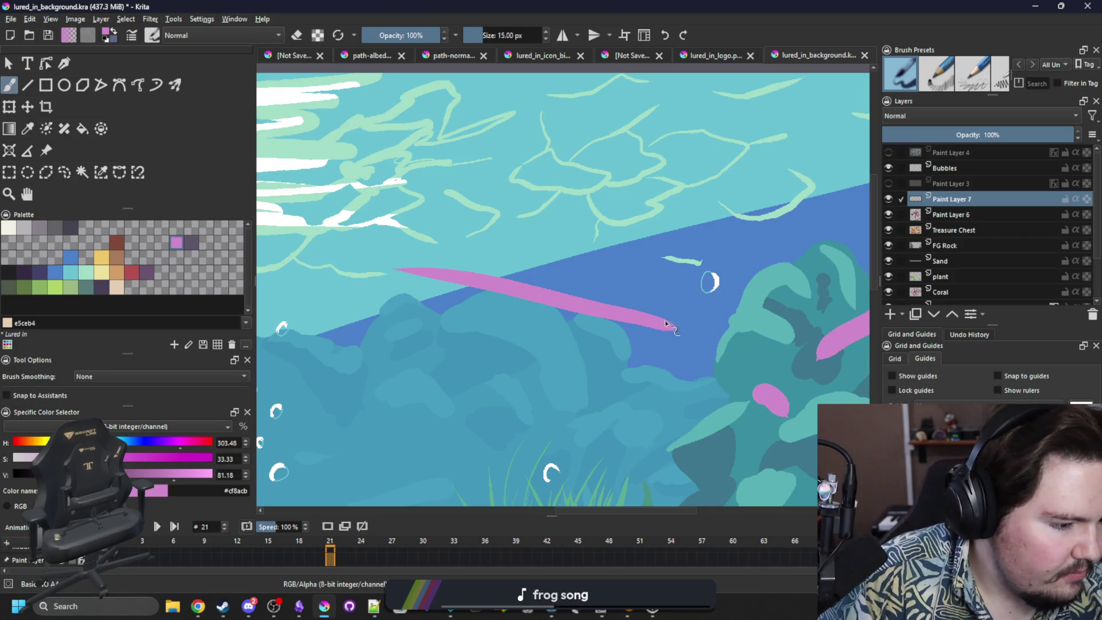
pyautogui.moveTo(666, 324)
pyautogui.mouseDown()
pyautogui.moveTo(594, 269)
pyautogui.moveTo(453, 242)
pyautogui.moveTo(394, 268)
pyautogui.mouseUp()
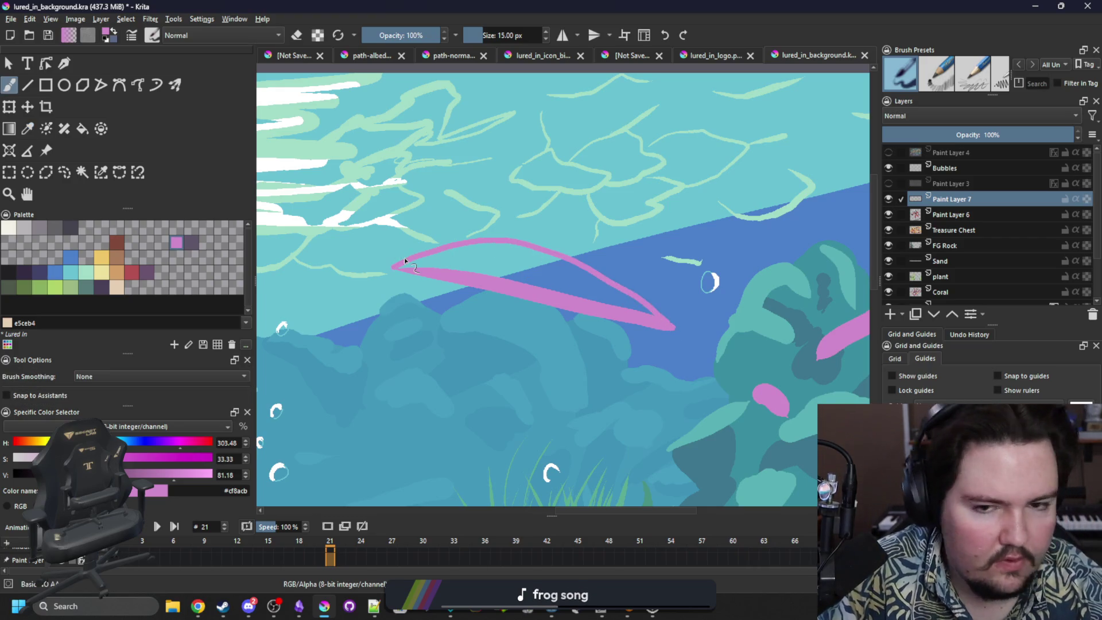
pyautogui.hotkey('ctrl', 'z')
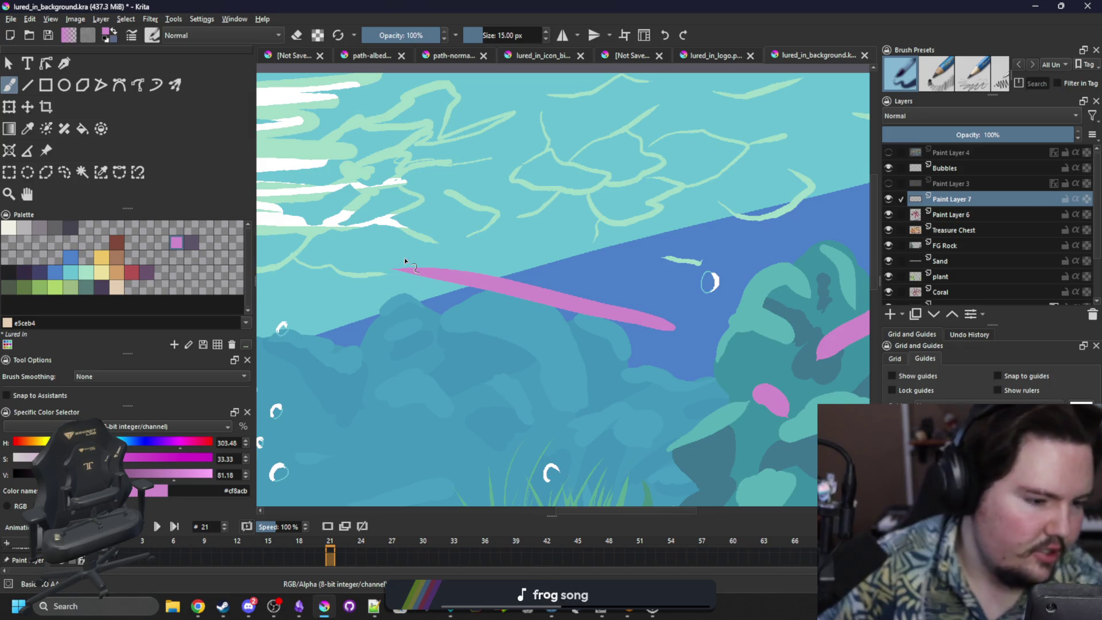
pyautogui.moveTo(378, 239); pyautogui.dragTo(402, 238)
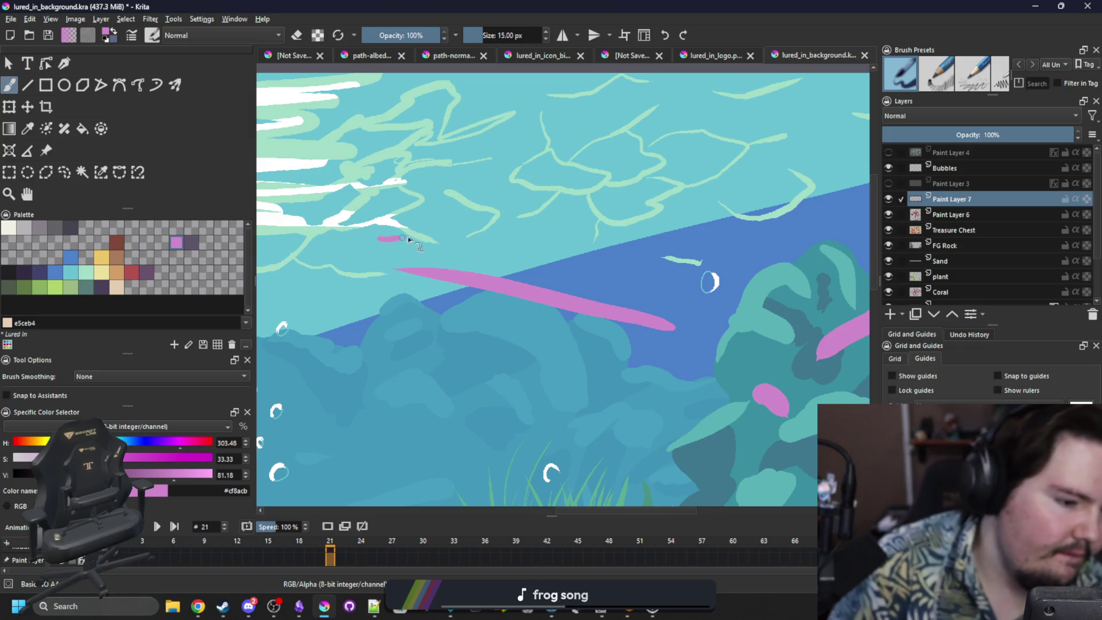
pyautogui.moveTo(472, 234); pyautogui.dragTo(652, 311)
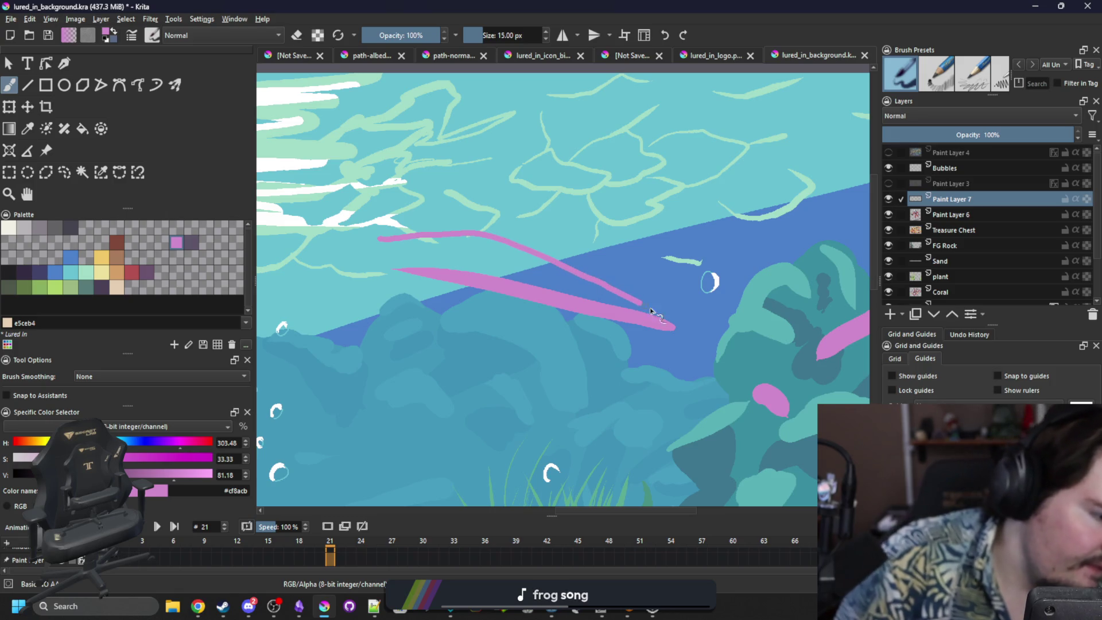
pyautogui.moveTo(377, 237)
pyautogui.mouseDown()
pyautogui.moveTo(398, 273)
pyautogui.moveTo(452, 304)
pyautogui.mouseUp()
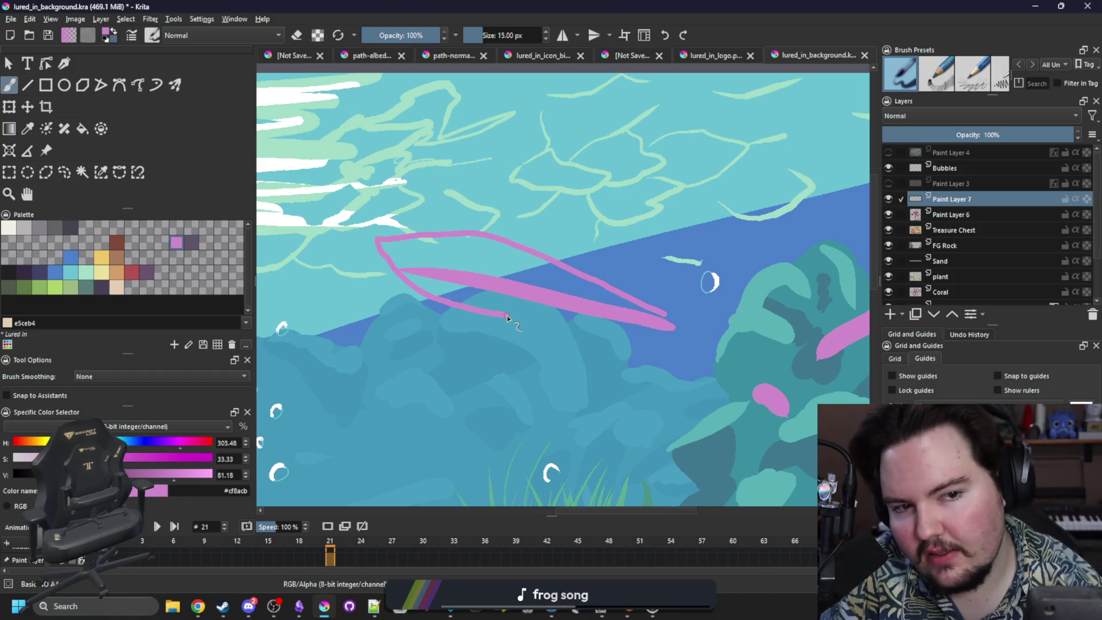
pyautogui.moveTo(511, 315)
pyautogui.mouseDown()
pyautogui.moveTo(567, 312)
pyautogui.moveTo(636, 330)
pyautogui.moveTo(561, 325)
pyautogui.mouseUp()
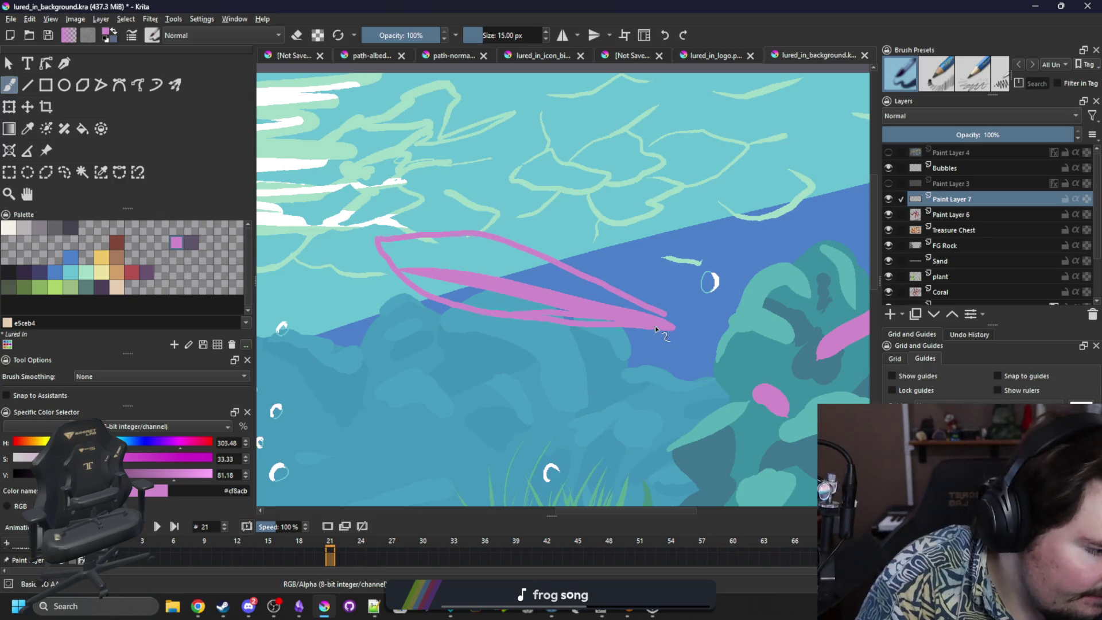
pyautogui.moveTo(649, 333); pyautogui.dragTo(667, 379)
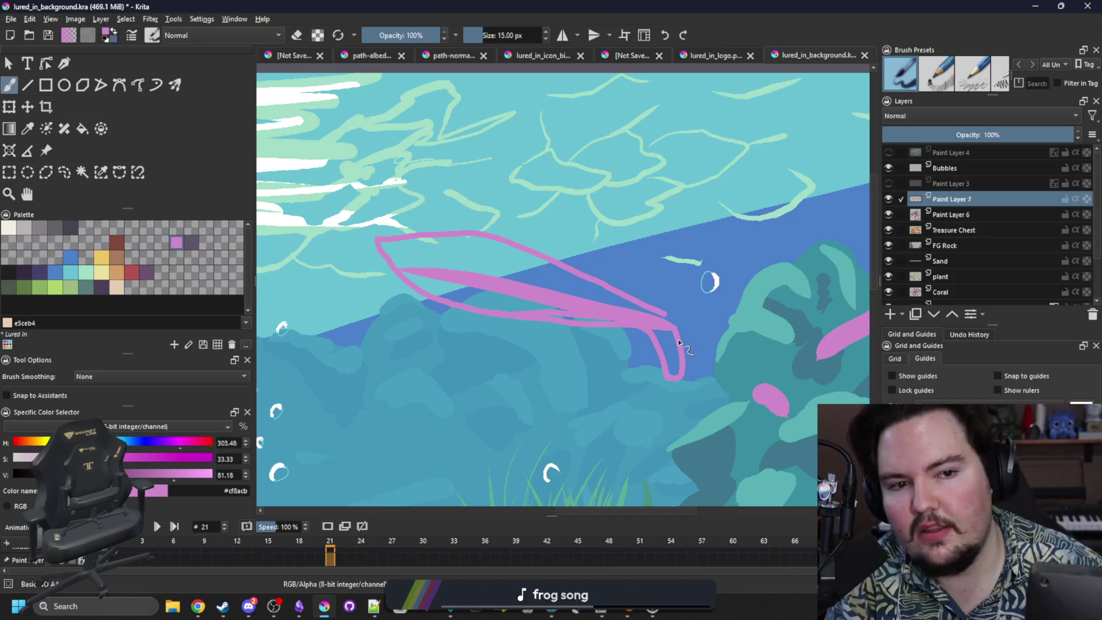
pyautogui.moveTo(651, 310)
pyautogui.mouseDown()
pyautogui.moveTo(739, 237)
pyautogui.moveTo(719, 263)
pyautogui.mouseUp()
pyautogui.moveTo(683, 309); pyautogui.dragTo(673, 328)
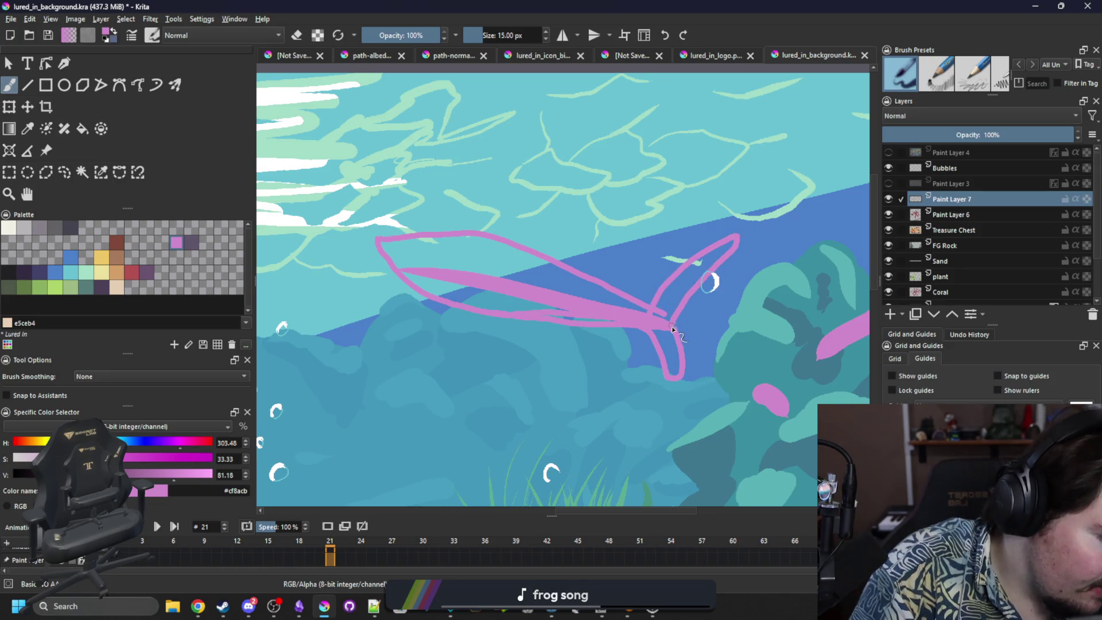
# Fill the body, both tail lobes, belly strip and the closed dorsal fin with pink.
pyautogui.press('f')
pyautogui.click(553, 275)
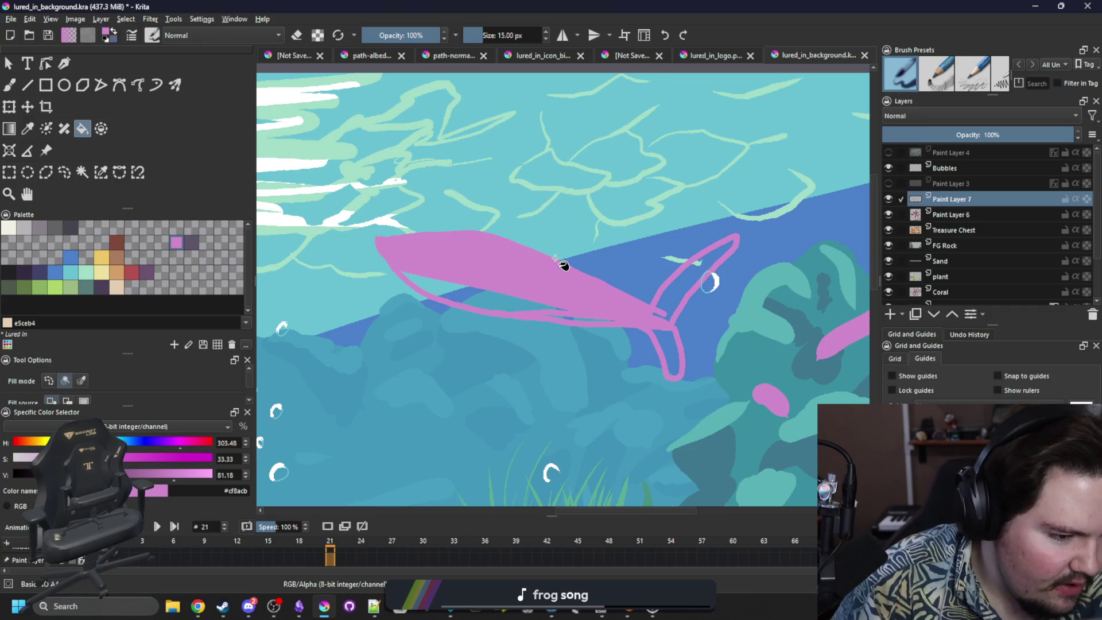
pyautogui.click(688, 295)
pyautogui.click(666, 342)
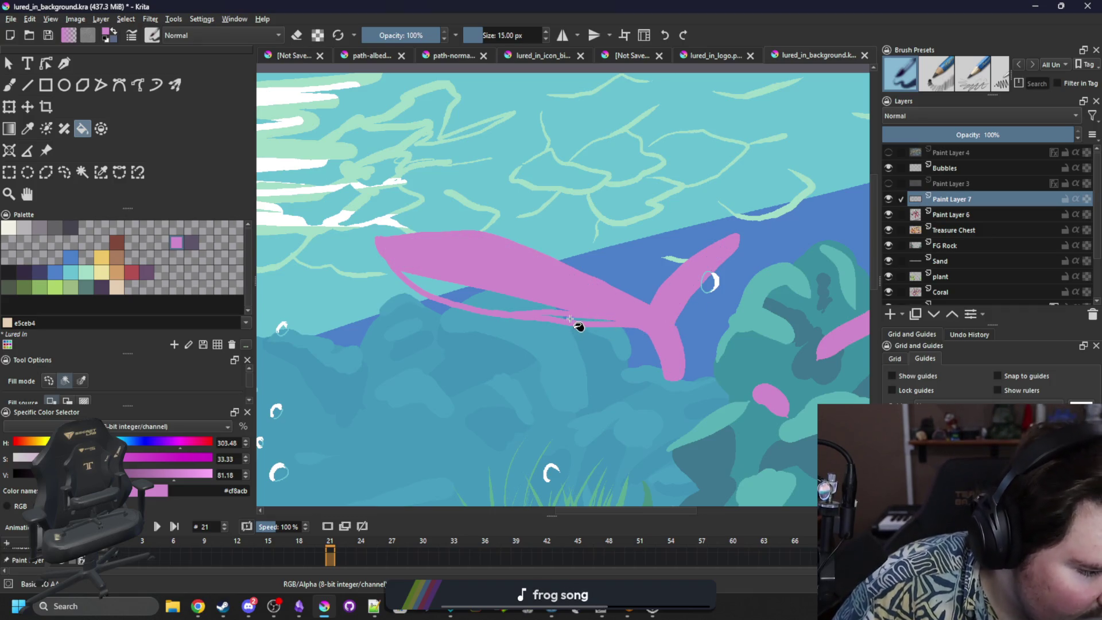
pyautogui.click(511, 292)
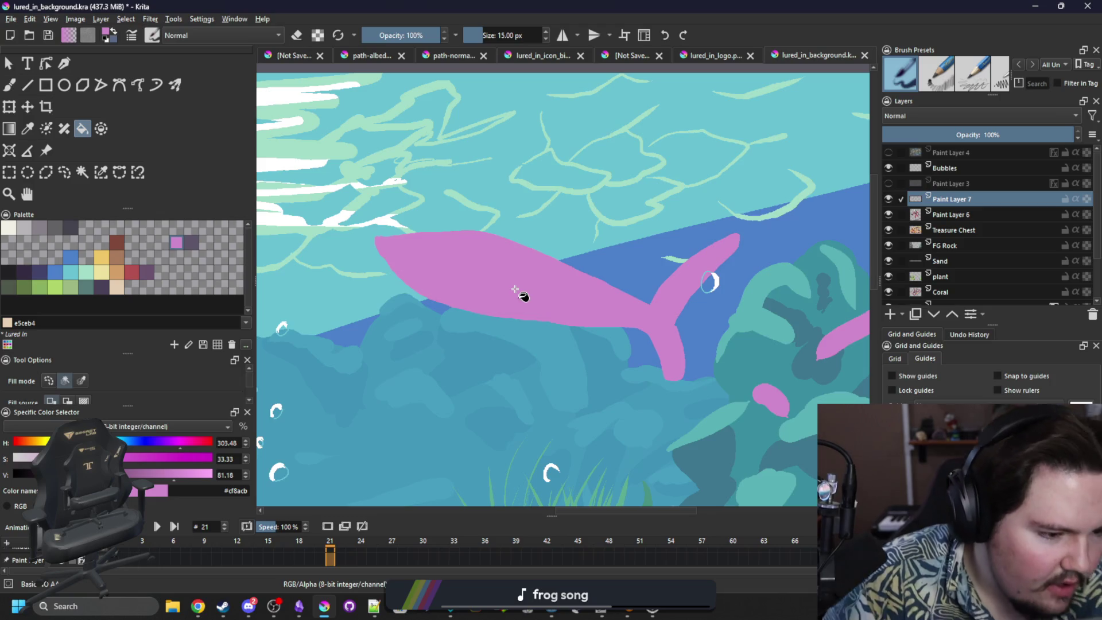
pyautogui.press('b')
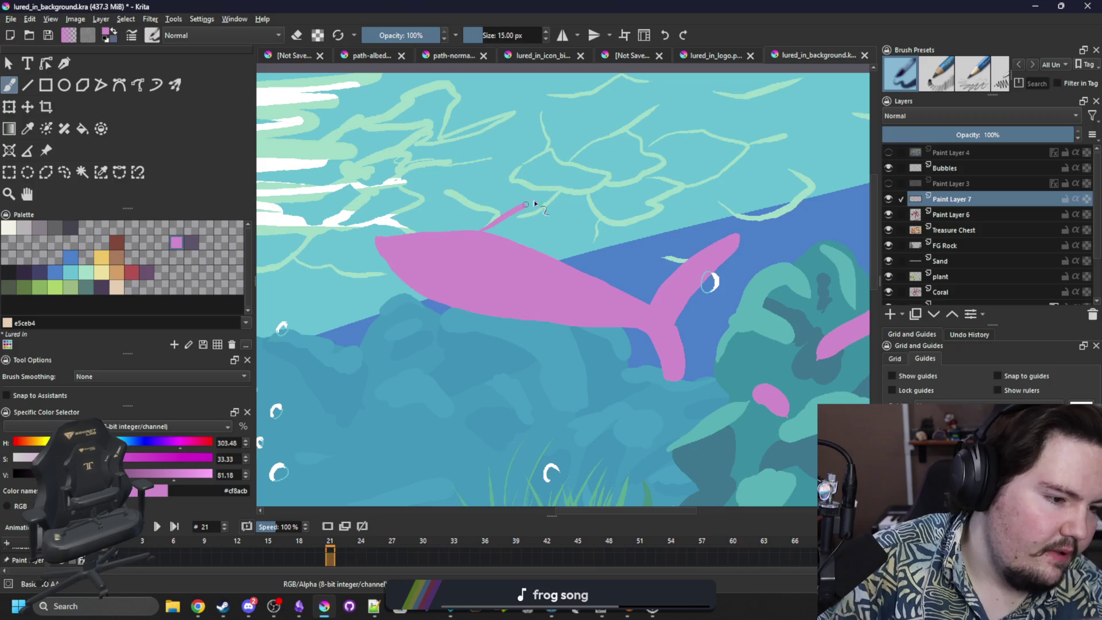
pyautogui.moveTo(555, 188); pyautogui.dragTo(556, 246)
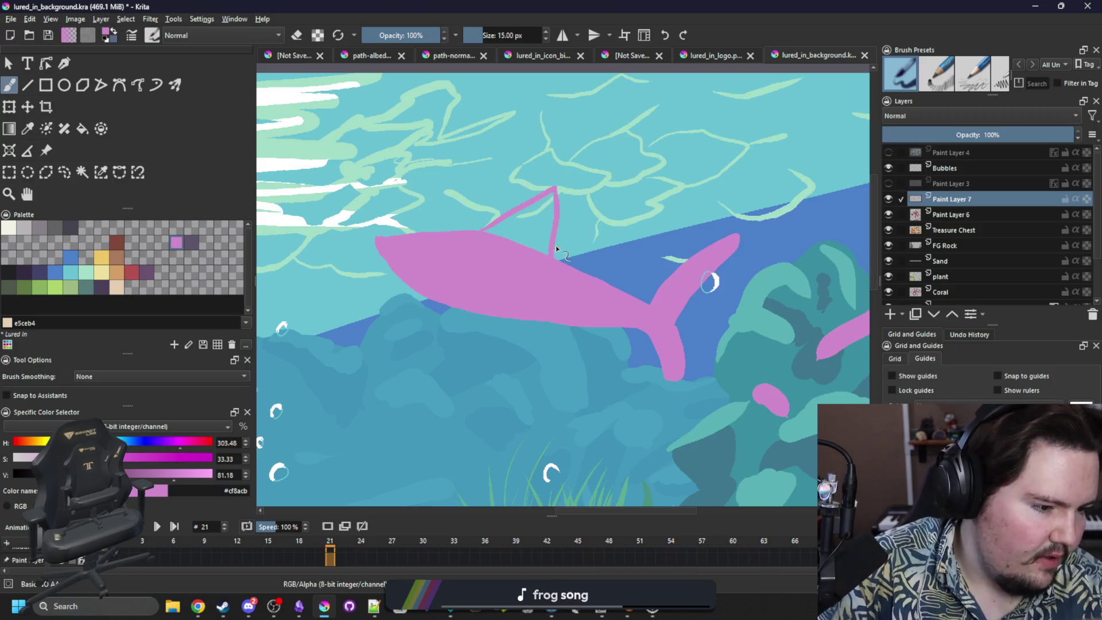
pyautogui.press('f')
pyautogui.click(556, 215)
# Paint pink fins under the shark's belly, including one wide lower fin.
pyautogui.press('b')
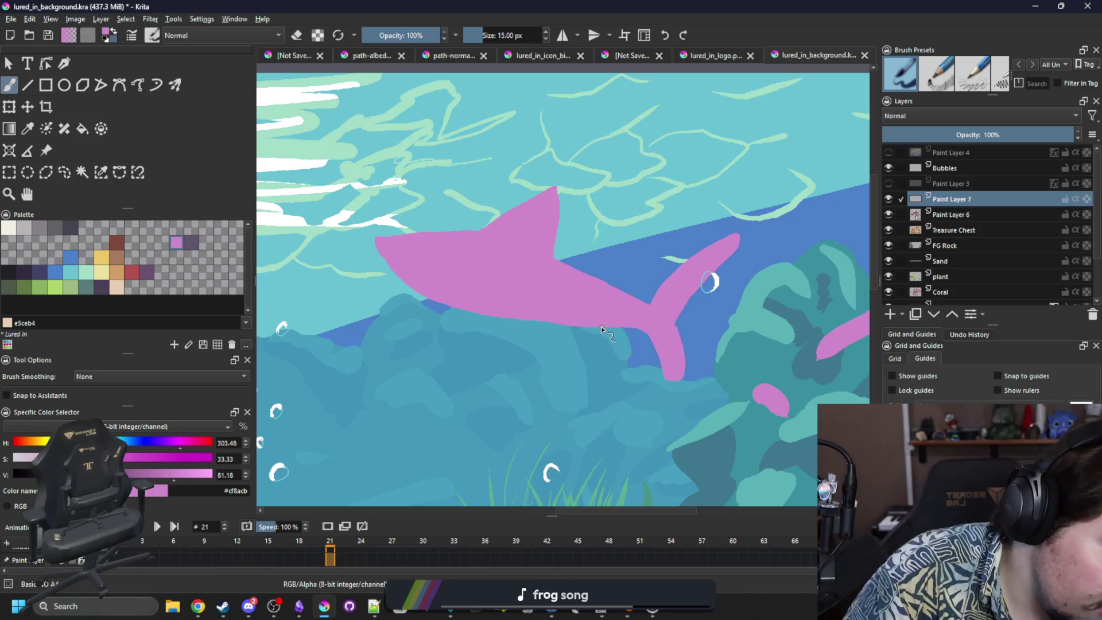
pyautogui.moveTo(619, 329); pyautogui.dragTo(607, 330)
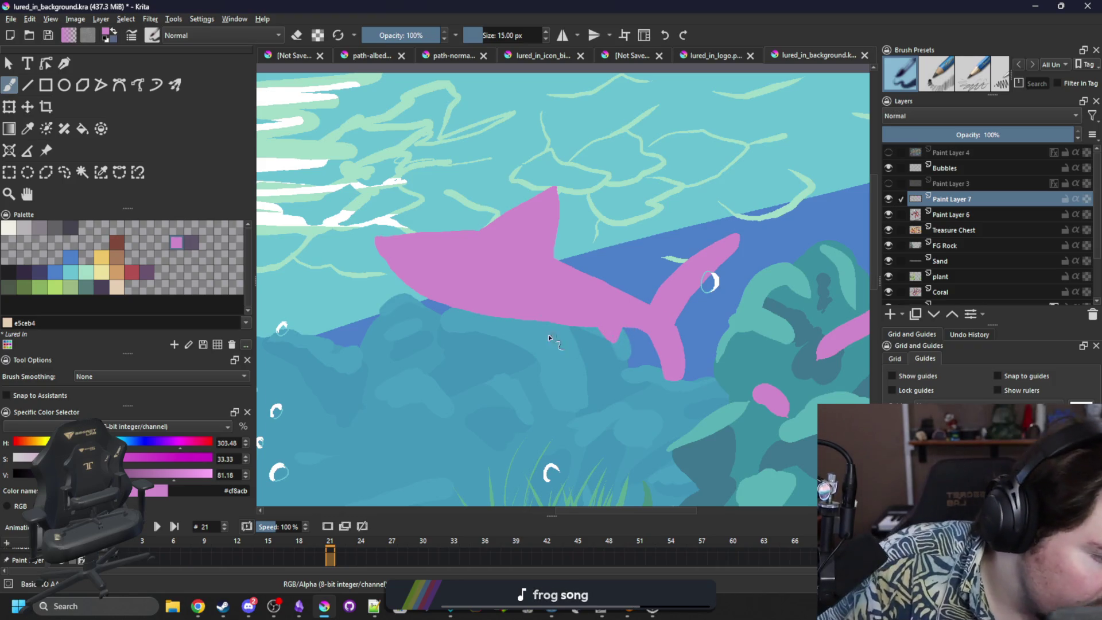
pyautogui.moveTo(572, 339); pyautogui.dragTo(565, 327)
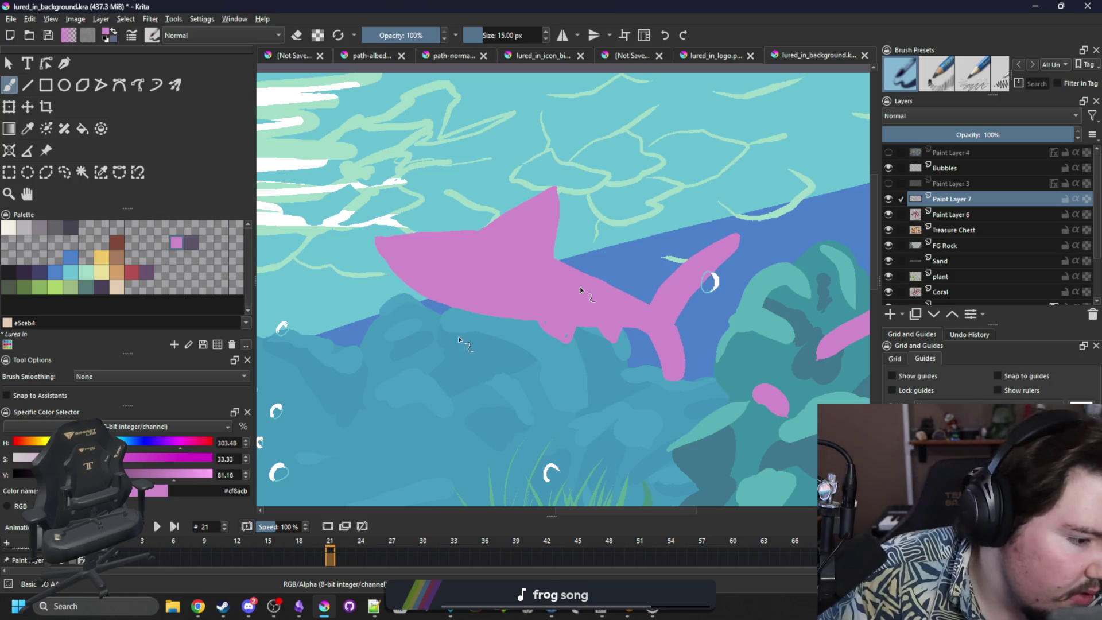
pyautogui.moveTo(495, 373)
pyautogui.mouseDown()
pyautogui.moveTo(508, 323)
pyautogui.moveTo(505, 350)
pyautogui.mouseUp()
pyautogui.press('e')
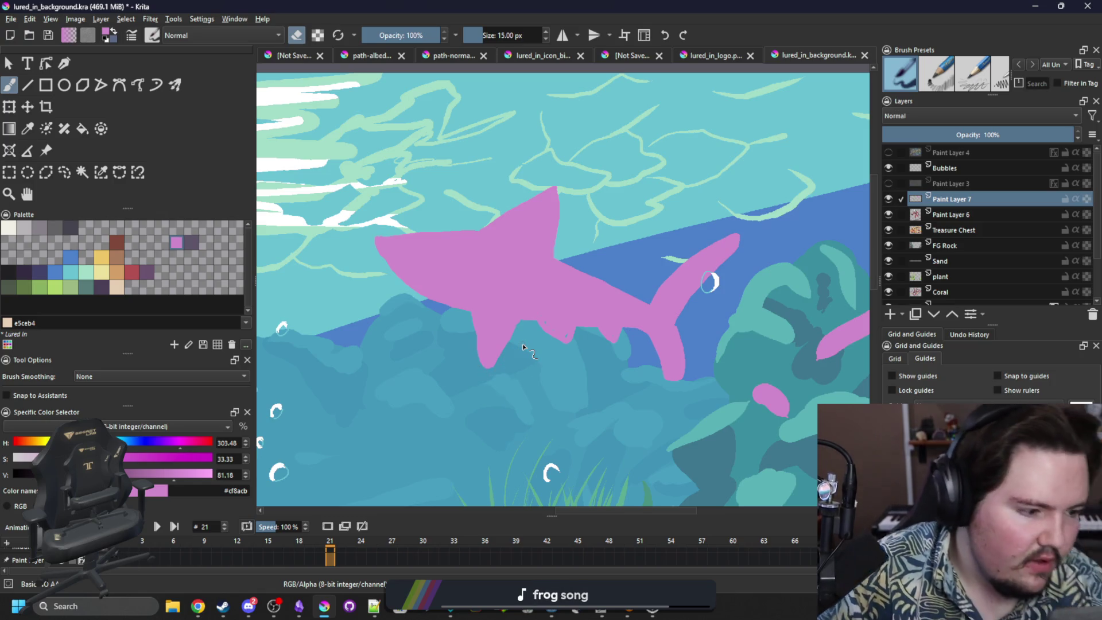
pyautogui.scroll(-1, 419, 241)
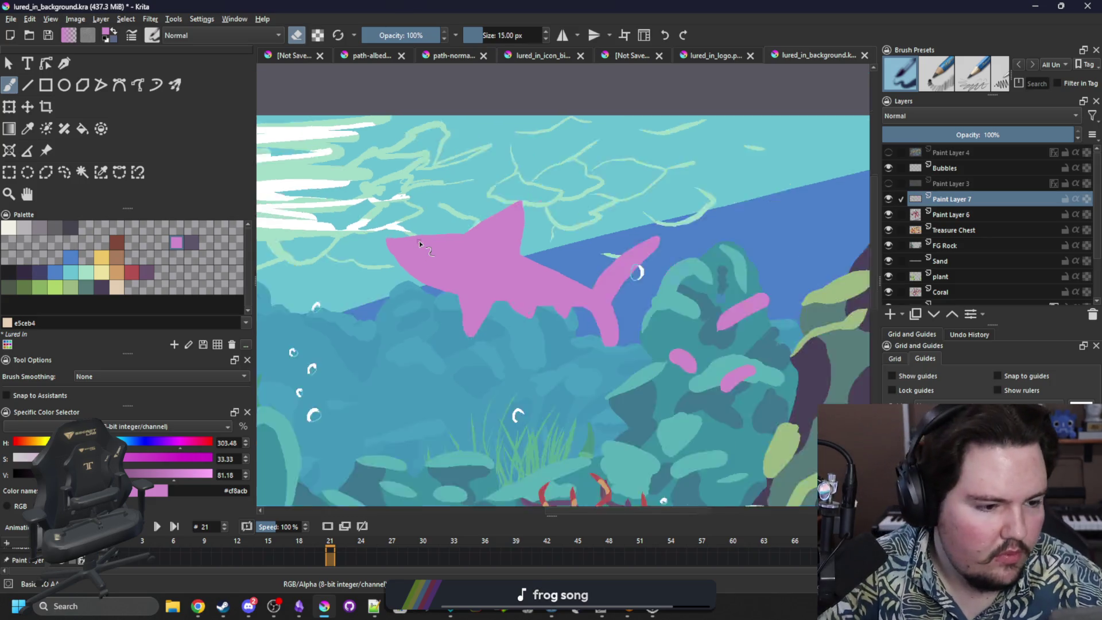
# Freehand-select the pink shark, replacing an initial rectangular selection around it.
pyautogui.scroll(-3, 419, 241)
pyautogui.hotkey('ctrl', 'r')
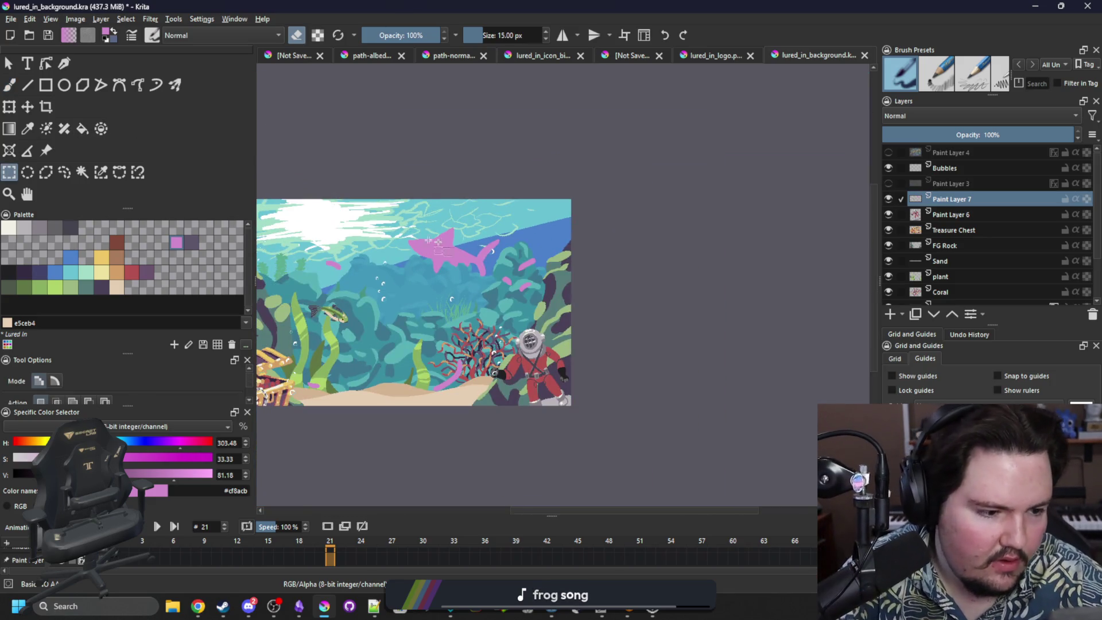
pyautogui.scroll(5, 431, 241)
pyautogui.moveTo(596, 381); pyautogui.dragTo(309, 155)
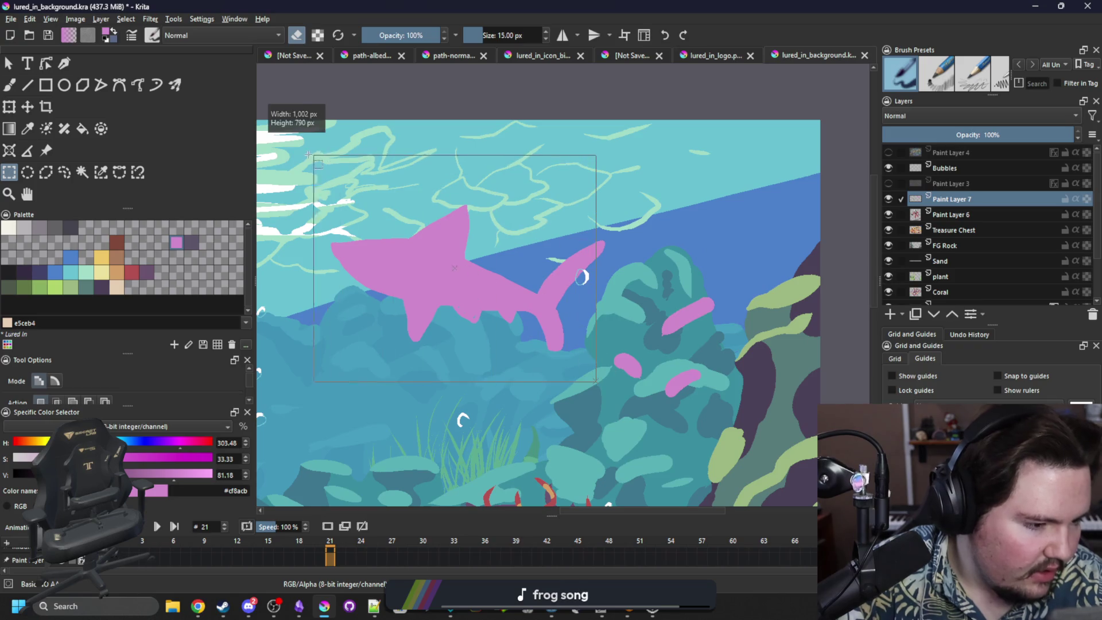
pyautogui.hotkey('ctrl', 'shift', 'a')
pyautogui.click(64, 172)
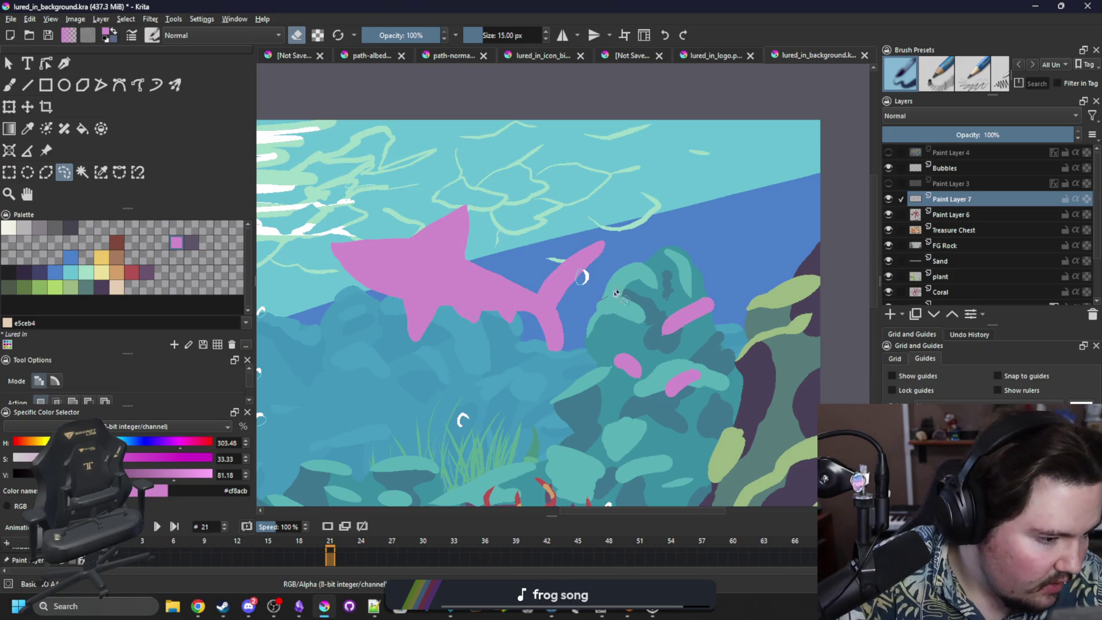
pyautogui.moveTo(616, 293); pyautogui.dragTo(320, 169)
pyautogui.moveTo(570, 365); pyautogui.dragTo(600, 313)
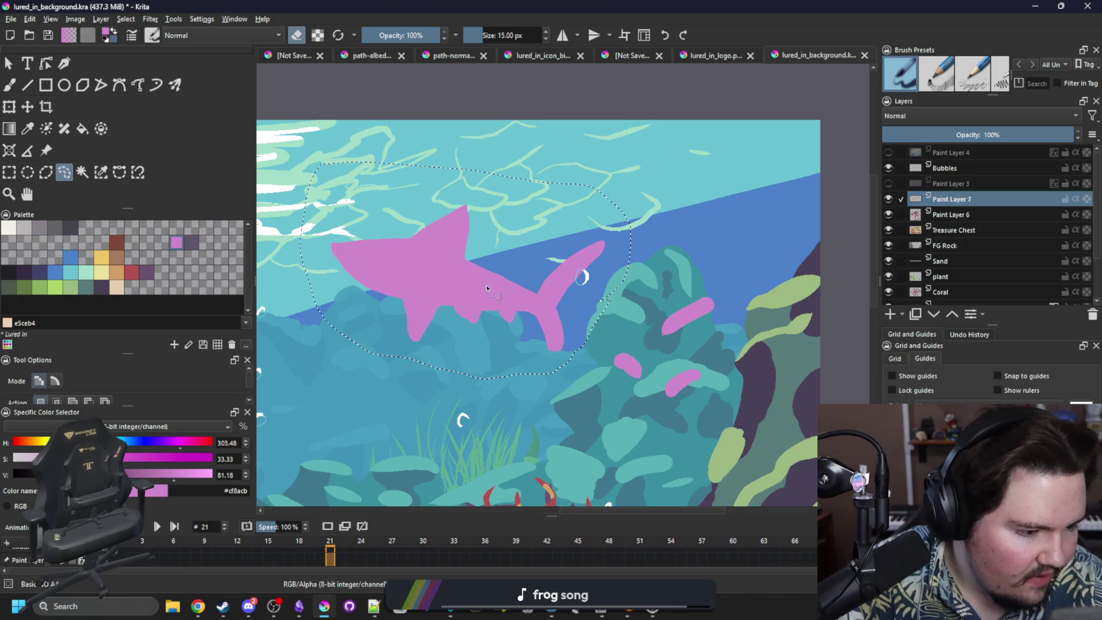
# Move the selected shark lower and paste it onto its own new layer.
pyautogui.click(27, 107)
pyautogui.click(8, 107)
pyautogui.press('-')
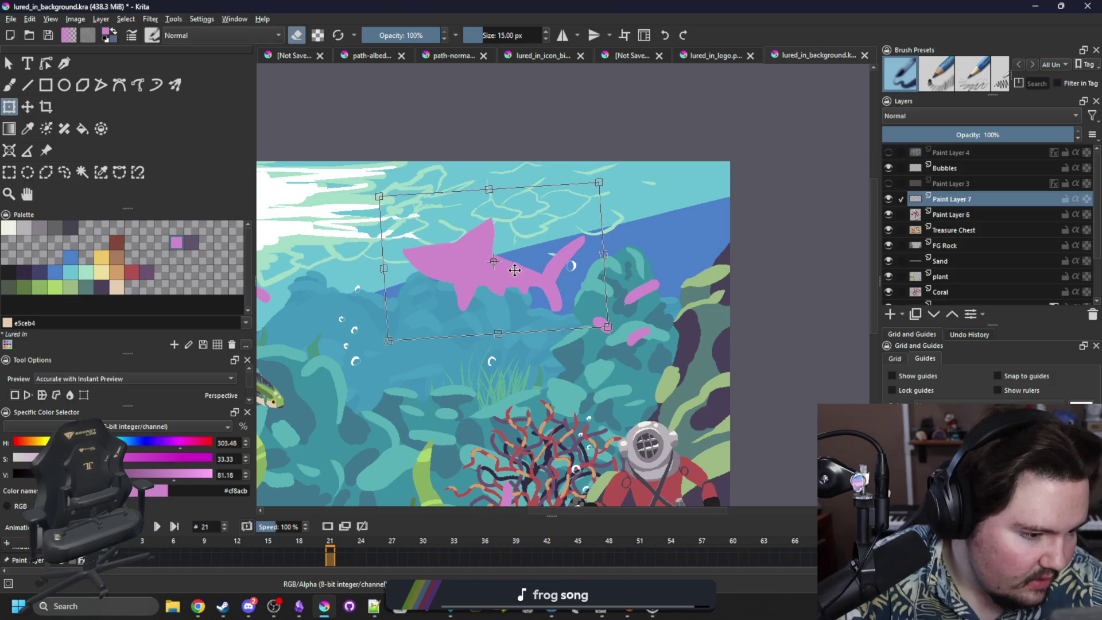
pyautogui.moveTo(504, 268)
pyautogui.mouseDown()
pyautogui.moveTo(522, 306)
pyautogui.moveTo(508, 313)
pyautogui.mouseUp()
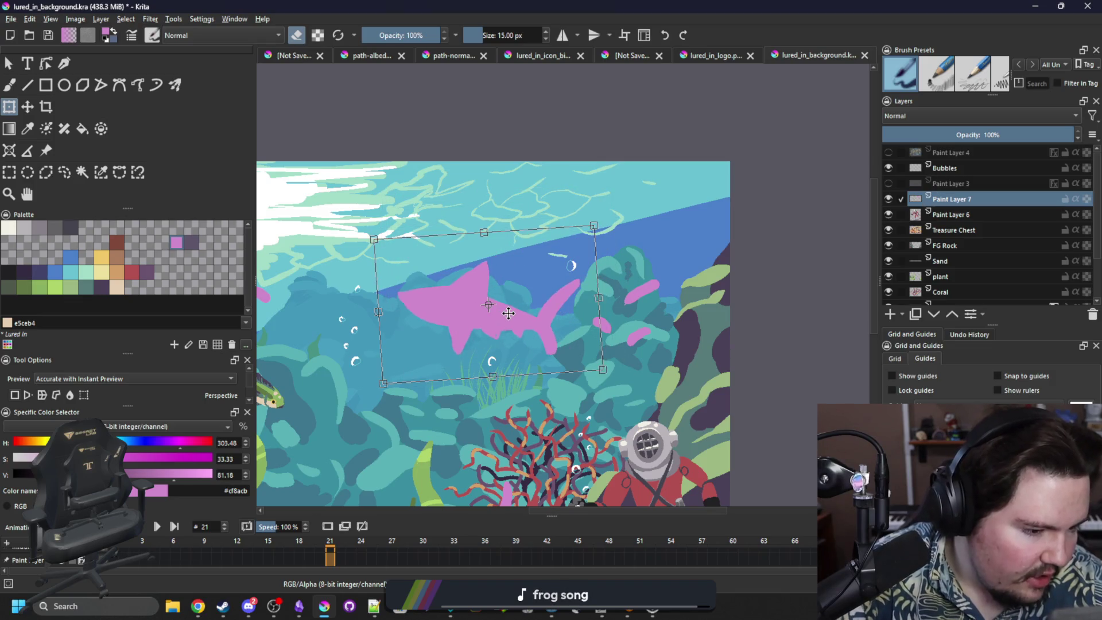
pyautogui.press('Delete')
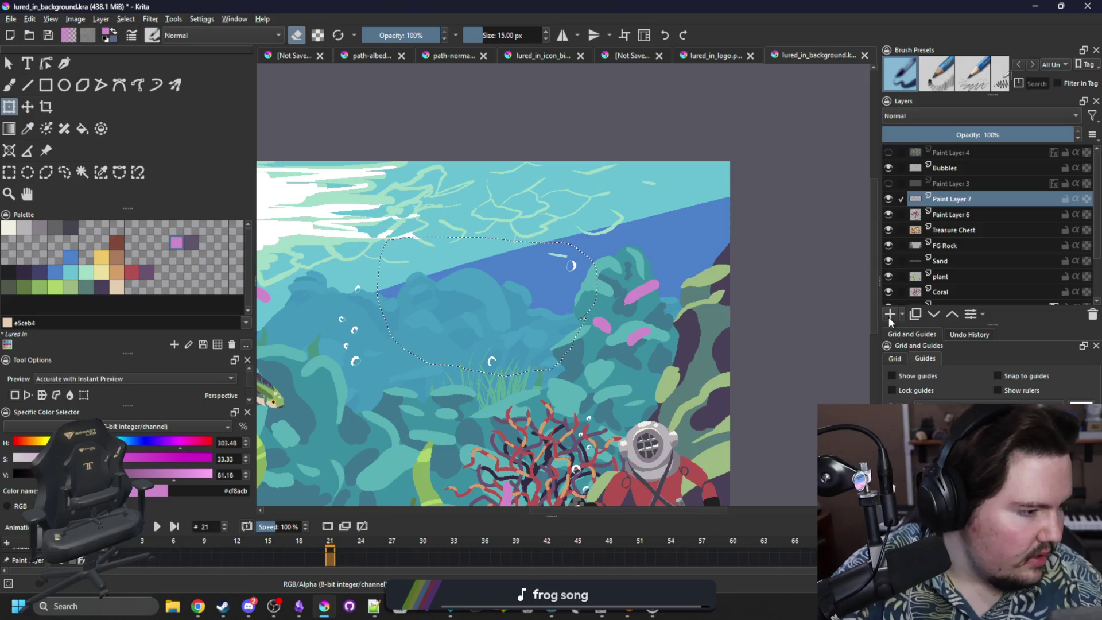
pyautogui.hotkey('ctrl', 'v')
pyautogui.press('l')
pyautogui.hotkey('ctrl', 't')
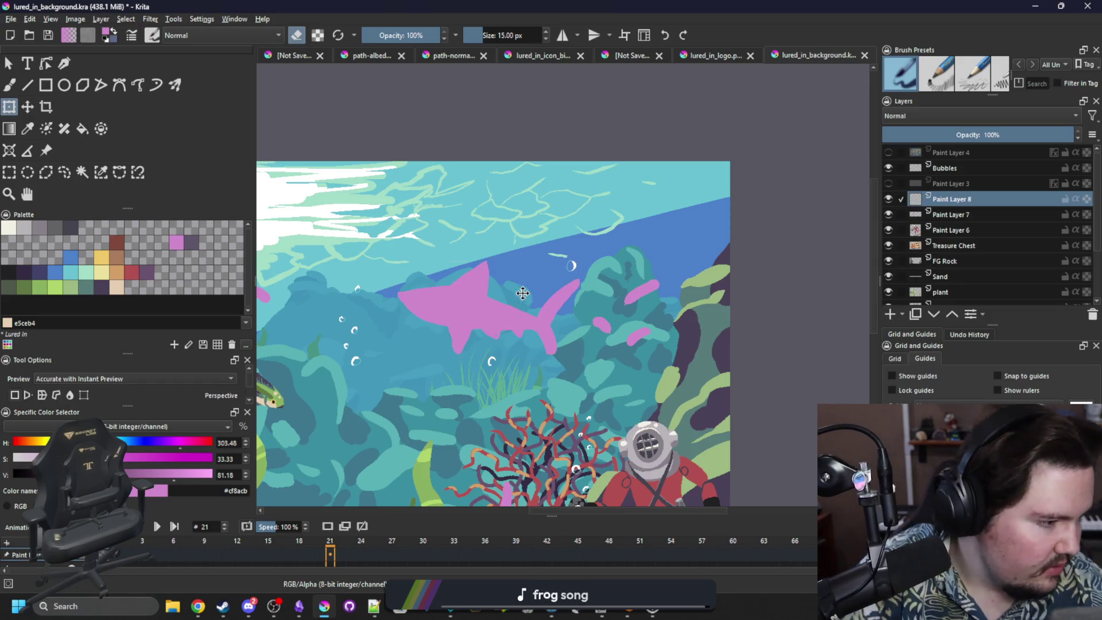
# Drag the new Paint Layer 8 beneath Middle Rock in the layer stack.
pyautogui.moveTo(966, 202); pyautogui.dragTo(970, 270)
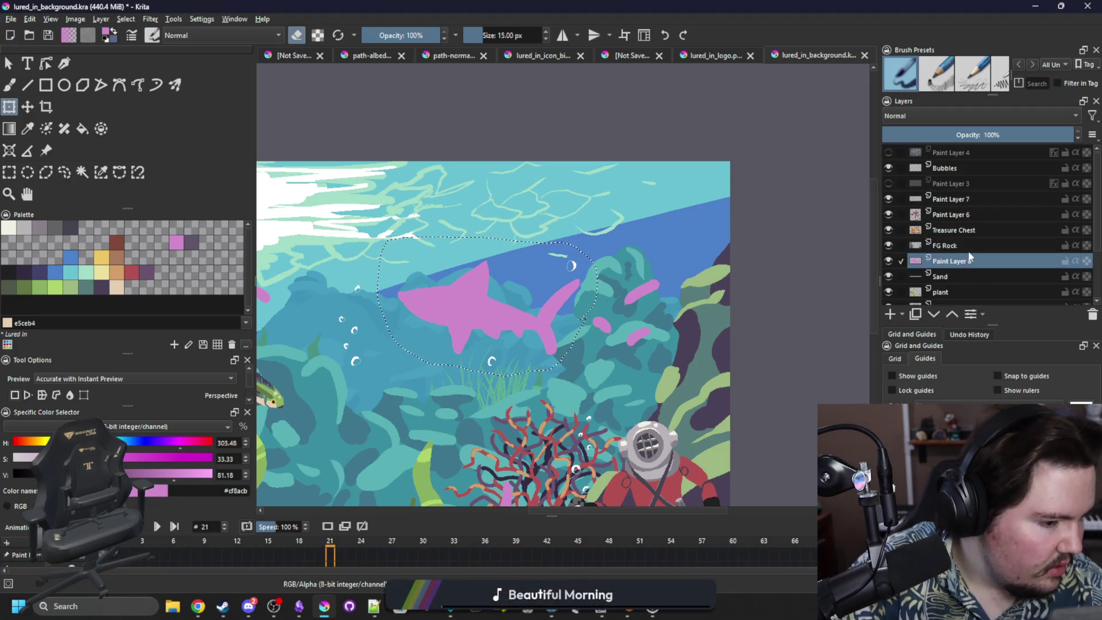
pyautogui.scroll(-1, 967, 246)
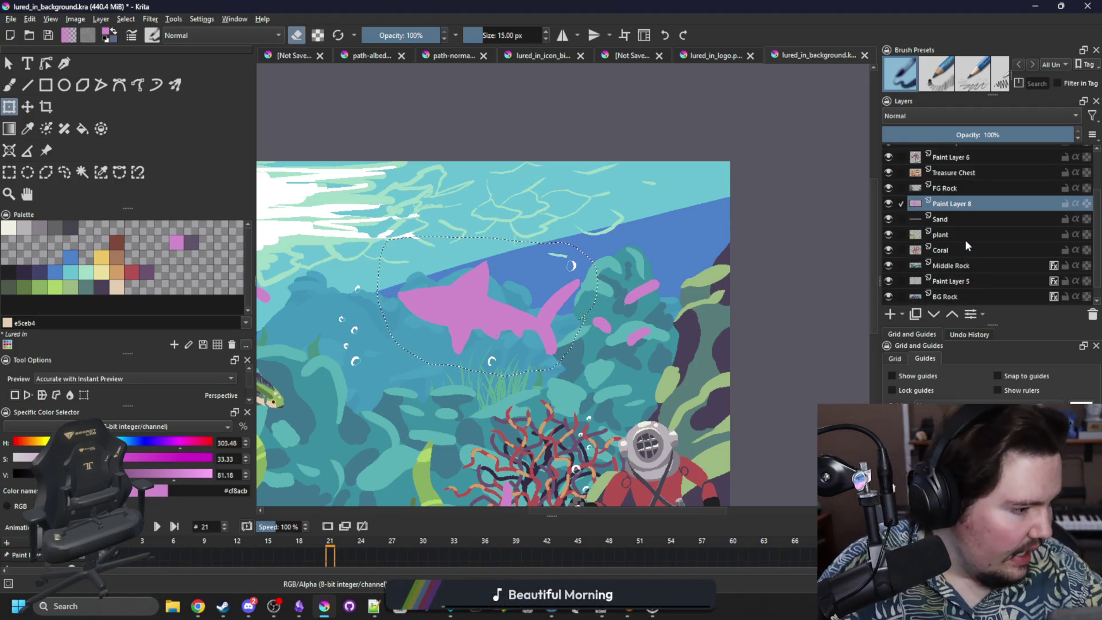
pyautogui.moveTo(954, 211); pyautogui.dragTo(970, 274)
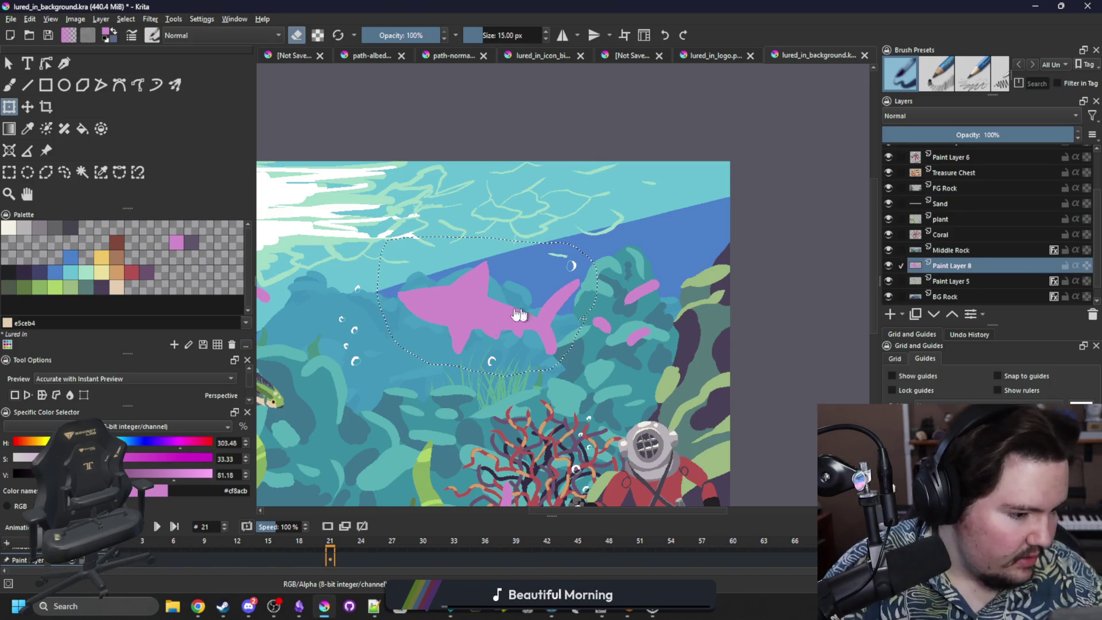
# Nudge the whole shark layer slightly right and down.
pyautogui.click(31, 110)
pyautogui.moveTo(492, 299); pyautogui.dragTo(513, 316)
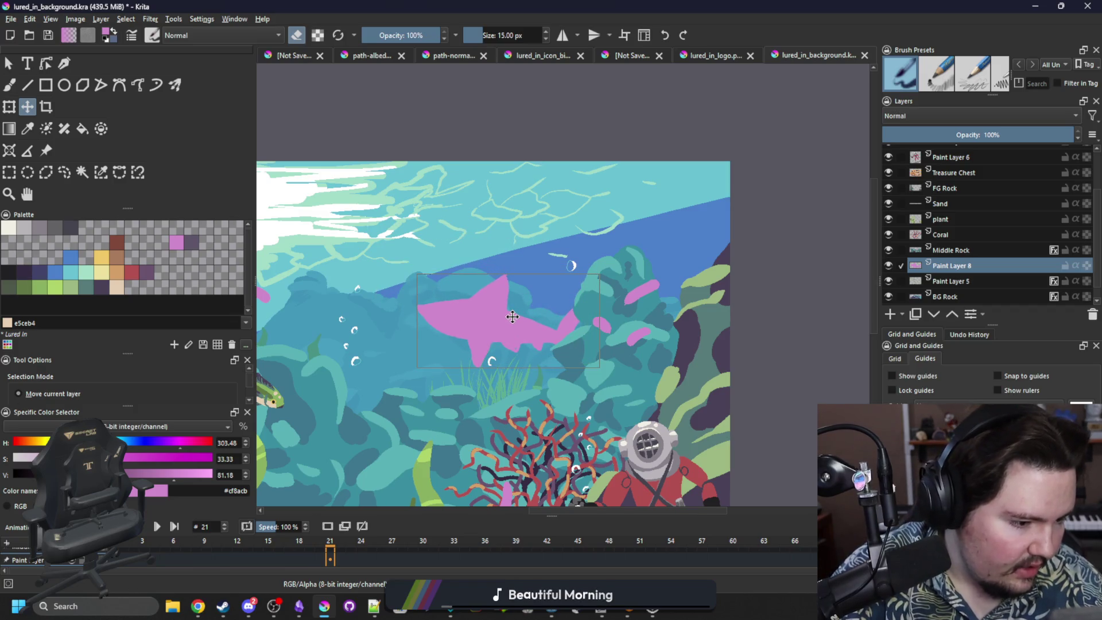
pyautogui.scroll(1, 505, 336)
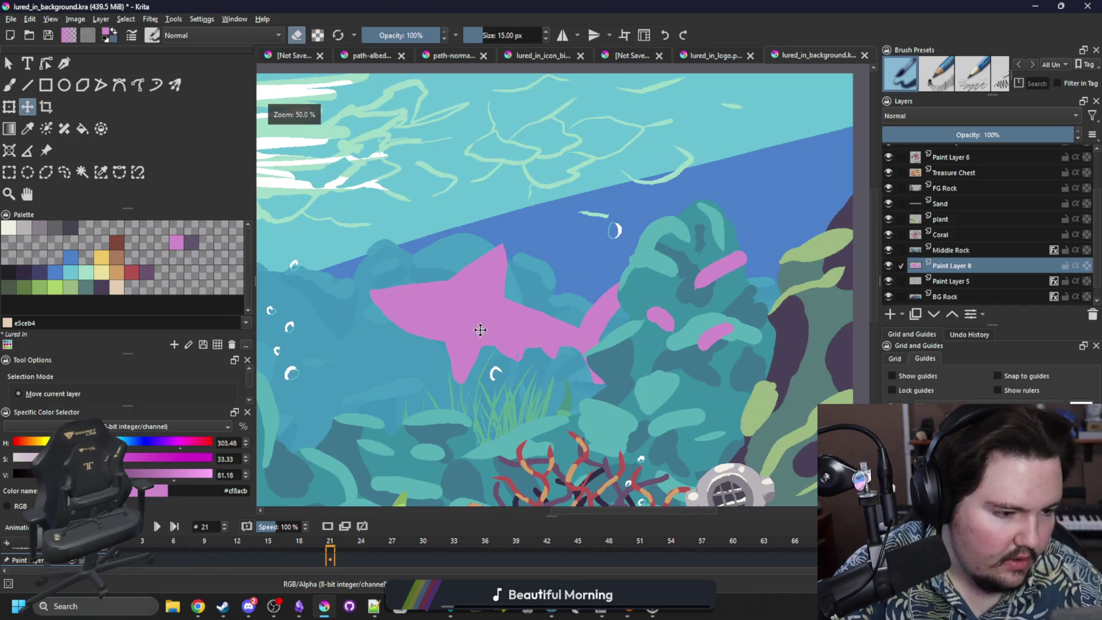
pyautogui.scroll(1, 480, 330)
# Select the pink shark shape by contiguous colour, inspect it, then deselect.
pyautogui.click(82, 172)
pyautogui.scroll(-3, 497, 241)
pyautogui.click(497, 241)
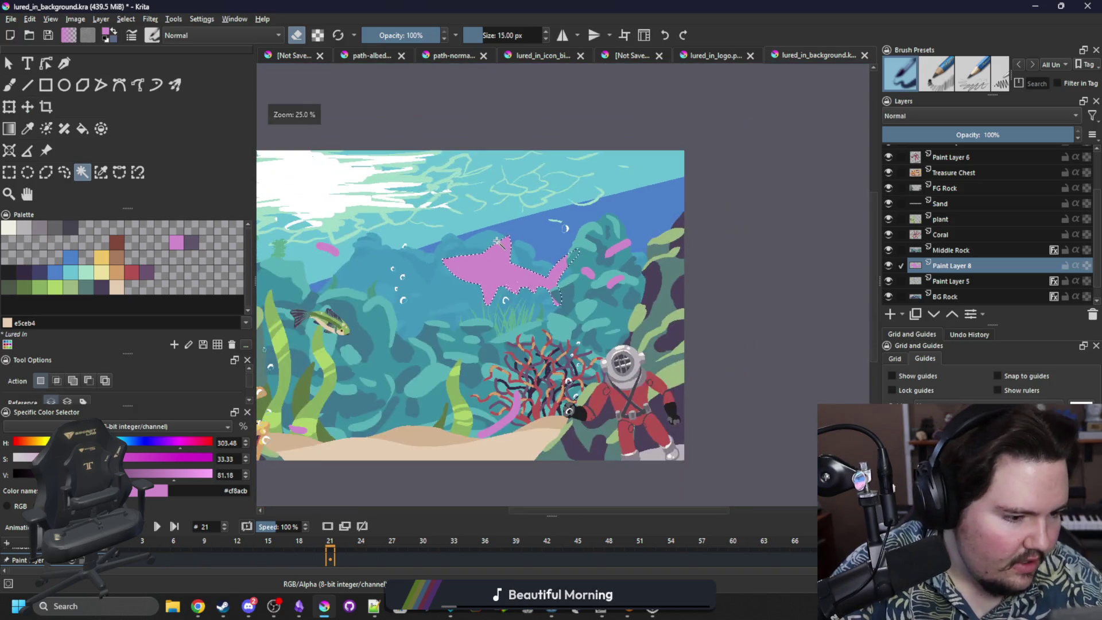
pyautogui.scroll(-1, 519, 247)
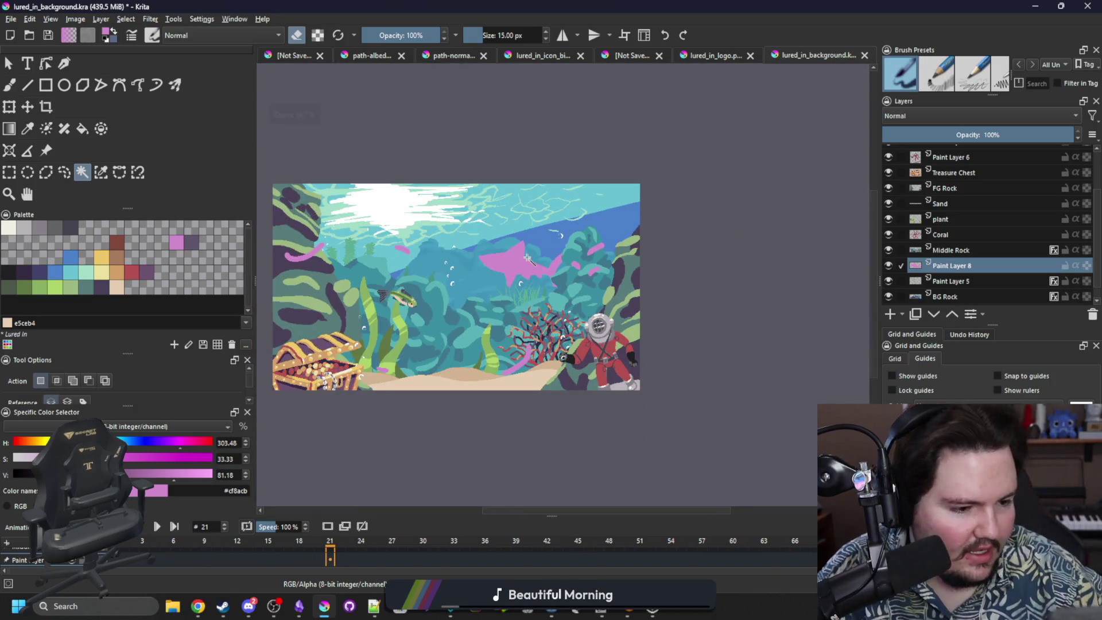
pyautogui.scroll(1, 527, 257)
pyautogui.scroll(-1, 480, 258)
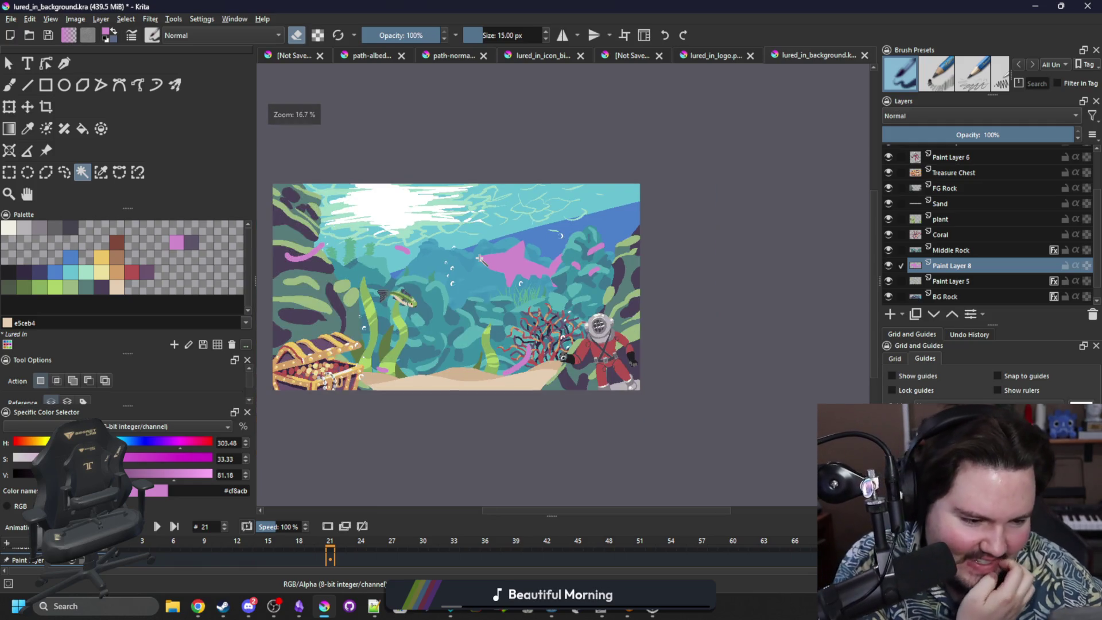
pyautogui.scroll(2, 480, 258)
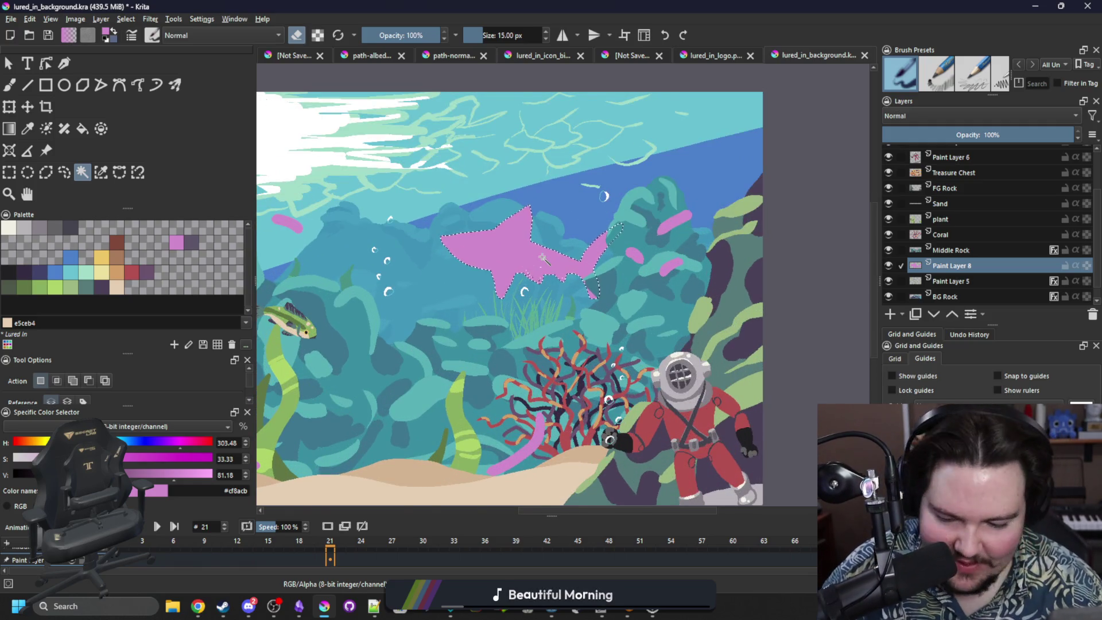
pyautogui.scroll(1, 541, 261)
pyautogui.scroll(3, 531, 304)
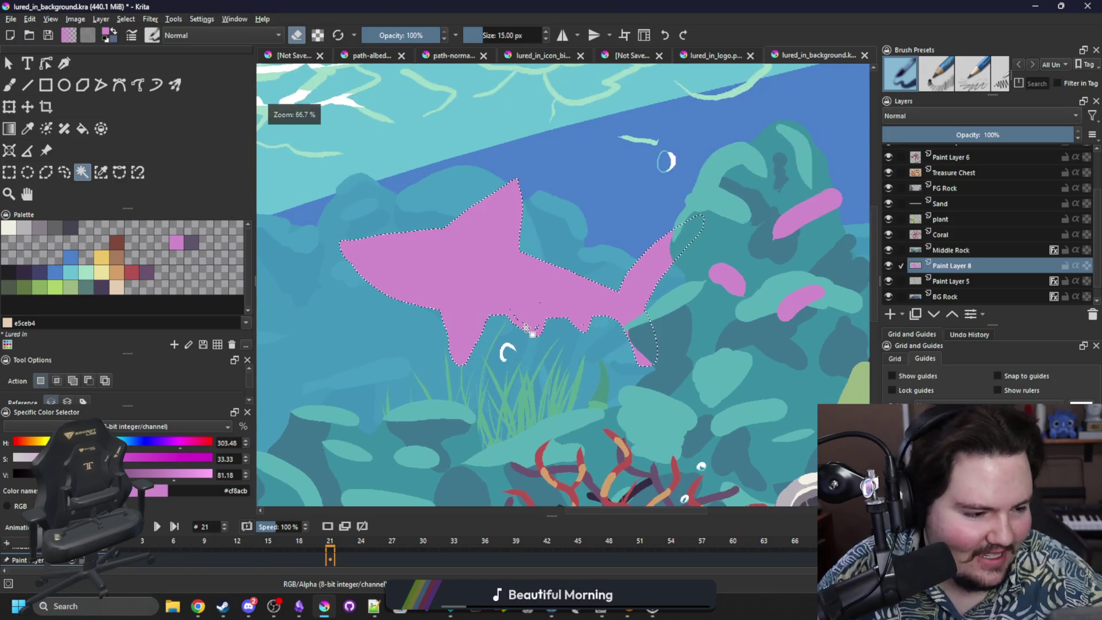
pyautogui.scroll(2, 526, 327)
pyautogui.hotkey('ctrl', 'shift', 'a')
# Select the shark by colour and patch its belly edge with the eraser brush.
pyautogui.press('b')
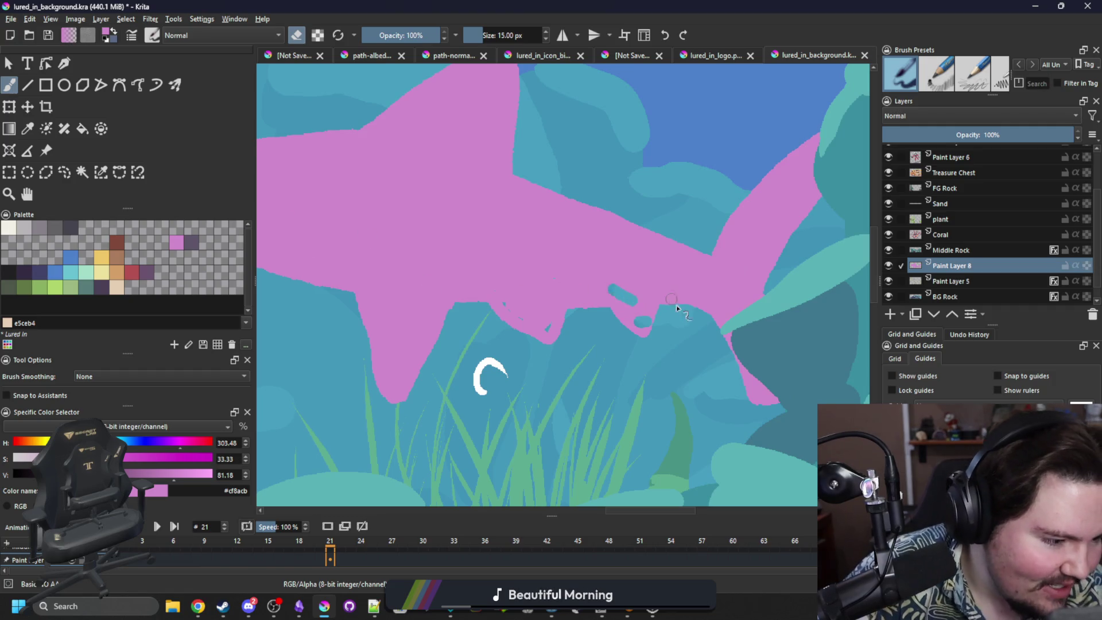
pyautogui.scroll(1, 676, 309)
pyautogui.press('e')
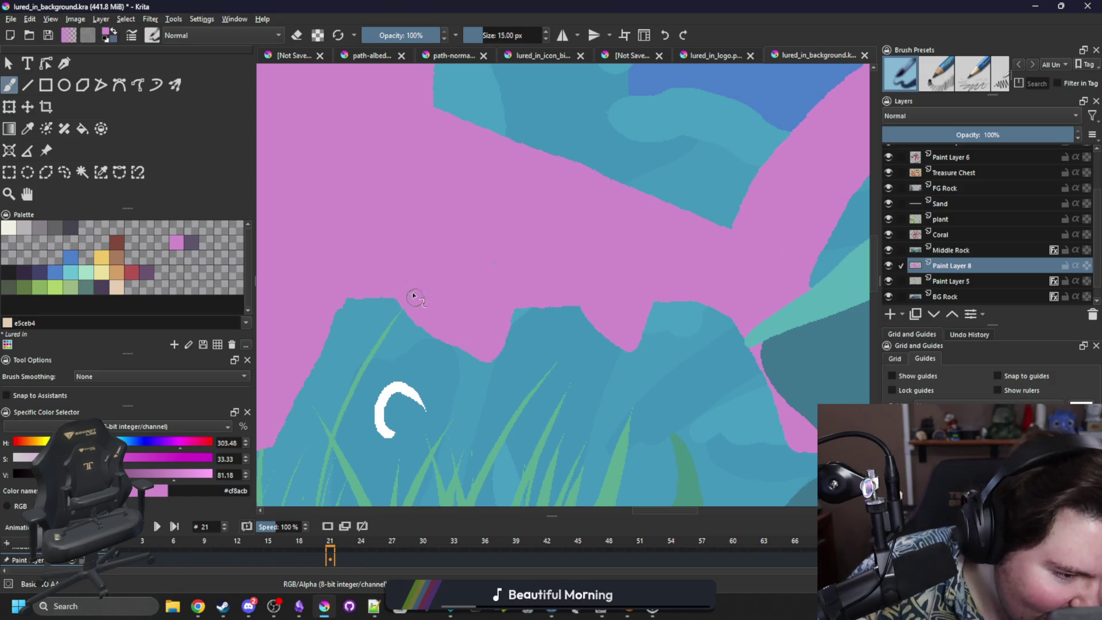
pyautogui.scroll(-3, 568, 318)
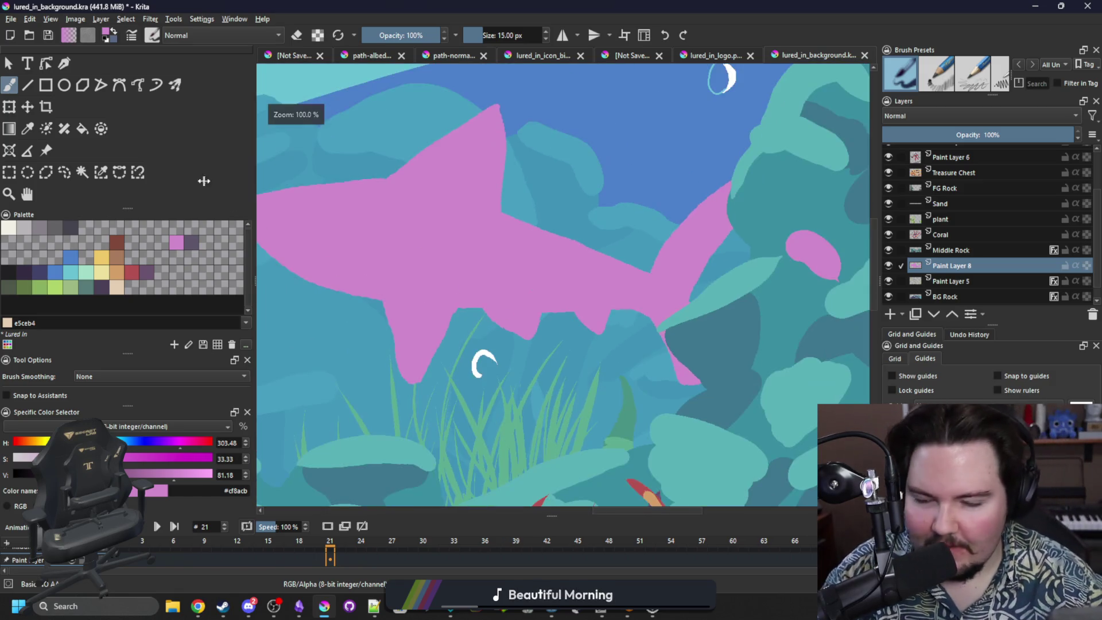
pyautogui.click(100, 172)
pyautogui.scroll(4, 528, 333)
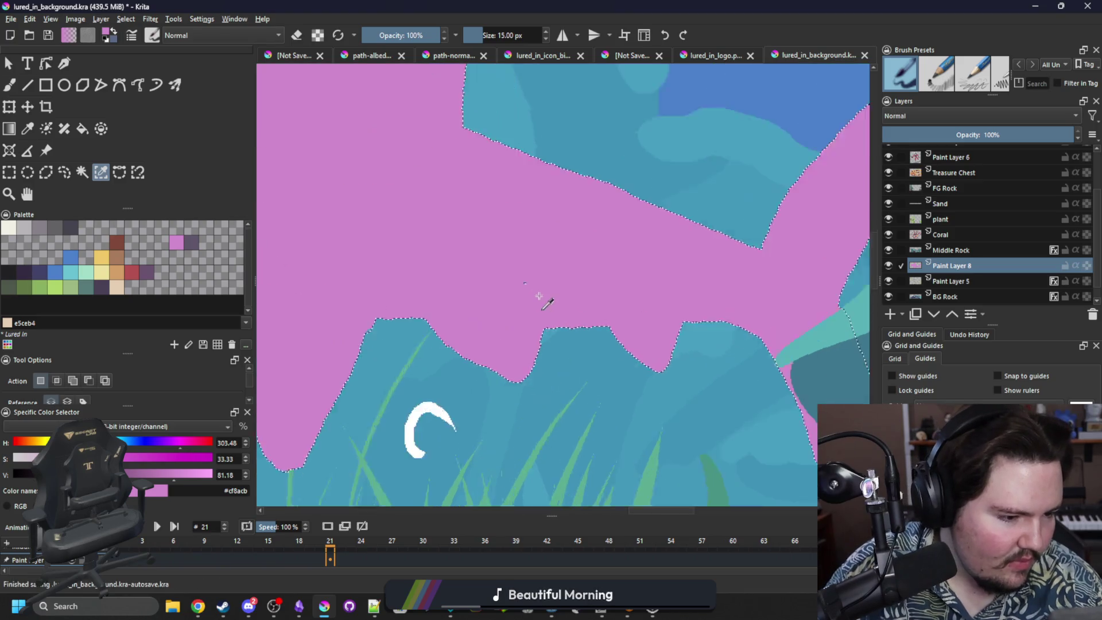
pyautogui.press('b')
pyautogui.press('e')
pyautogui.moveTo(527, 293)
pyautogui.mouseDown()
pyautogui.moveTo(529, 307)
pyautogui.moveTo(518, 279)
pyautogui.mouseUp()
pyautogui.press('e')
pyautogui.scroll(-4, 519, 279)
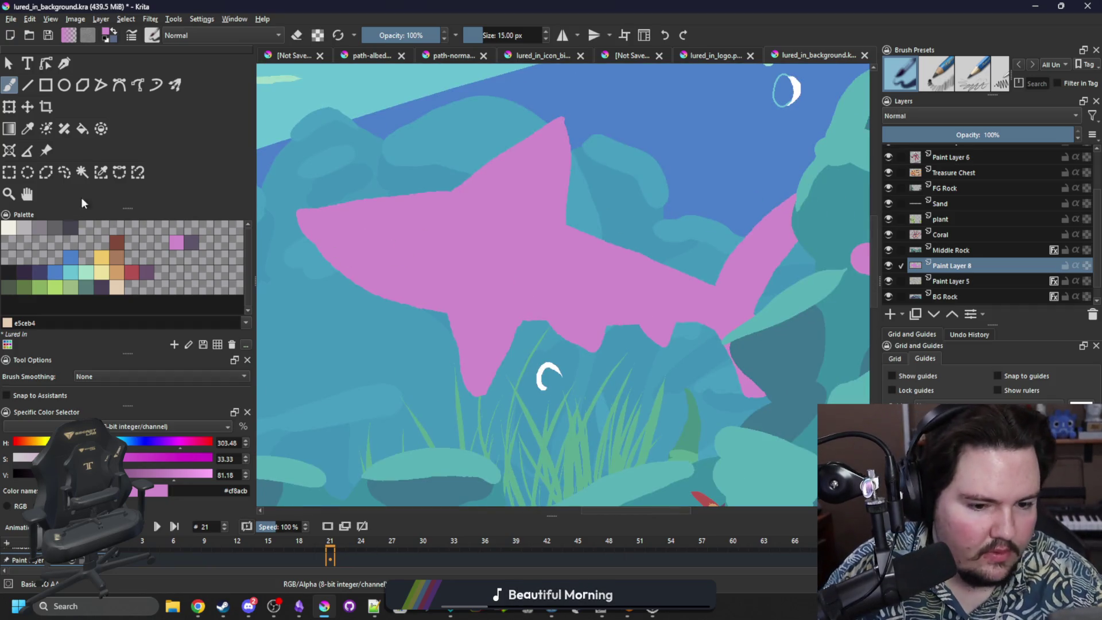
# Fill the pink shark with light grey b8b5b9.
pyautogui.click(28, 227)
pyautogui.press('f')
pyautogui.click(530, 243)
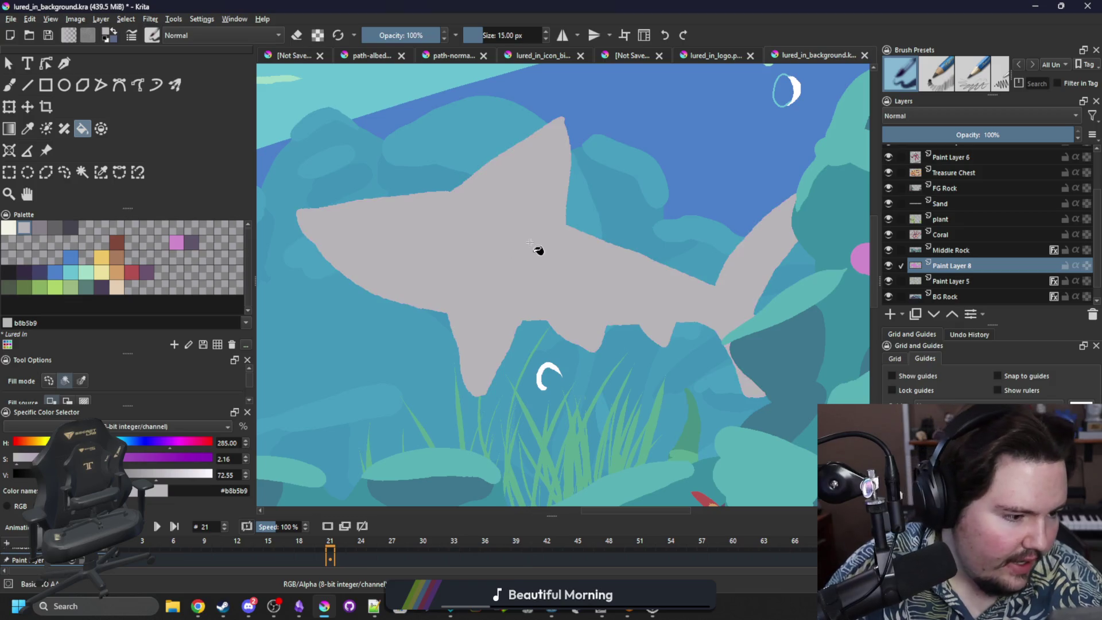
pyautogui.moveTo(503, 254); pyautogui.dragTo(485, 266)
pyautogui.press('b')
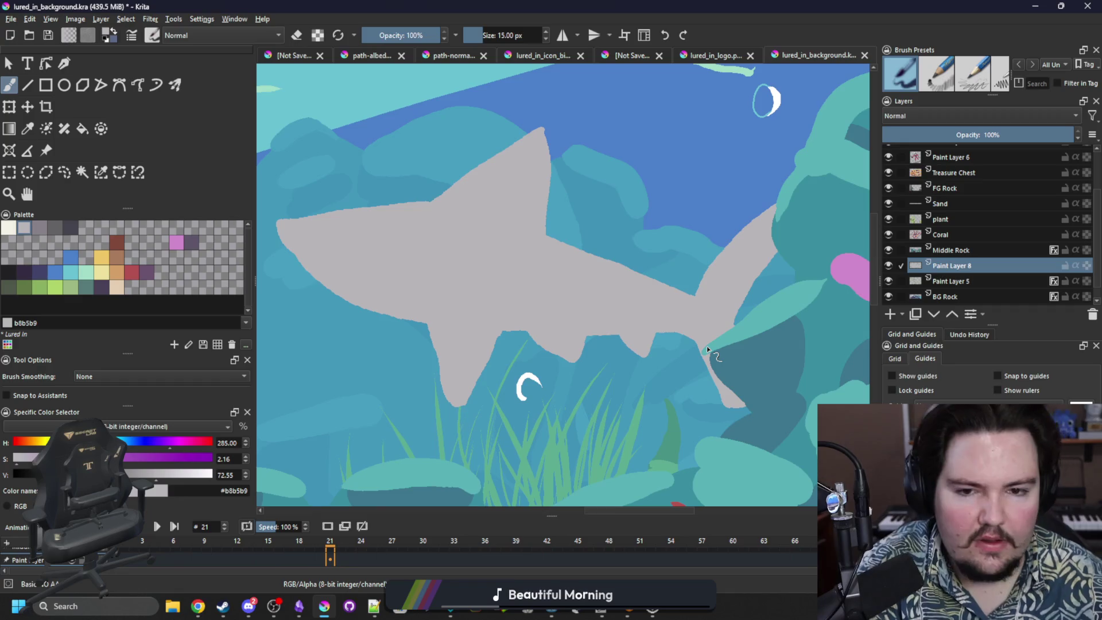
# Draw a dark grey 646365 line dividing back from belly and fill the back dark grey.
pyautogui.click(55, 228)
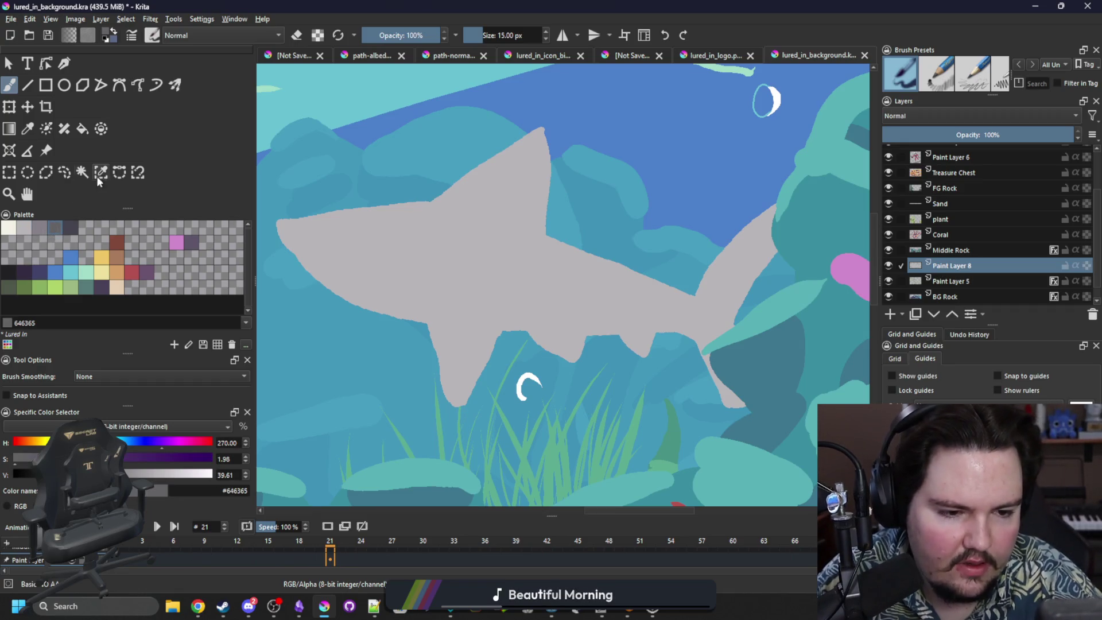
pyautogui.click(100, 172)
pyautogui.click(441, 319)
pyautogui.press('b')
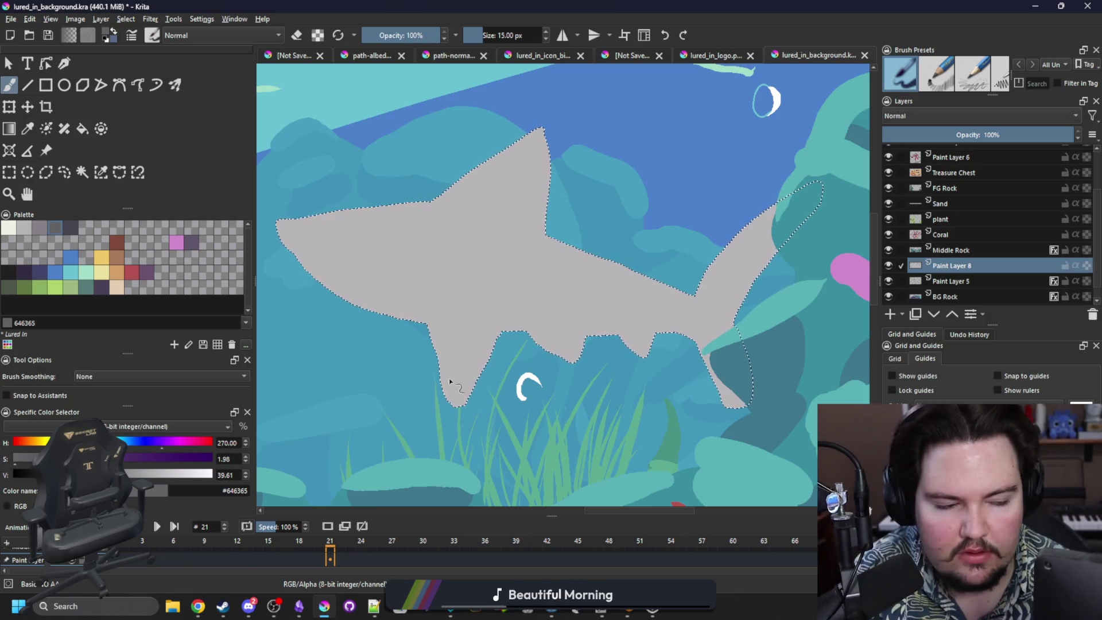
pyautogui.moveTo(696, 296); pyautogui.dragTo(278, 225)
pyautogui.press('f')
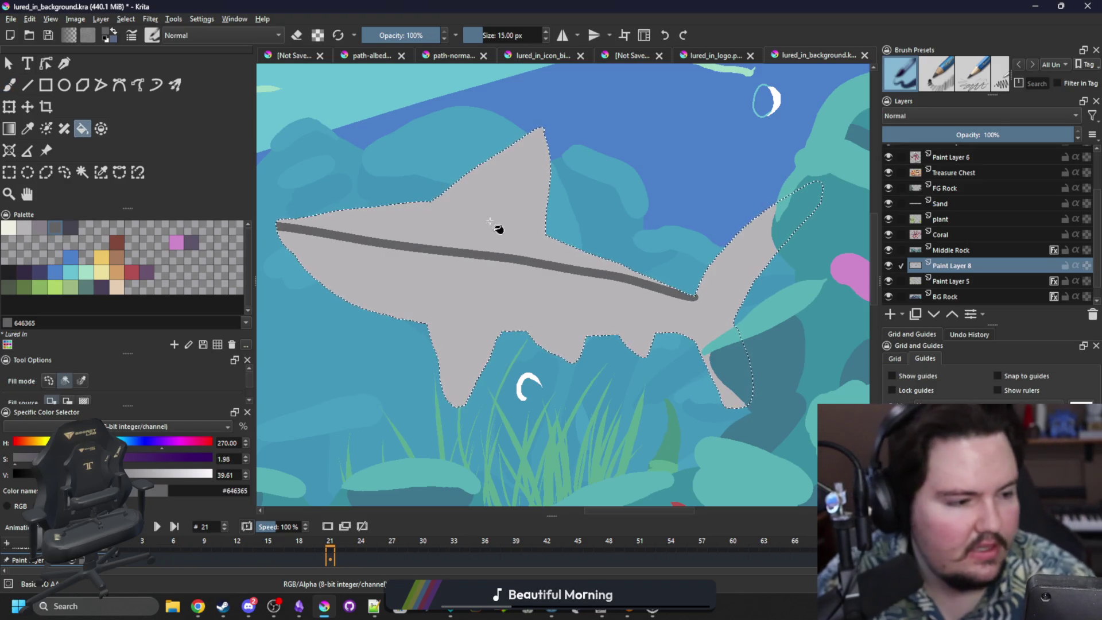
pyautogui.click(483, 210)
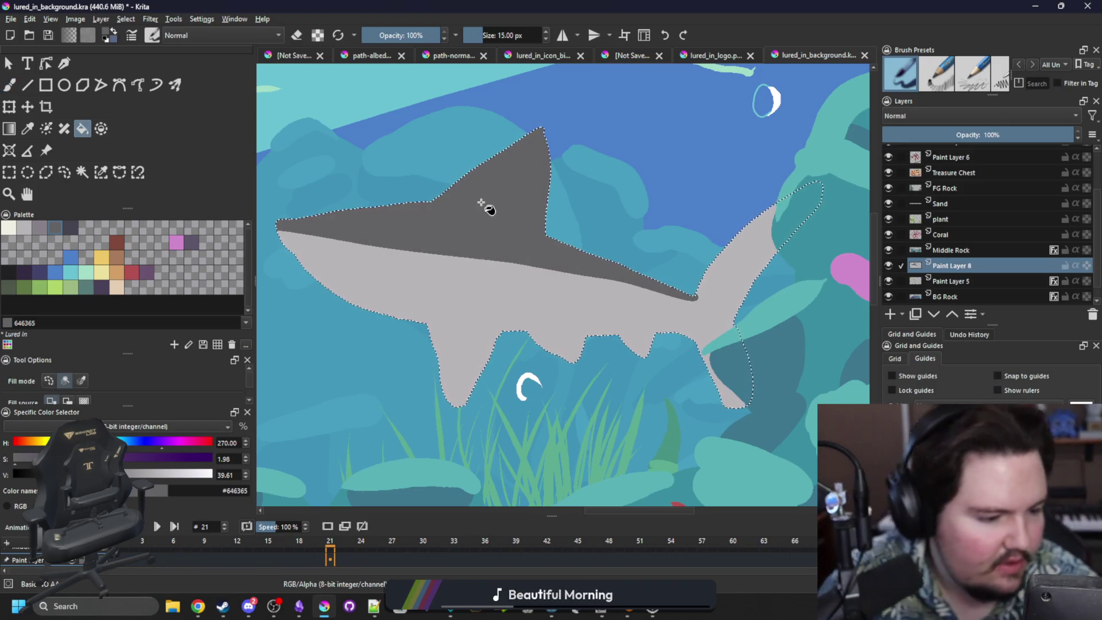
pyautogui.hotkey('ctrl', 'shift', 'a')
# Outline and fill the pectoral fin dark grey, paint the belly fins, then select the light body.
pyautogui.press('b')
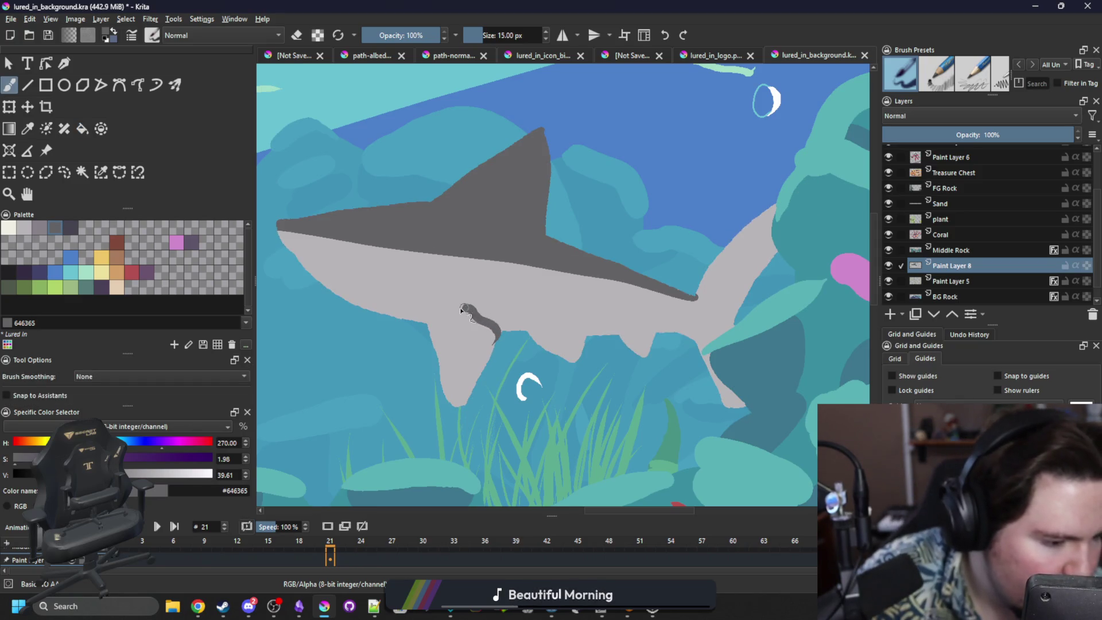
pyautogui.moveTo(463, 310)
pyautogui.mouseDown()
pyautogui.moveTo(434, 311)
pyautogui.moveTo(455, 364)
pyautogui.mouseUp()
pyautogui.press('f')
pyautogui.click(467, 362)
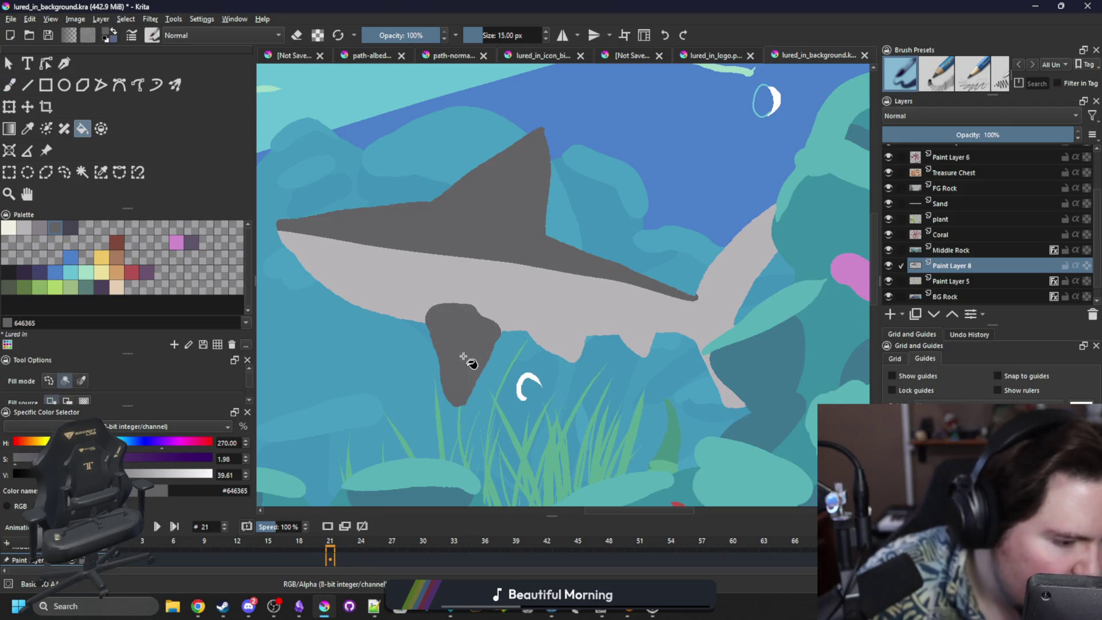
pyautogui.moveTo(561, 359)
pyautogui.mouseDown()
pyautogui.moveTo(457, 344)
pyautogui.moveTo(435, 319)
pyautogui.moveTo(477, 322)
pyautogui.moveTo(446, 324)
pyautogui.mouseUp()
pyautogui.press('b')
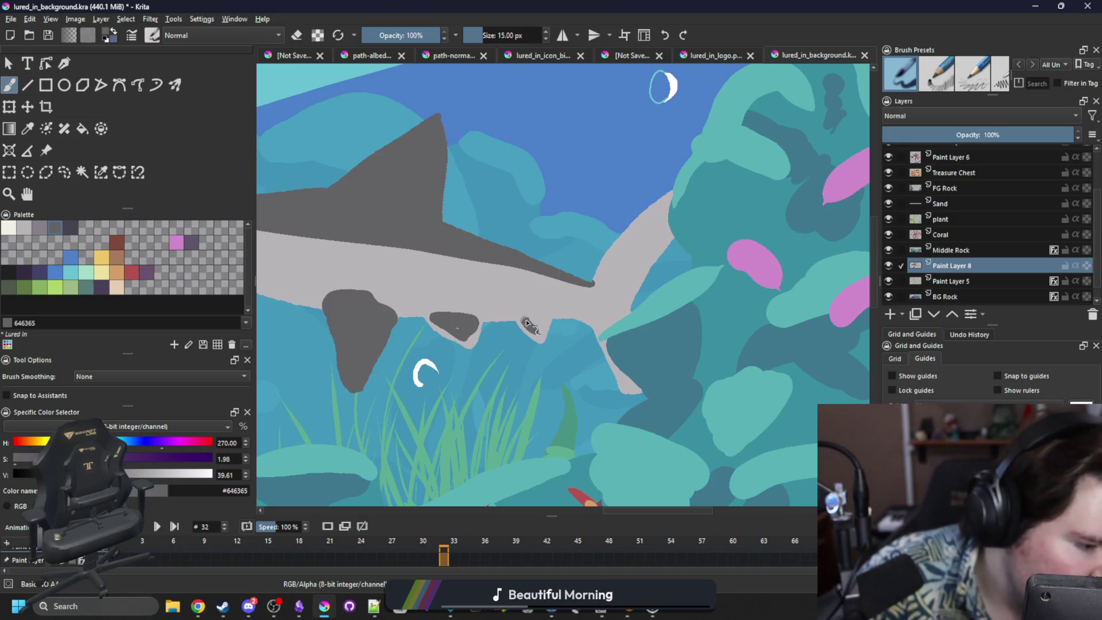
pyautogui.moveTo(545, 319)
pyautogui.mouseDown()
pyautogui.moveTo(536, 332)
pyautogui.moveTo(563, 341)
pyautogui.moveTo(508, 364)
pyautogui.mouseUp()
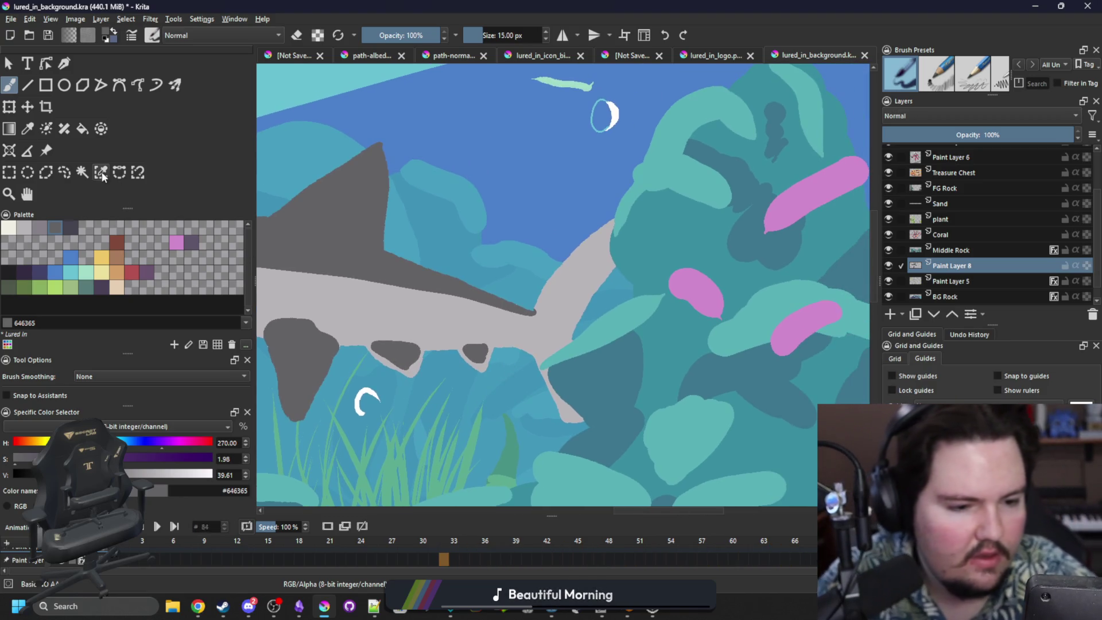
pyautogui.click(101, 171)
pyautogui.click(522, 343)
# Brush dark grey 646365 edging along the tail base and both tail lobes, then deselect.
pyautogui.press('b')
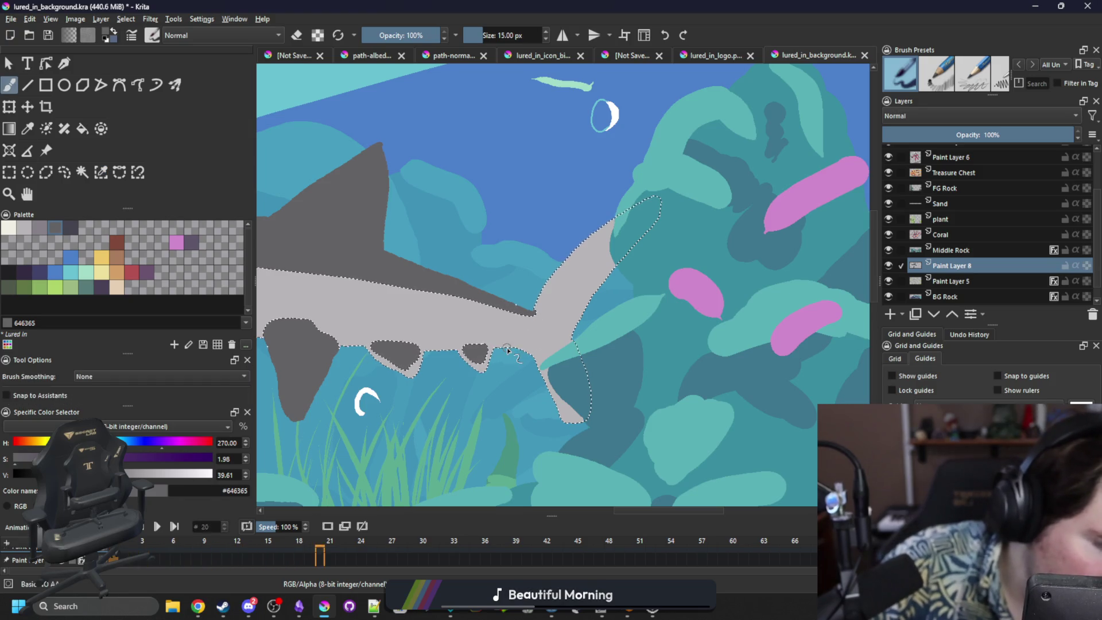
pyautogui.moveTo(504, 349); pyautogui.dragTo(534, 370)
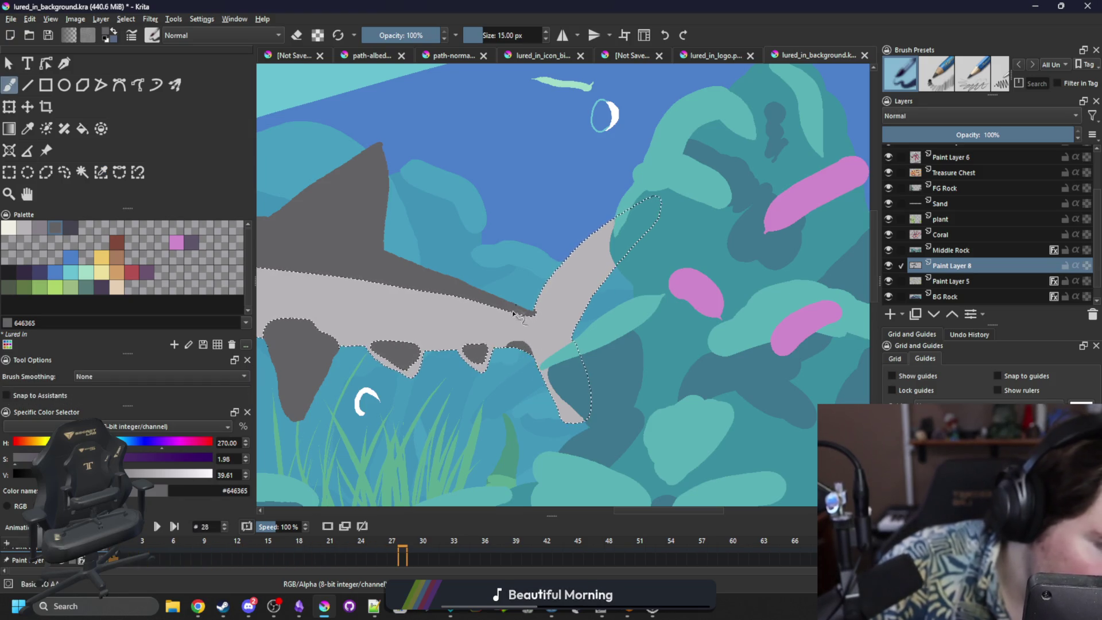
pyautogui.moveTo(488, 306)
pyautogui.mouseDown()
pyautogui.moveTo(514, 321)
pyautogui.moveTo(537, 313)
pyautogui.moveTo(590, 246)
pyautogui.moveTo(663, 202)
pyautogui.mouseUp()
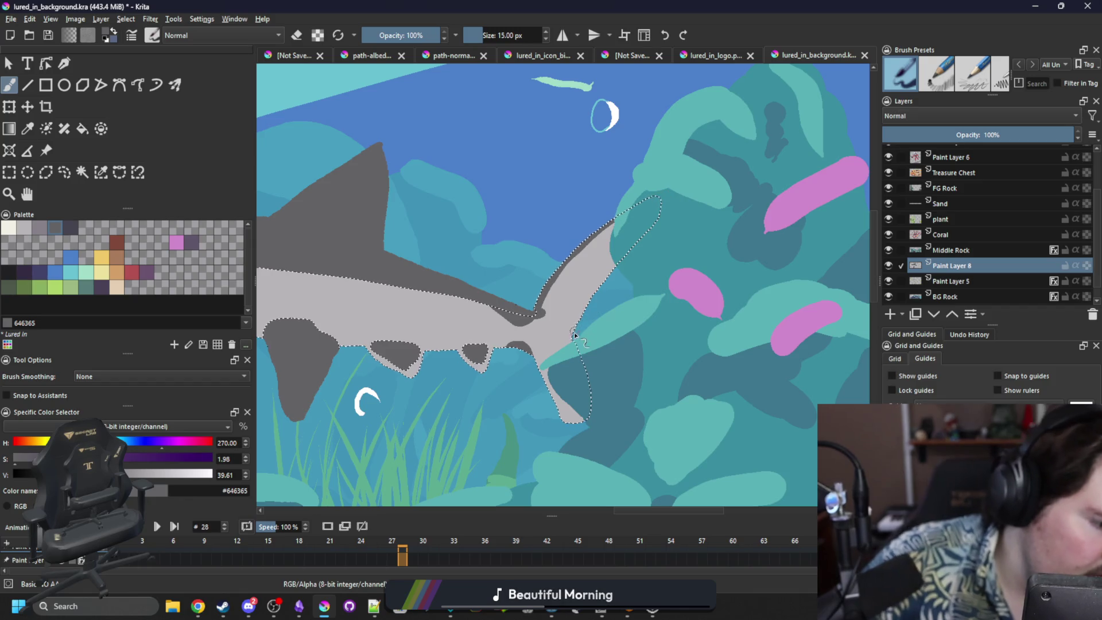
pyautogui.moveTo(574, 332)
pyautogui.mouseDown()
pyautogui.moveTo(648, 227)
pyautogui.moveTo(653, 200)
pyautogui.mouseUp()
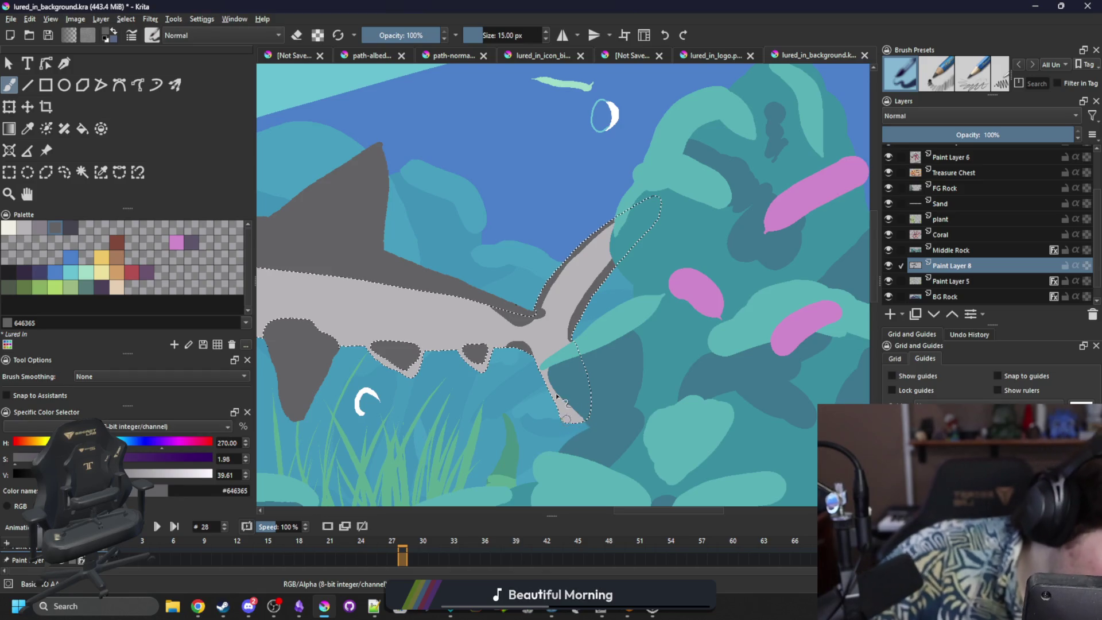
pyautogui.moveTo(531, 347)
pyautogui.mouseDown()
pyautogui.moveTo(556, 402)
pyautogui.moveTo(588, 425)
pyautogui.moveTo(579, 331)
pyautogui.mouseUp()
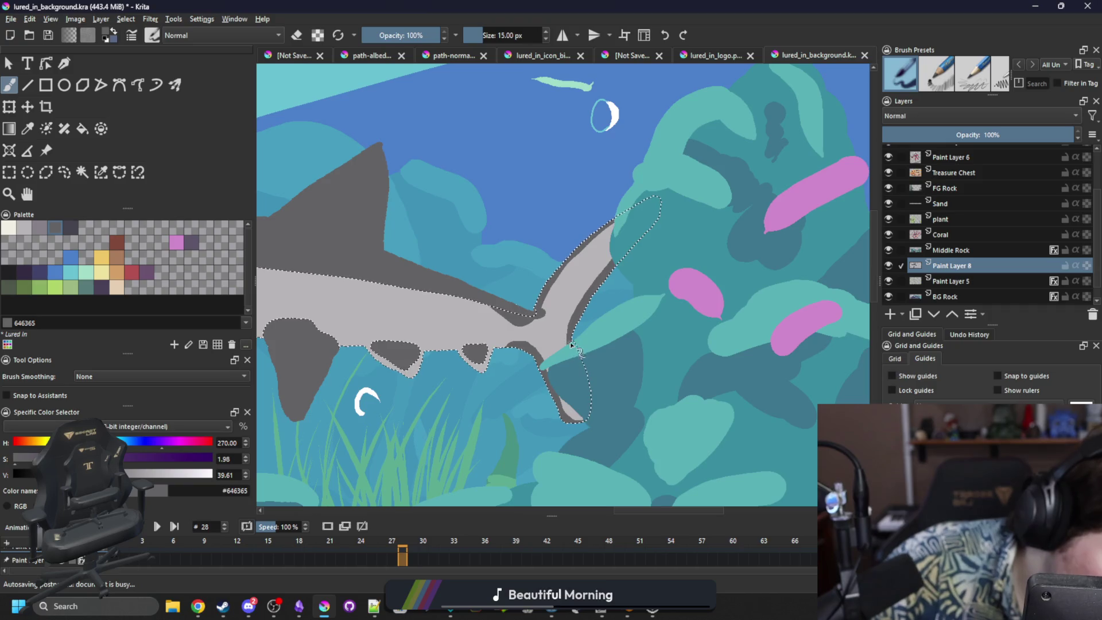
pyautogui.hotkey('ctrl', 'shift', 'a')
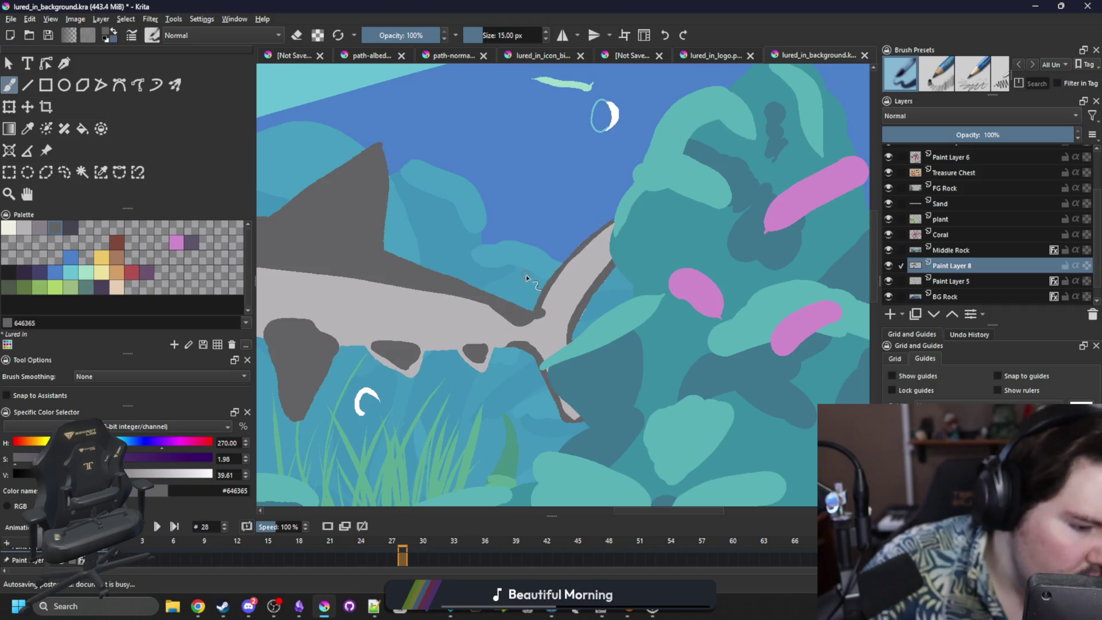
# Check the scene zoomed out, then erase a thin mouth line under the shark's snout.
pyautogui.scroll(-3, 601, 265)
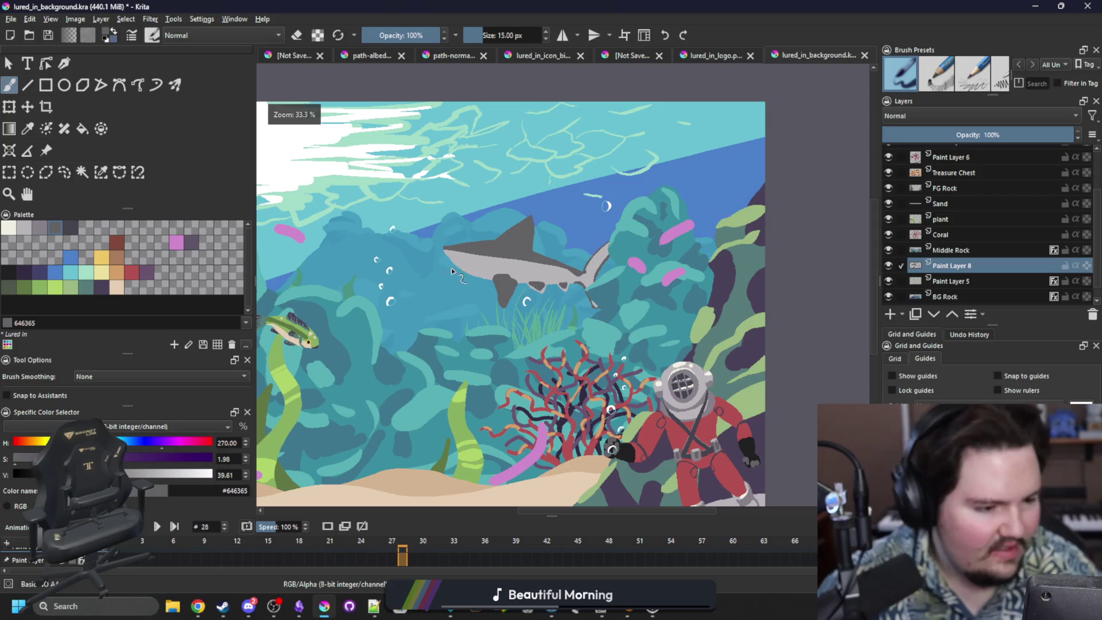
pyautogui.scroll(2, 552, 265)
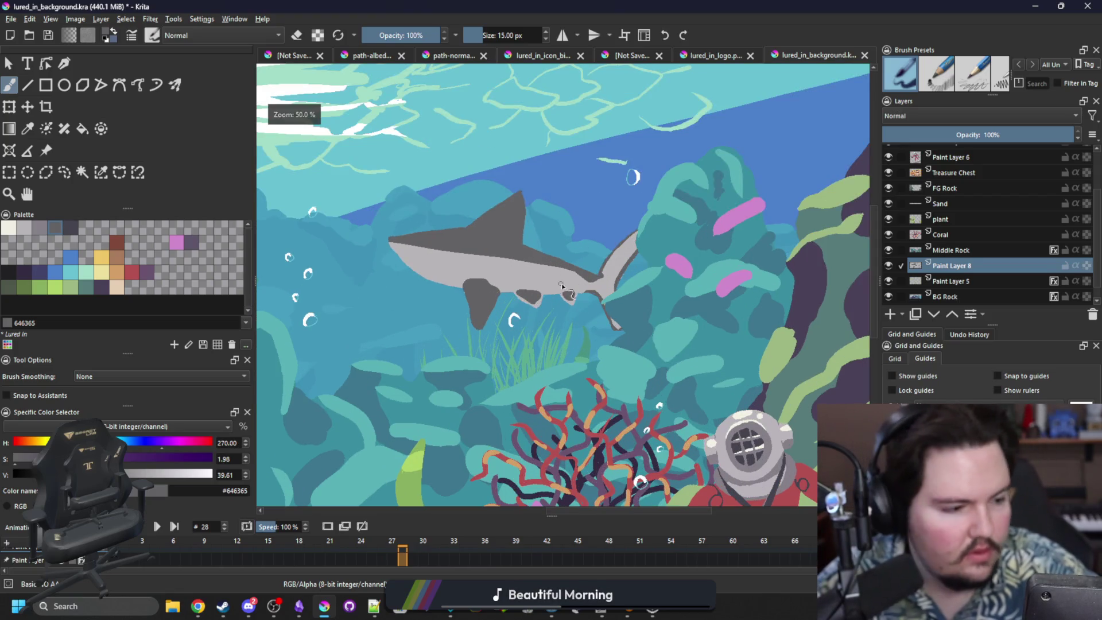
pyautogui.scroll(1, 542, 281)
pyautogui.scroll(-1, 537, 293)
pyautogui.scroll(2, 528, 310)
pyautogui.scroll(-1, 527, 310)
pyautogui.scroll(1, 505, 281)
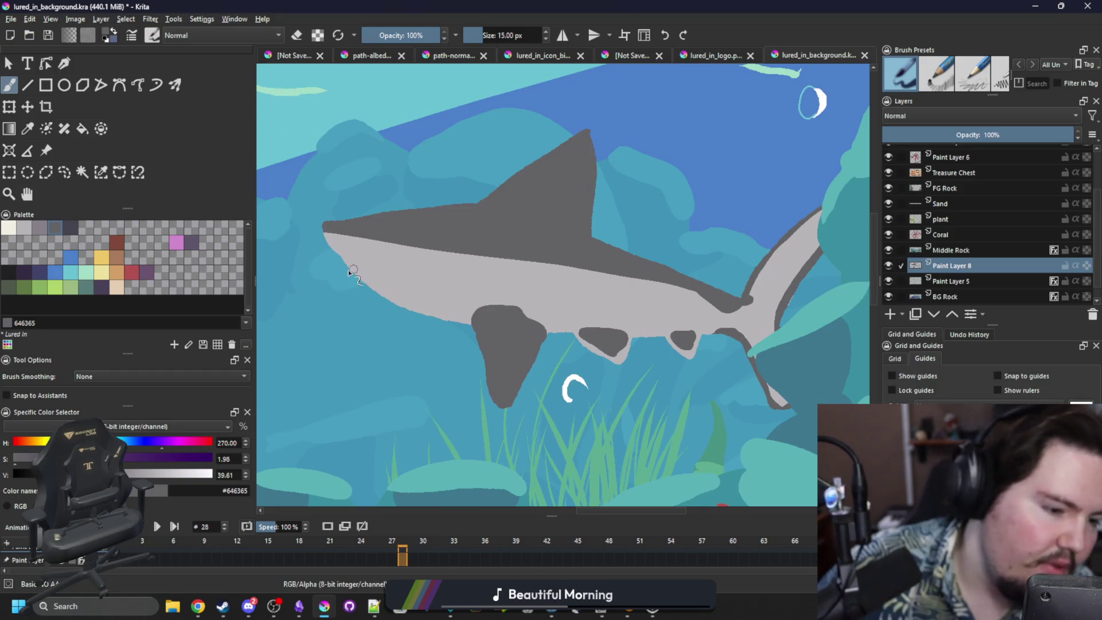
pyautogui.press('e')
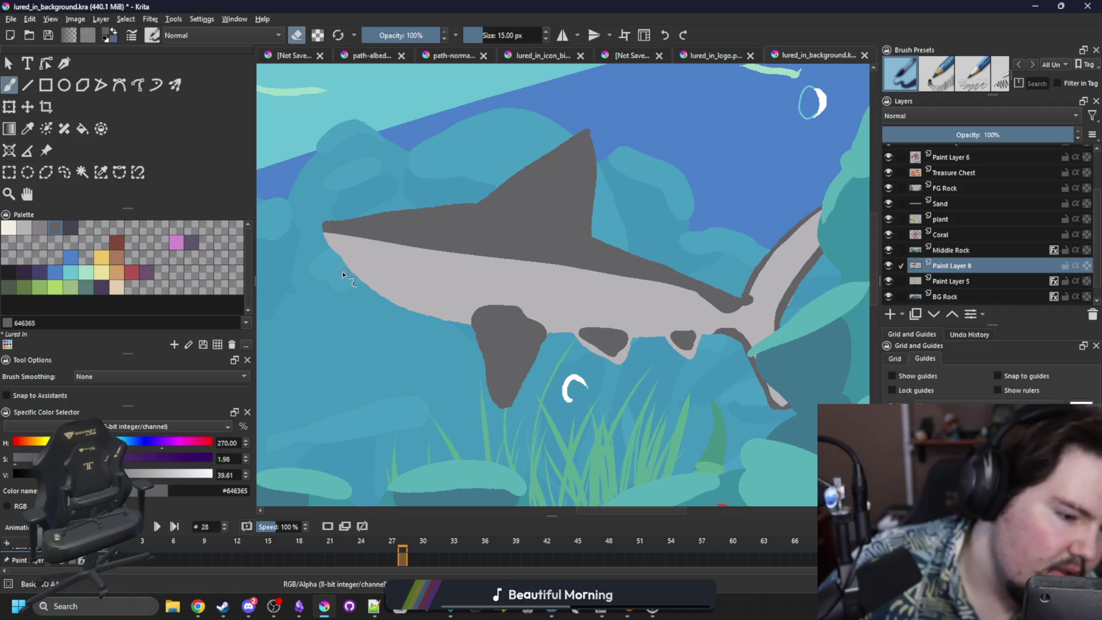
pyautogui.moveTo(342, 271); pyautogui.dragTo(391, 276)
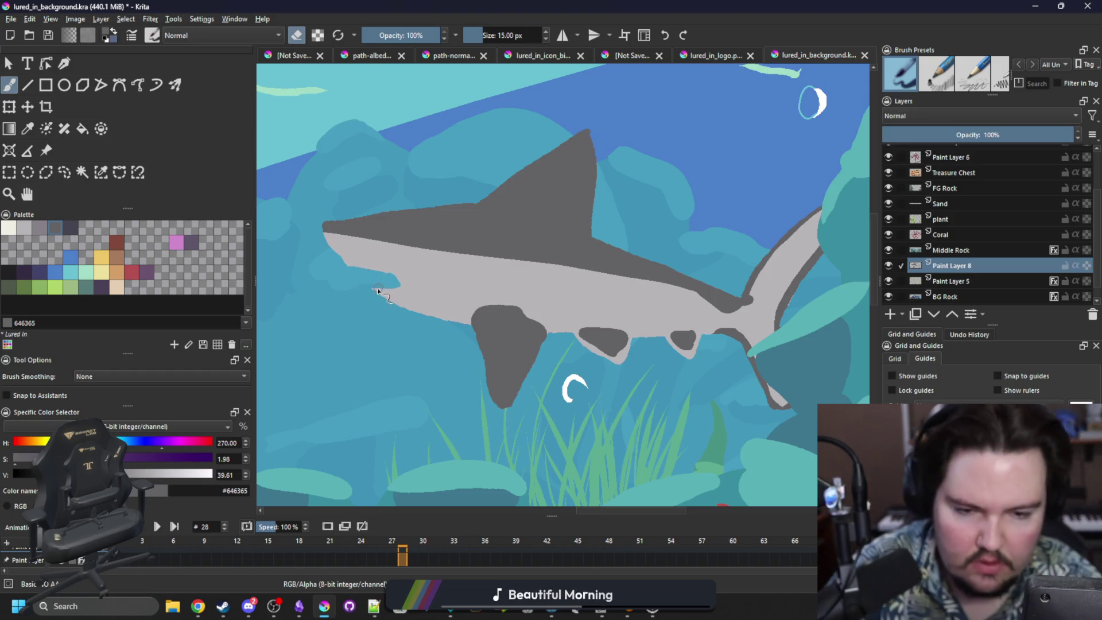
pyautogui.scroll(1, 376, 293)
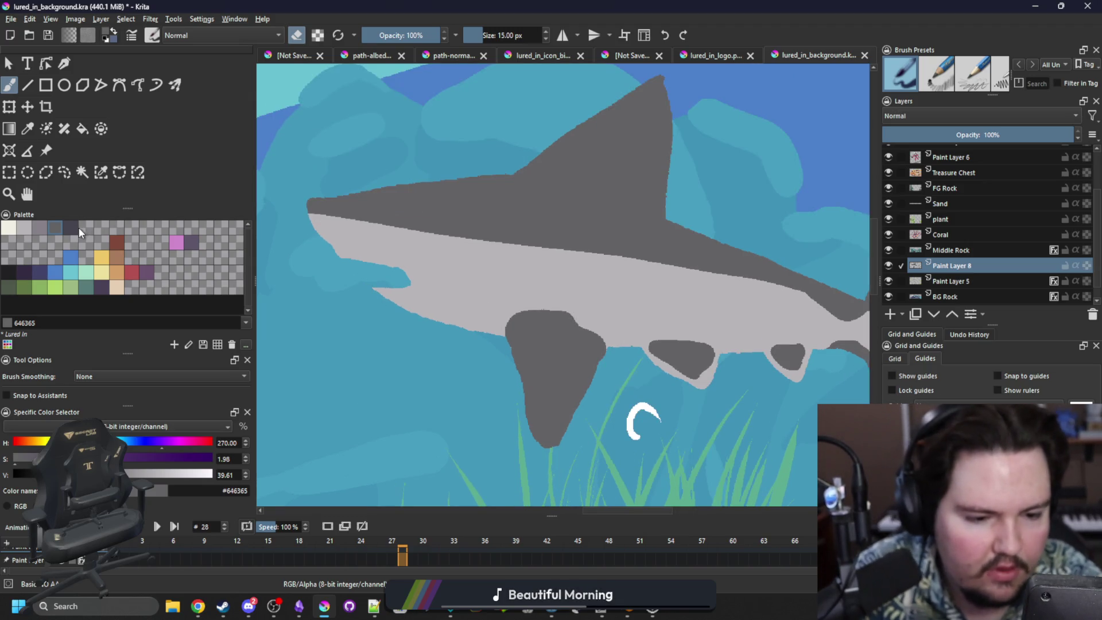
# Paint a round near-black eye on the shark's head.
pyautogui.click(34, 268)
pyautogui.click(12, 273)
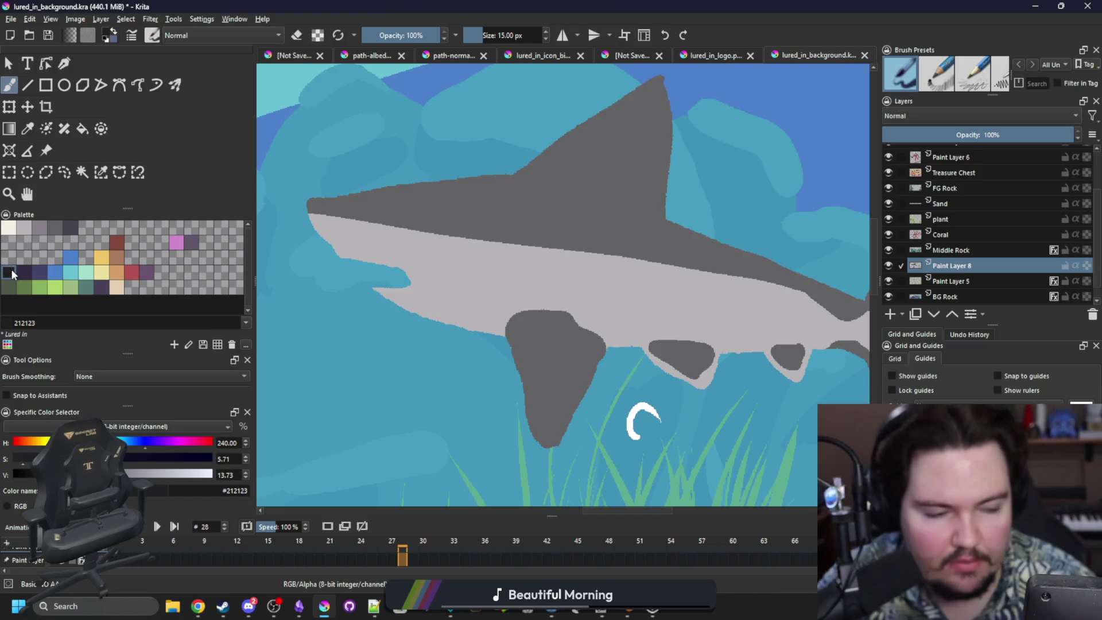
pyautogui.moveTo(396, 238); pyautogui.dragTo(401, 235)
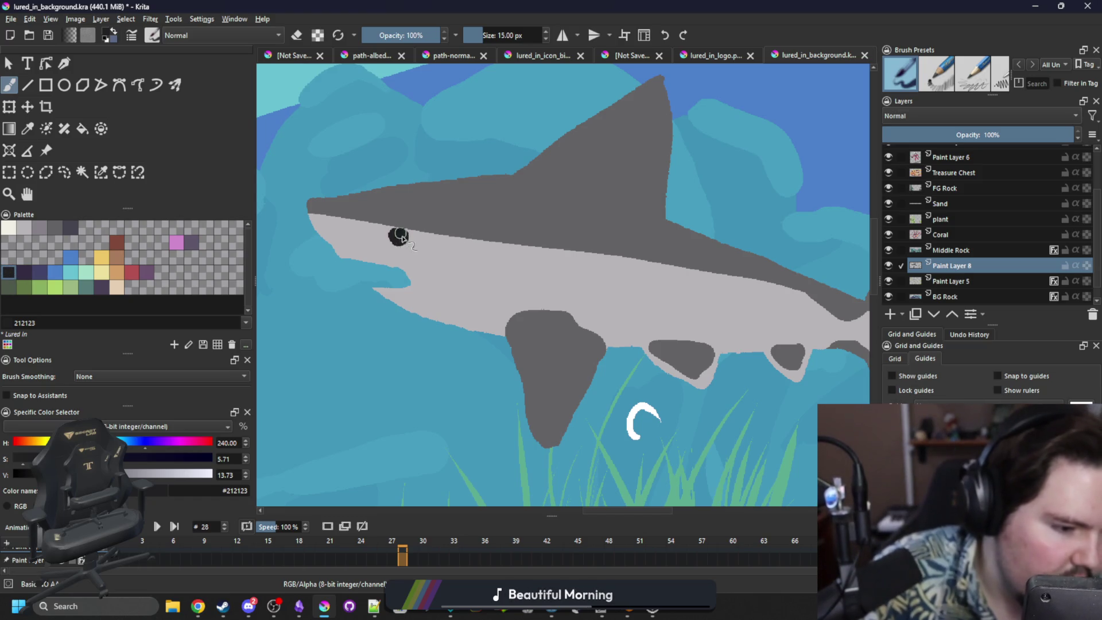
# Try an off-white eye highlight, undo it, and pick mid grey #868188 instead.
pyautogui.click(8, 229)
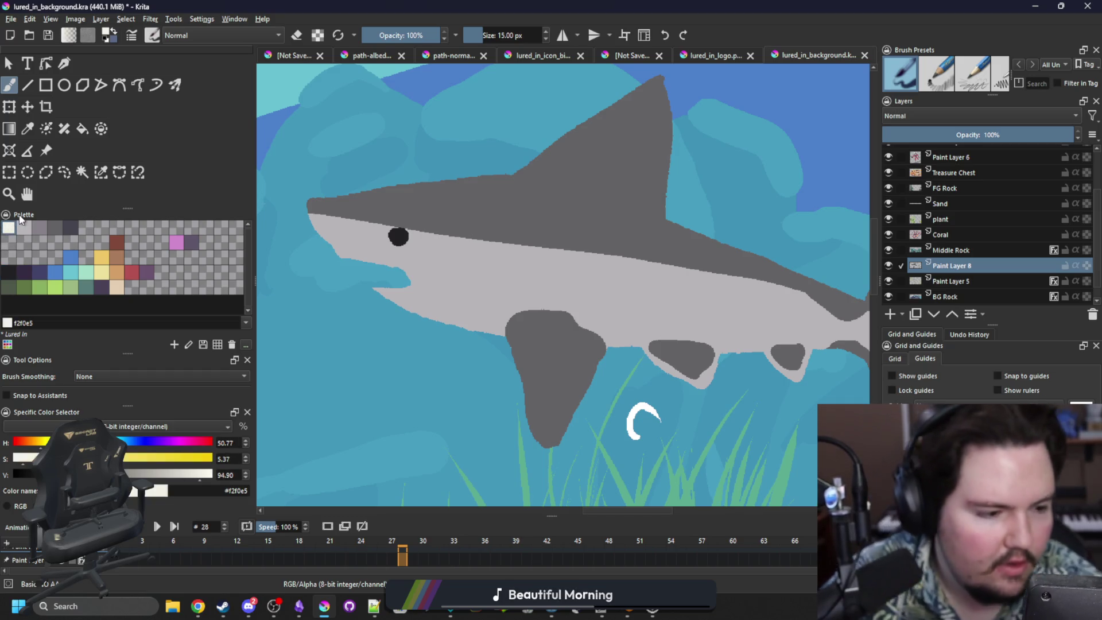
pyautogui.click(404, 237)
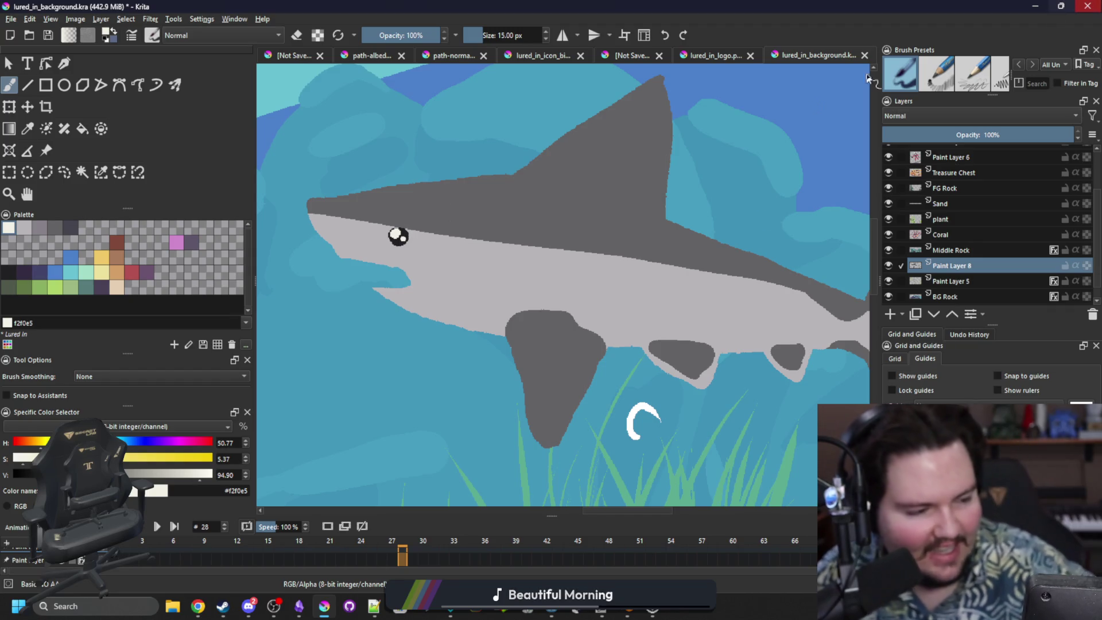
pyautogui.hotkey('ctrl', 'z')
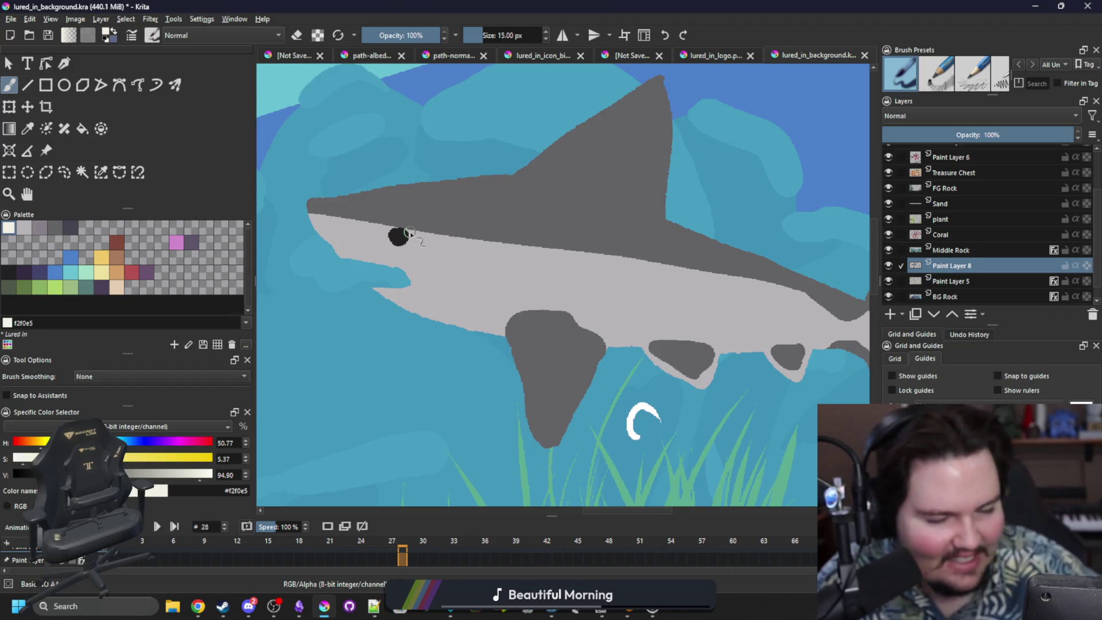
pyautogui.click(39, 228)
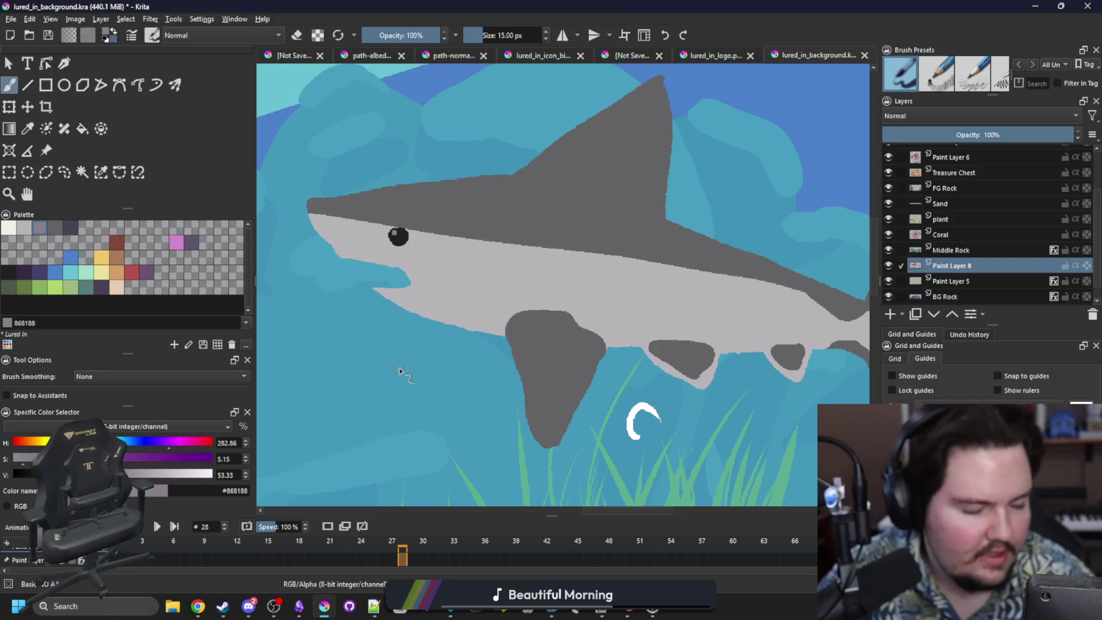
# Paint dark blue-grey #45444f slanted gill slits behind the shark's eye.
pyautogui.click(70, 228)
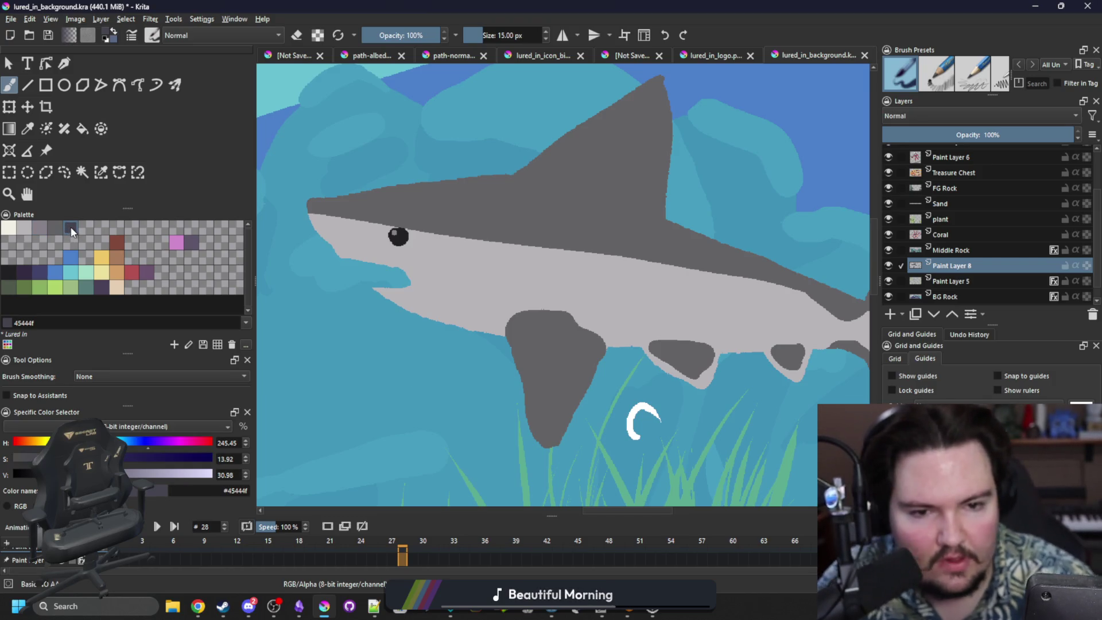
pyautogui.moveTo(470, 303); pyautogui.dragTo(489, 215)
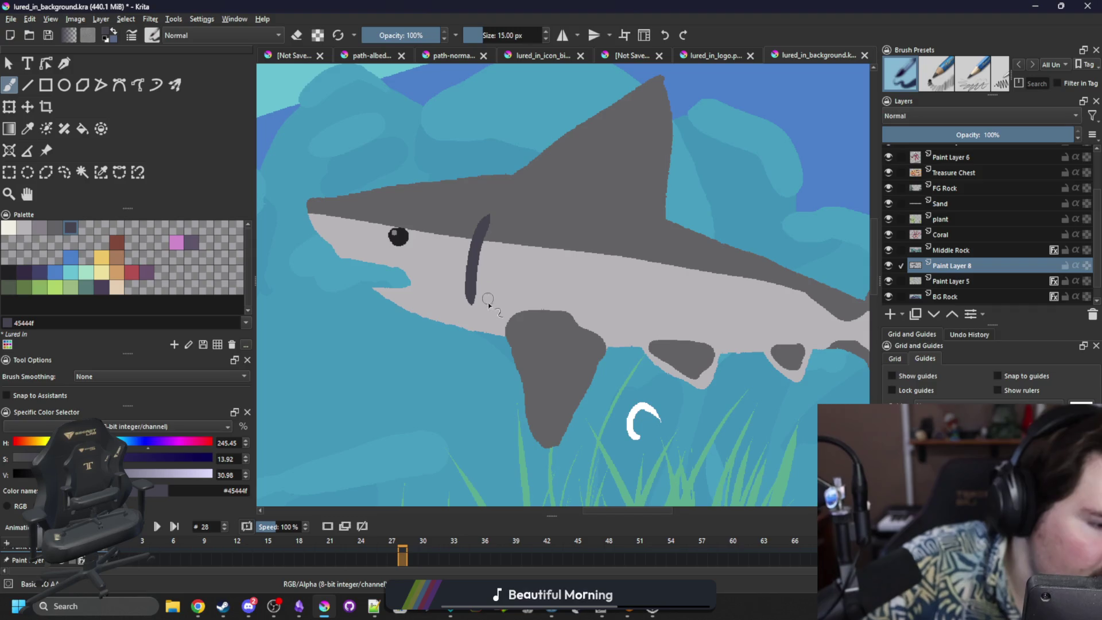
pyautogui.moveTo(488, 303)
pyautogui.mouseDown()
pyautogui.moveTo(511, 217)
pyautogui.moveTo(532, 224)
pyautogui.mouseUp()
pyautogui.moveTo(521, 287); pyautogui.dragTo(539, 247)
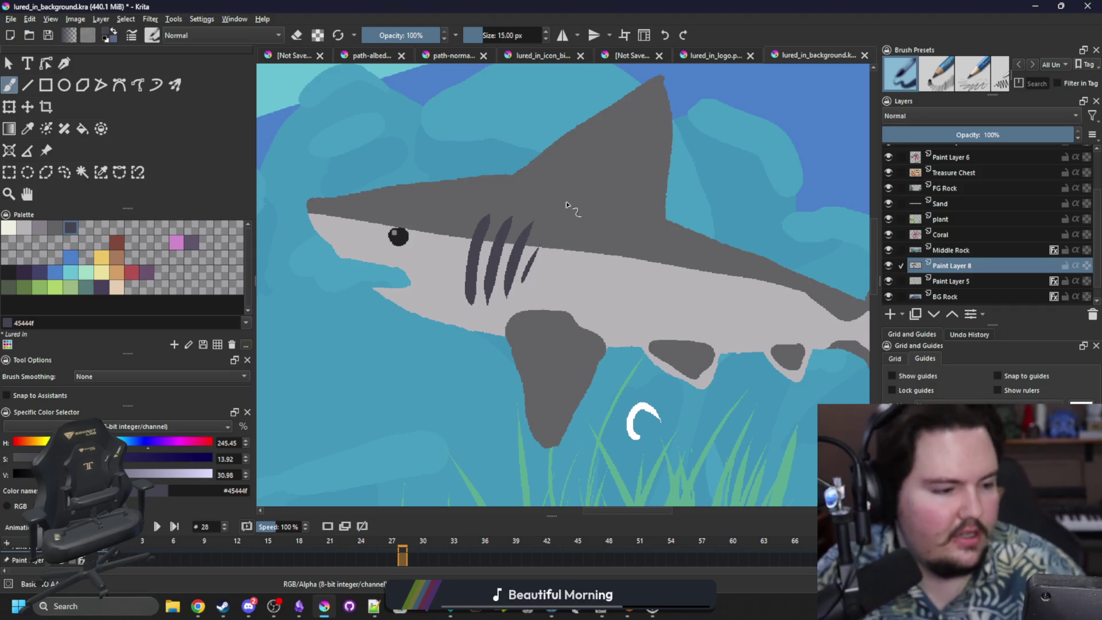
pyautogui.press('space')
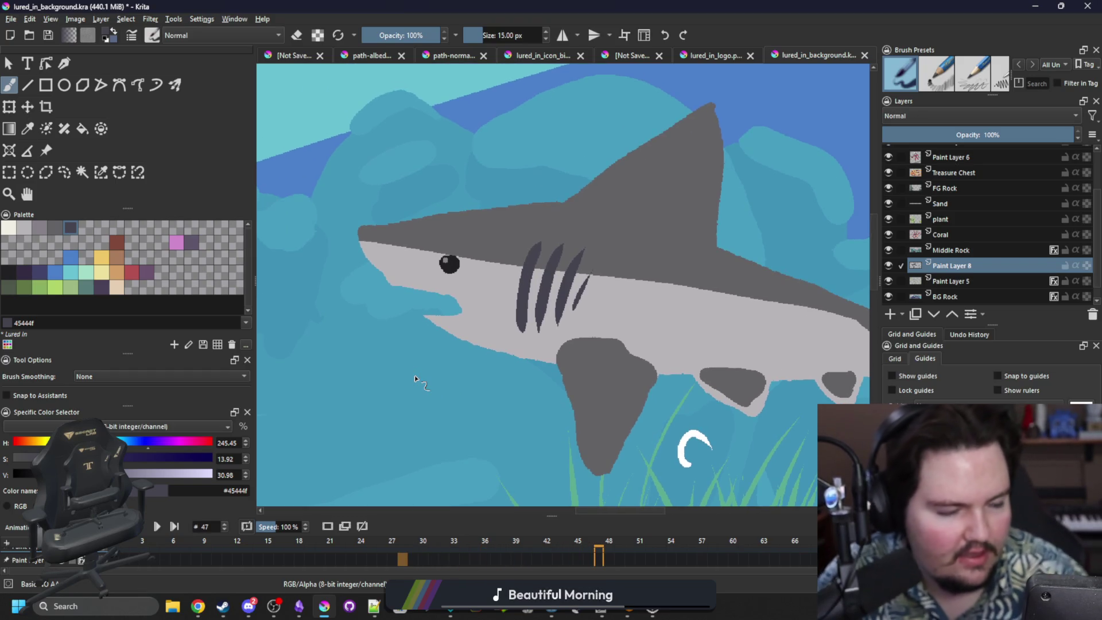
# Zoom in on the head and dab a small dark nostril on the snout.
pyautogui.scroll(2, 418, 303)
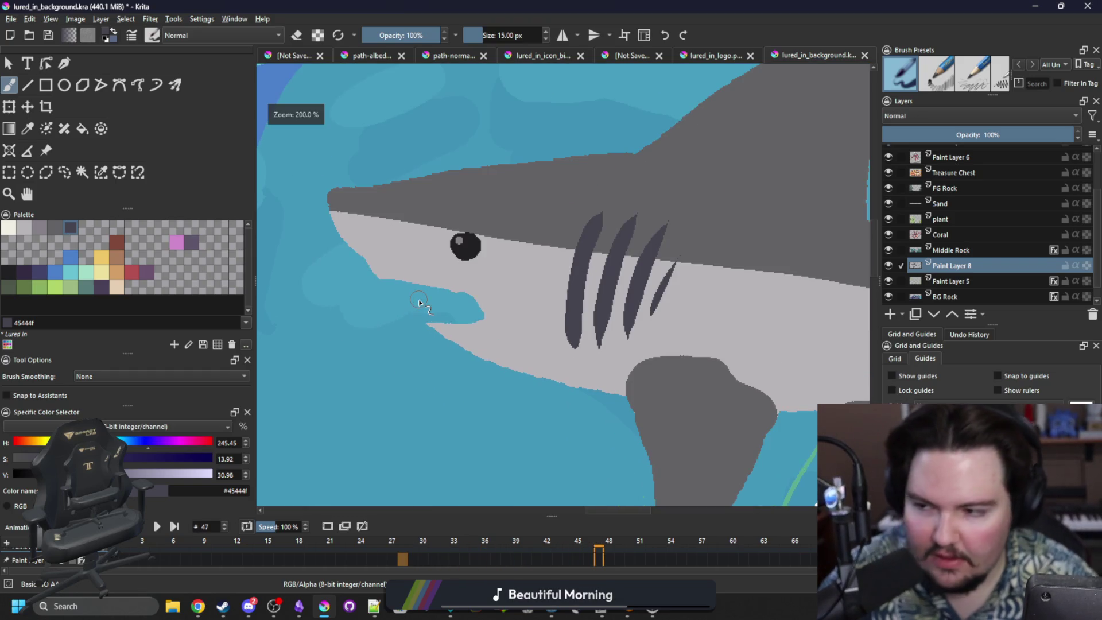
pyautogui.scroll(1, 419, 303)
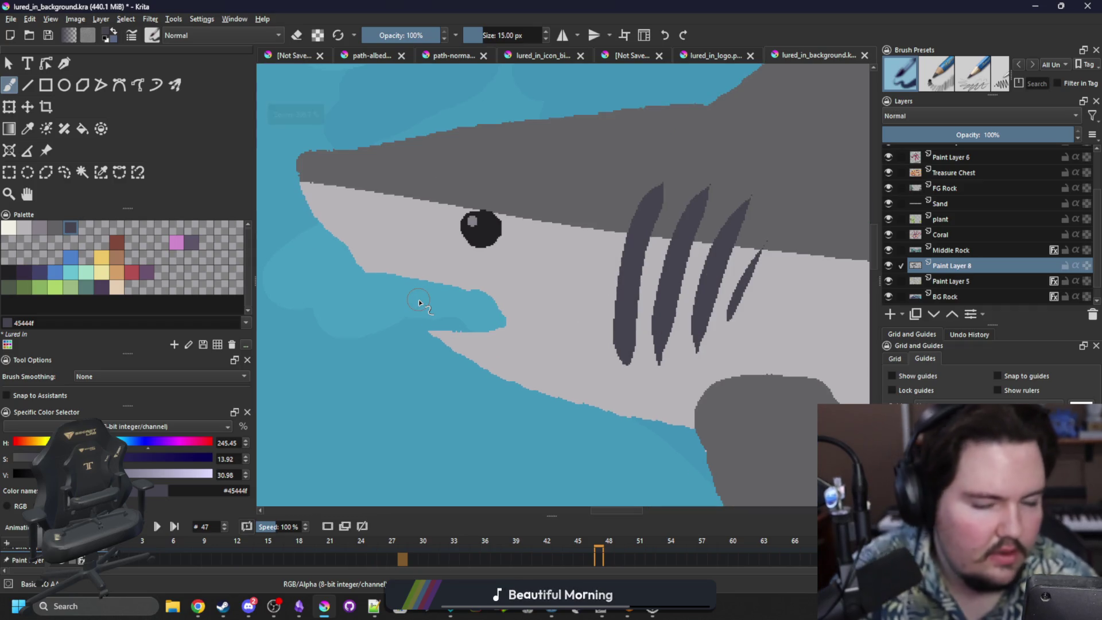
pyautogui.moveTo(348, 242); pyautogui.dragTo(359, 233)
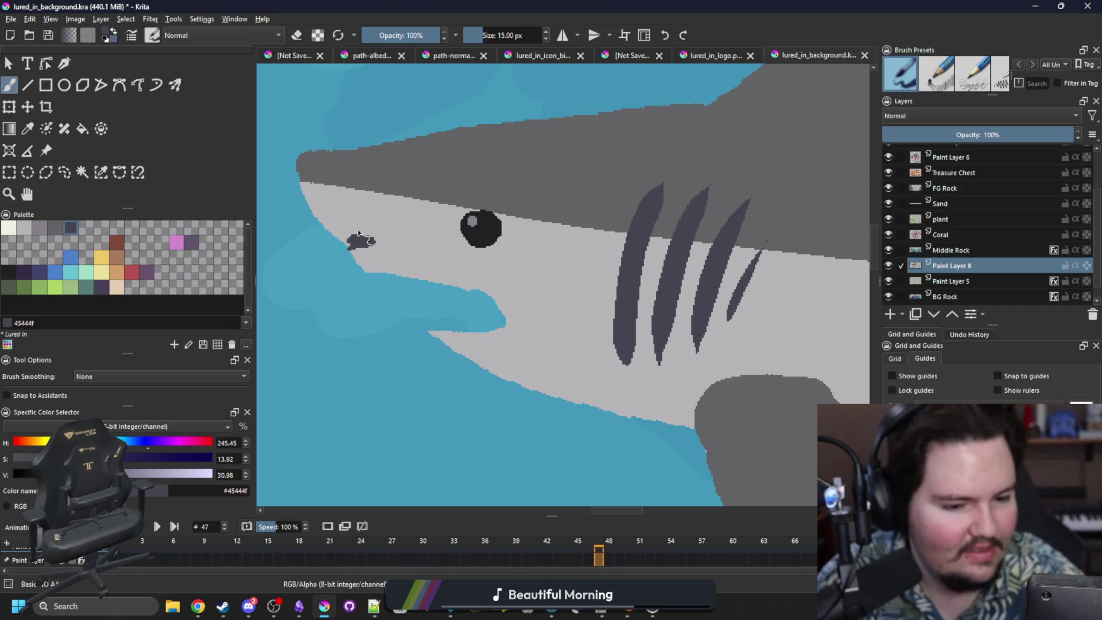
pyautogui.click(9, 227)
# Select the light underside and paint off-white highlights along the upper jaw and between gill slits.
pyautogui.click(101, 173)
pyautogui.click(424, 229)
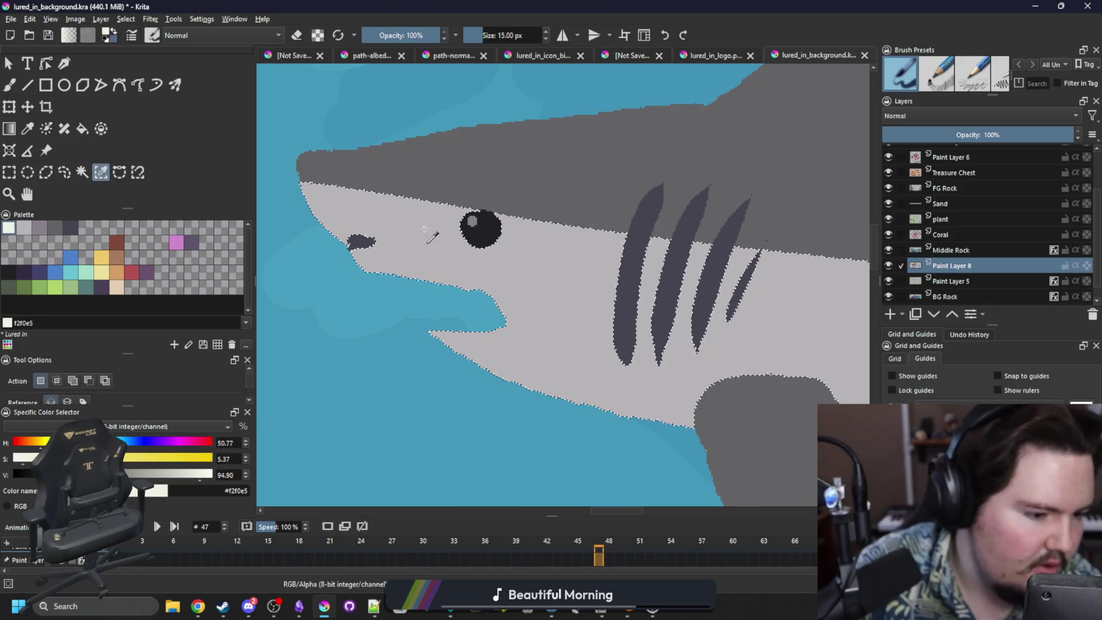
pyautogui.press('b')
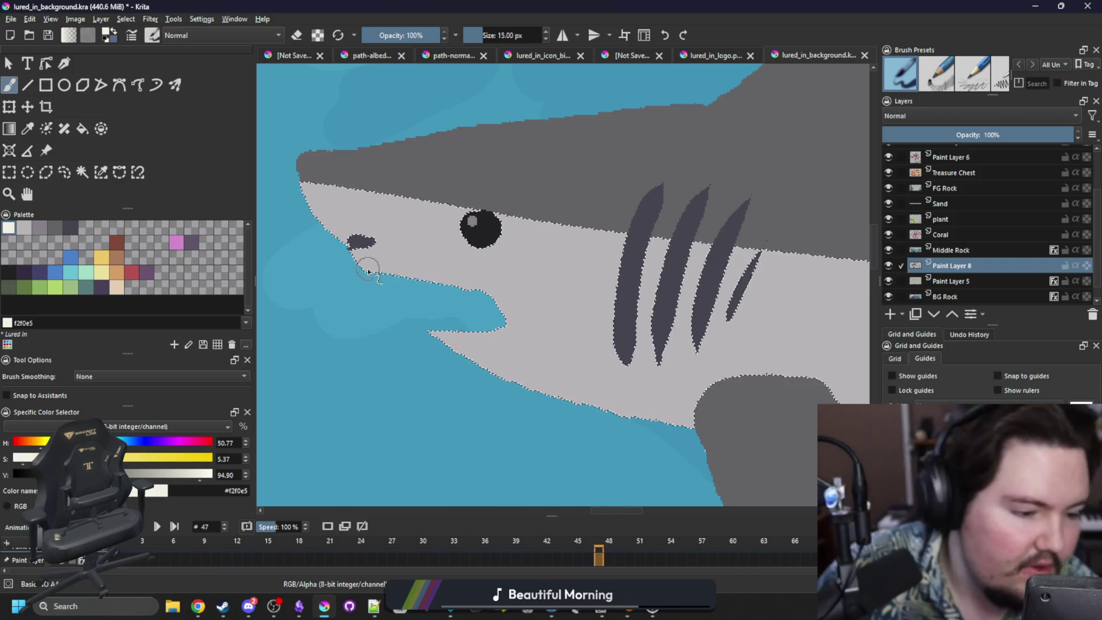
pyautogui.moveTo(356, 257); pyautogui.dragTo(476, 280)
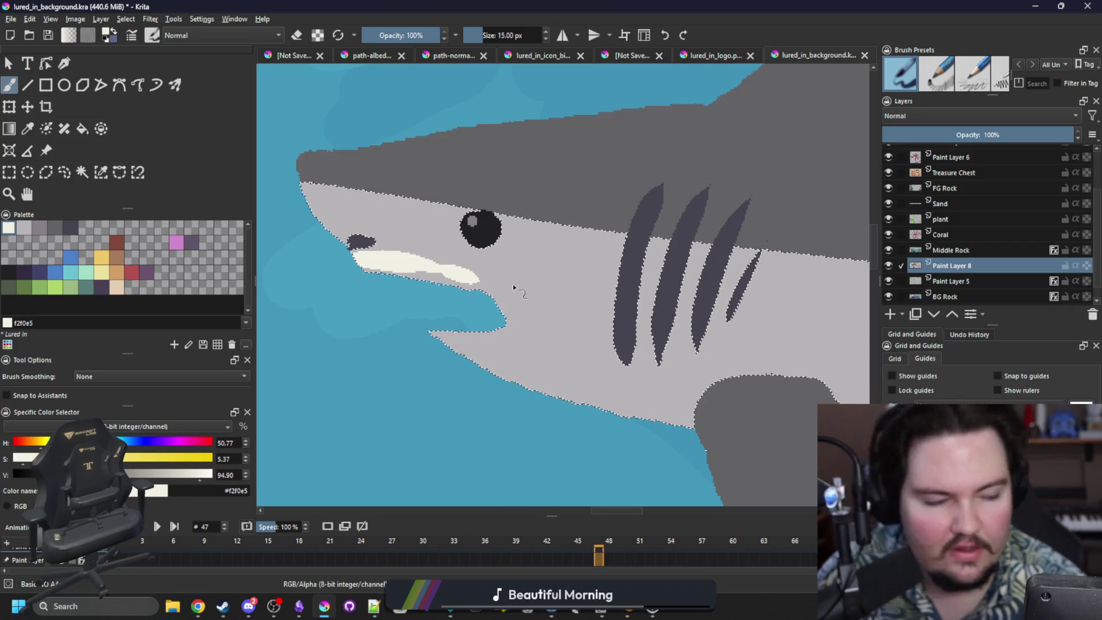
pyautogui.moveTo(634, 357); pyautogui.dragTo(642, 315)
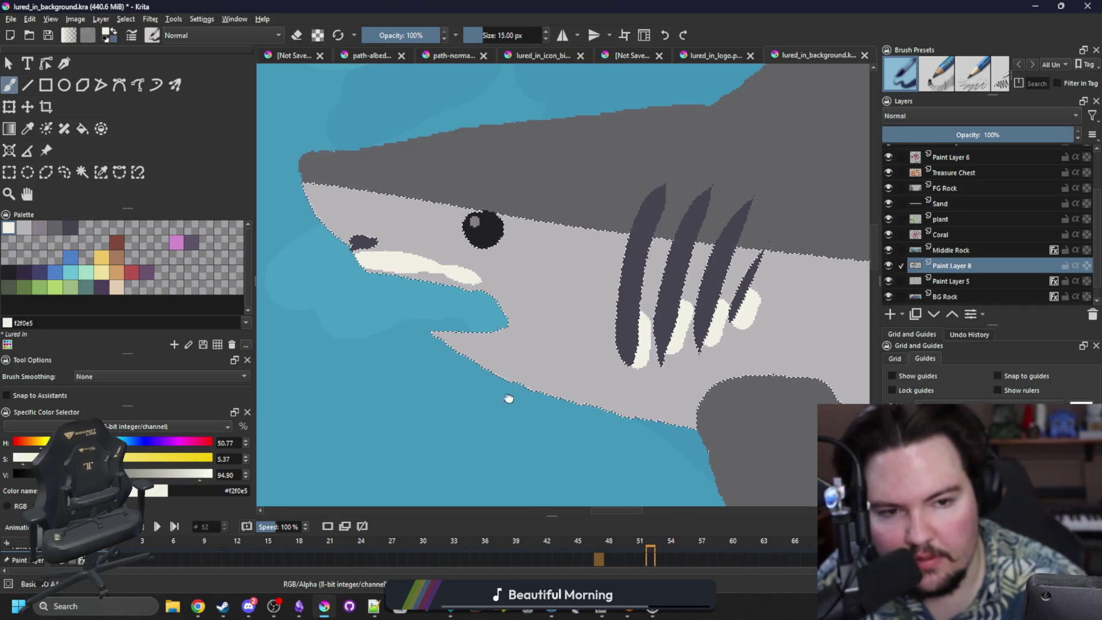
# Paint a long, thick off-white highlight stripe across the shark's belly.
pyautogui.moveTo(506, 393); pyautogui.dragTo(306, 344)
pyautogui.press('Right')
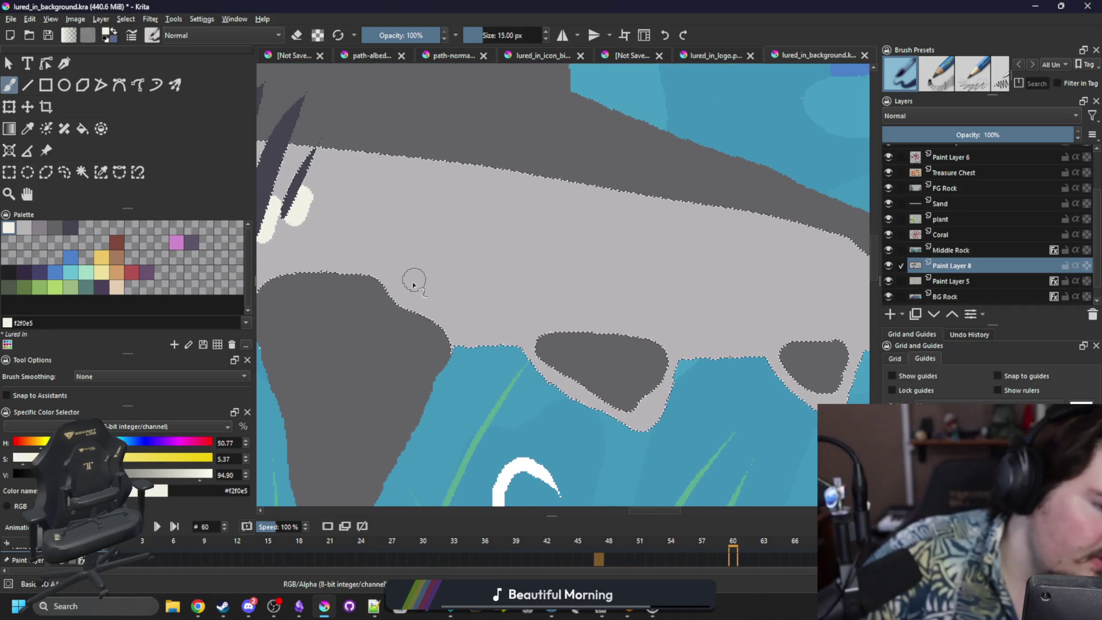
pyautogui.moveTo(414, 283)
pyautogui.mouseDown()
pyautogui.moveTo(688, 290)
pyautogui.moveTo(706, 300)
pyautogui.mouseUp()
pyautogui.moveTo(606, 296); pyautogui.dragTo(504, 276)
pyautogui.moveTo(420, 274)
pyautogui.mouseDown()
pyautogui.moveTo(762, 307)
pyautogui.moveTo(696, 290)
pyautogui.moveTo(804, 317)
pyautogui.mouseUp()
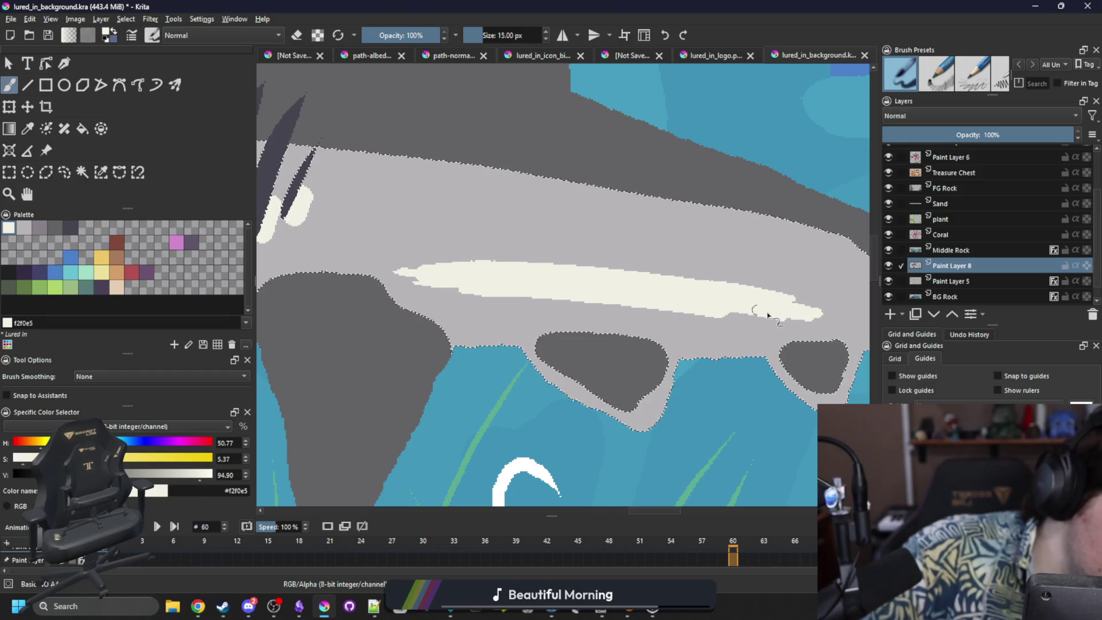
pyautogui.moveTo(561, 352); pyautogui.dragTo(349, 346)
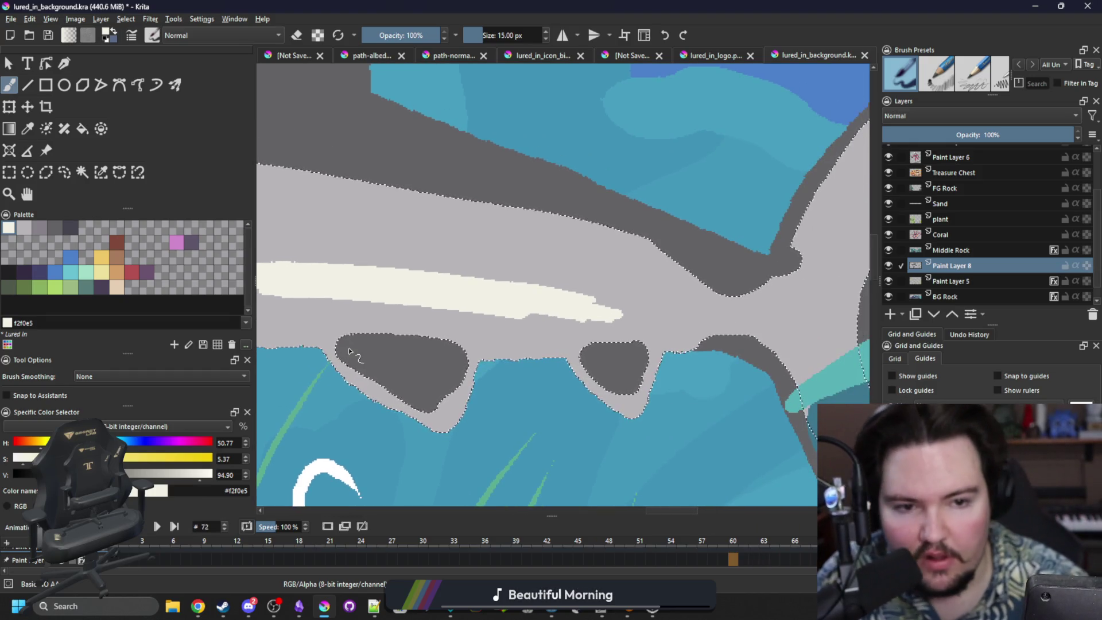
pyautogui.moveTo(390, 392)
pyautogui.mouseDown()
pyautogui.moveTo(469, 420)
pyautogui.moveTo(401, 401)
pyautogui.moveTo(423, 423)
pyautogui.moveTo(707, 426)
pyautogui.mouseUp()
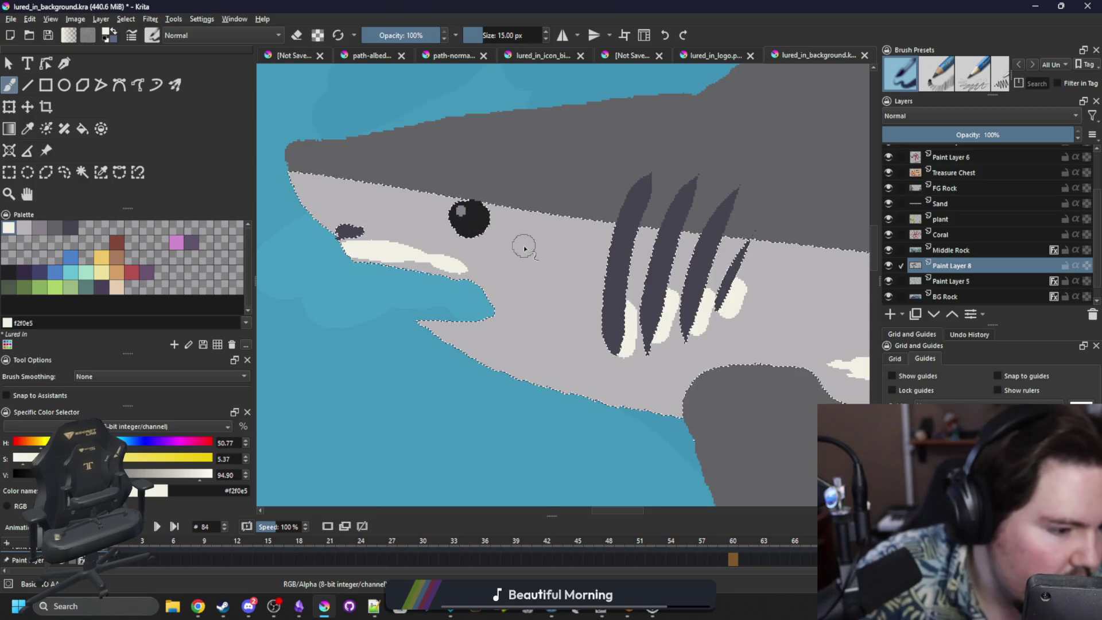
# Add light strokes beside the eye and along the top edge, then undo them.
pyautogui.moveTo(523, 246); pyautogui.dragTo(487, 204)
pyautogui.moveTo(437, 192); pyautogui.dragTo(391, 190)
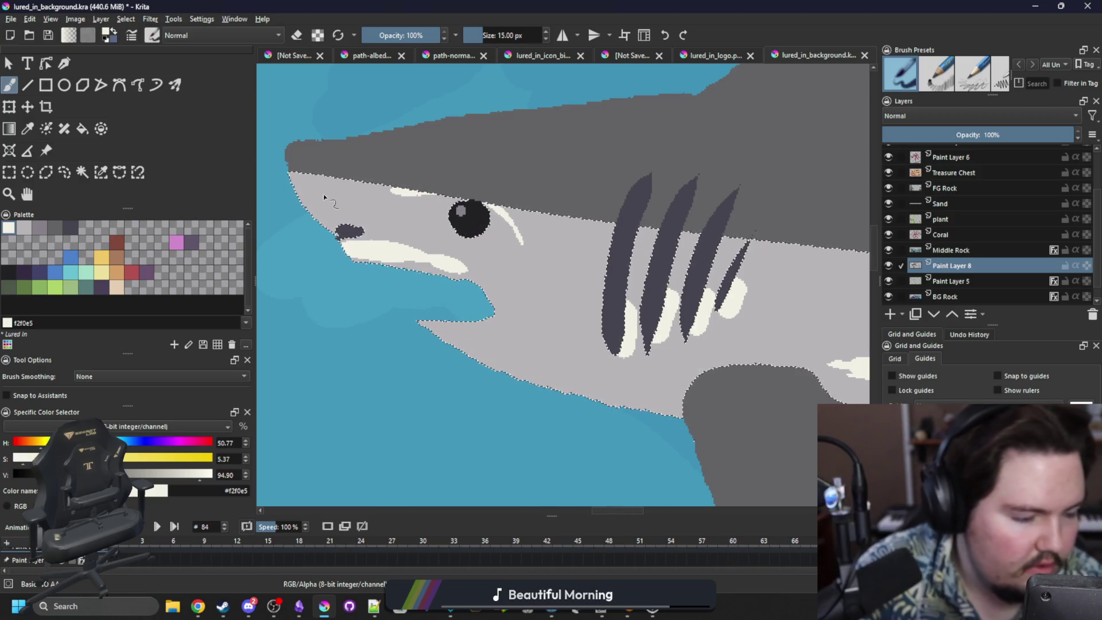
pyautogui.hotkey('ctrl', 'z')
pyautogui.hotkey('ctrl', 'z')
pyautogui.hotkey('ctrl', 'z')
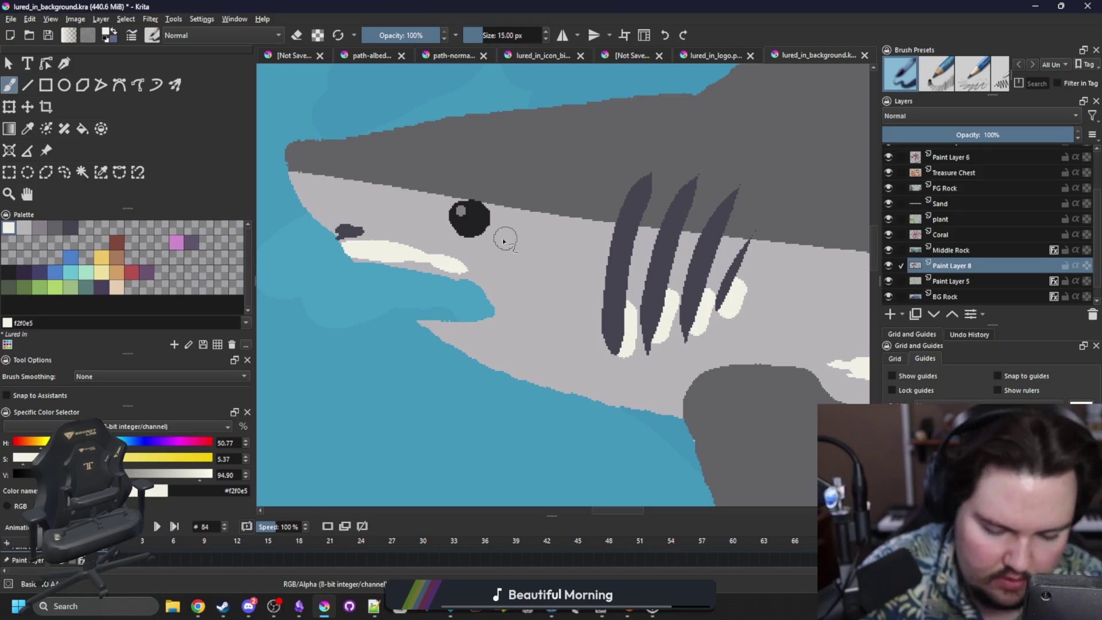
# Sample light grey #b8b5b9, brush it along the dark top edge near the eye, and undo the white stripe.
pyautogui.press('p')
pyautogui.click(503, 243)
pyautogui.click(101, 172)
pyautogui.click(502, 180)
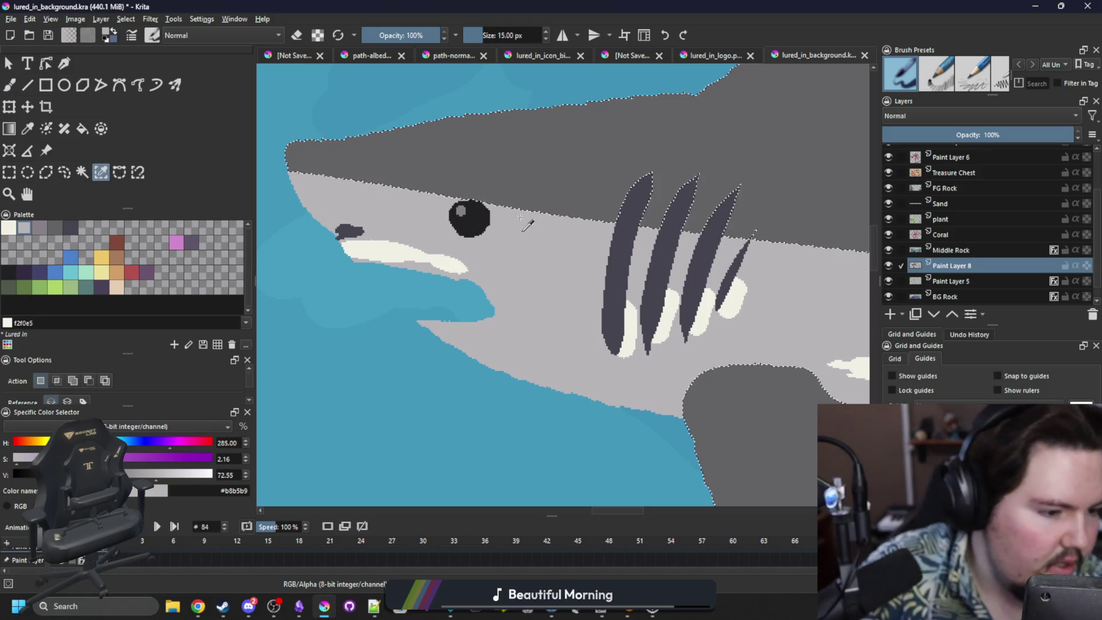
pyautogui.press('b')
pyautogui.moveTo(489, 208); pyautogui.dragTo(448, 198)
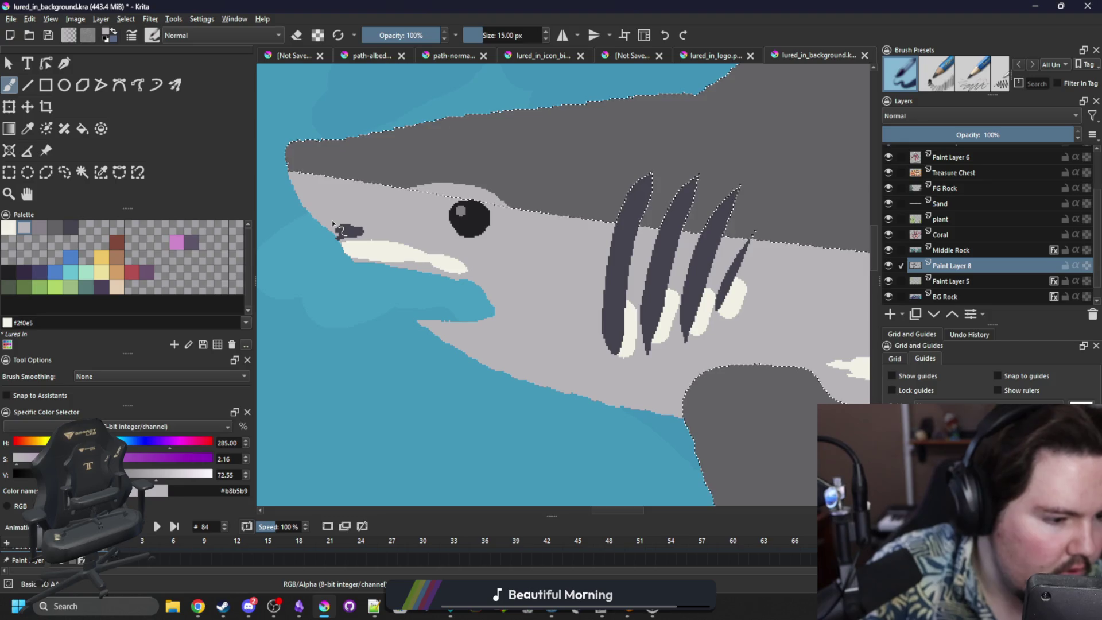
pyautogui.hotkey('ctrl', 'shift', 'a')
pyautogui.keyDown('ctrl'); pyautogui.click(459, 267); pyautogui.keyUp('ctrl')
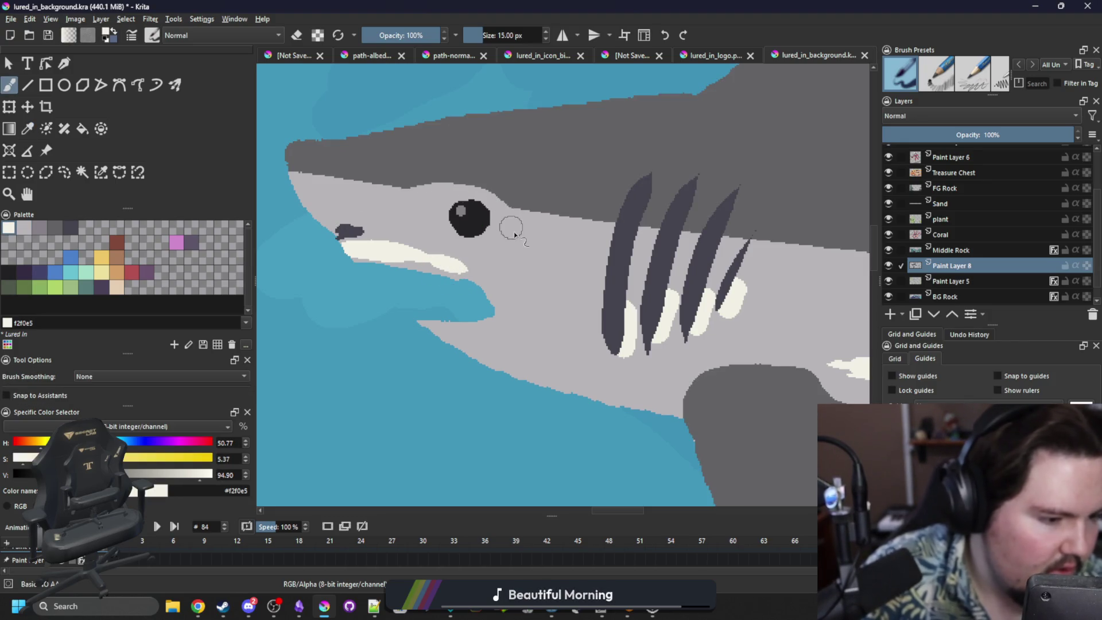
pyautogui.hotkey('ctrl', 'z')
pyautogui.hotkey('ctrl', 'z')
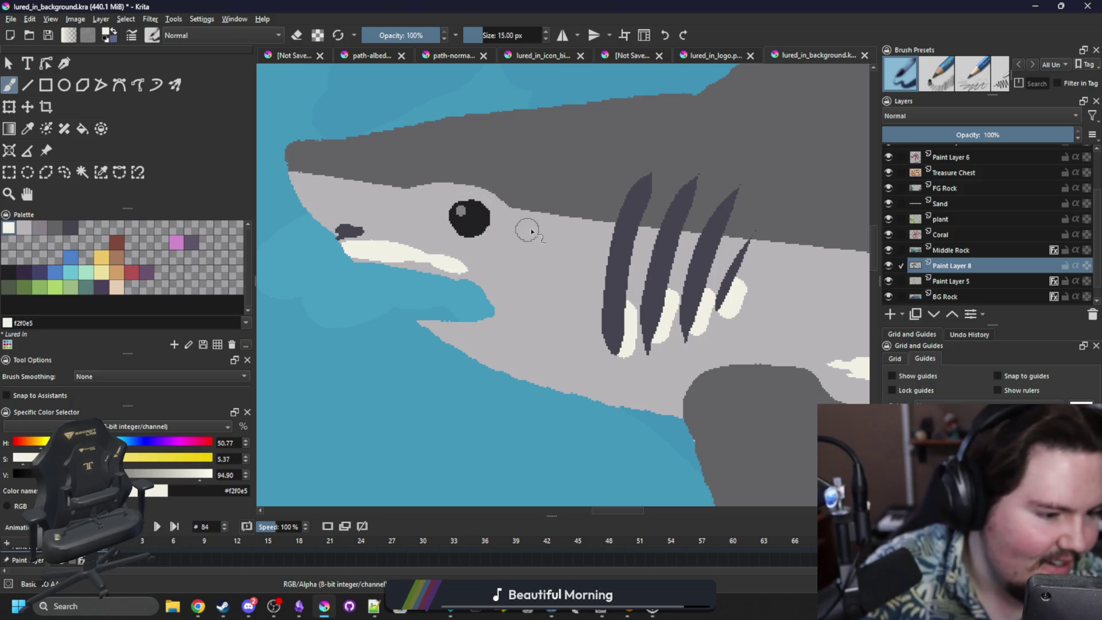